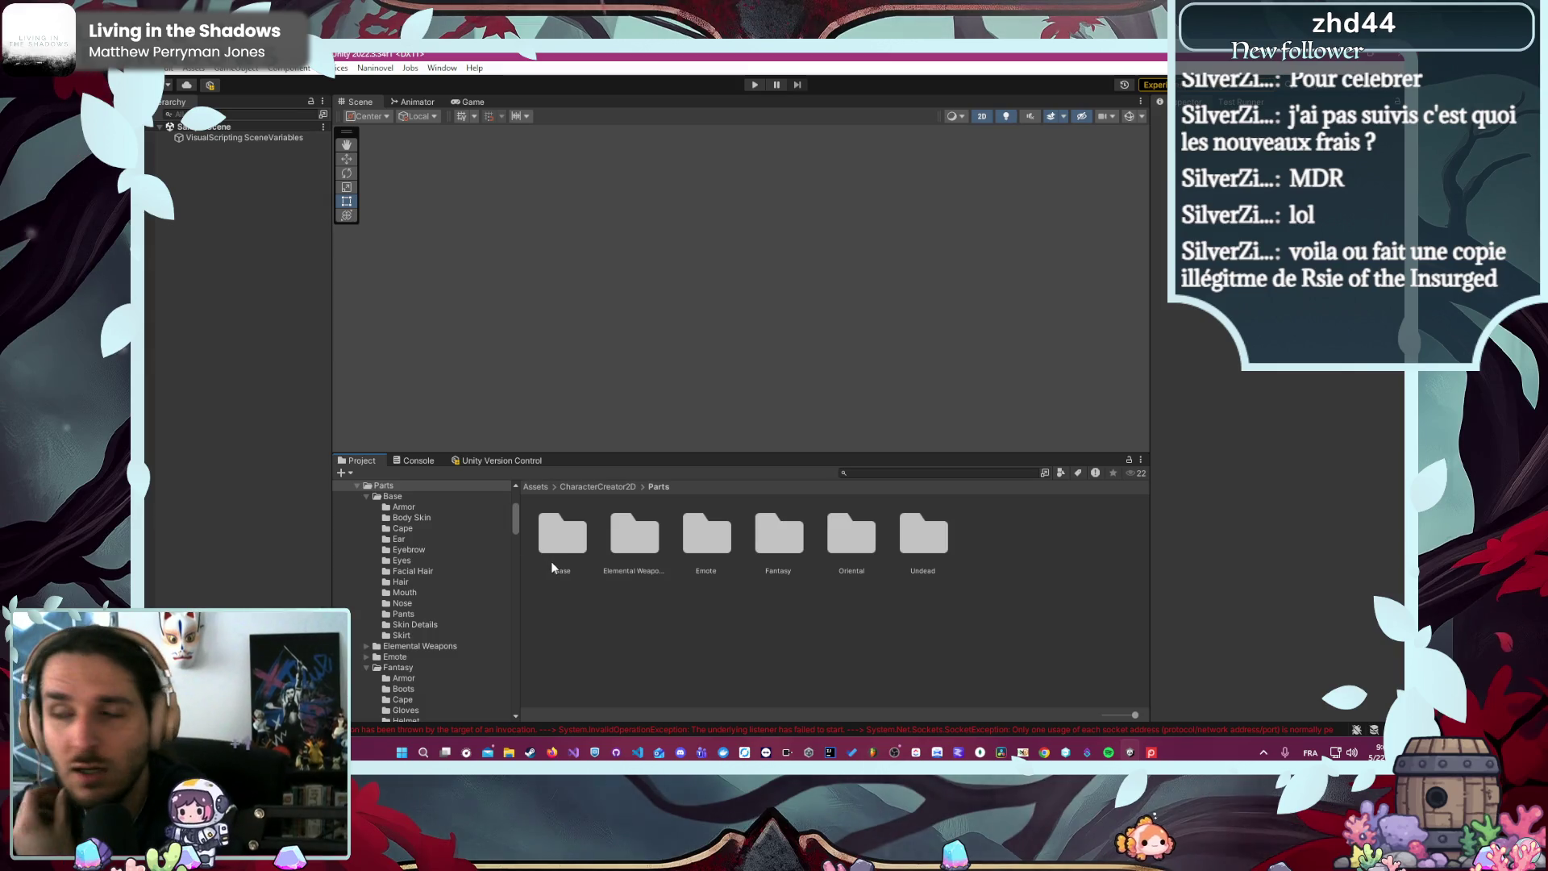
- Expand the Oriental parts folder and raise the splitter to enlarge the Project browser
{"action": "scroll", "coordinate": [451, 629], "scroll_direction": "down", "scroll_amount": 8}
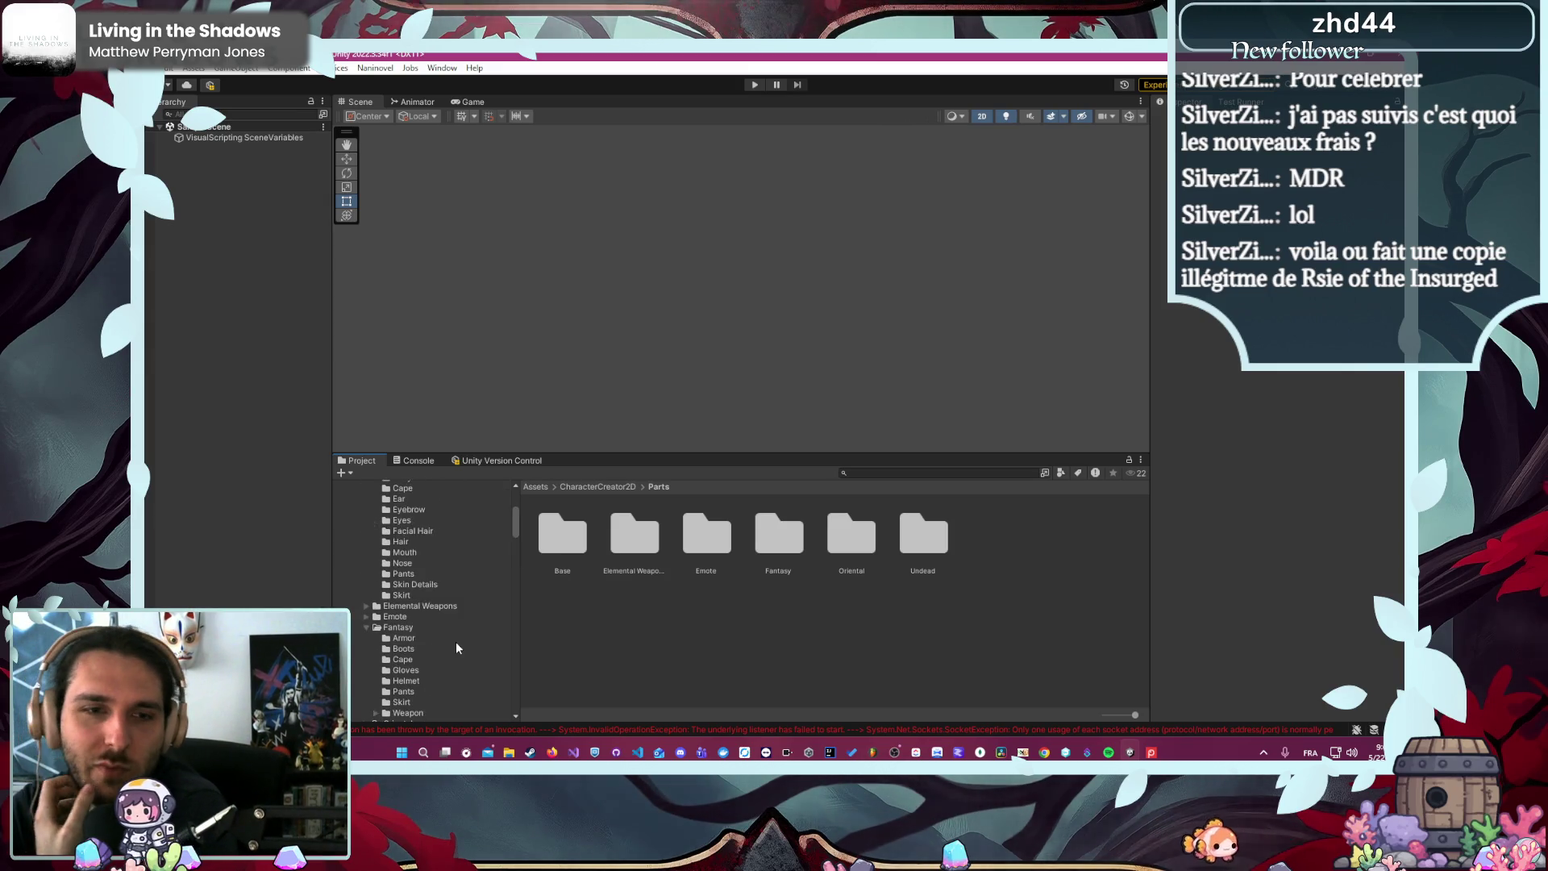
{"action": "scroll", "coordinate": [456, 647], "scroll_direction": "up", "scroll_amount": 2}
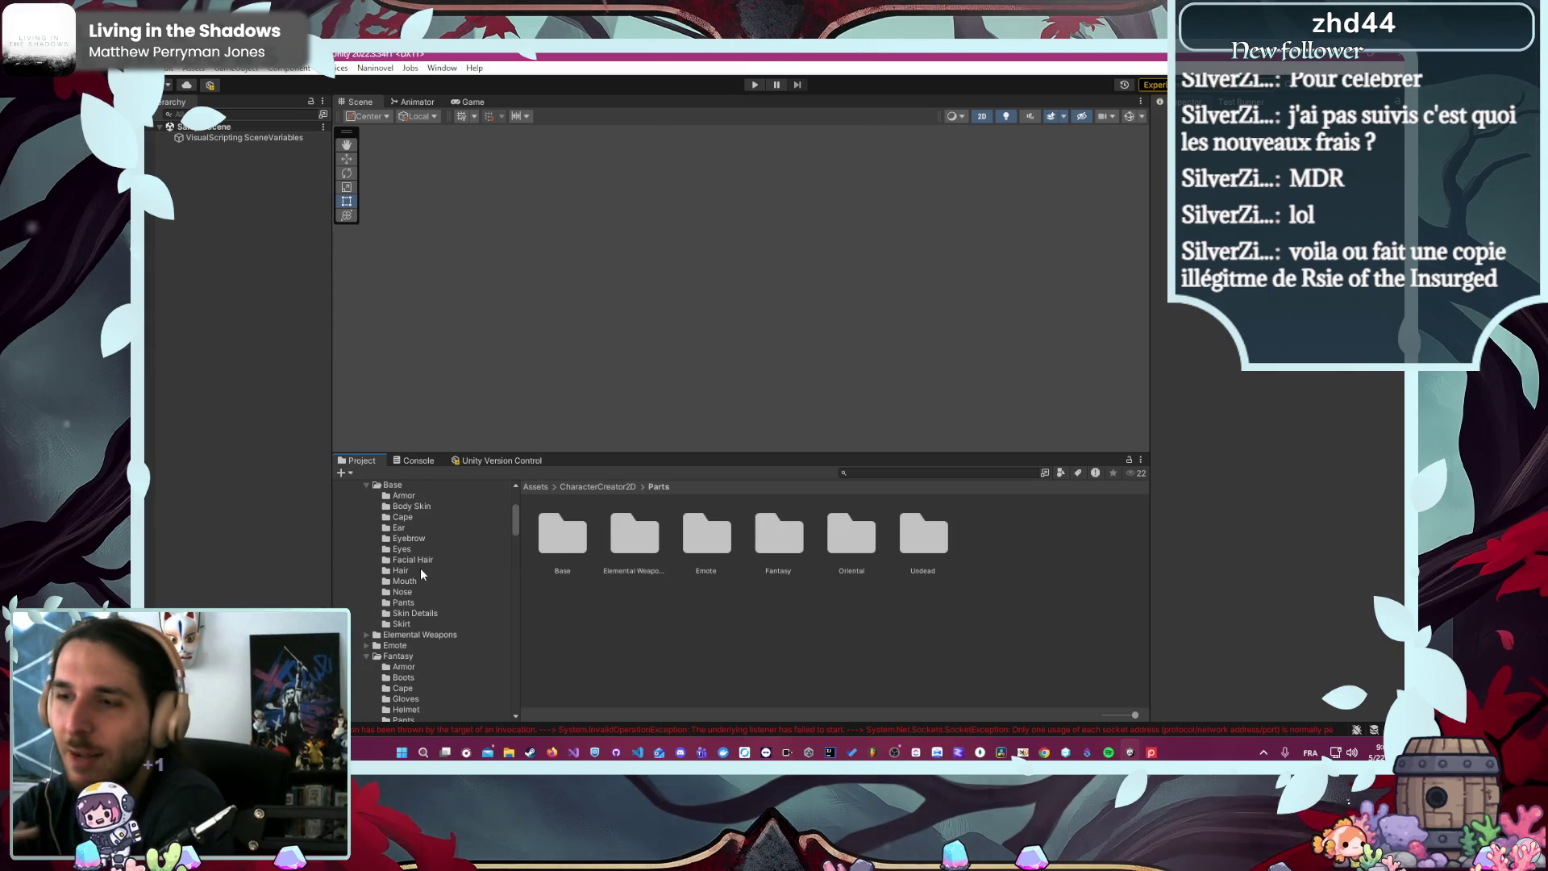
{"action": "scroll", "coordinate": [417, 631], "scroll_direction": "up", "scroll_amount": 3}
{"action": "scroll", "coordinate": [461, 648], "scroll_direction": "down", "scroll_amount": 10}
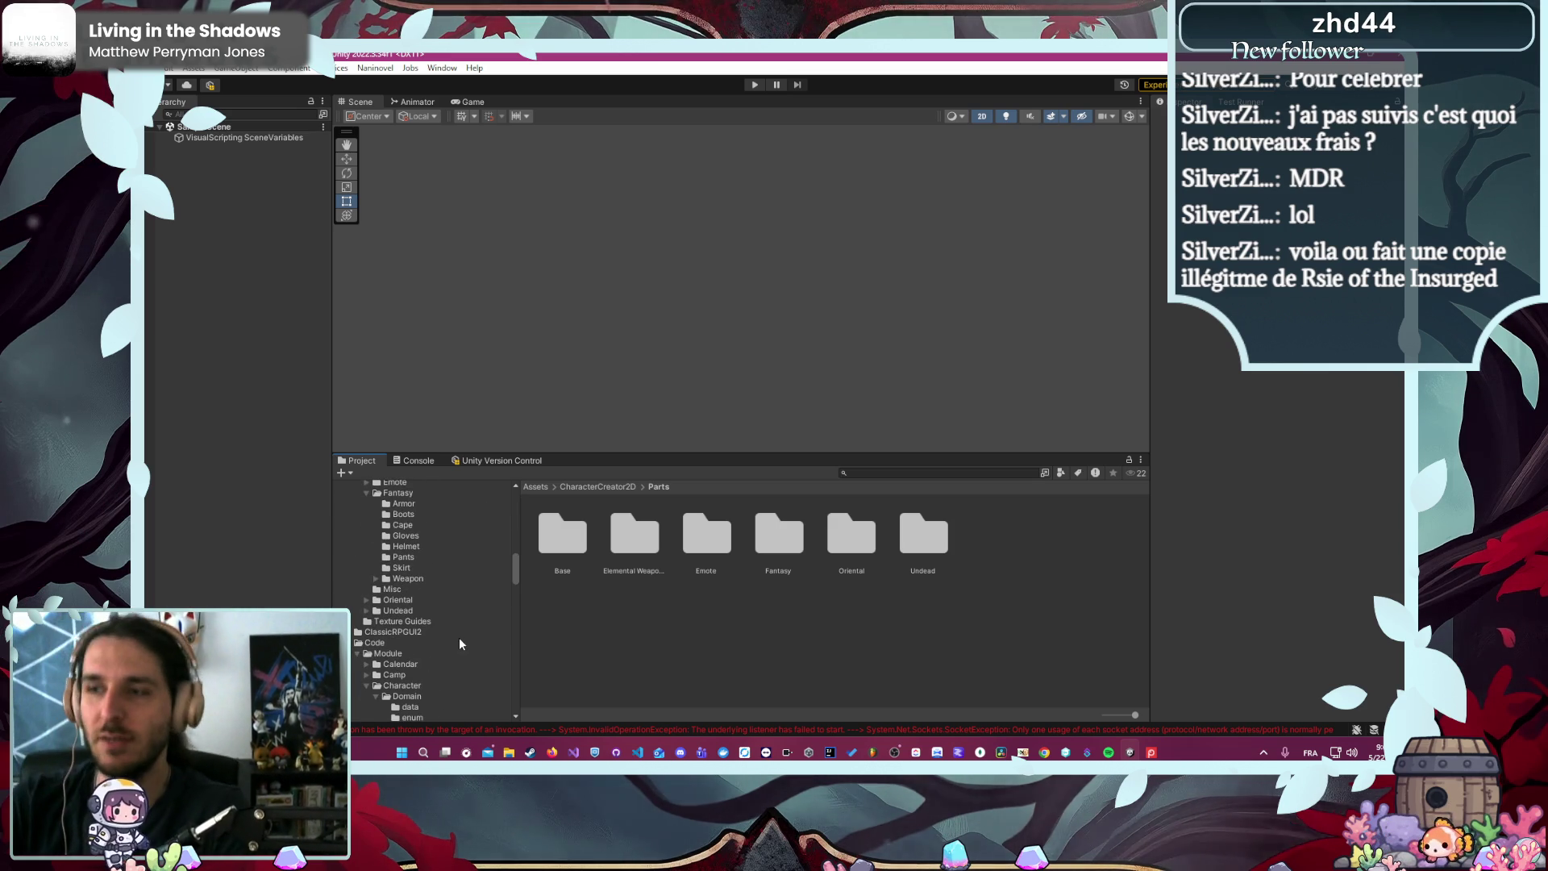
{"action": "left_click", "coordinate": [367, 600]}
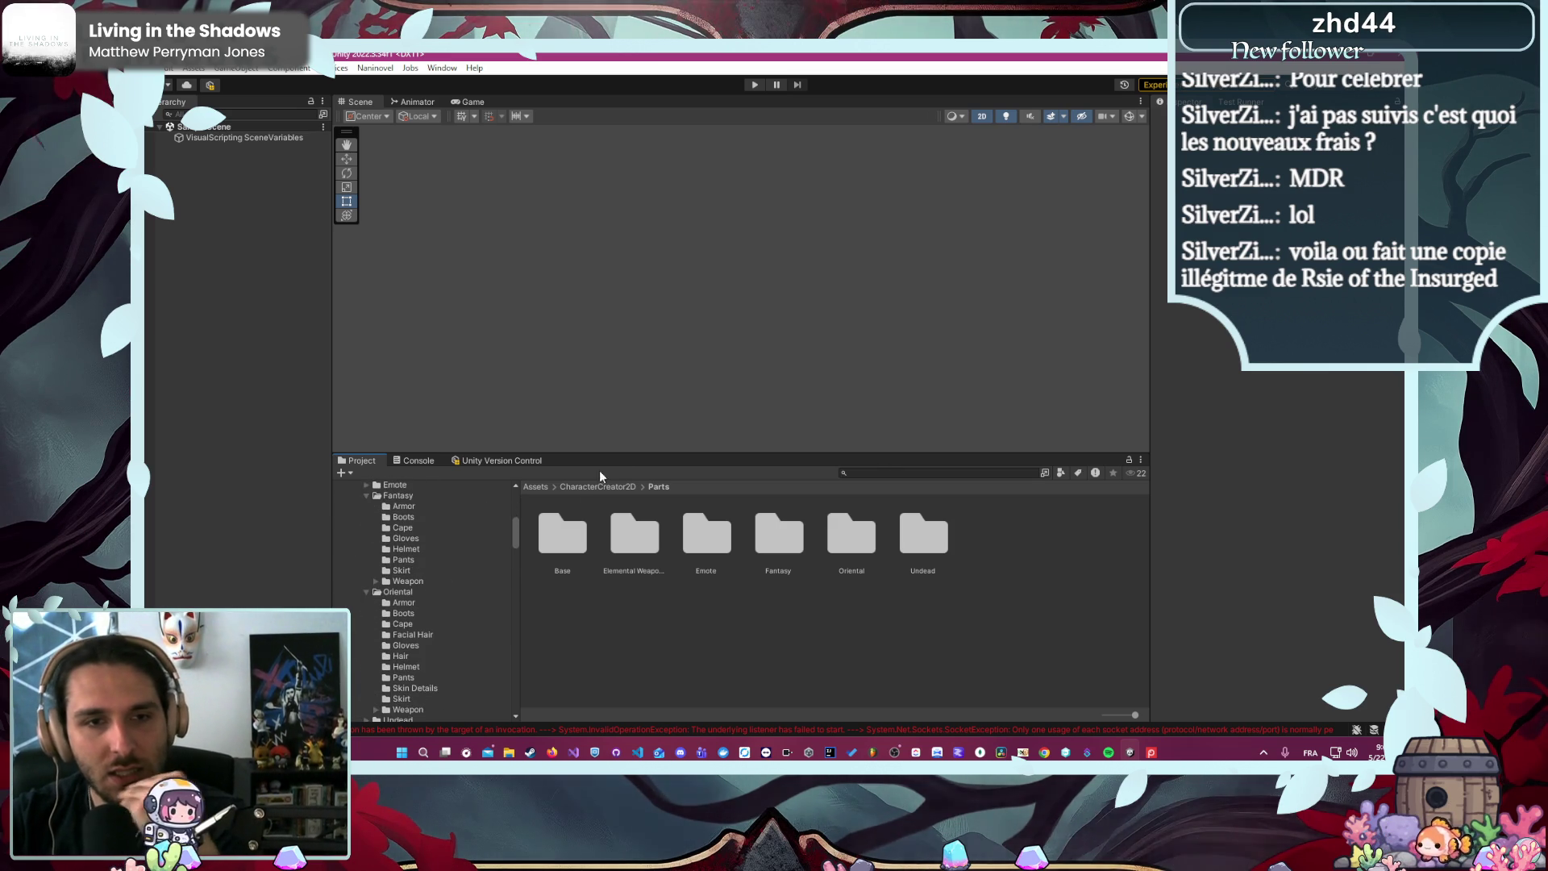
{"action": "left_click_drag", "start_coordinate": [623, 449], "coordinate": [622, 328]}
- Bring up the Windows calendar and notifications flyout with Win+N
{"action": "scroll", "coordinate": [350, 580], "scroll_direction": "down", "scroll_amount": 10}
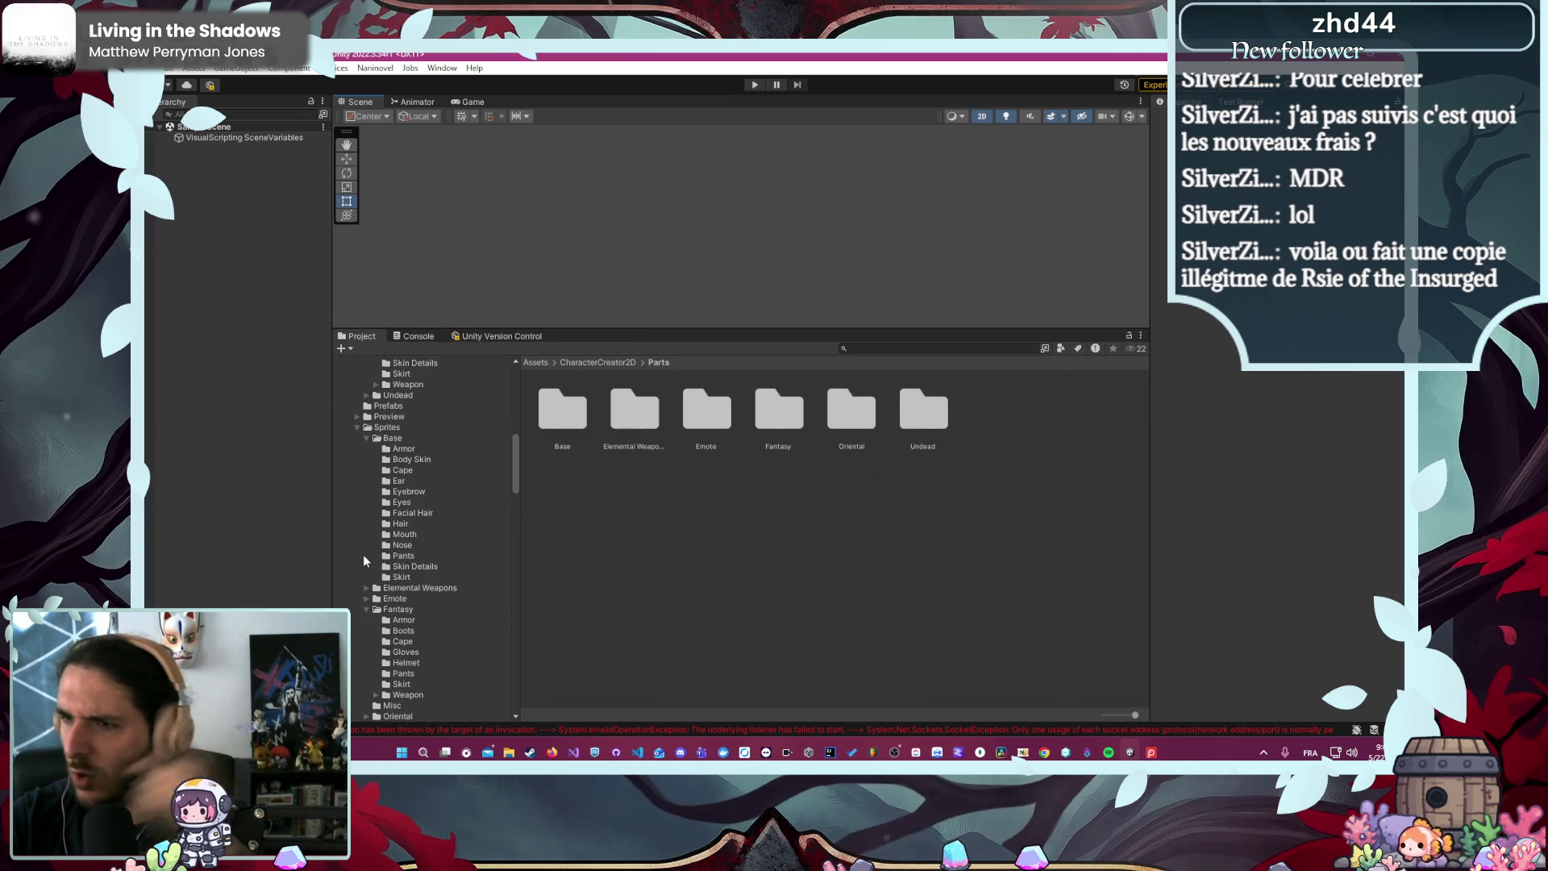
{"action": "scroll", "coordinate": [452, 580], "scroll_direction": "up", "scroll_amount": 10}
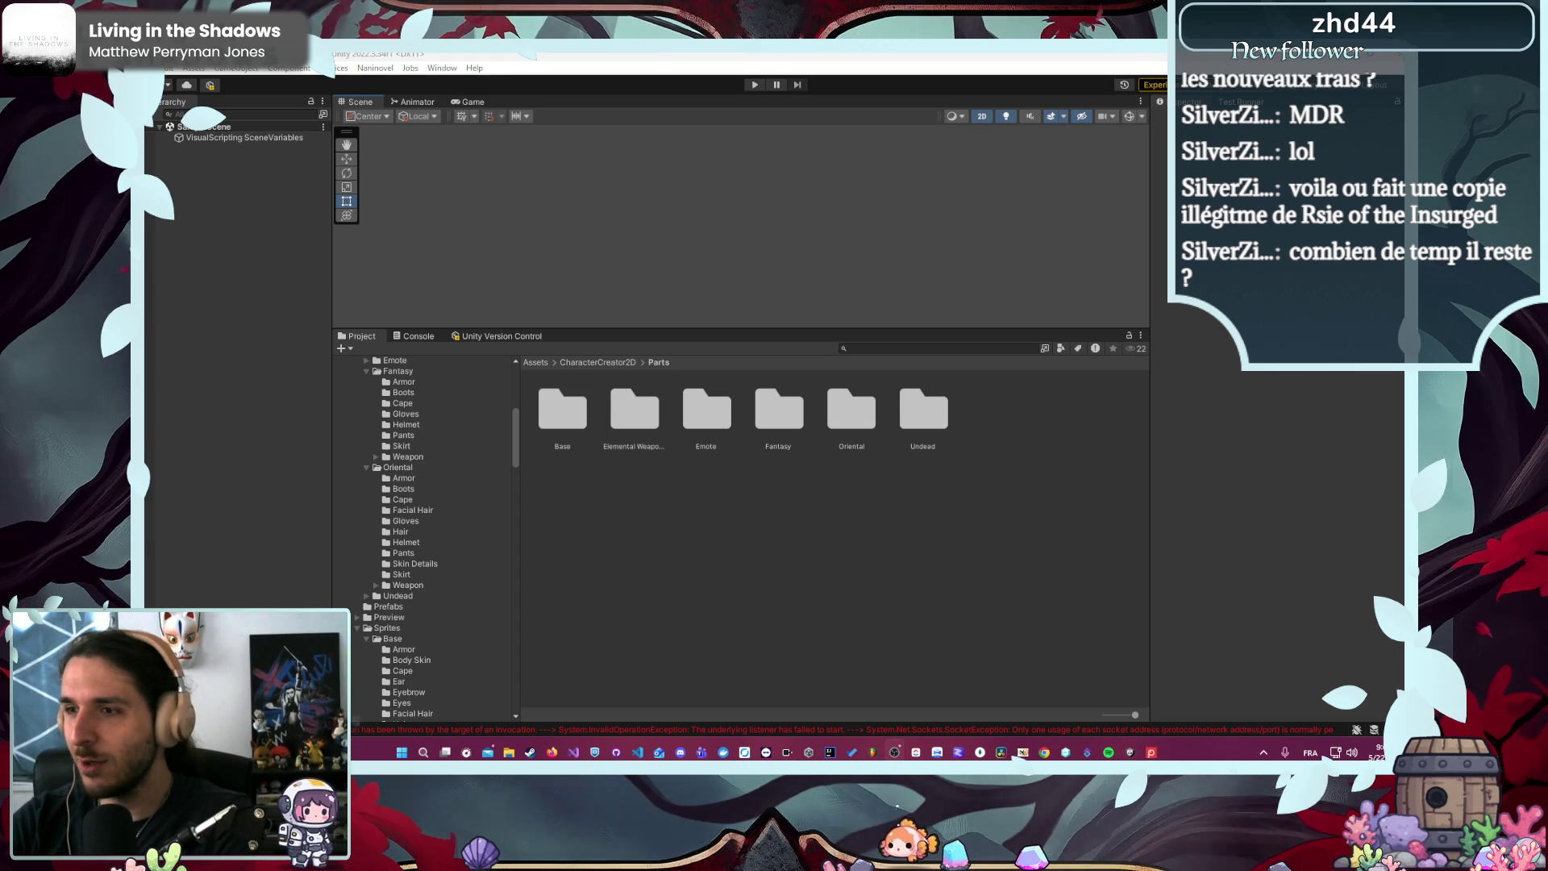
{"action": "key", "text": "super+n"}
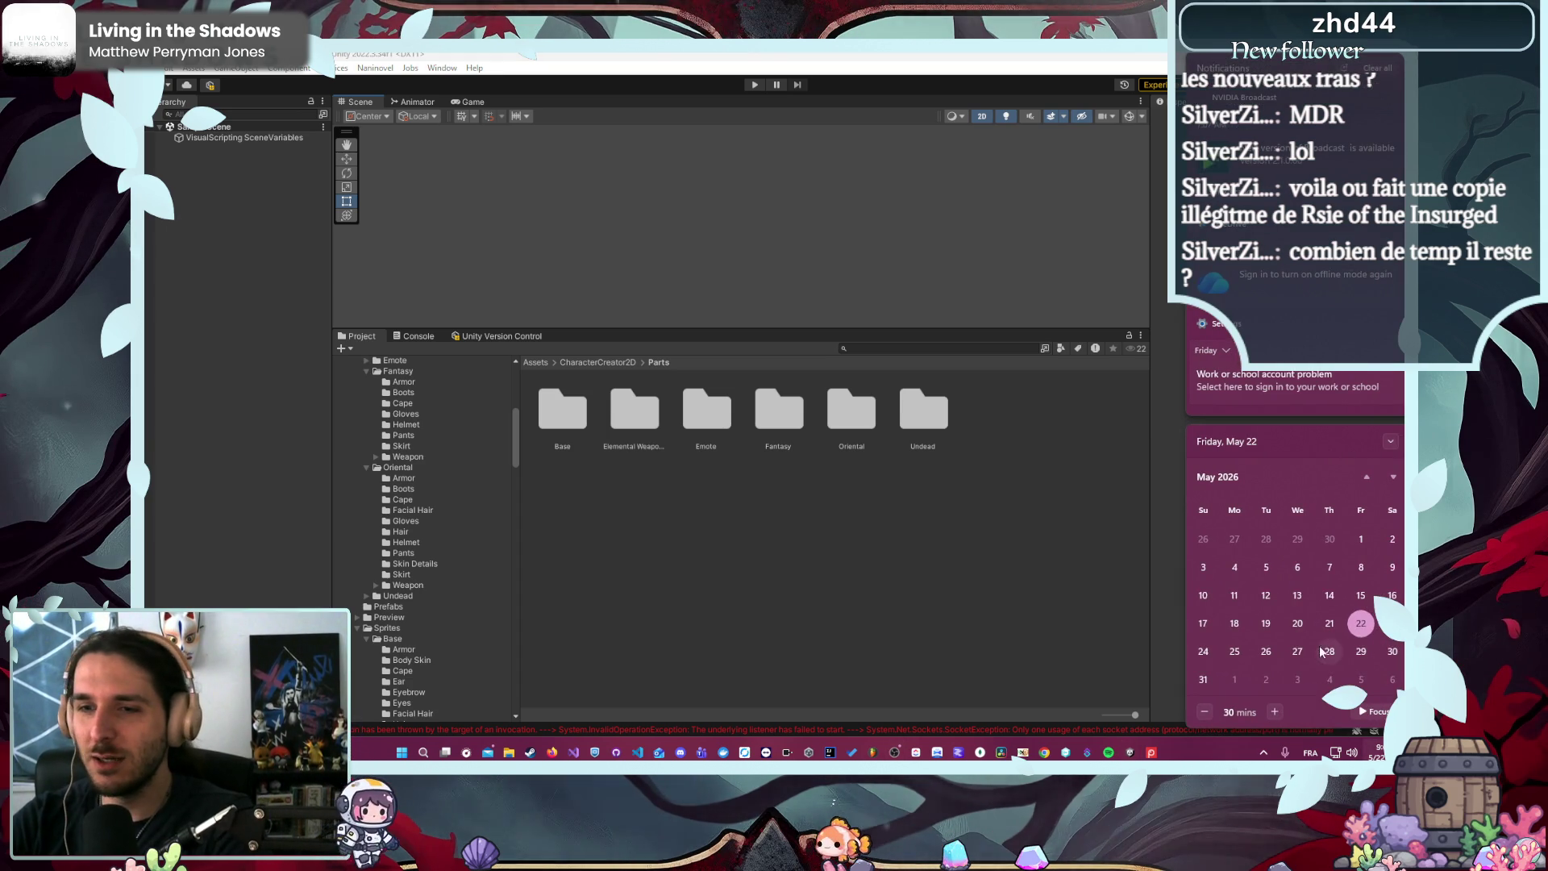
- Scroll the calendar ahead to July 2026, then dismiss it to return to Unity
{"action": "scroll", "coordinate": [1317, 627], "scroll_direction": "down", "scroll_amount": 2}
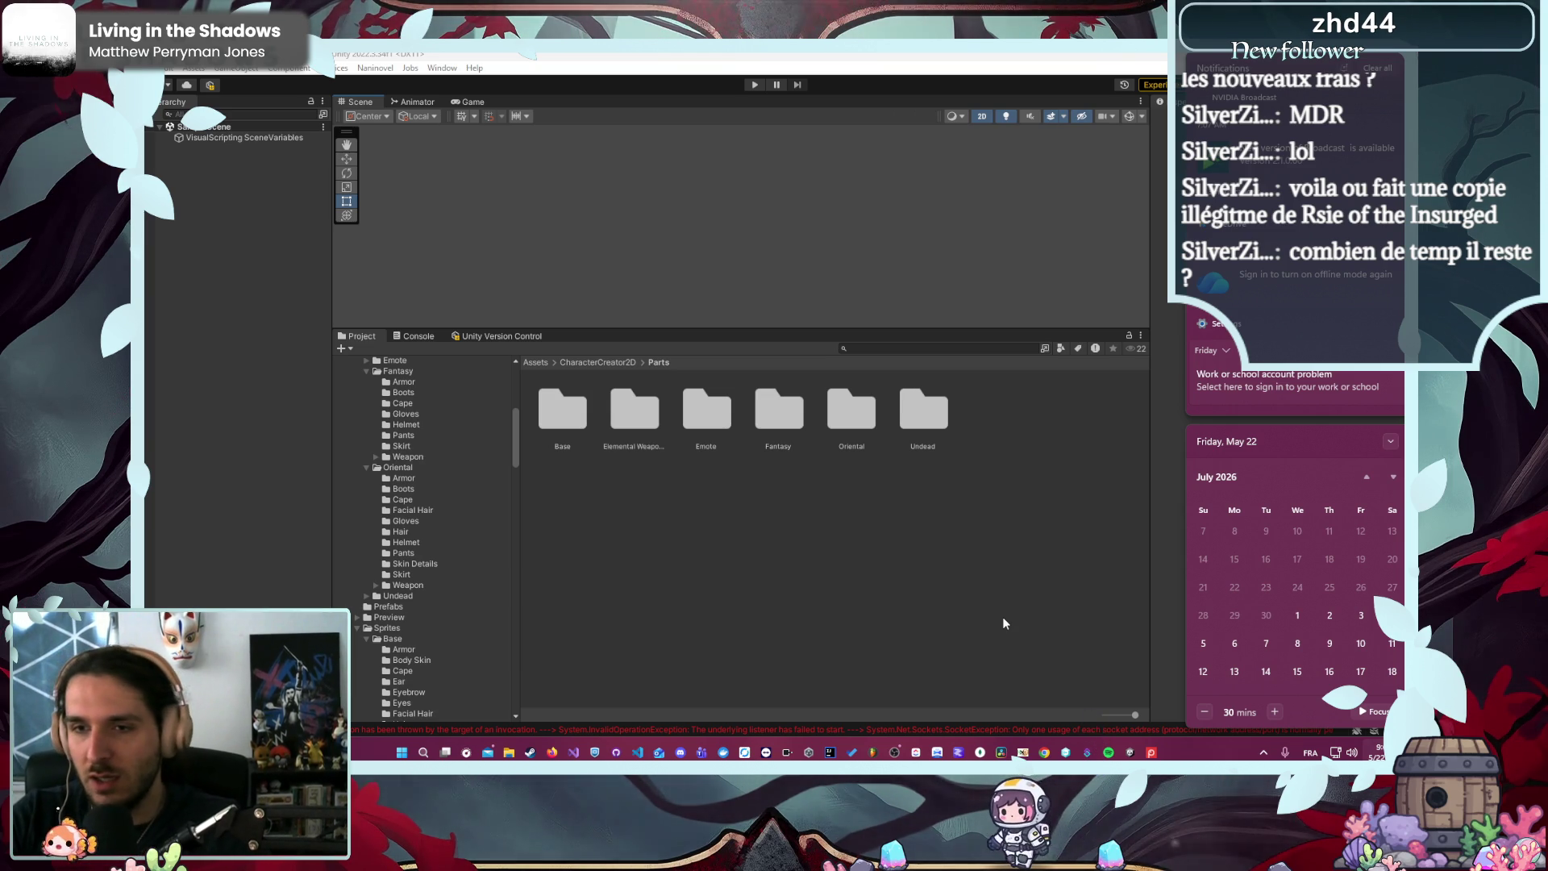
{"action": "left_click", "coordinate": [1003, 623]}
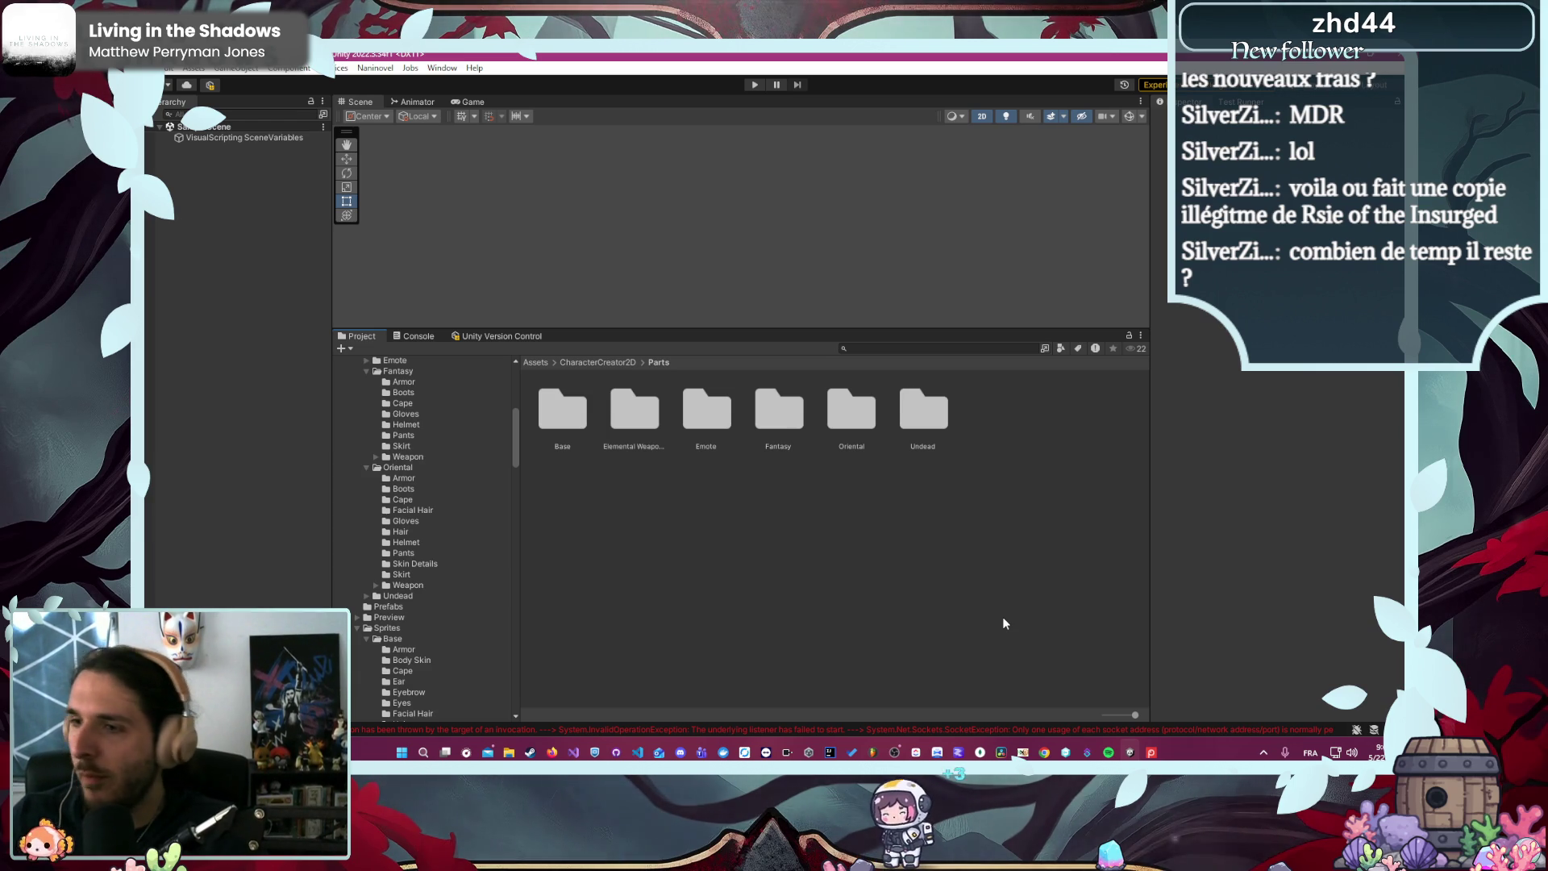
{"action": "scroll", "coordinate": [395, 556], "scroll_direction": "up", "scroll_amount": 10}
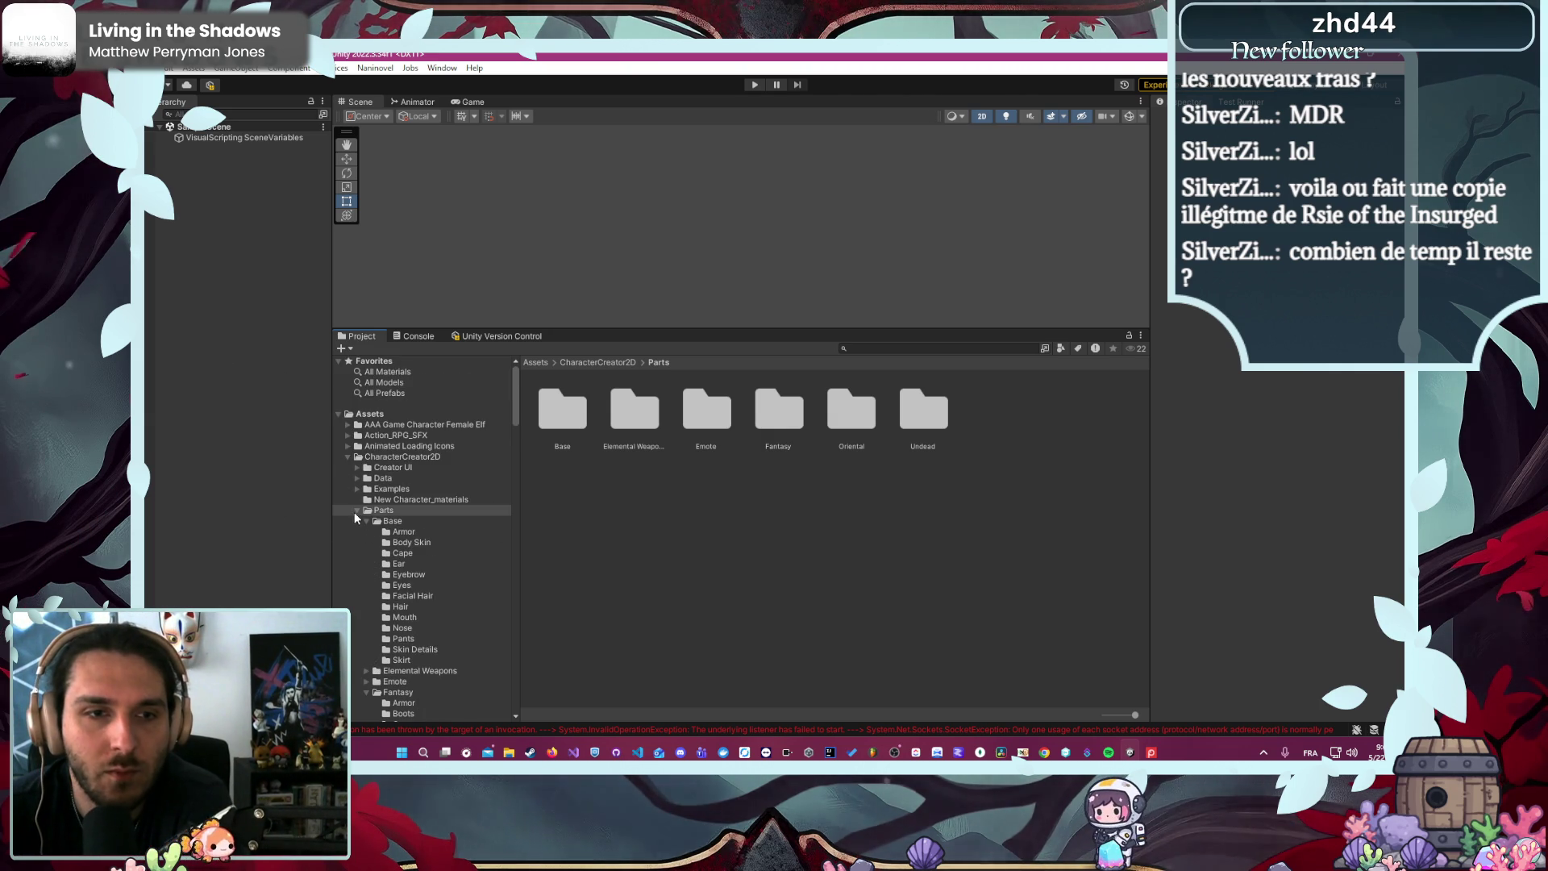
- Collapse CharacterCreator2D and expand Code > Module > Character > Domain > data to reveal ArchetypeData.cs
{"action": "left_click", "coordinate": [348, 456]}
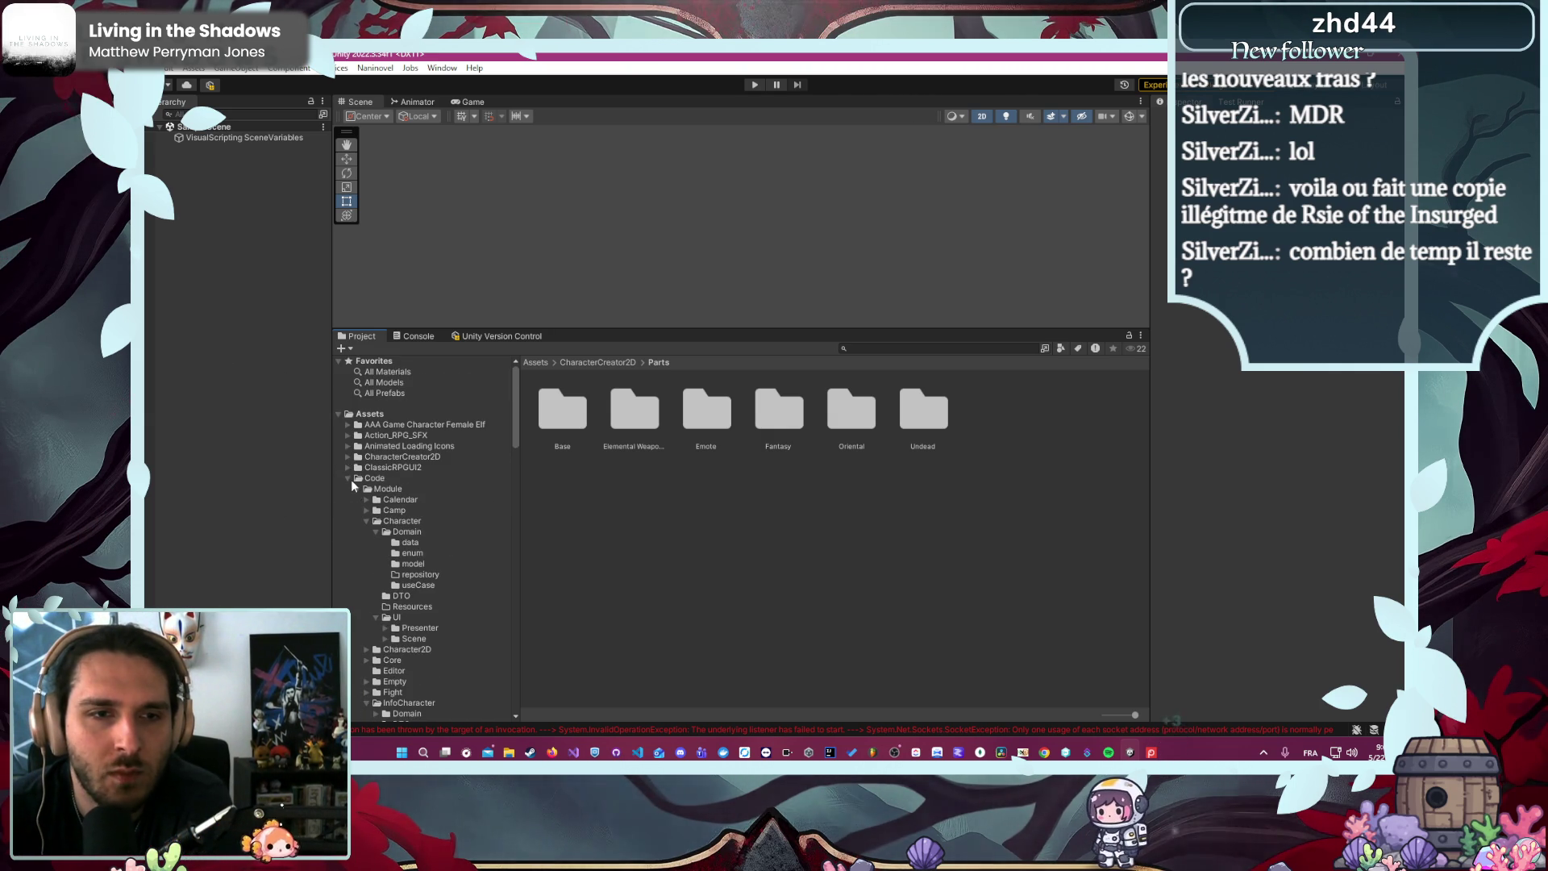
{"action": "left_click", "coordinate": [366, 521]}
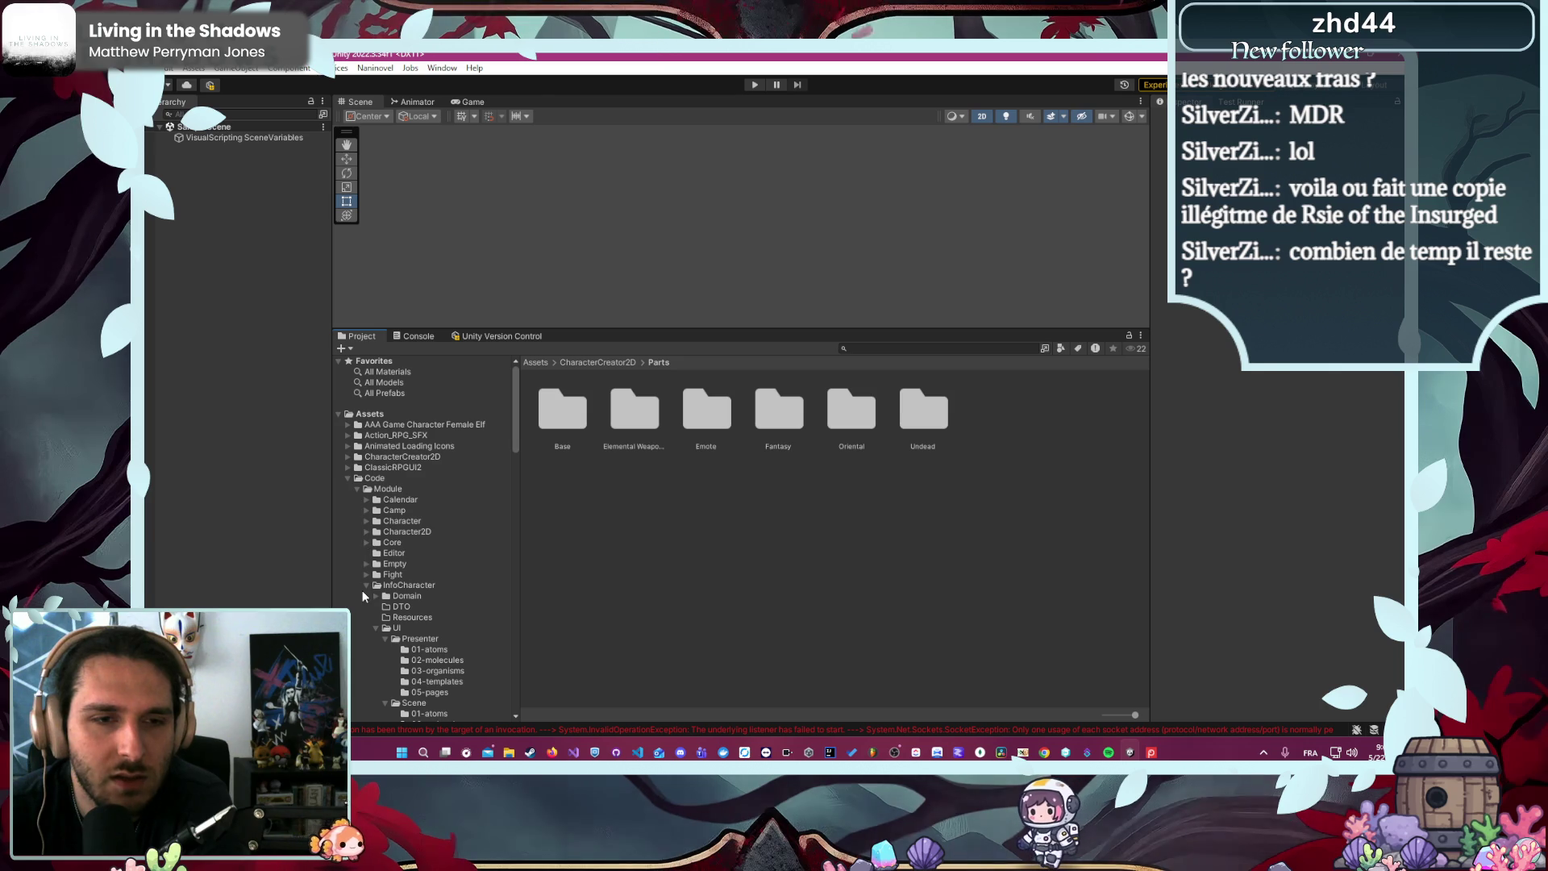
{"action": "left_click", "coordinate": [364, 582]}
{"action": "left_click", "coordinate": [360, 519]}
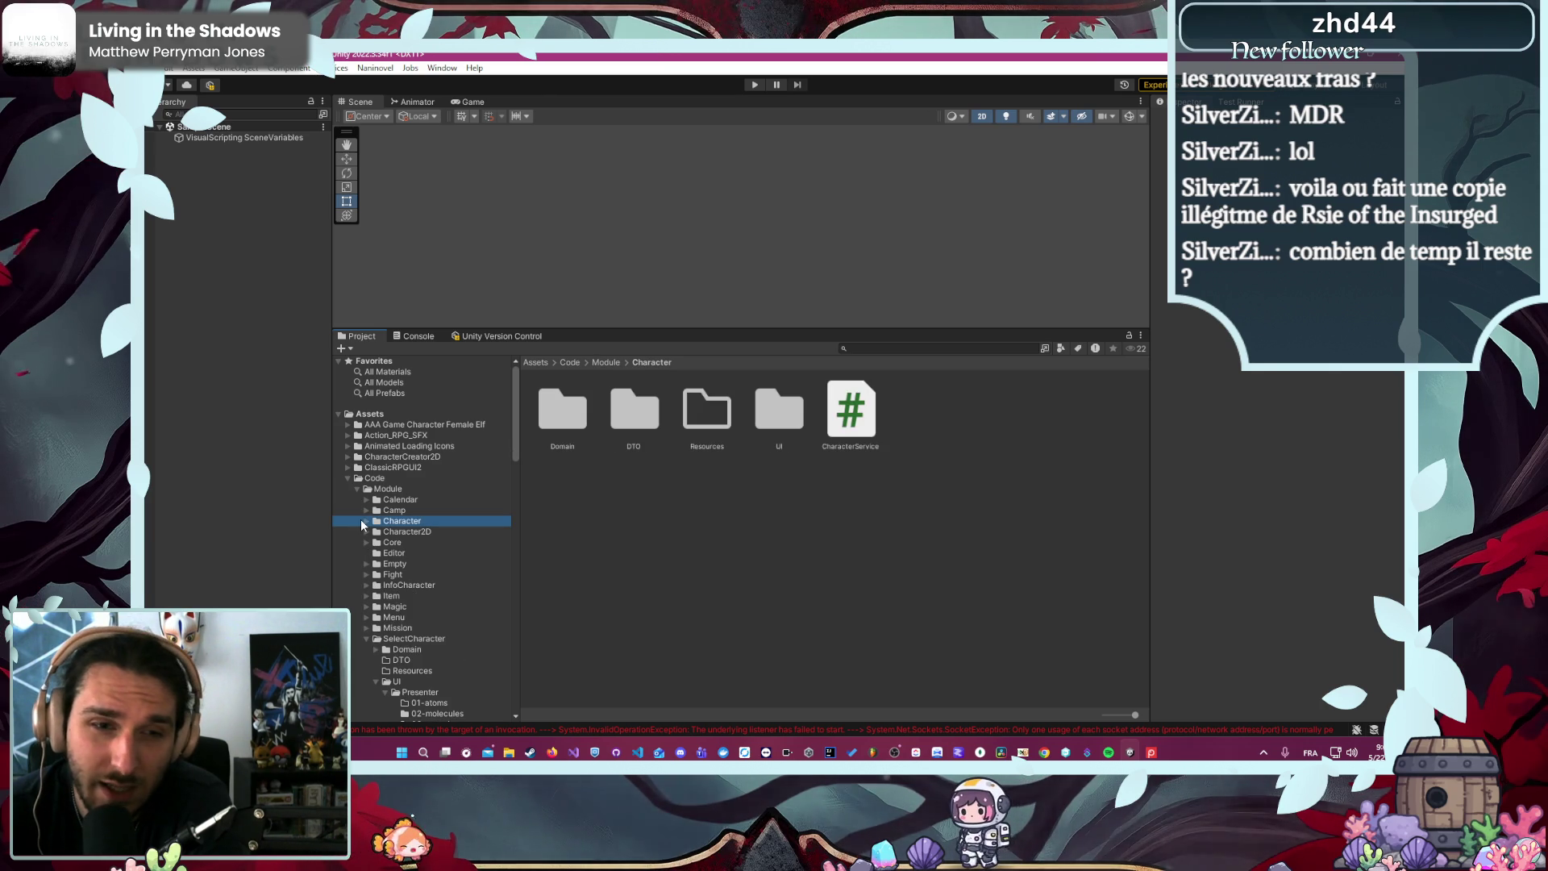
{"action": "left_click", "coordinate": [365, 520]}
{"action": "left_click", "coordinate": [399, 543]}
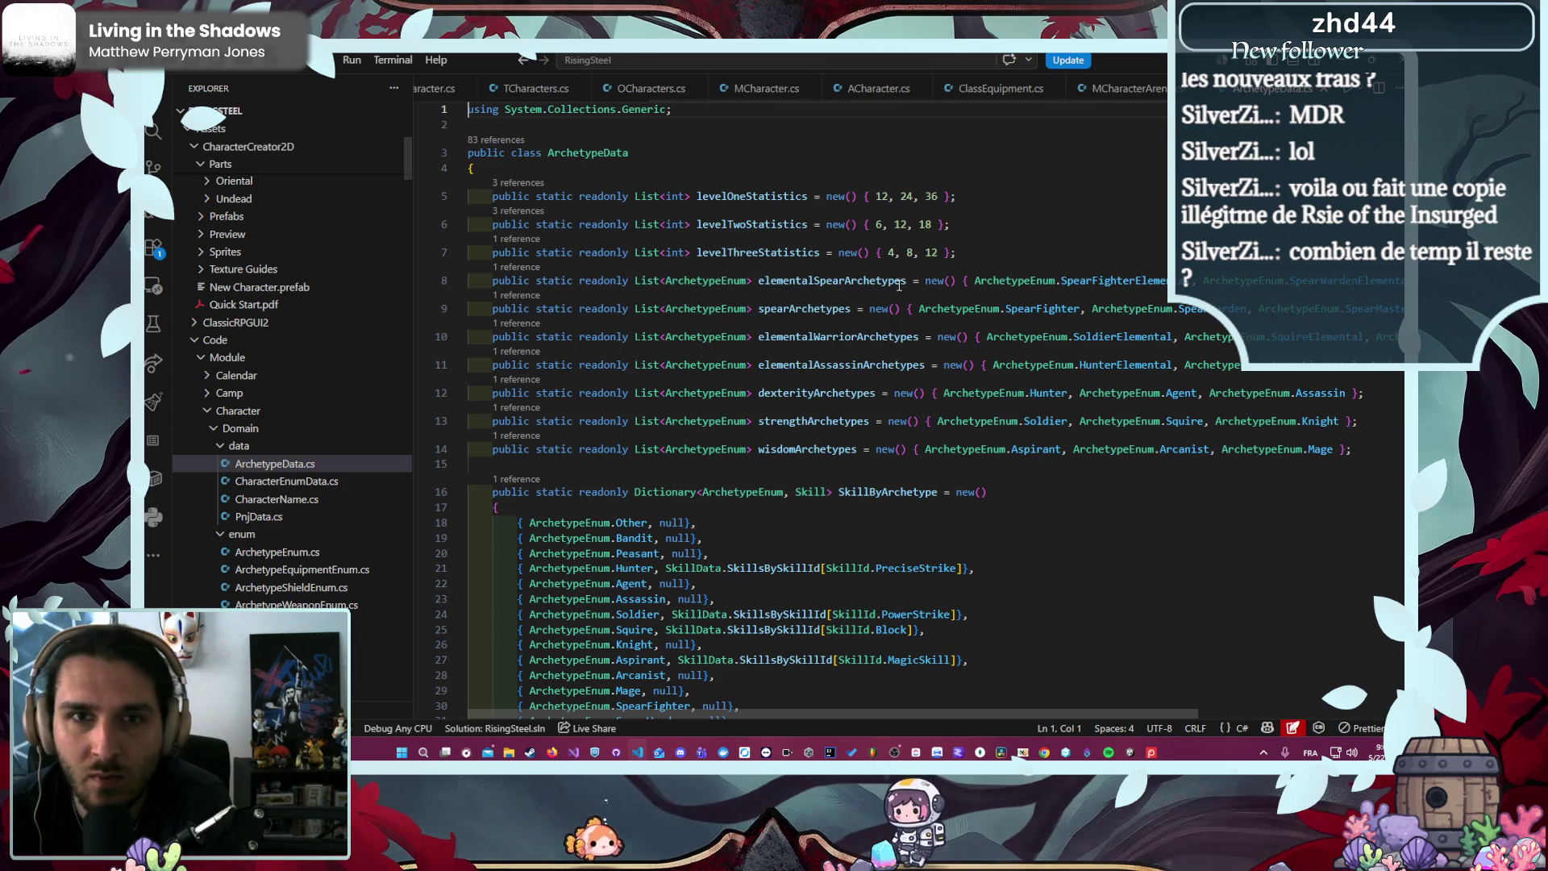
{"action": "scroll", "coordinate": [760, 300], "scroll_direction": "down", "scroll_amount": 20}
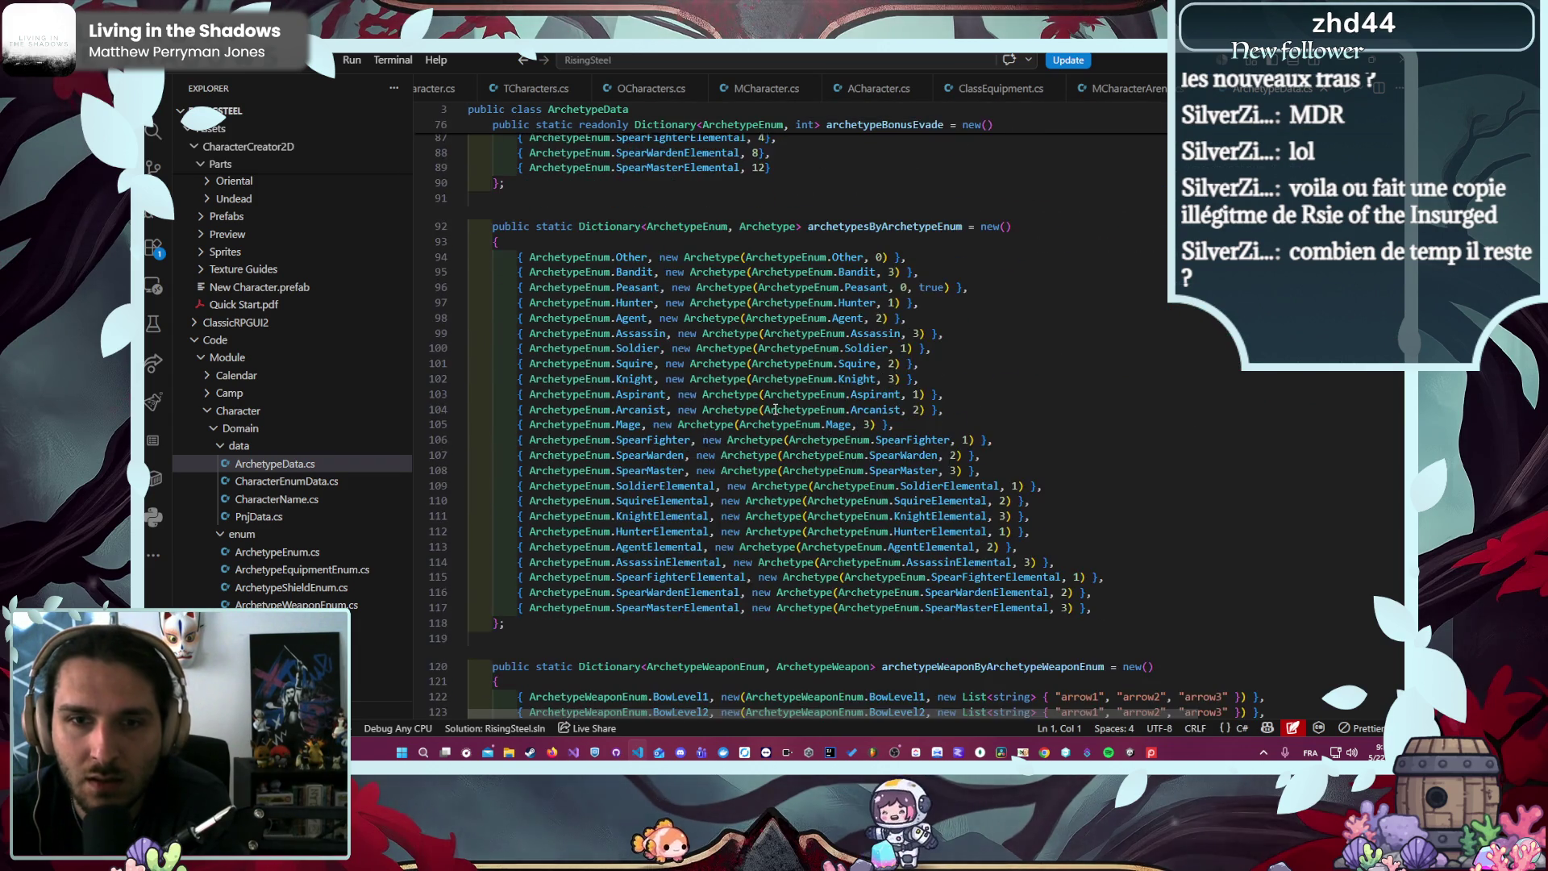
{"action": "scroll", "coordinate": [768, 417], "scroll_direction": "down", "scroll_amount": 9}
{"action": "scroll", "coordinate": [875, 472], "scroll_direction": "up", "scroll_amount": 2}
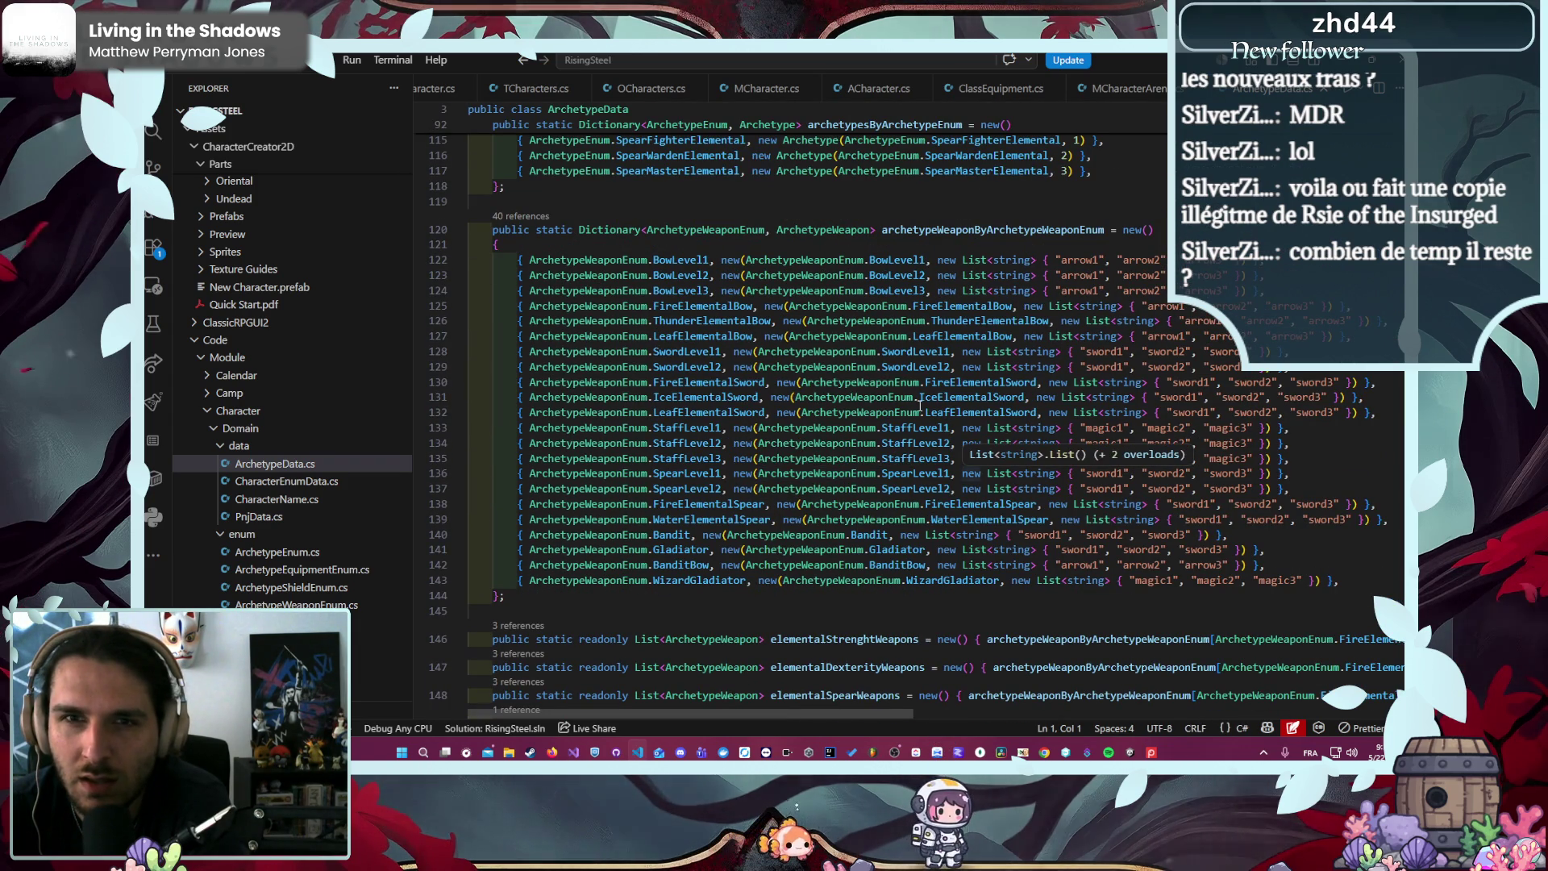
{"action": "left_click", "coordinate": [912, 306]}
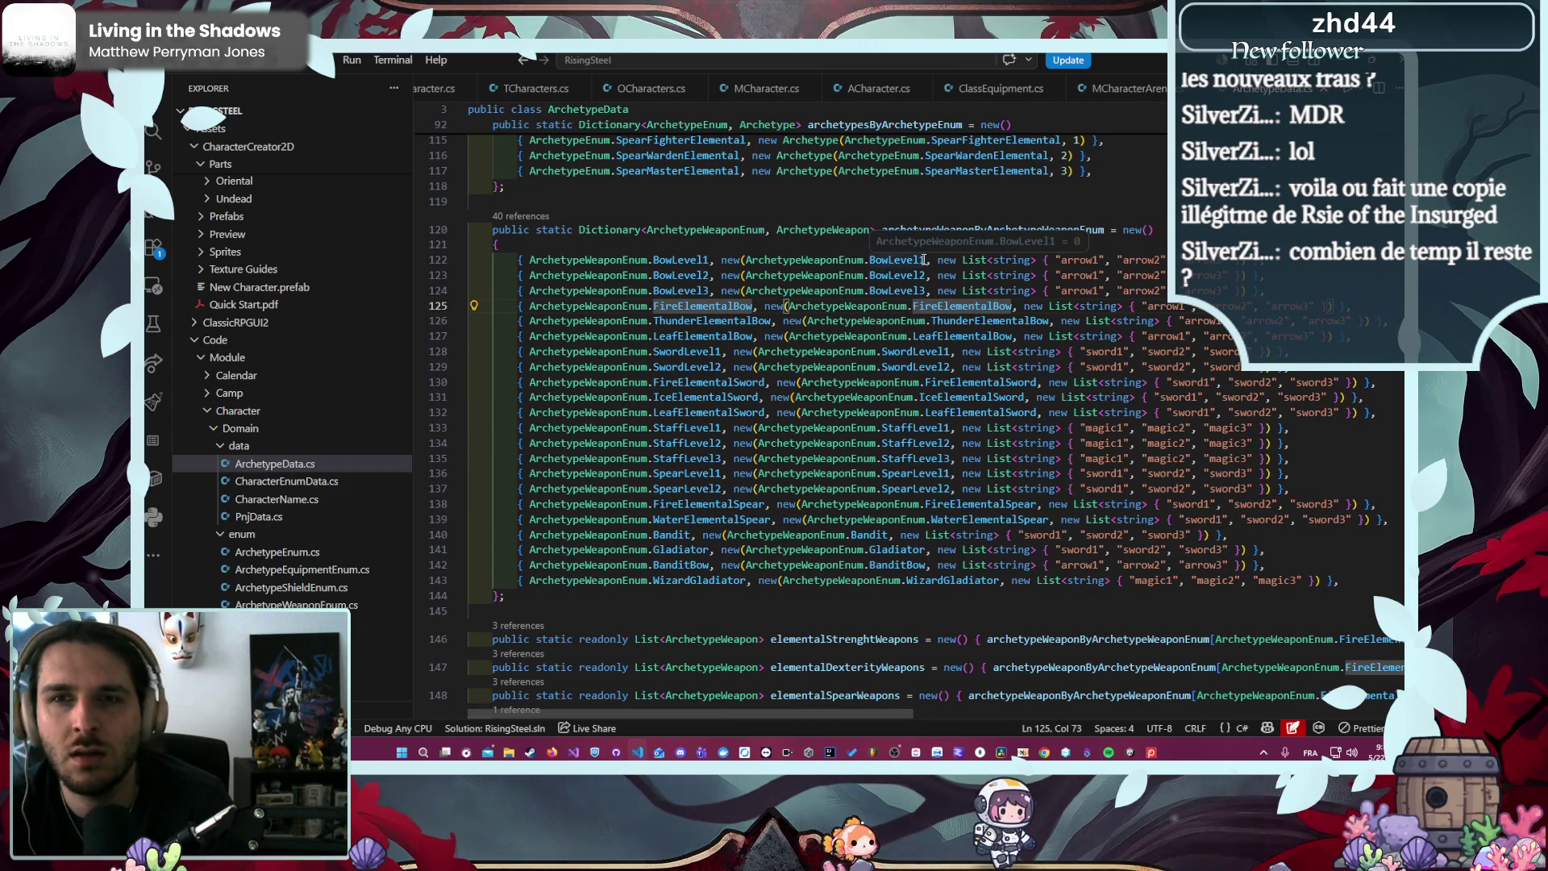
{"action": "left_click", "coordinate": [917, 202]}
{"action": "scroll", "coordinate": [919, 296], "scroll_direction": "down", "scroll_amount": 7}
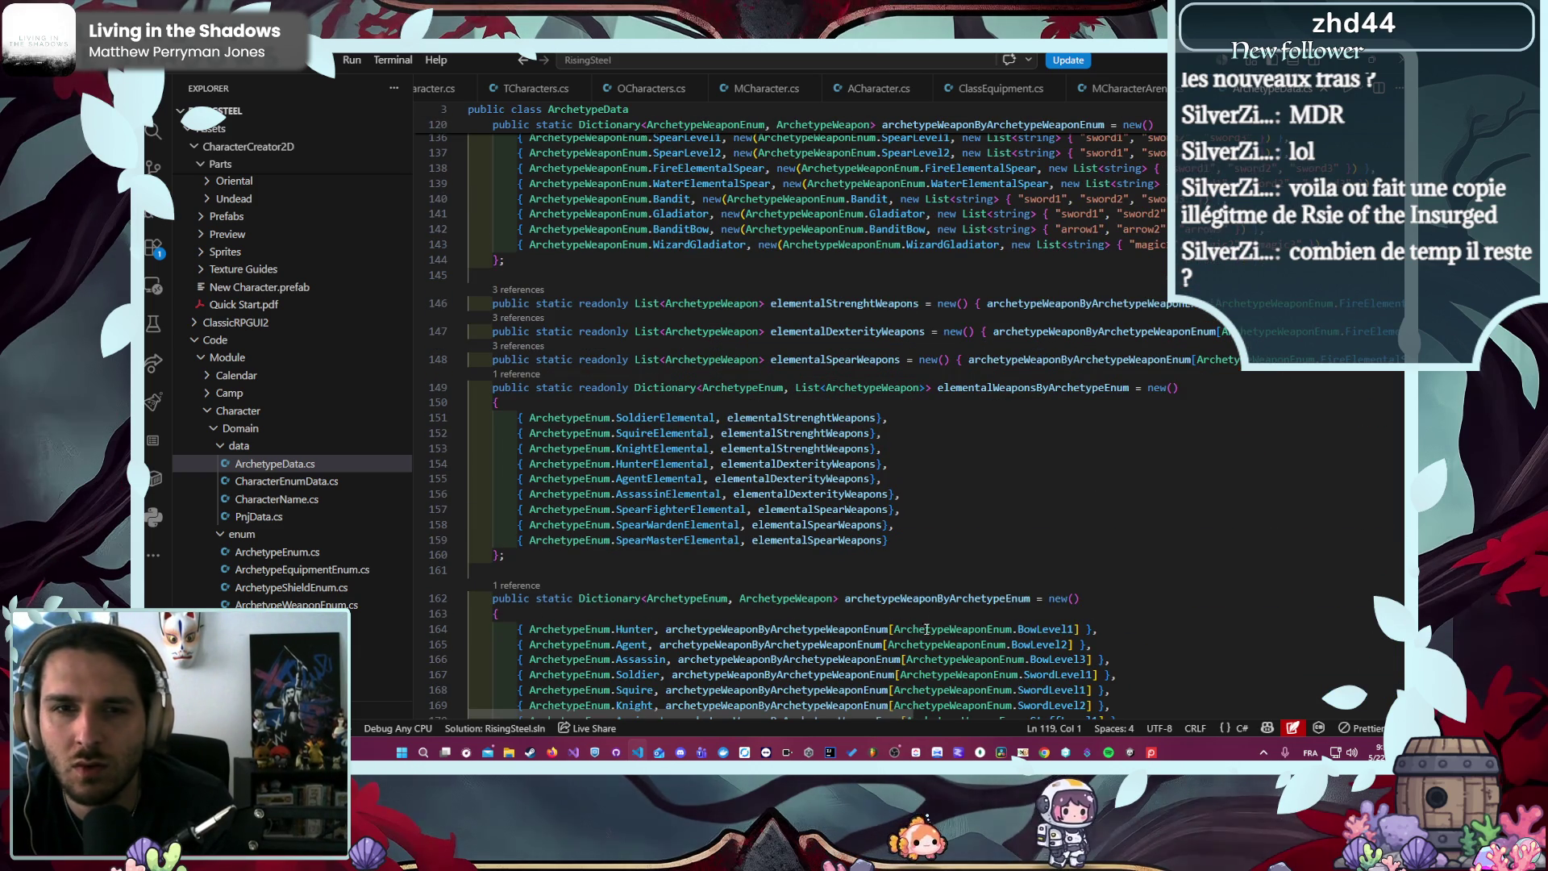
{"action": "scroll", "coordinate": [843, 583], "scroll_direction": "down", "scroll_amount": 20}
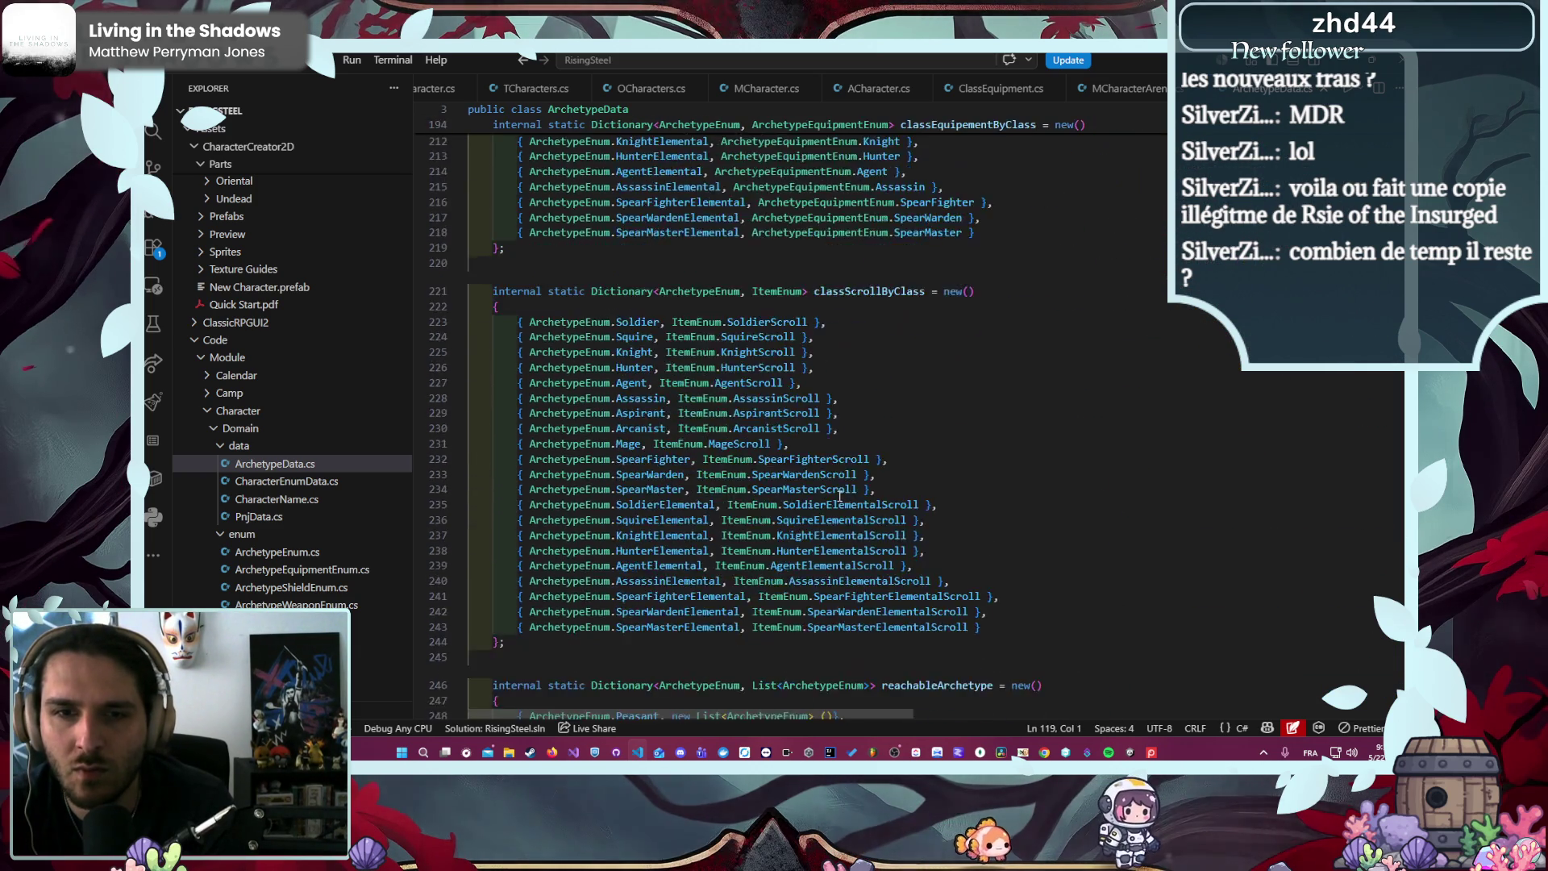
{"action": "scroll", "coordinate": [842, 490], "scroll_direction": "down", "scroll_amount": 5}
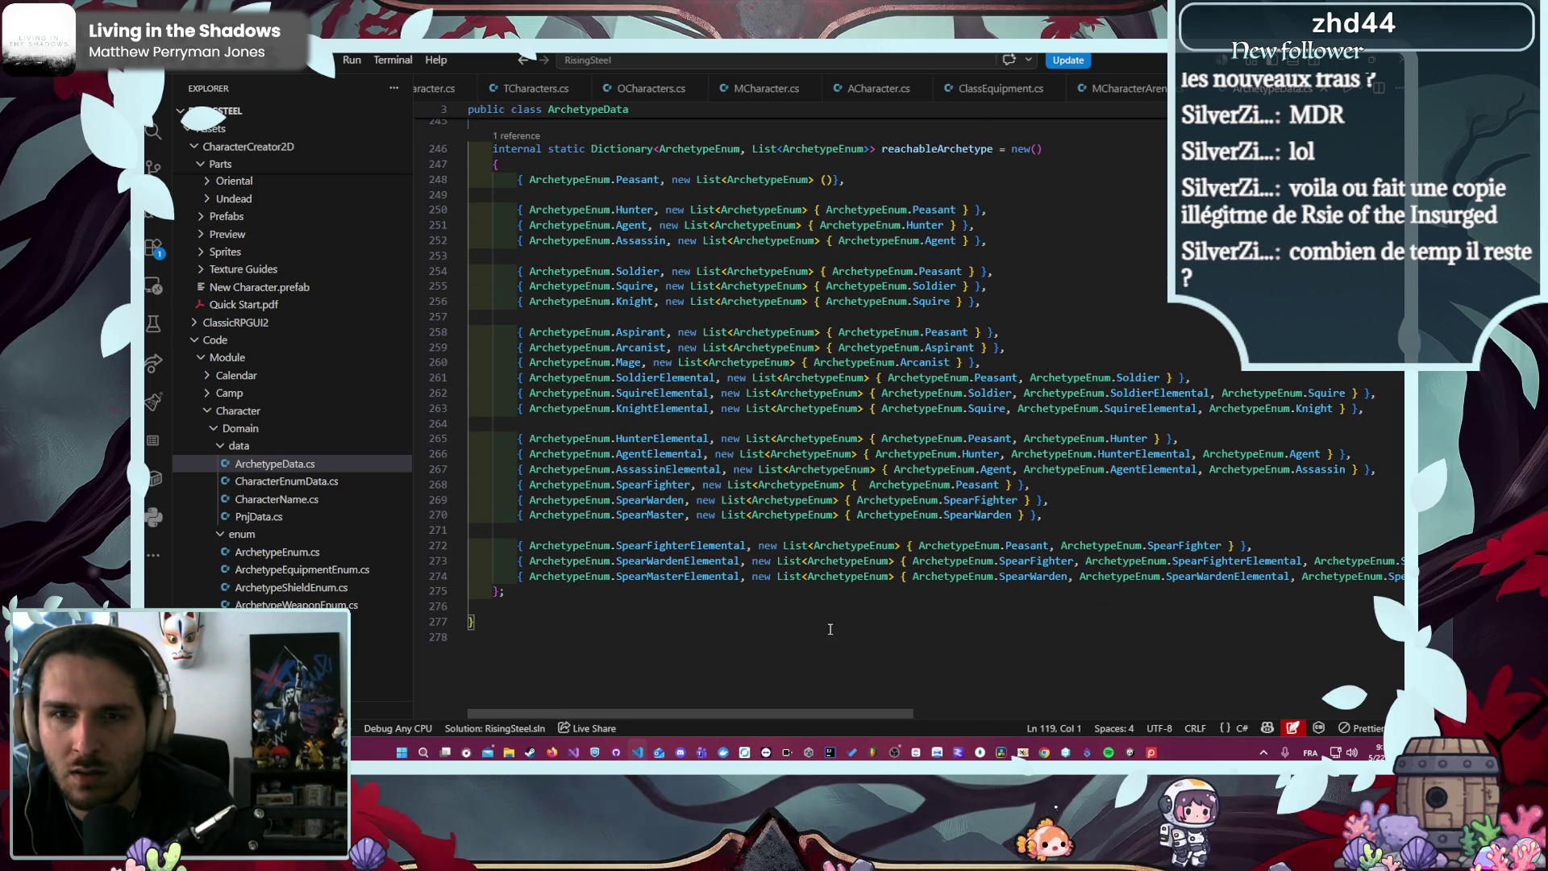
{"action": "scroll", "coordinate": [840, 602], "scroll_direction": "up", "scroll_amount": 20}
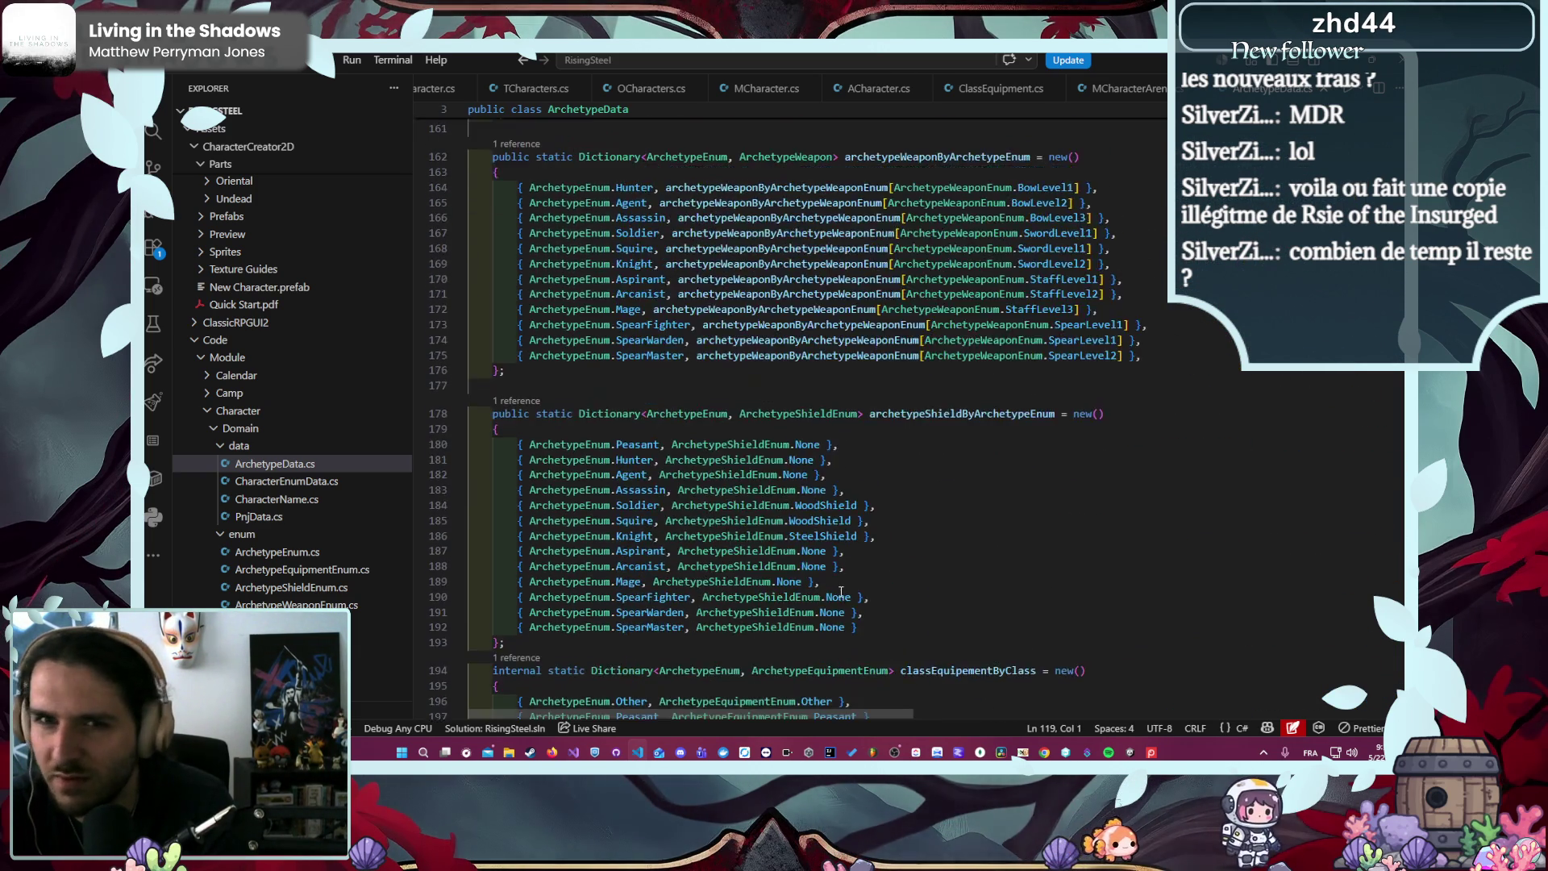
{"action": "scroll", "coordinate": [842, 591], "scroll_direction": "up", "scroll_amount": 20}
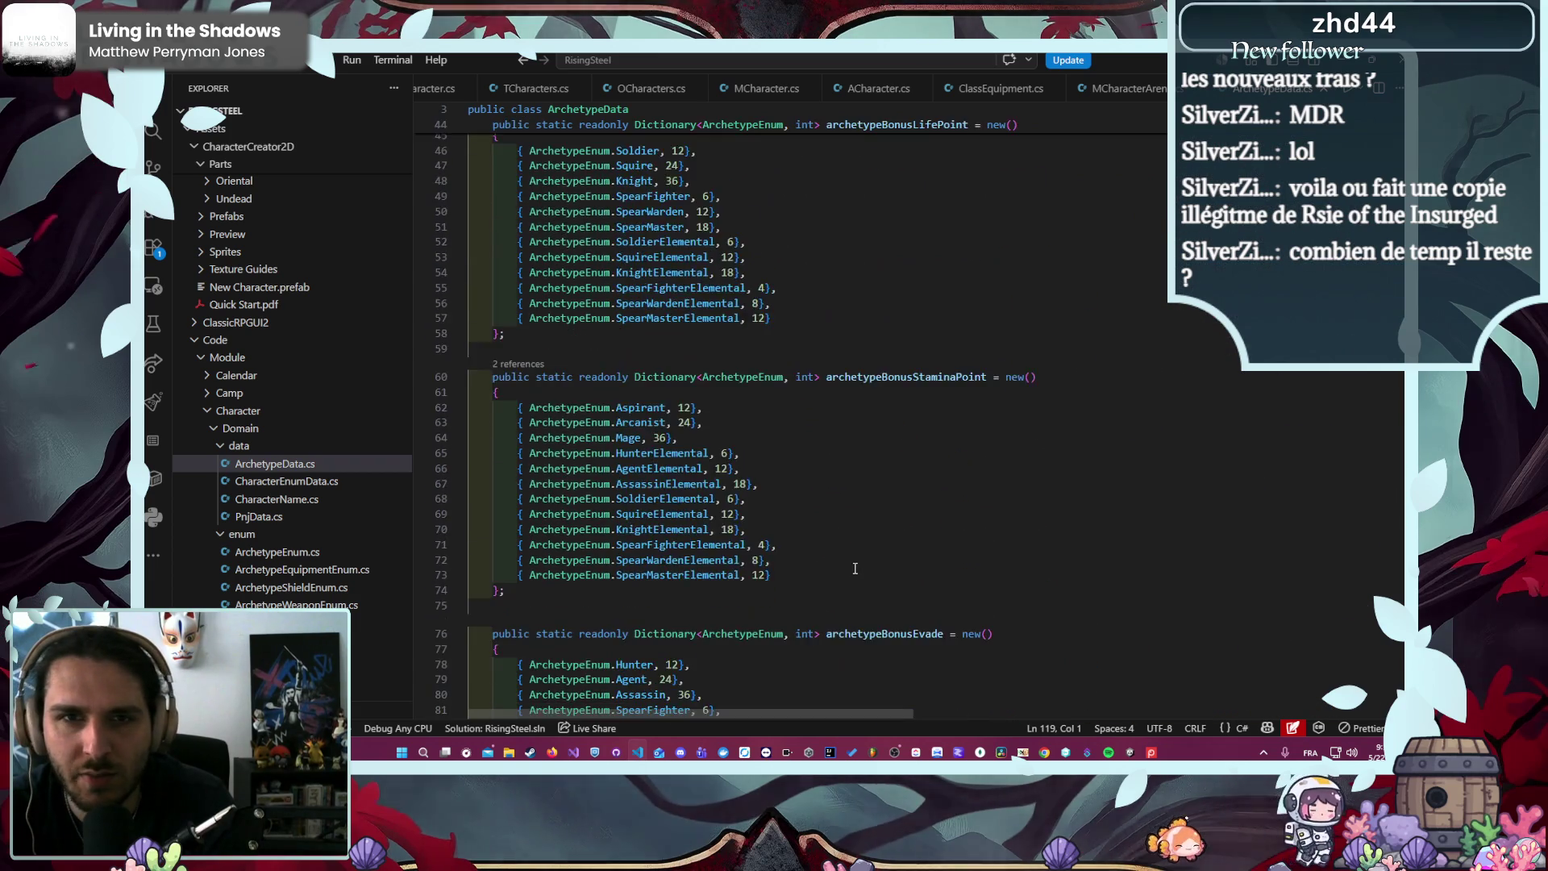
{"action": "scroll", "coordinate": [847, 556], "scroll_direction": "up", "scroll_amount": 12}
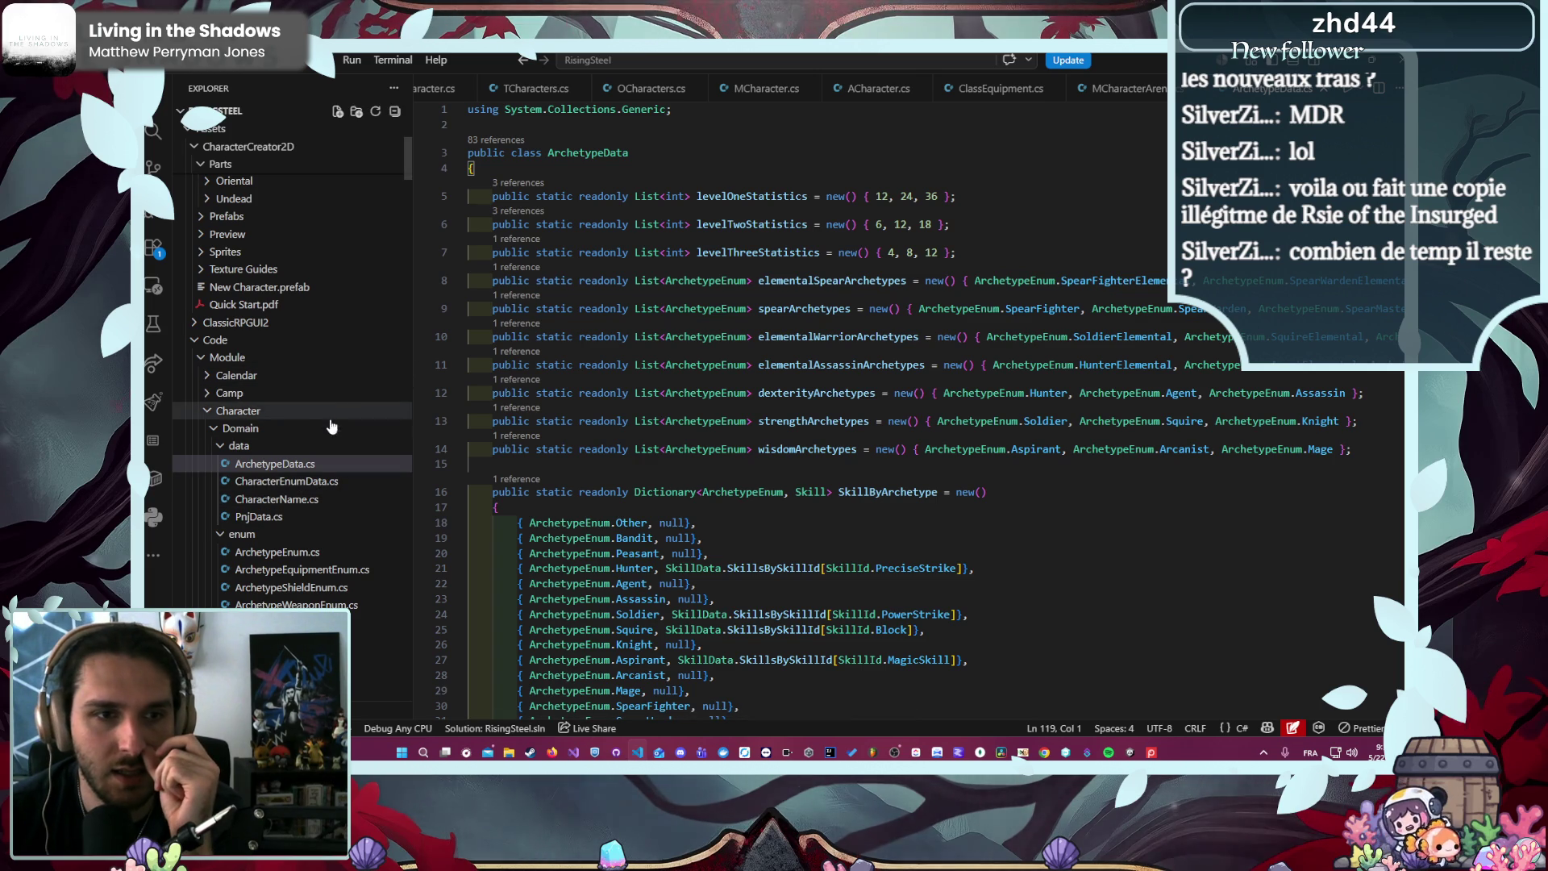
{"action": "left_click", "coordinate": [306, 486]}
{"action": "left_click", "coordinate": [310, 463]}
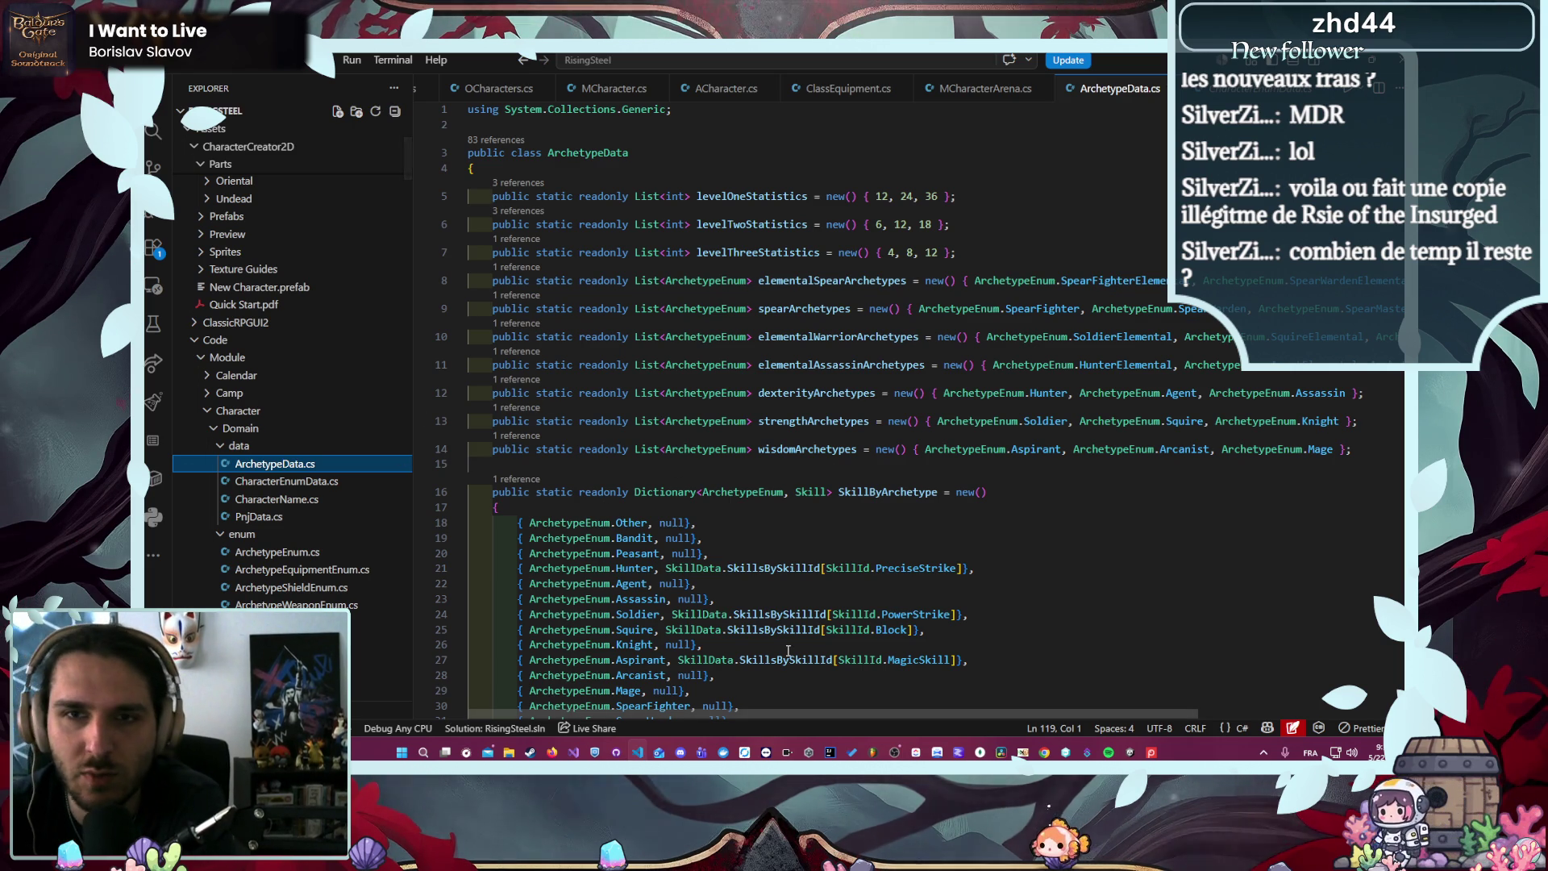
- Review the List usage on line 139 and the arrow1 entry on line 122 of ArchetypeData.cs
{"action": "scroll", "coordinate": [790, 618], "scroll_direction": "down", "scroll_amount": 15}
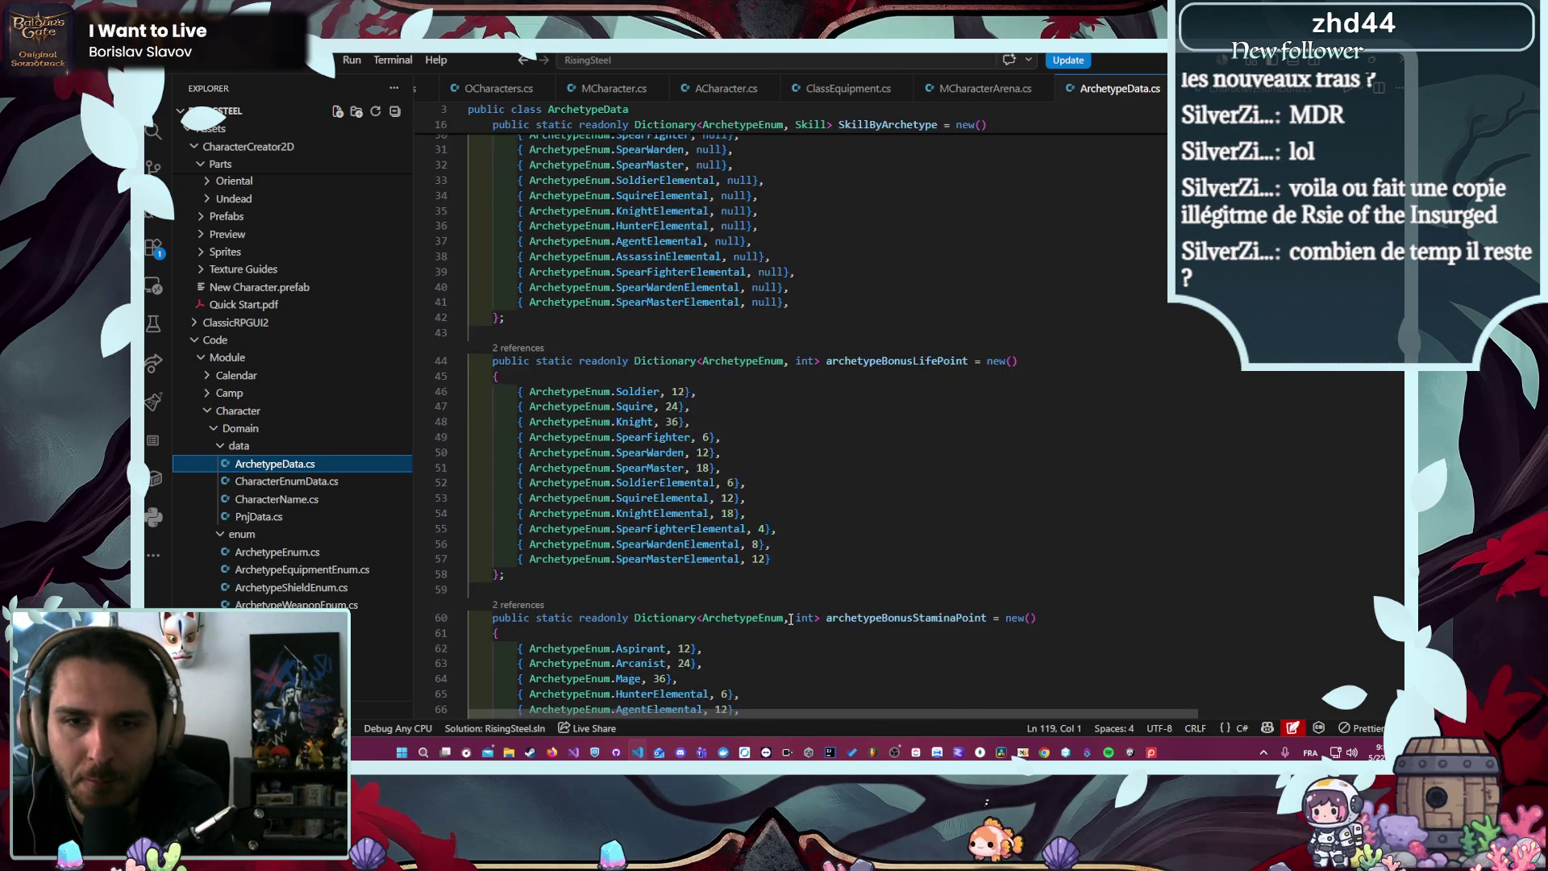
{"action": "scroll", "coordinate": [790, 618], "scroll_direction": "down", "scroll_amount": 12}
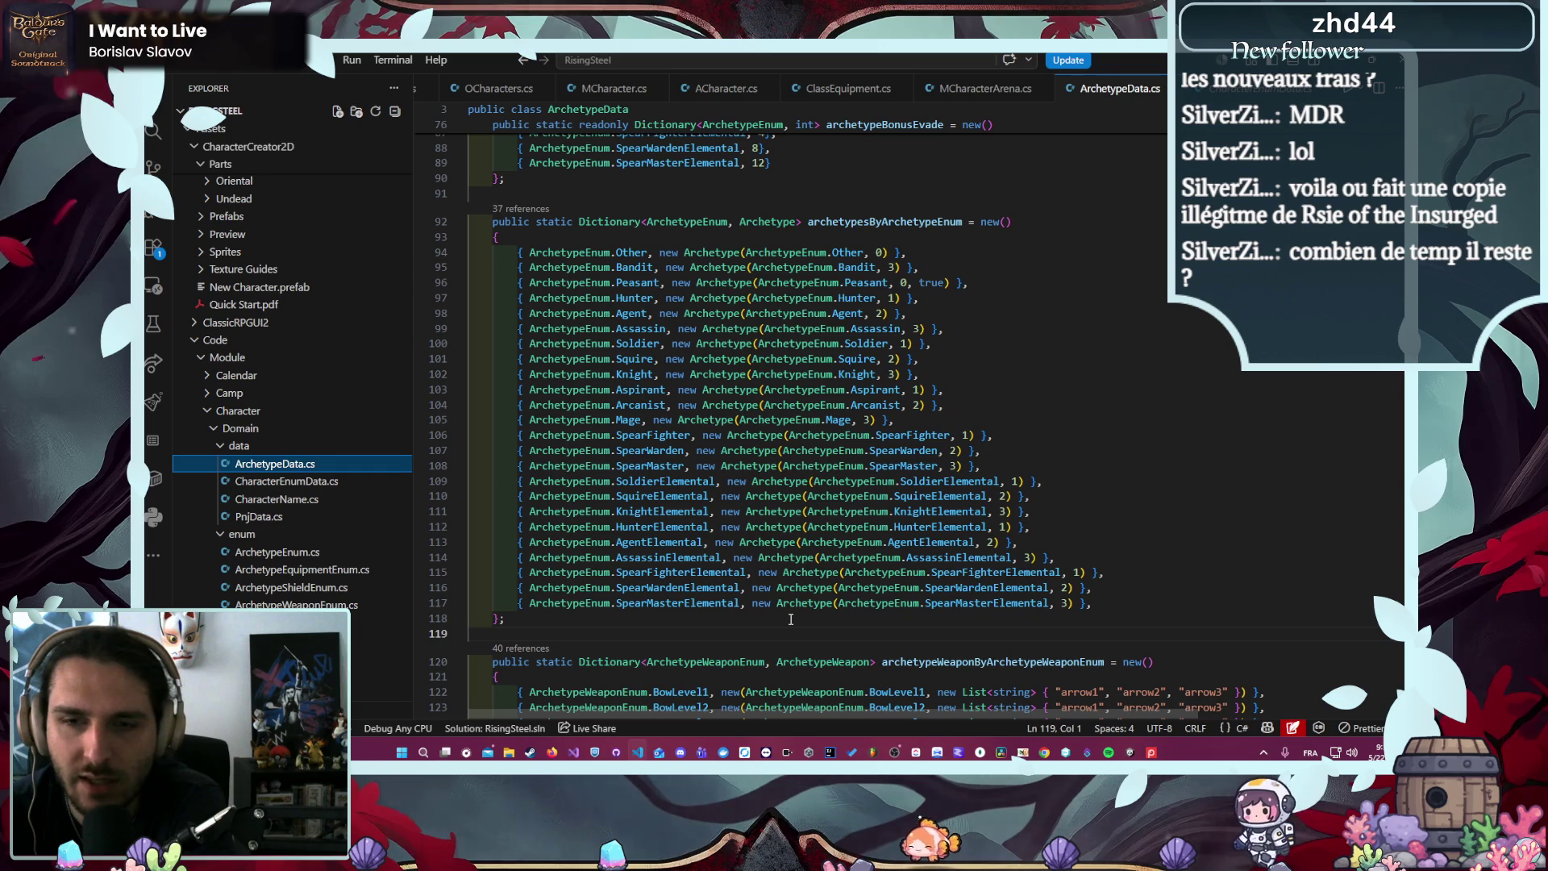
{"action": "scroll", "coordinate": [745, 564], "scroll_direction": "down", "scroll_amount": 7}
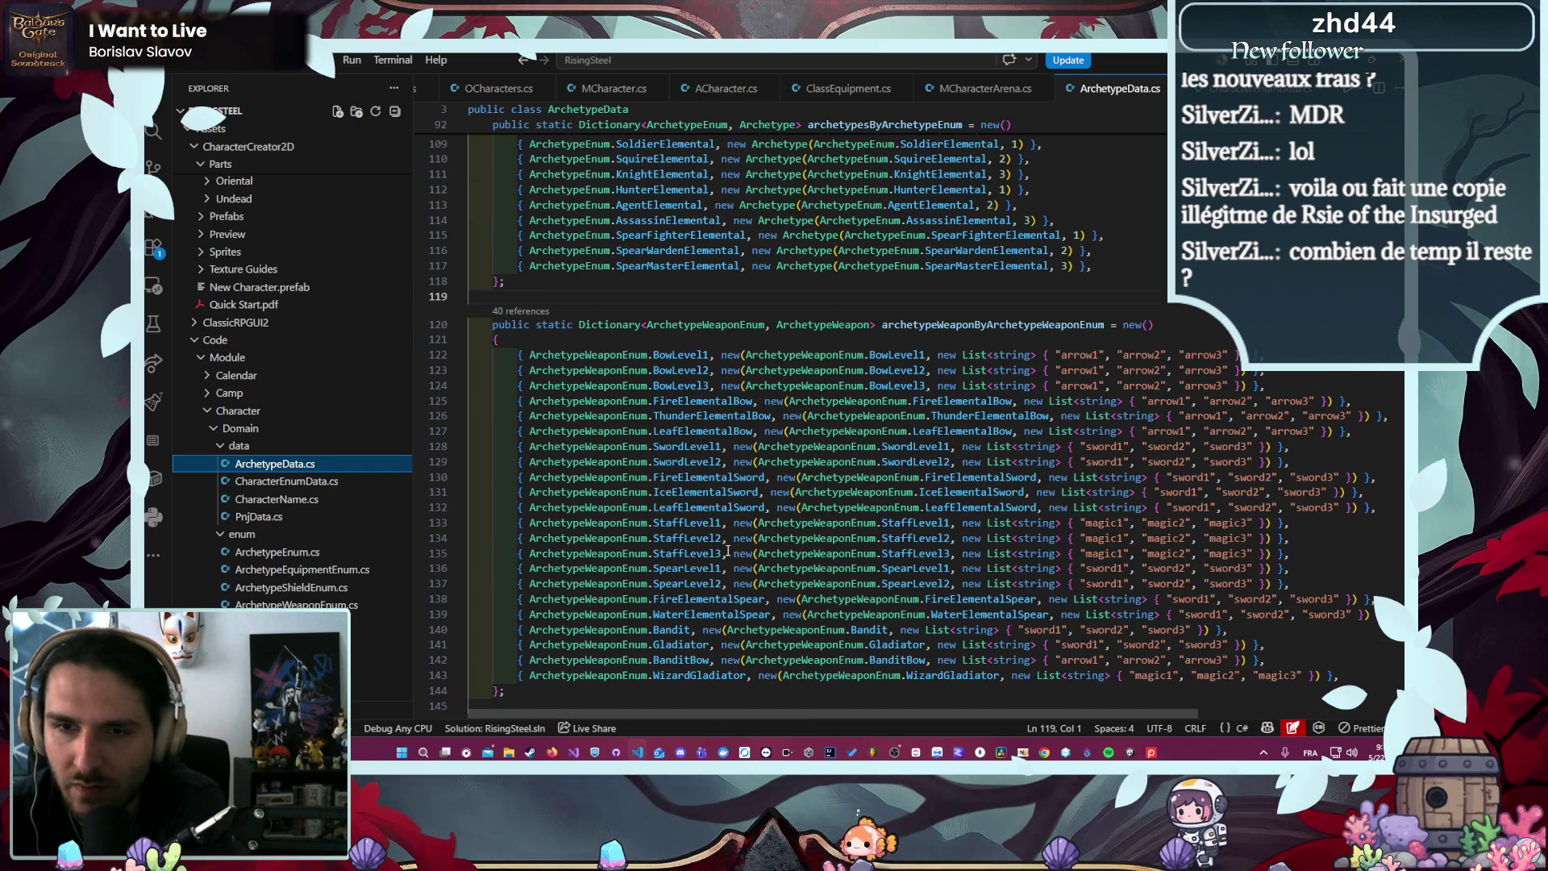
{"action": "left_click", "coordinate": [885, 610]}
{"action": "left_click", "coordinate": [1092, 613]}
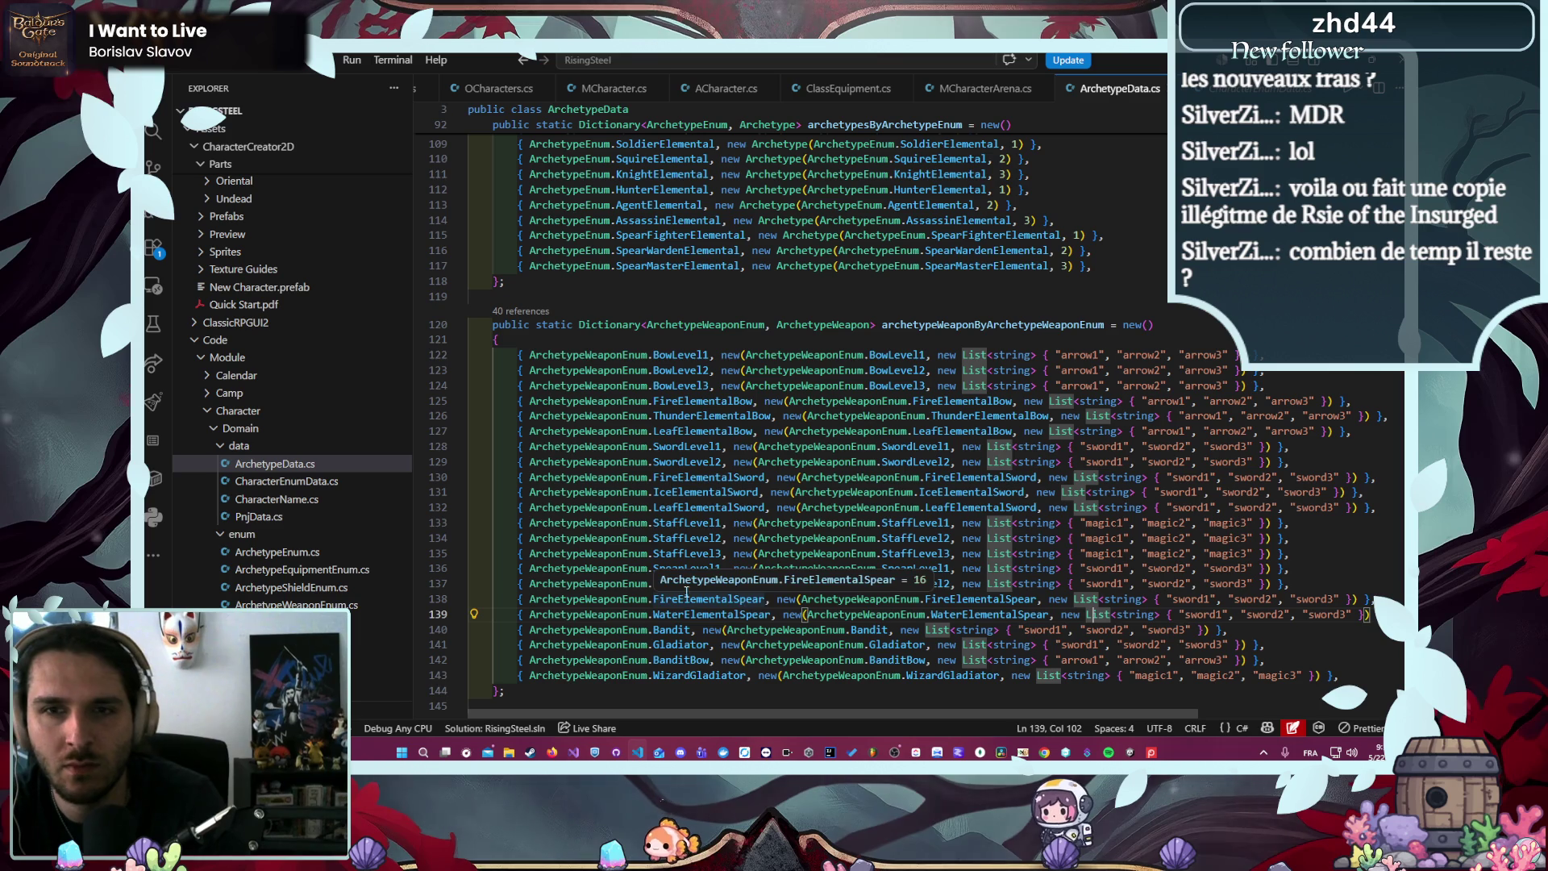
{"action": "left_click", "coordinate": [1023, 297]}
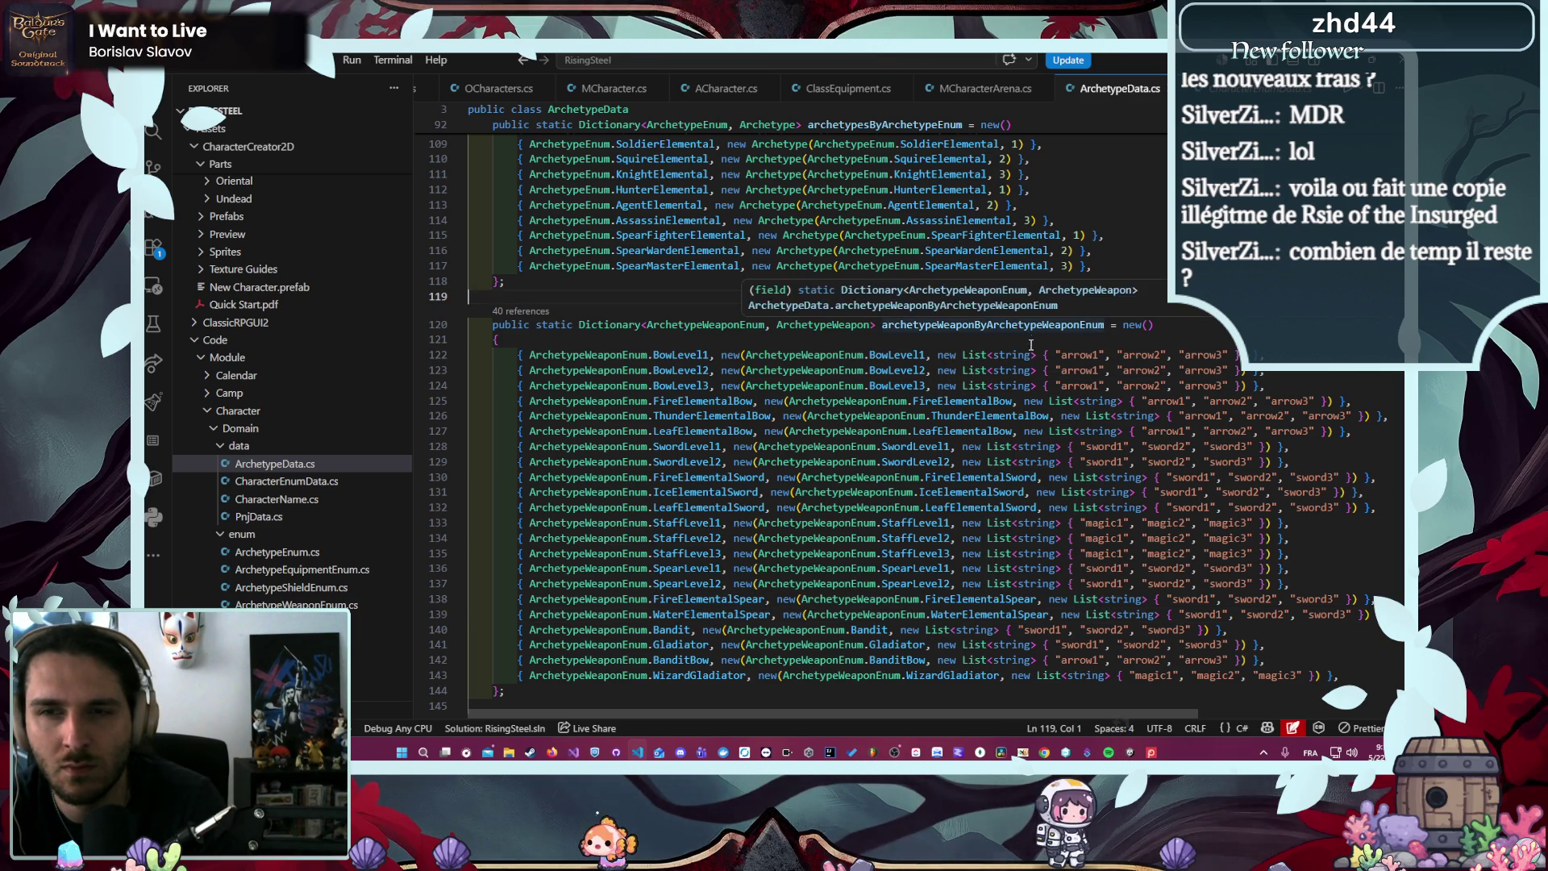
{"action": "left_click", "coordinate": [1069, 355]}
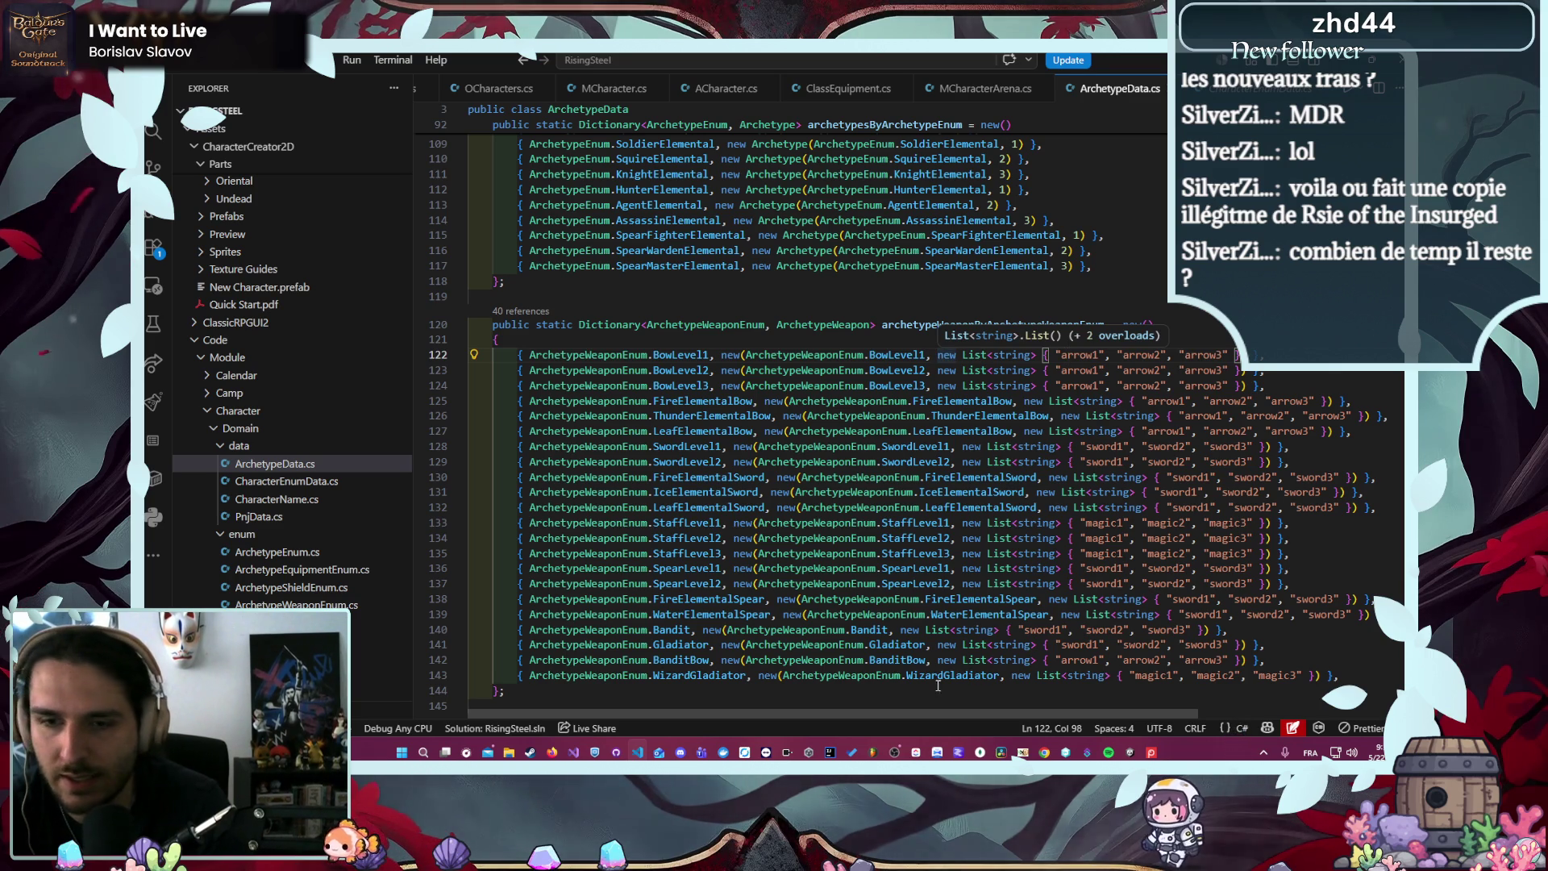
- Select lines 120–144, the whole weapon dictionary, and bring Unity to the front
{"action": "scroll", "coordinate": [945, 355], "scroll_direction": "down", "scroll_amount": 3}
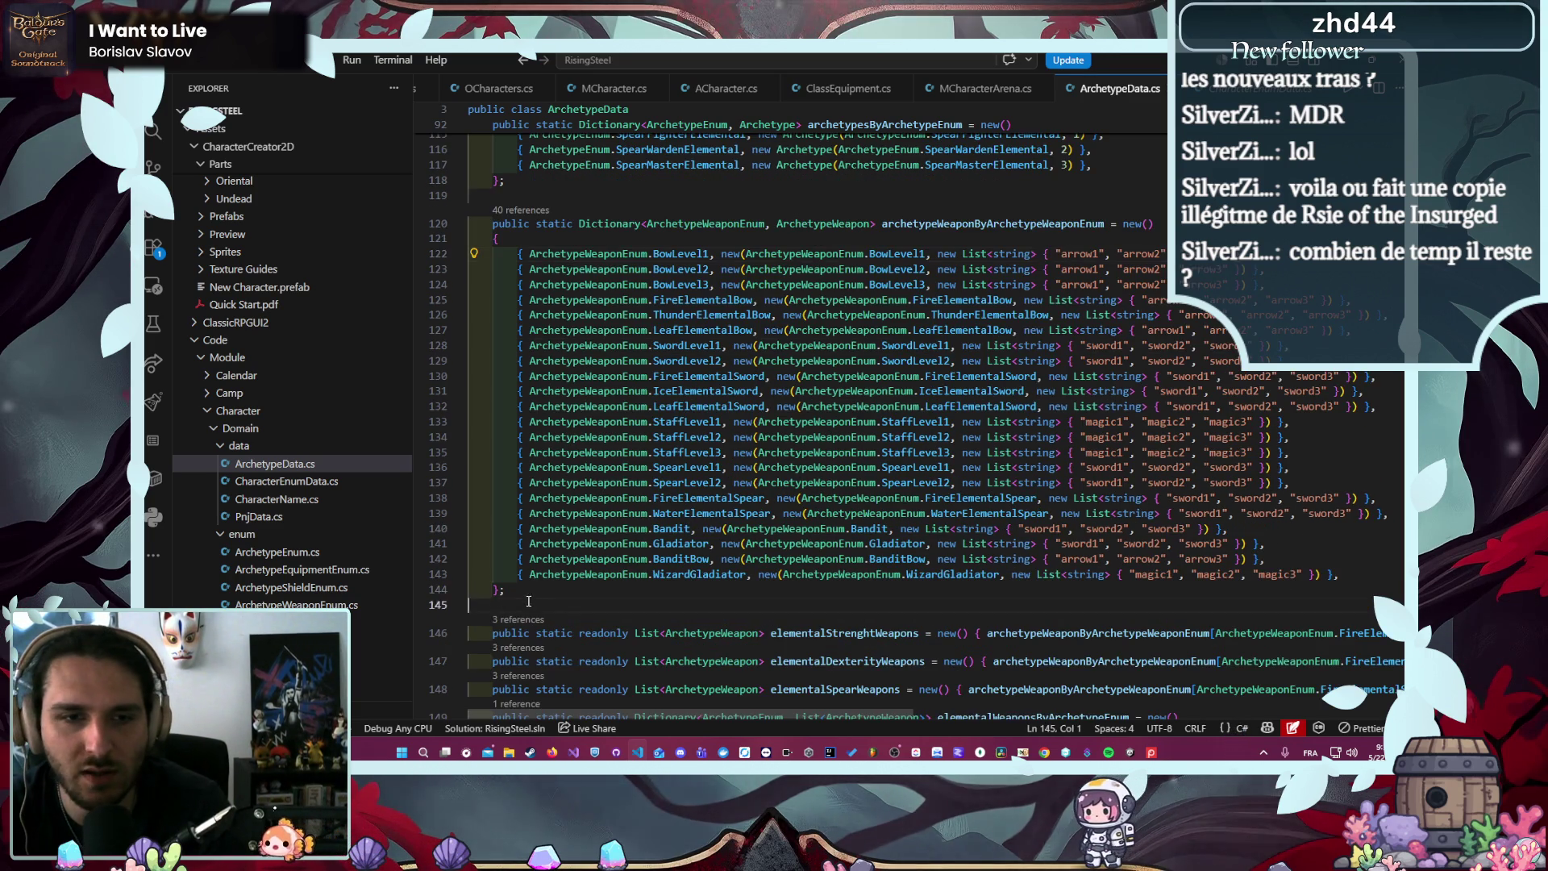
{"action": "left_click_drag", "start_coordinate": [516, 590], "coordinate": [443, 207]}
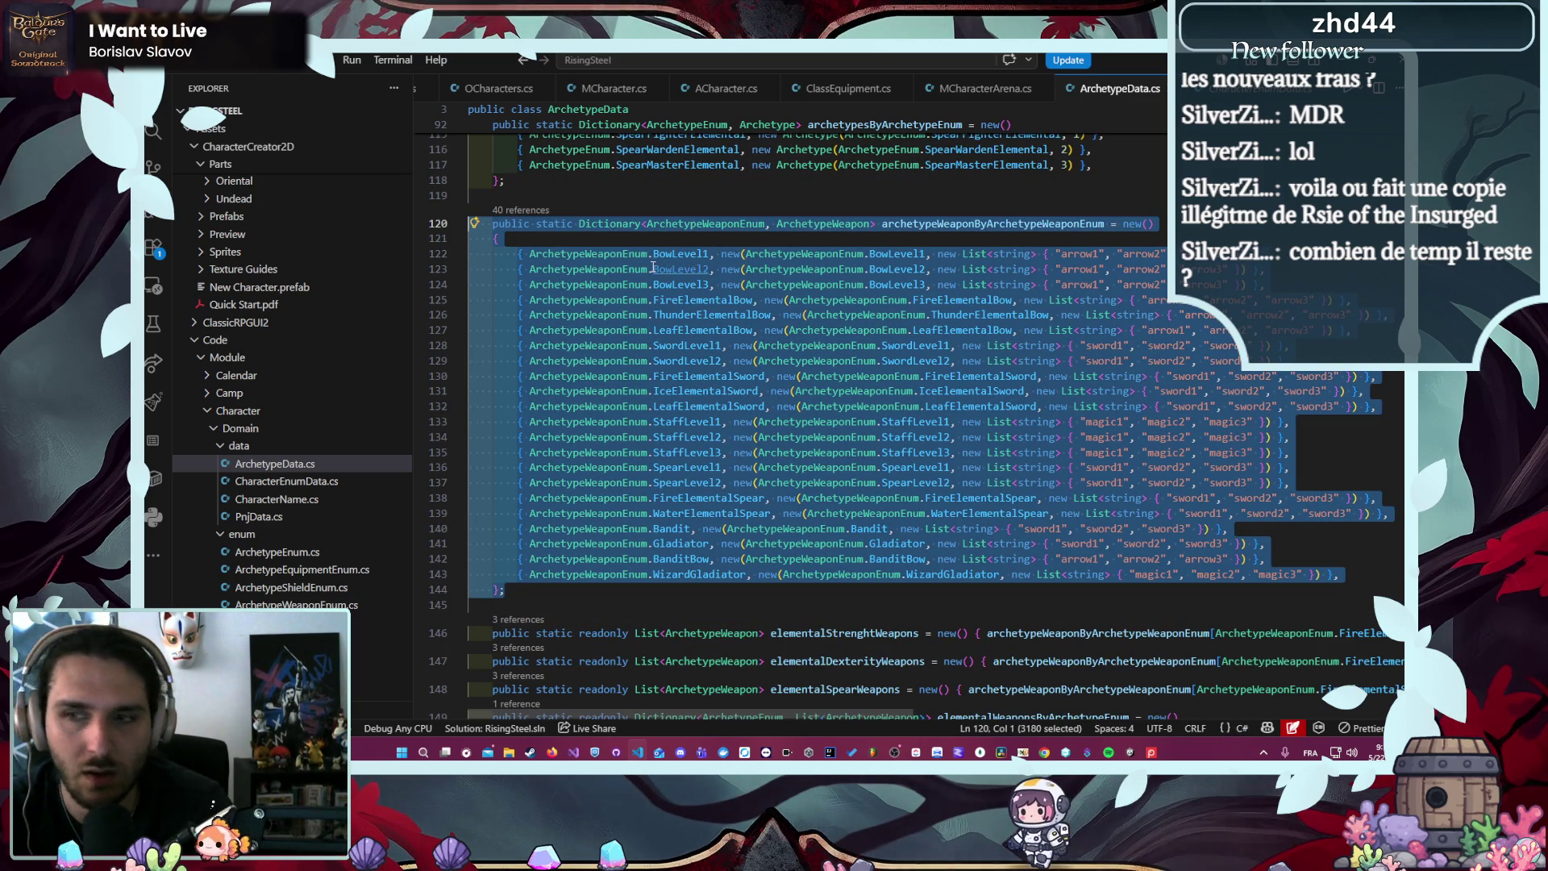
{"action": "left_click", "coordinate": [1129, 751]}
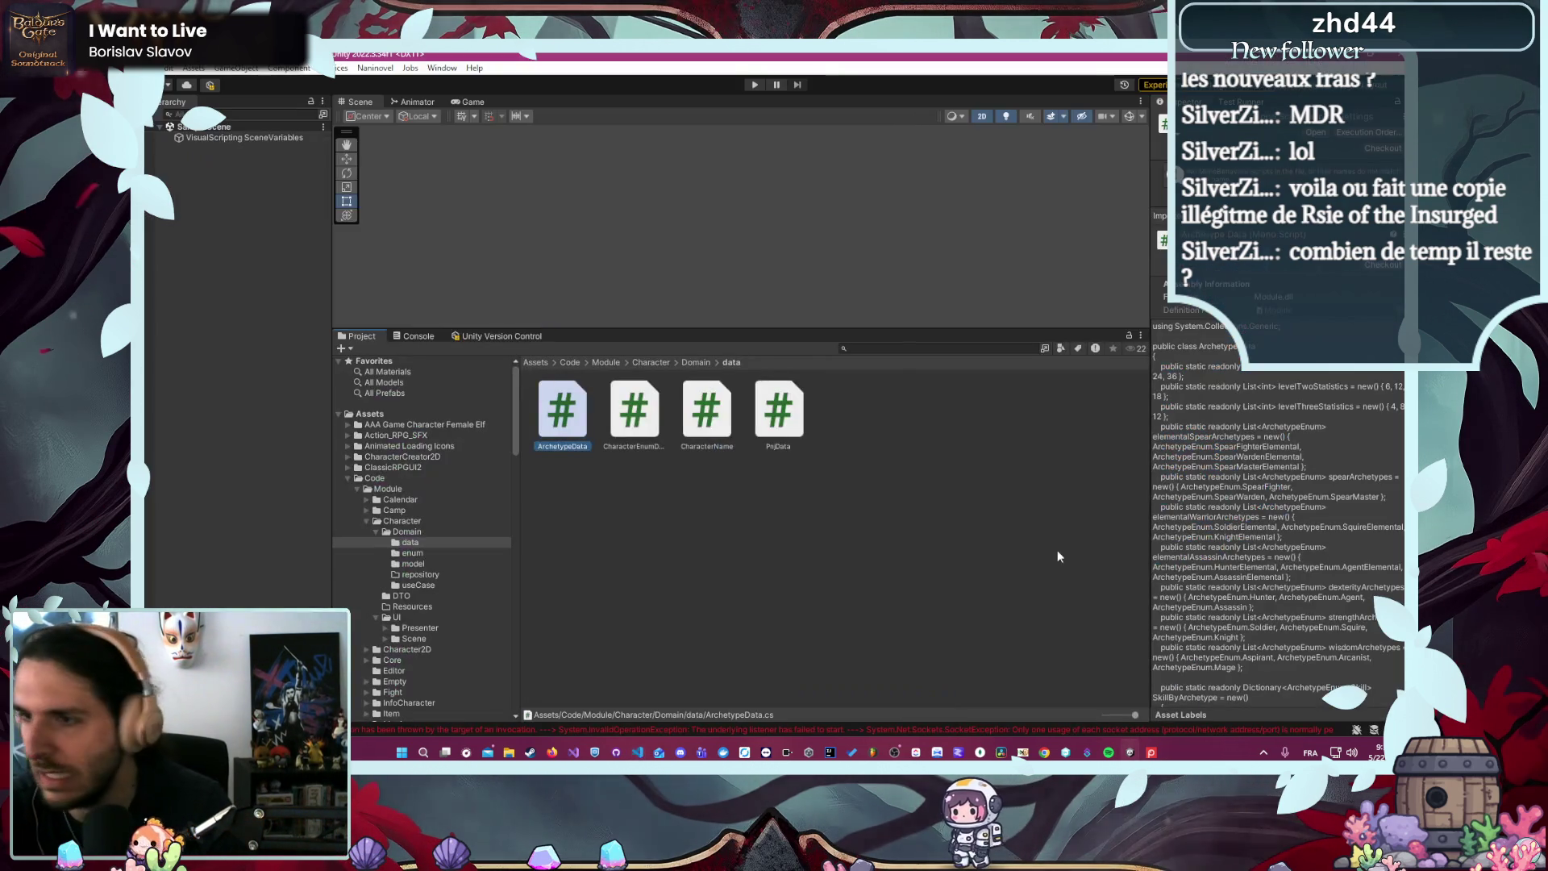
- Switch the workspace to the latest /main/Responsive changeset, then return to Unity
{"action": "left_click", "coordinate": [1065, 751]}
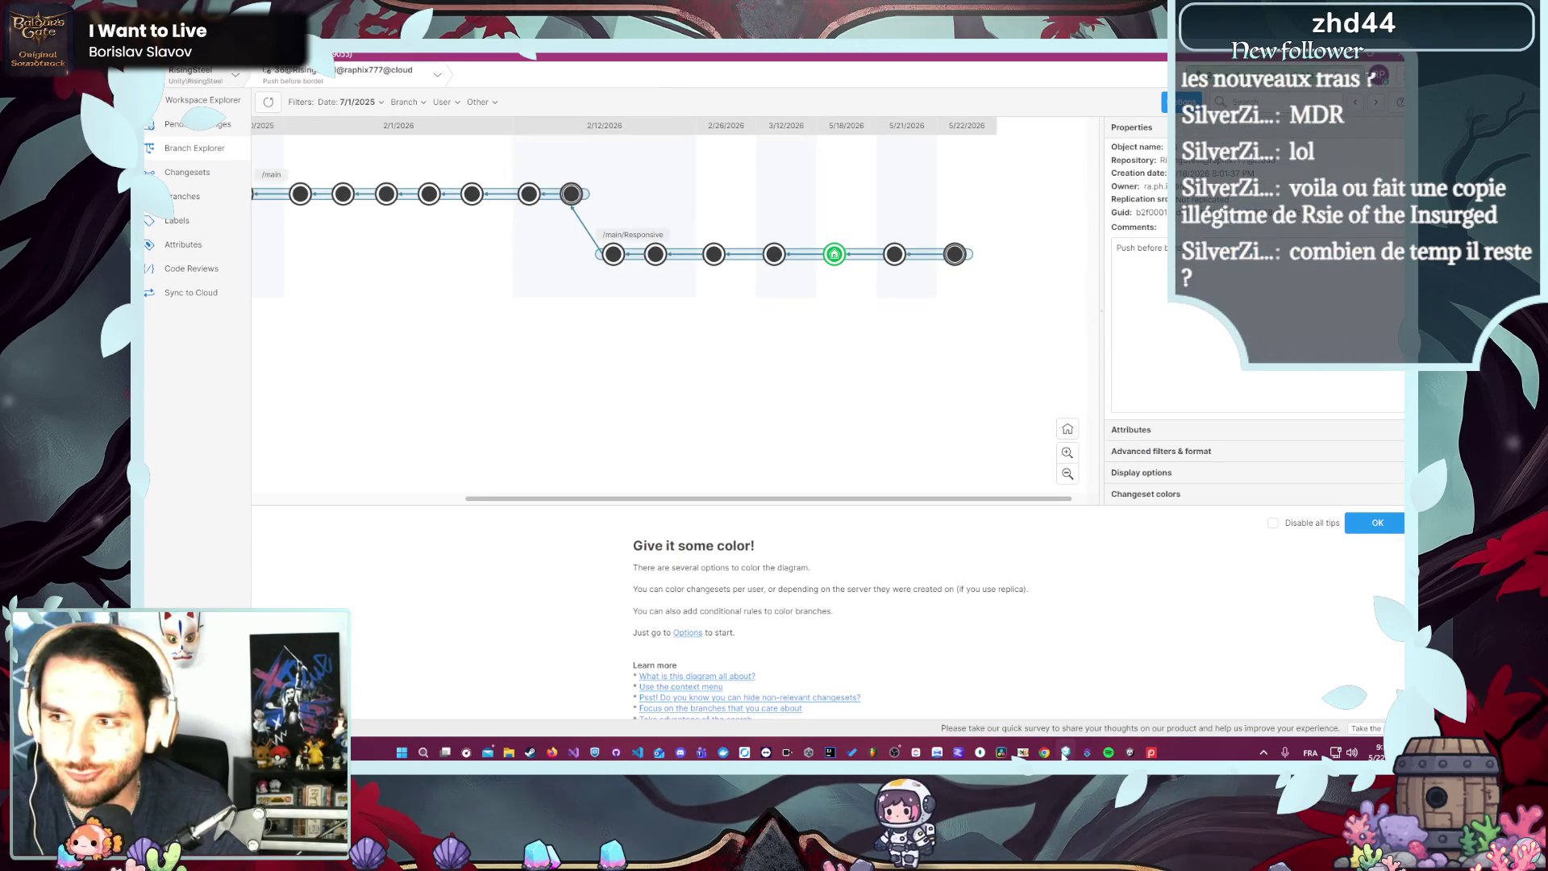
{"action": "left_click", "coordinate": [954, 255]}
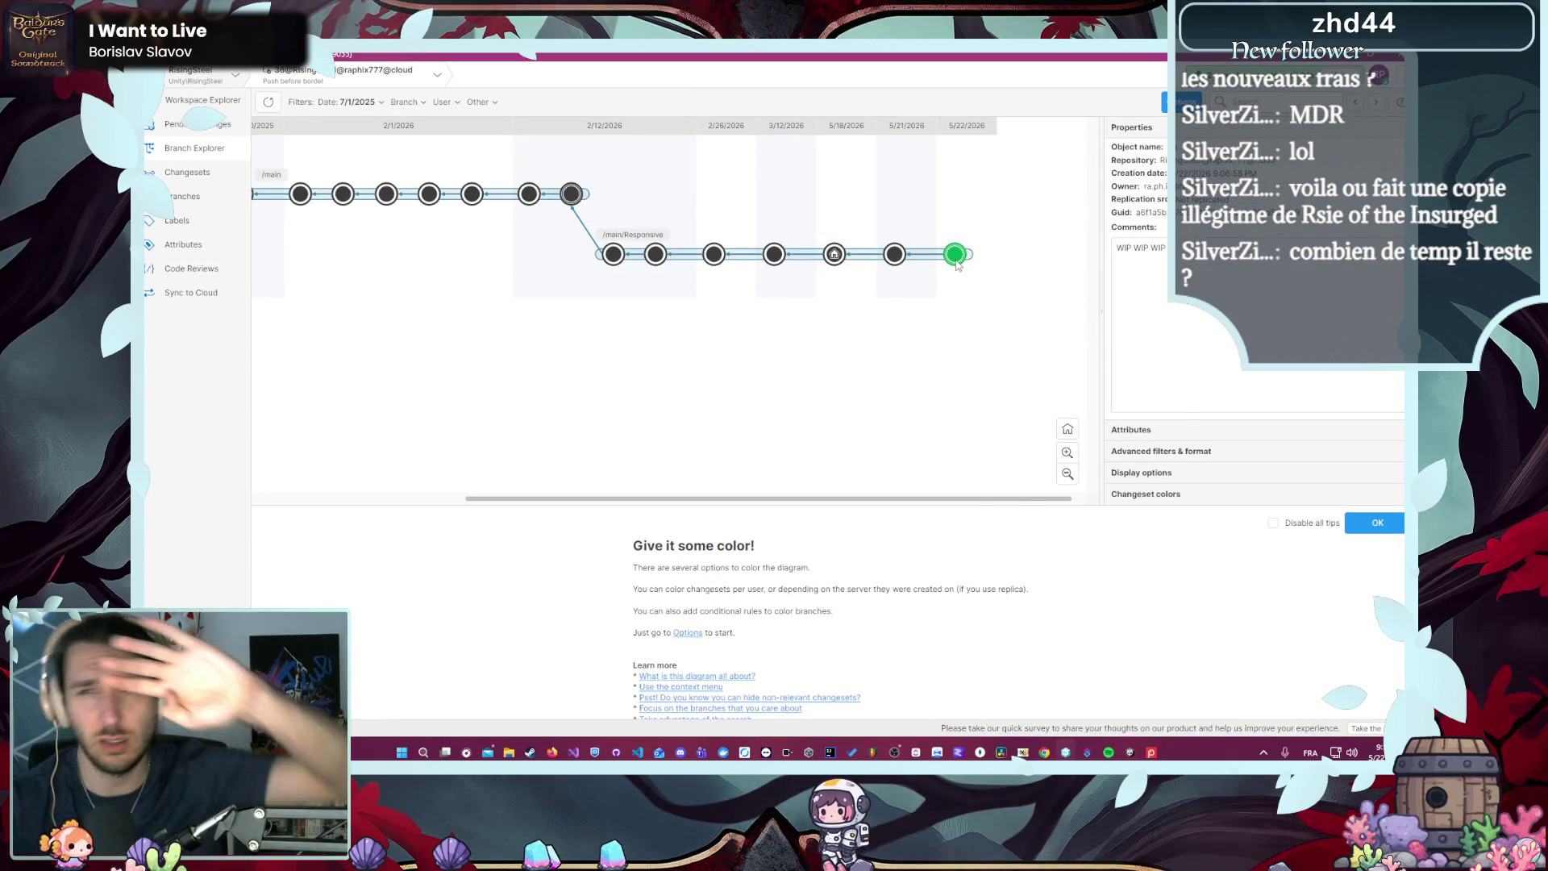
{"action": "right_click", "coordinate": [954, 255]}
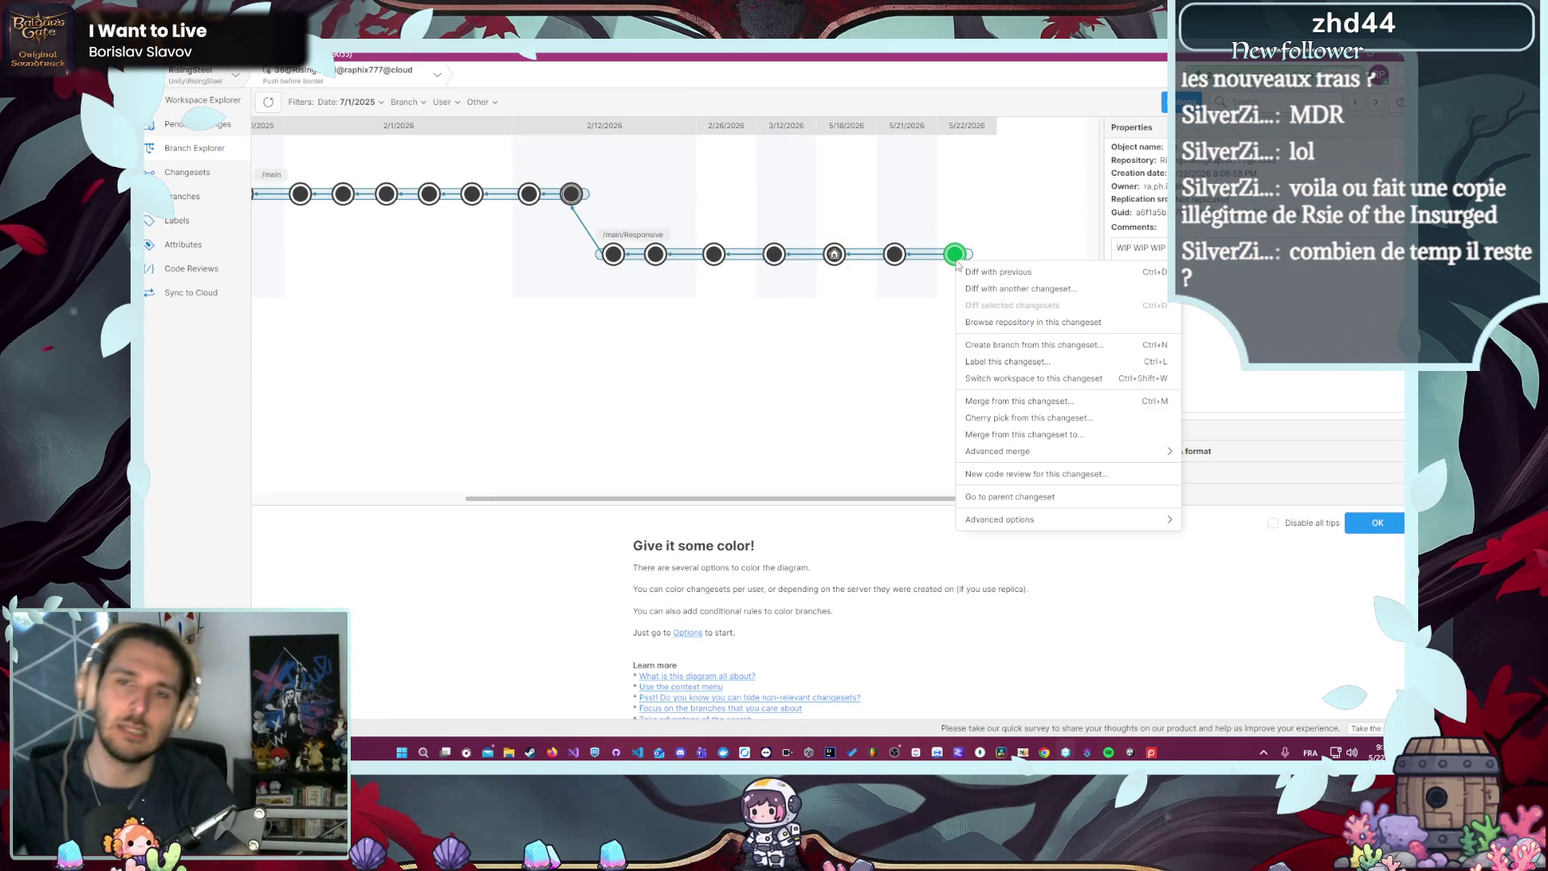
{"action": "left_click", "coordinate": [1086, 378]}
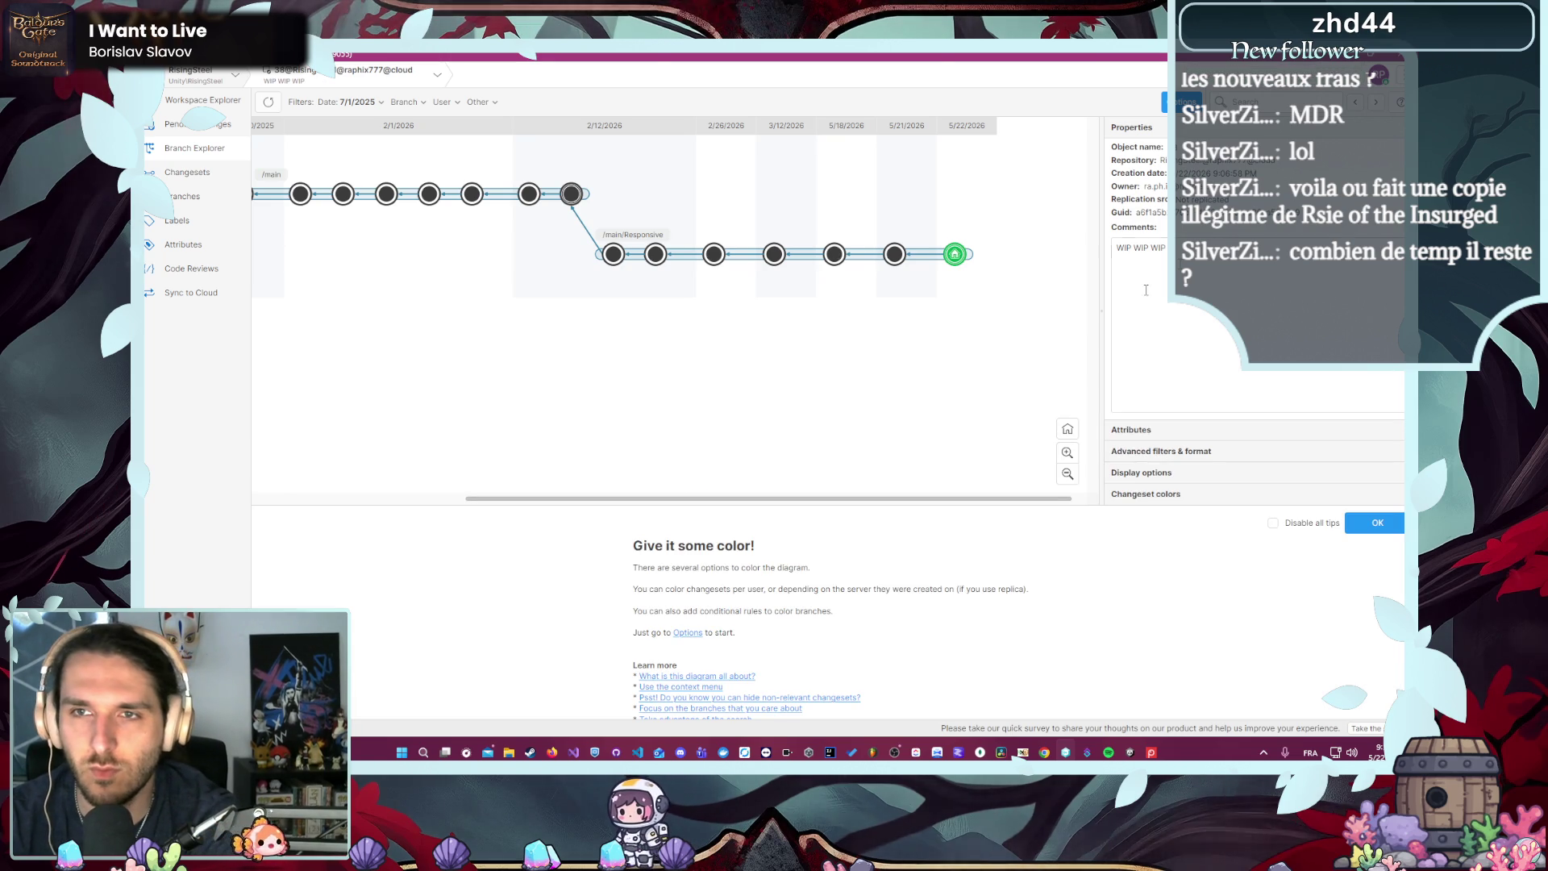
{"action": "key", "text": "alt+Tab"}
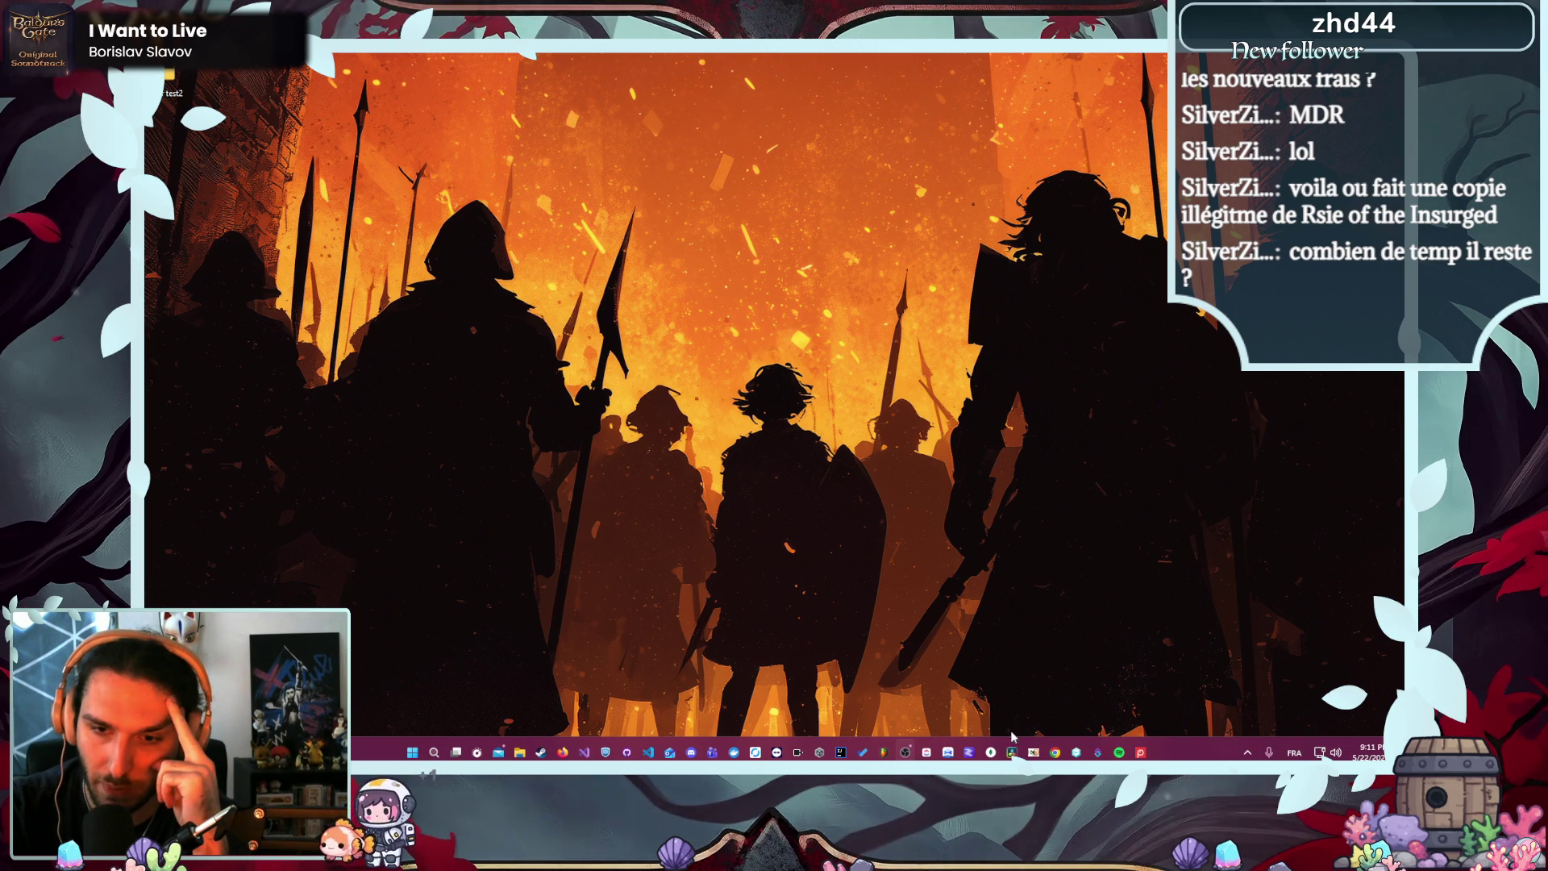
- Show Unity Hub's Projects list containing RisingSteel
{"action": "left_click", "coordinate": [819, 752]}
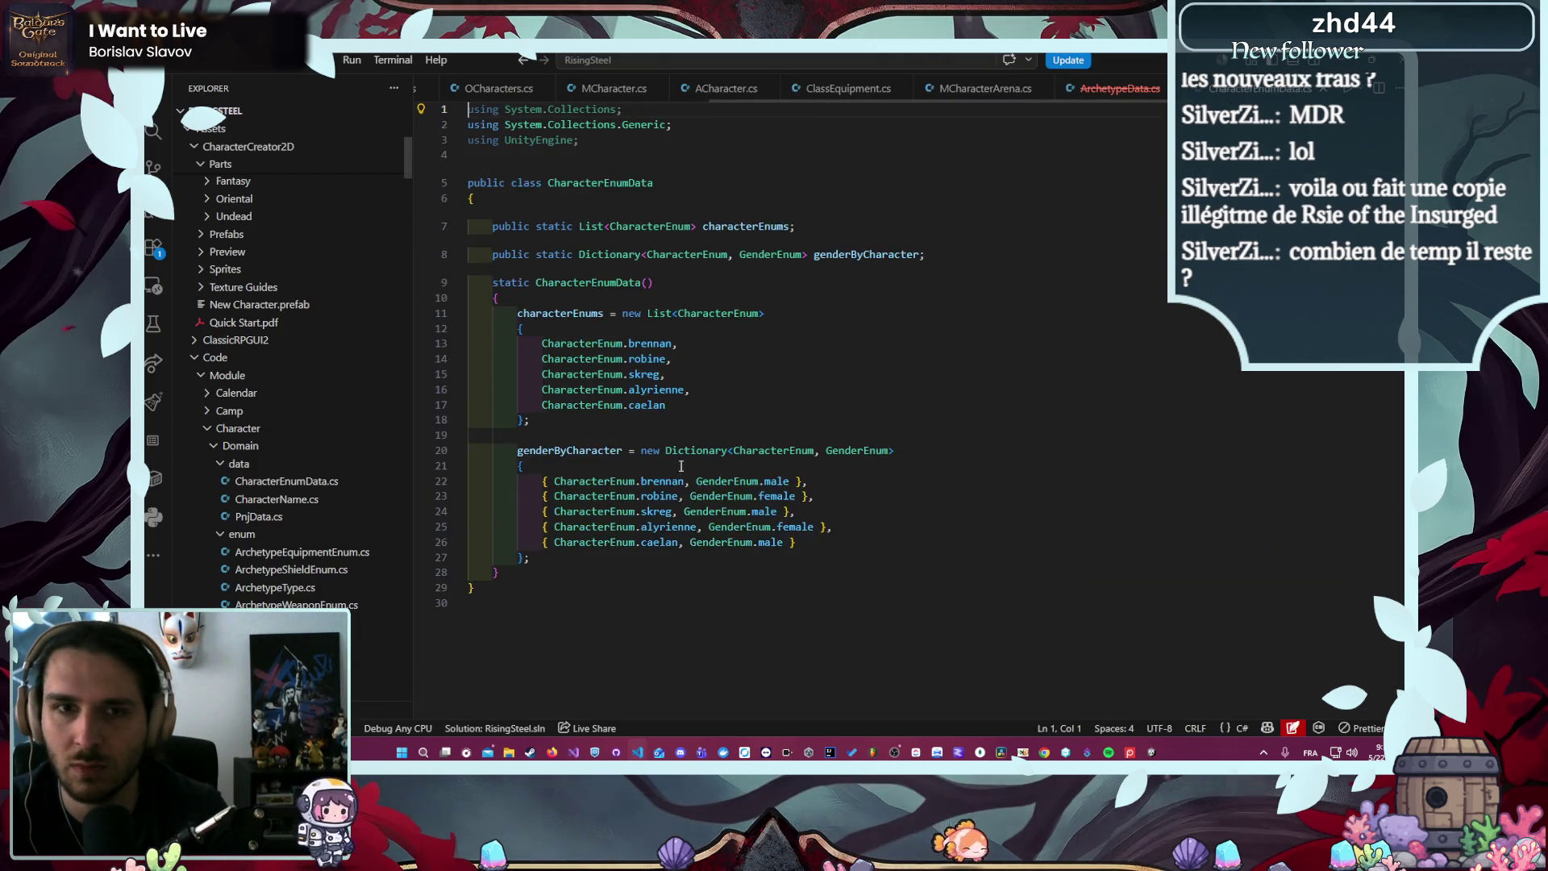
- Return to the weapon dictionary in ArchetypeData.cs and clear its selection
{"action": "left_click", "coordinate": [1111, 90]}
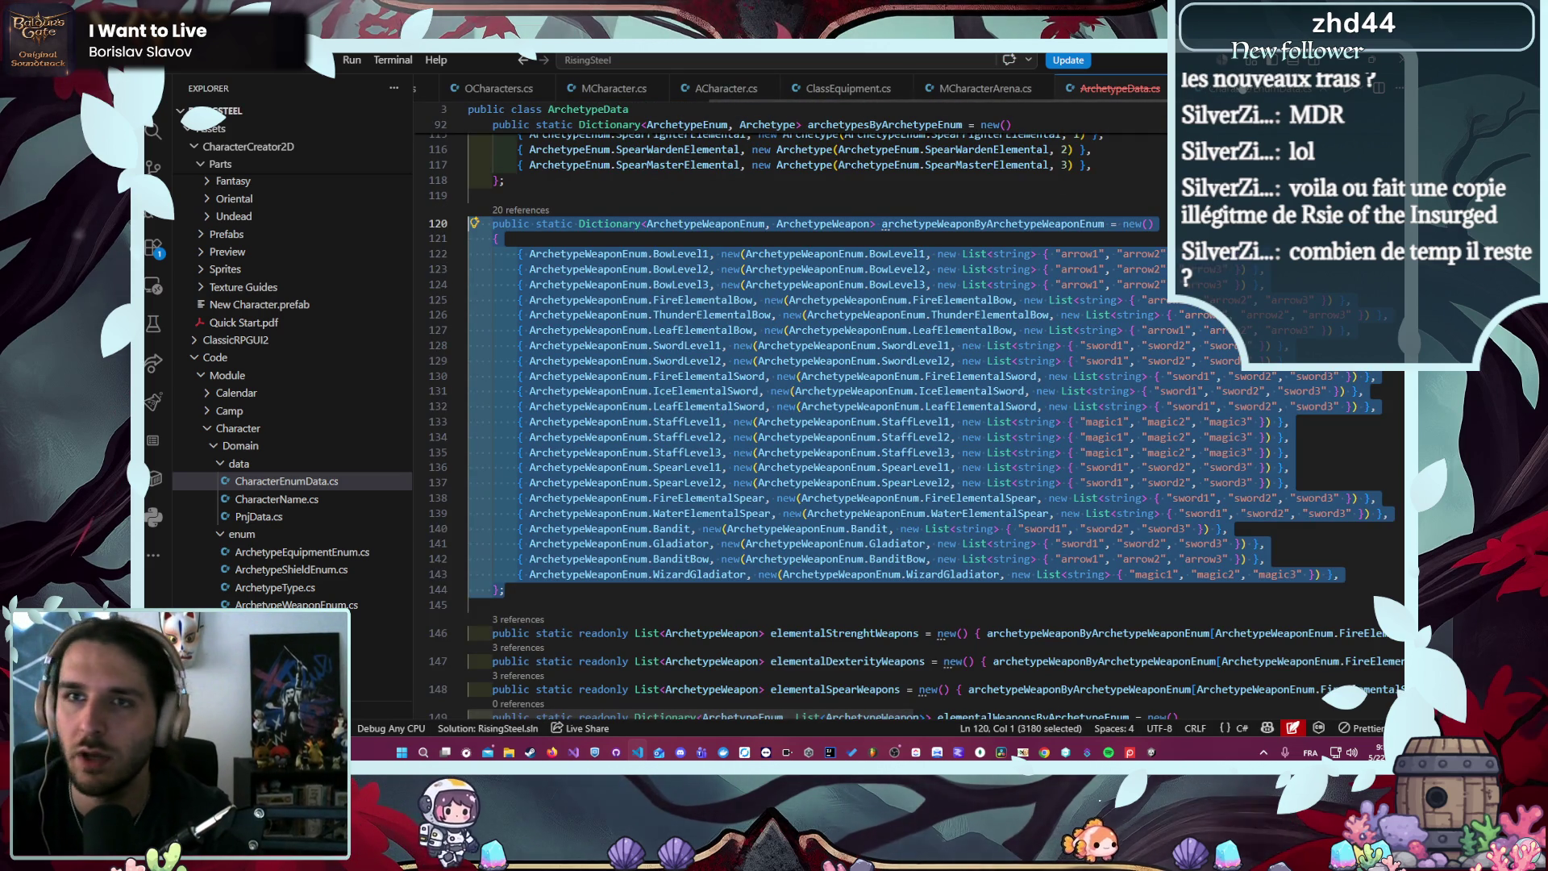
{"action": "scroll", "coordinate": [1268, 92], "scroll_direction": "up", "scroll_amount": 2}
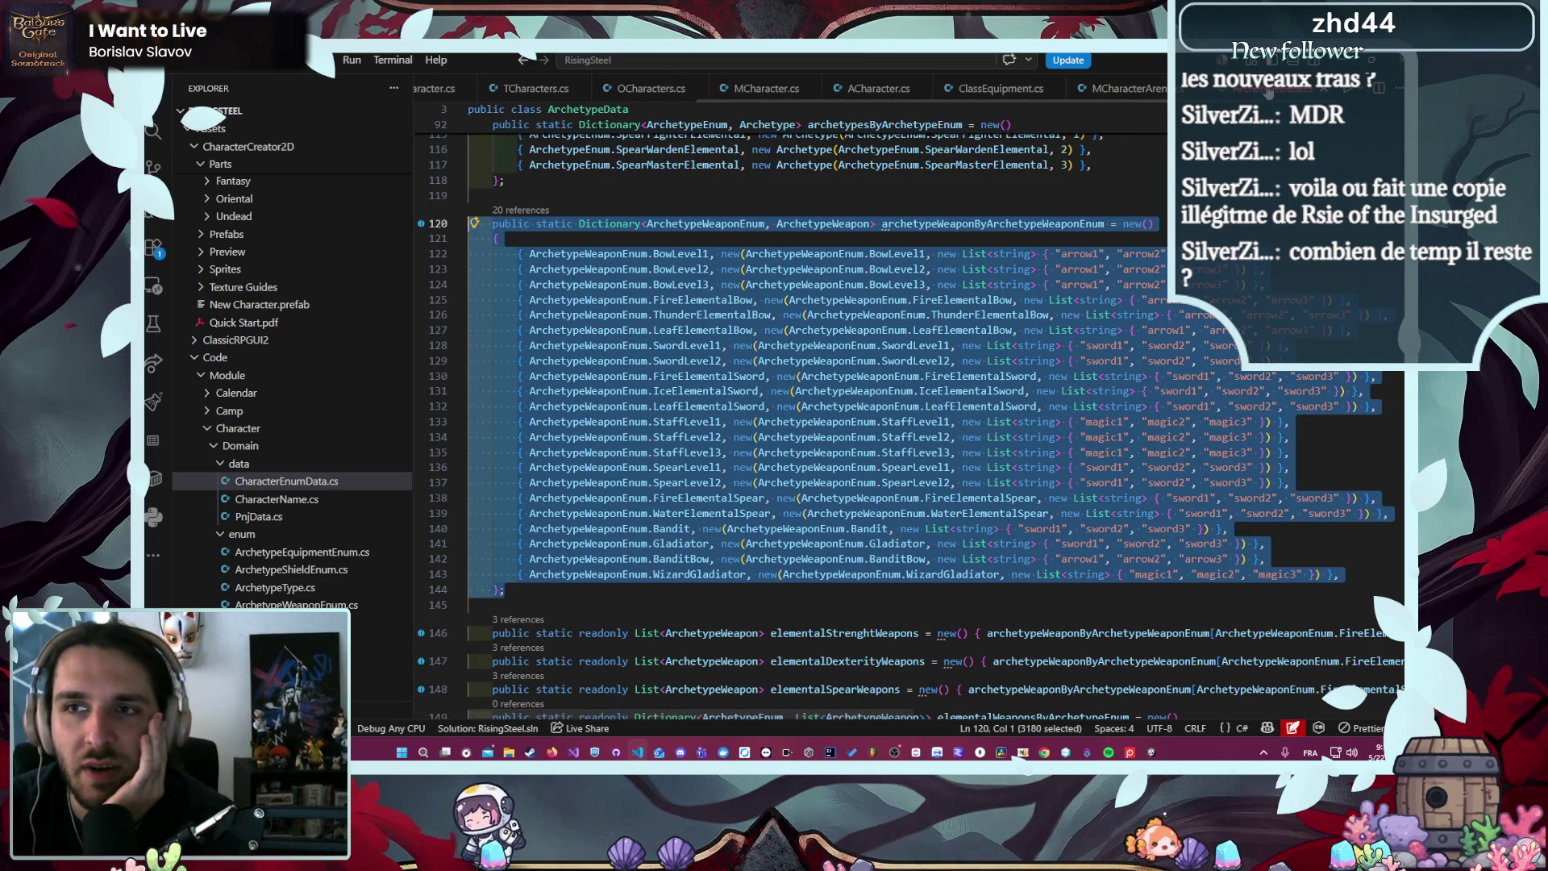
{"action": "scroll", "coordinate": [950, 303], "scroll_direction": "up", "scroll_amount": 5}
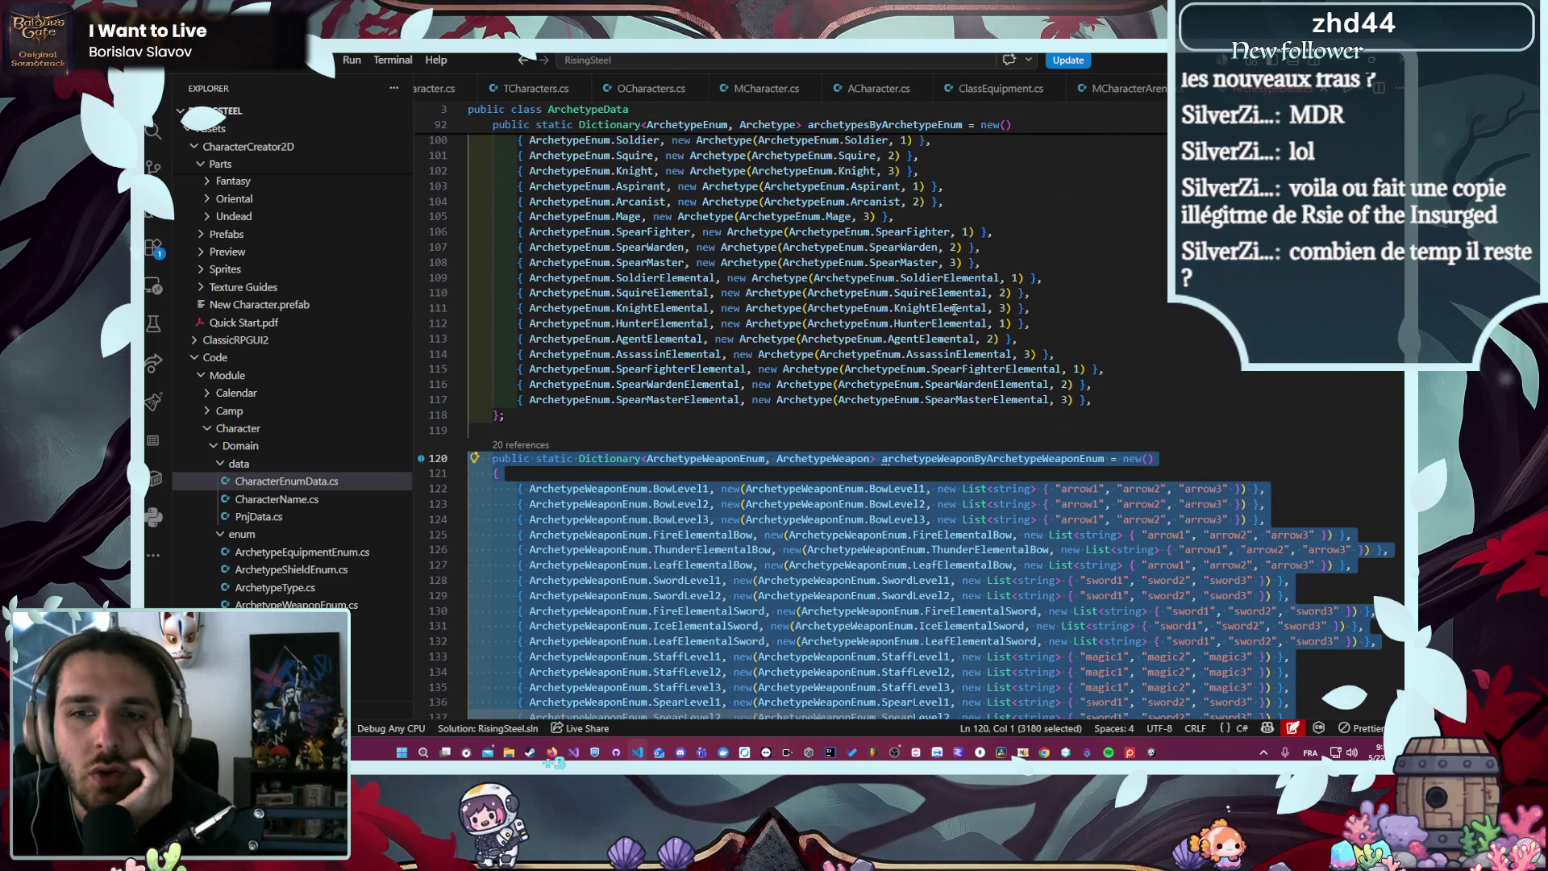
{"action": "scroll", "coordinate": [1361, 376], "scroll_direction": "down", "scroll_amount": 2}
{"action": "left_click", "coordinate": [1202, 377]}
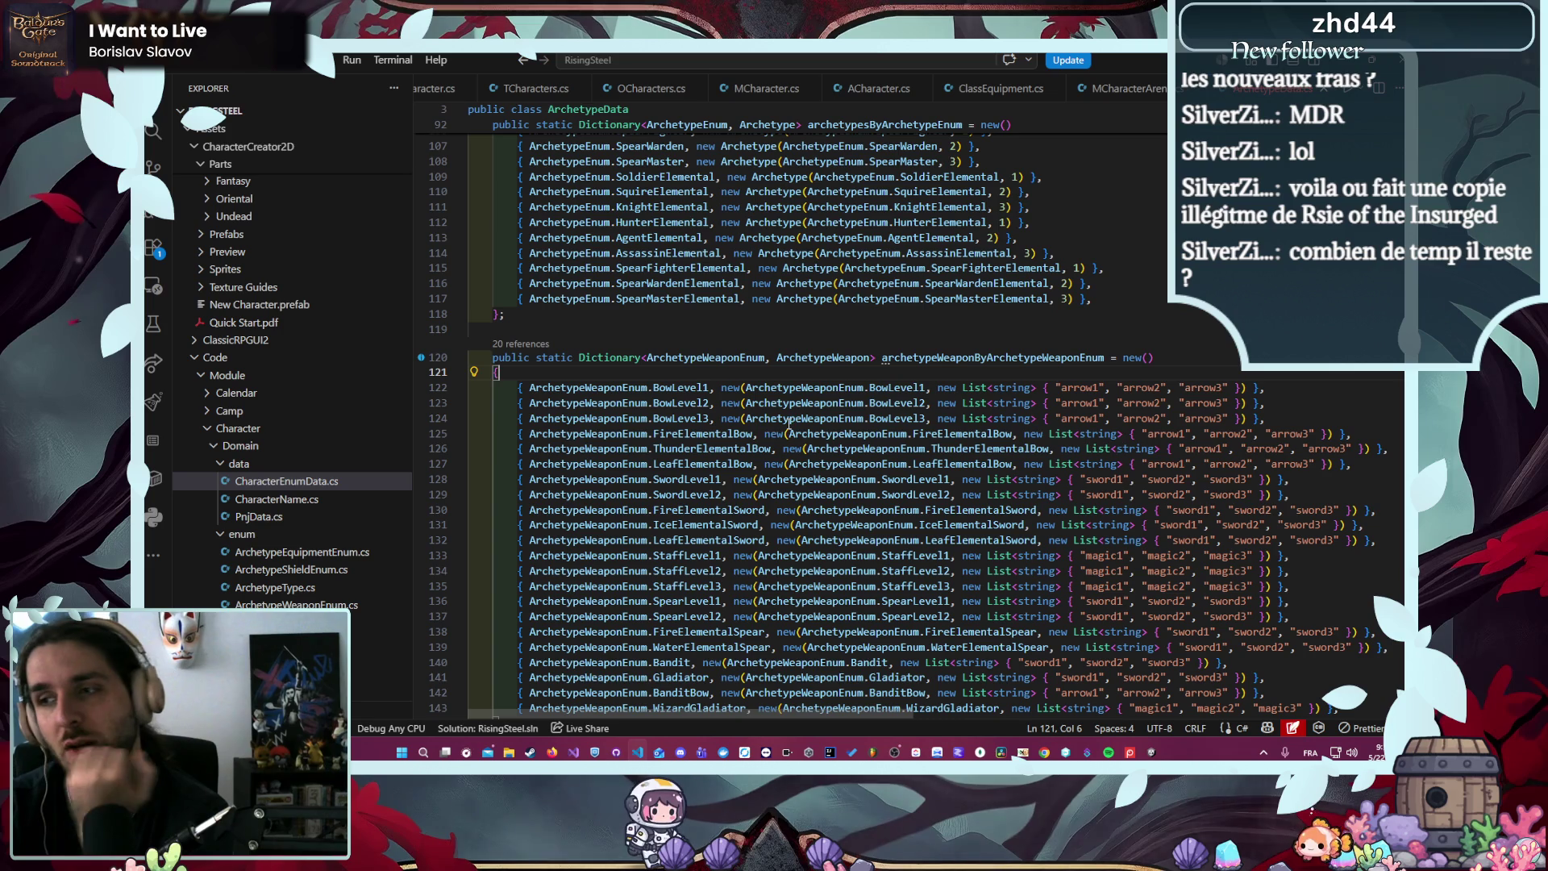
- Open ArchetypeType.cs from the Explorer
{"action": "scroll", "coordinate": [395, 372], "scroll_direction": "down", "scroll_amount": 2}
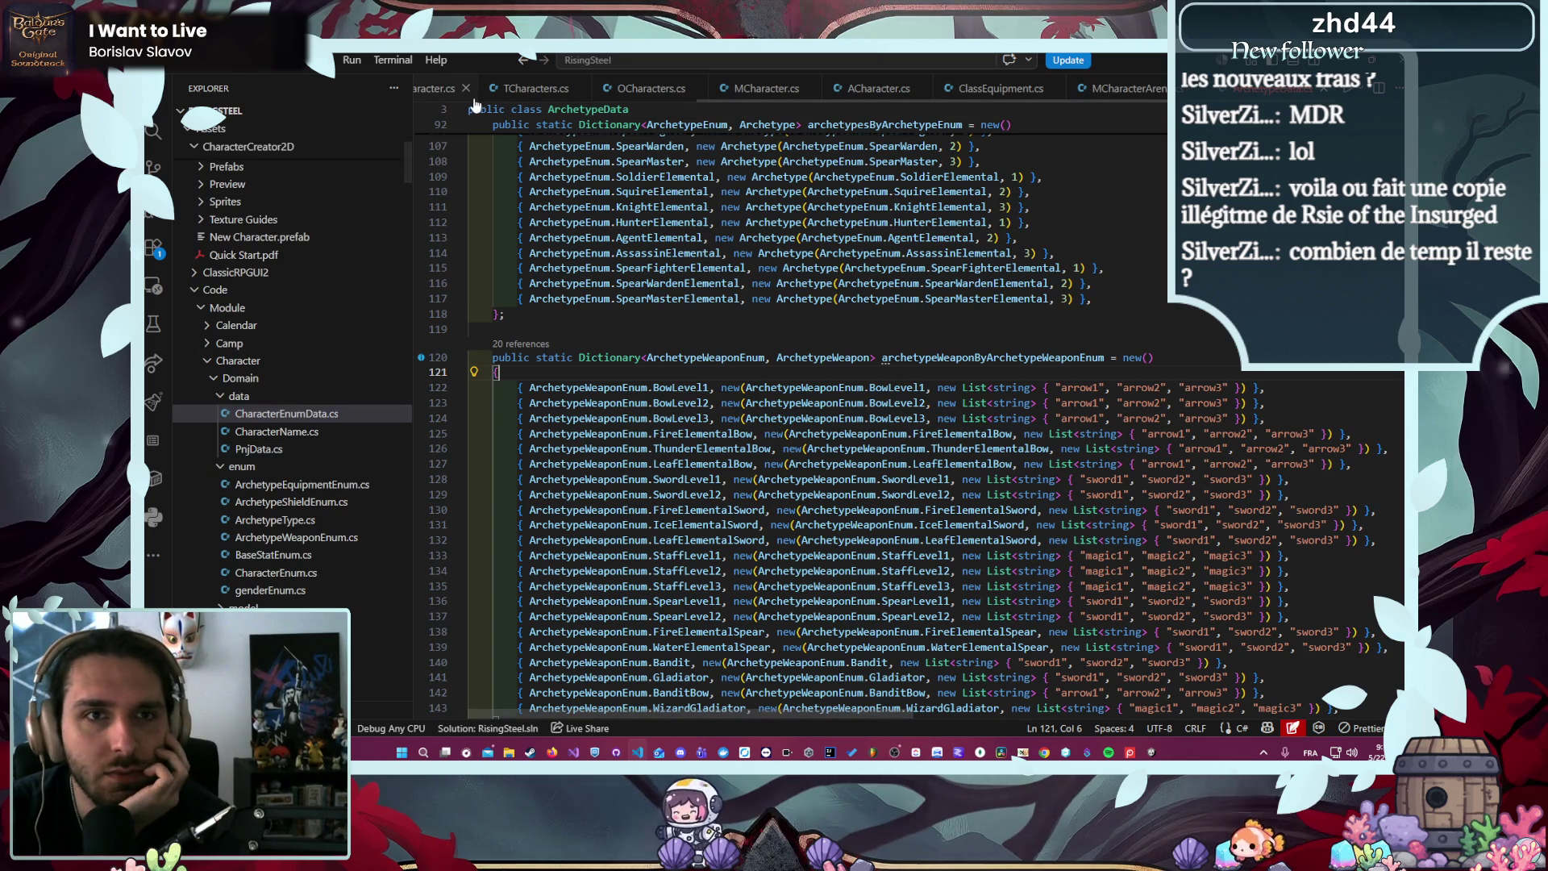
{"action": "scroll", "coordinate": [466, 100], "scroll_direction": "down", "scroll_amount": 1}
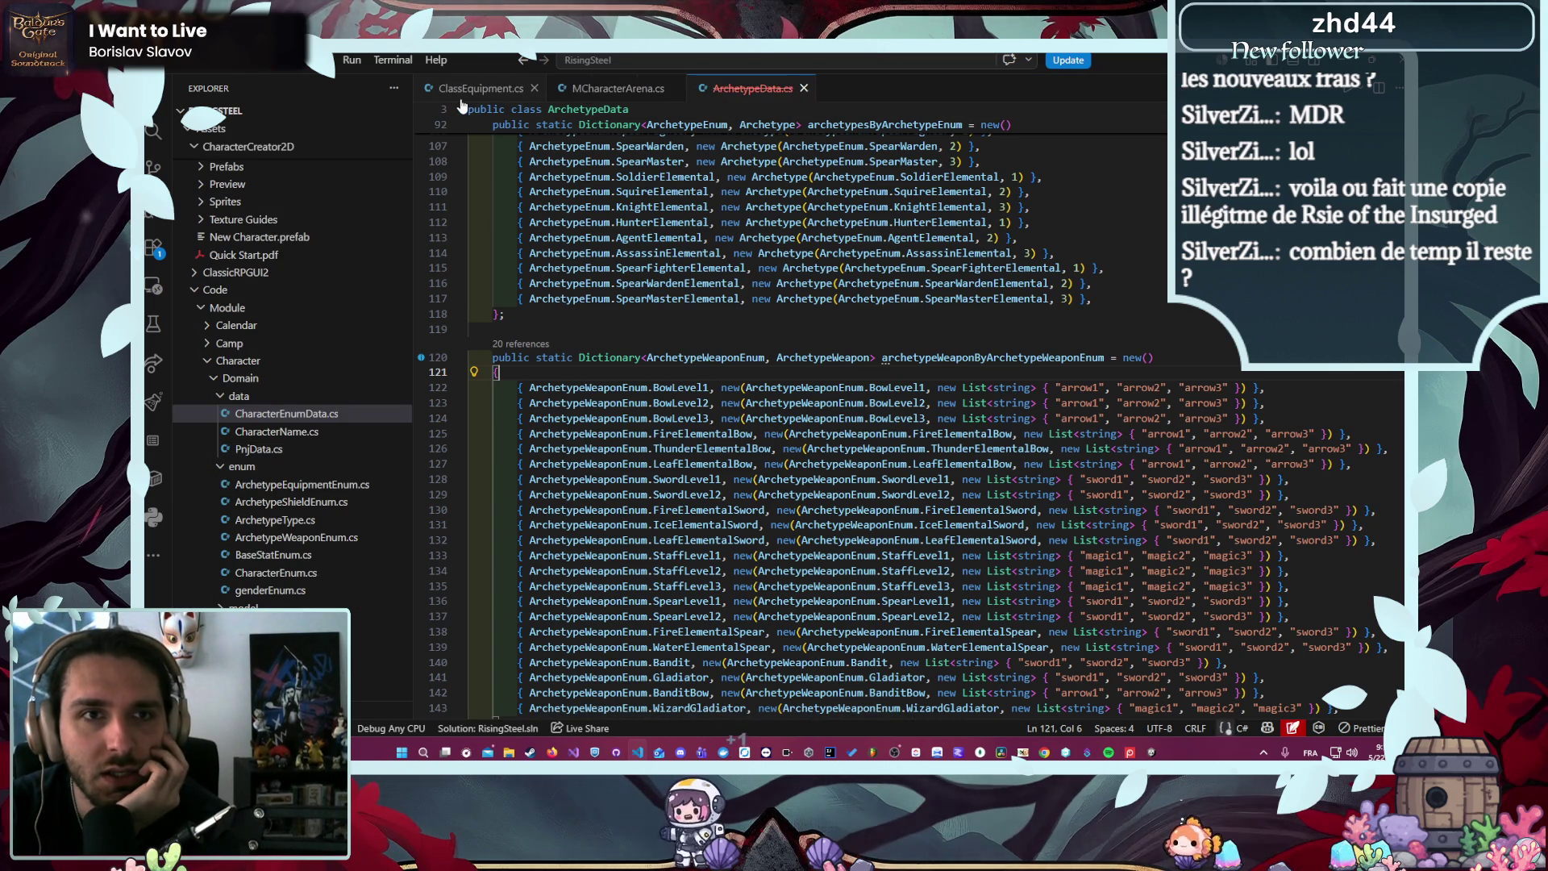
{"action": "scroll", "coordinate": [323, 338], "scroll_direction": "down", "scroll_amount": 2}
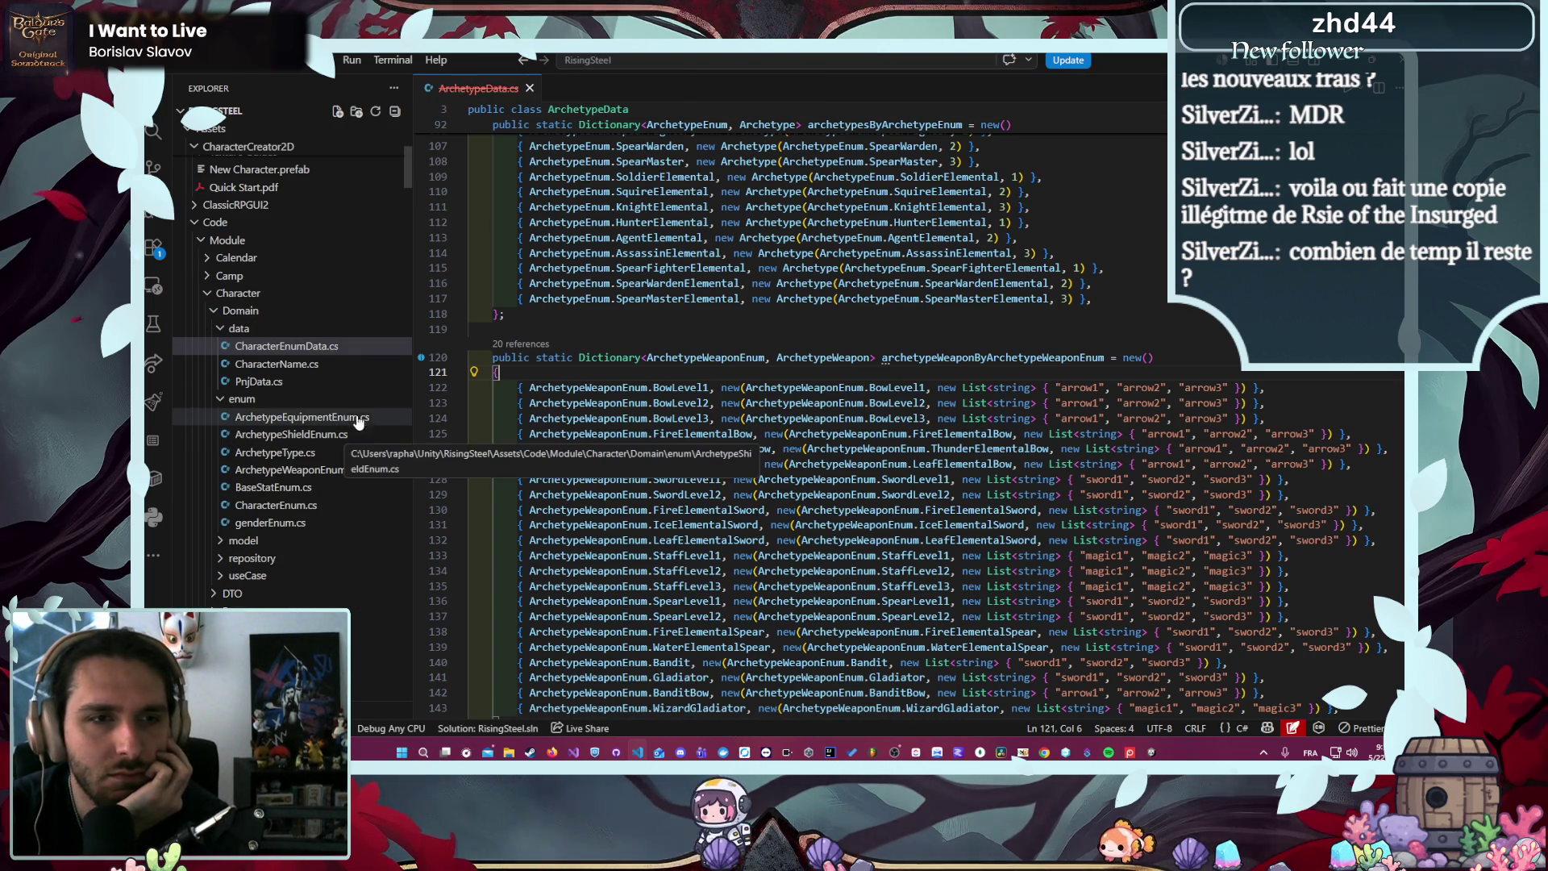
{"action": "left_click", "coordinate": [327, 456]}
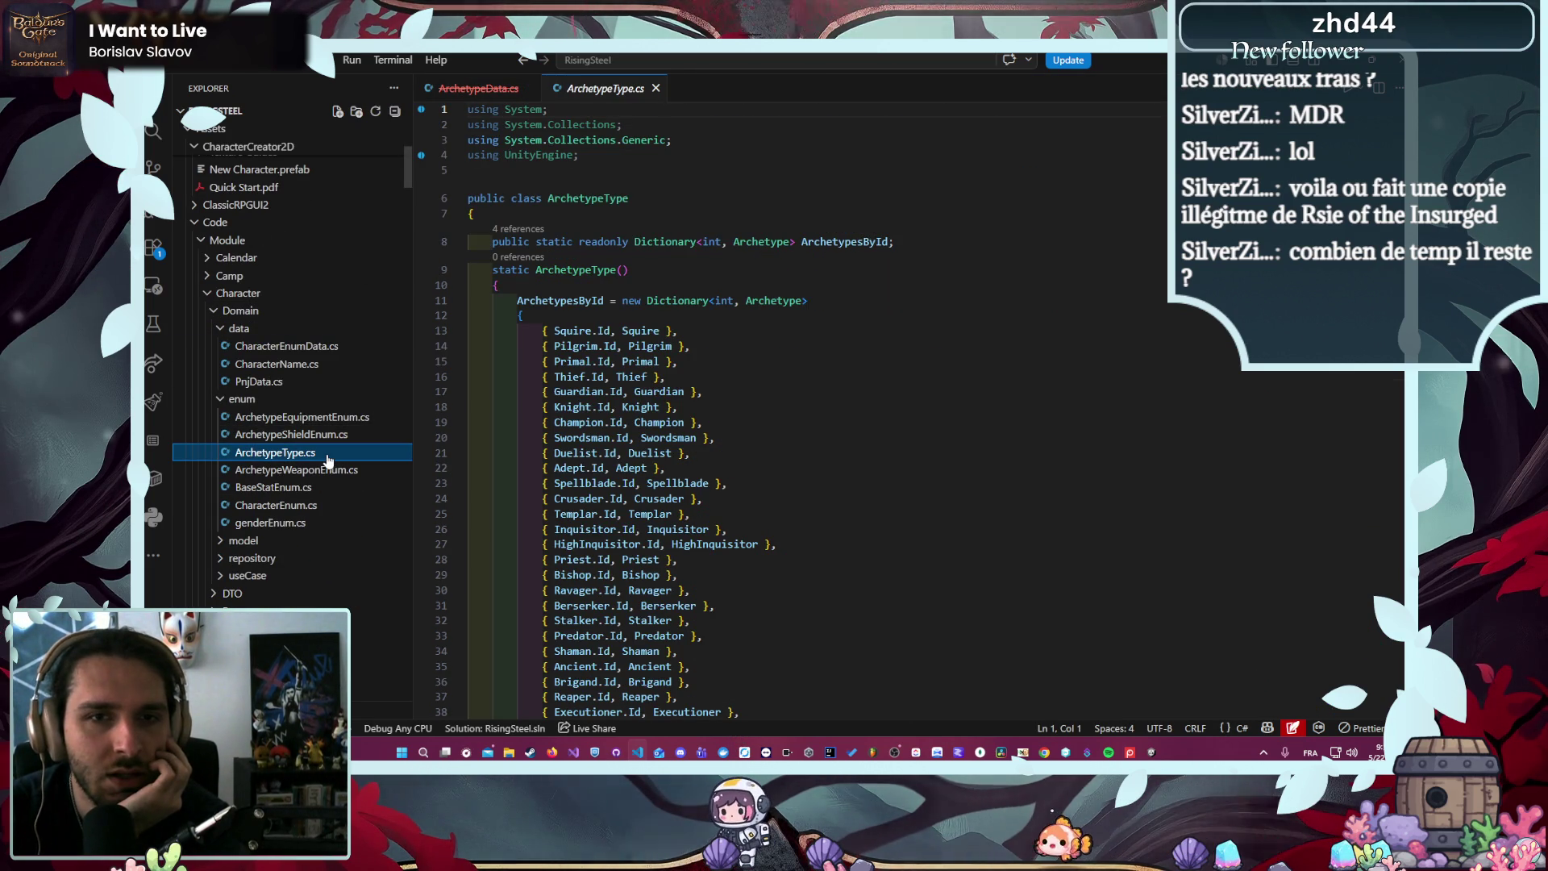
- Expand the model folder, review Archetype.cs, then return to ArchetypeData.cs
{"action": "scroll", "coordinate": [330, 460], "scroll_direction": "down", "scroll_amount": 2}
{"action": "left_click", "coordinate": [338, 474]}
{"action": "left_click", "coordinate": [340, 491]}
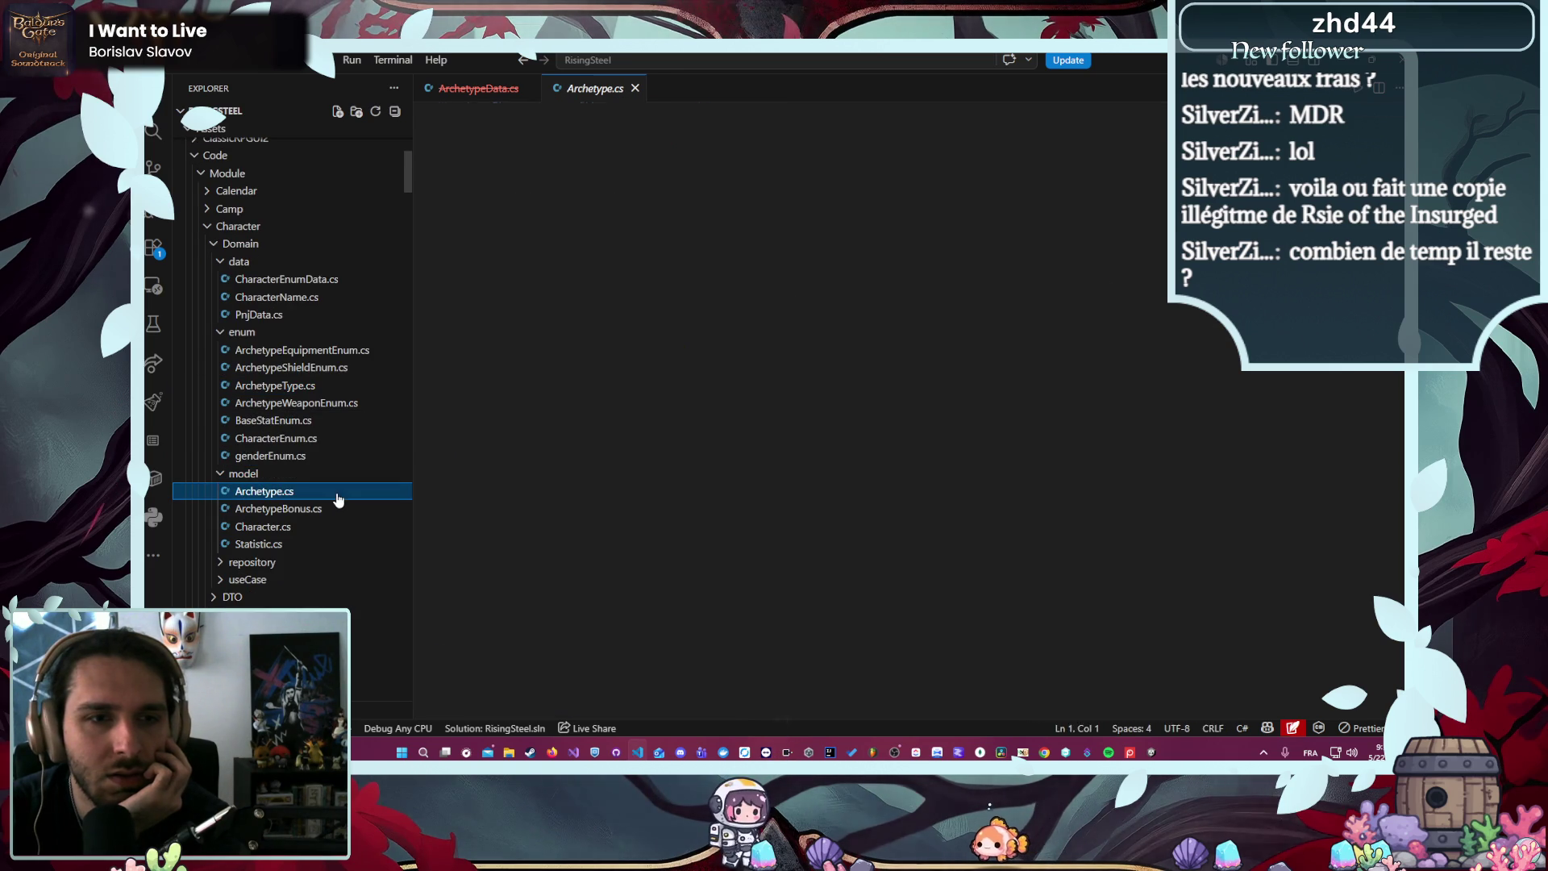
{"action": "scroll", "coordinate": [861, 428], "scroll_direction": "up", "scroll_amount": 6}
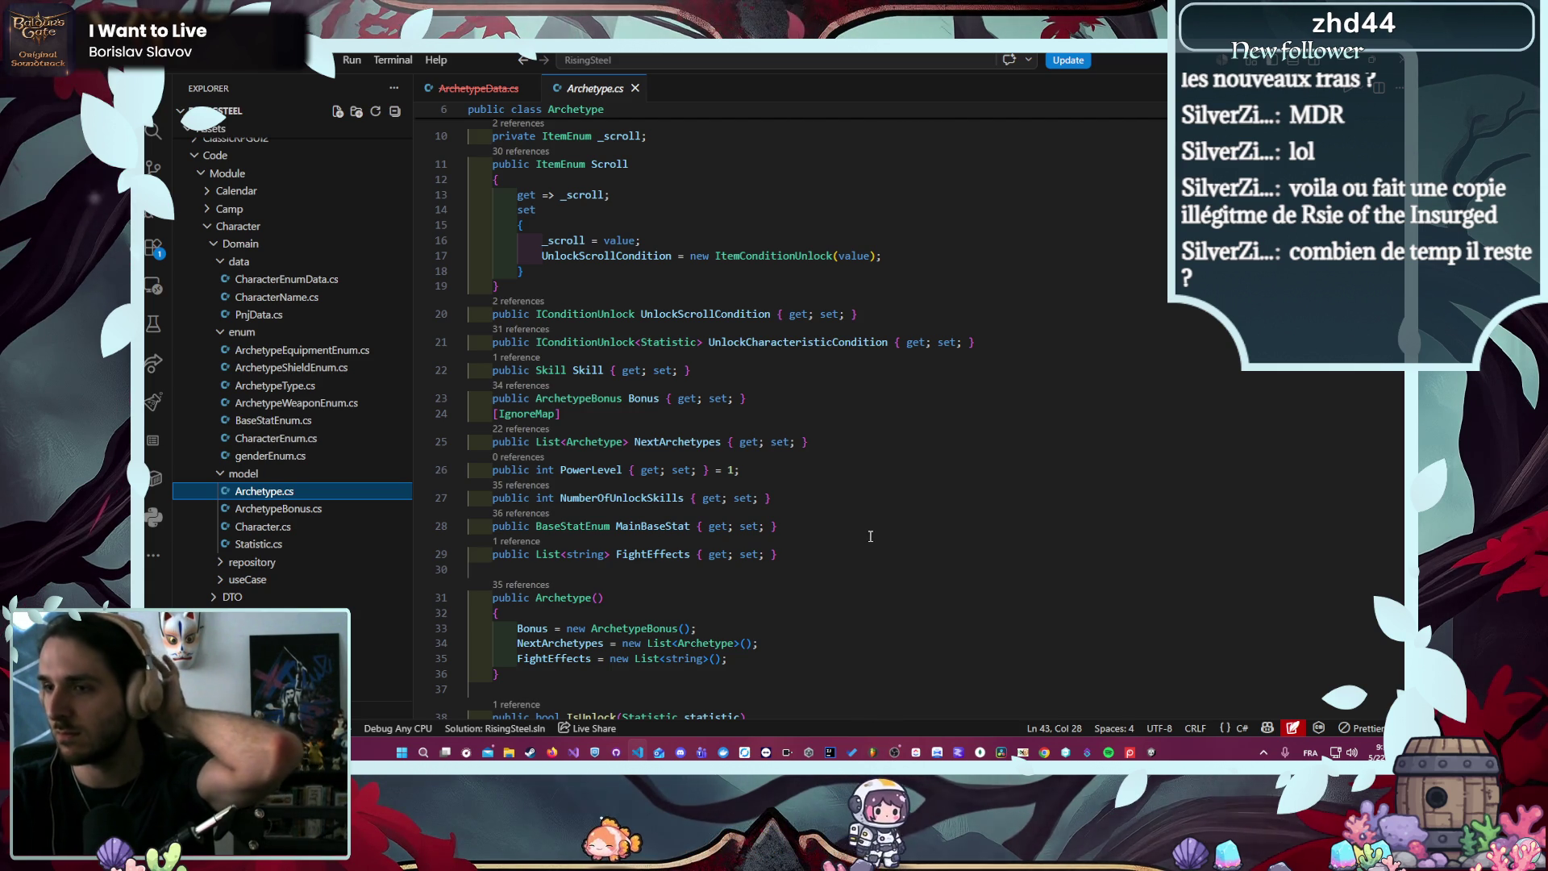
{"action": "left_click", "coordinate": [476, 86]}
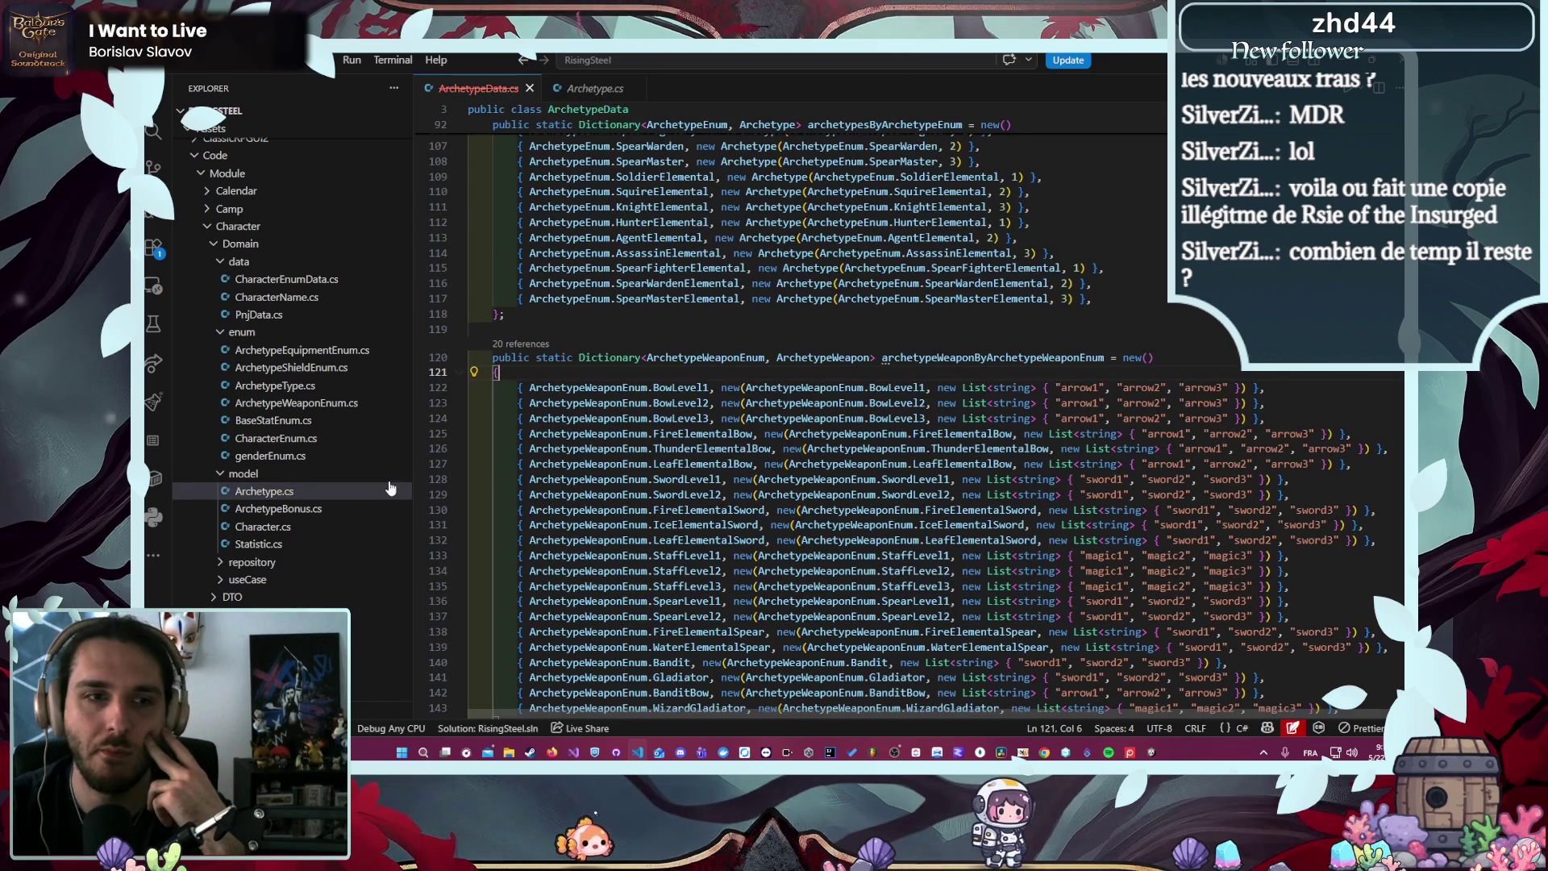
- Open ArchetypeType.cs as a kept tab and look through it
{"action": "double_click", "coordinate": [340, 386]}
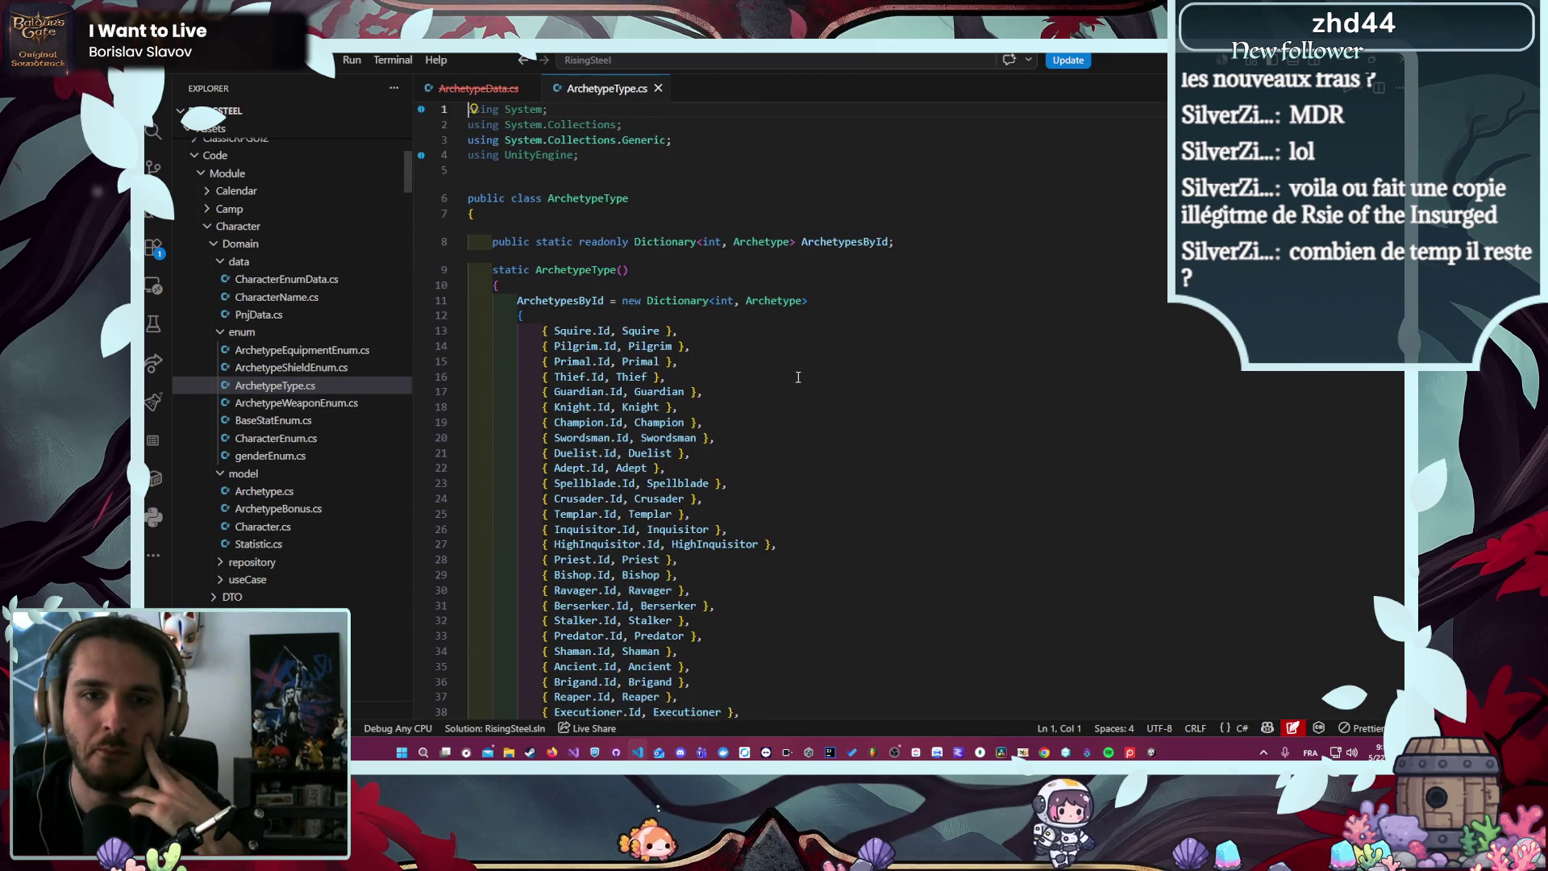
{"action": "scroll", "coordinate": [719, 383], "scroll_direction": "down", "scroll_amount": 15}
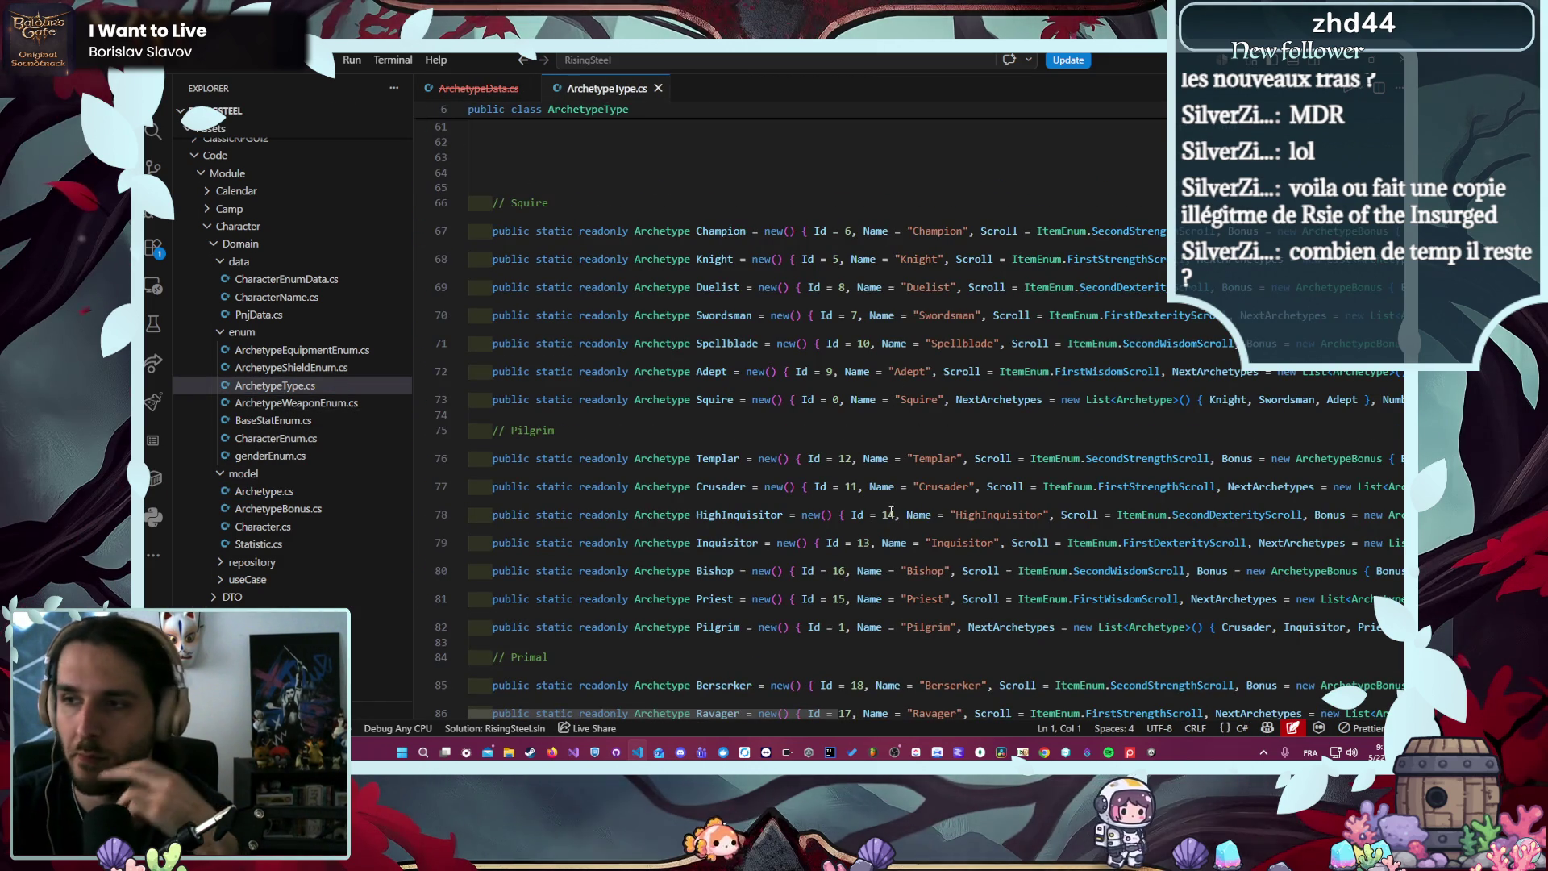
{"action": "mouse_move", "coordinate": [821, 715]}
{"action": "left_mouse_down"}
{"action": "mouse_move", "coordinate": [1145, 687]}
{"action": "mouse_move", "coordinate": [771, 665]}
{"action": "left_mouse_up"}
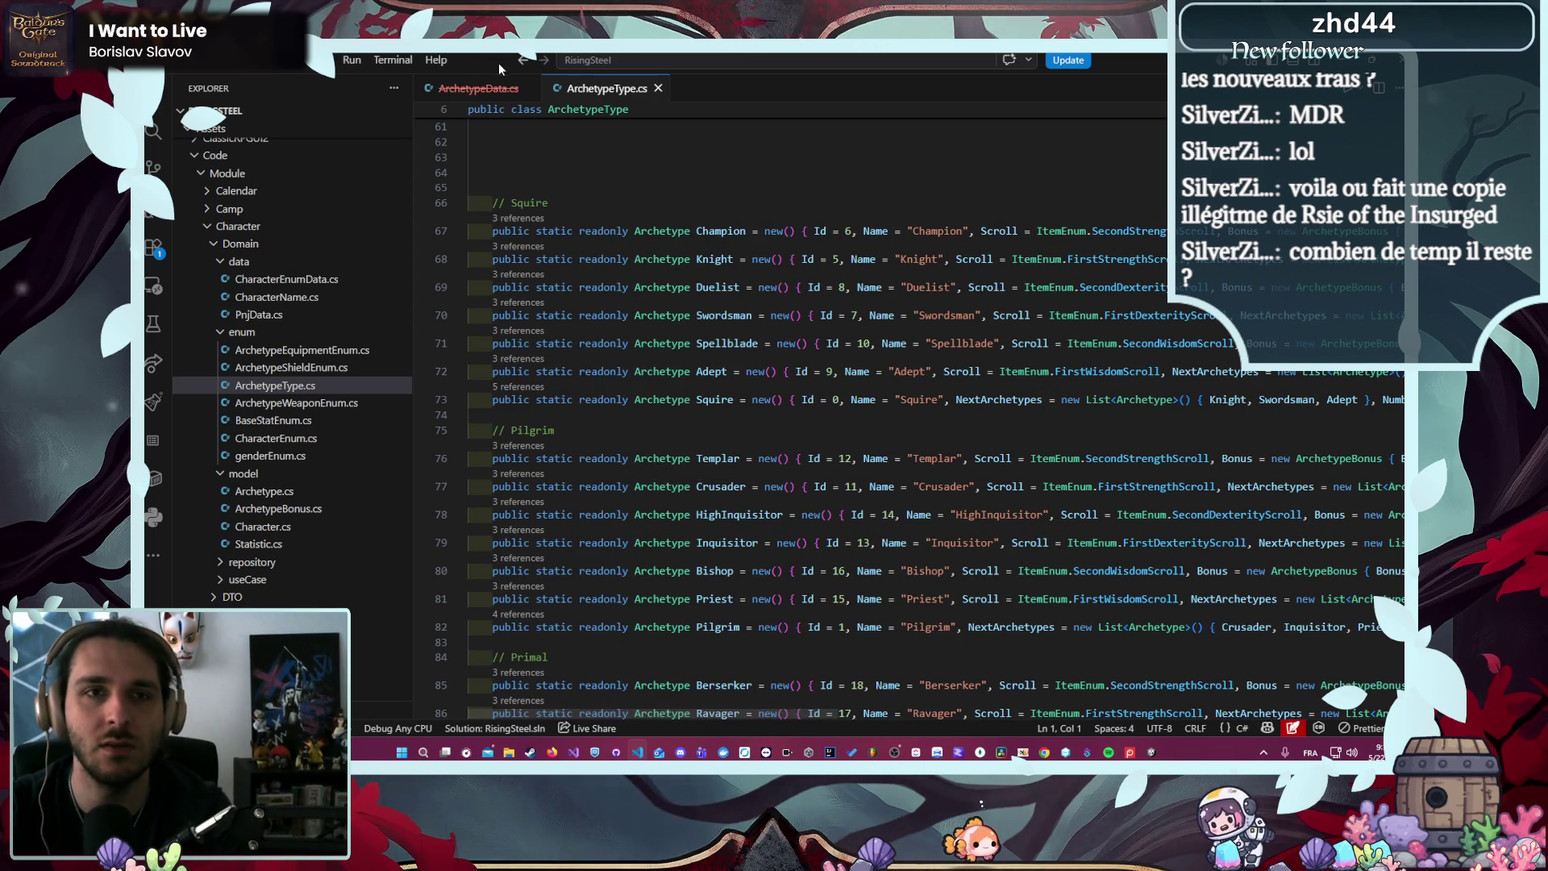
- Back in ArchetypeData.cs, place the cursor at the new List call on line 122
{"action": "left_click", "coordinate": [480, 88]}
{"action": "scroll", "coordinate": [686, 486], "scroll_direction": "down", "scroll_amount": 2}
{"action": "scroll", "coordinate": [701, 468], "scroll_direction": "up", "scroll_amount": 2}
{"action": "left_click", "coordinate": [937, 354]}
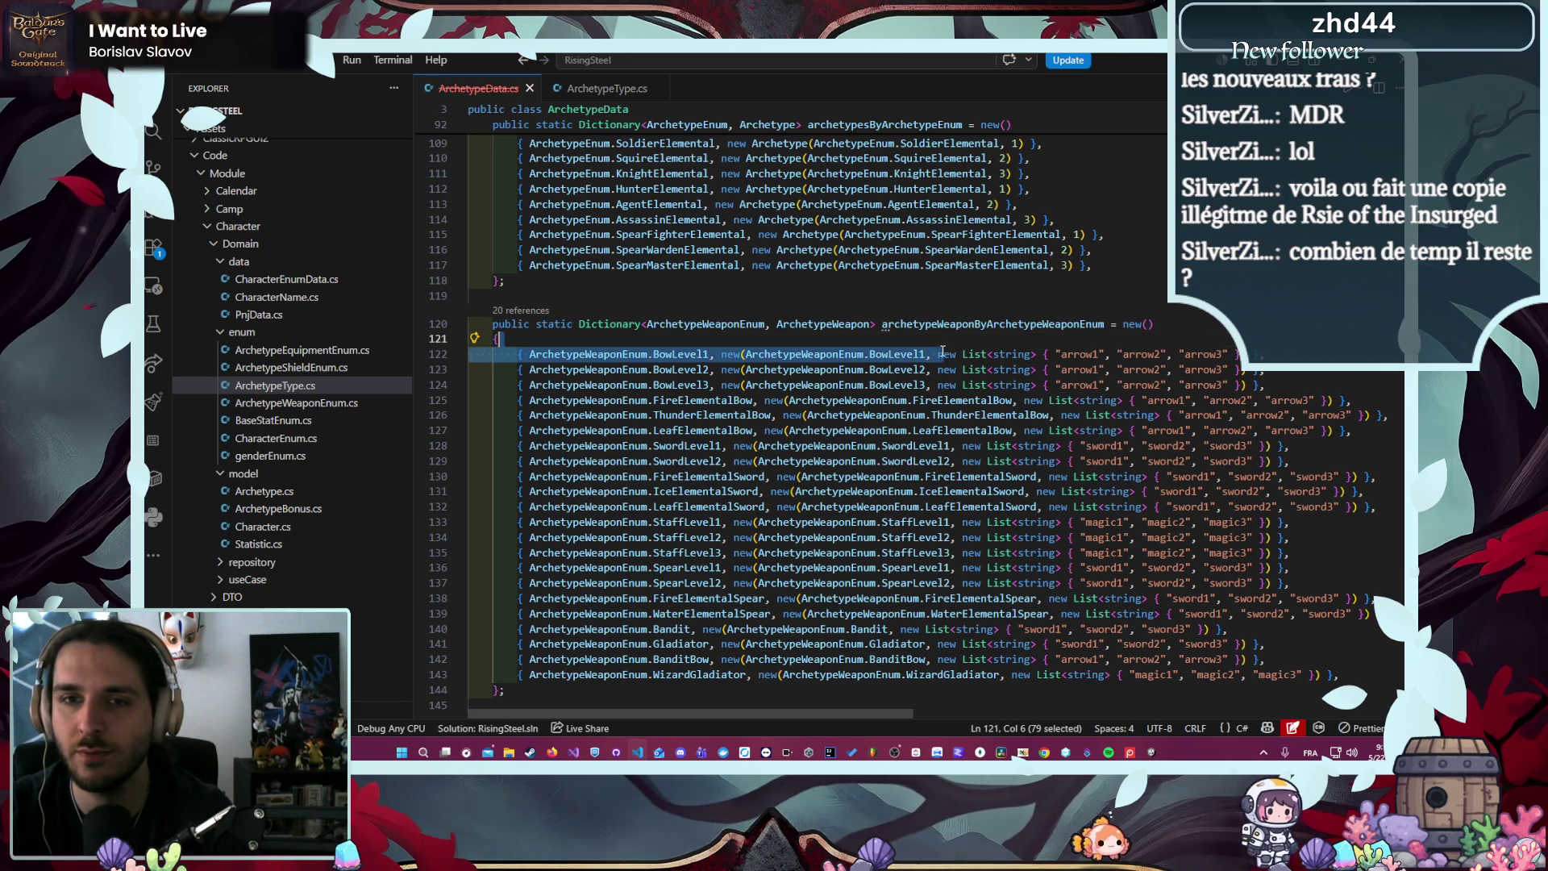
- Select the new List expression on line 122, then go to the Thief archetype in ArchetypeType.cs
{"action": "left_click_drag", "start_coordinate": [937, 354], "coordinate": [1240, 354]}
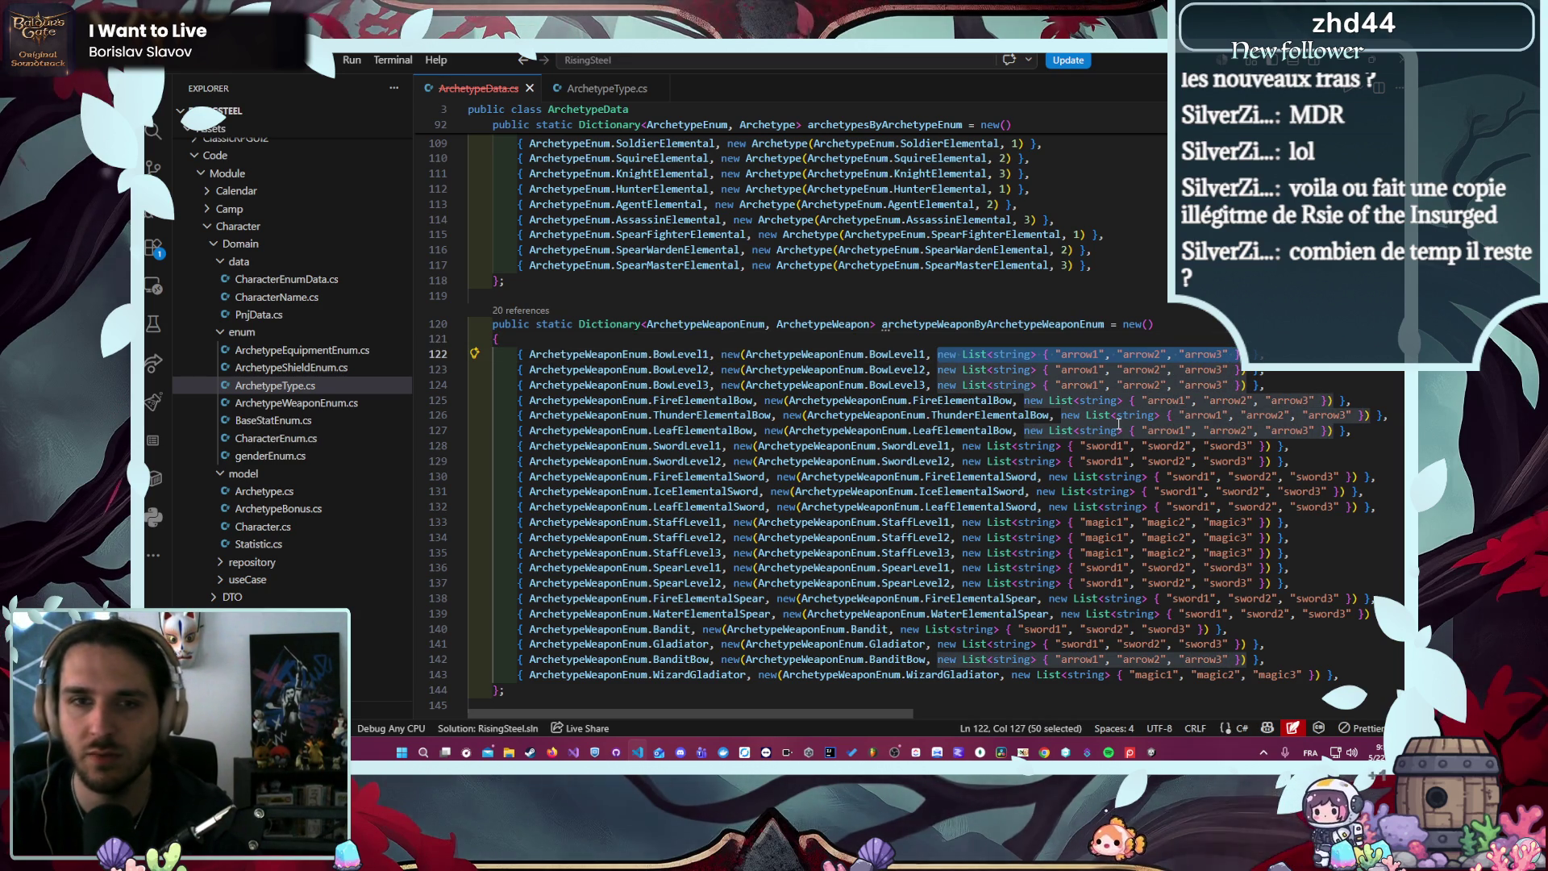
{"action": "key", "text": "shift+Left"}
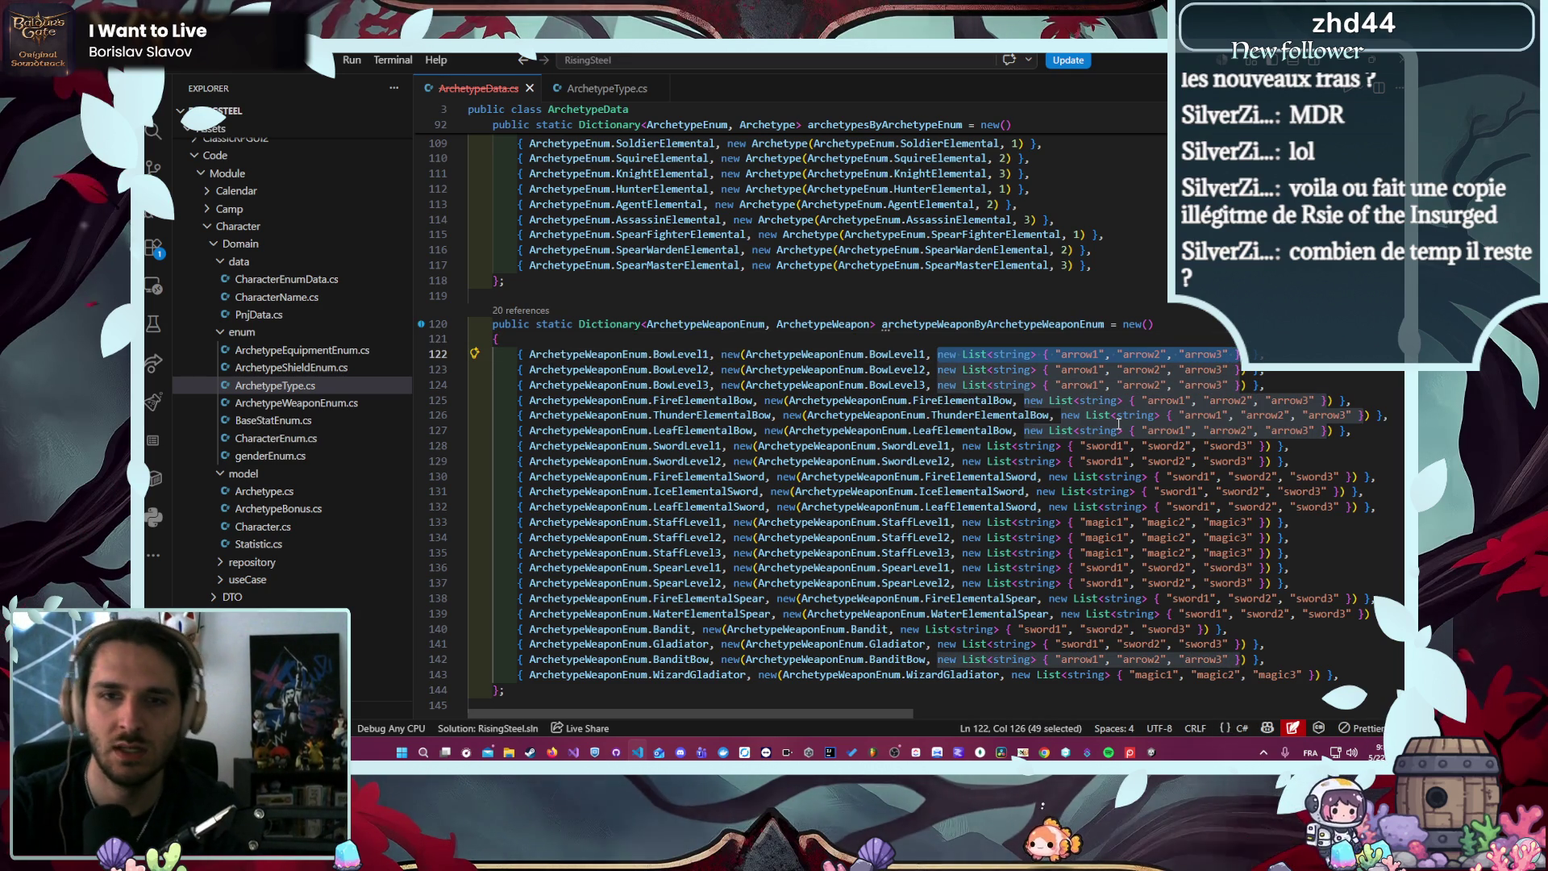
{"action": "left_click", "coordinate": [605, 87]}
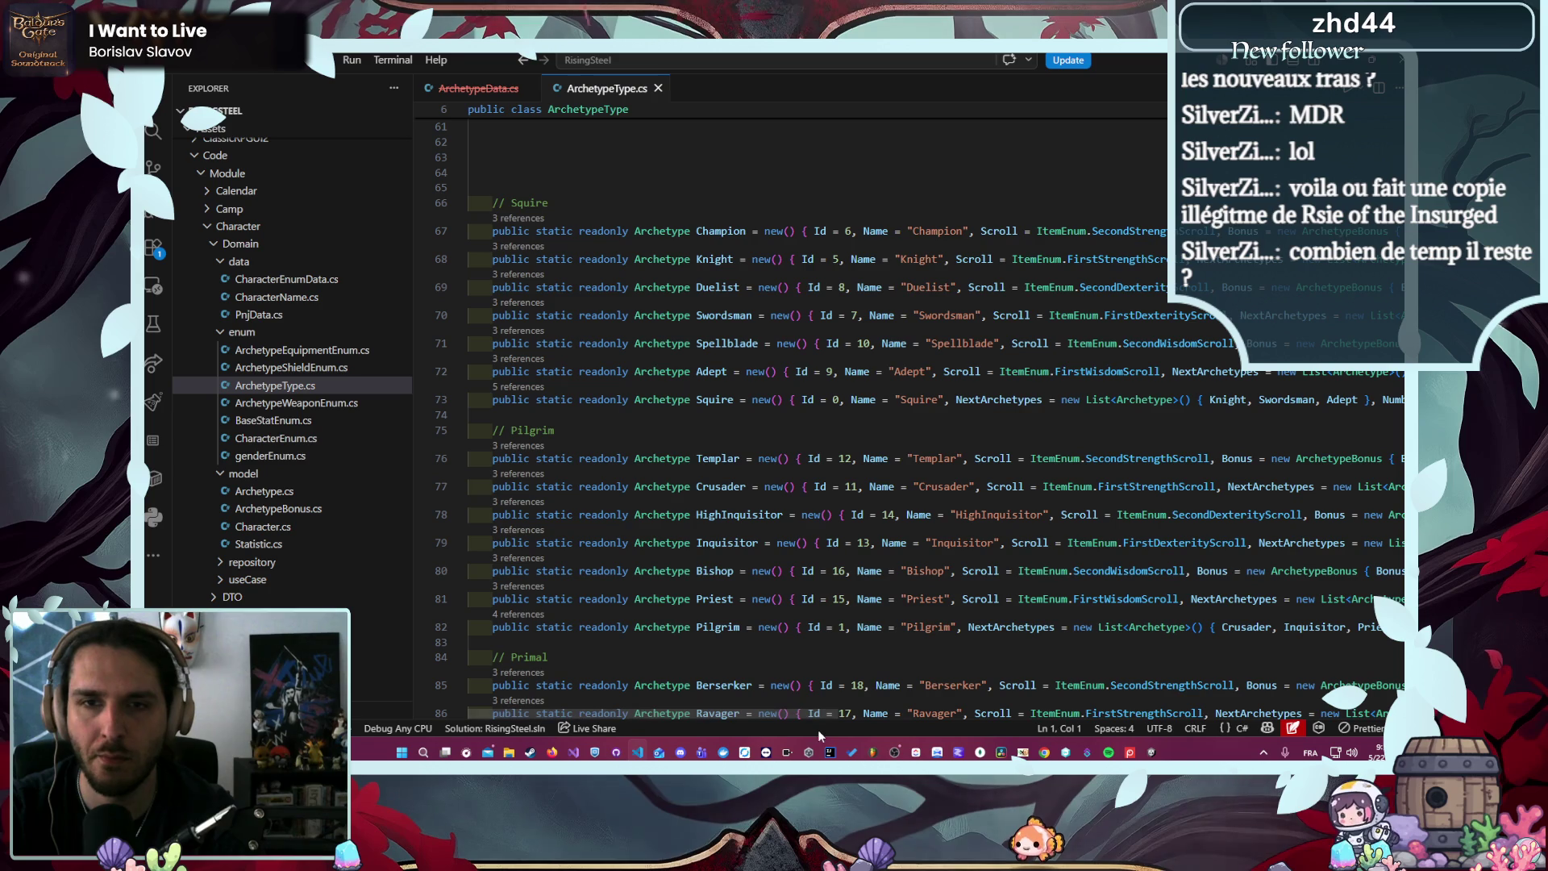
{"action": "scroll", "coordinate": [766, 525], "scroll_direction": "down", "scroll_amount": 3}
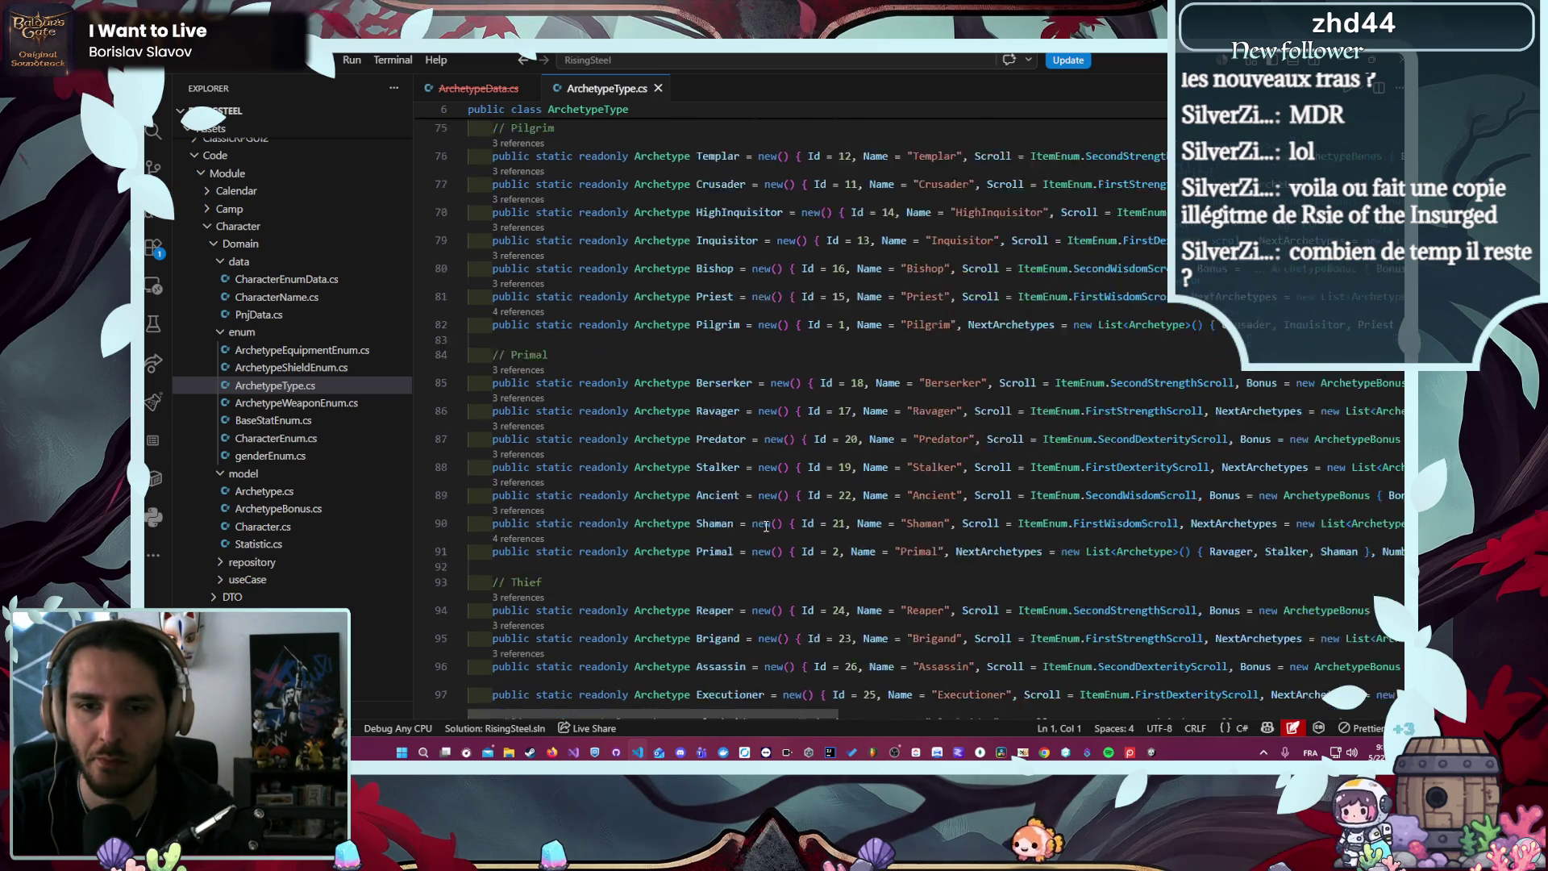
{"action": "scroll", "coordinate": [766, 525], "scroll_direction": "down", "scroll_amount": 3}
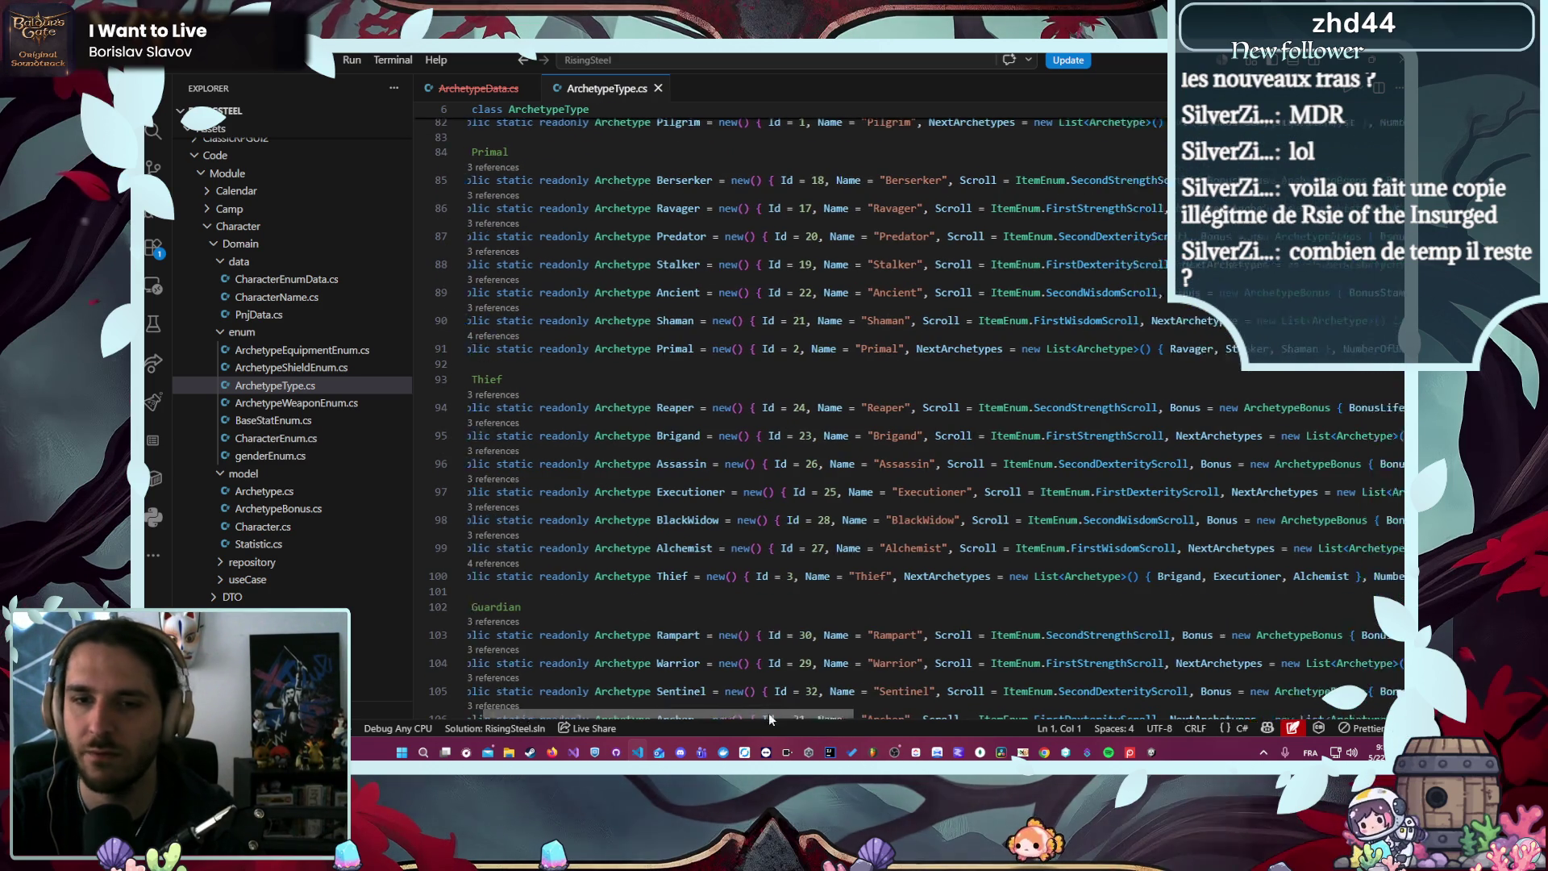
{"action": "scroll", "coordinate": [956, 695], "scroll_direction": "right", "scroll_amount": 5}
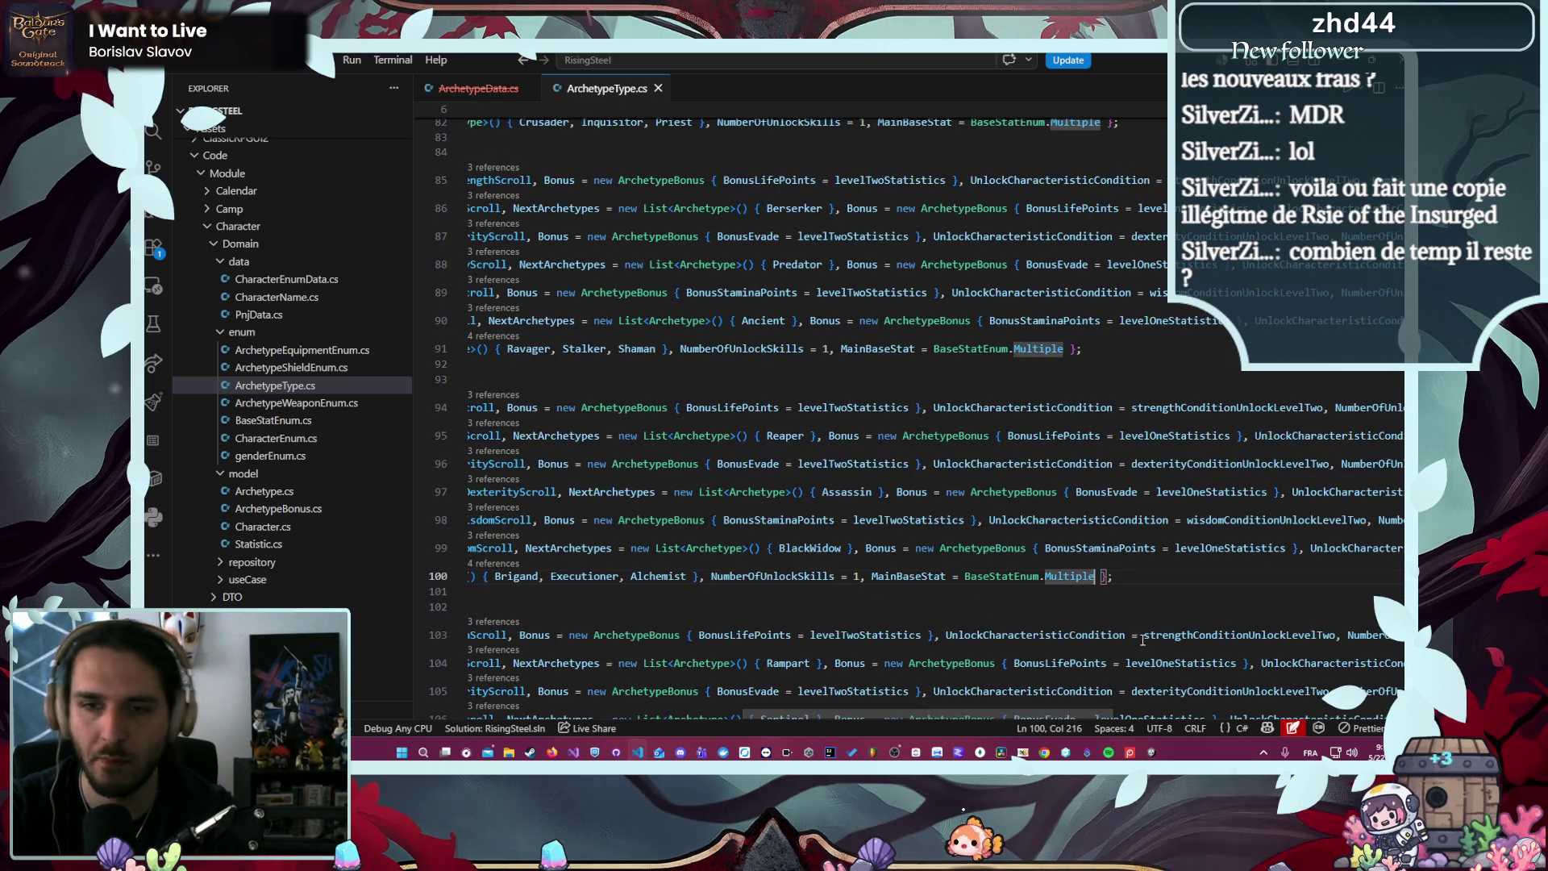
- Add a FightEffects list of arrow1, arrow2, arrow3 to the Thief archetype and save ArchetypeType.cs
{"action": "type", "text": "]"}
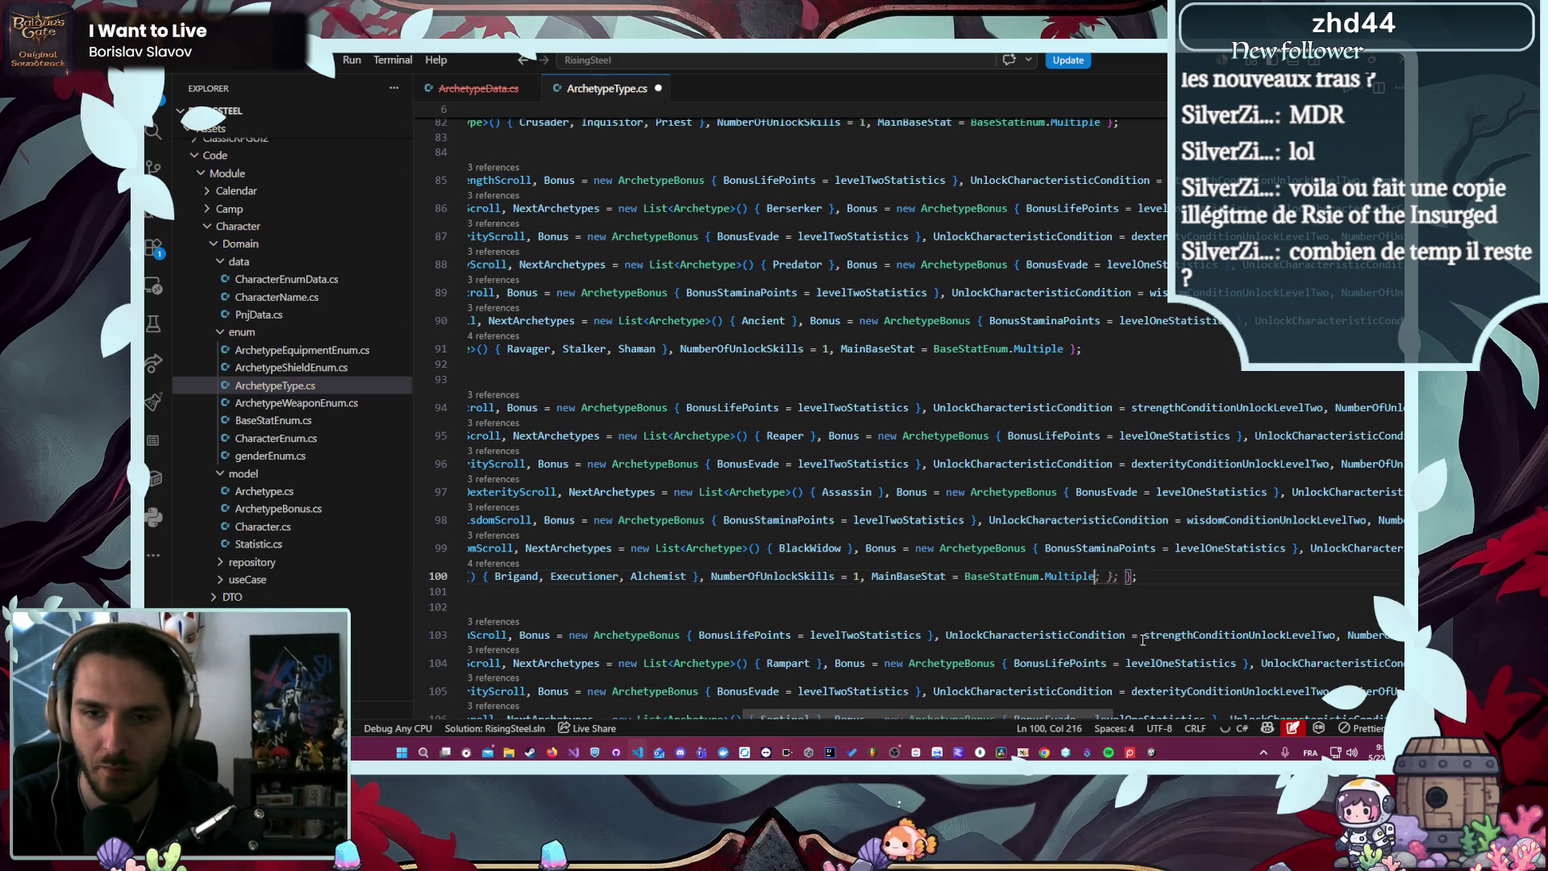
{"action": "type", "text": ","}
{"action": "key", "text": "Down"}
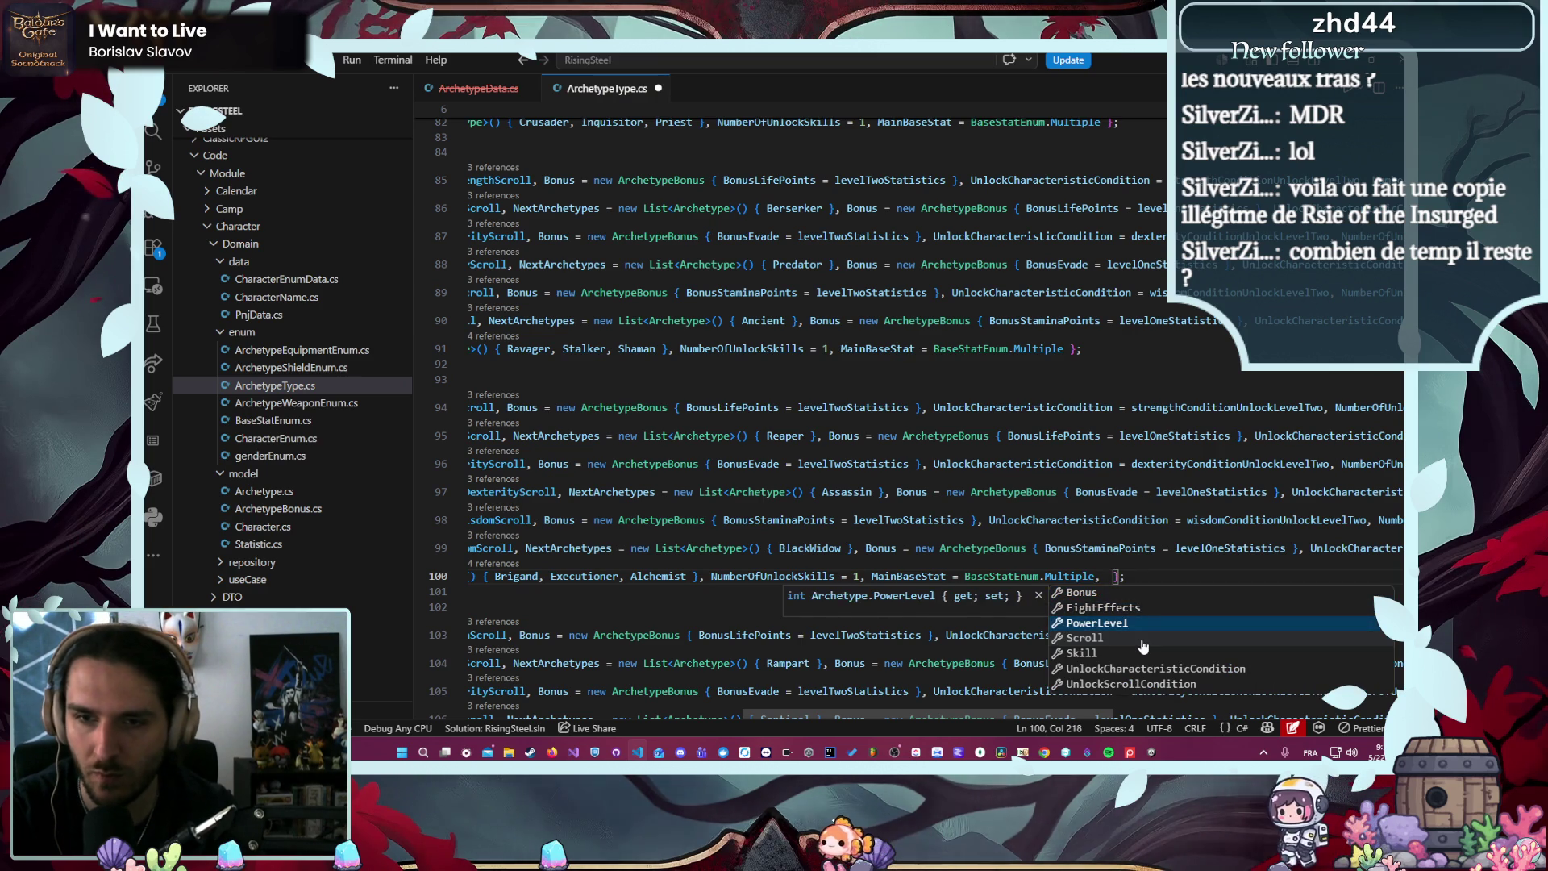
{"action": "key", "text": "Tab"}
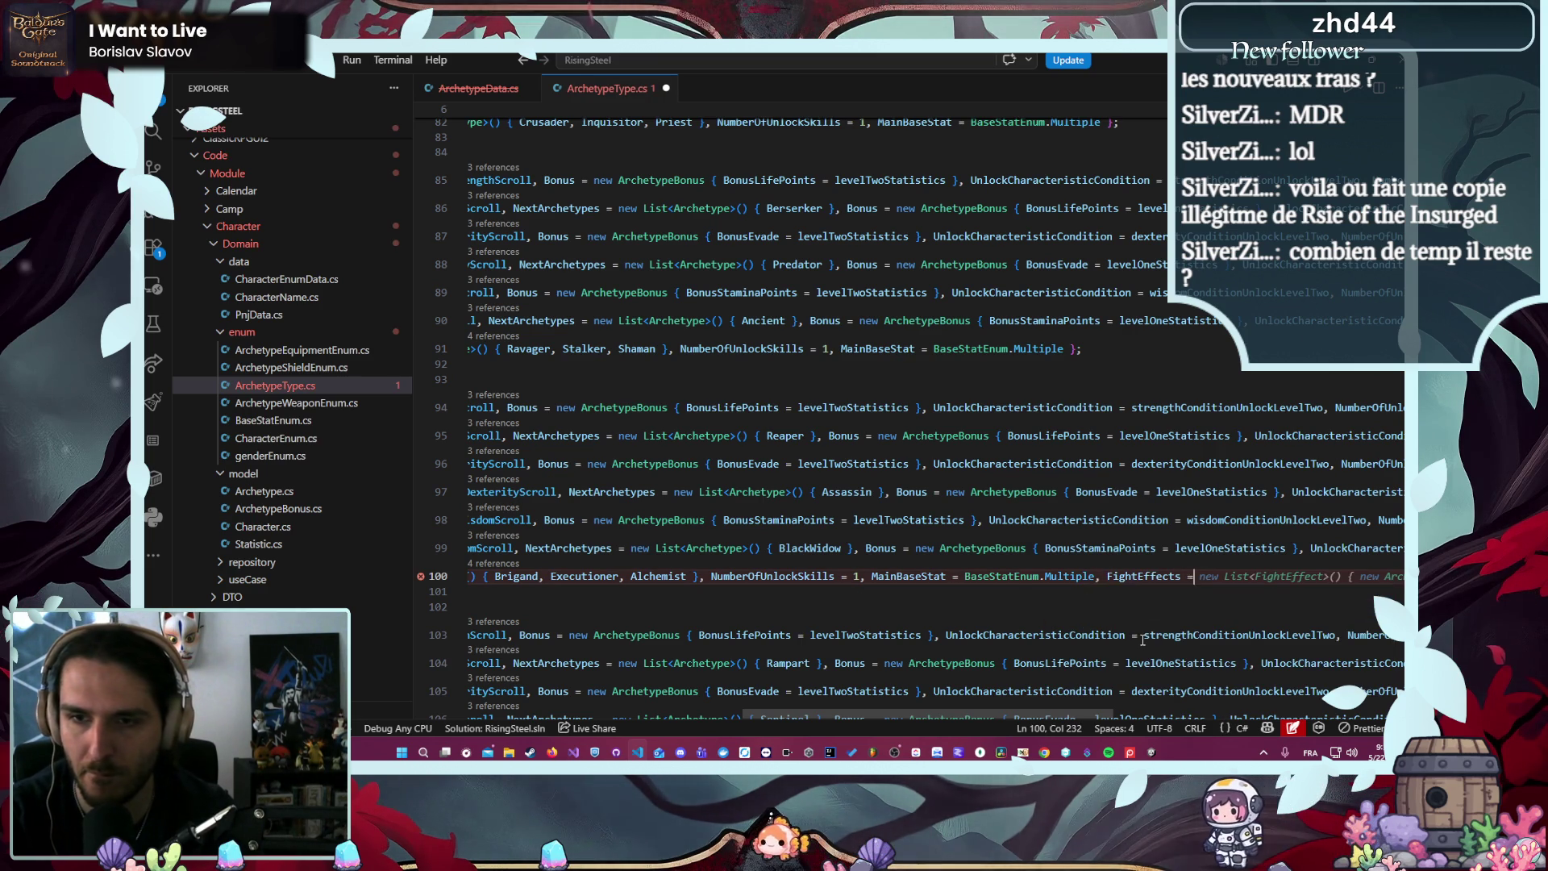
{"action": "key", "text": "Tab"}
{"action": "key", "text": "ctrl+s"}
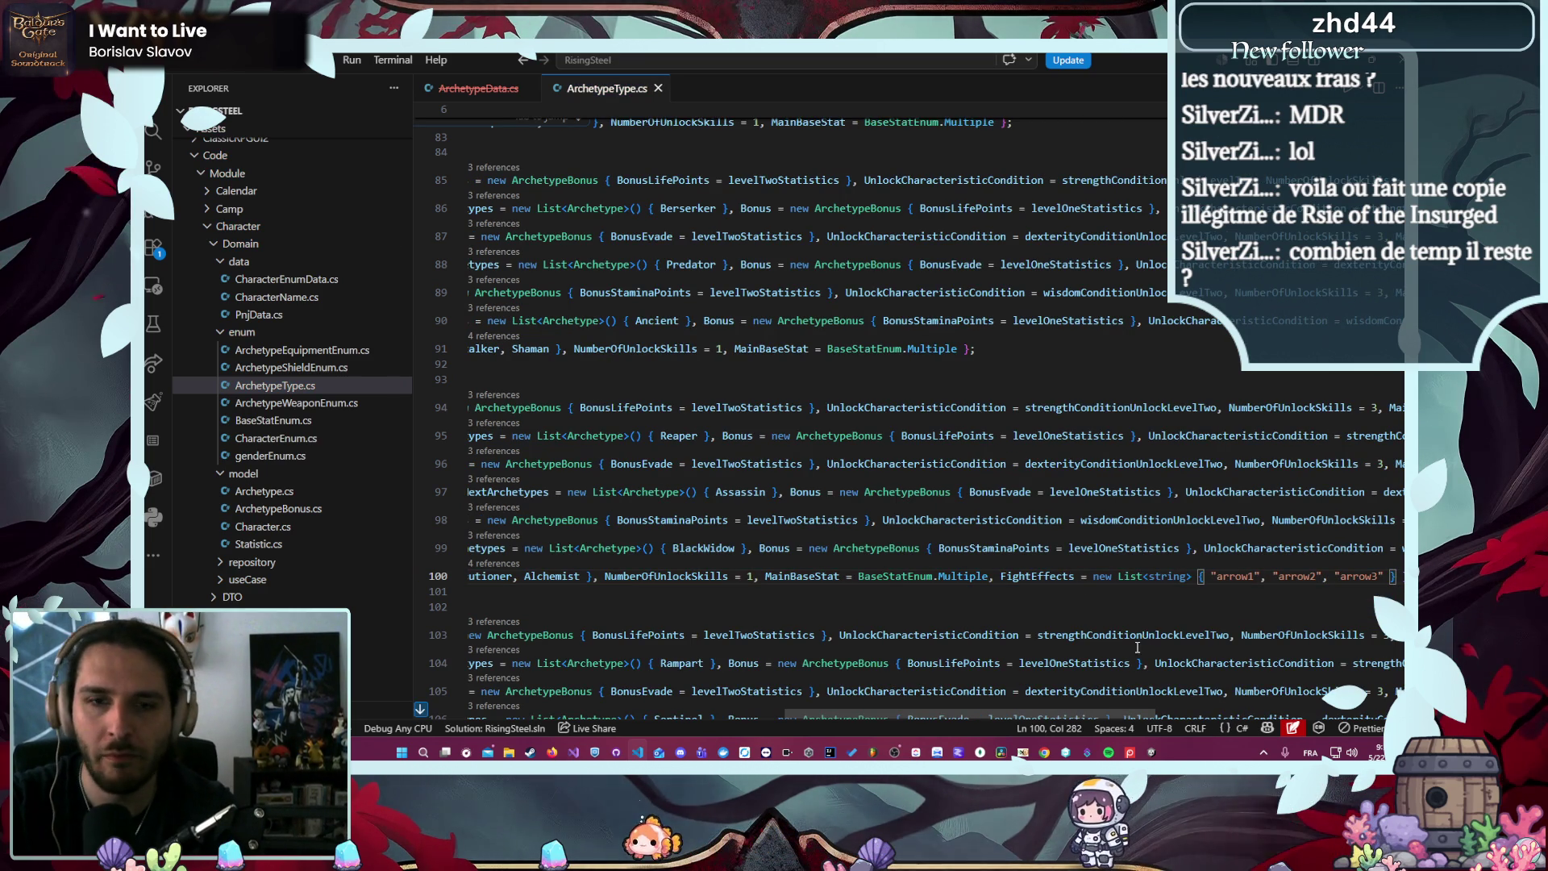
{"action": "left_click_drag", "start_coordinate": [1090, 714], "coordinate": [771, 679]}
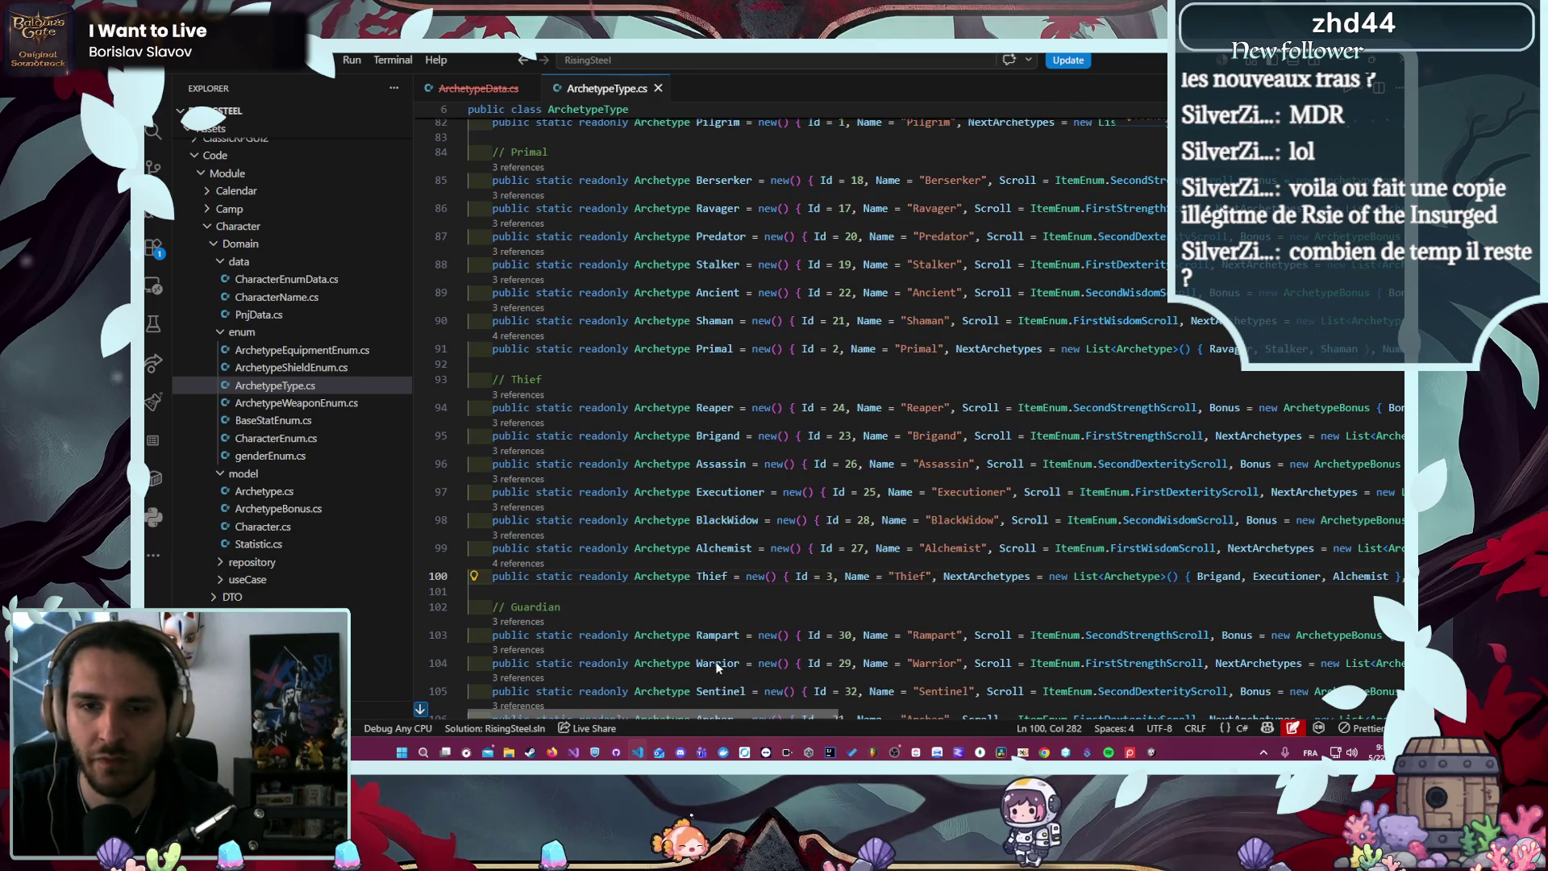
{"action": "left_click", "coordinate": [476, 88]}
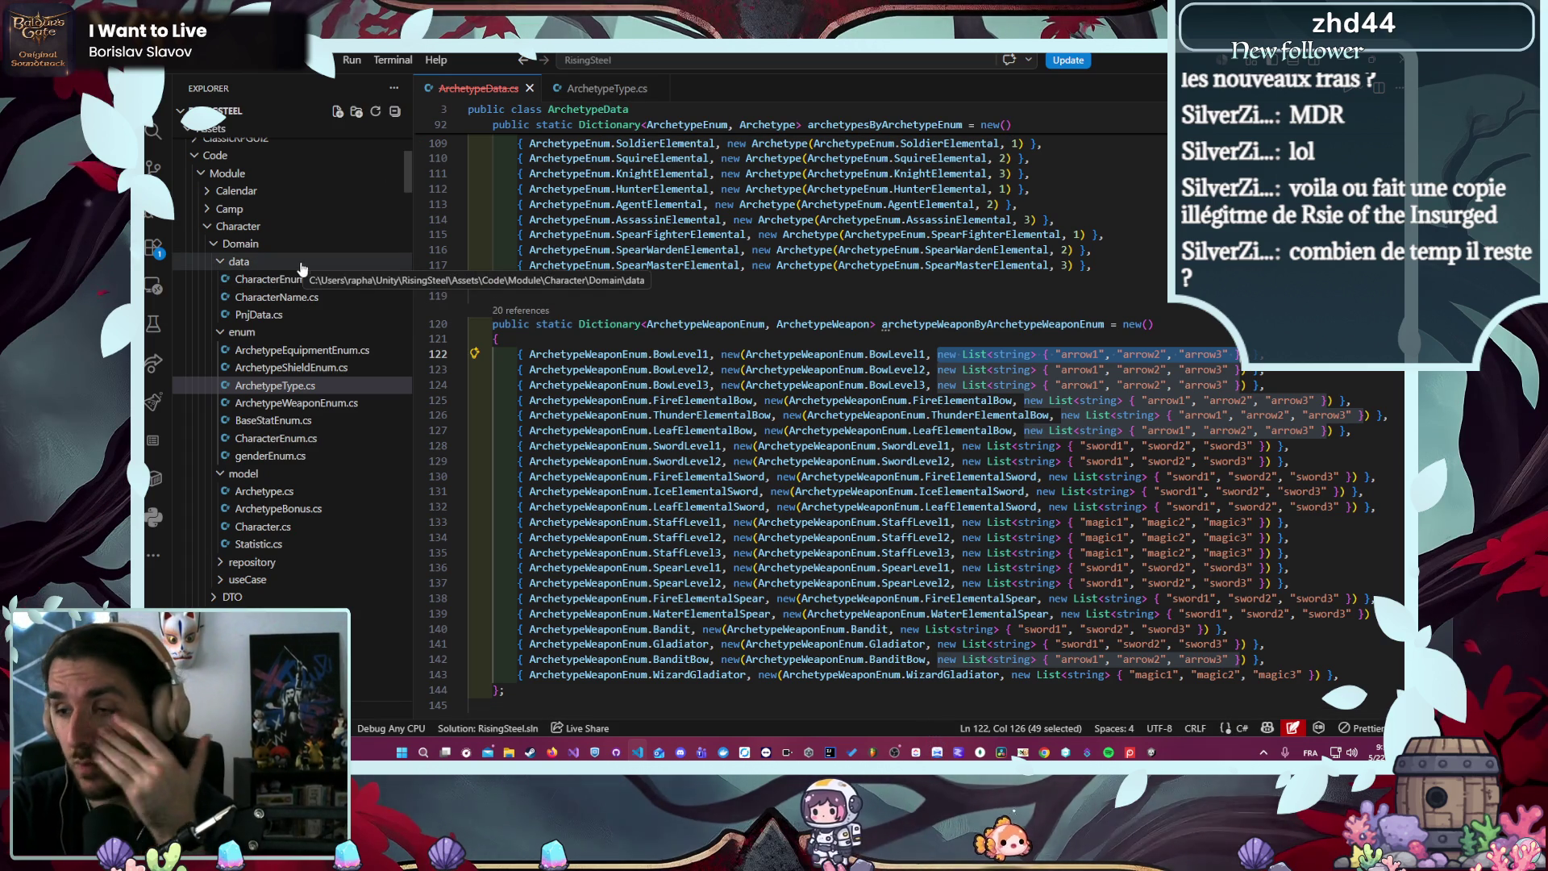
- Open ClassEquipment.cs, jump to mapOfWeaponEquipment's definition in EquipementData.cs, then navigate back
{"action": "scroll", "coordinate": [278, 330], "scroll_direction": "up", "scroll_amount": 5}
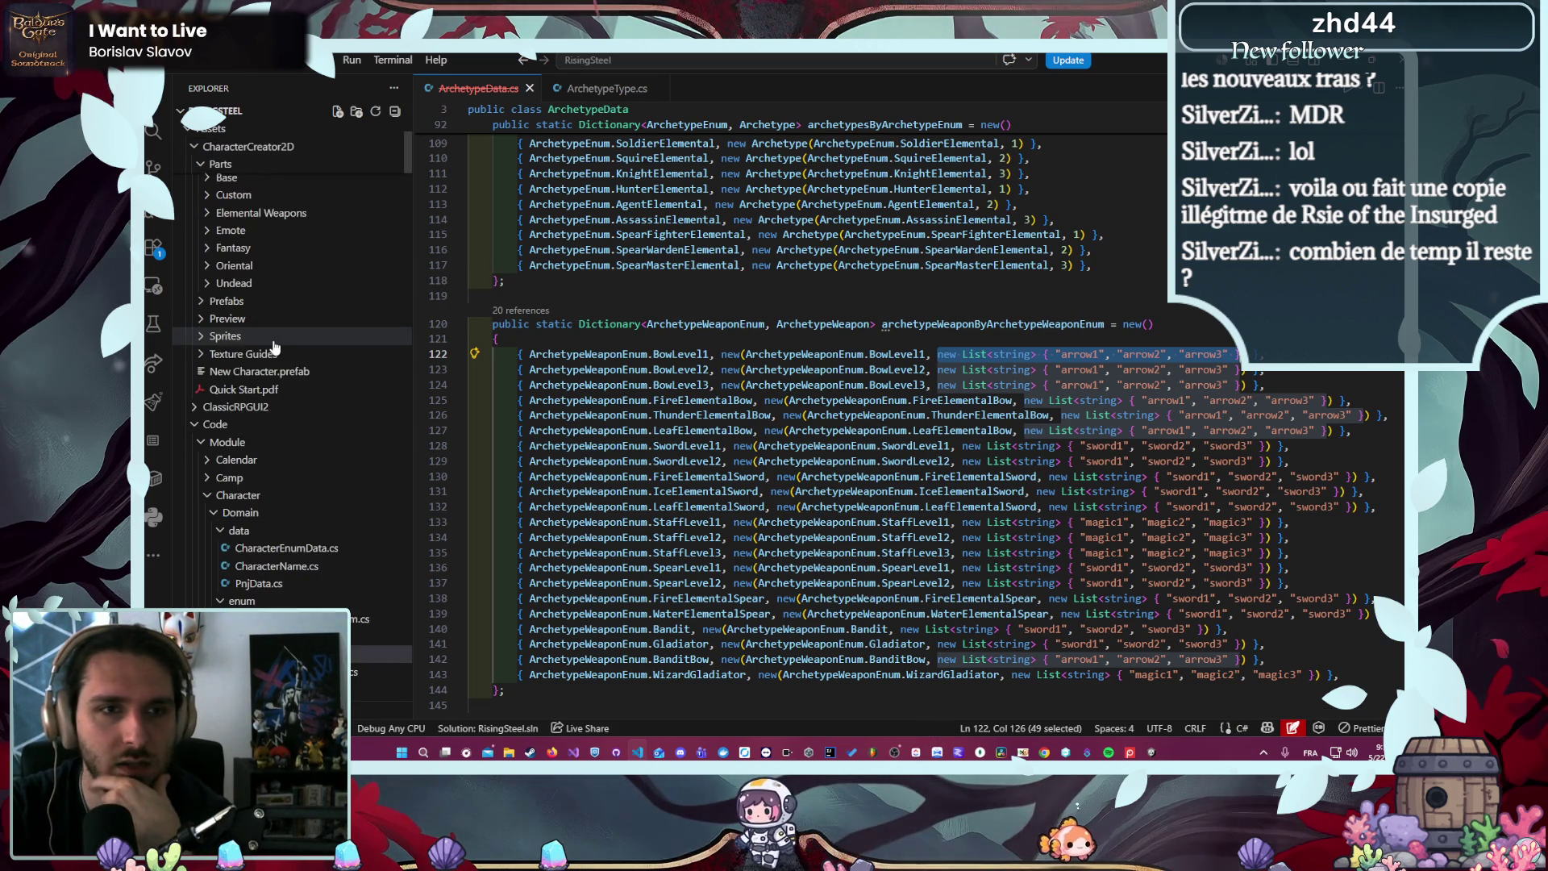
{"action": "scroll", "coordinate": [278, 355], "scroll_direction": "down", "scroll_amount": 5}
{"action": "scroll", "coordinate": [310, 483], "scroll_direction": "down", "scroll_amount": 3}
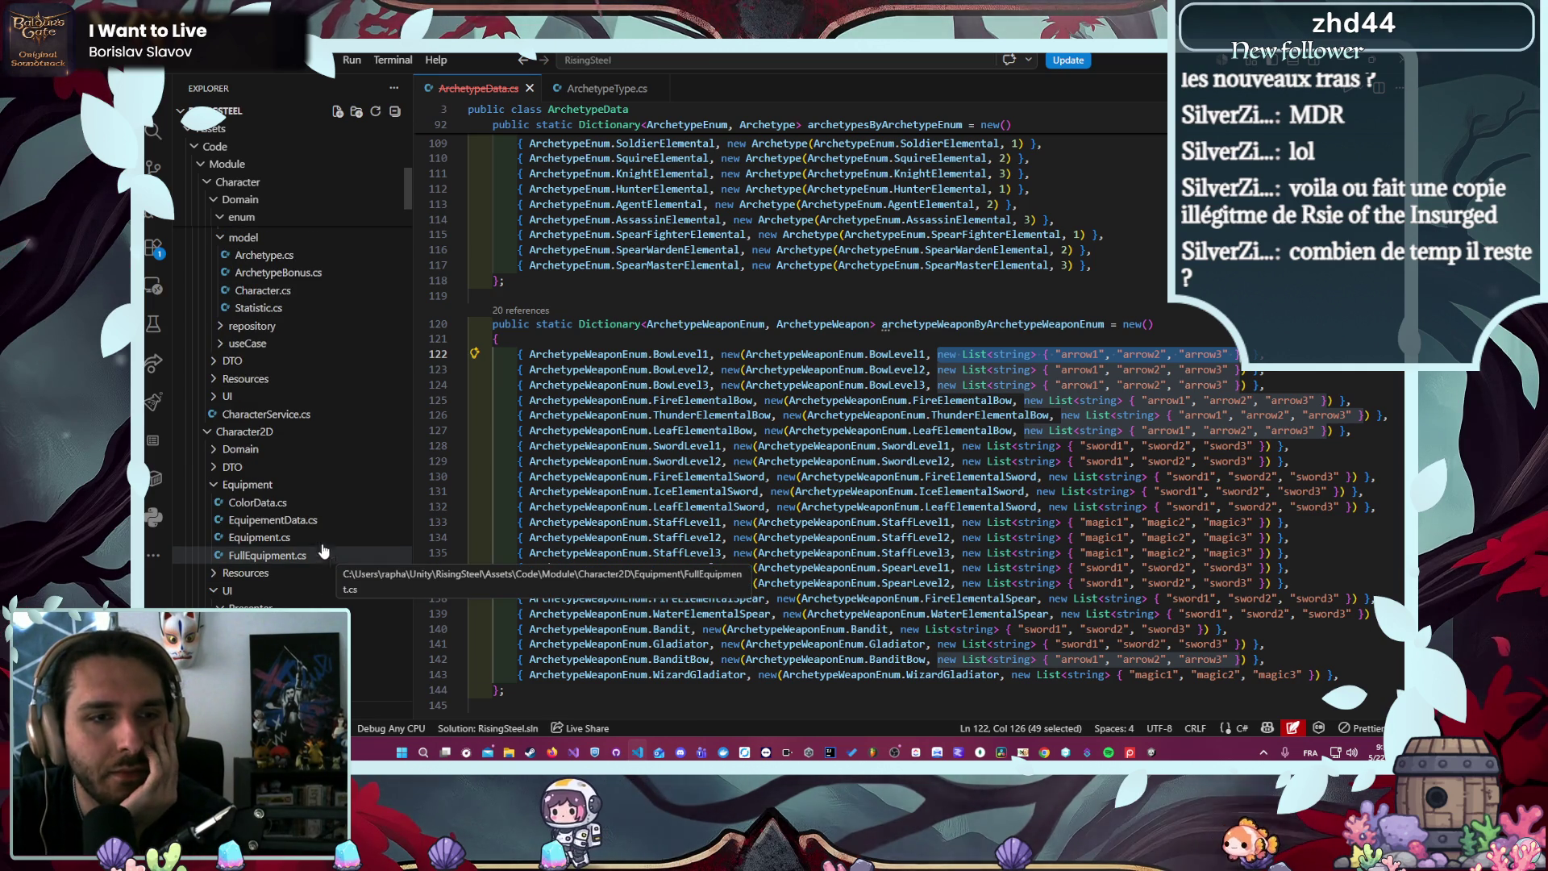
{"action": "left_click", "coordinate": [245, 484]}
{"action": "left_click", "coordinate": [242, 519]}
{"action": "left_click", "coordinate": [298, 556]}
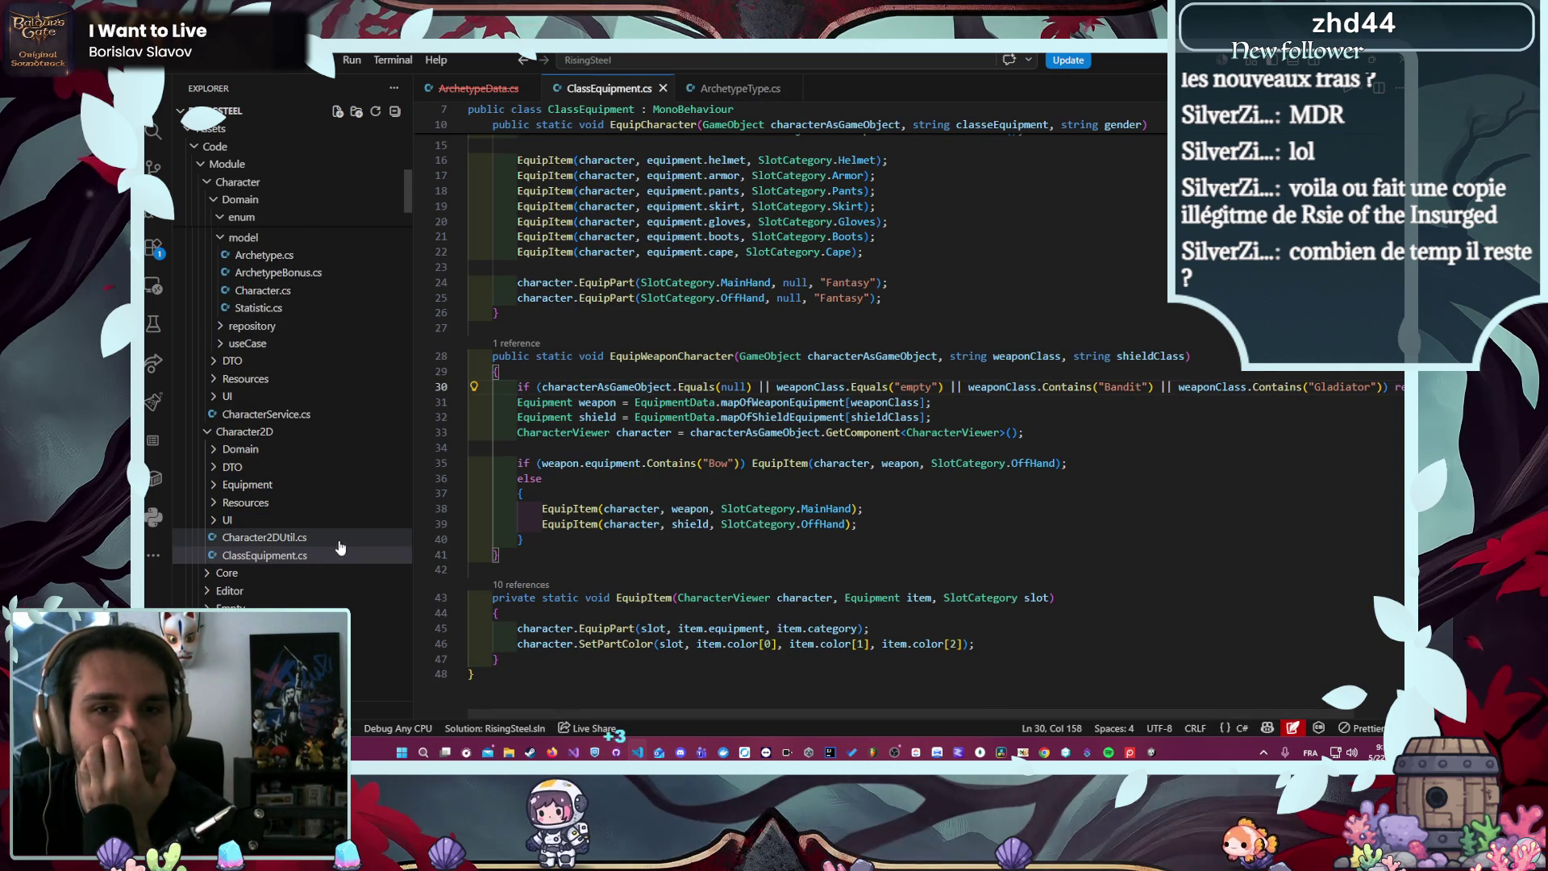
{"action": "left_click", "coordinate": [788, 409], "text": "ctrl"}
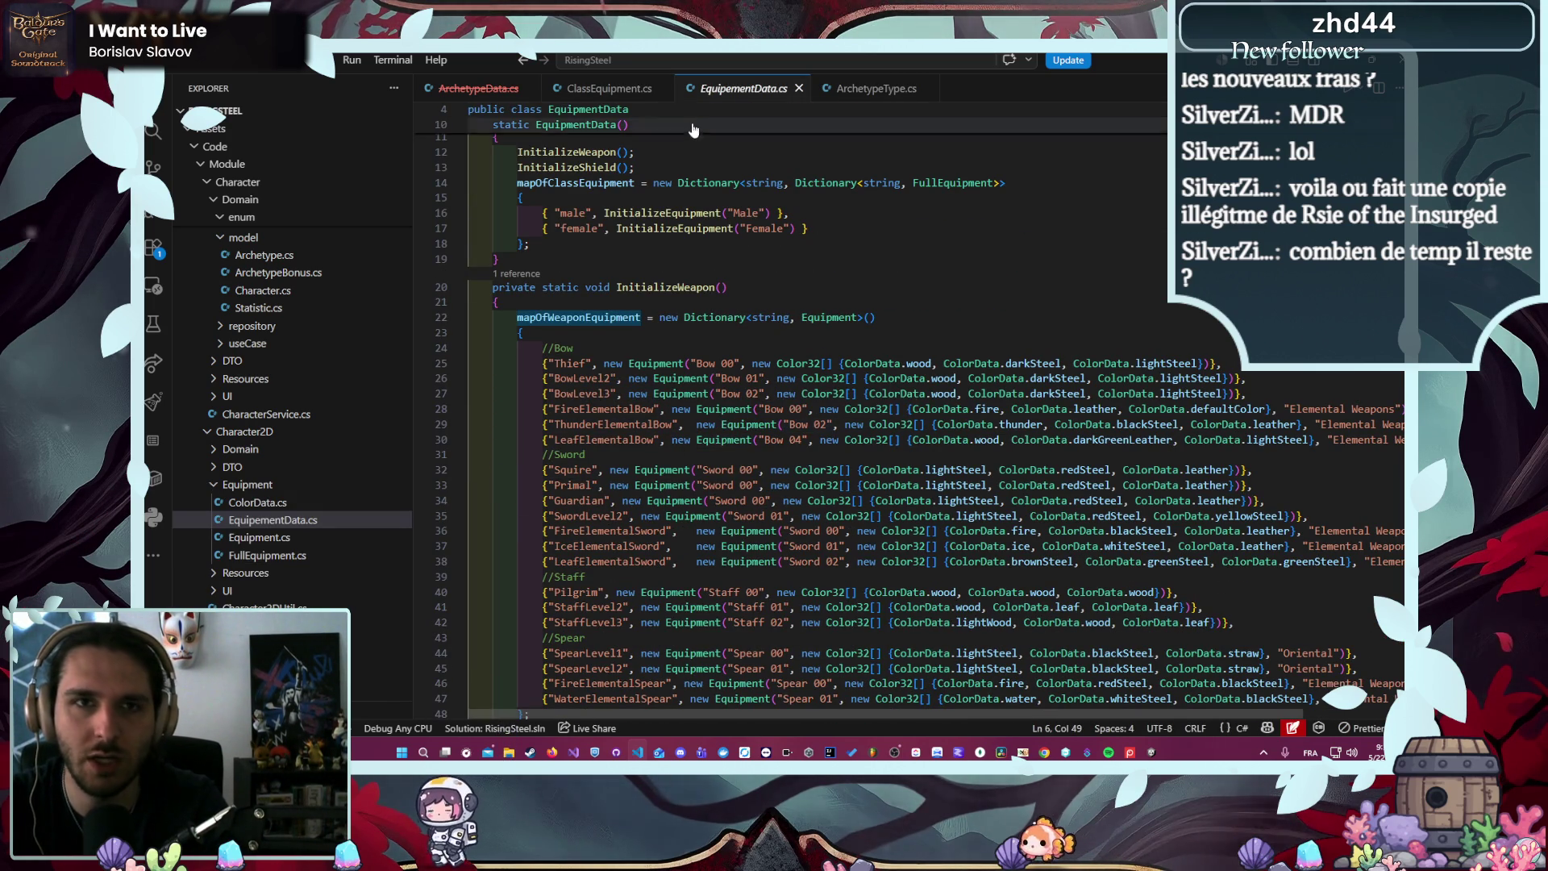
{"action": "key", "text": "alt+Left"}
{"action": "key", "text": "alt+Left"}
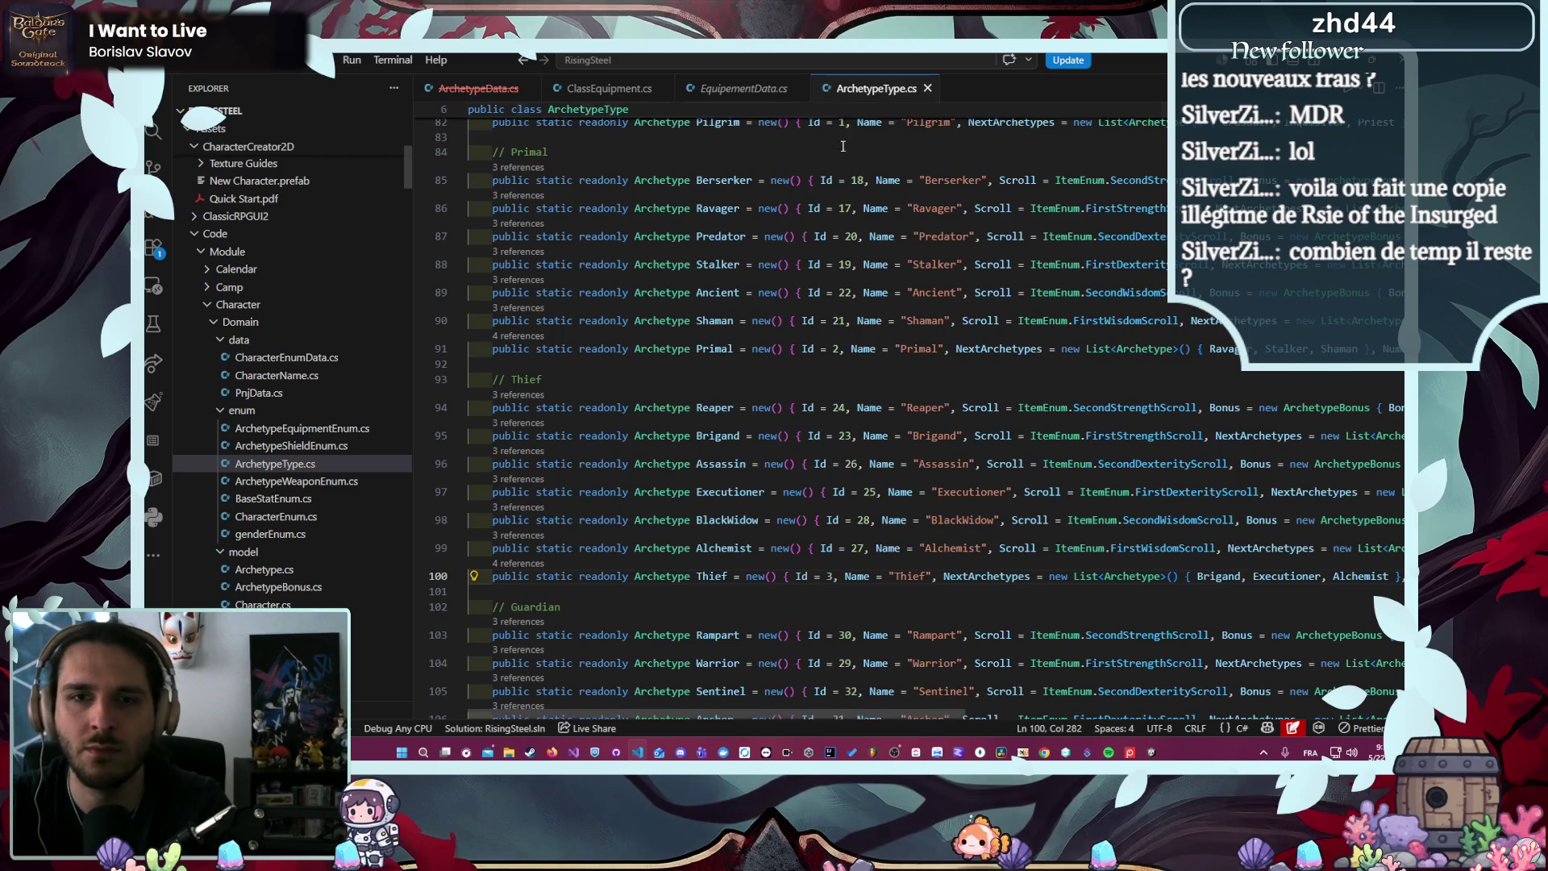
- Select SwordLevel1's sword1–sword3 list in ArchetypeData.cs and review the equipment files
{"action": "scroll", "coordinate": [804, 339], "scroll_direction": "up", "scroll_amount": 5}
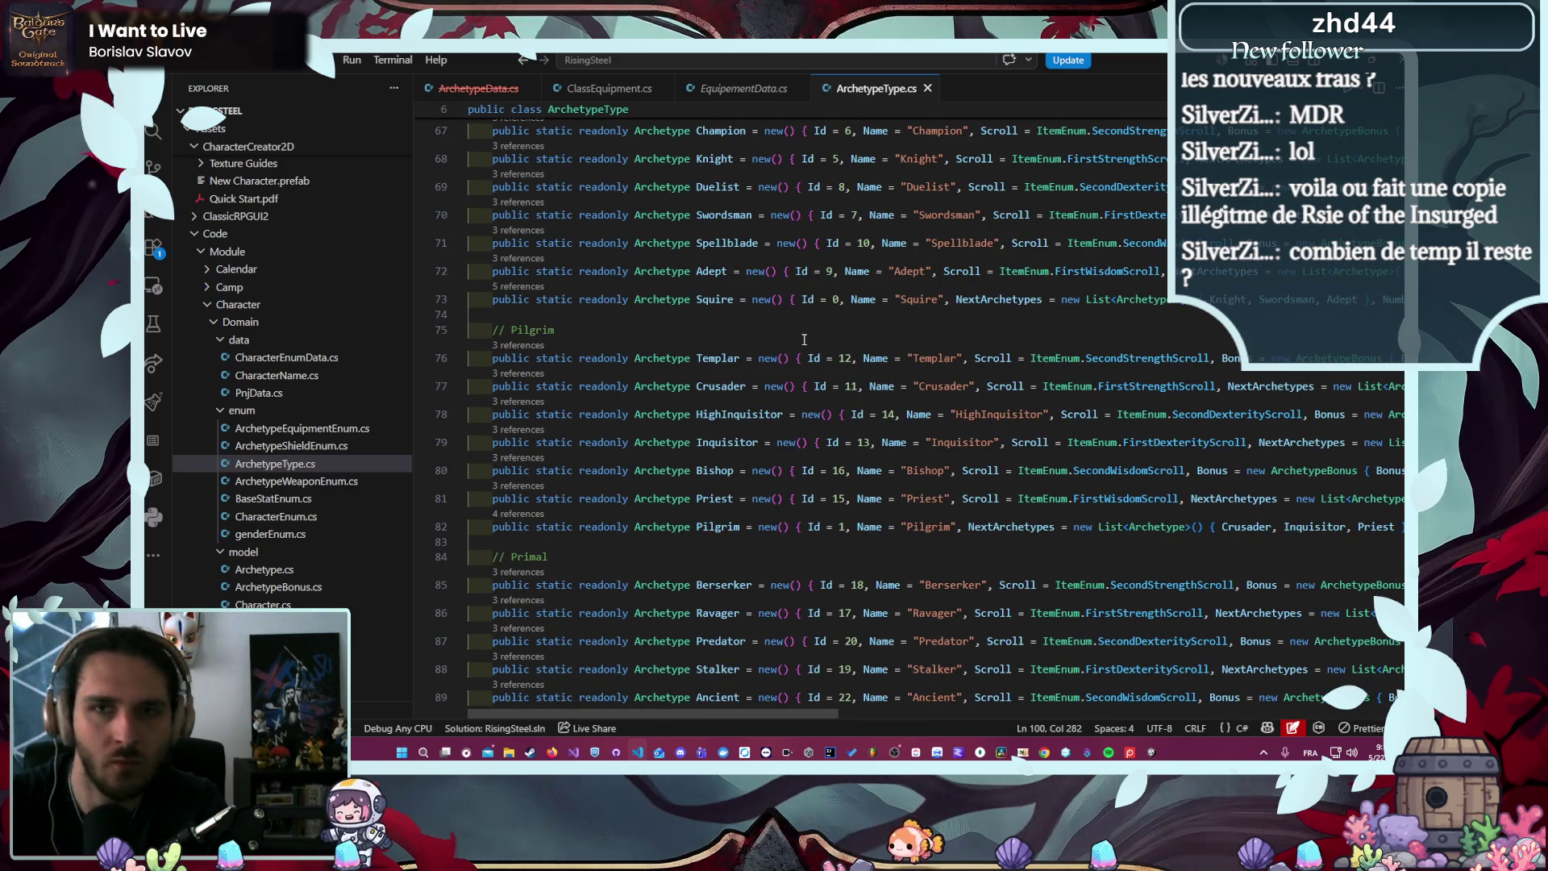
{"action": "left_click", "coordinate": [472, 95]}
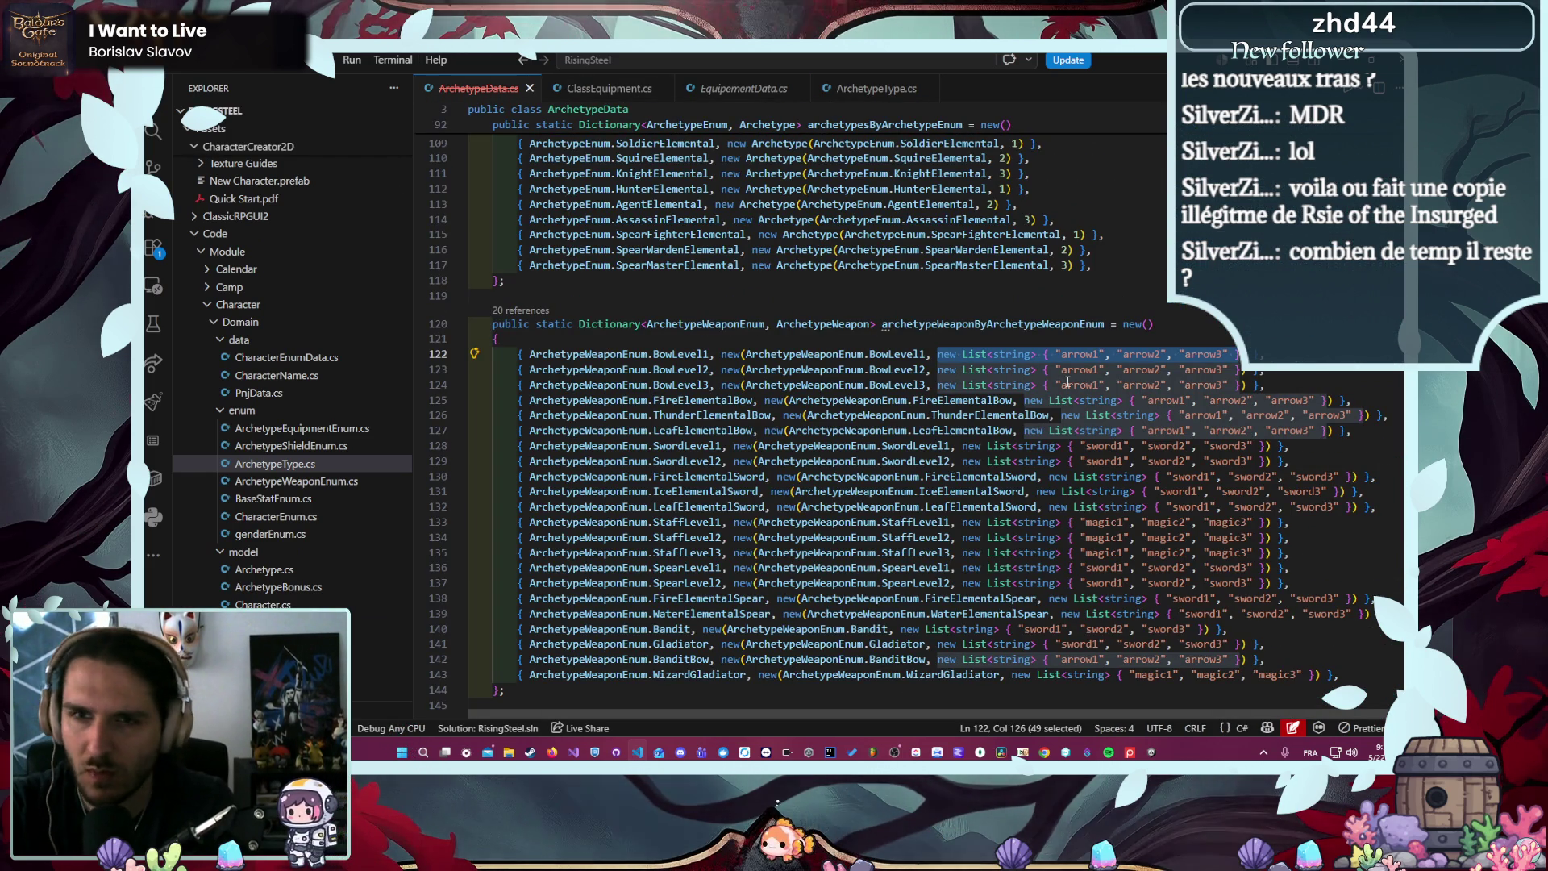
{"action": "left_click", "coordinate": [973, 460]}
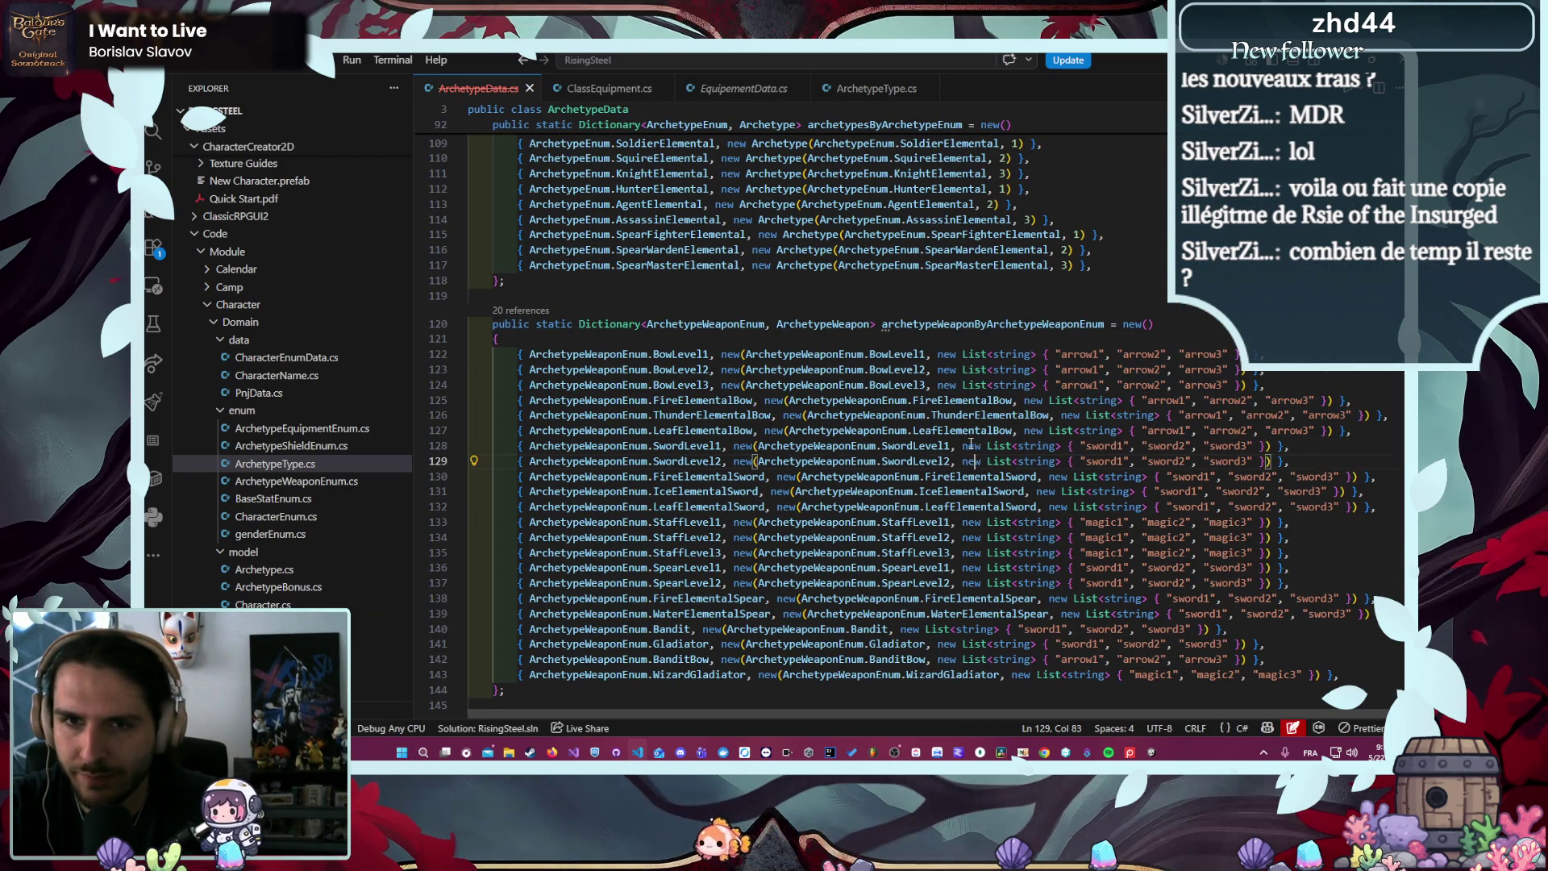
{"action": "left_click_drag", "start_coordinate": [962, 445], "coordinate": [1267, 445]}
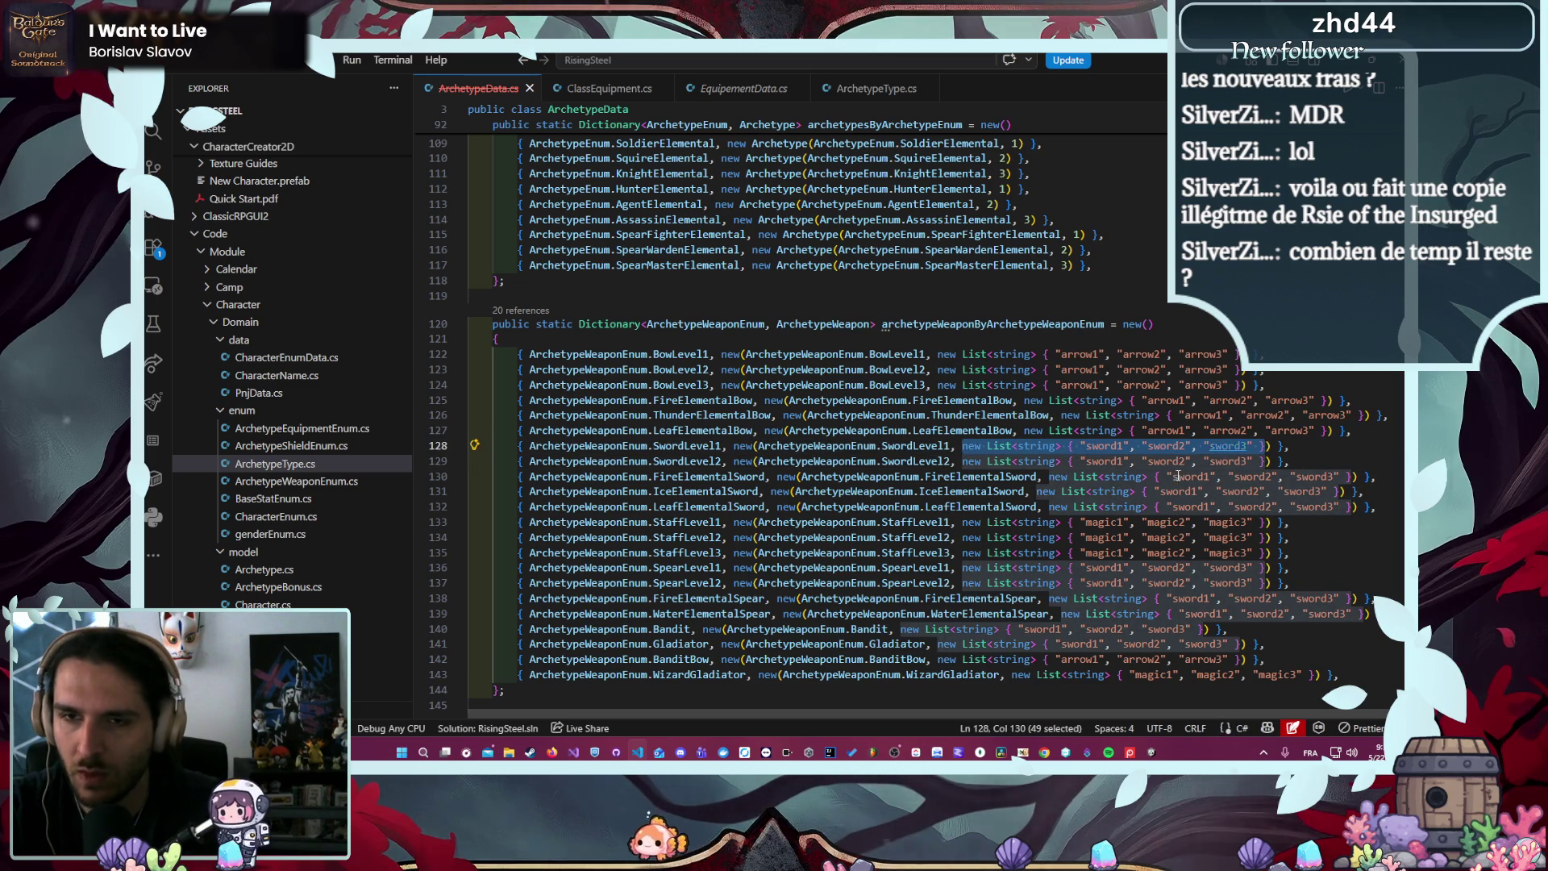
{"action": "left_click", "coordinate": [842, 103]}
{"action": "left_click", "coordinate": [748, 88]}
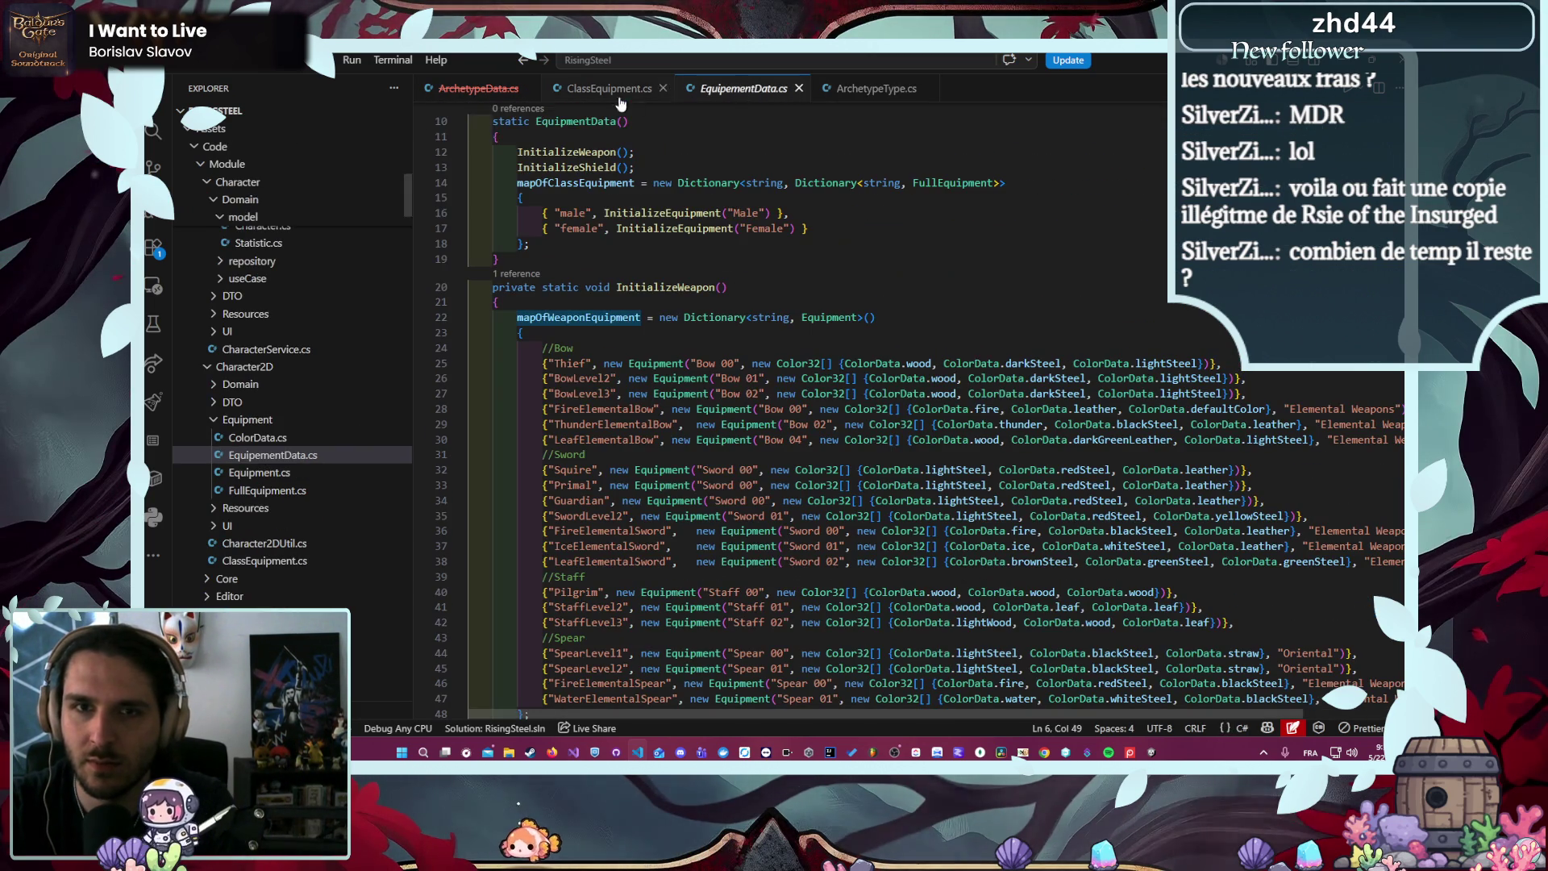
{"action": "left_click", "coordinate": [595, 88]}
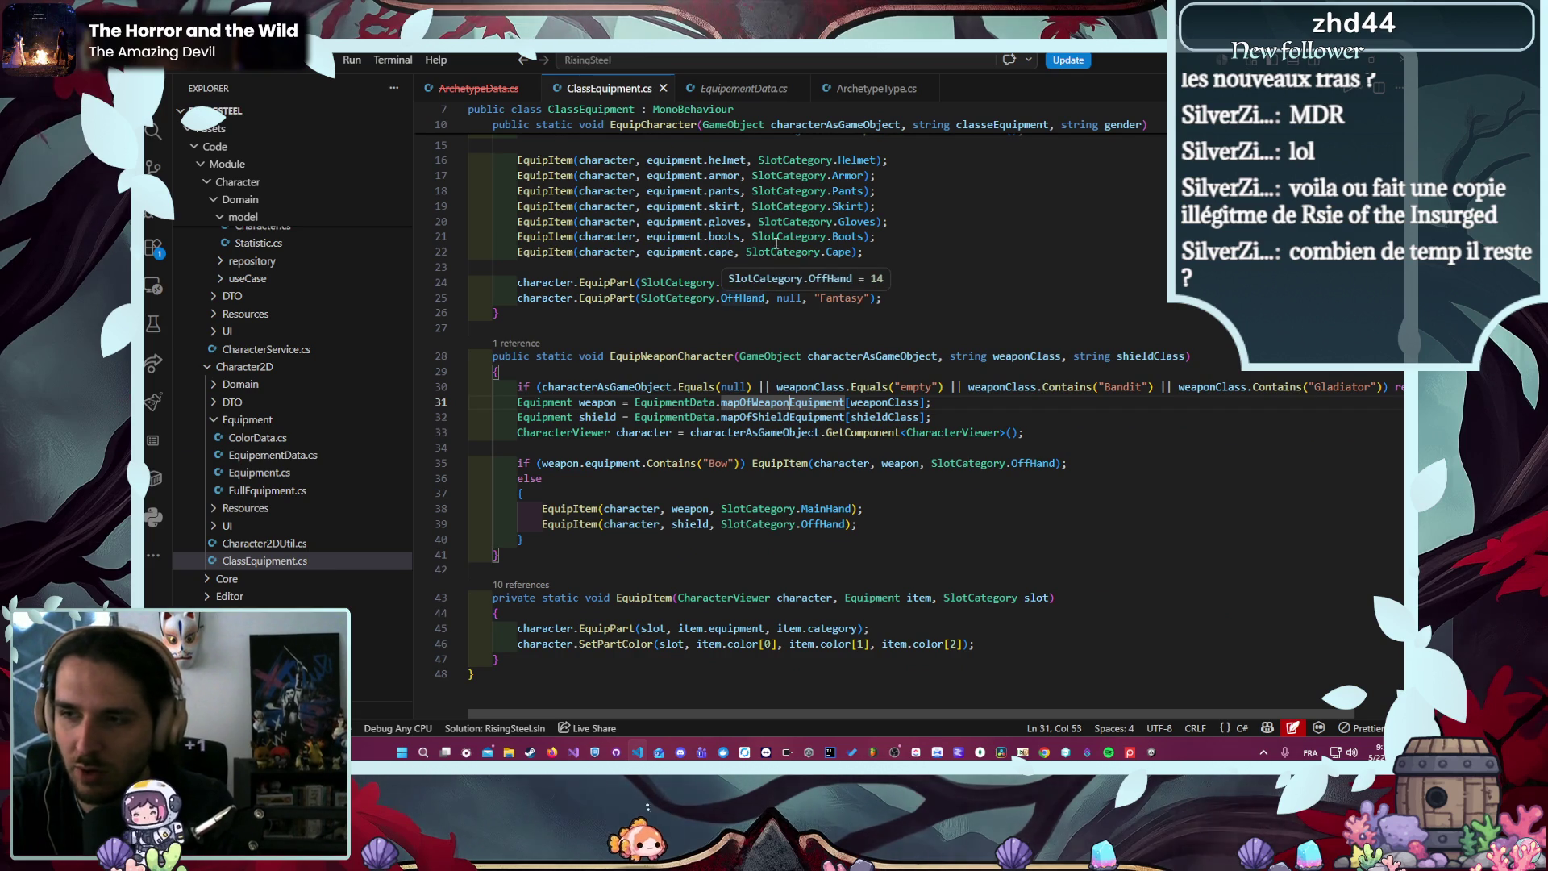
{"action": "left_click", "coordinate": [876, 89]}
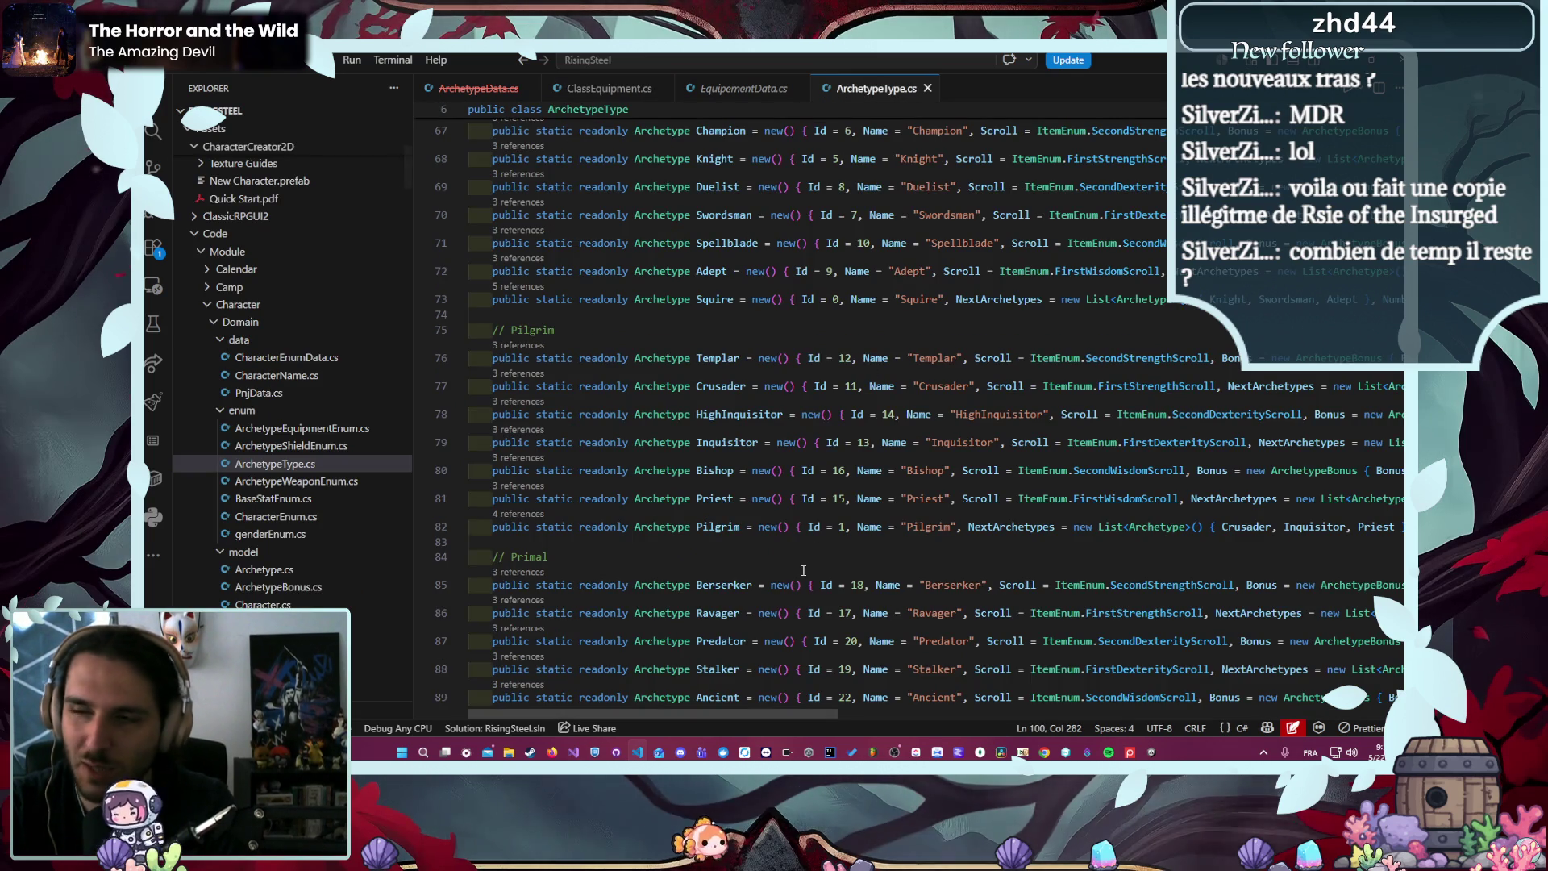
- Locate the Primal archetype definition on line 91 of ArchetypeType.cs
{"action": "scroll", "coordinate": [796, 582], "scroll_direction": "up", "scroll_amount": 5}
{"action": "scroll", "coordinate": [808, 521], "scroll_direction": "up", "scroll_amount": 2}
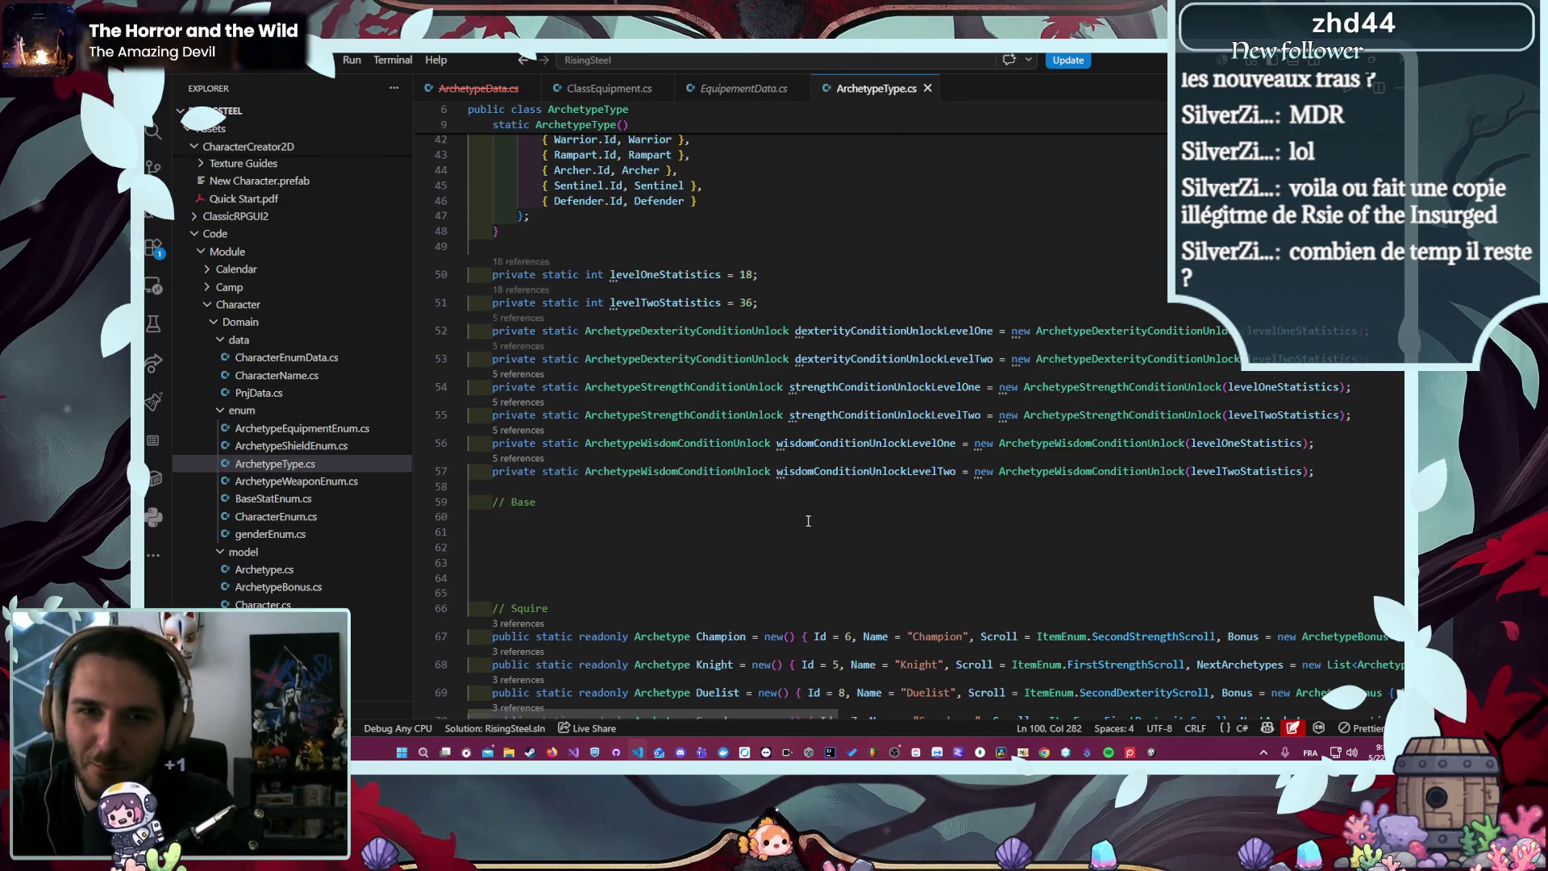
{"action": "scroll", "coordinate": [808, 521], "scroll_direction": "up", "scroll_amount": 7}
{"action": "scroll", "coordinate": [878, 505], "scroll_direction": "down", "scroll_amount": 7}
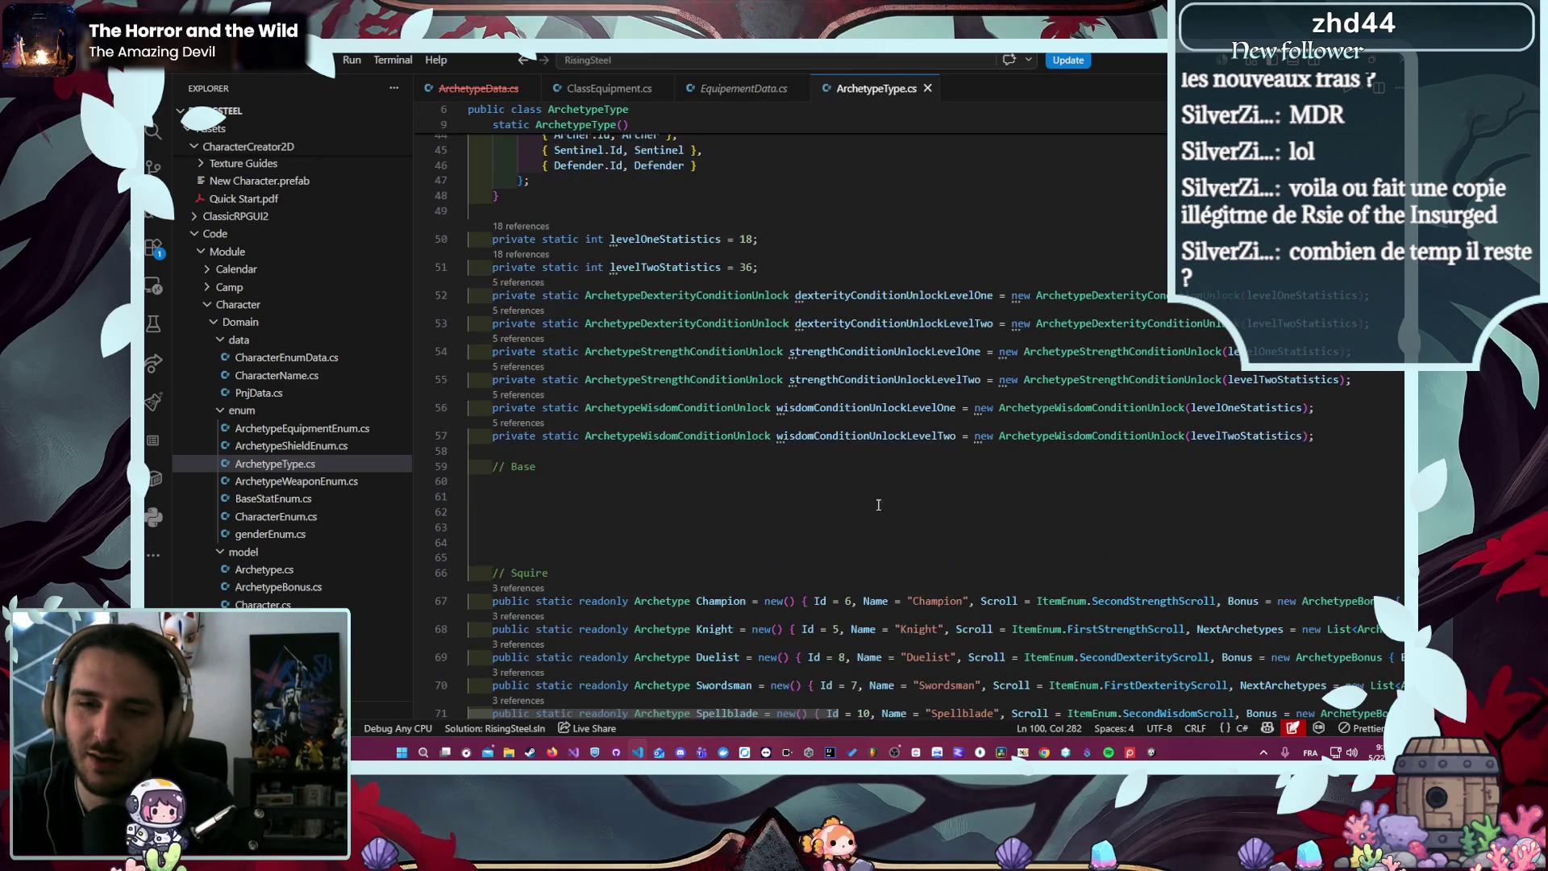
{"action": "scroll", "coordinate": [879, 505], "scroll_direction": "down", "scroll_amount": 4}
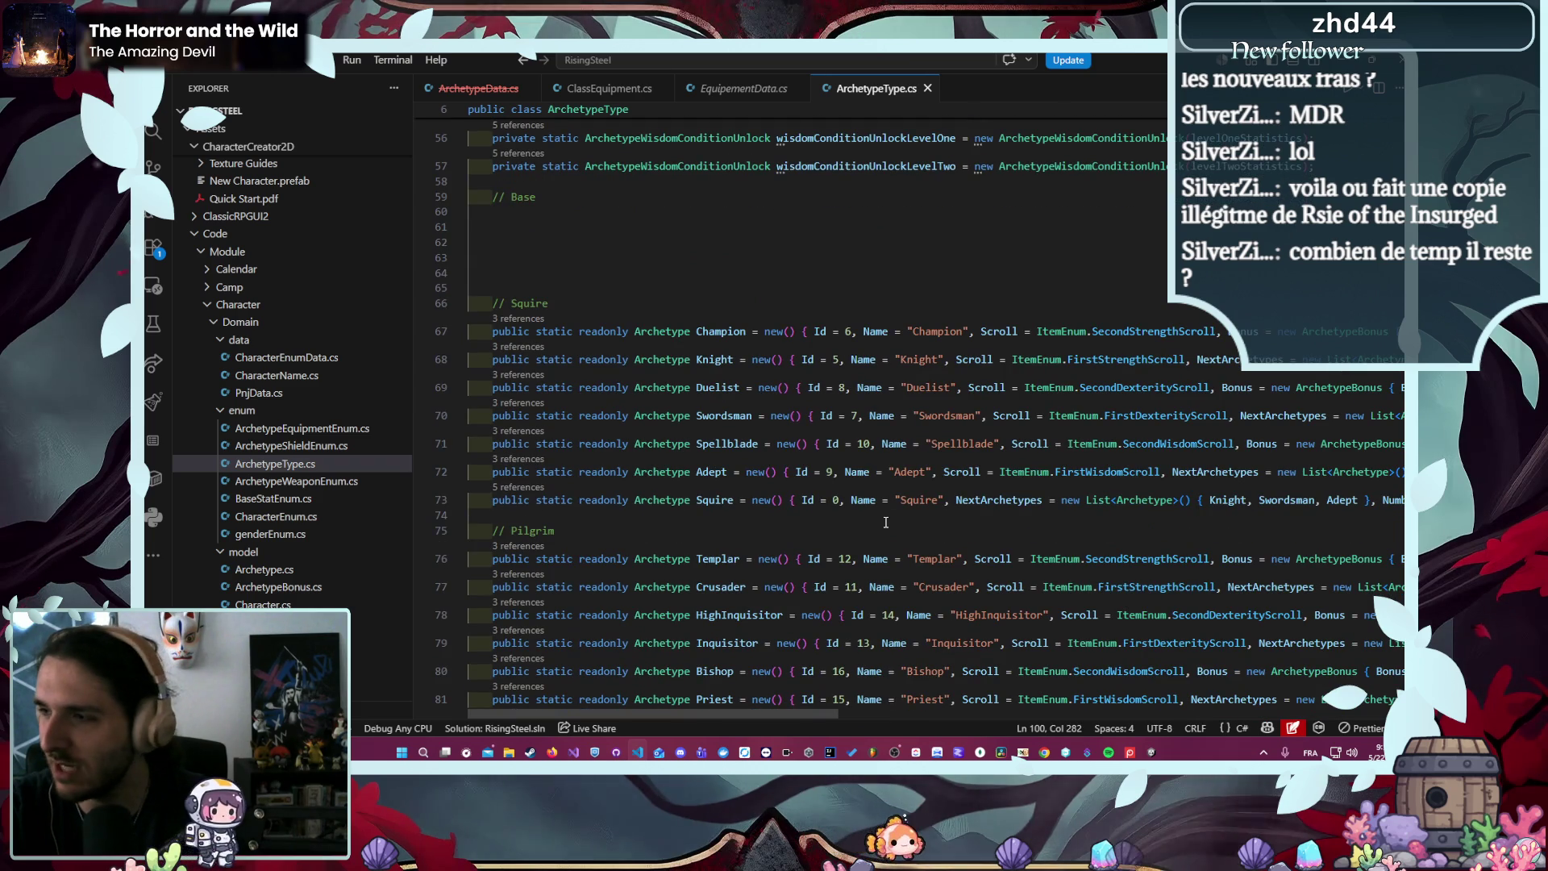
{"action": "mouse_move", "coordinate": [566, 714]}
{"action": "left_mouse_down"}
{"action": "mouse_move", "coordinate": [952, 695]}
{"action": "mouse_move", "coordinate": [648, 728]}
{"action": "mouse_move", "coordinate": [681, 721]}
{"action": "left_mouse_up"}
{"action": "scroll", "coordinate": [711, 680], "scroll_direction": "down", "scroll_amount": 2}
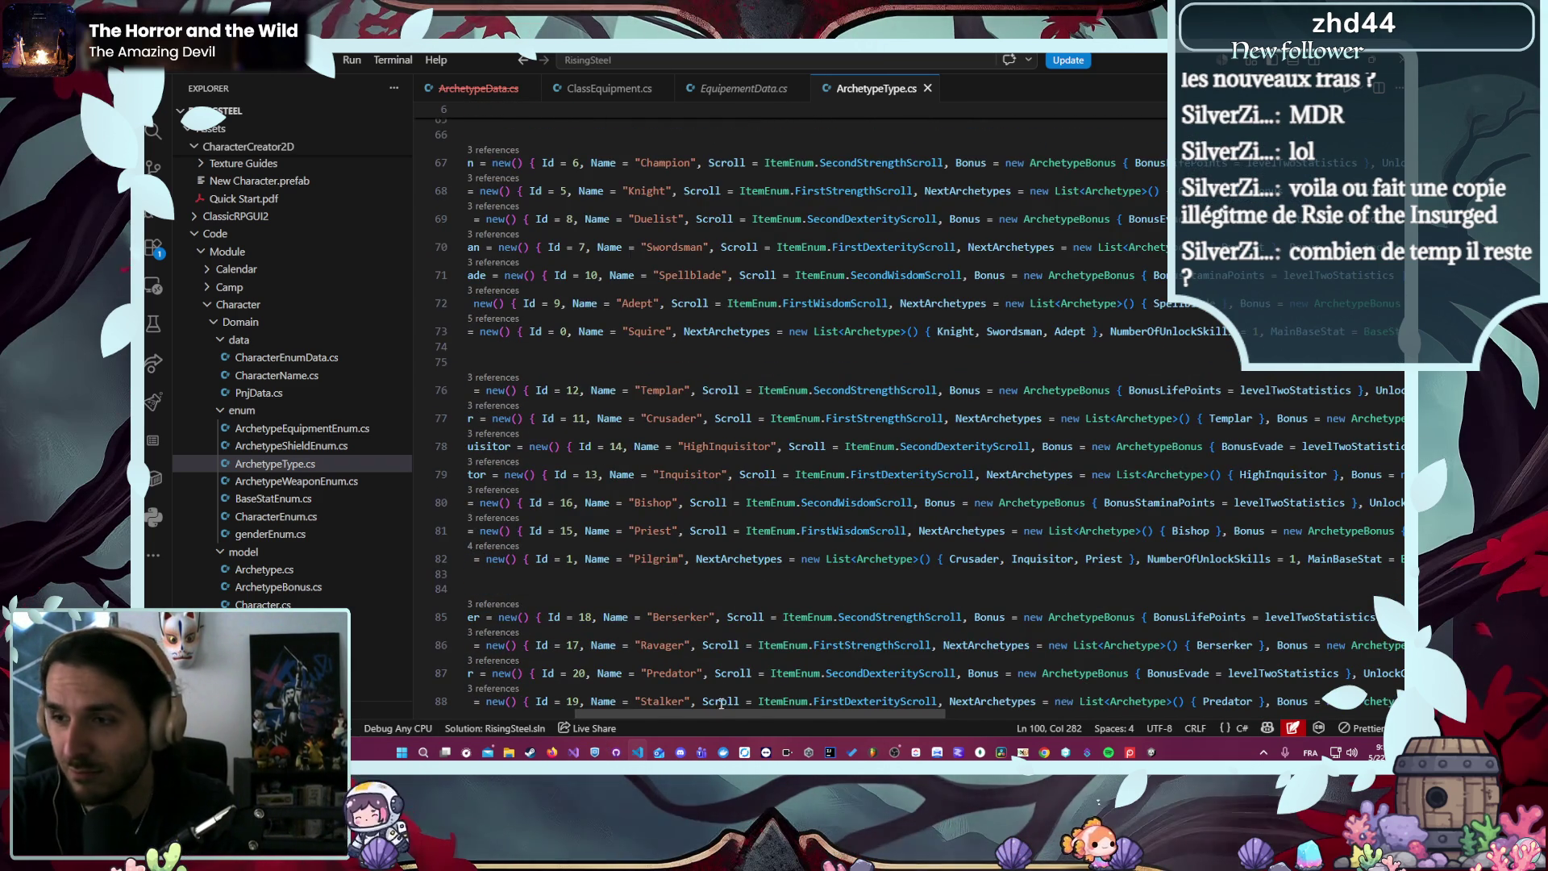
{"action": "scroll", "coordinate": [720, 704], "scroll_direction": "down", "scroll_amount": 2}
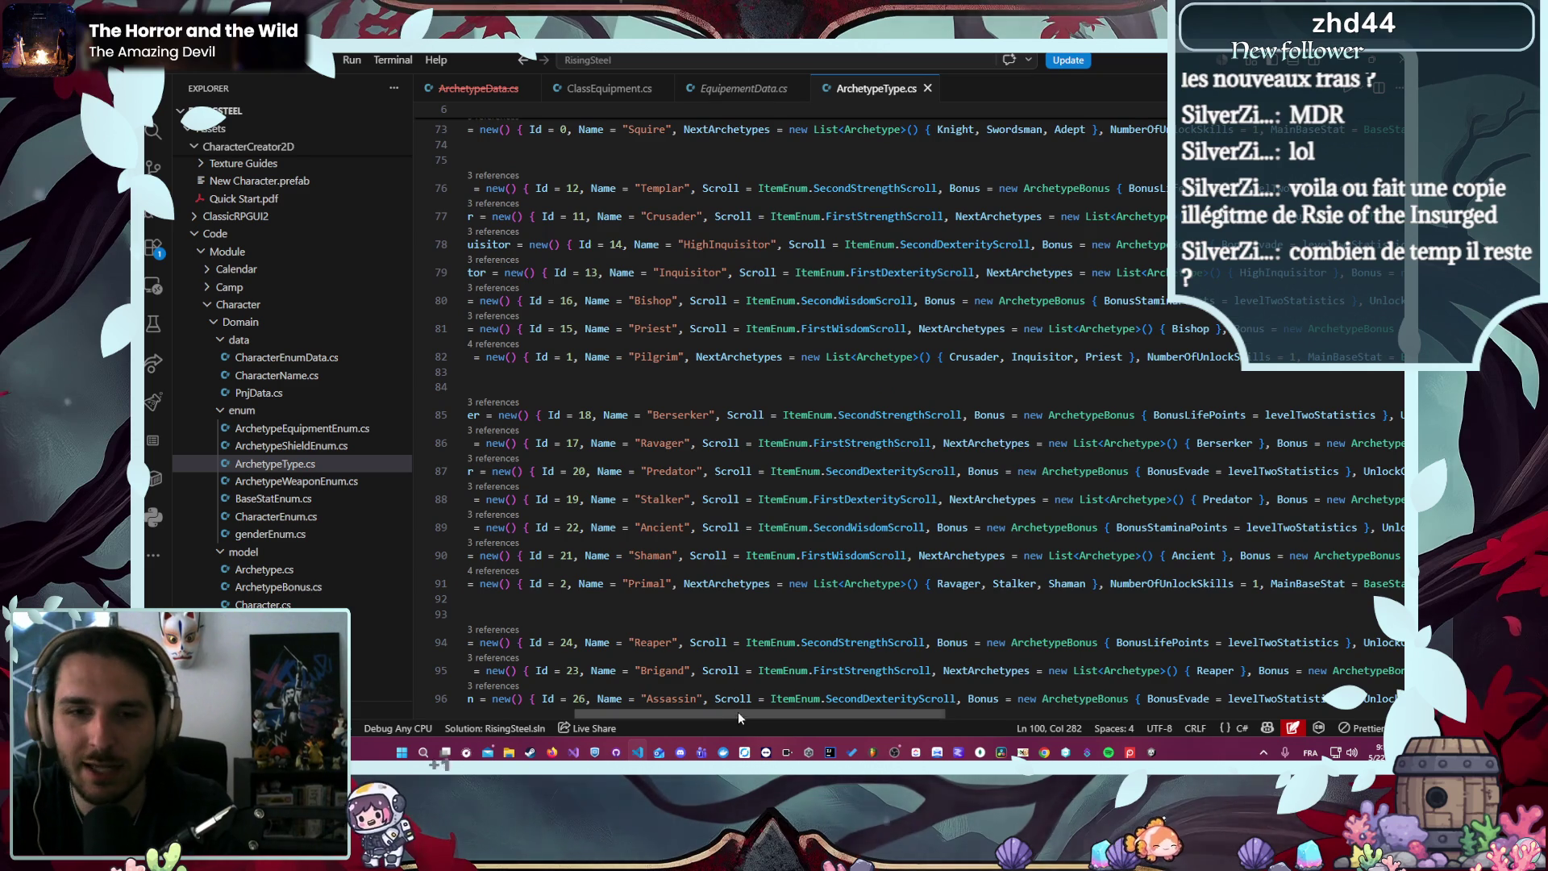
{"action": "left_click_drag", "start_coordinate": [868, 716], "coordinate": [1013, 713]}
- Give the Primal archetype FightEffects sword1, sword2, sword3 and save ArchetypeType.cs
{"action": "left_click", "coordinate": [1111, 584]}
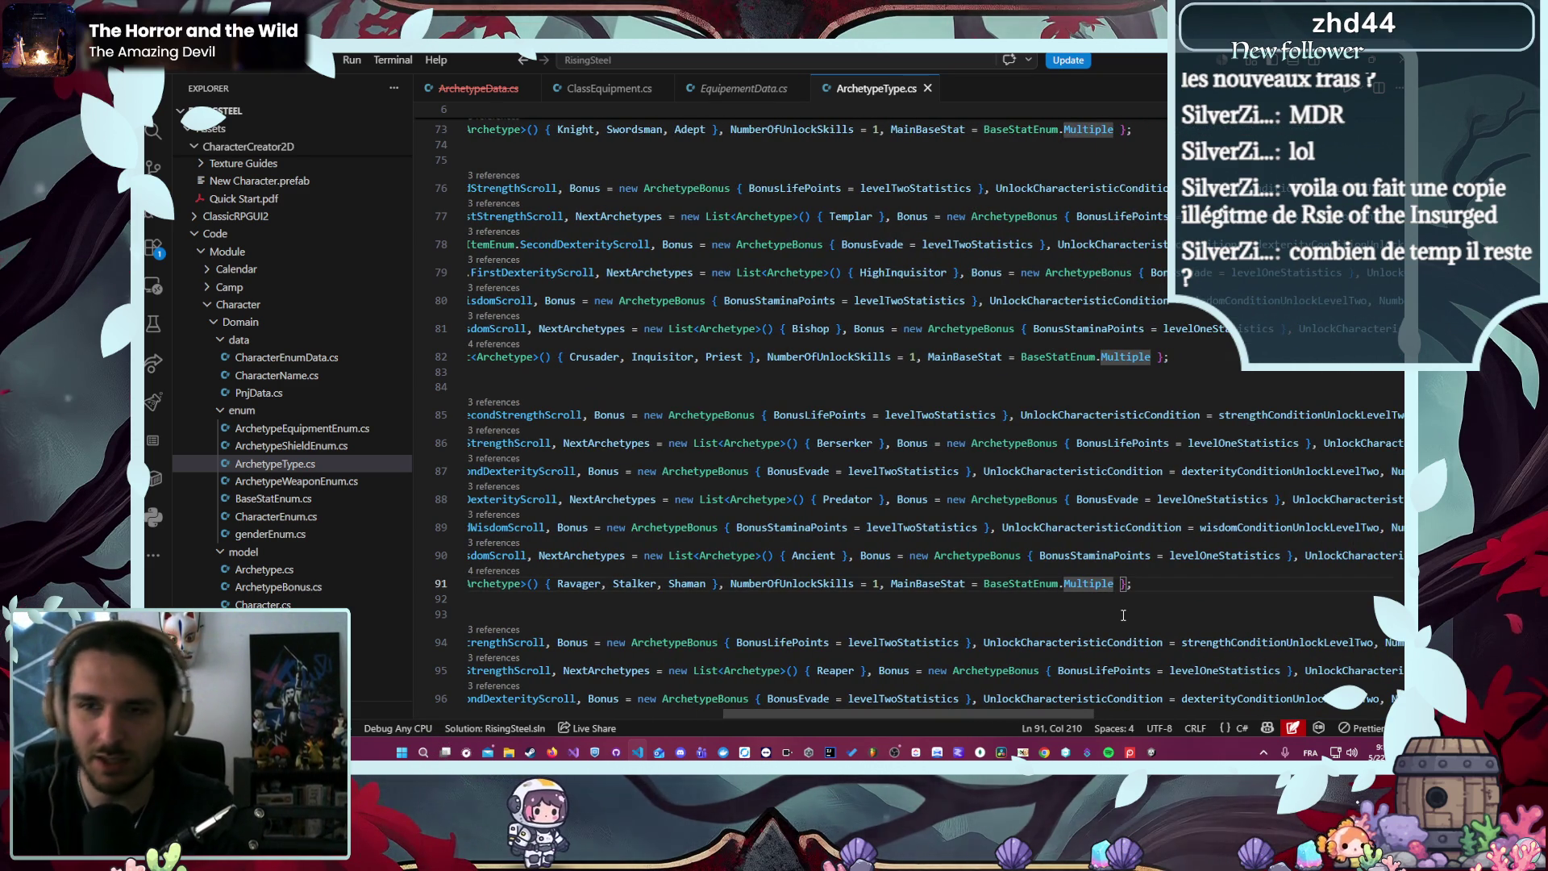
{"action": "key", "text": "Right"}
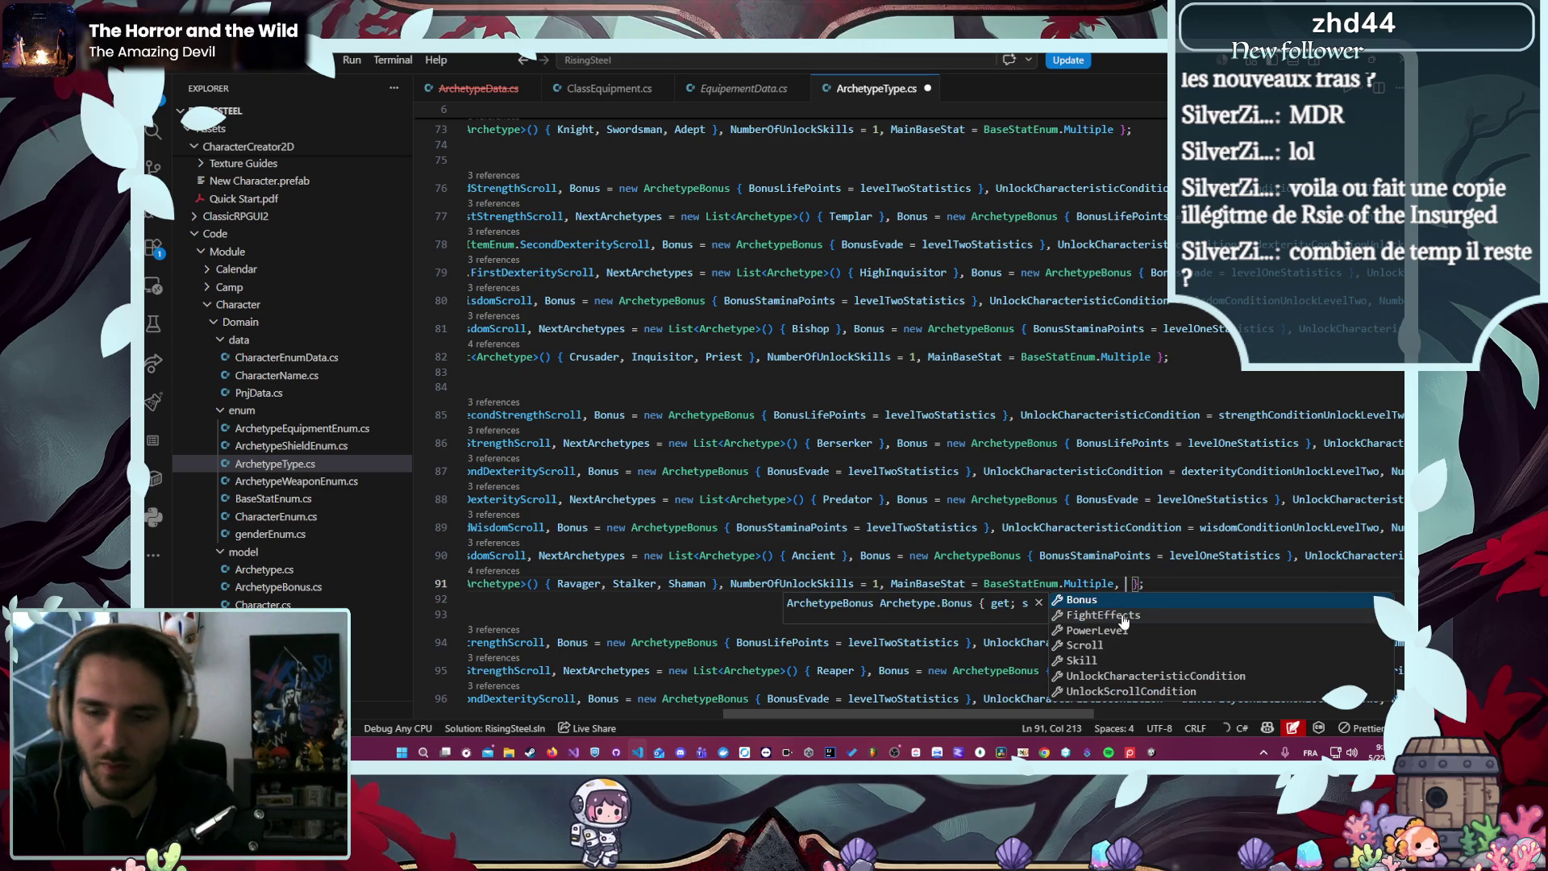
{"action": "left_click", "coordinate": [1123, 616]}
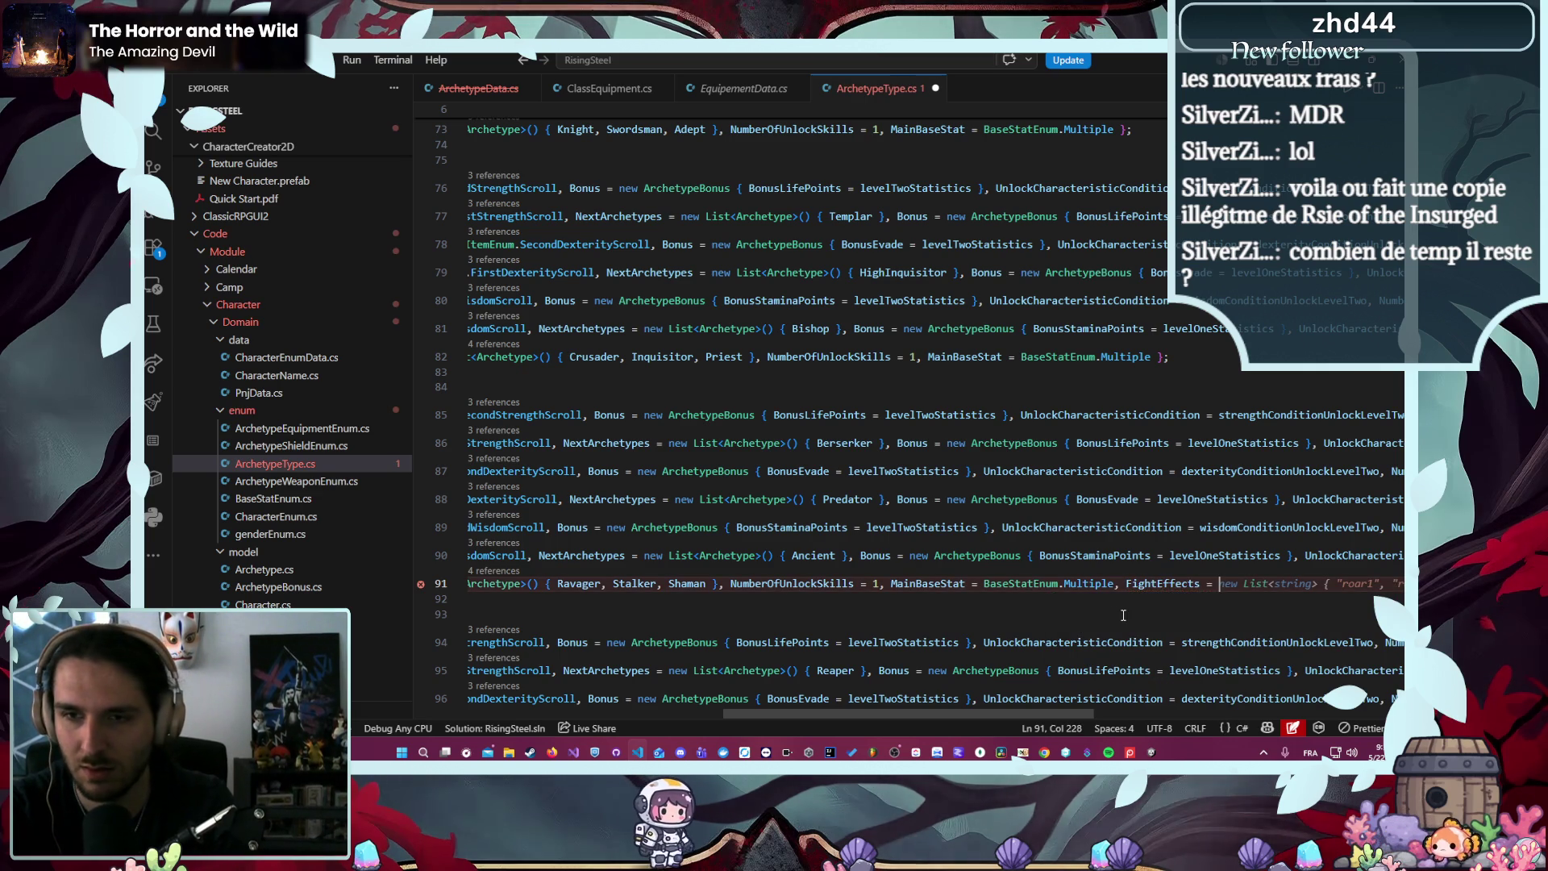
{"action": "key", "text": "Tab"}
{"action": "key", "text": "ctrl+s"}
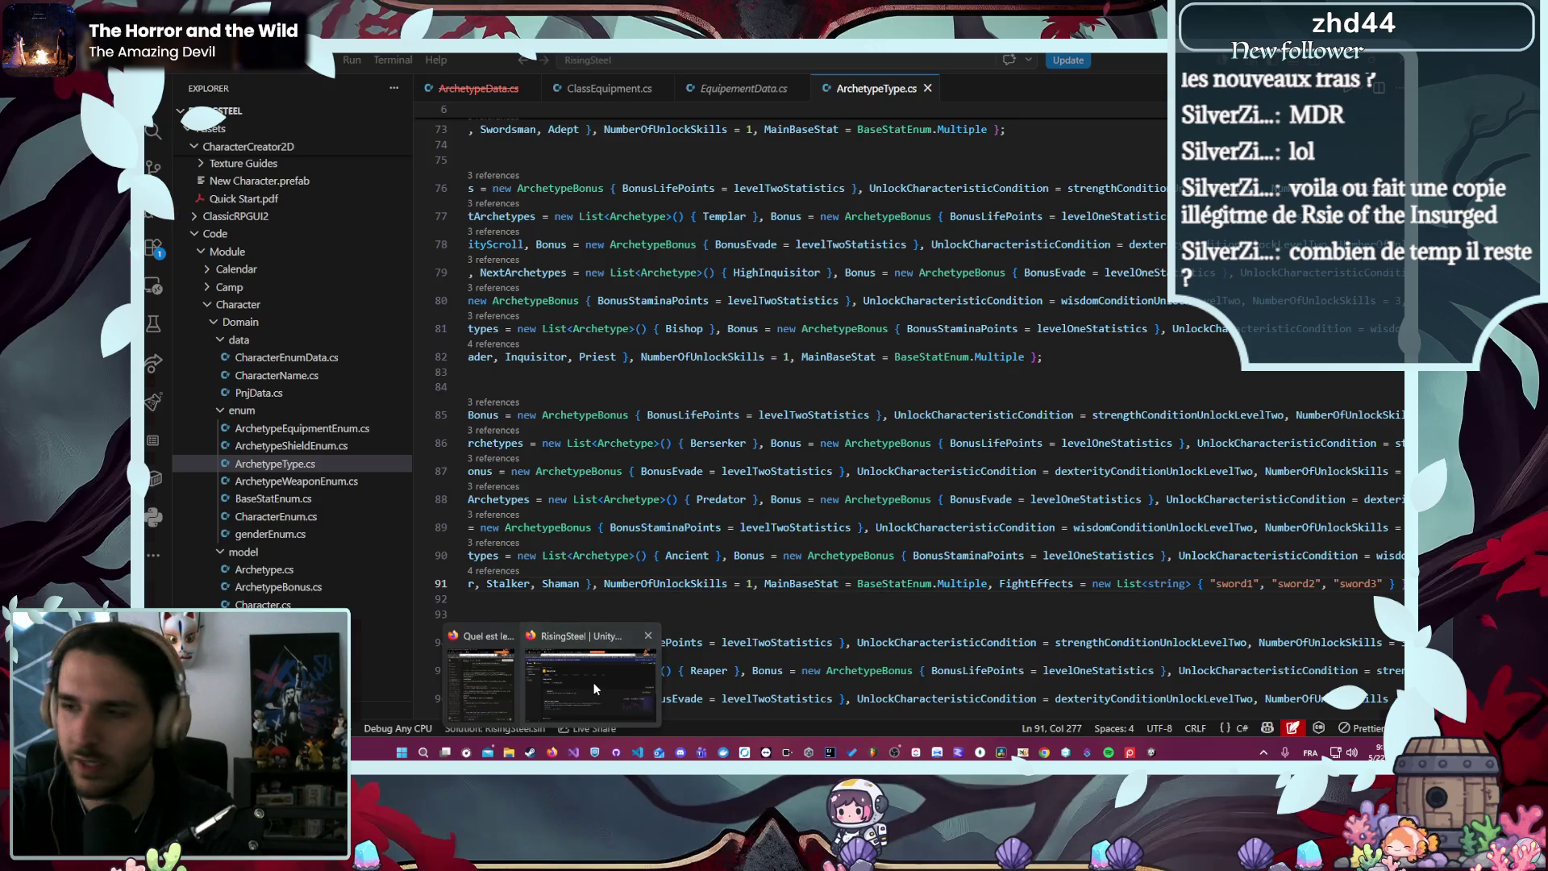
- Glance at the open browser windows, then return to the code editor
{"action": "left_click", "coordinate": [552, 751]}
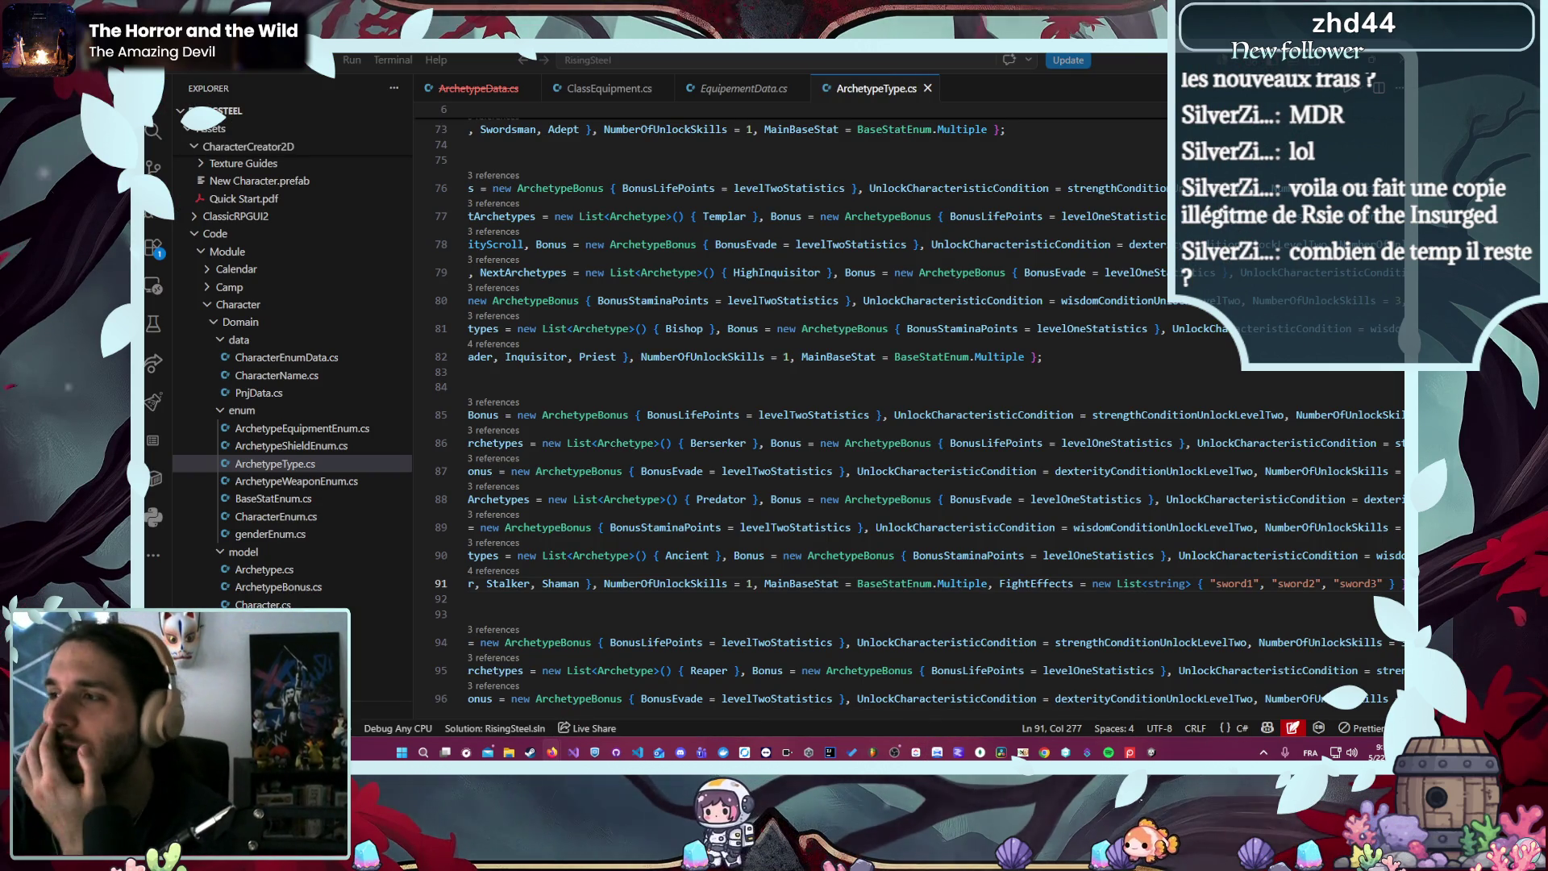
{"action": "key", "text": "alt+Tab"}
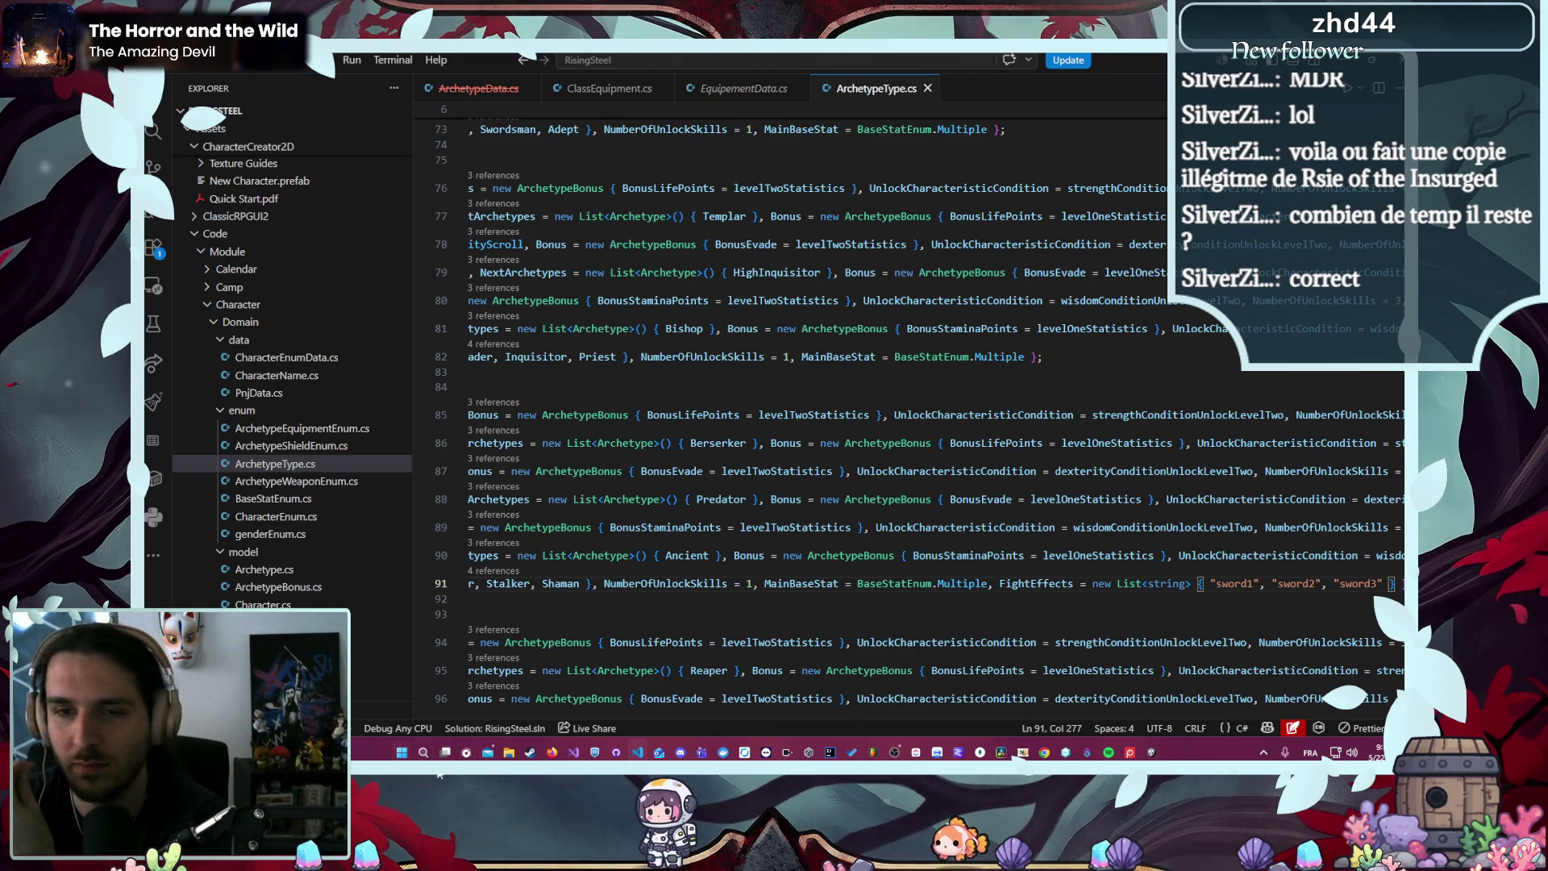
{"action": "left_click_drag", "start_coordinate": [831, 699], "coordinate": [857, 698]}
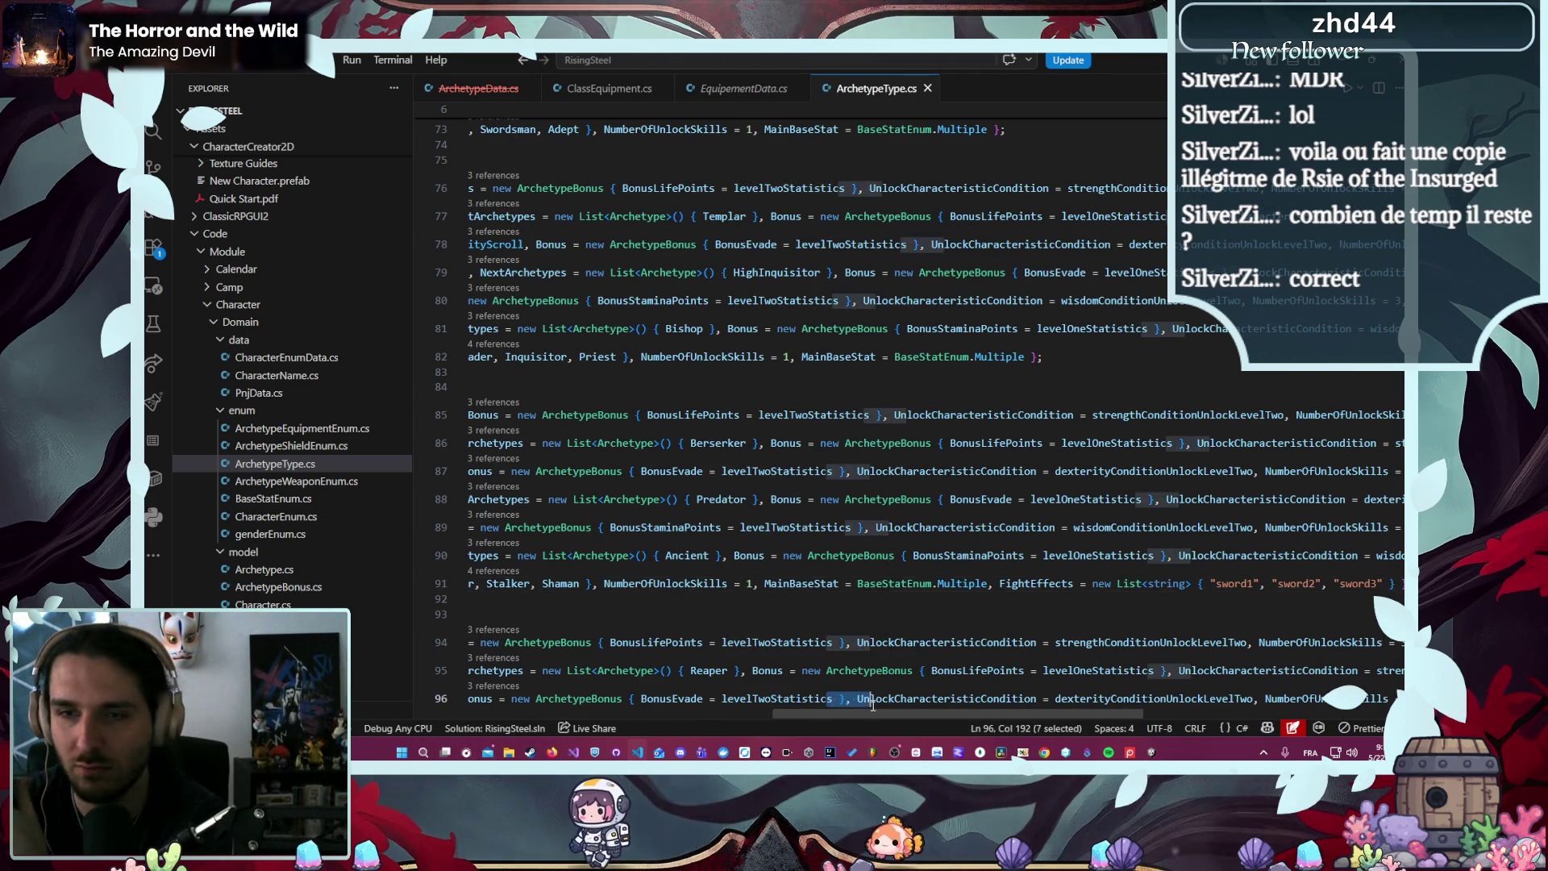
- Find the Guardian archetype line in ArchetypeType.cs
{"action": "scroll", "coordinate": [938, 530], "scroll_direction": "down", "scroll_amount": 3}
{"action": "scroll", "coordinate": [775, 426], "scroll_direction": "up", "scroll_amount": 1}
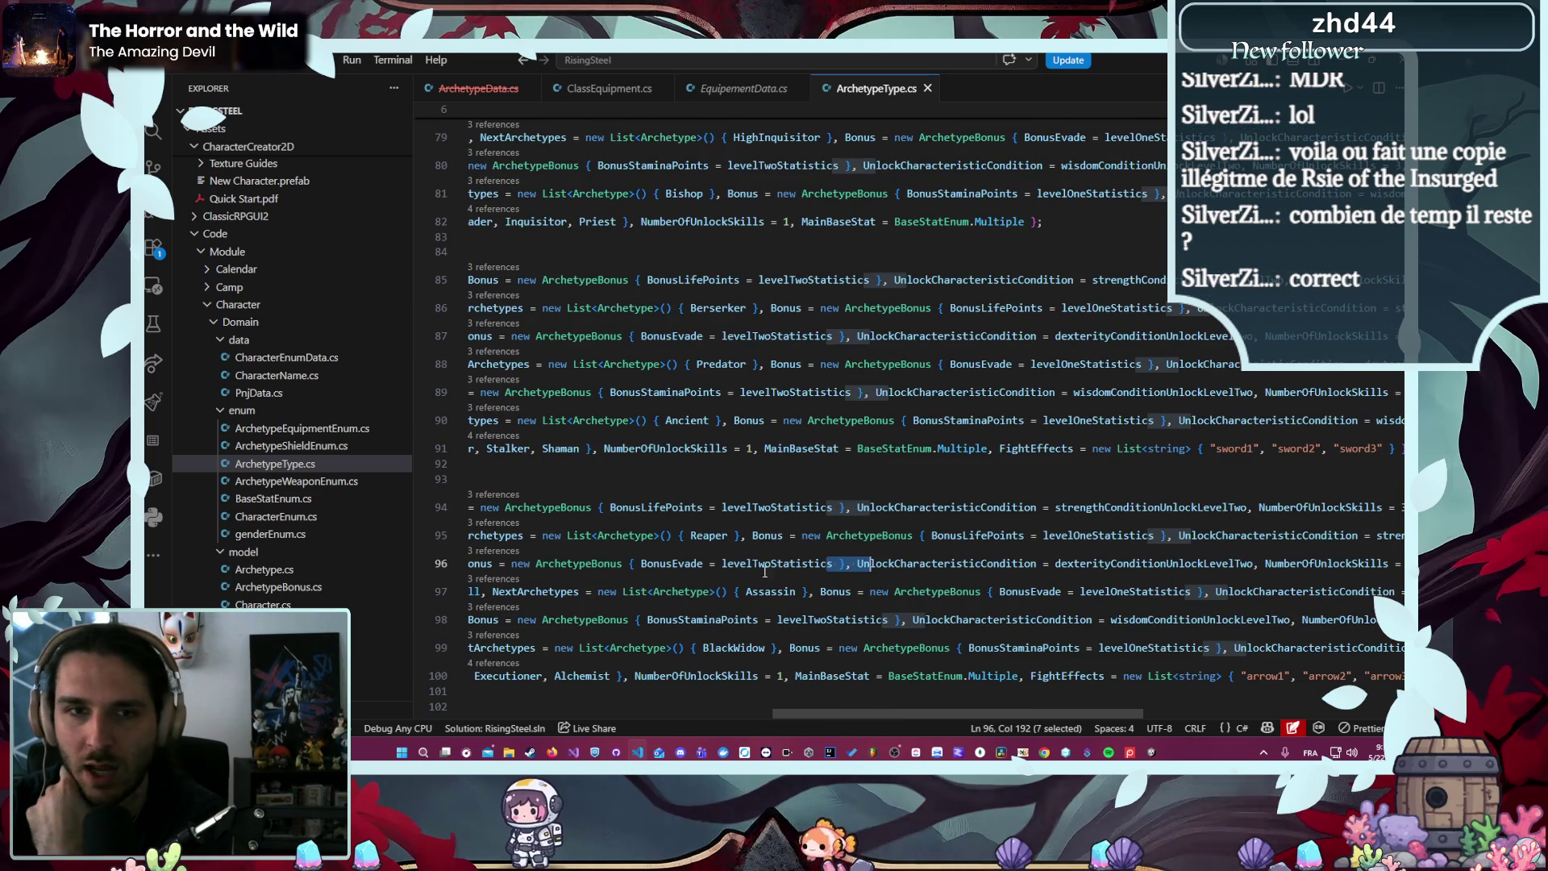
{"action": "left_click_drag", "start_coordinate": [869, 711], "coordinate": [534, 699]}
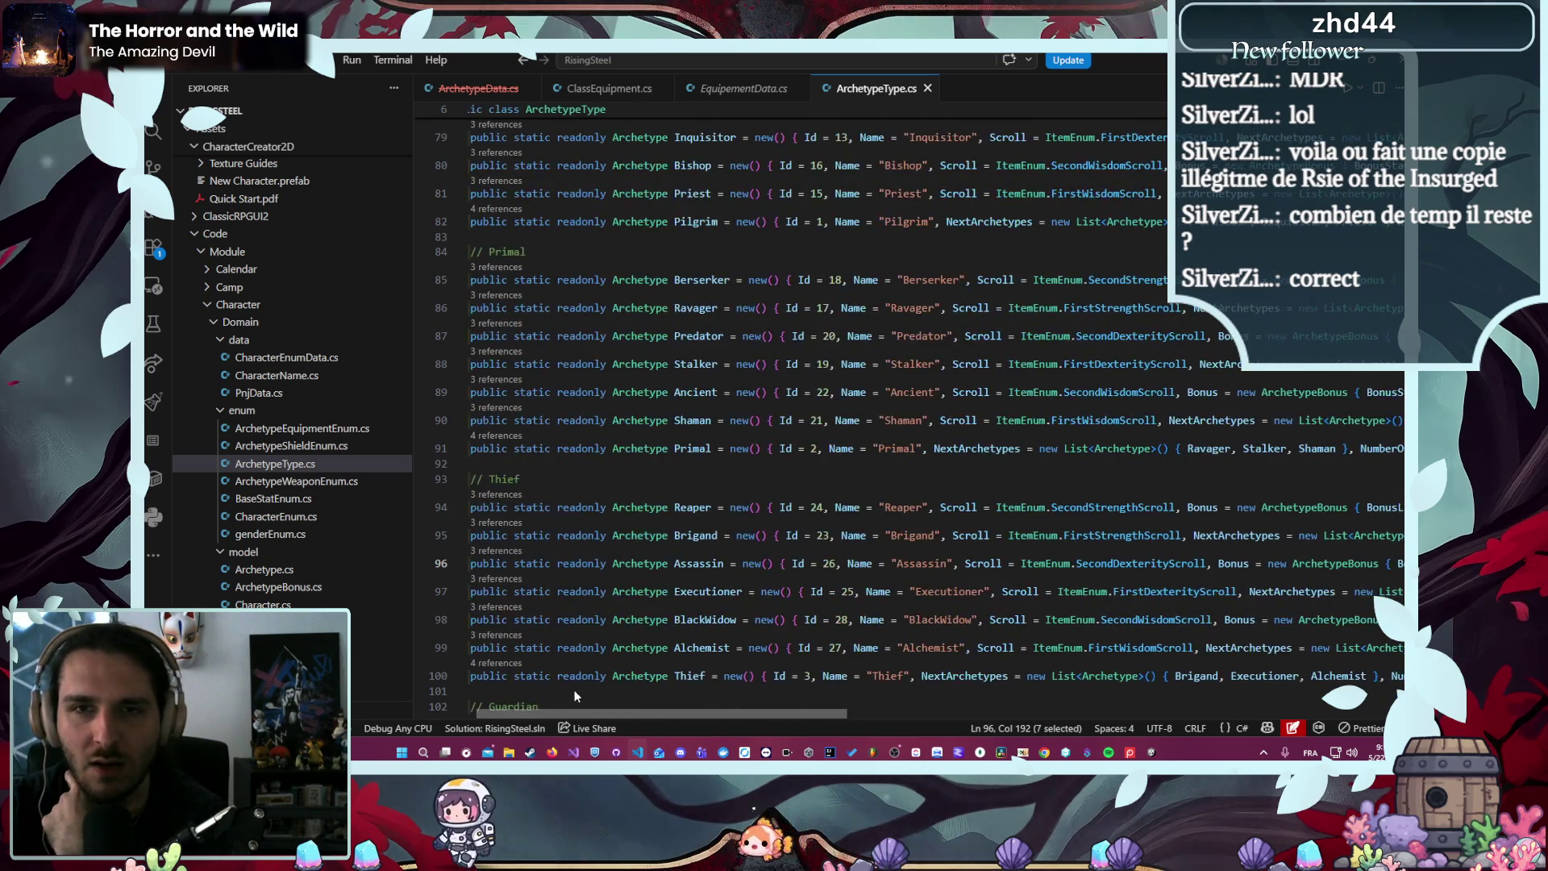
{"action": "scroll", "coordinate": [564, 565], "scroll_direction": "down", "scroll_amount": 5}
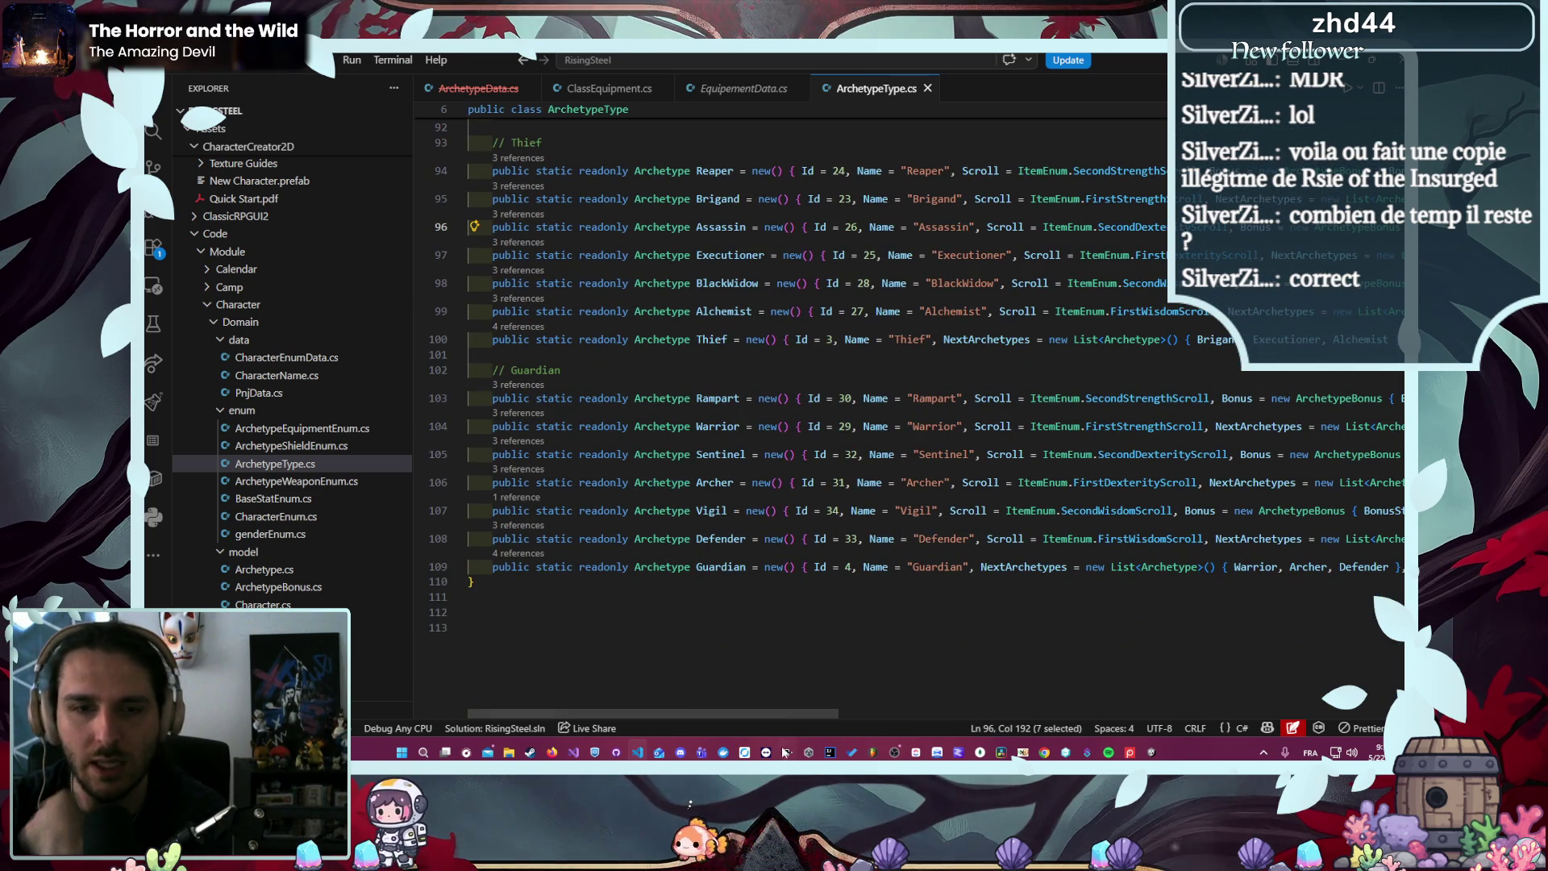
{"action": "left_click_drag", "start_coordinate": [772, 715], "coordinate": [1061, 670]}
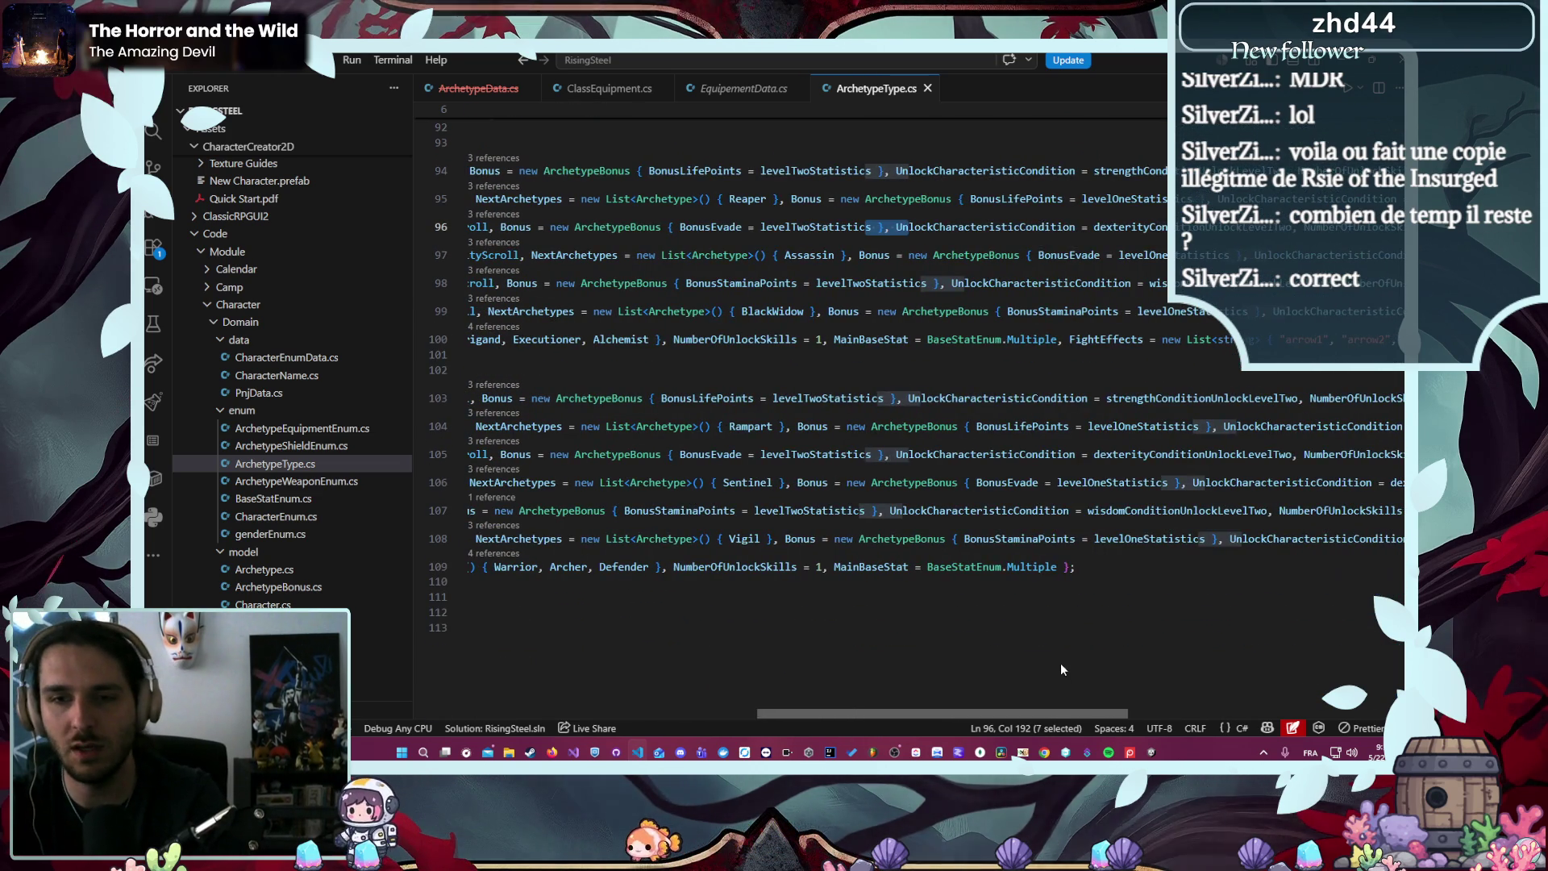
- Add Guardian FightEffects, pasting sword1, sword2, sword3 over the suggested shield list, and save
{"action": "left_click", "coordinate": [1058, 566]}
{"action": "type", "text": ","}
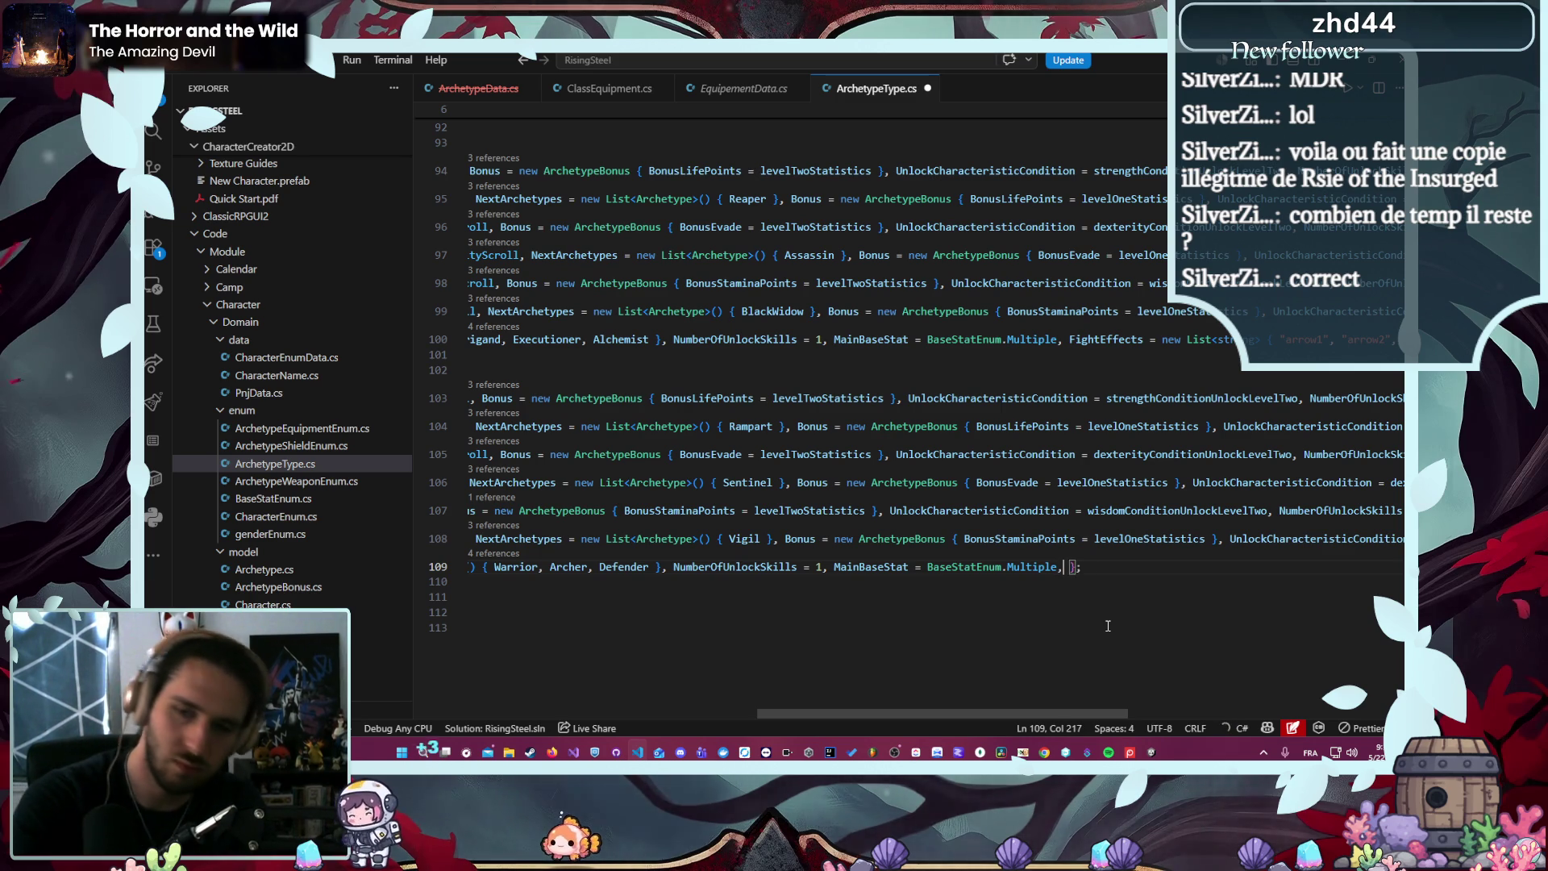
{"action": "type", "text": " F"}
{"action": "key", "text": "Tab"}
{"action": "key", "text": "Tab"}
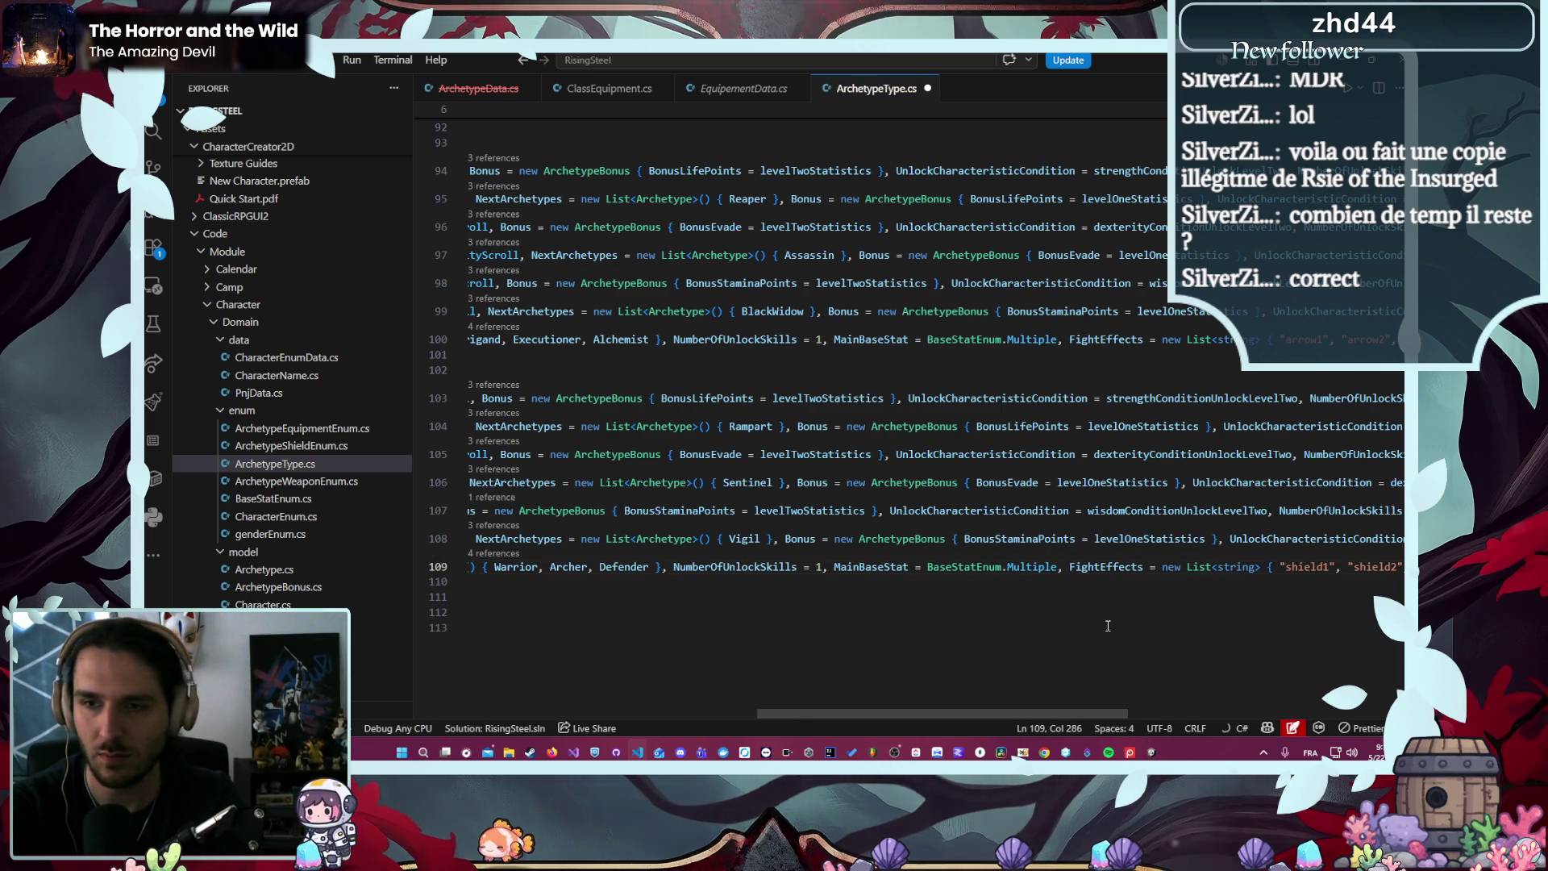
{"action": "key", "text": "End"}
{"action": "key", "text": "Left"}
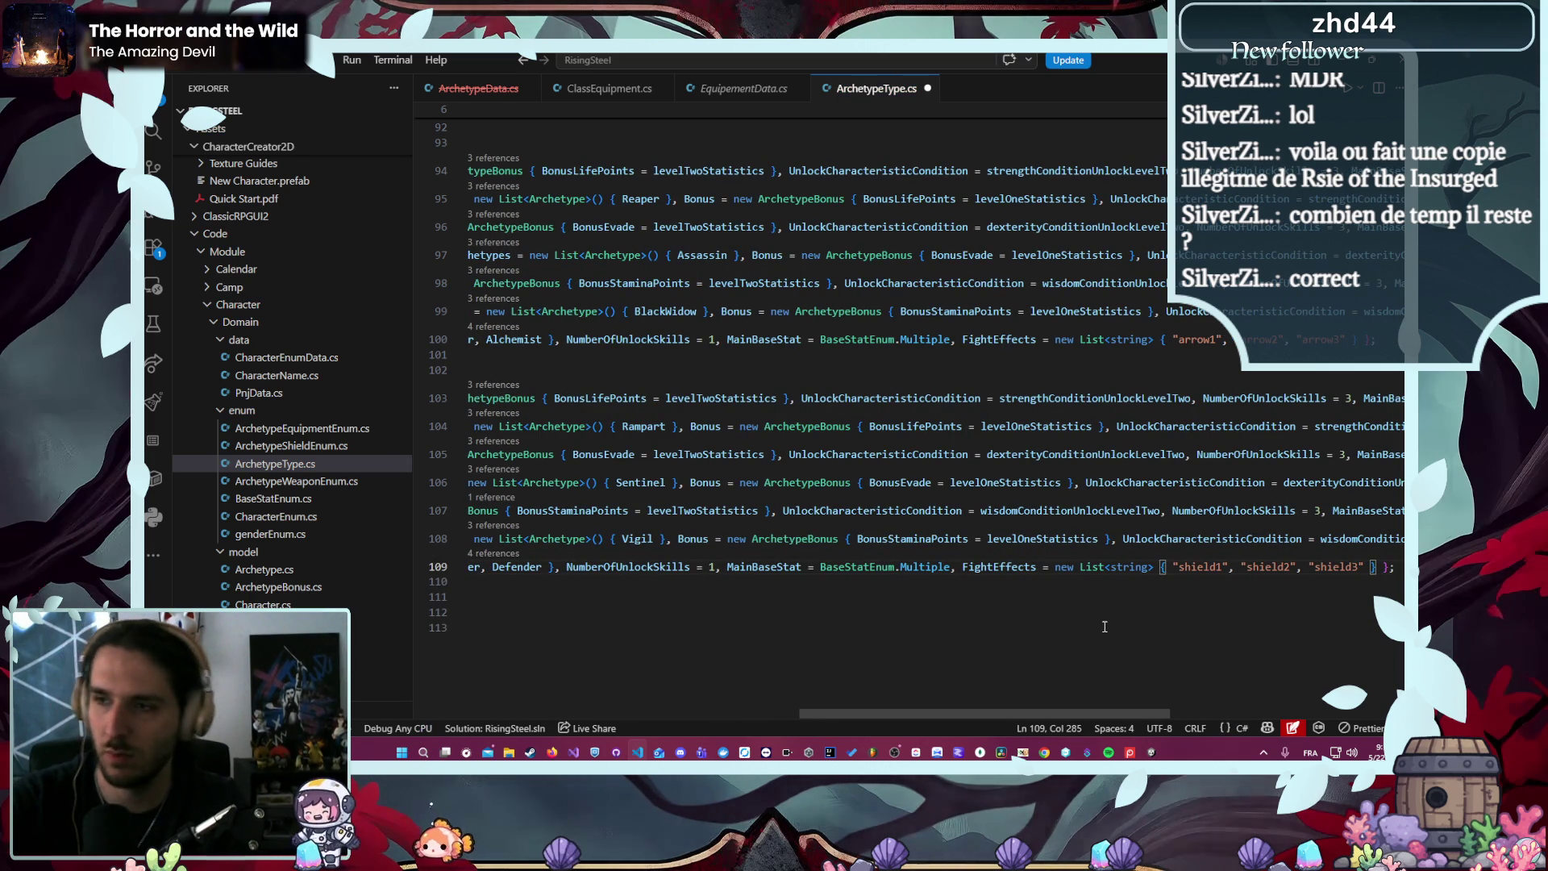
{"action": "mouse_move", "coordinate": [1061, 566]}
{"action": "left_mouse_down"}
{"action": "mouse_move", "coordinate": [452, 568]}
{"action": "mouse_move", "coordinate": [1389, 565]}
{"action": "left_mouse_up"}
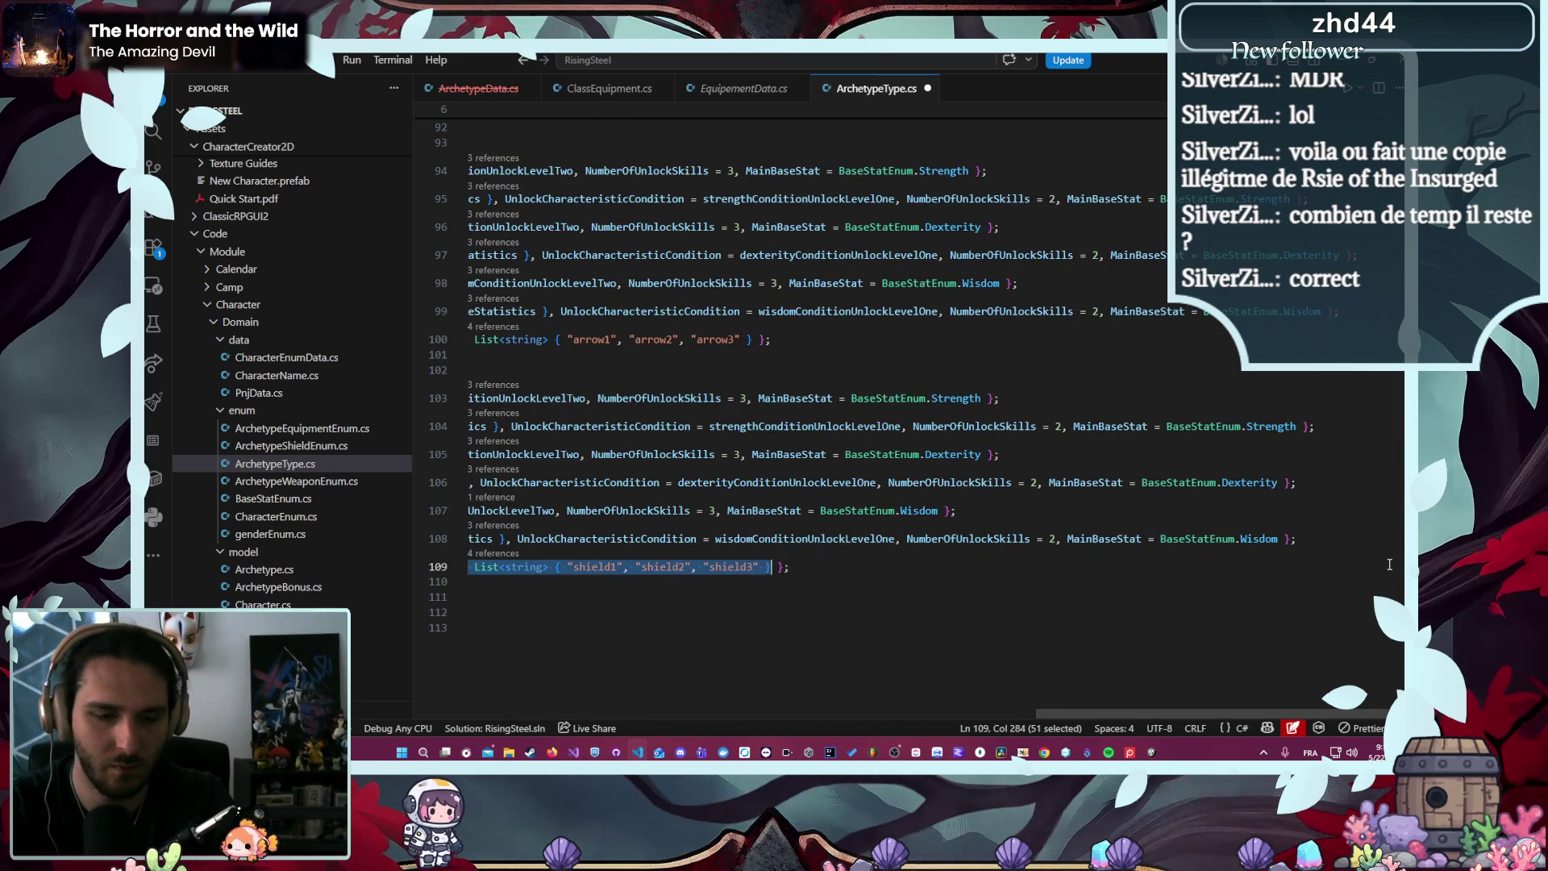
{"action": "key", "text": "ctrl+v"}
{"action": "key", "text": "ctrl+s"}
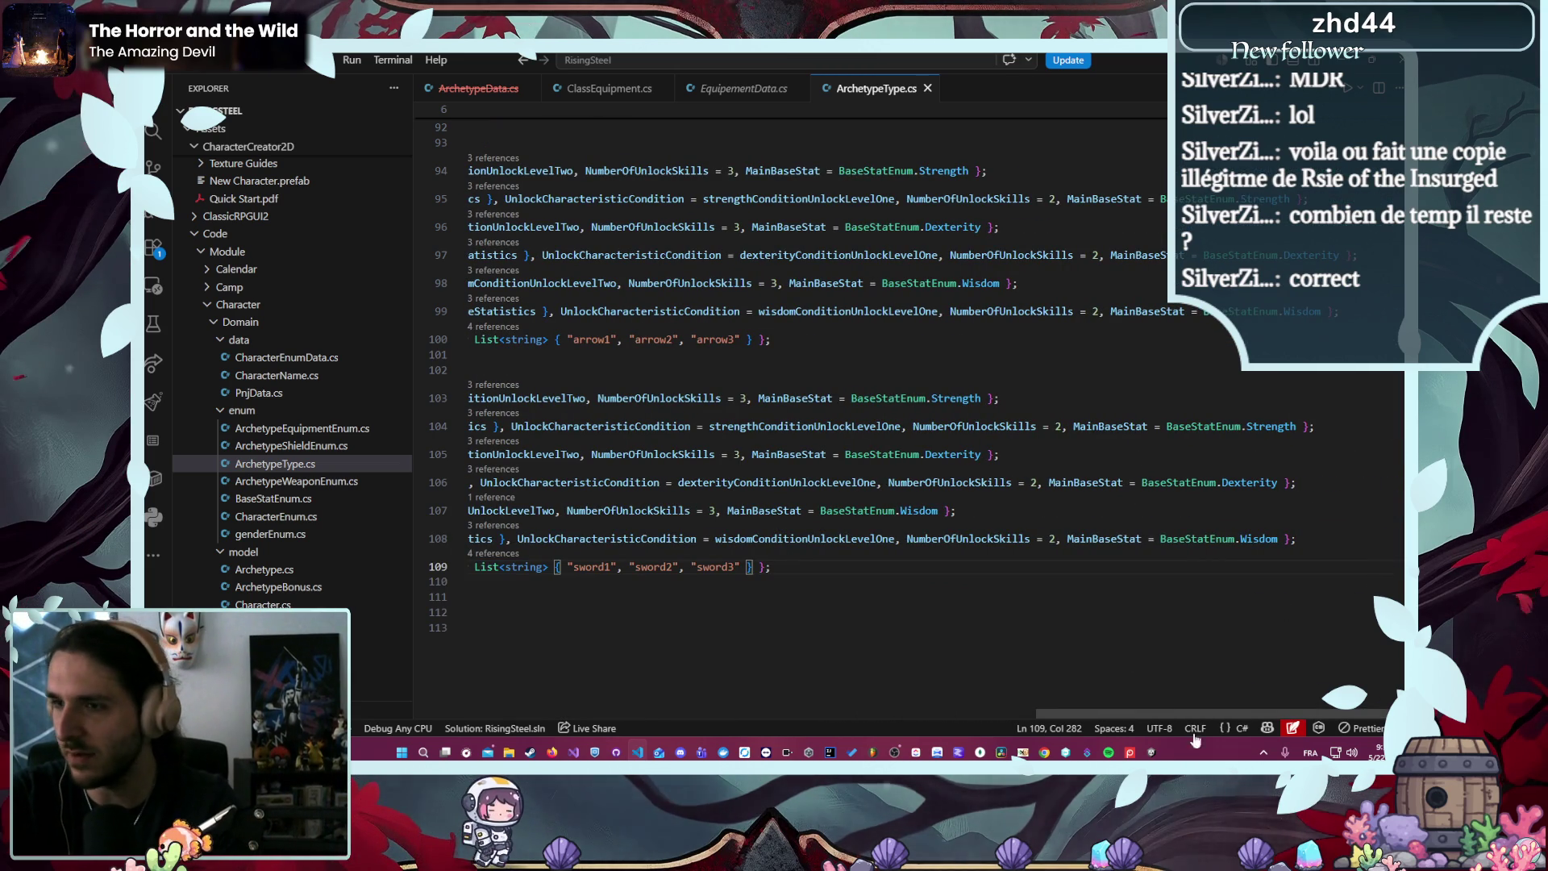
{"action": "mouse_move", "coordinate": [1264, 716]}
{"action": "left_mouse_down"}
{"action": "mouse_move", "coordinate": [1006, 733]}
{"action": "mouse_move", "coordinate": [725, 707]}
{"action": "left_mouse_up"}
{"action": "scroll", "coordinate": [825, 644], "scroll_direction": "up", "scroll_amount": 8}
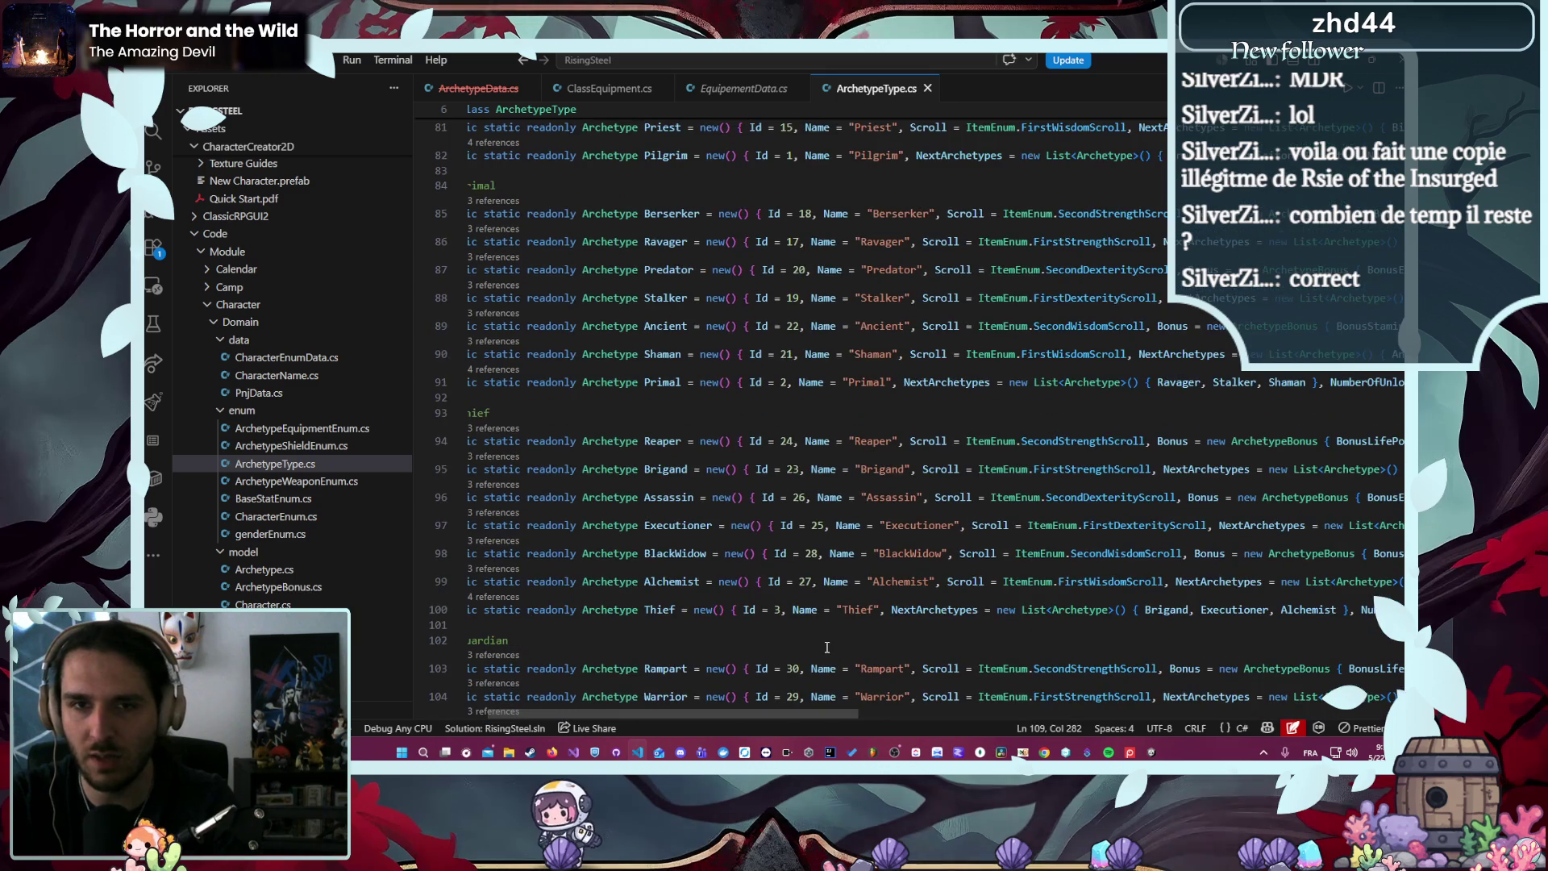
- Append ', FightEffects' to the Squire line and accept the sword1–sword3 list suggestion
{"action": "scroll", "coordinate": [826, 645], "scroll_direction": "up", "scroll_amount": 4}
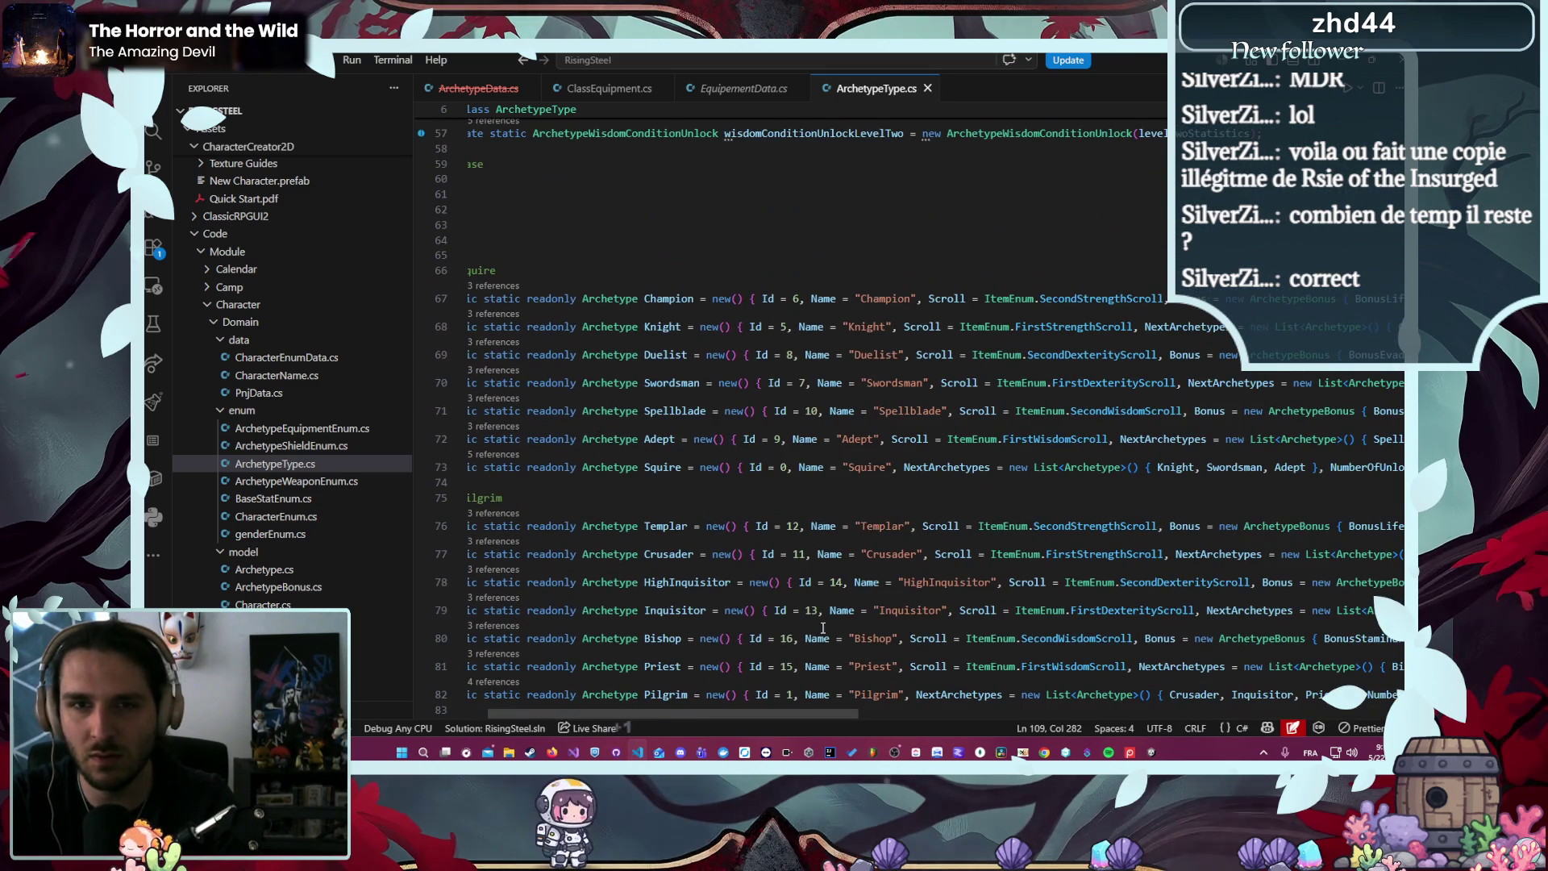
{"action": "left_click_drag", "start_coordinate": [816, 714], "coordinate": [1333, 715]}
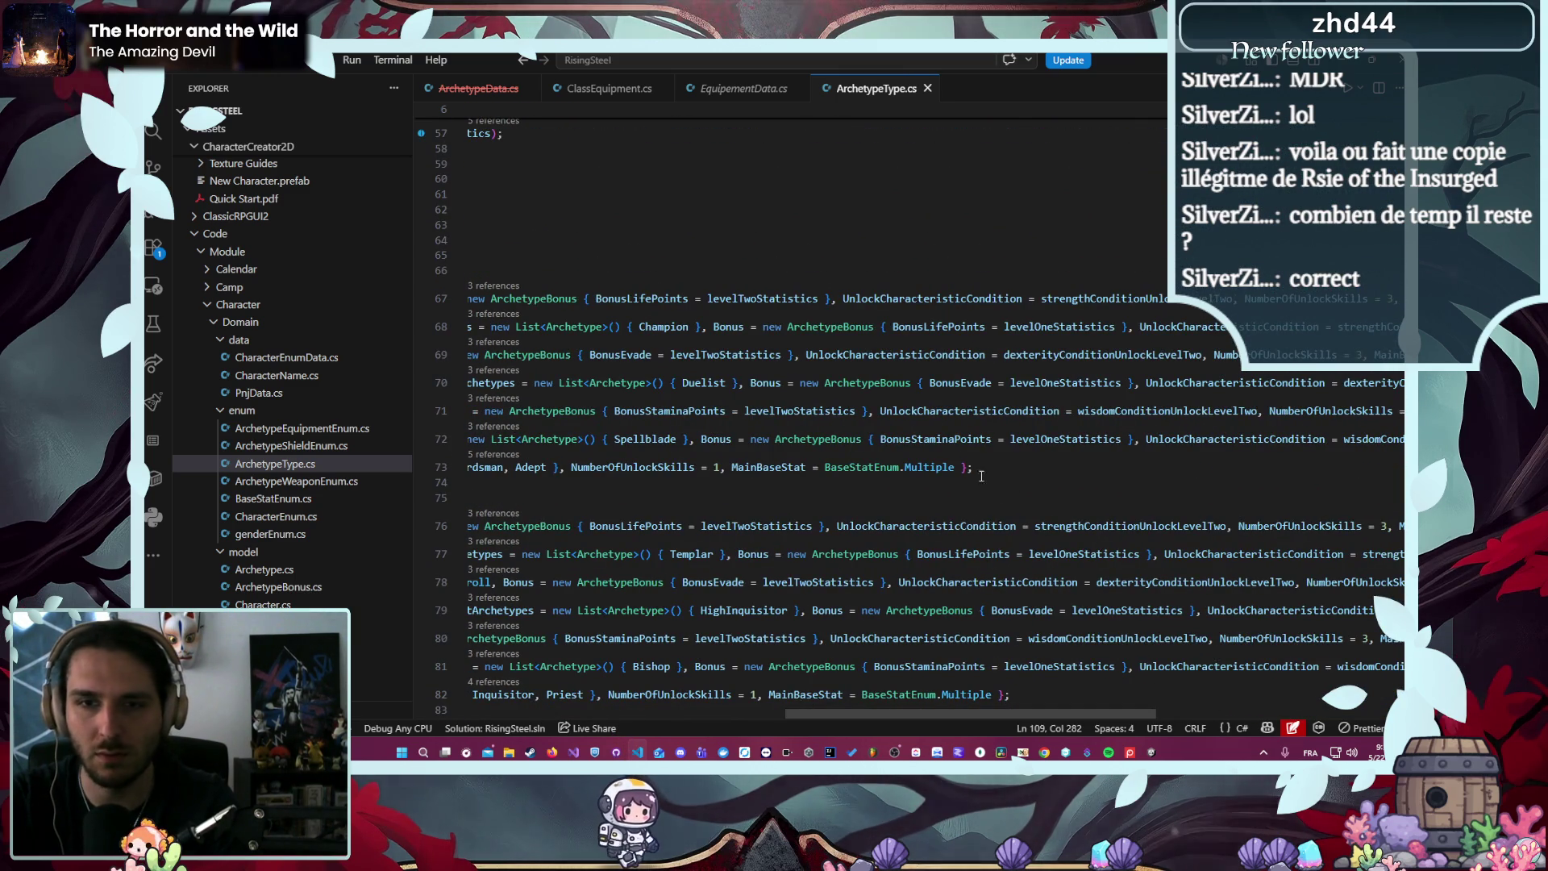
{"action": "left_click_drag", "start_coordinate": [1403, 442], "coordinate": [976, 451]}
{"action": "left_click_drag", "start_coordinate": [1043, 714], "coordinate": [852, 714]}
{"action": "left_click", "coordinate": [943, 465]}
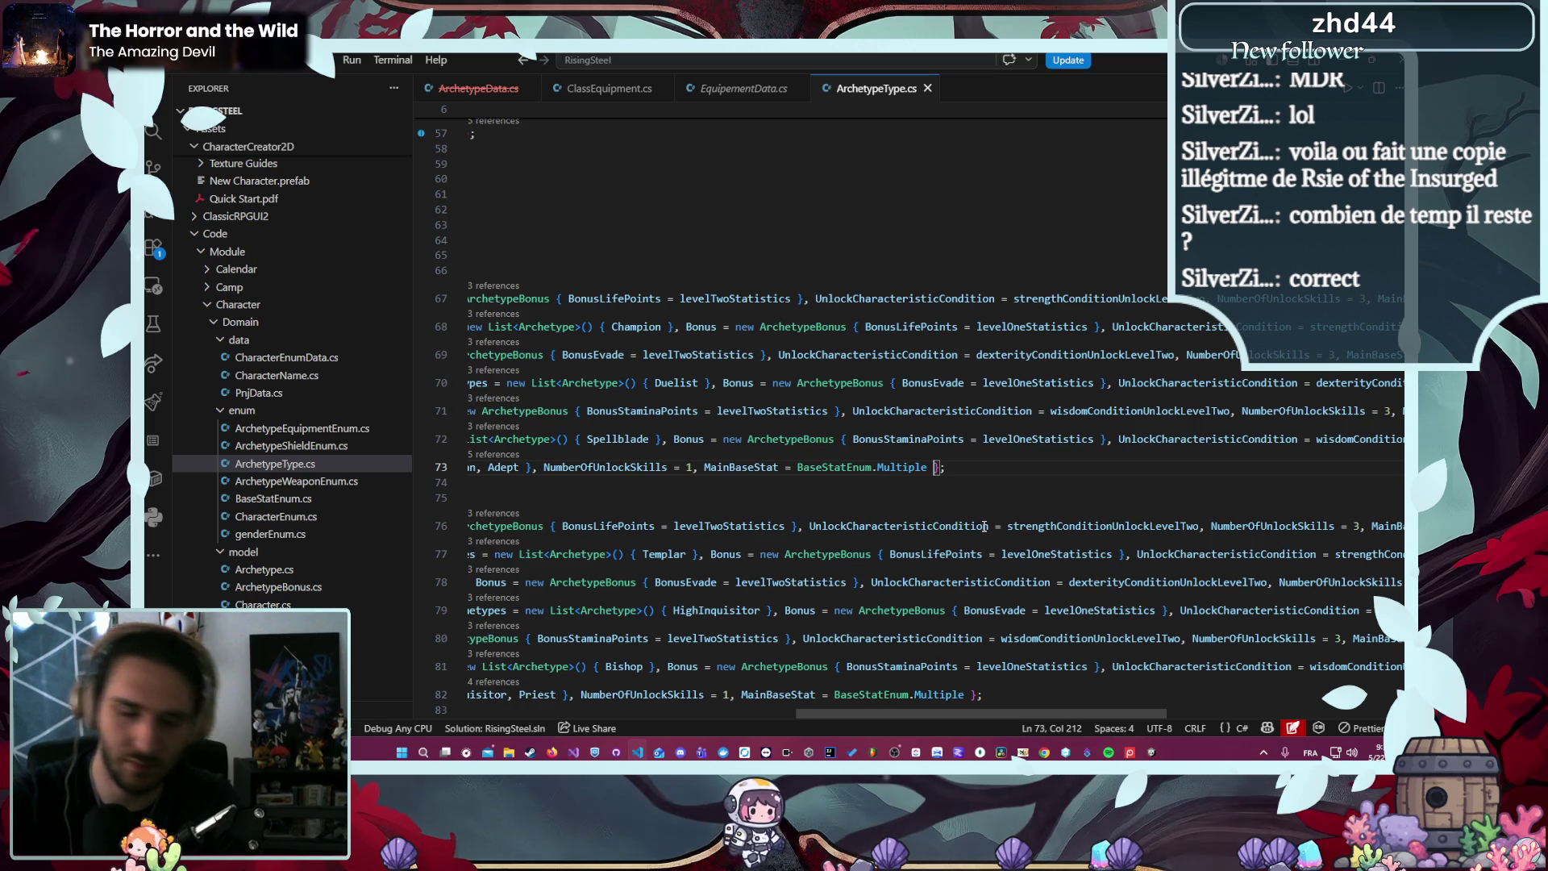
{"action": "type", "text": ", FightEffects  new List<string> { \"sword1\", \"sword2\", \"sword3\" }"}
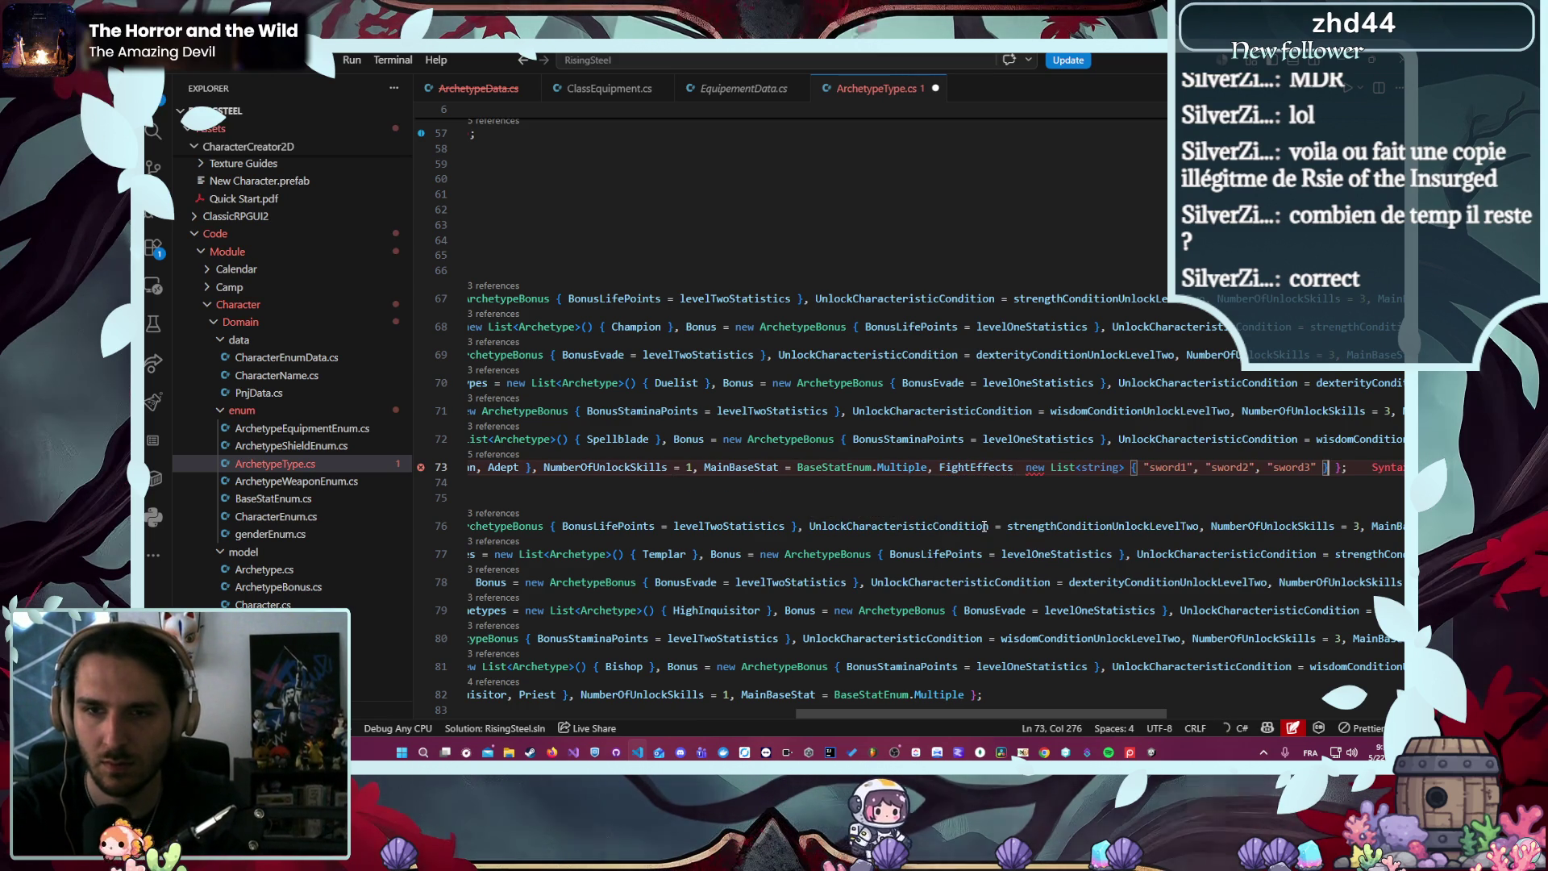
{"action": "key", "text": "ctrl+Left"}
{"action": "key", "text": "ctrl+Left"}
{"action": "key", "text": "ctrl+Left"}
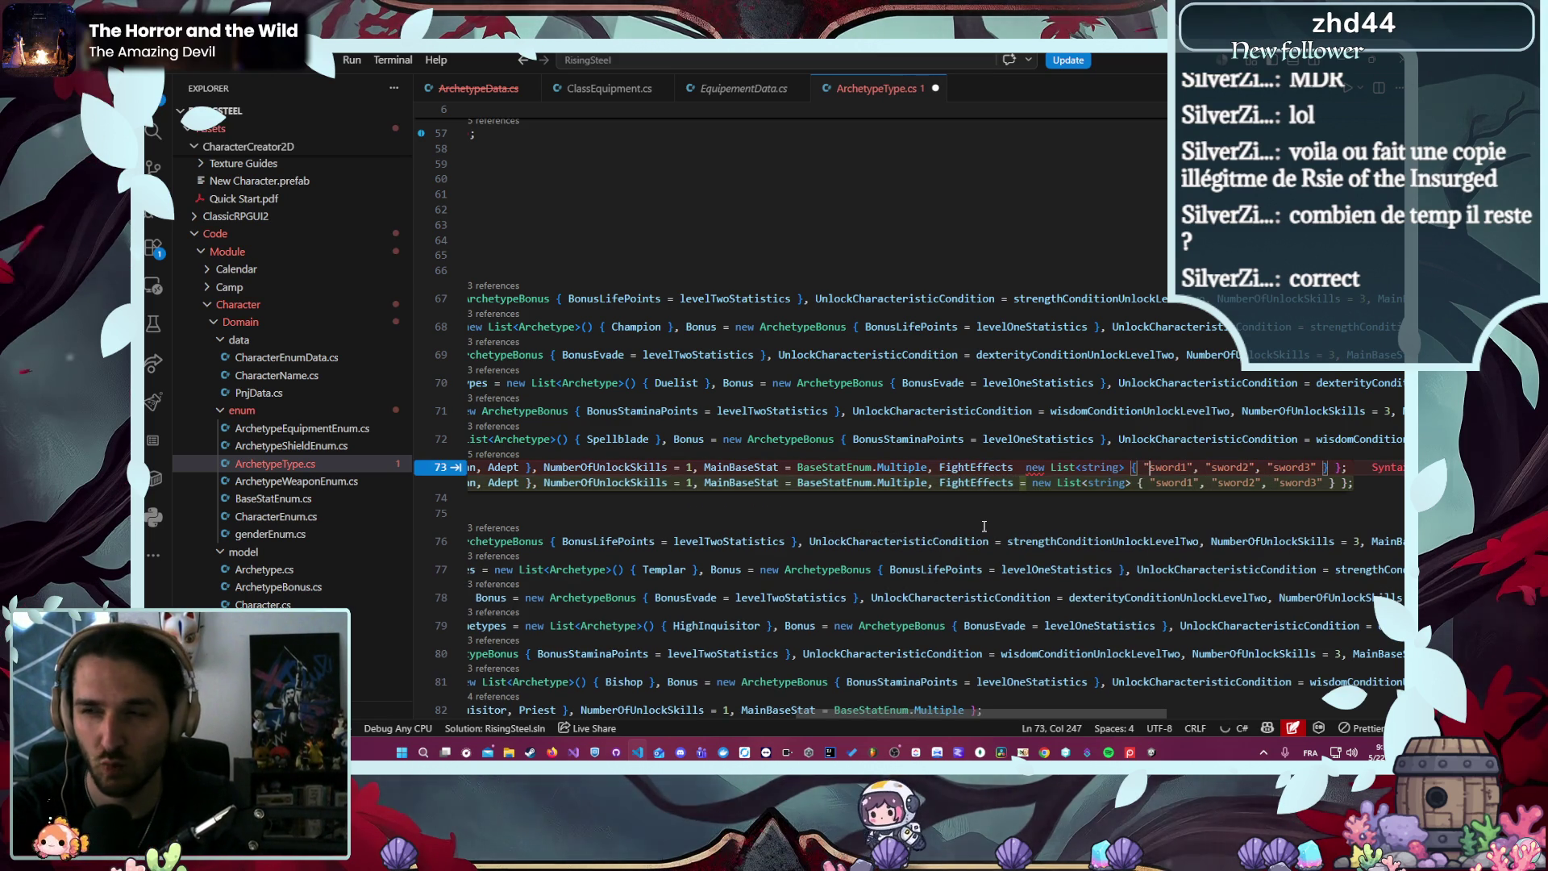
{"action": "key", "text": "Tab"}
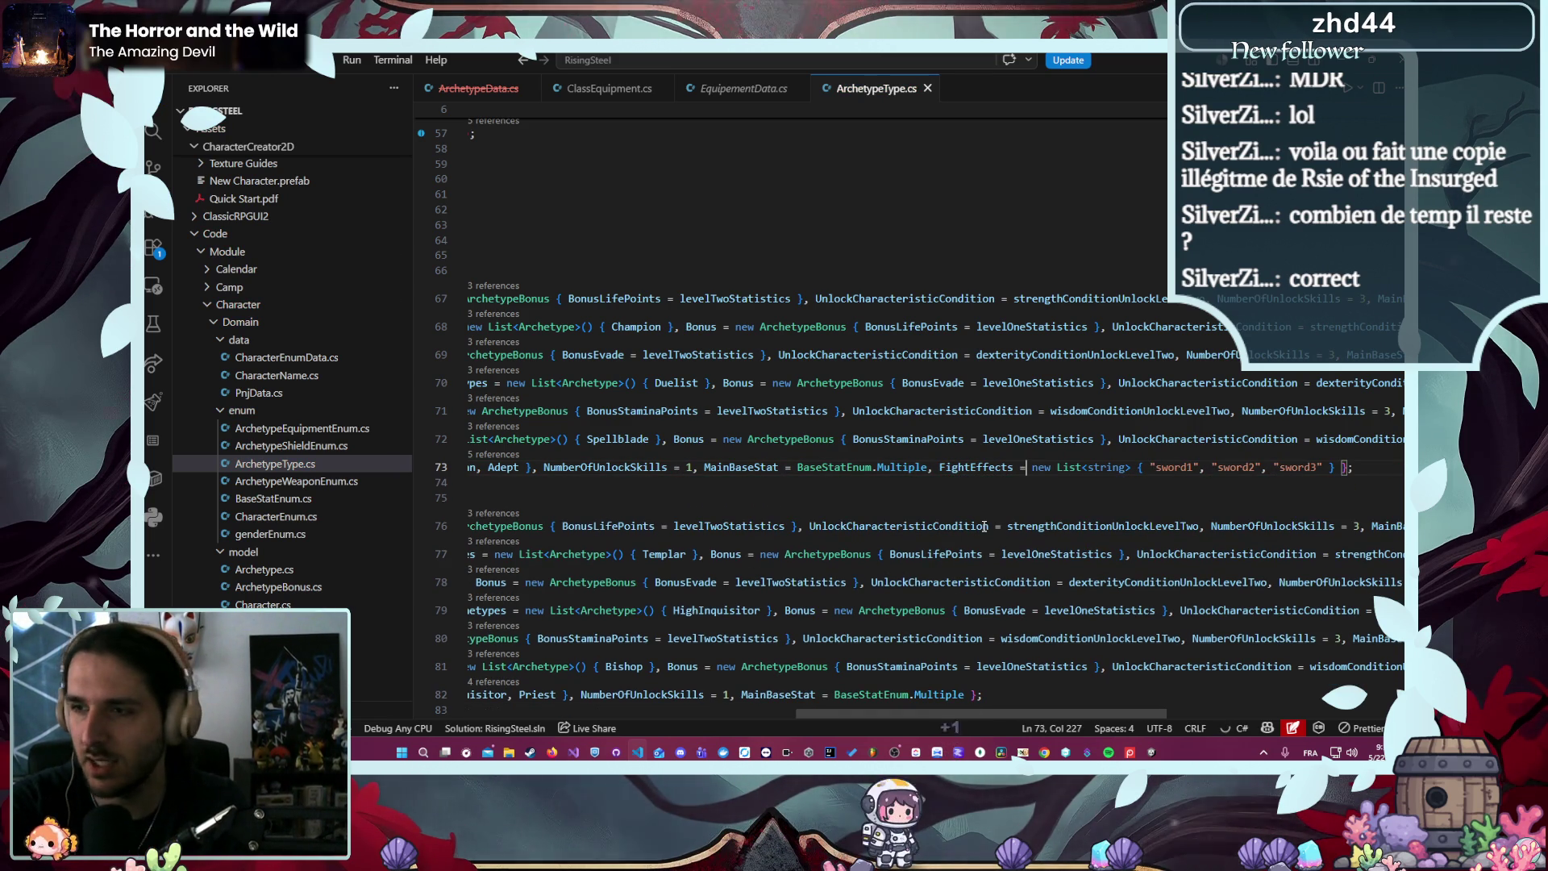
{"action": "scroll", "coordinate": [663, 328], "scroll_direction": "down", "scroll_amount": 3}
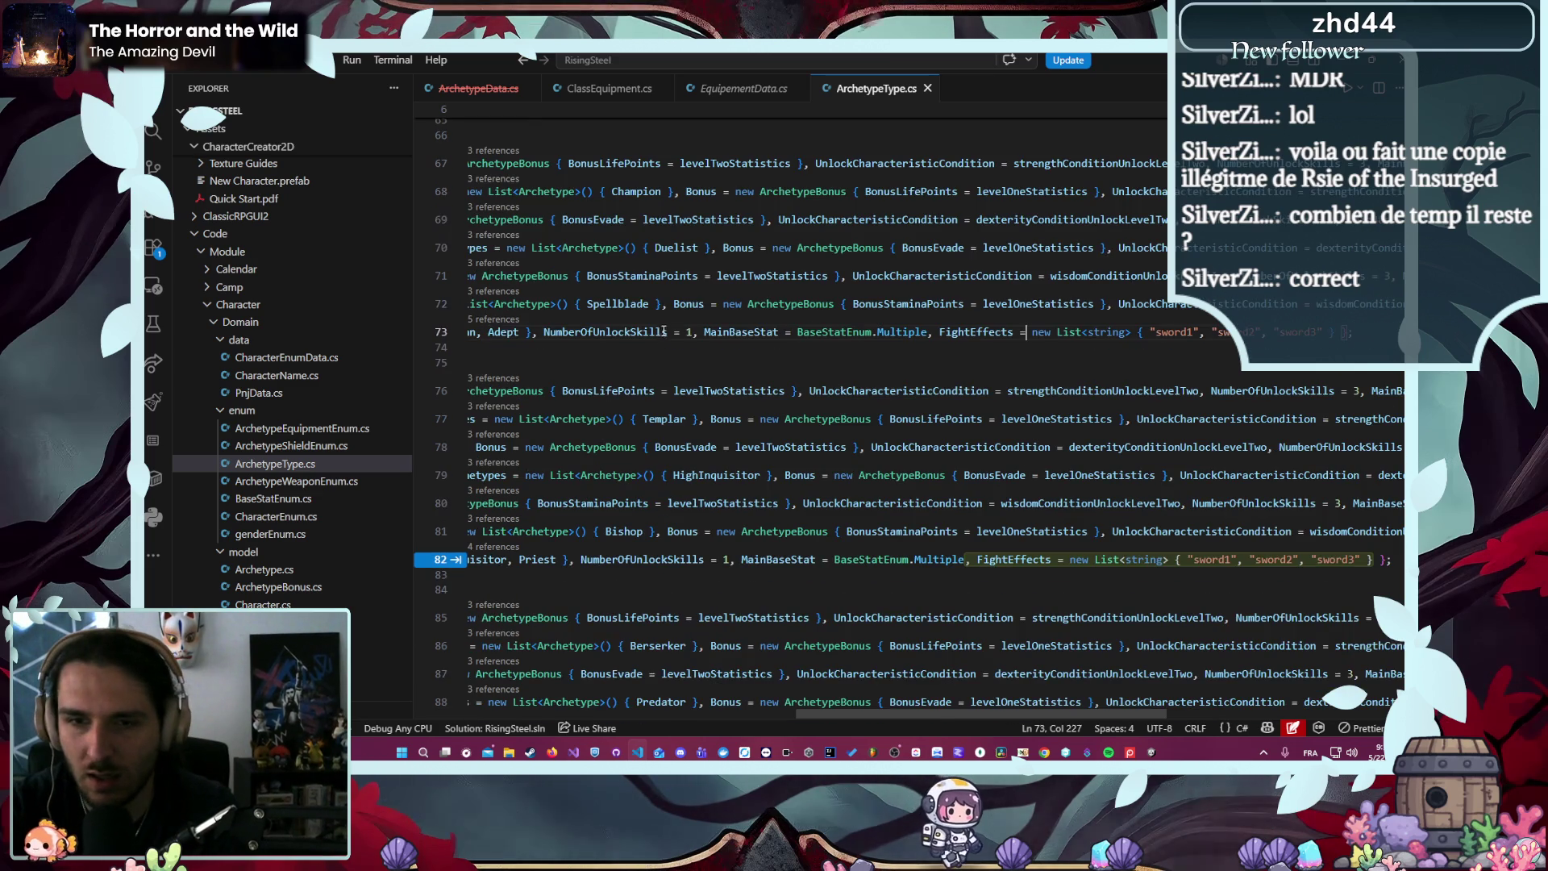
{"action": "left_click", "coordinate": [743, 88]}
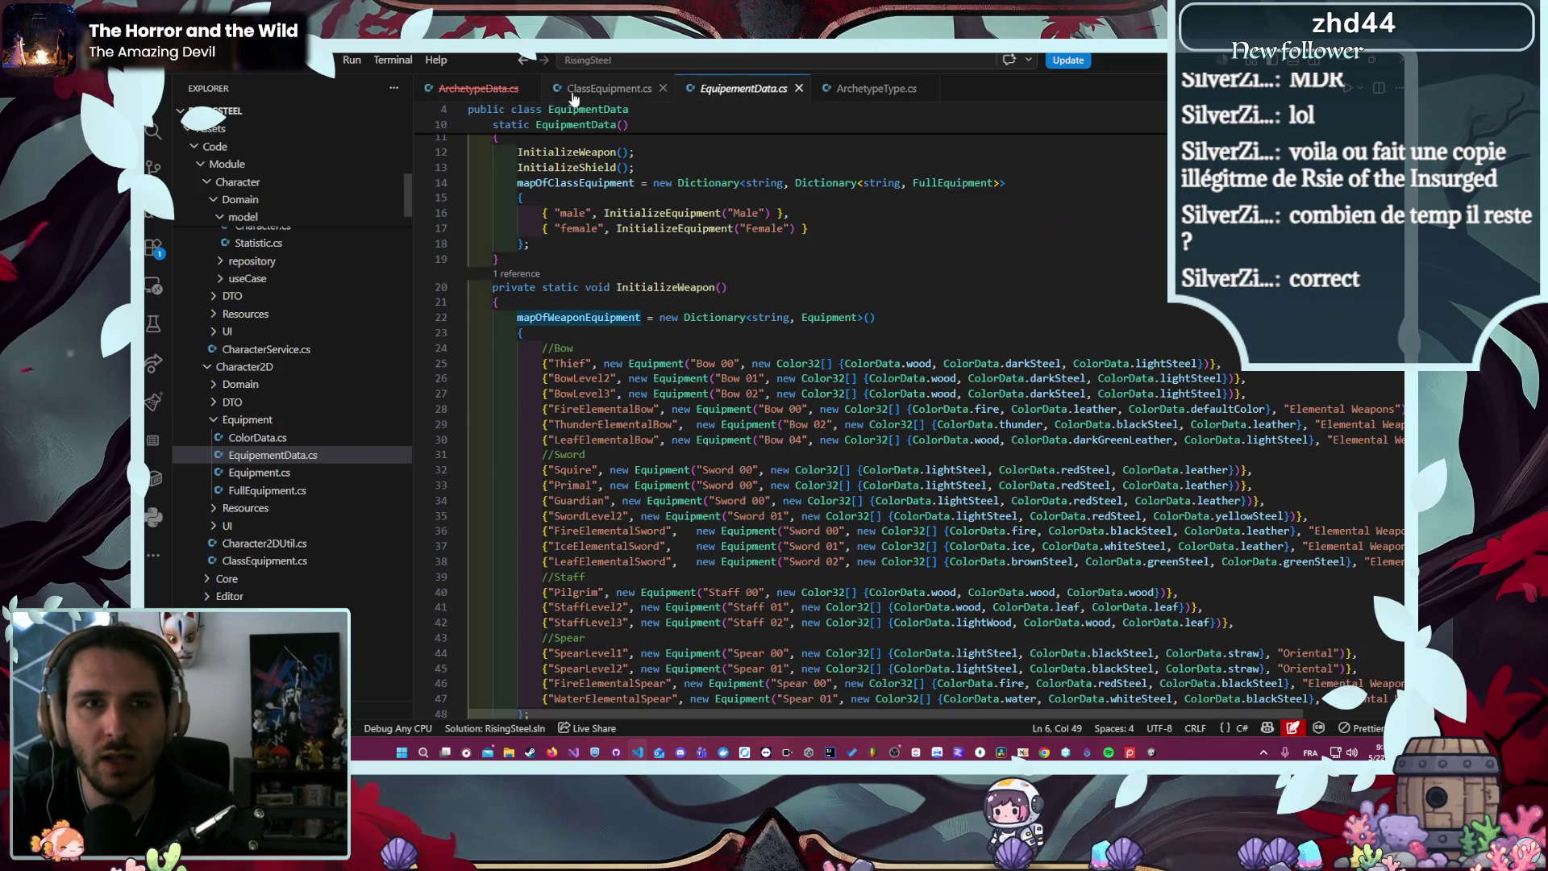
- Check the magic effects list used by the staff weapons in ArchetypeData.cs
{"action": "left_click", "coordinate": [516, 90]}
{"action": "left_click", "coordinate": [1068, 508]}
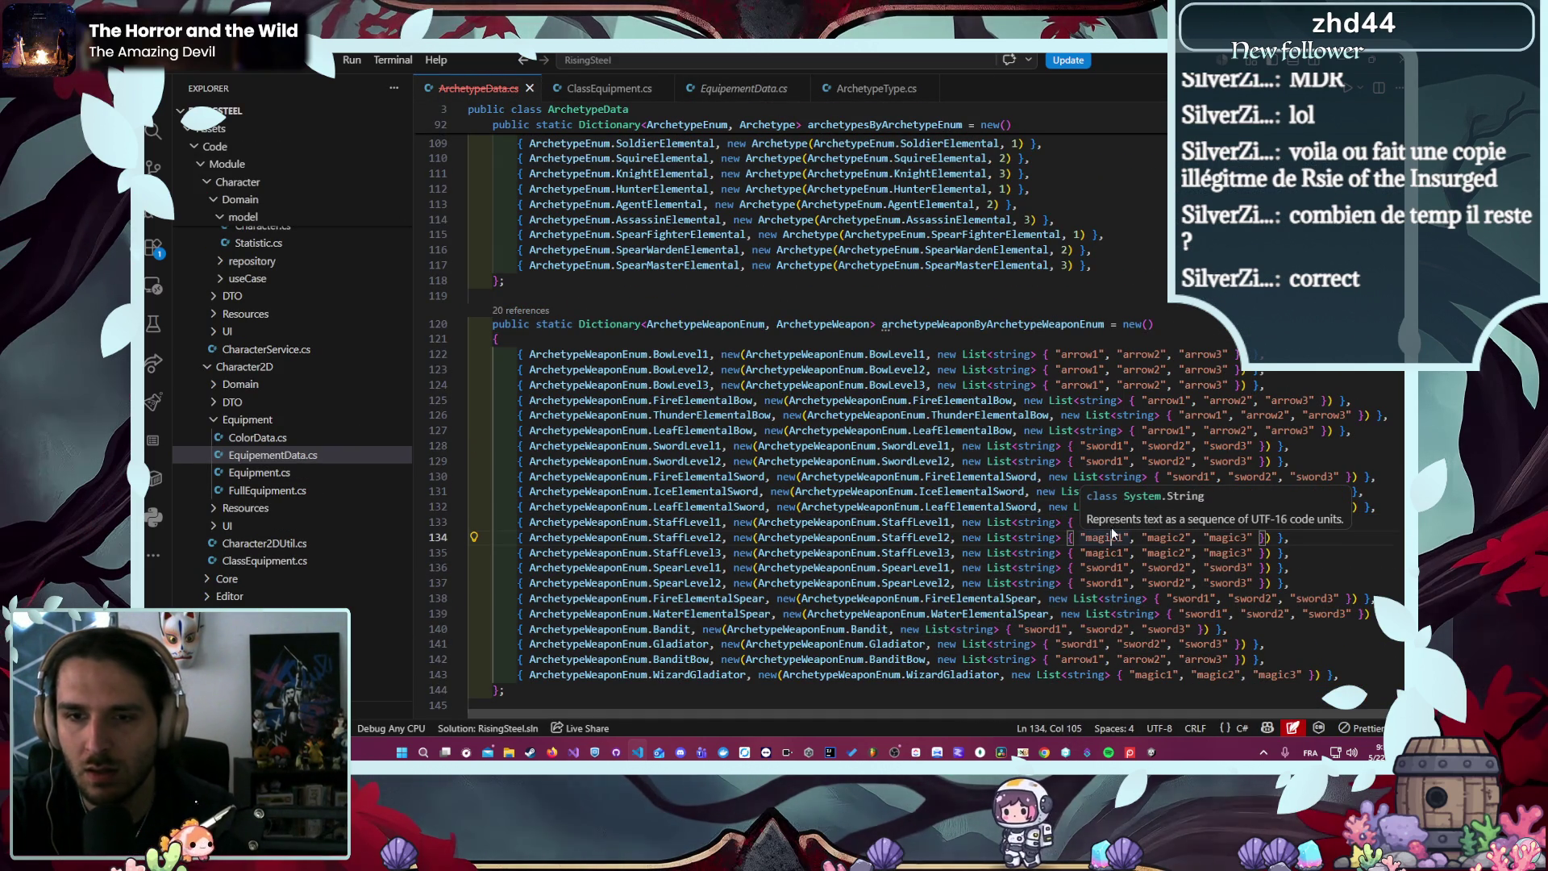
{"action": "left_click_drag", "start_coordinate": [962, 521], "coordinate": [1272, 522]}
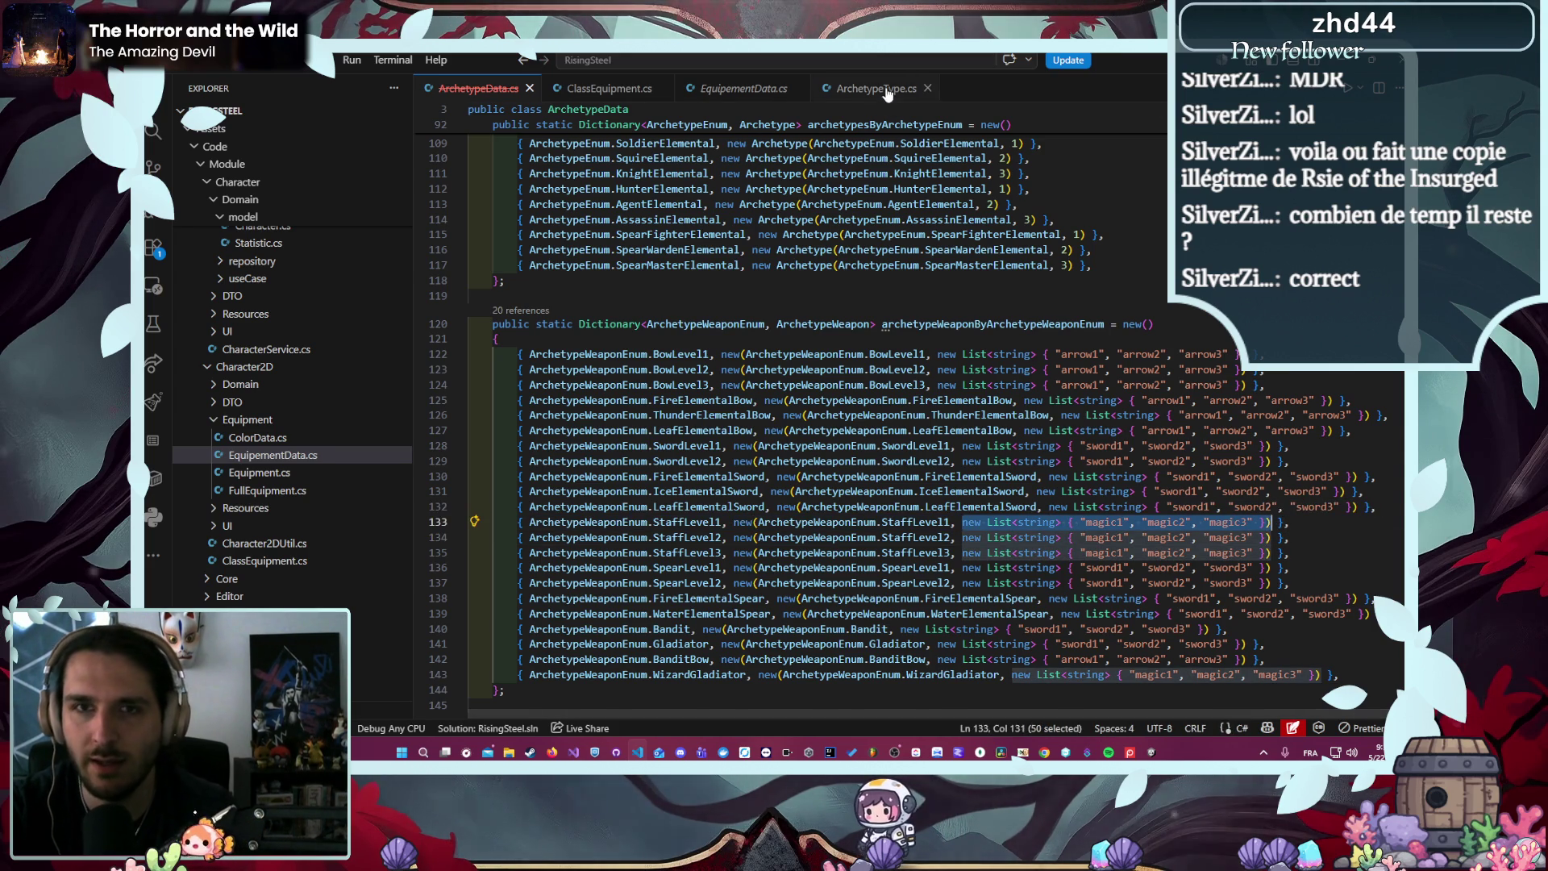
{"action": "left_click", "coordinate": [877, 88]}
- Give the Pilgrim archetype FightEffects magic1, magic2, magic3 in ArchetypeType.cs
{"action": "scroll", "coordinate": [956, 648], "scroll_direction": "down", "scroll_amount": 1}
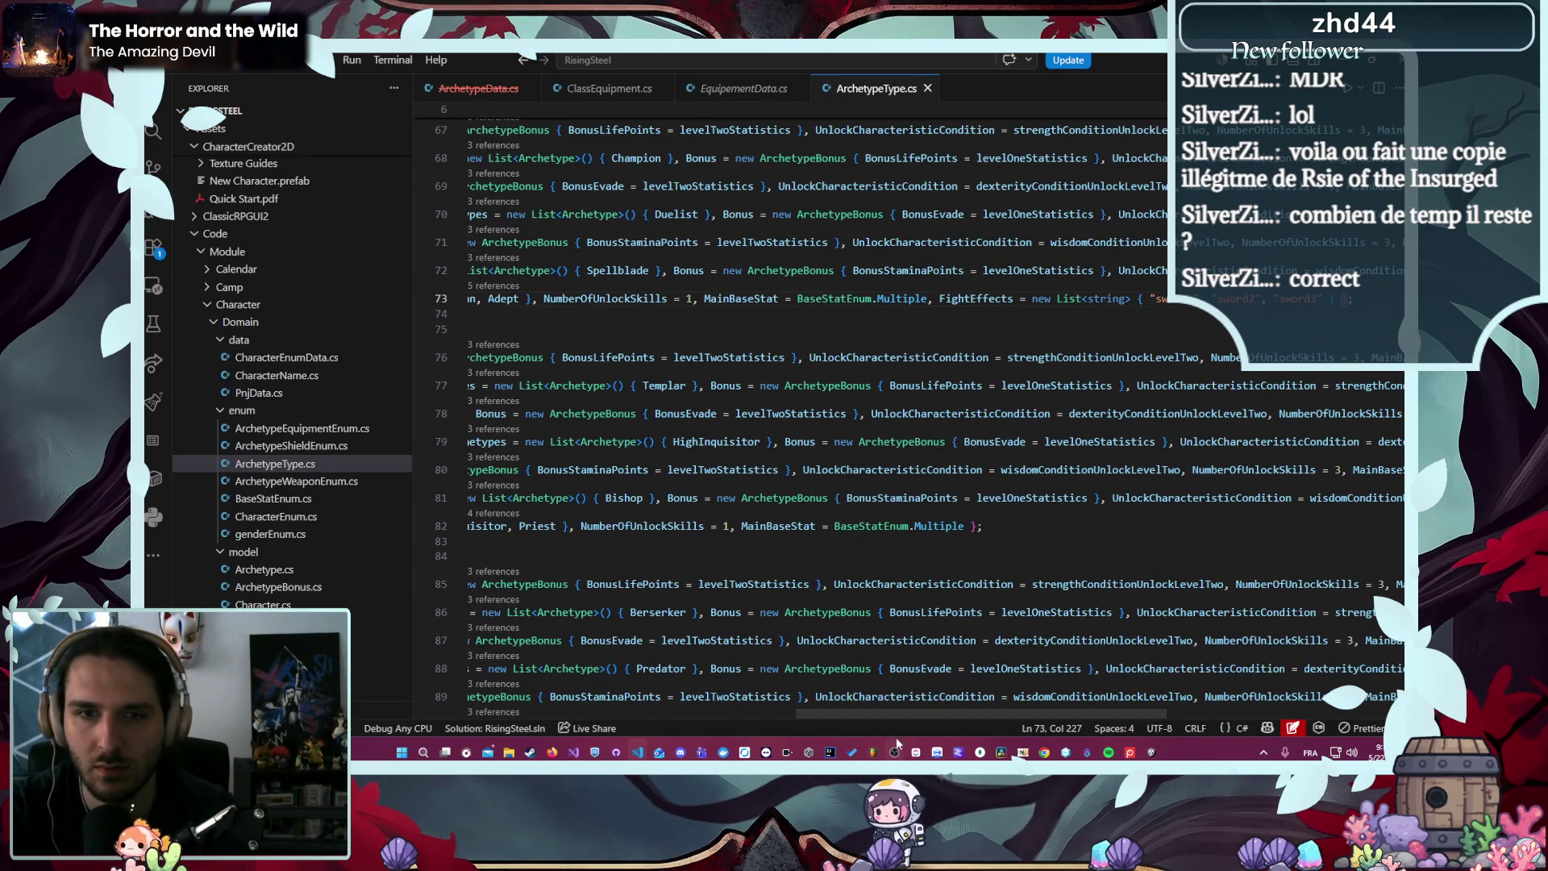
{"action": "mouse_move", "coordinate": [798, 714]}
{"action": "left_mouse_down"}
{"action": "mouse_move", "coordinate": [477, 708]}
{"action": "mouse_move", "coordinate": [597, 697]}
{"action": "mouse_move", "coordinate": [754, 712]}
{"action": "left_mouse_up"}
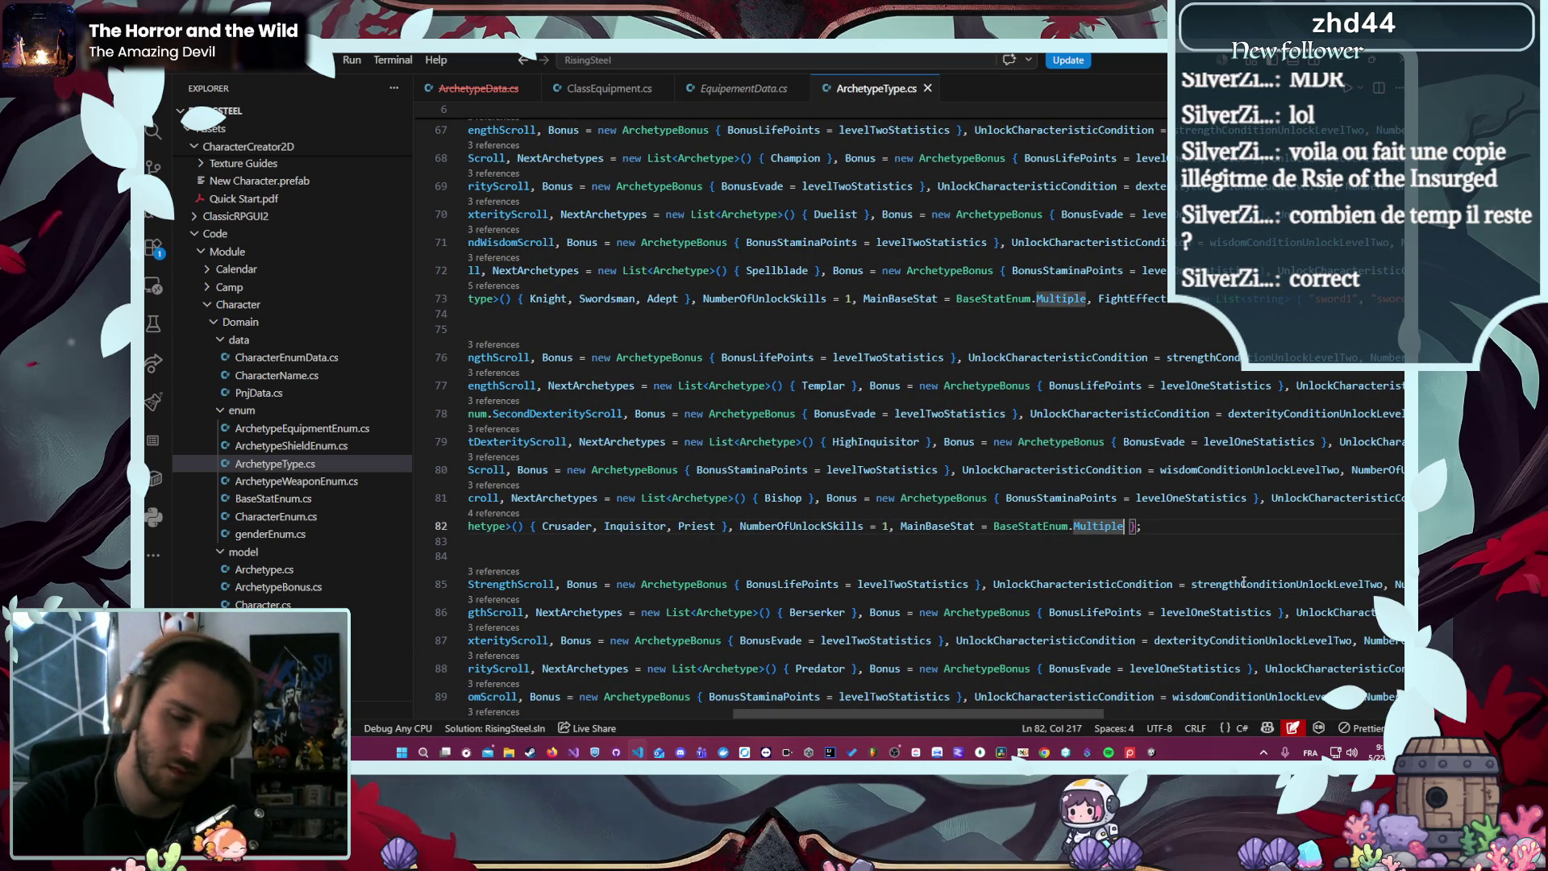
{"action": "type", "text": ","}
{"action": "key", "text": "Down"}
{"action": "key", "text": "Return"}
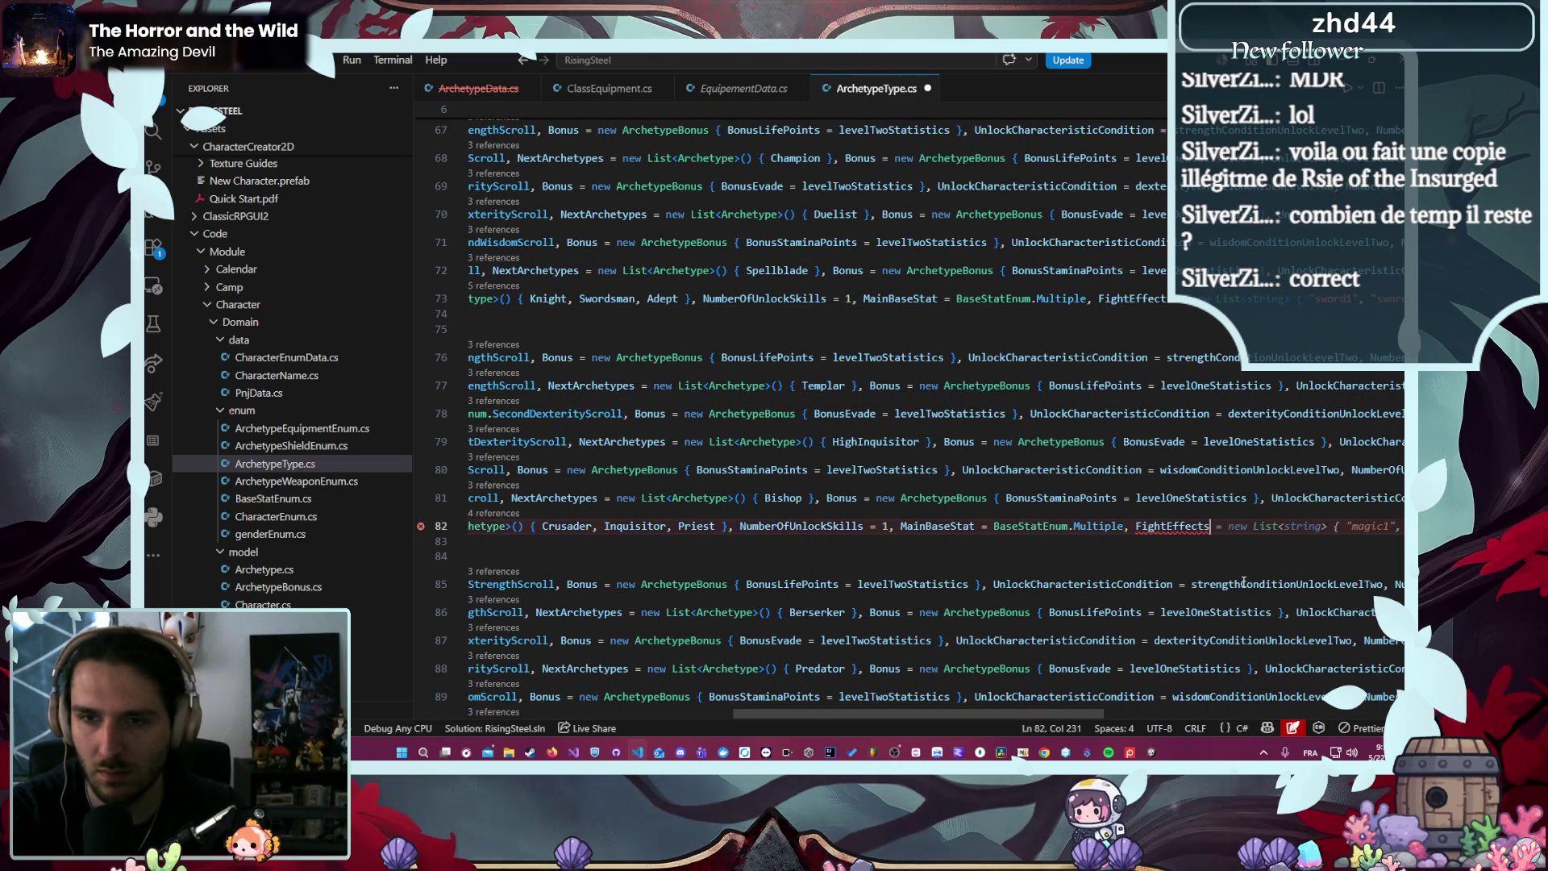
{"action": "key", "text": "Tab"}
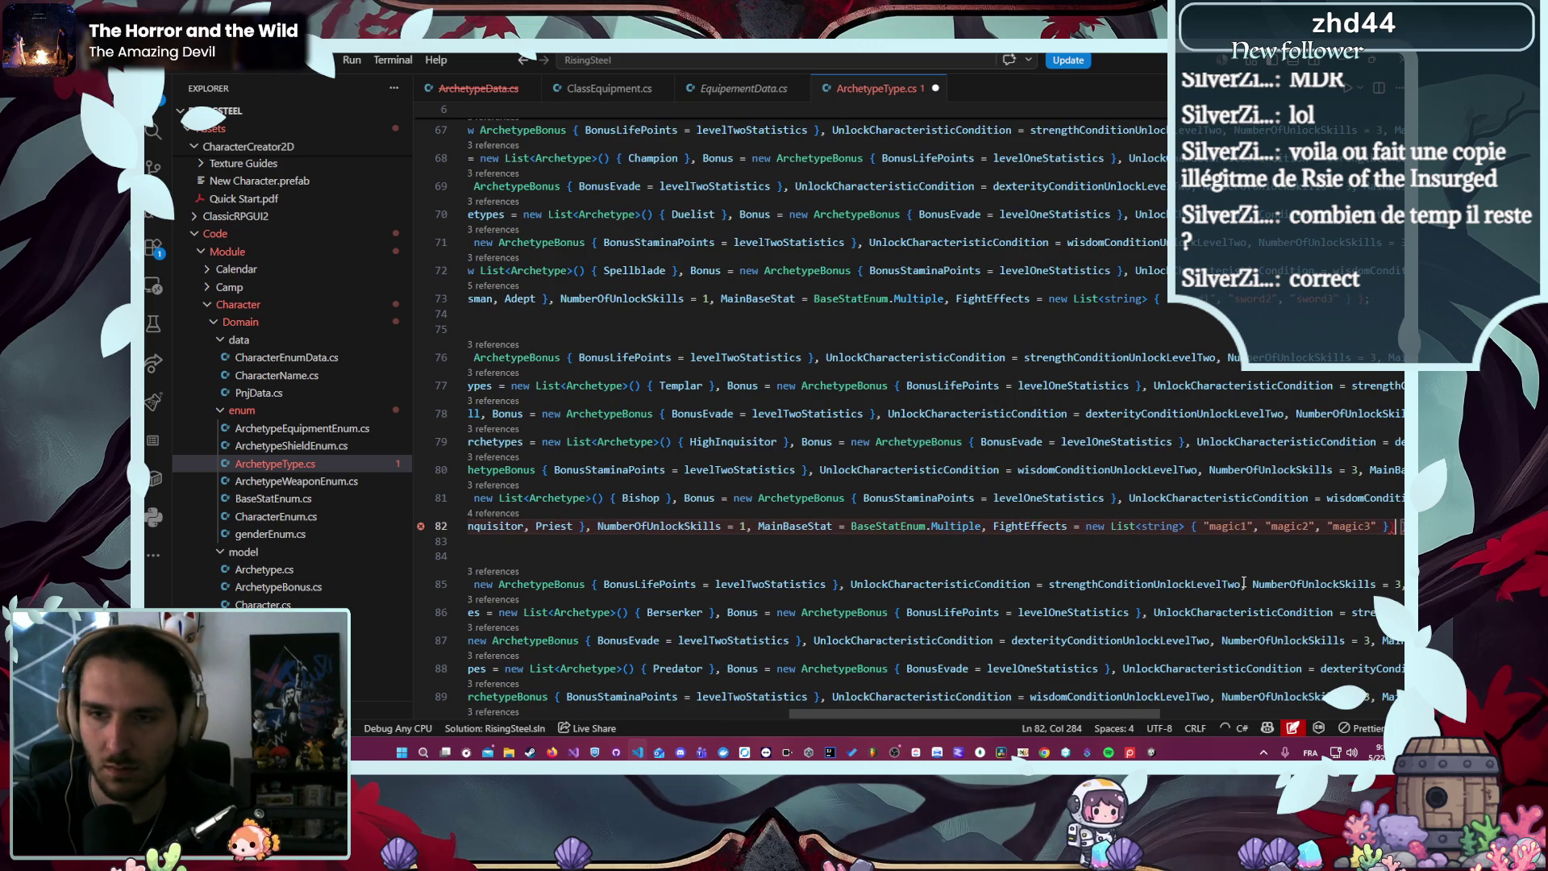
{"action": "key", "text": "Left"}
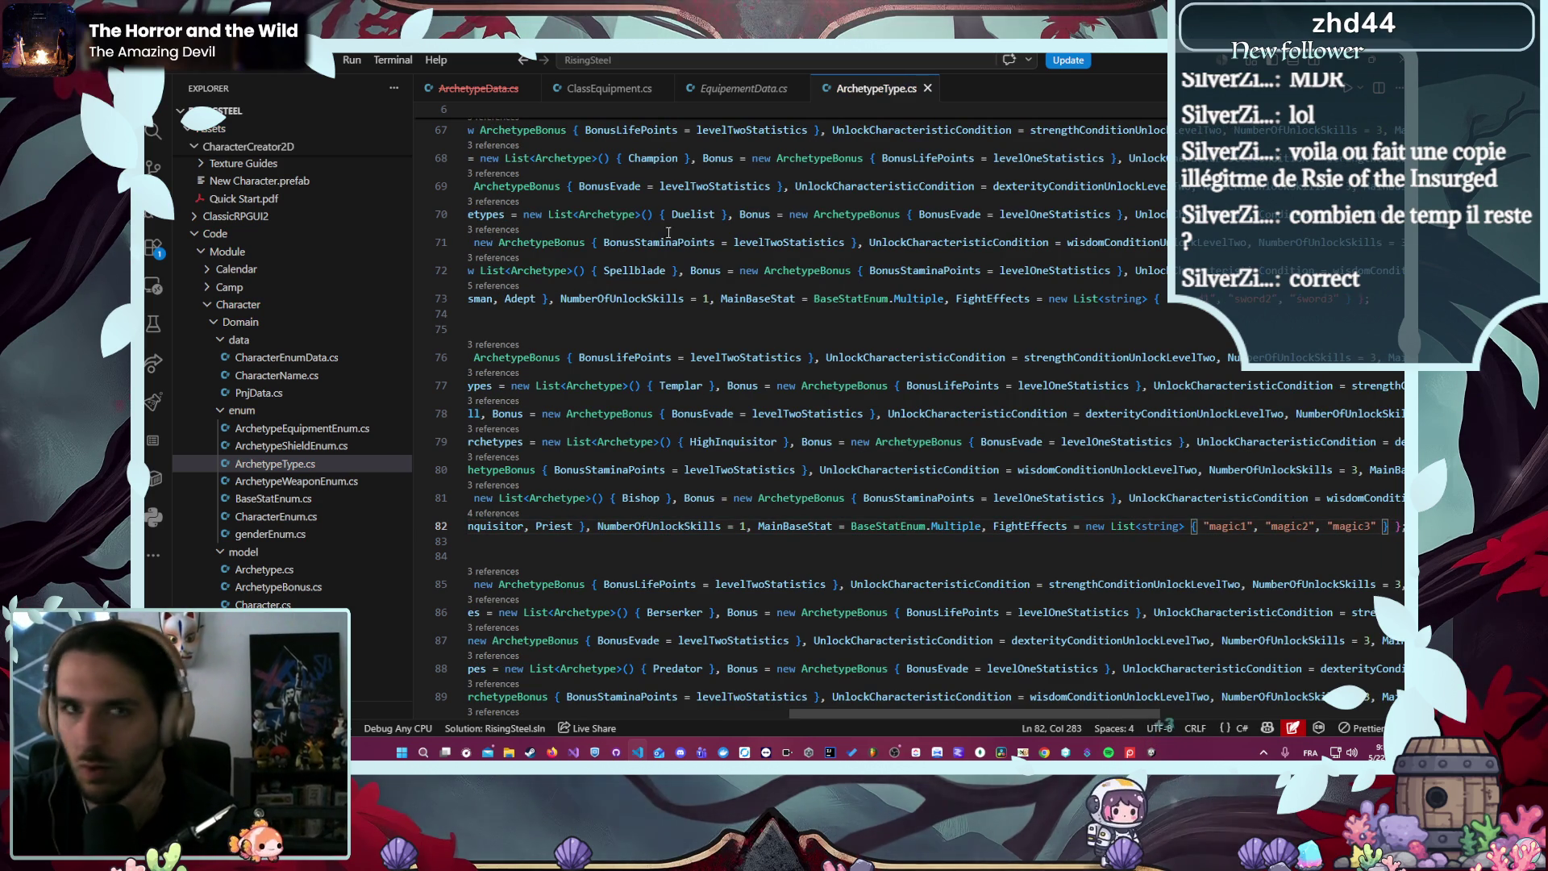
{"action": "key", "text": "alt+Tab"}
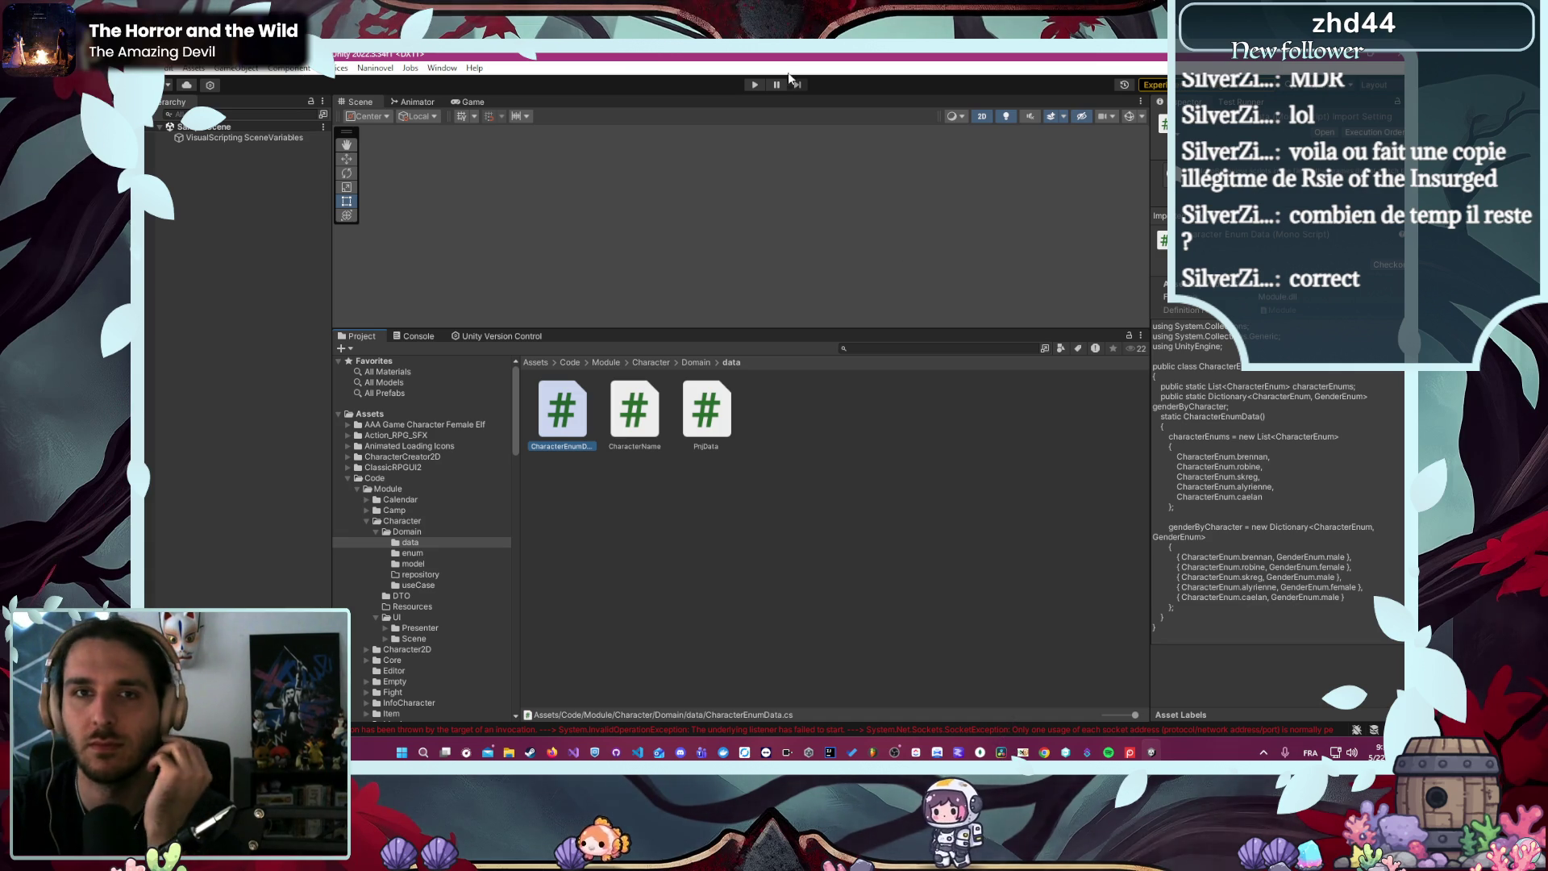
- Enter Play mode and start a new game as the Écuyer character
{"action": "left_click", "coordinate": [754, 85]}
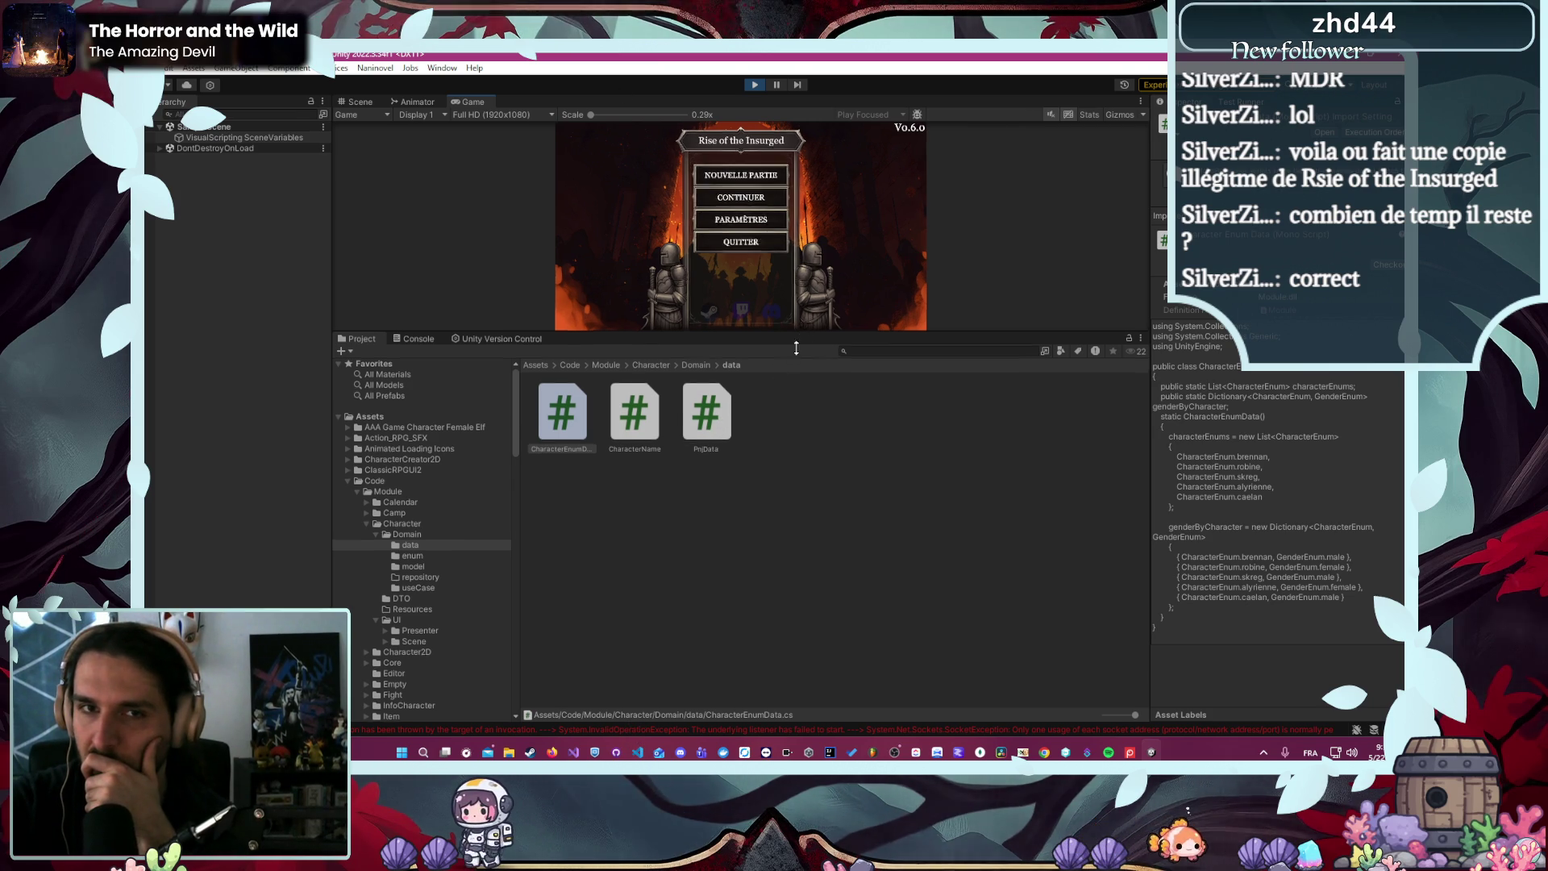
{"action": "left_click_drag", "start_coordinate": [801, 329], "coordinate": [801, 513]}
{"action": "left_click", "coordinate": [787, 232]}
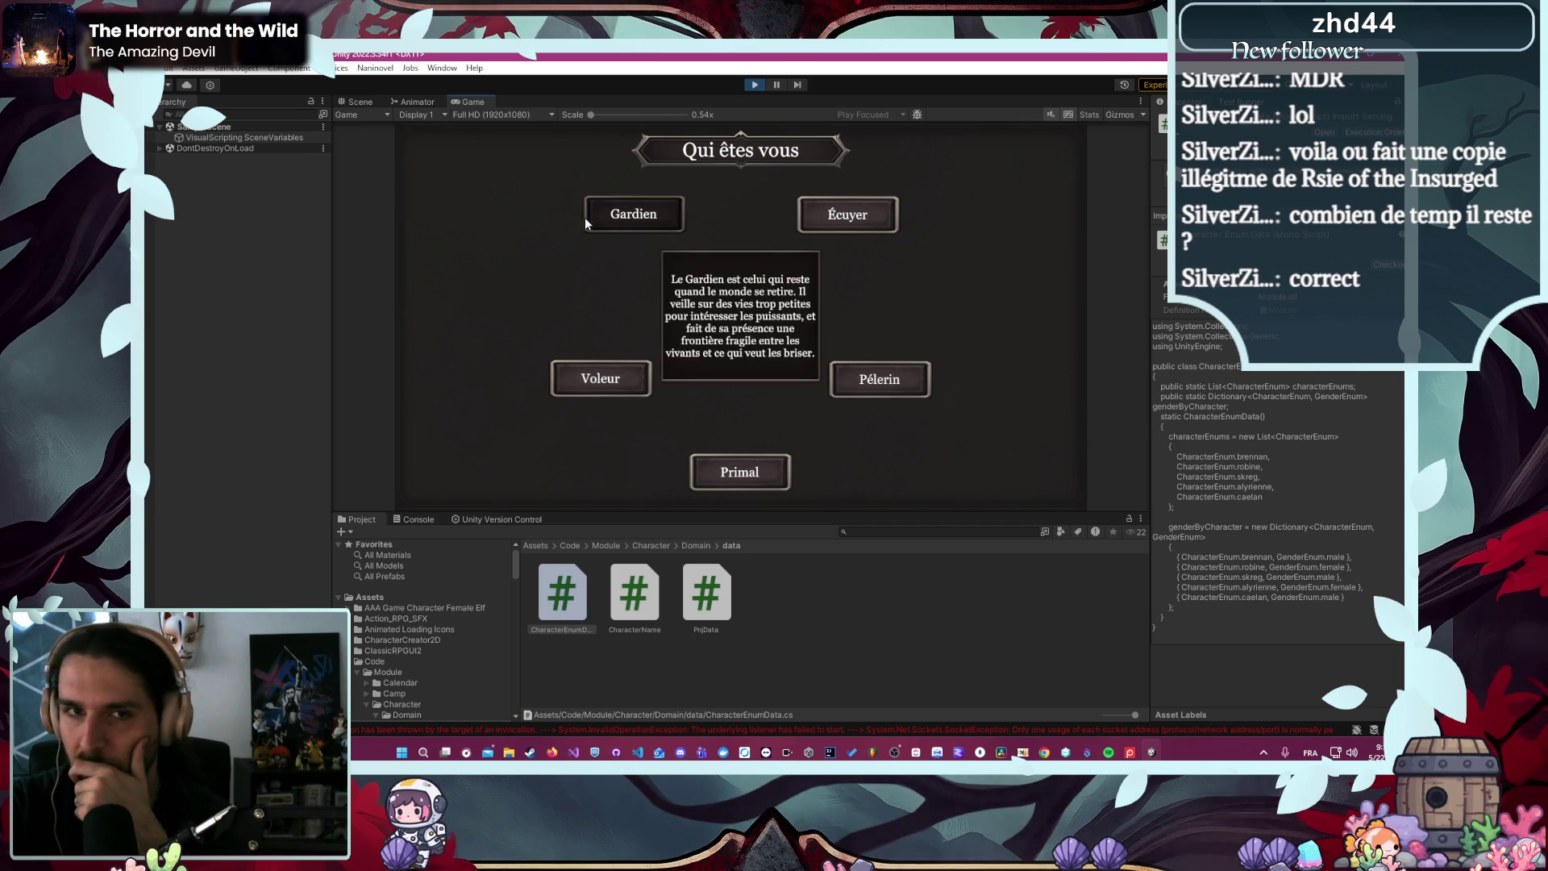
{"action": "mouse_move", "coordinate": [570, 385]}
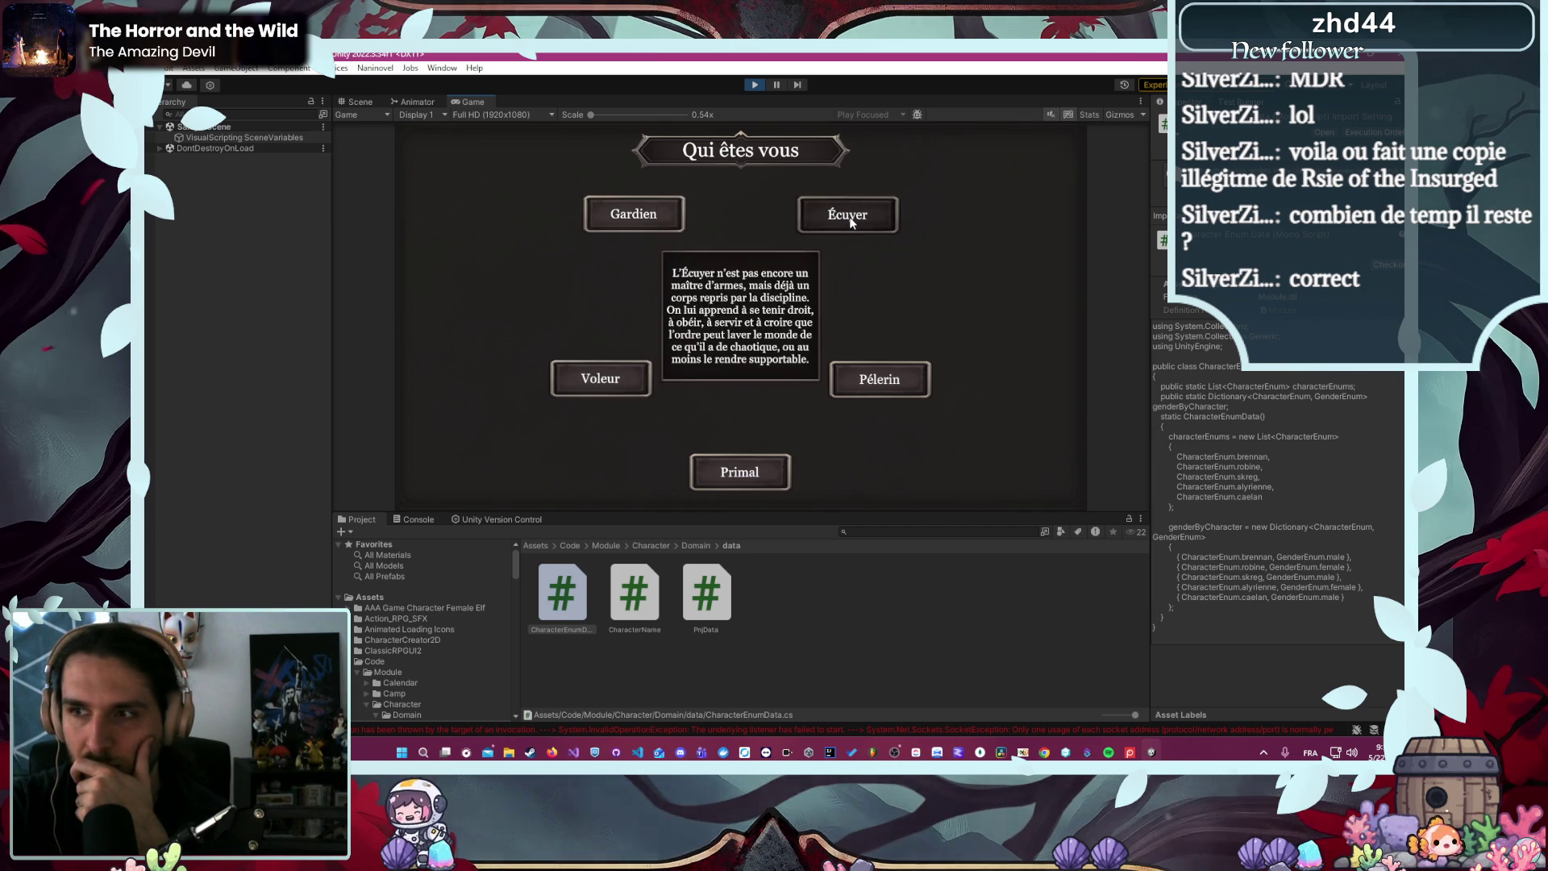
{"action": "left_click", "coordinate": [849, 217]}
{"action": "left_click", "coordinate": [821, 477]}
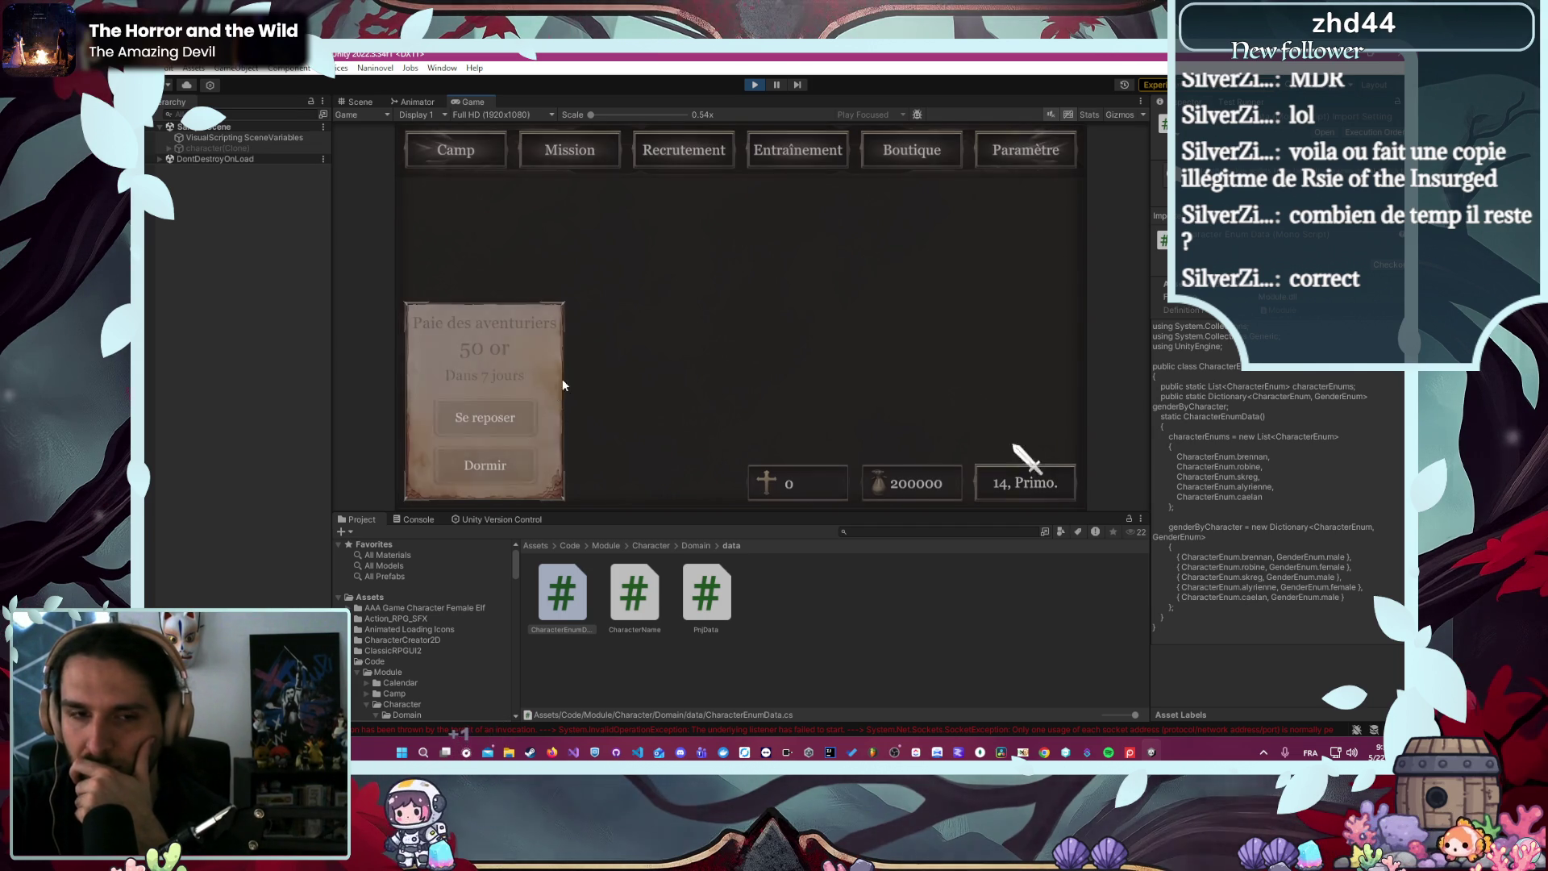
- Launch the L'Arène mission from the Mission list
{"action": "left_click", "coordinate": [597, 153]}
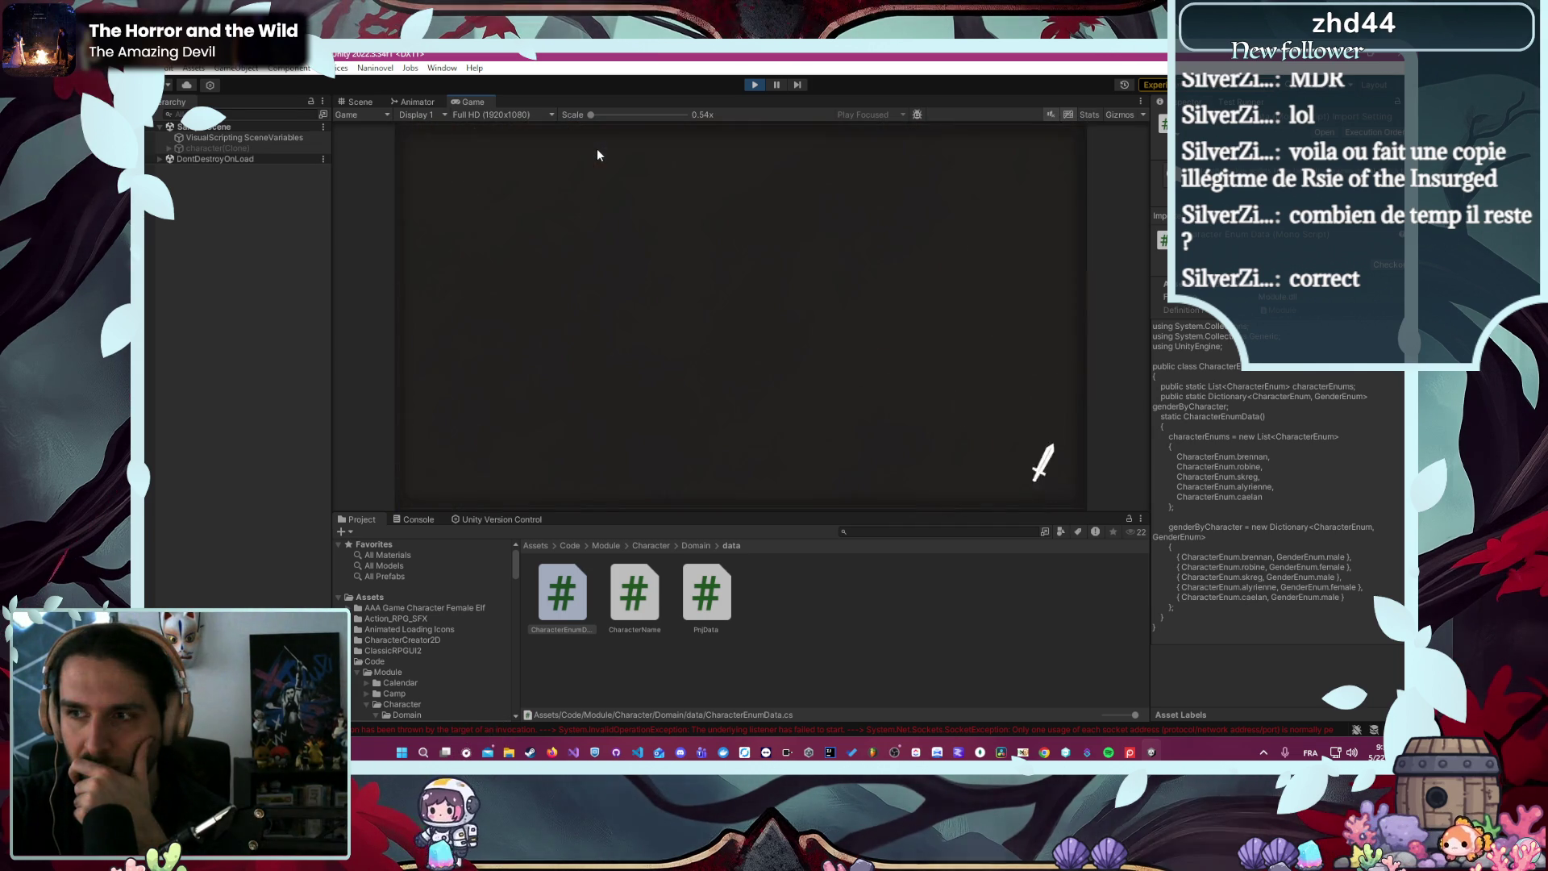
{"action": "left_click", "coordinate": [549, 211]}
{"action": "left_click", "coordinate": [891, 481]}
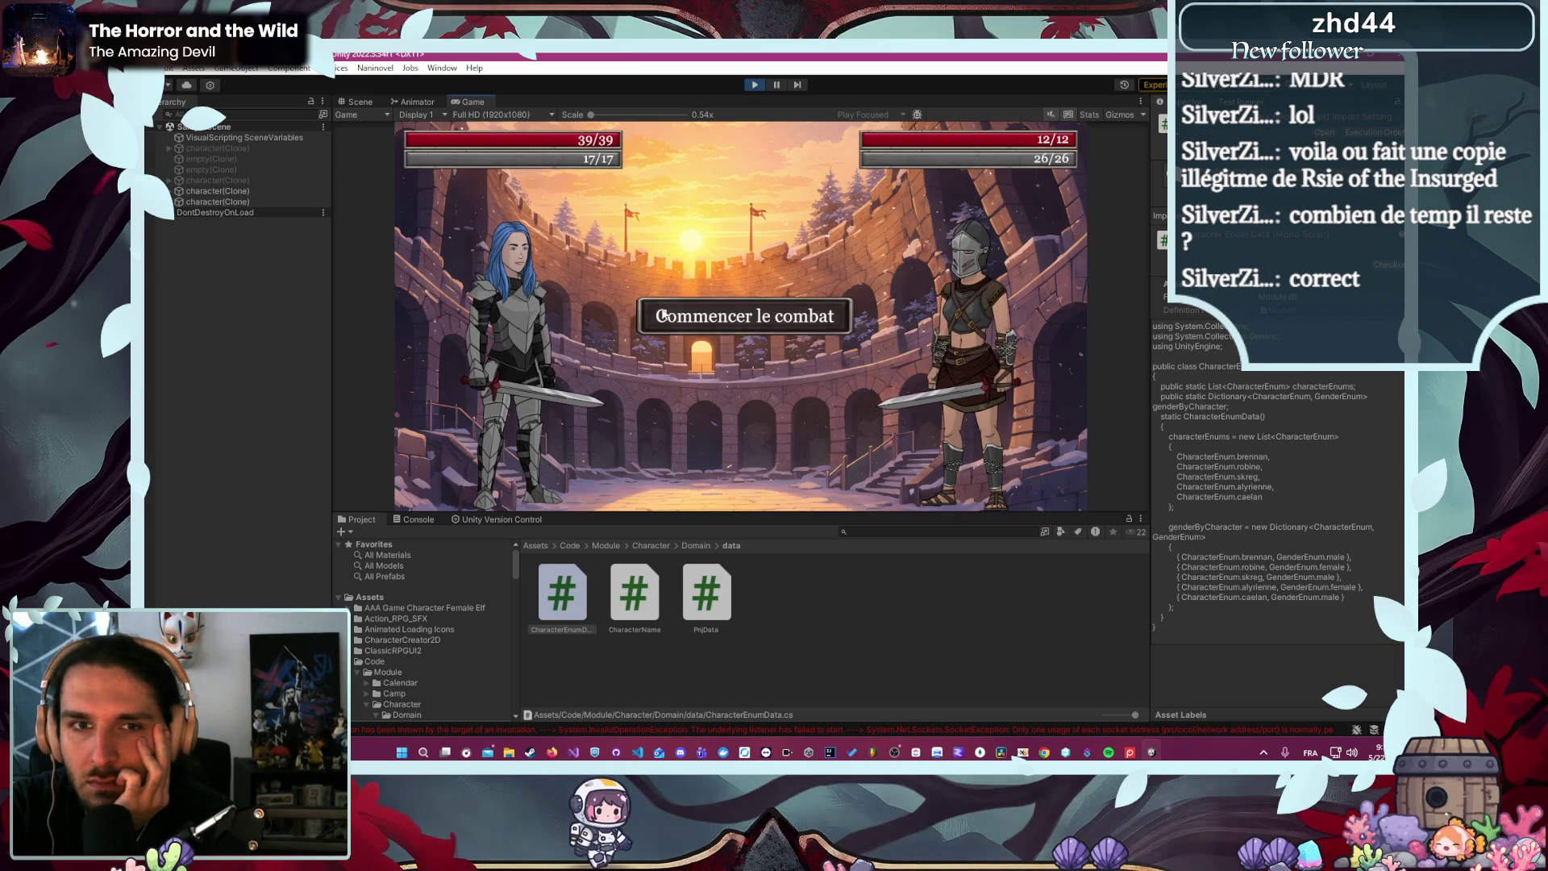
- Start the arena combat, attack once, then stop the game
{"action": "left_click", "coordinate": [703, 337]}
{"action": "left_click", "coordinate": [540, 345]}
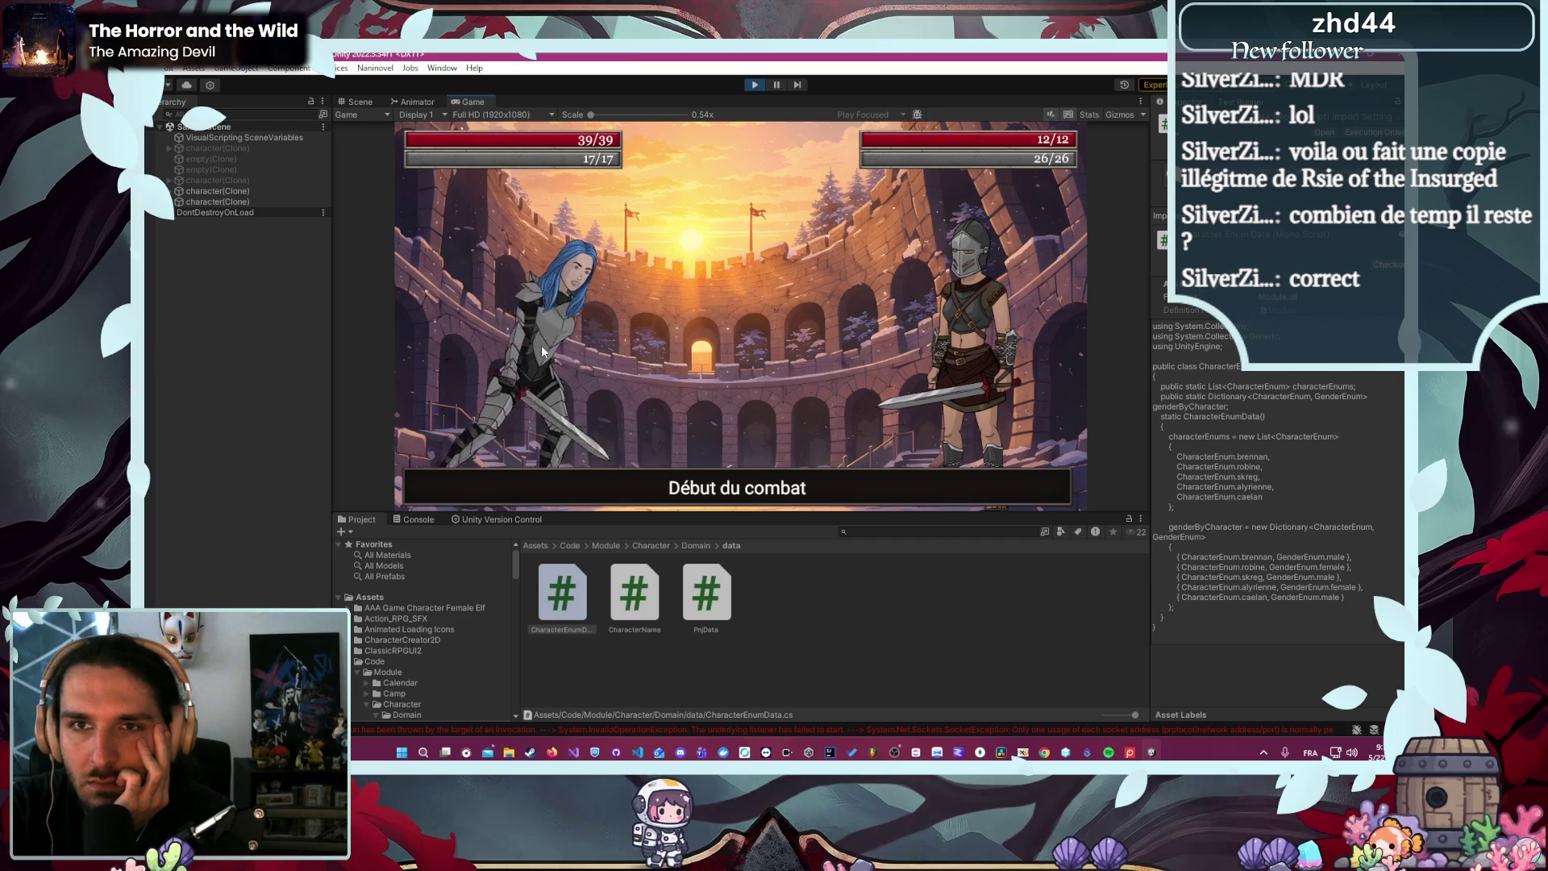
{"action": "left_click", "coordinate": [754, 85]}
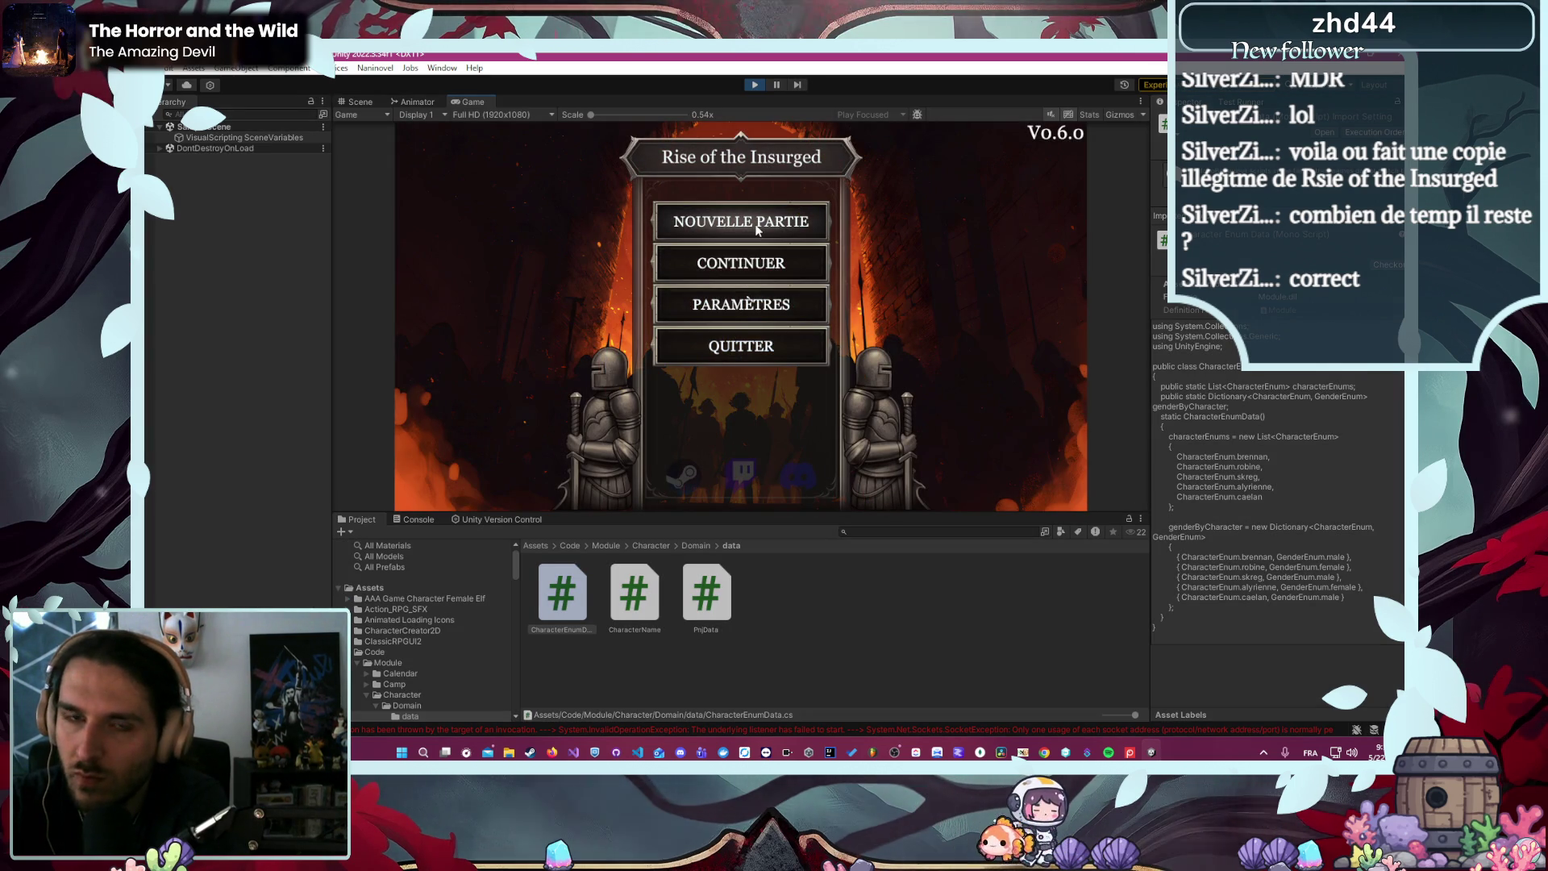
- Start a new game as the Gardien Brennan and launch L'Arène
{"action": "left_click", "coordinate": [757, 231]}
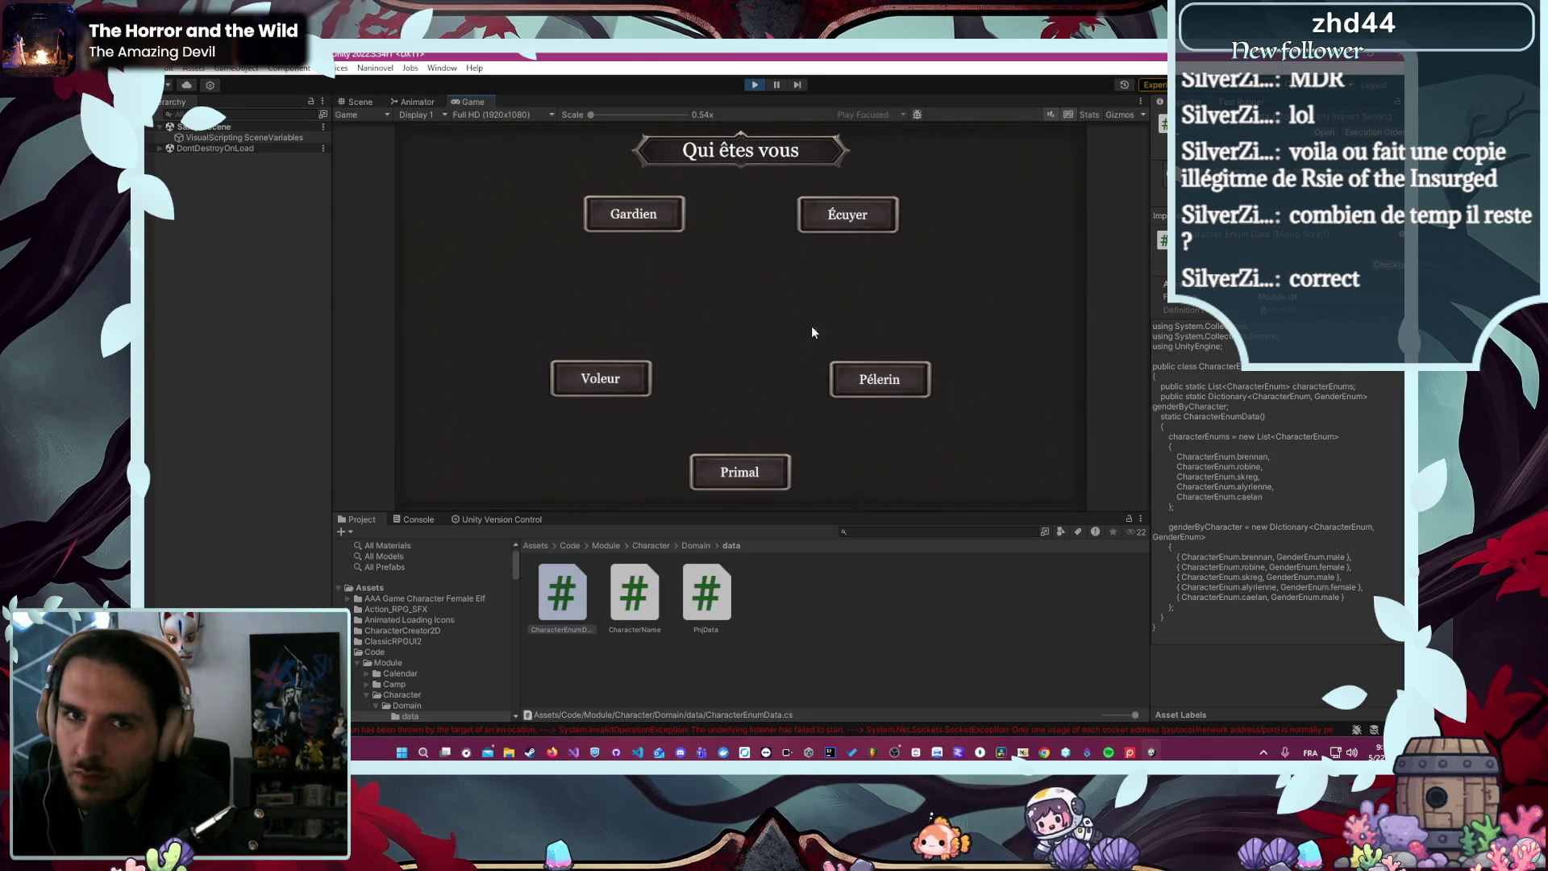
{"action": "left_click", "coordinate": [636, 220]}
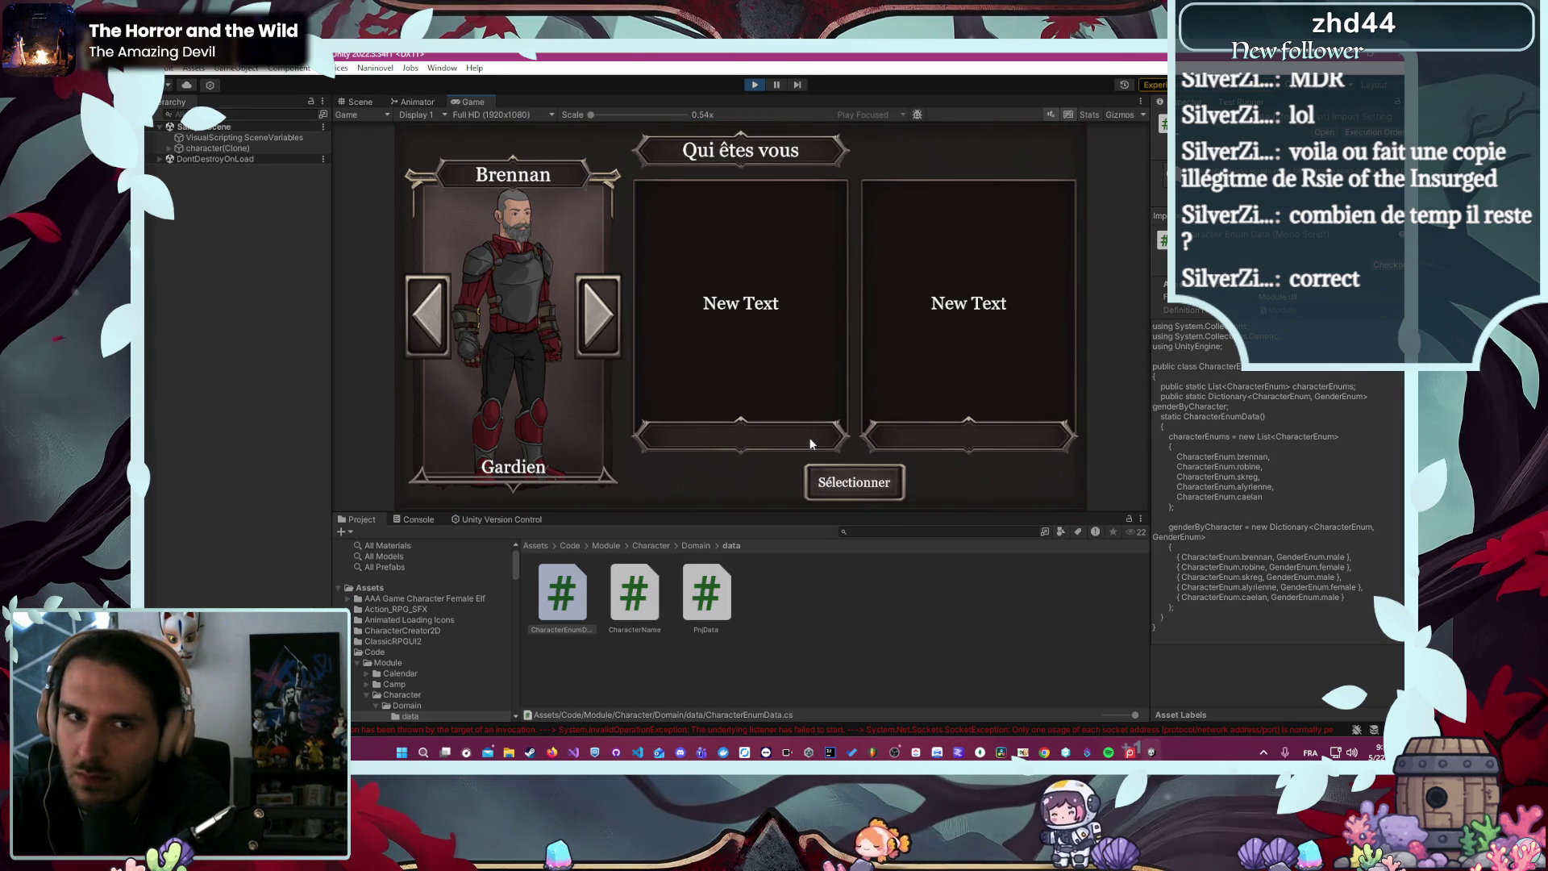
{"action": "left_click", "coordinate": [830, 476]}
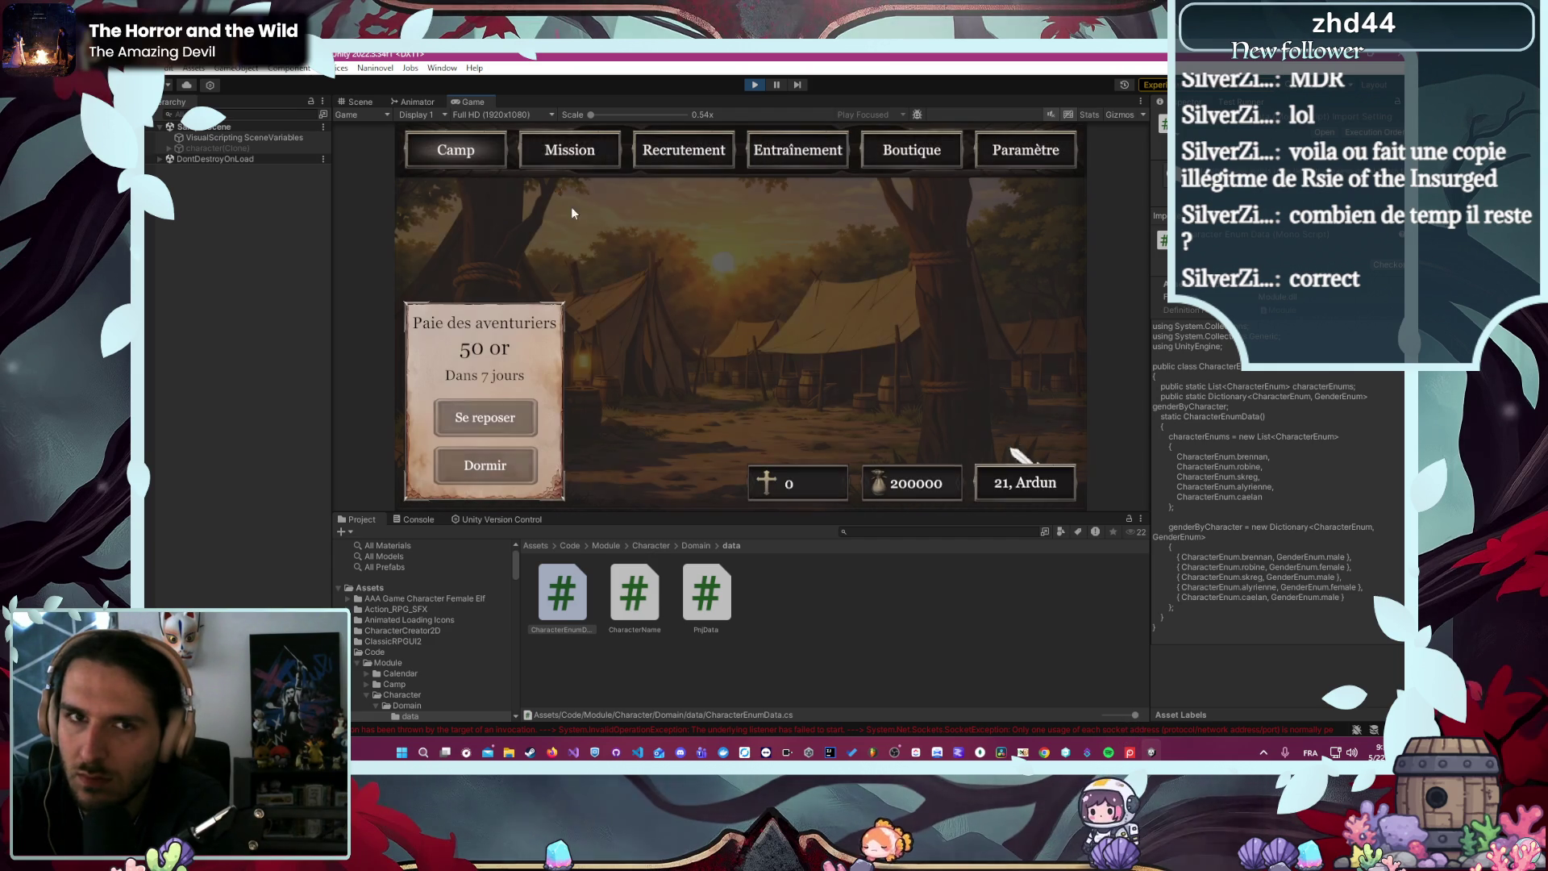
{"action": "left_click", "coordinate": [558, 148]}
{"action": "left_click", "coordinate": [544, 215]}
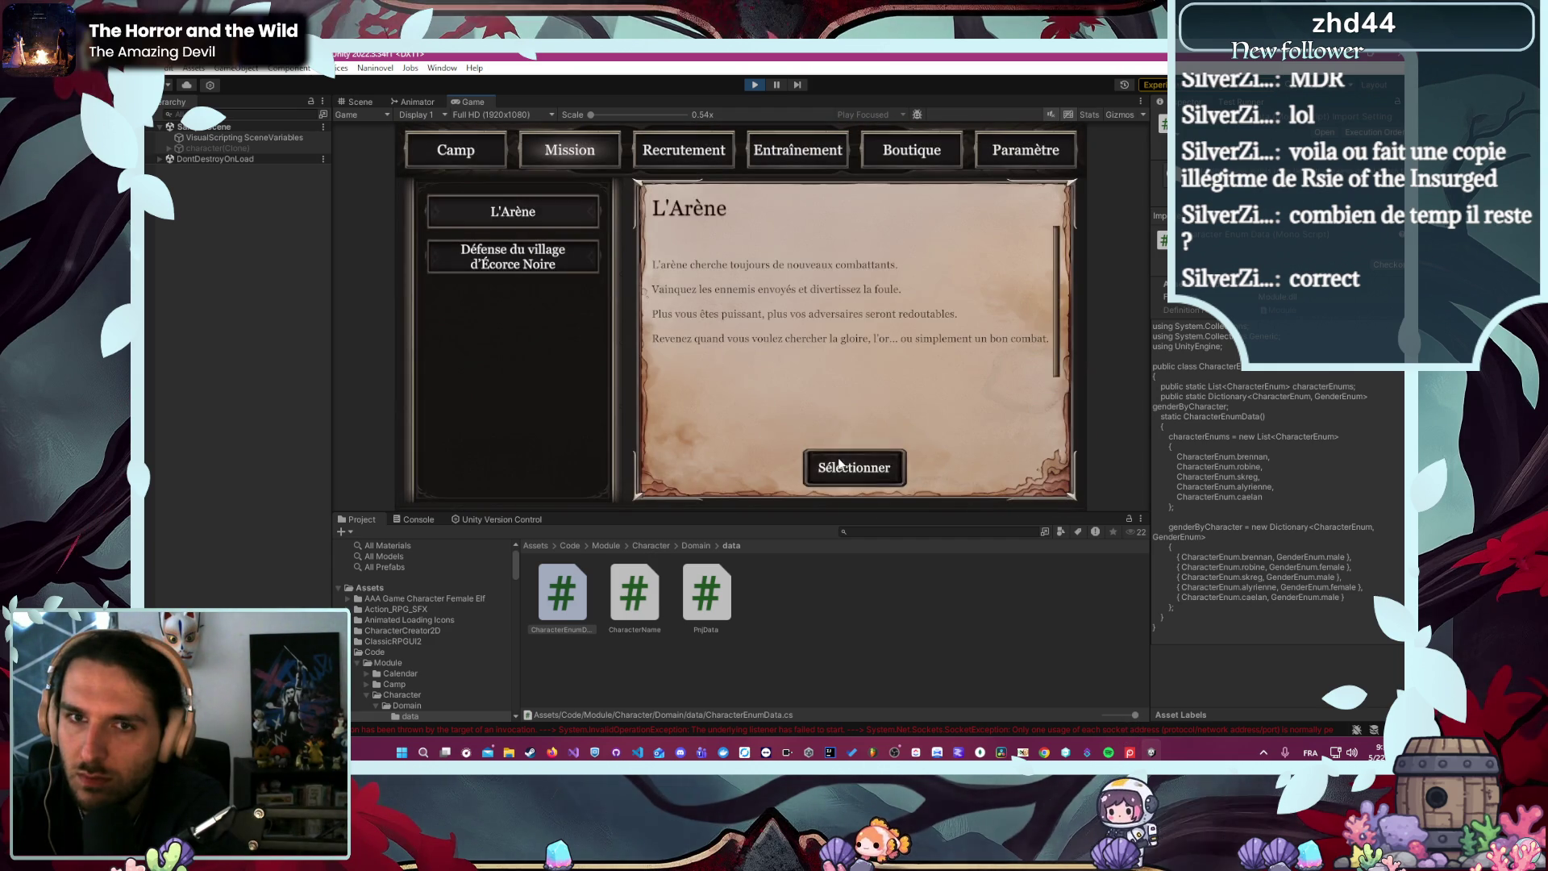
{"action": "left_click", "coordinate": [839, 466]}
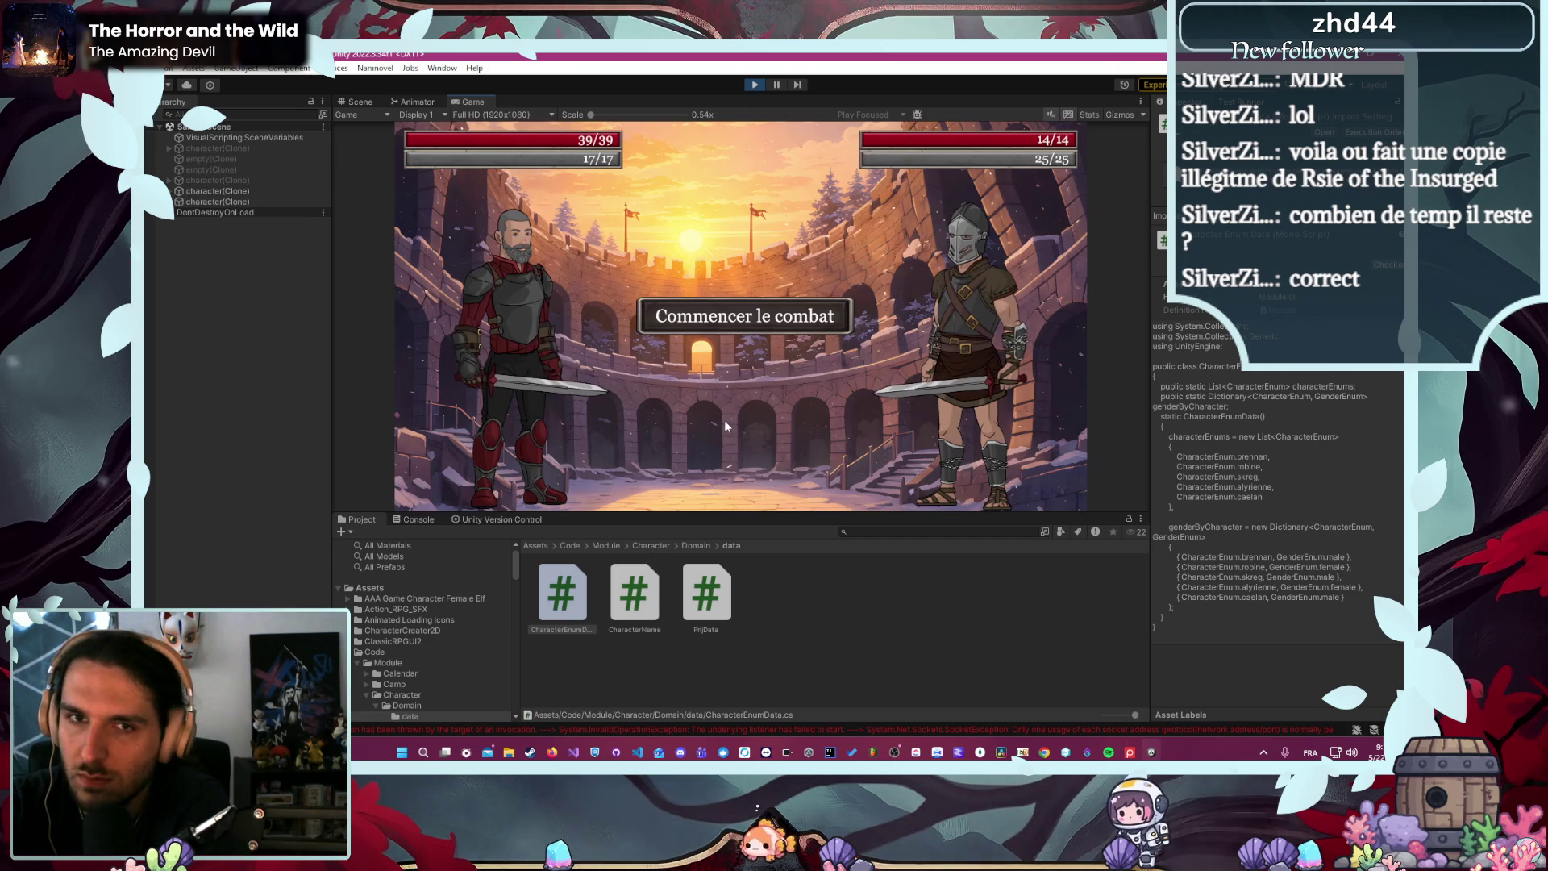
- Attack Tormund three times until he falls, then stop play
{"action": "left_click", "coordinate": [722, 316]}
{"action": "left_click", "coordinate": [588, 362]}
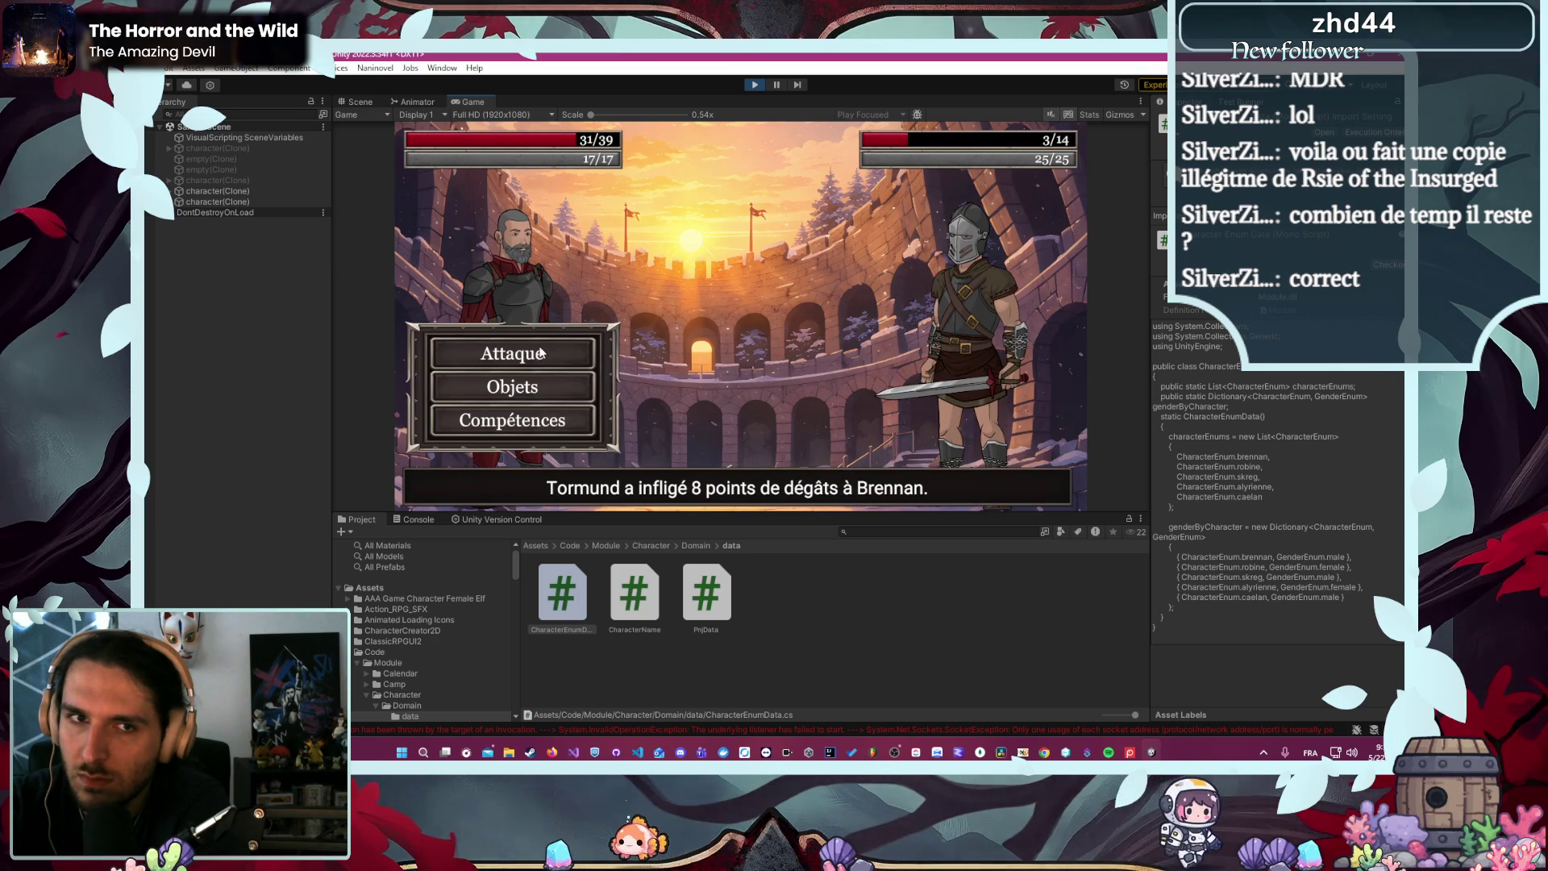
{"action": "left_click", "coordinate": [542, 352]}
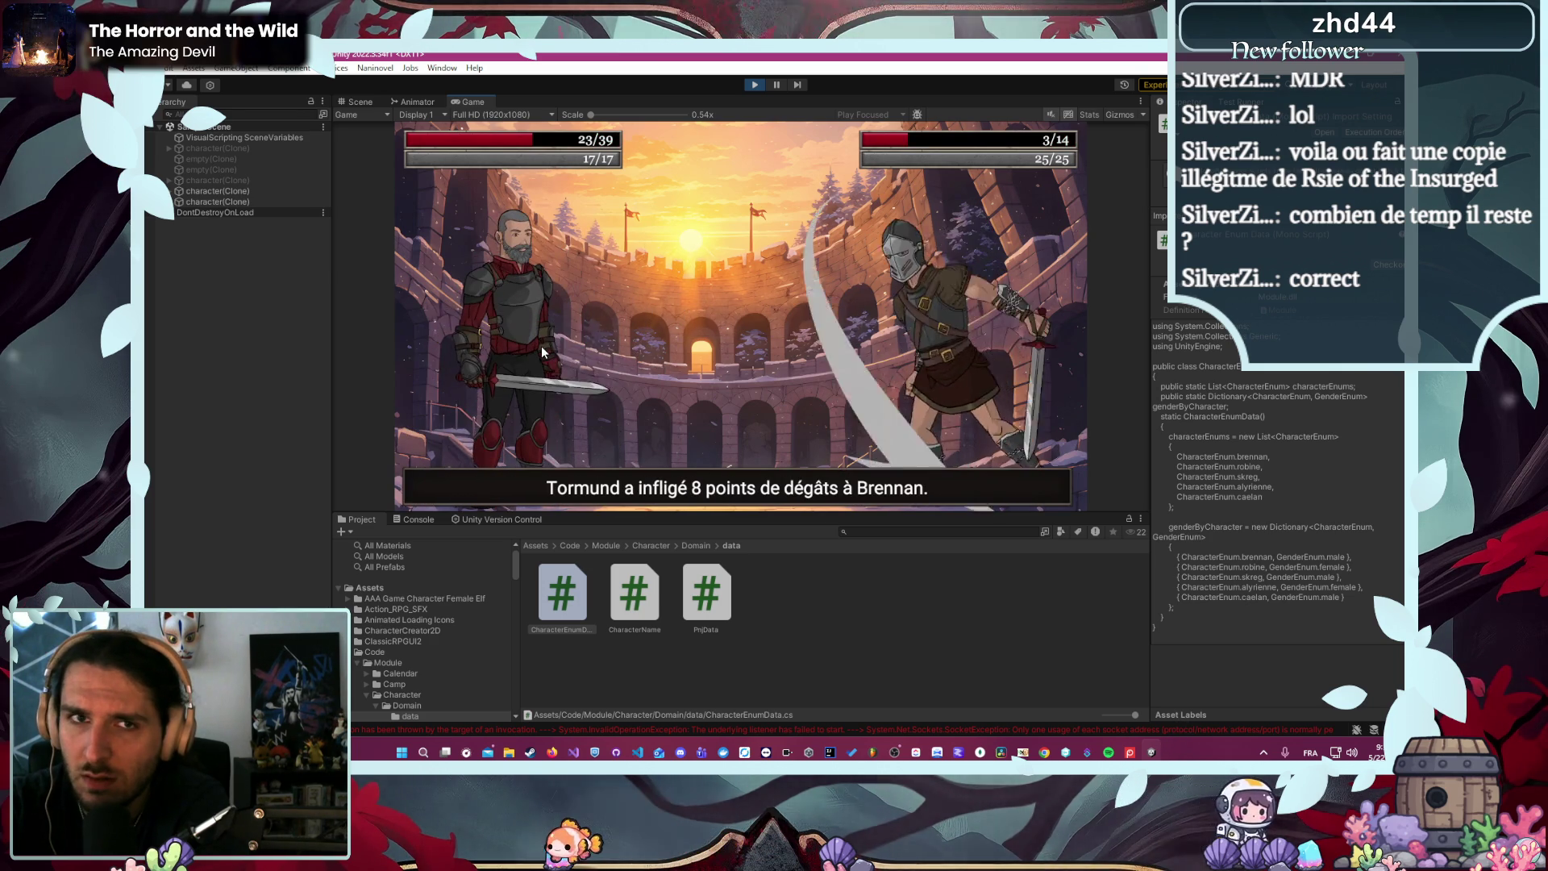
{"action": "left_click", "coordinate": [540, 346]}
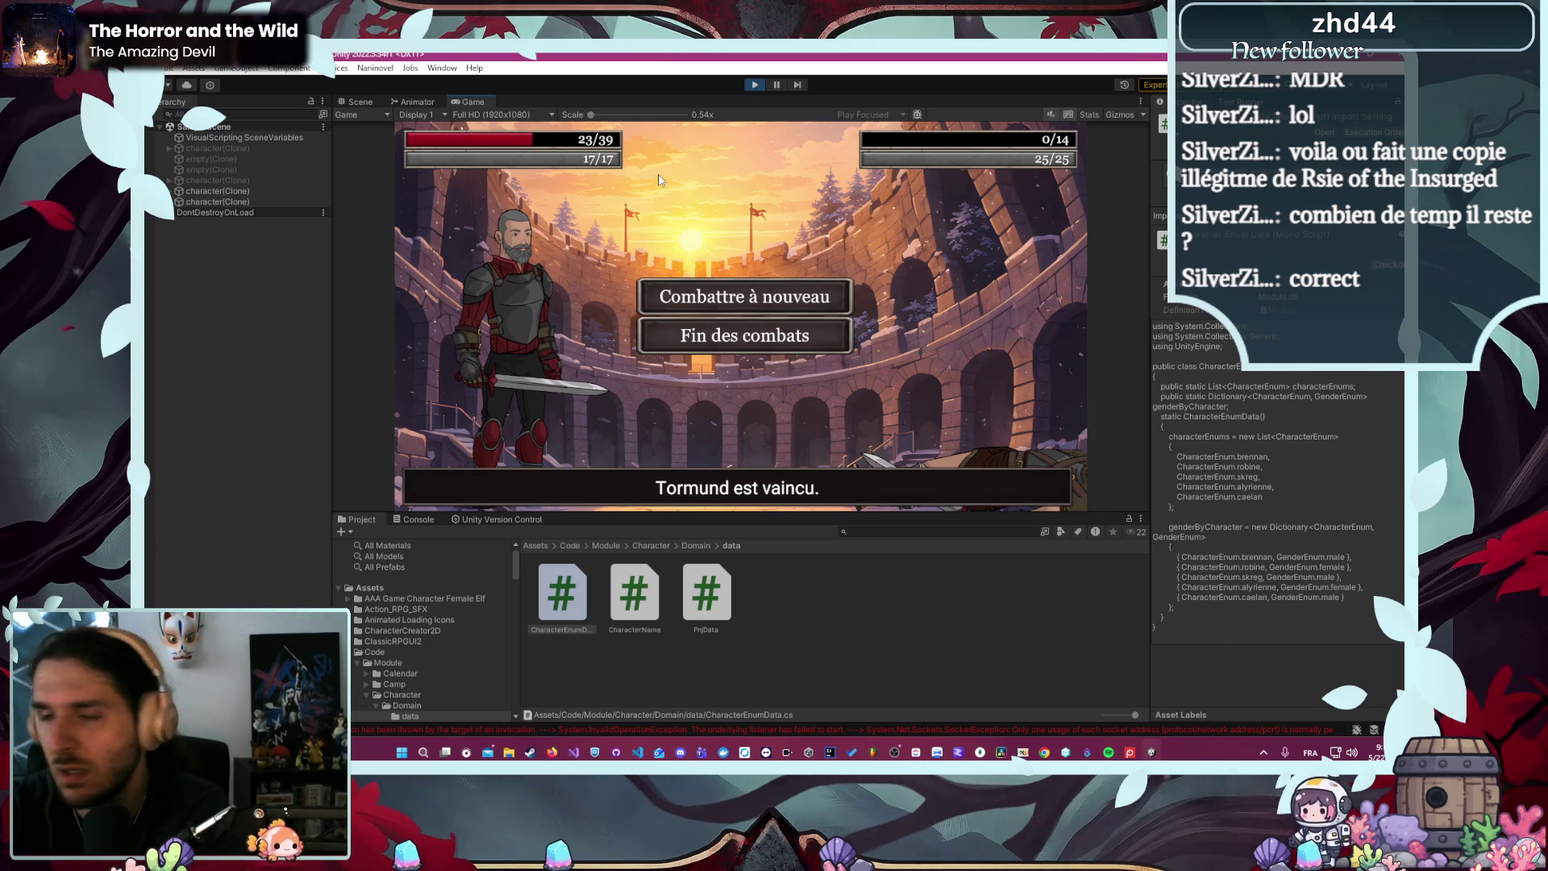
{"action": "left_click", "coordinate": [752, 86]}
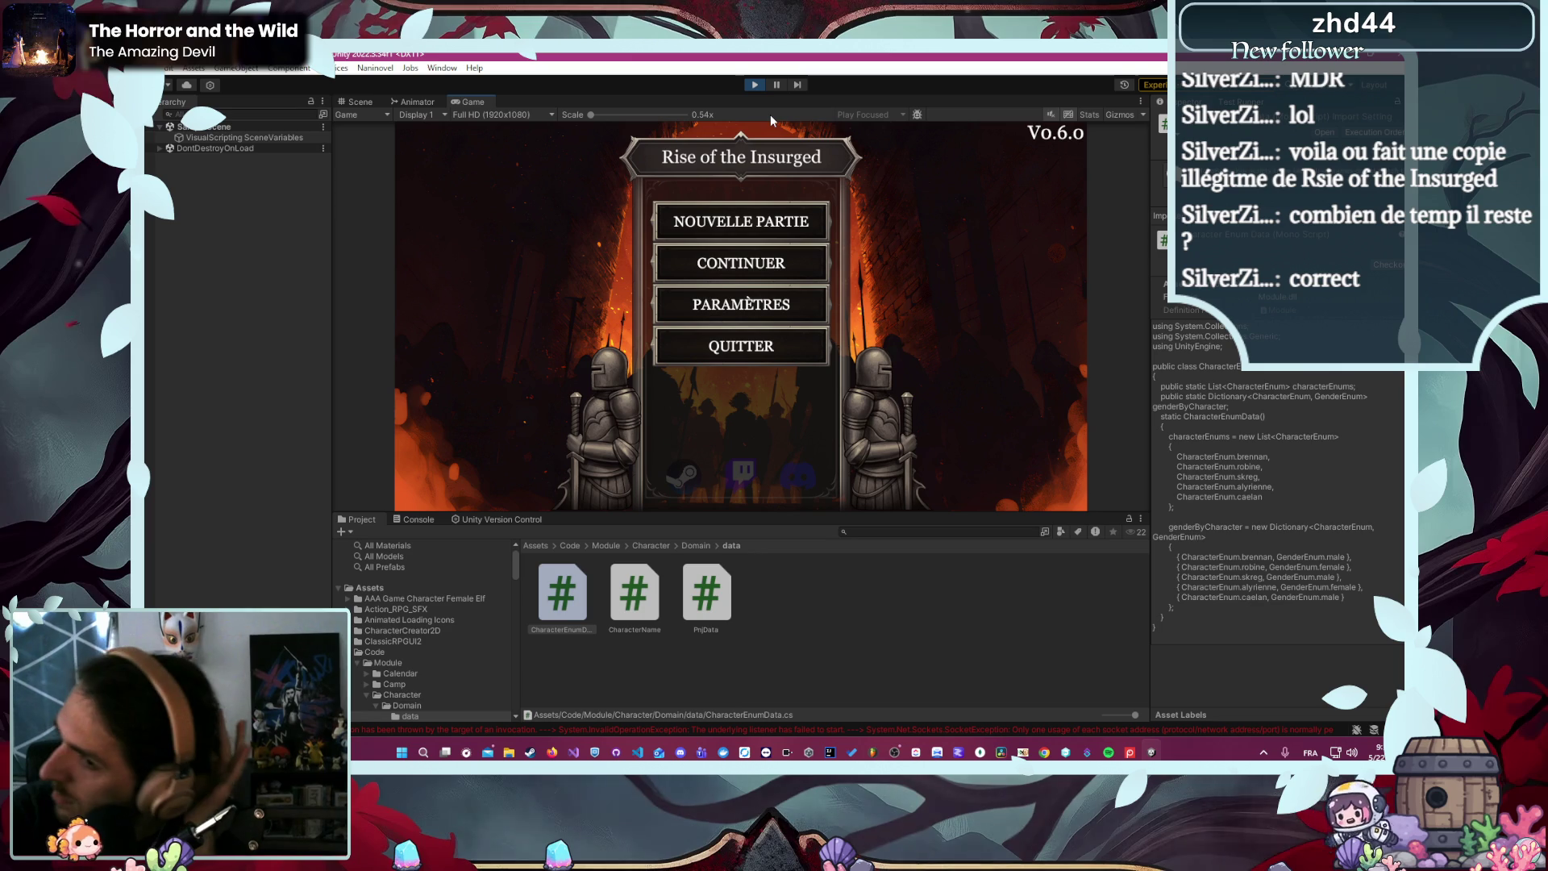
- Start a new game as the Voleur Robine and launch L'Arène
{"action": "left_click", "coordinate": [803, 211]}
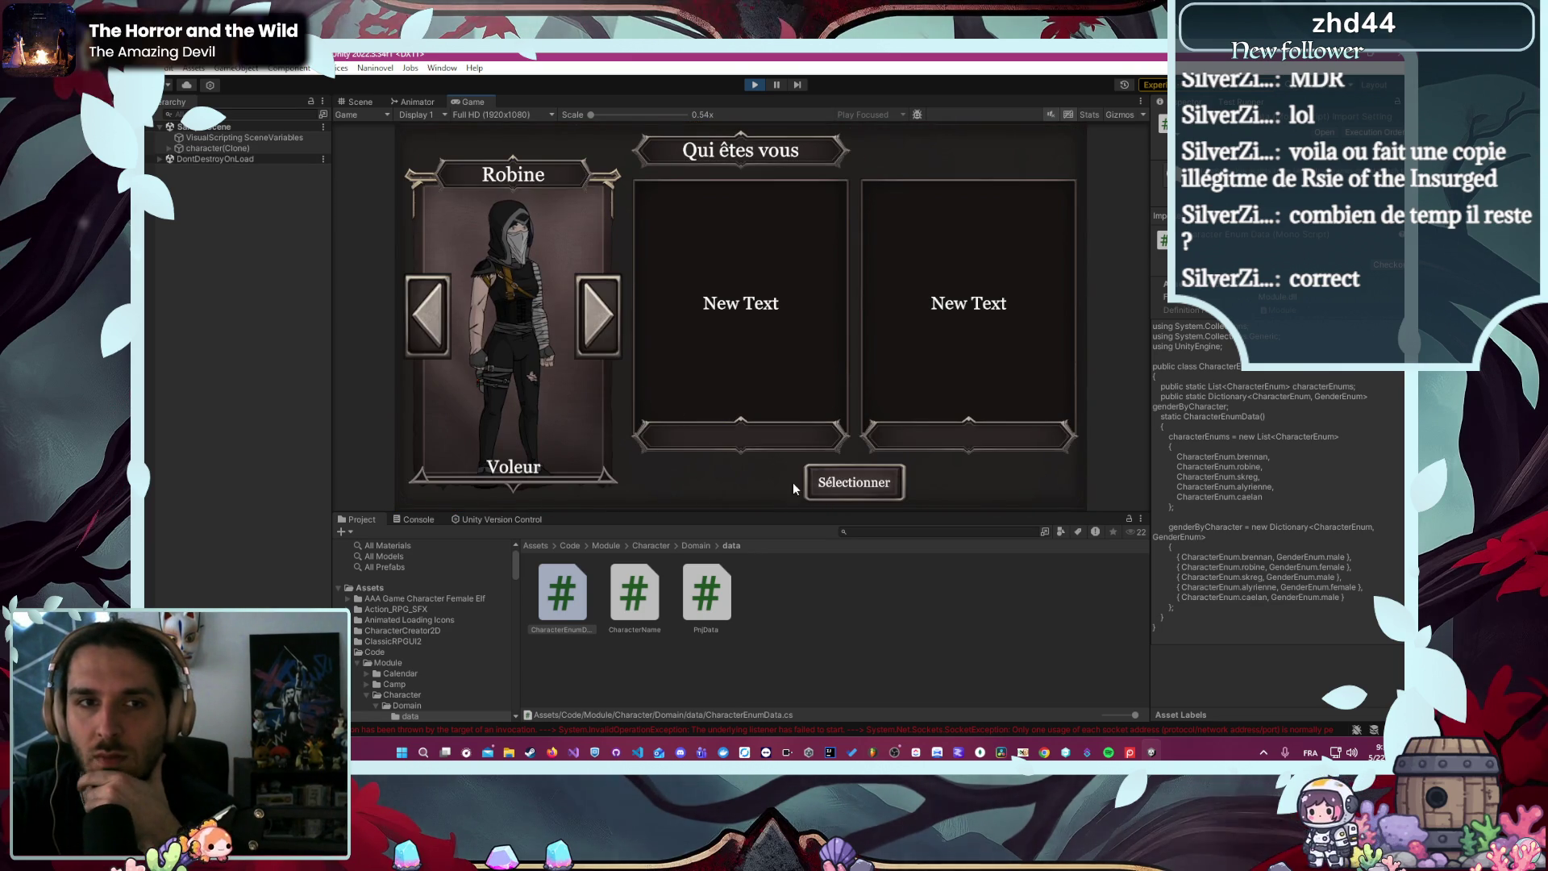
{"action": "left_click", "coordinate": [839, 482]}
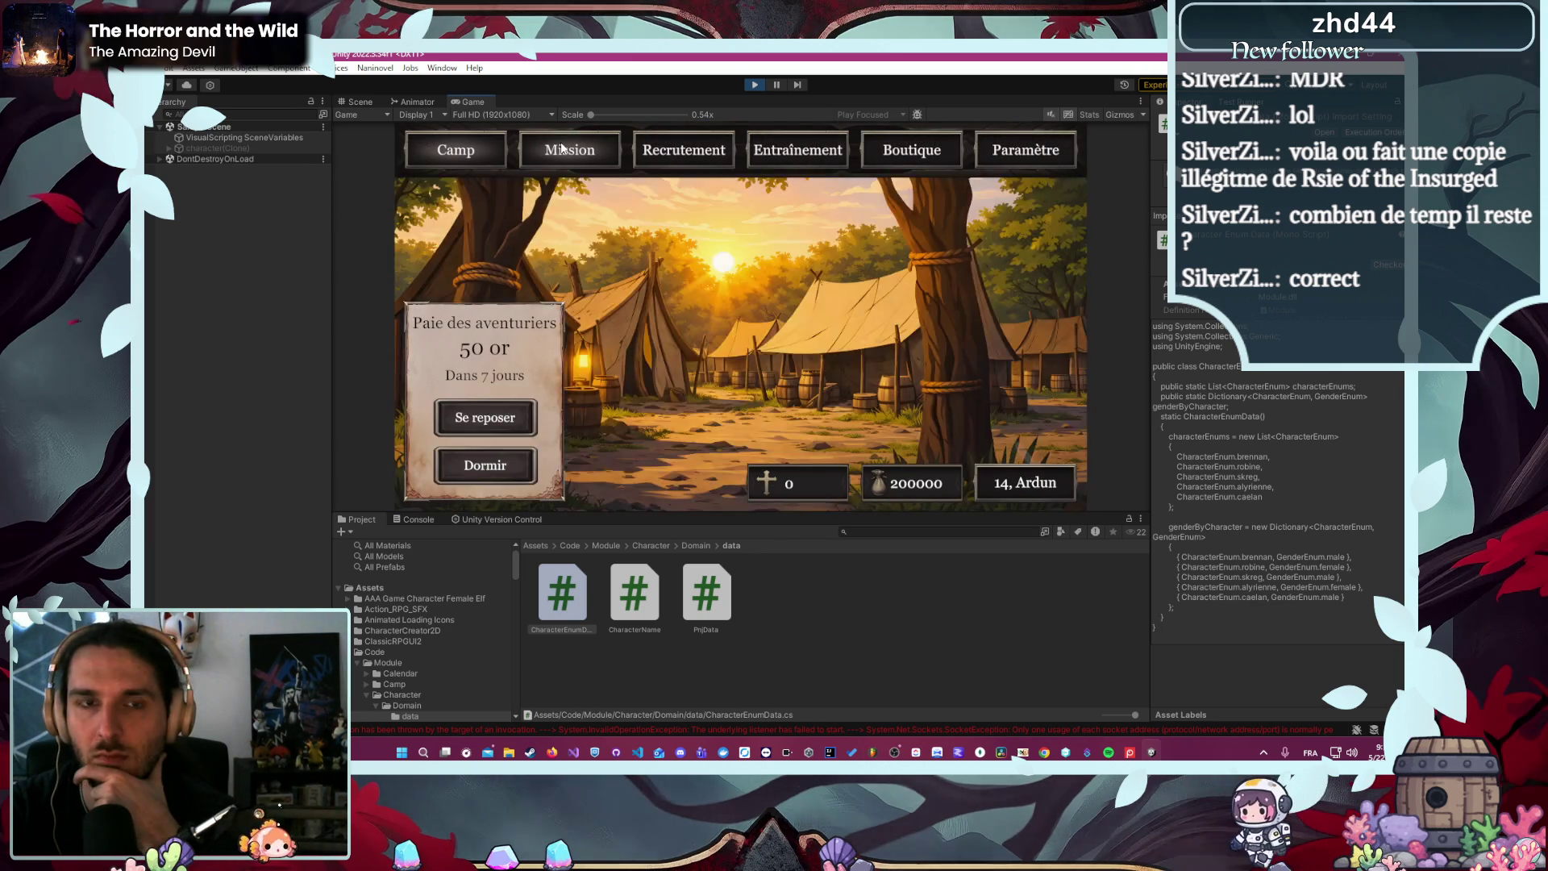
{"action": "left_click", "coordinate": [562, 147]}
{"action": "left_click", "coordinate": [518, 216]}
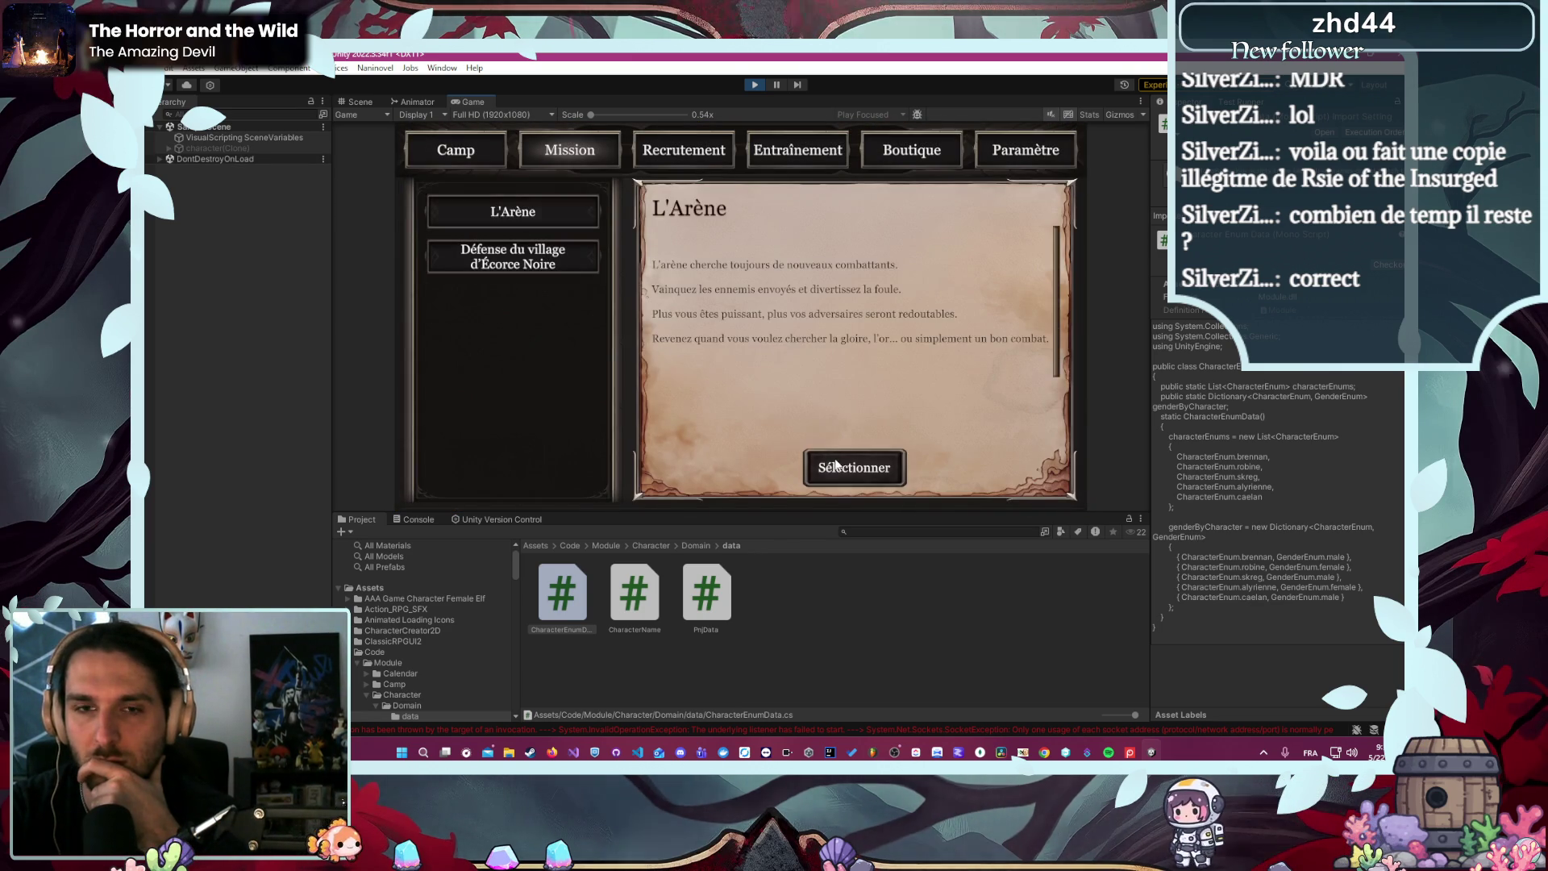
{"action": "left_click", "coordinate": [835, 464]}
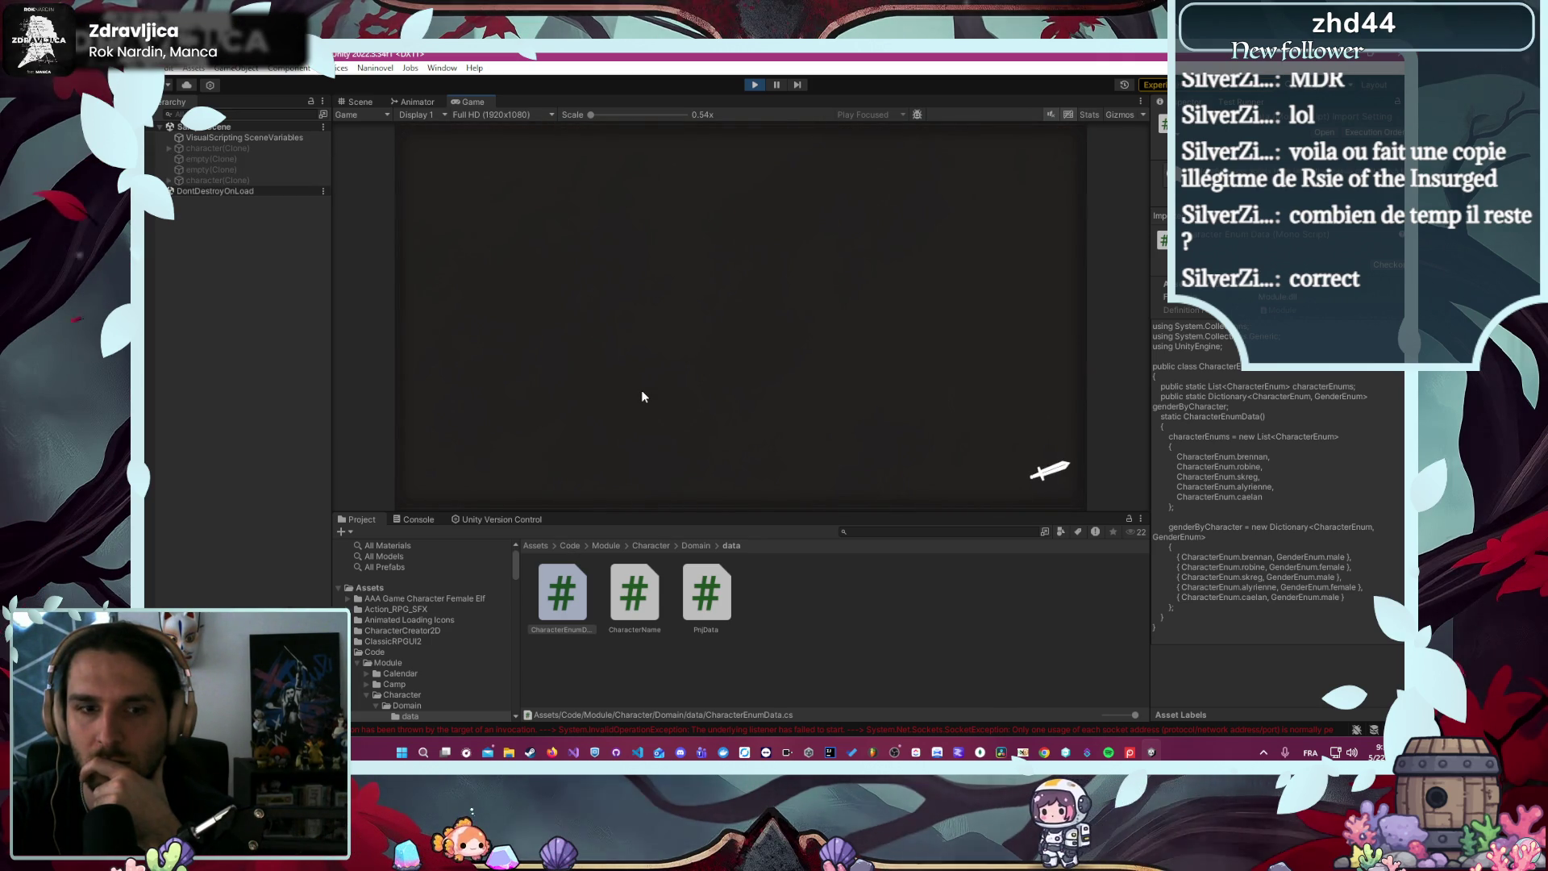
- Defeat Rhovan with four attacks, collect Or x89 and Renom x10, and stop play
{"action": "left_click", "coordinate": [708, 329]}
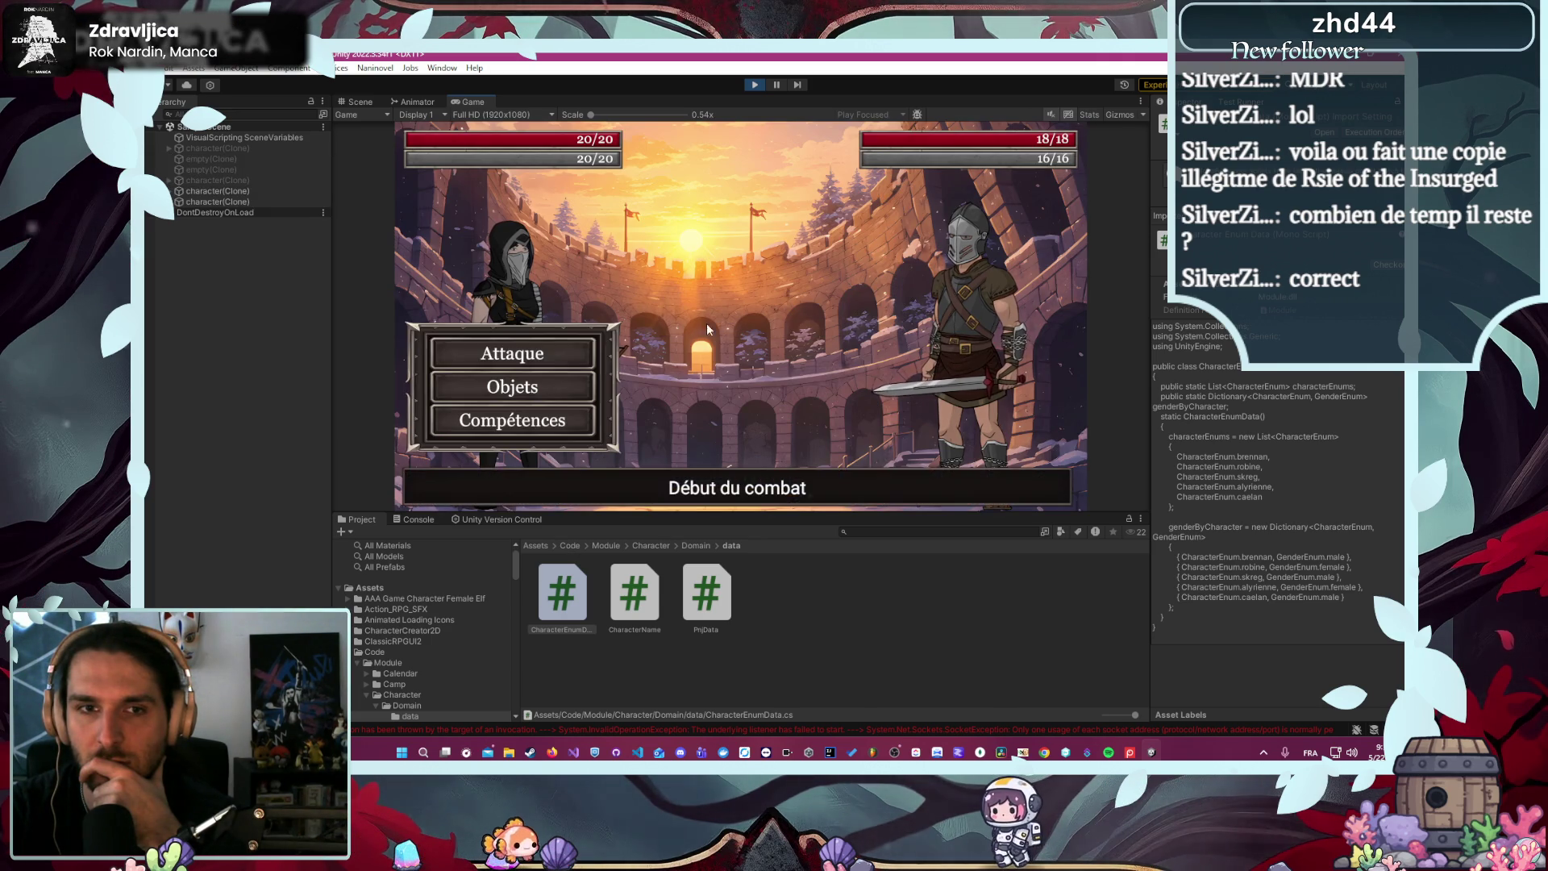
{"action": "left_click", "coordinate": [572, 355]}
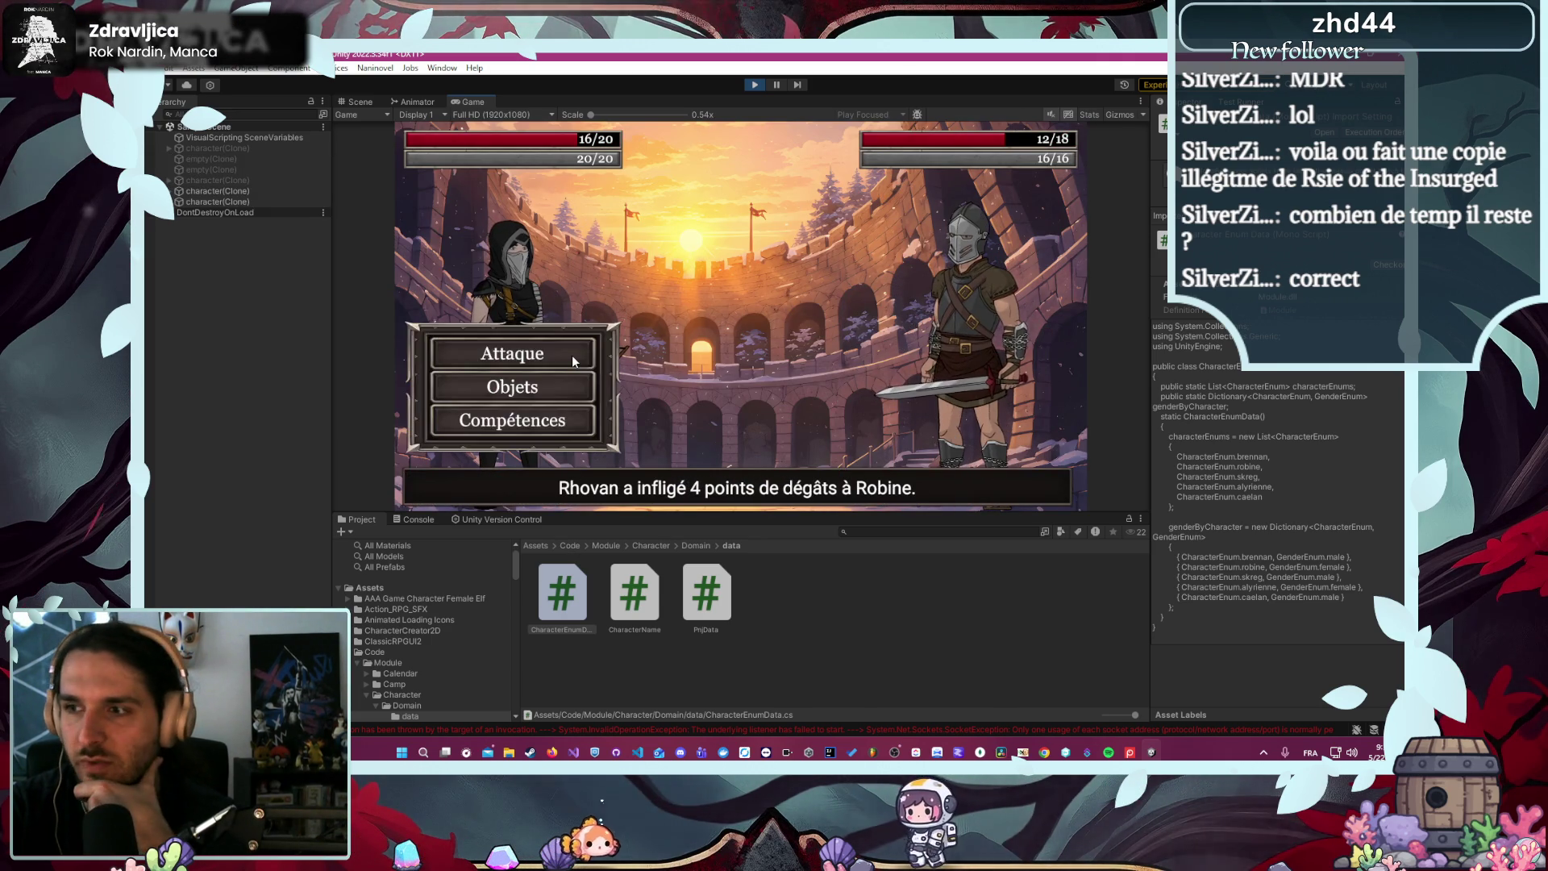
{"action": "left_click", "coordinate": [572, 354]}
{"action": "left_click", "coordinate": [572, 355]}
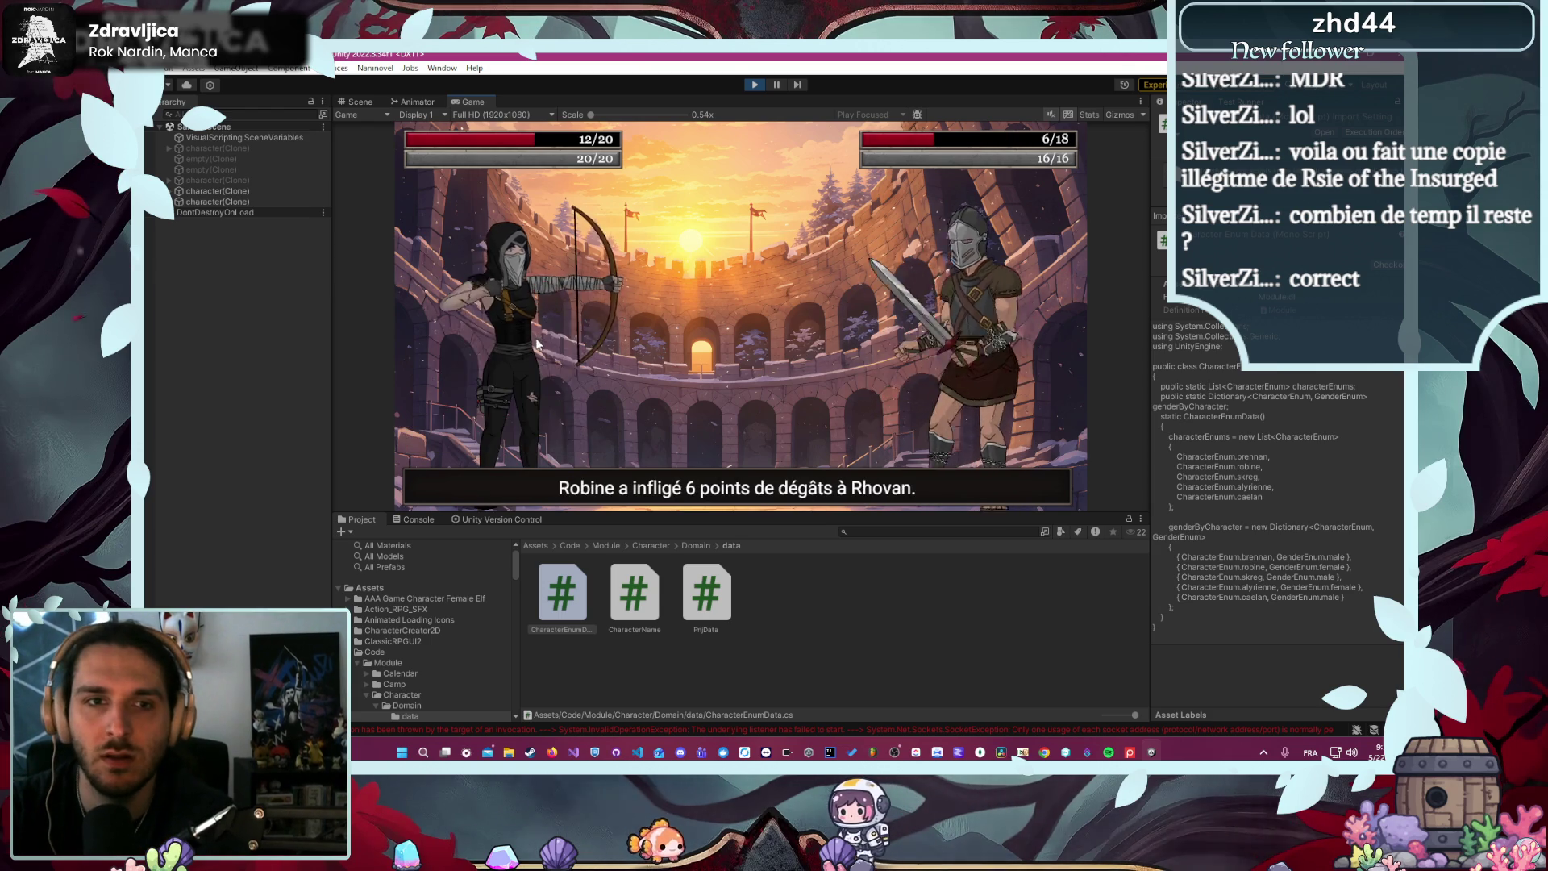
{"action": "left_click", "coordinate": [481, 353]}
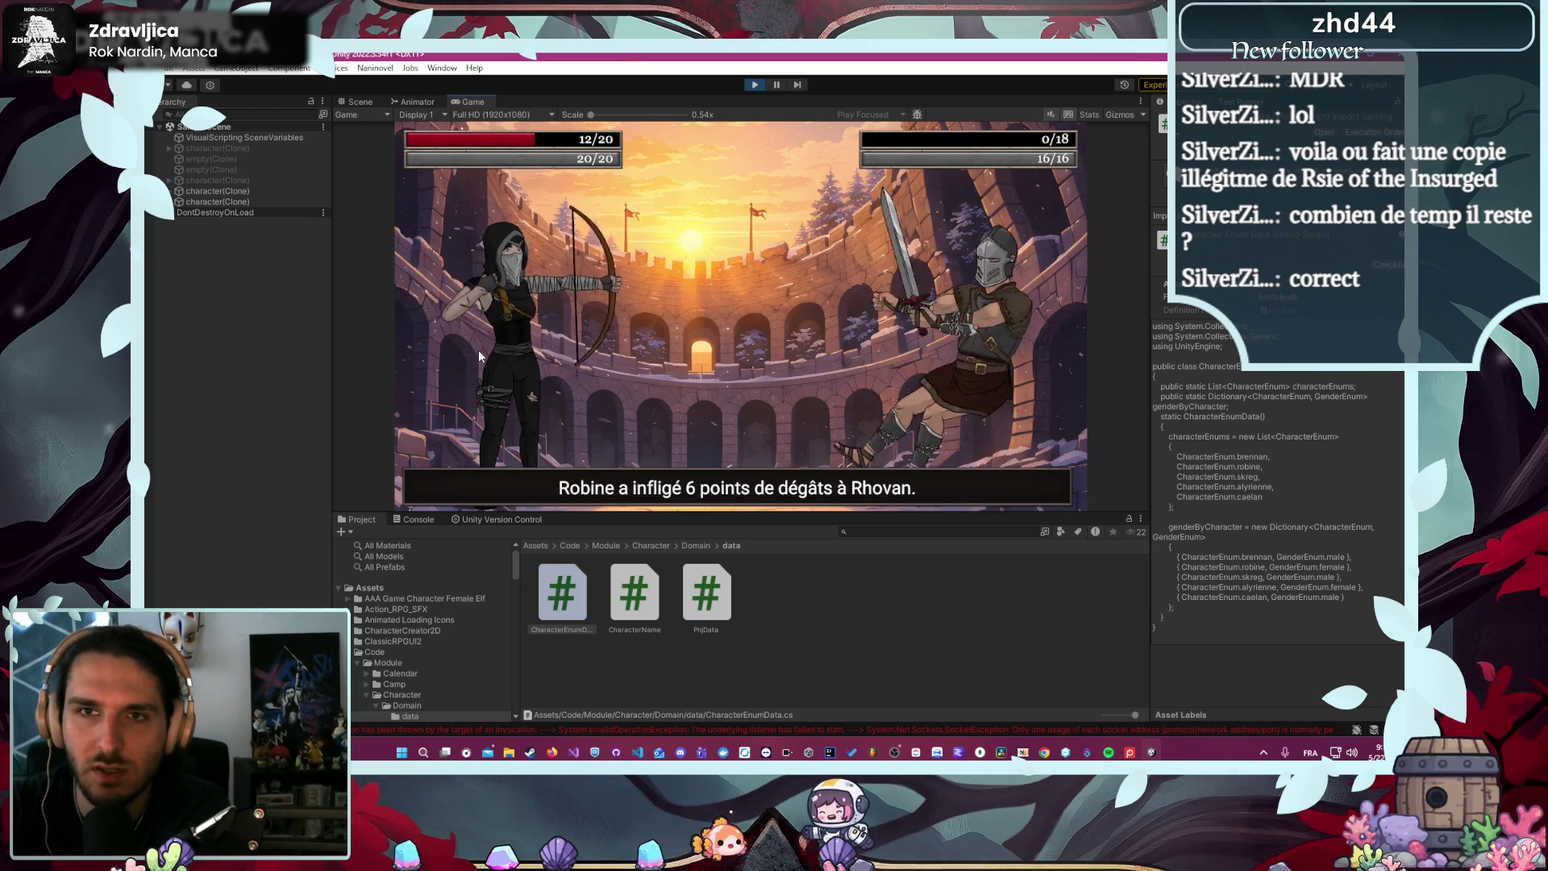
{"action": "left_click", "coordinate": [766, 347]}
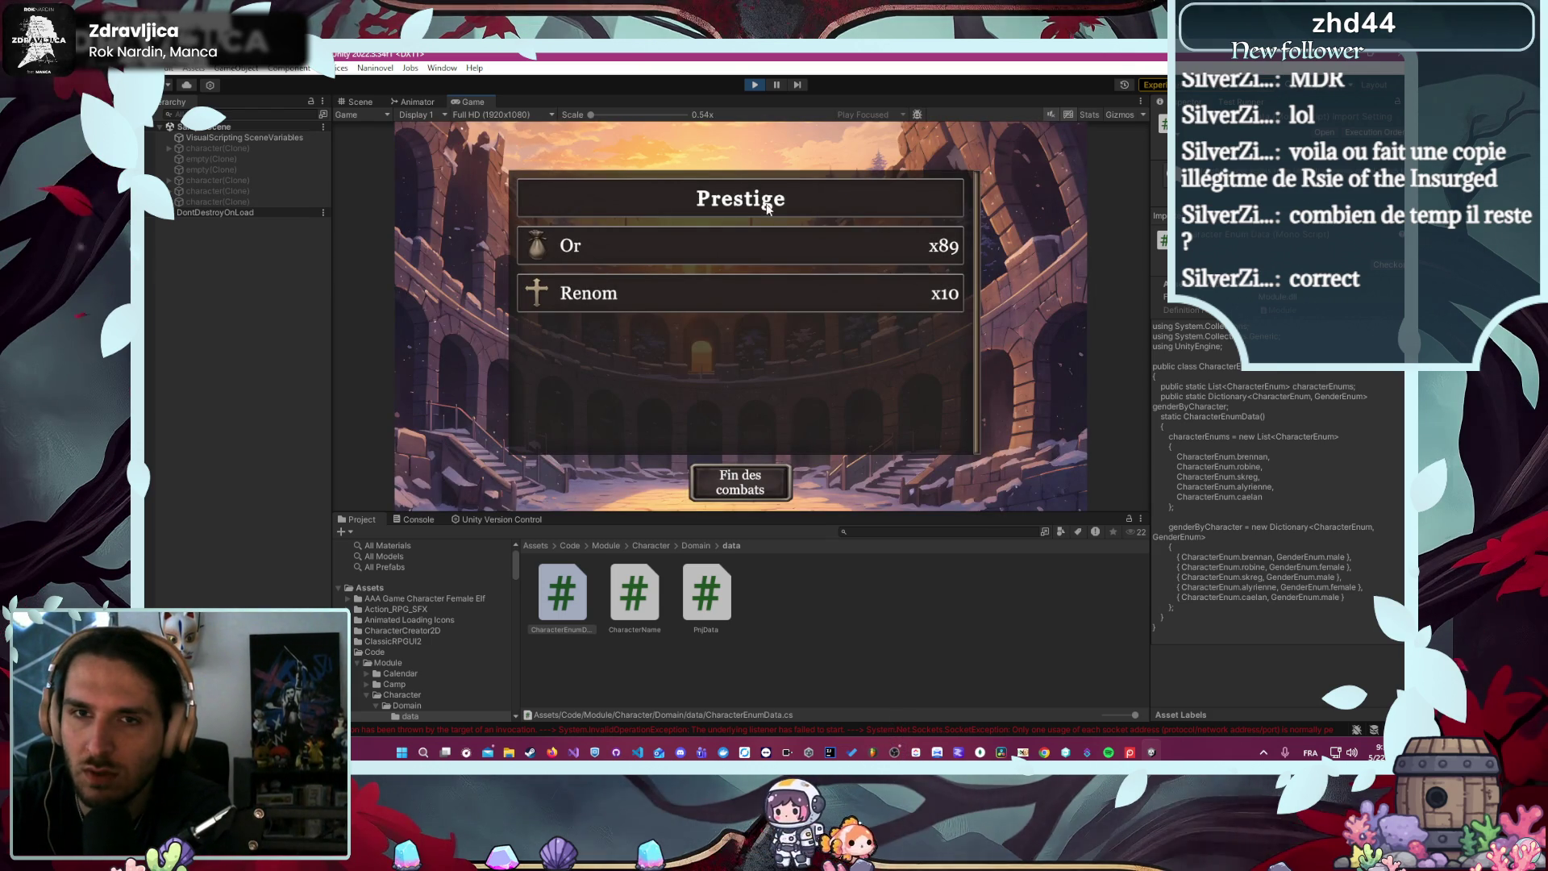
{"action": "left_click", "coordinate": [756, 85]}
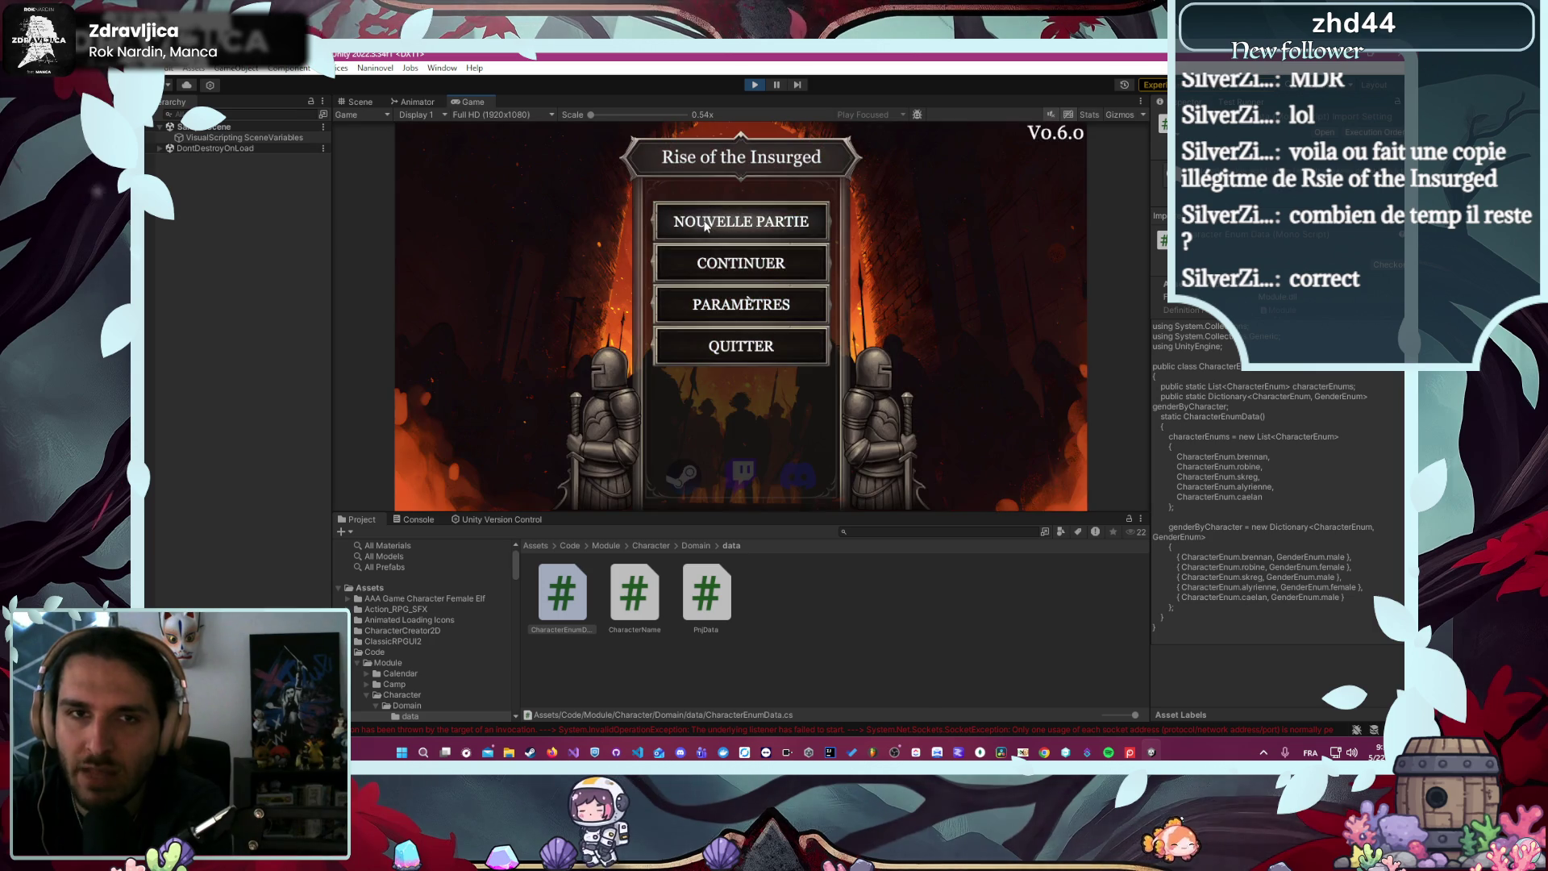
- Start a new game as the Primal Skreg and send him into the arena mission
{"action": "left_click", "coordinate": [704, 226]}
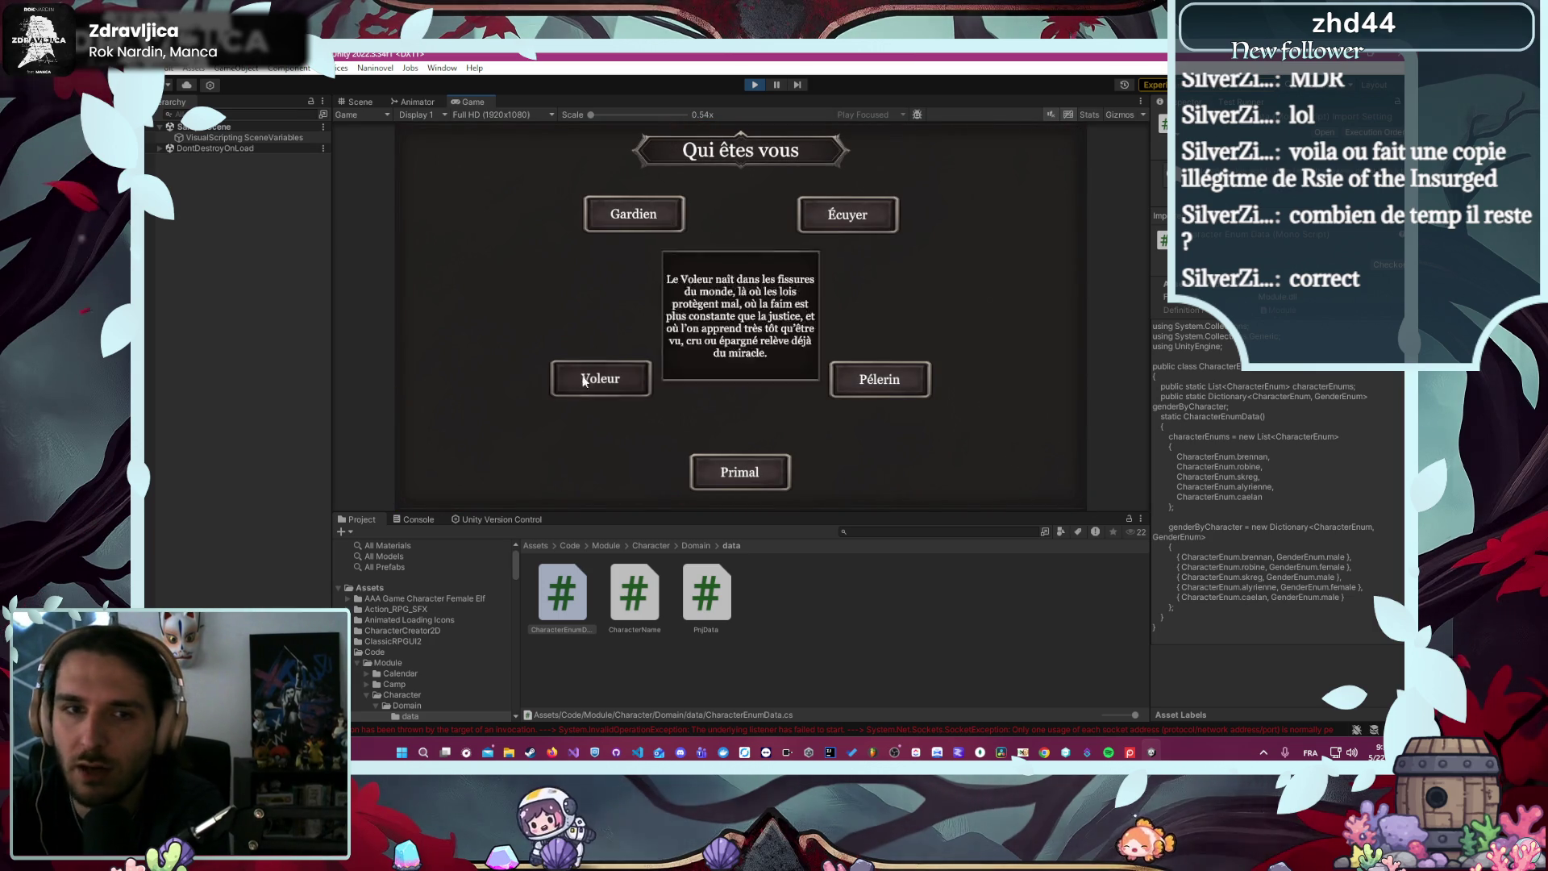
{"action": "left_click", "coordinate": [779, 474]}
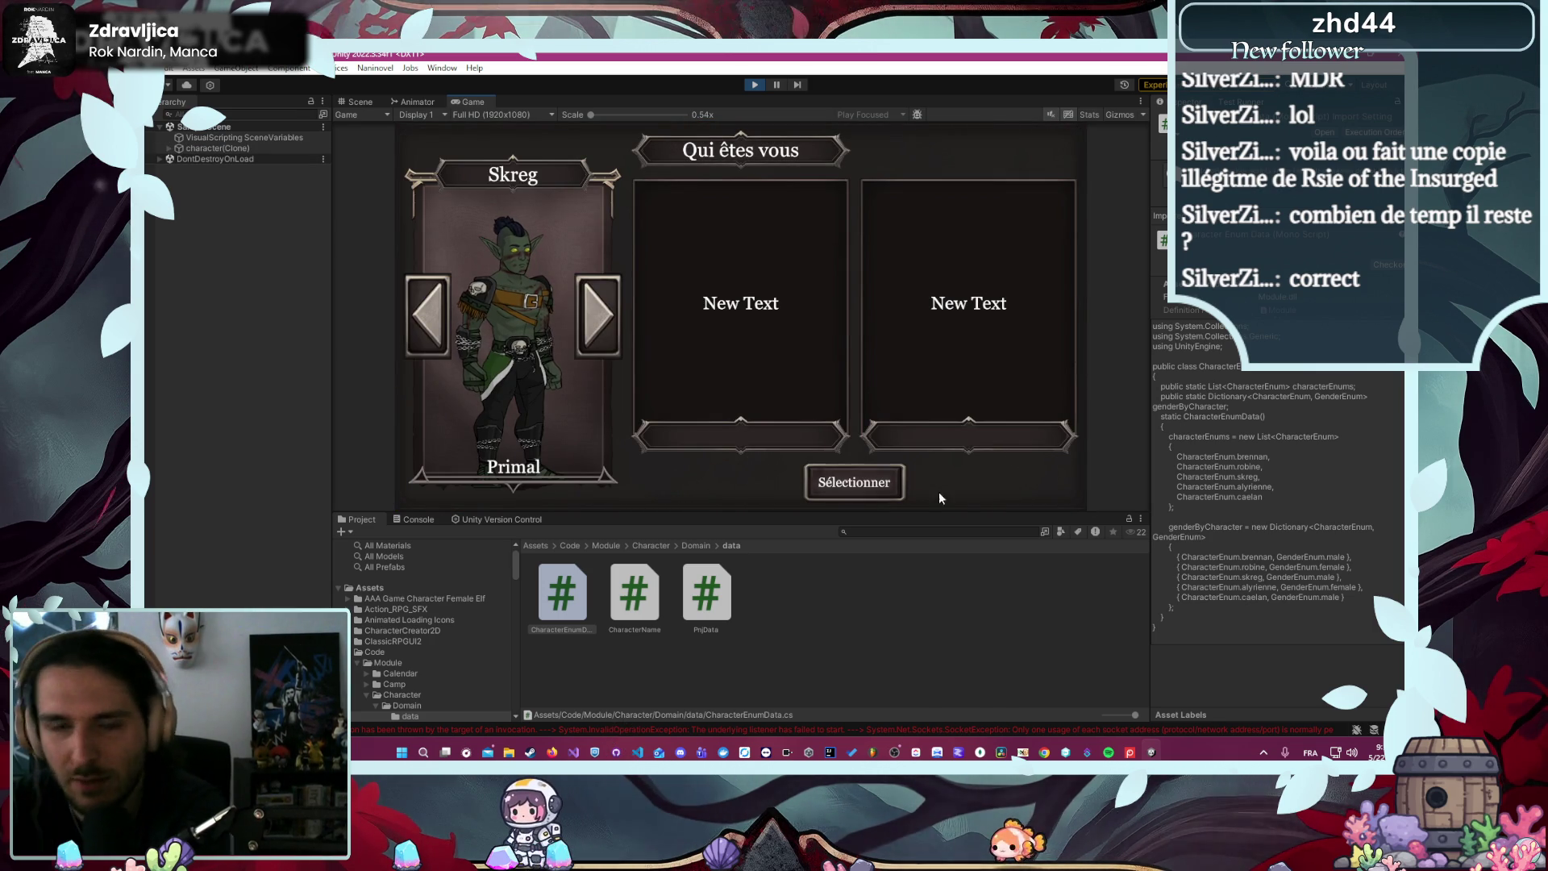
{"action": "left_click", "coordinate": [891, 488]}
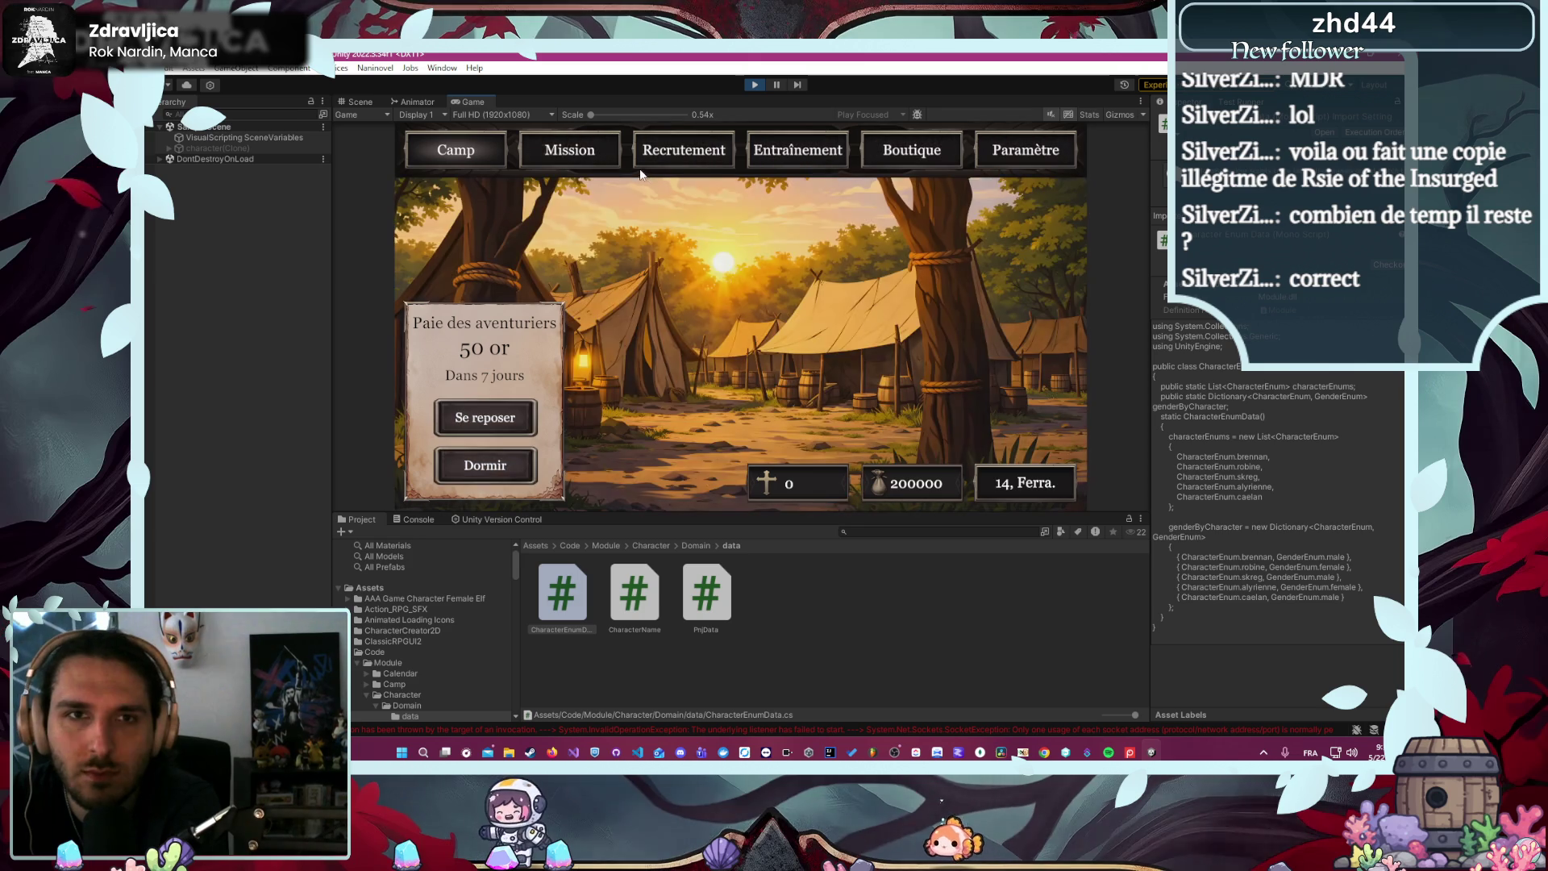
{"action": "left_click", "coordinate": [601, 161]}
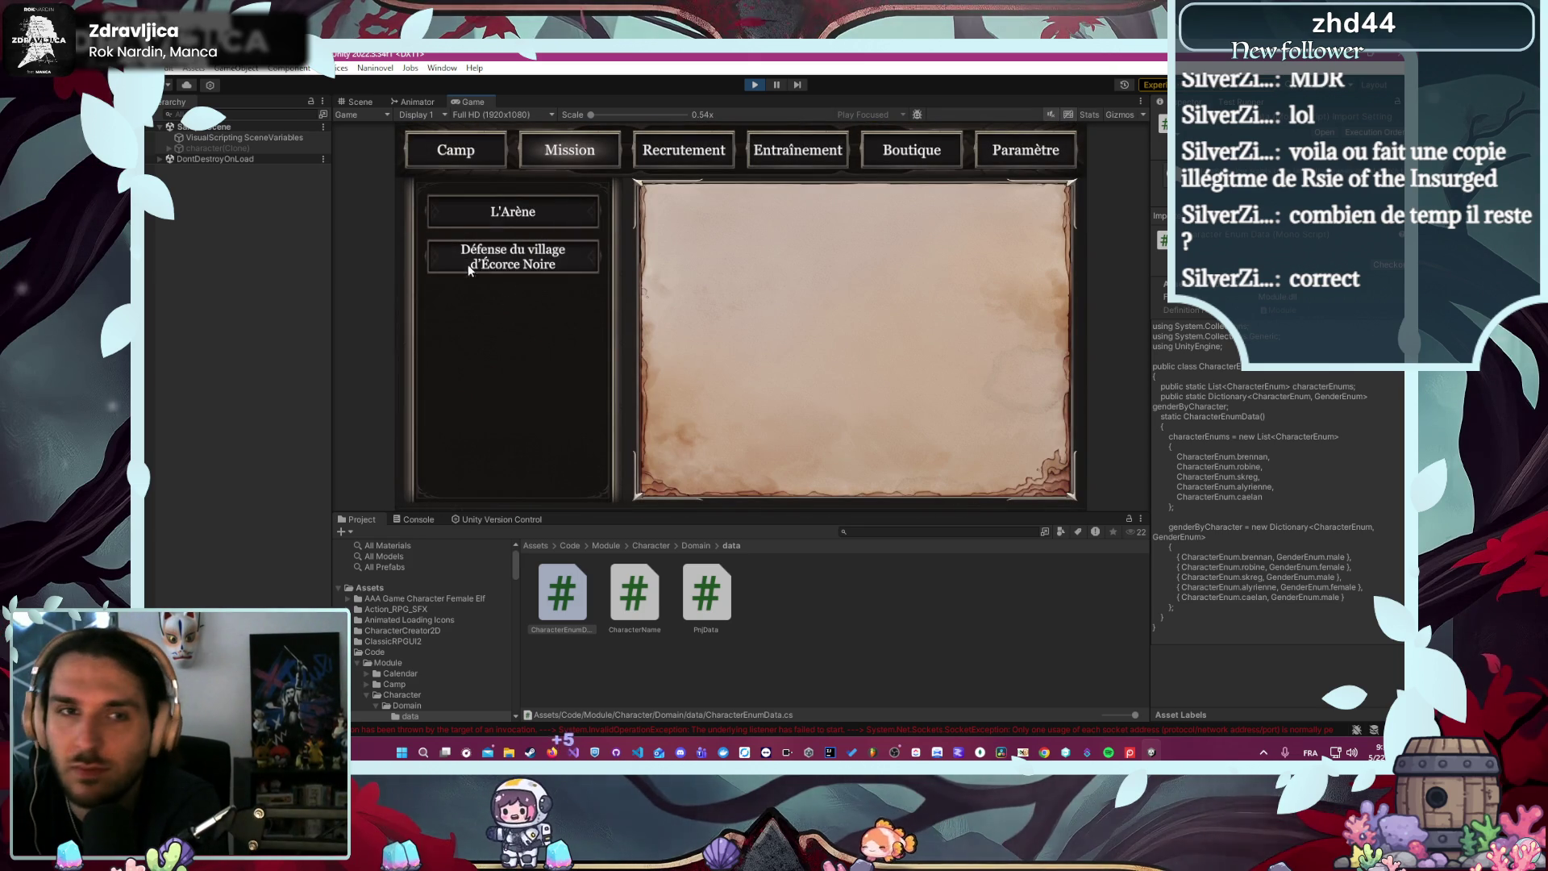
{"action": "left_click", "coordinate": [516, 215]}
{"action": "left_click", "coordinate": [884, 471]}
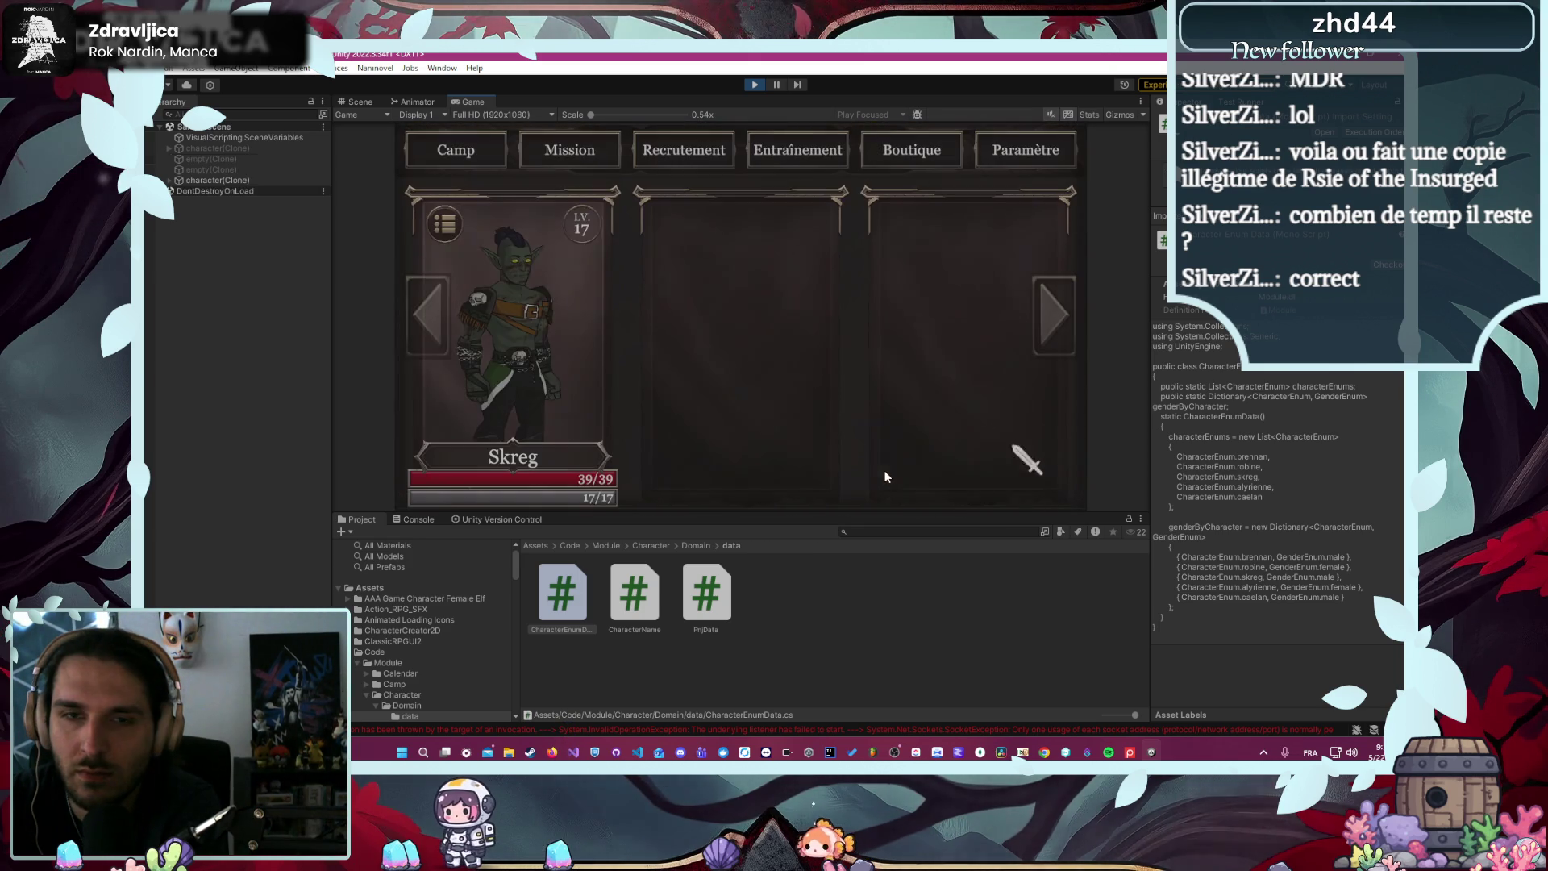
{"action": "left_click", "coordinate": [567, 361]}
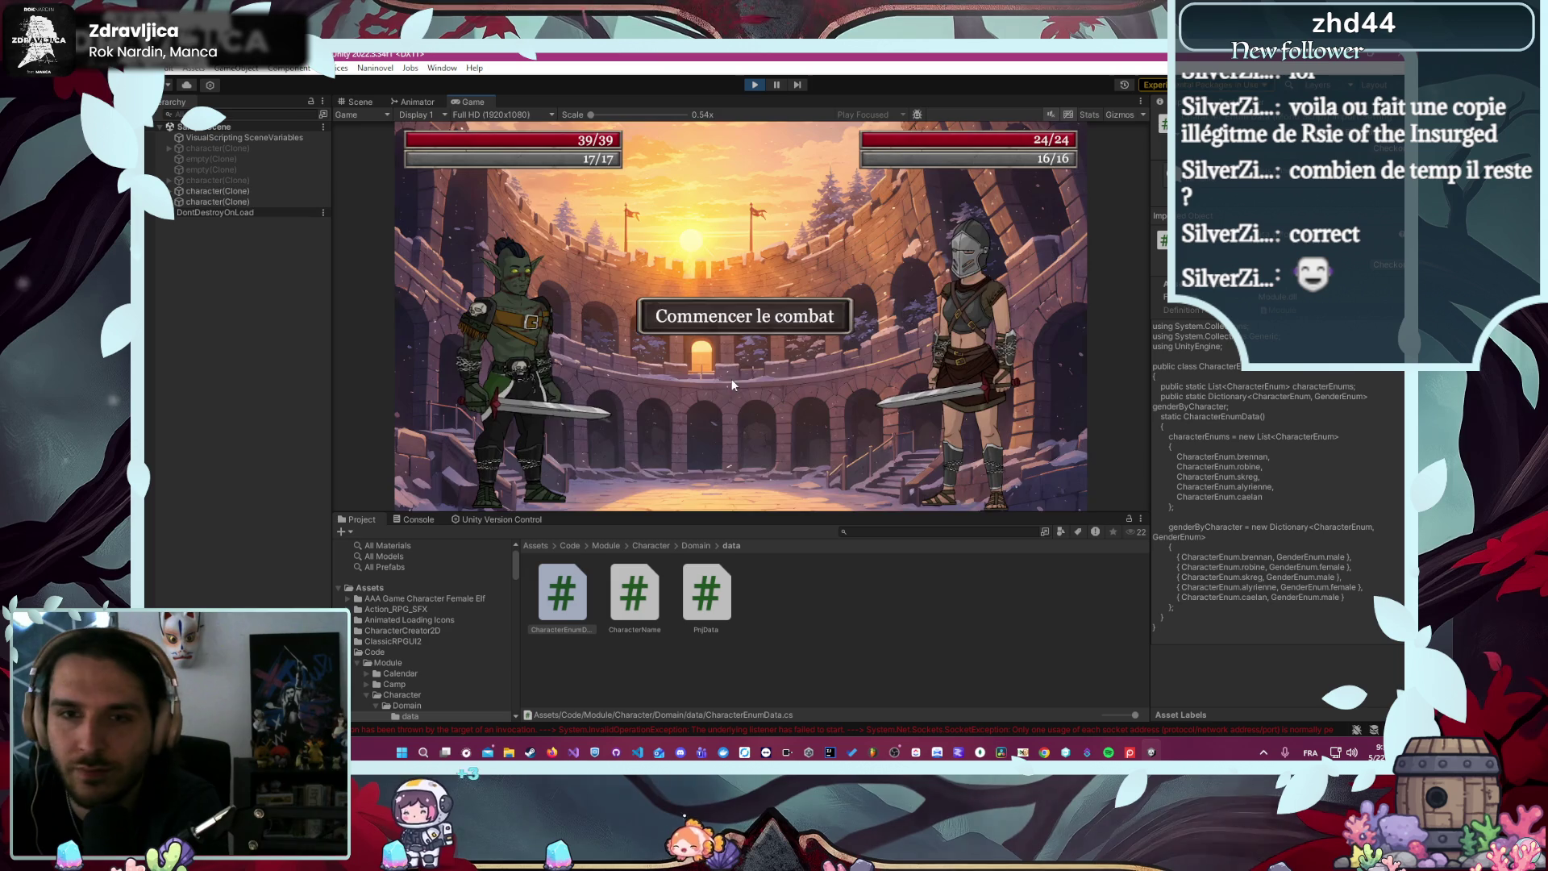
- Attack Lira three times until she is defeated, then stop the play test
{"action": "left_click", "coordinate": [708, 337]}
{"action": "left_click", "coordinate": [536, 352]}
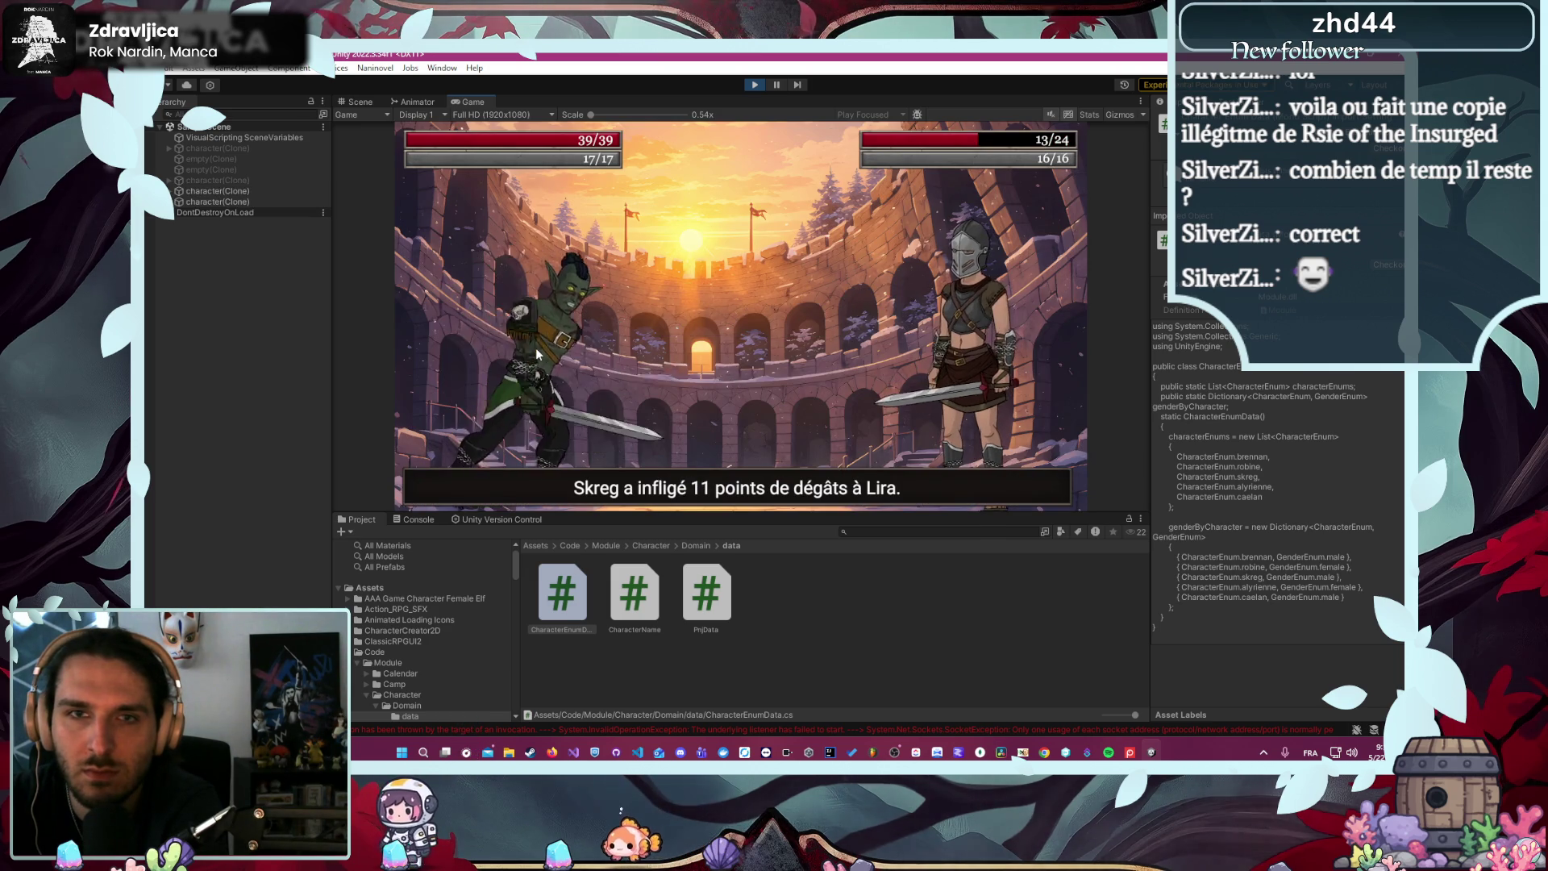
{"action": "left_click", "coordinate": [537, 354]}
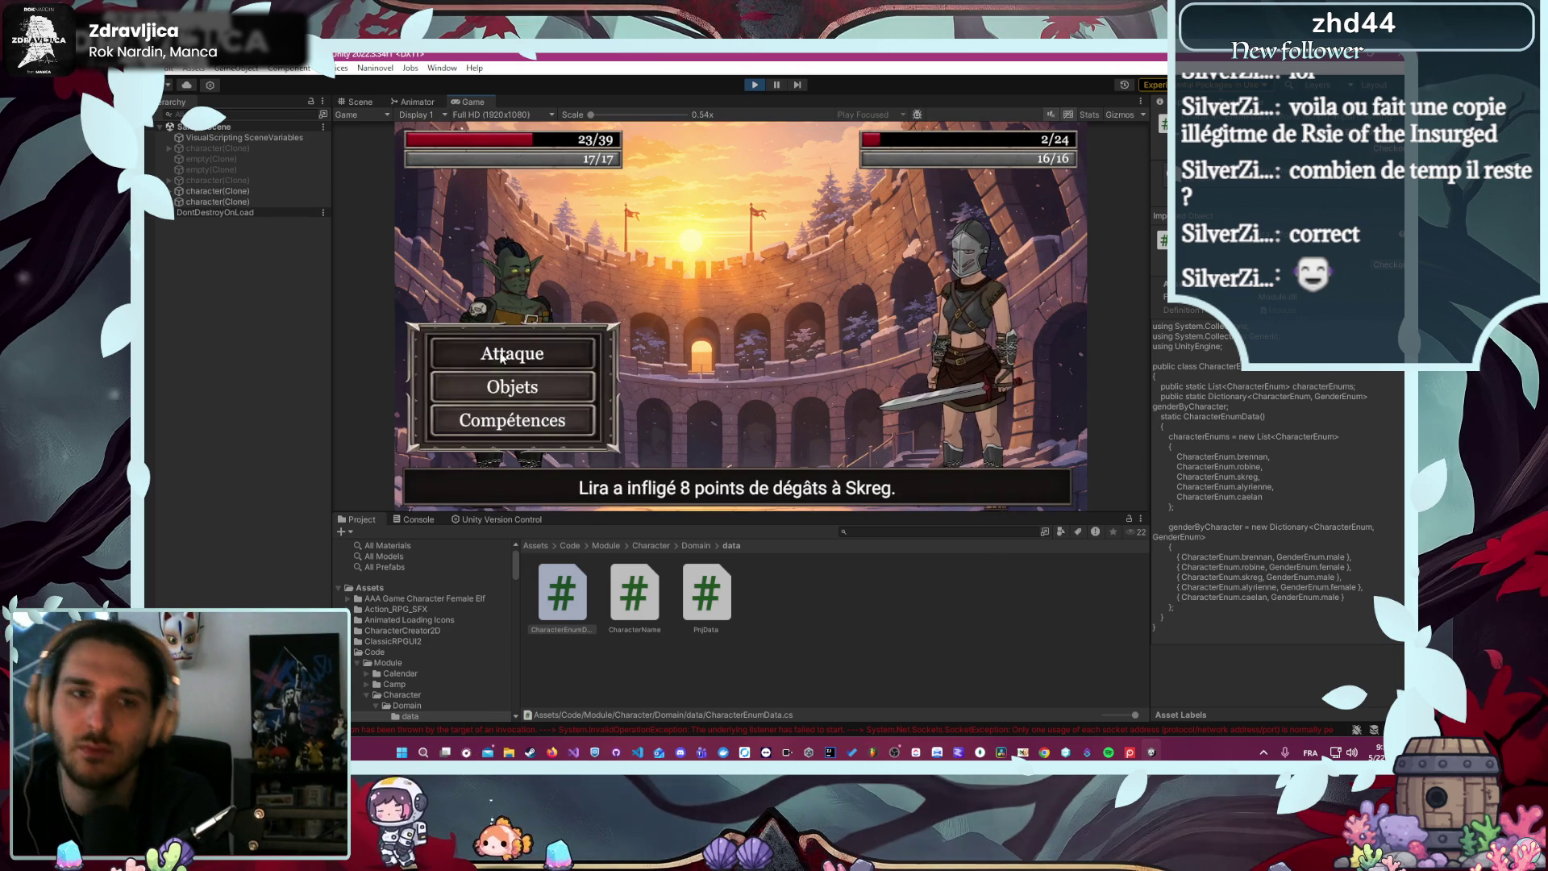
{"action": "left_click", "coordinate": [537, 355]}
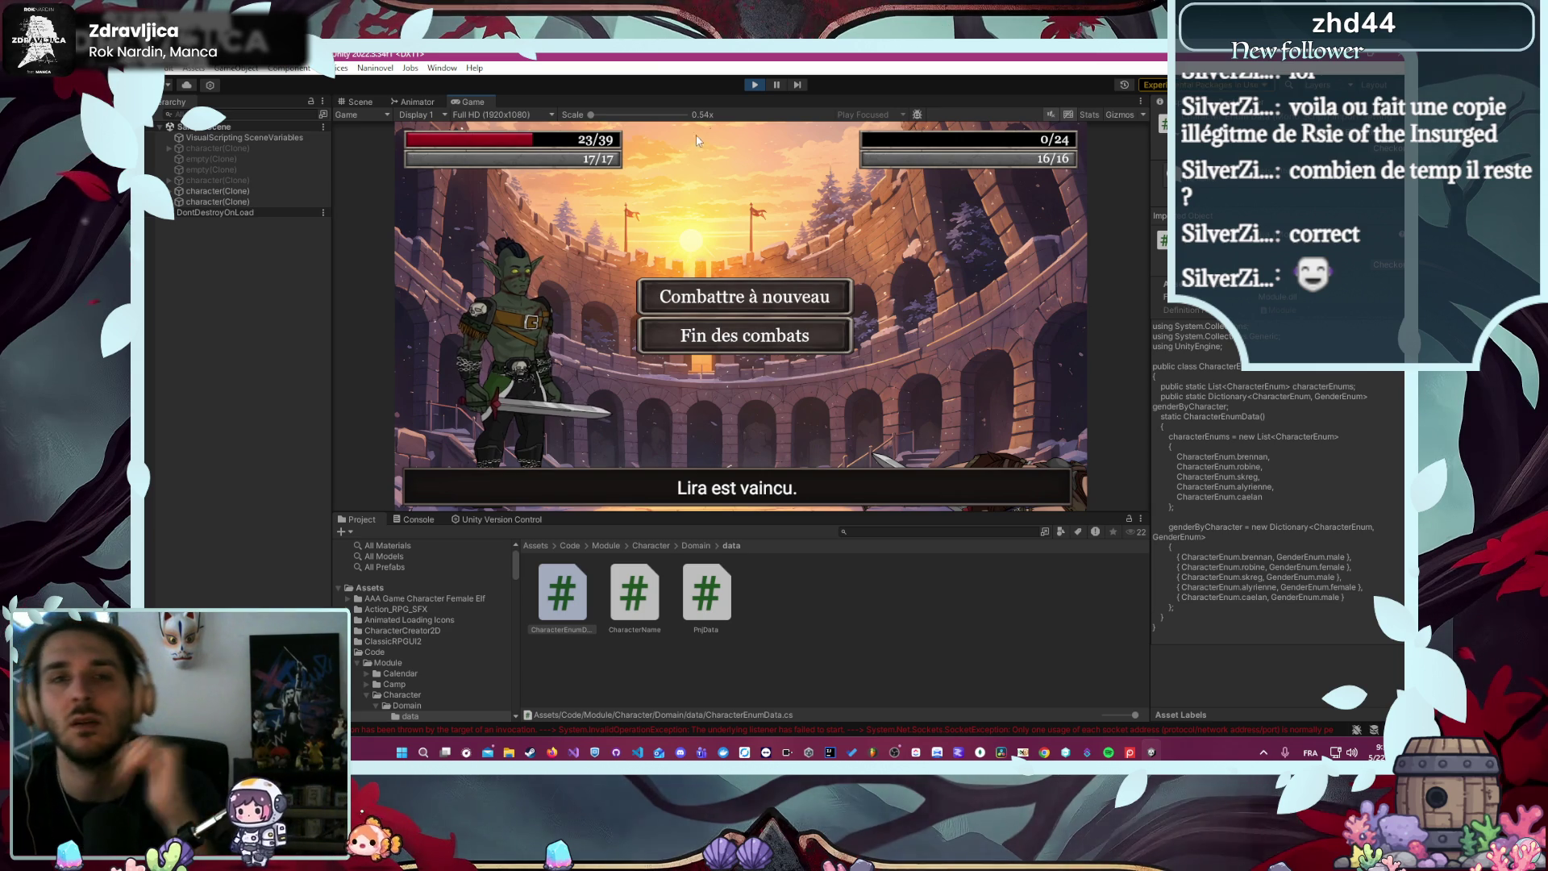
{"action": "left_click", "coordinate": [757, 86]}
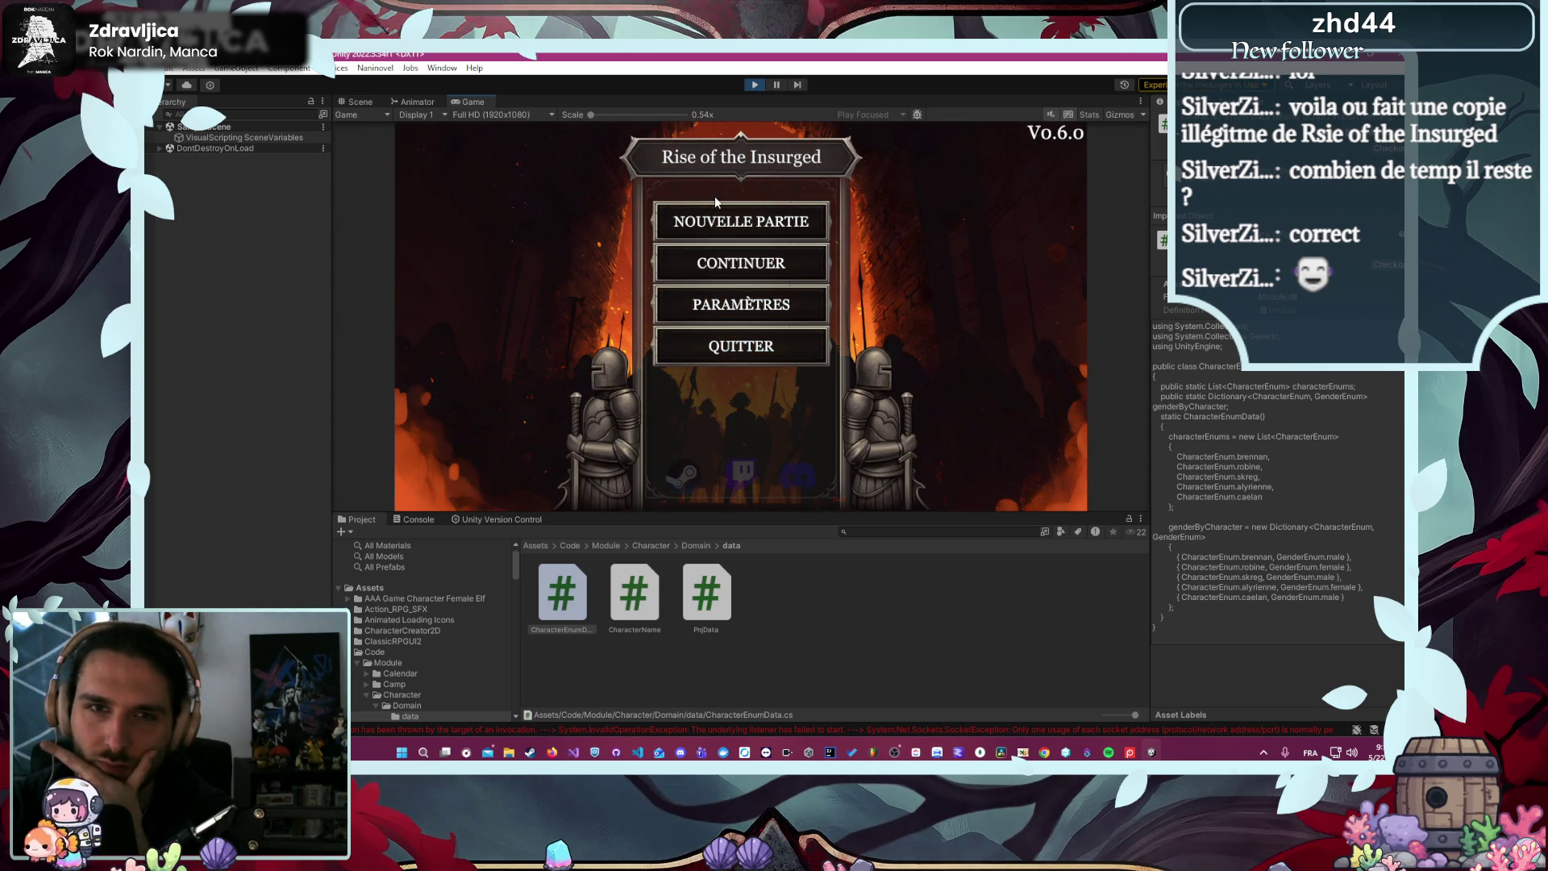
- Start a new game as Caelan the Pèlerin and launch the arena mission
{"action": "left_click", "coordinate": [713, 214]}
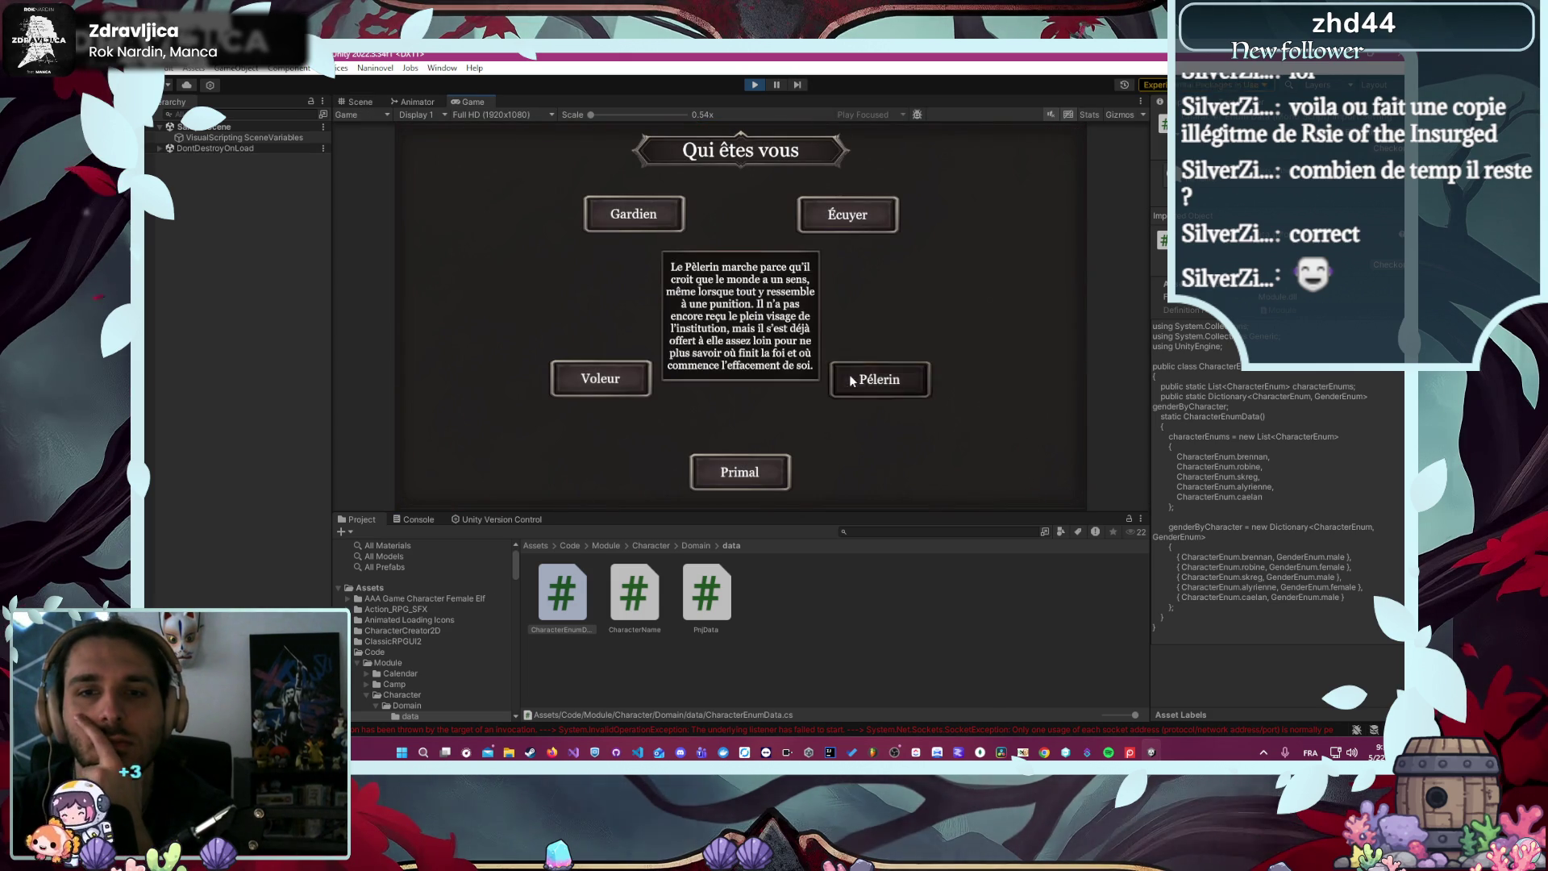
{"action": "left_click", "coordinate": [851, 378]}
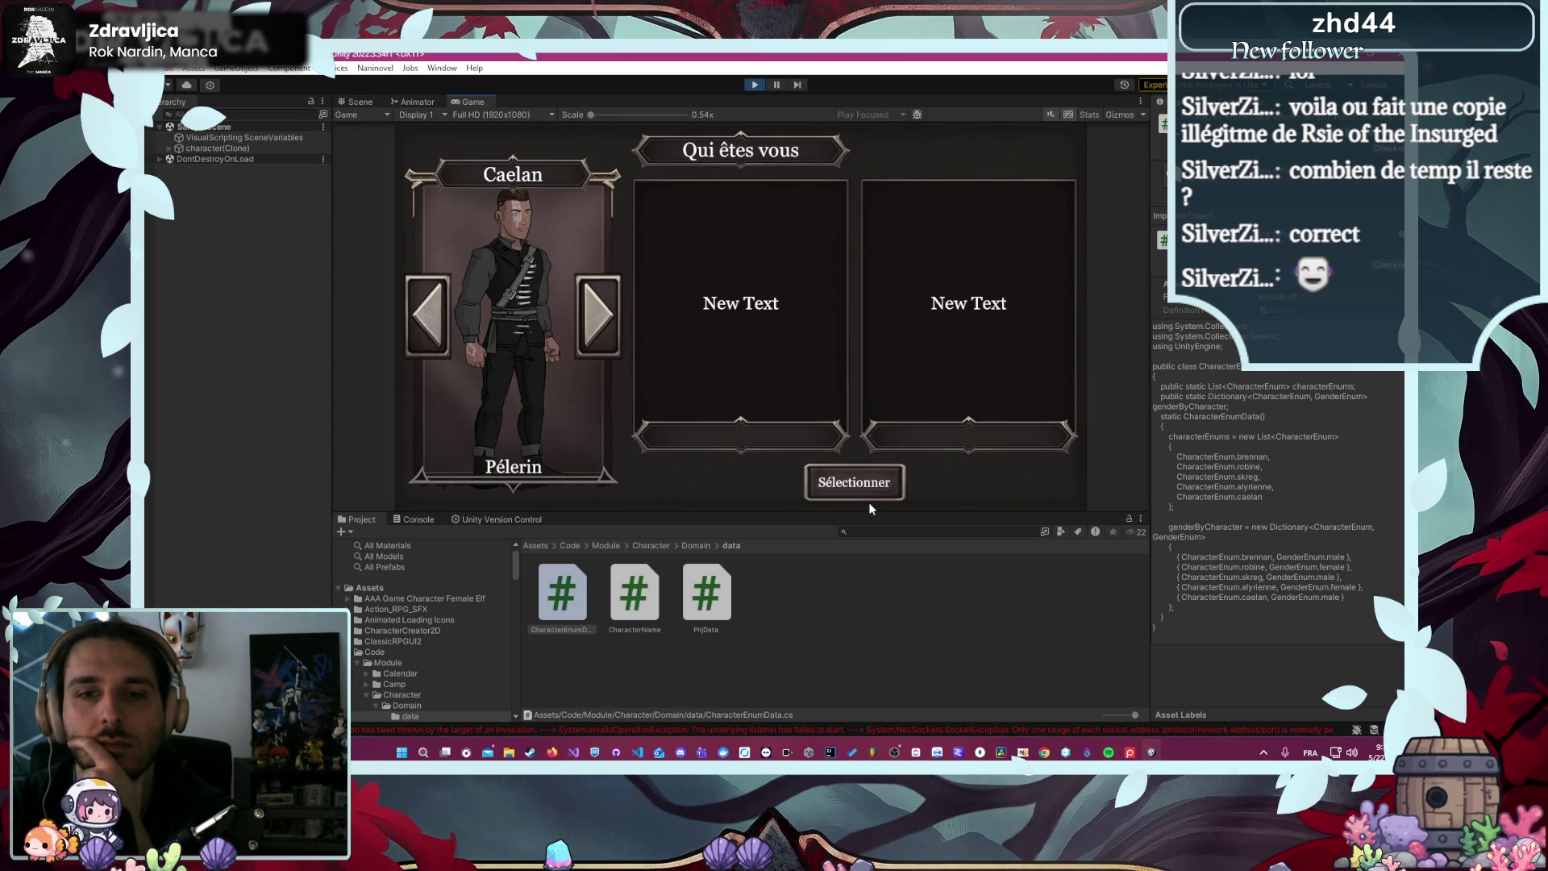
{"action": "left_click", "coordinate": [859, 488]}
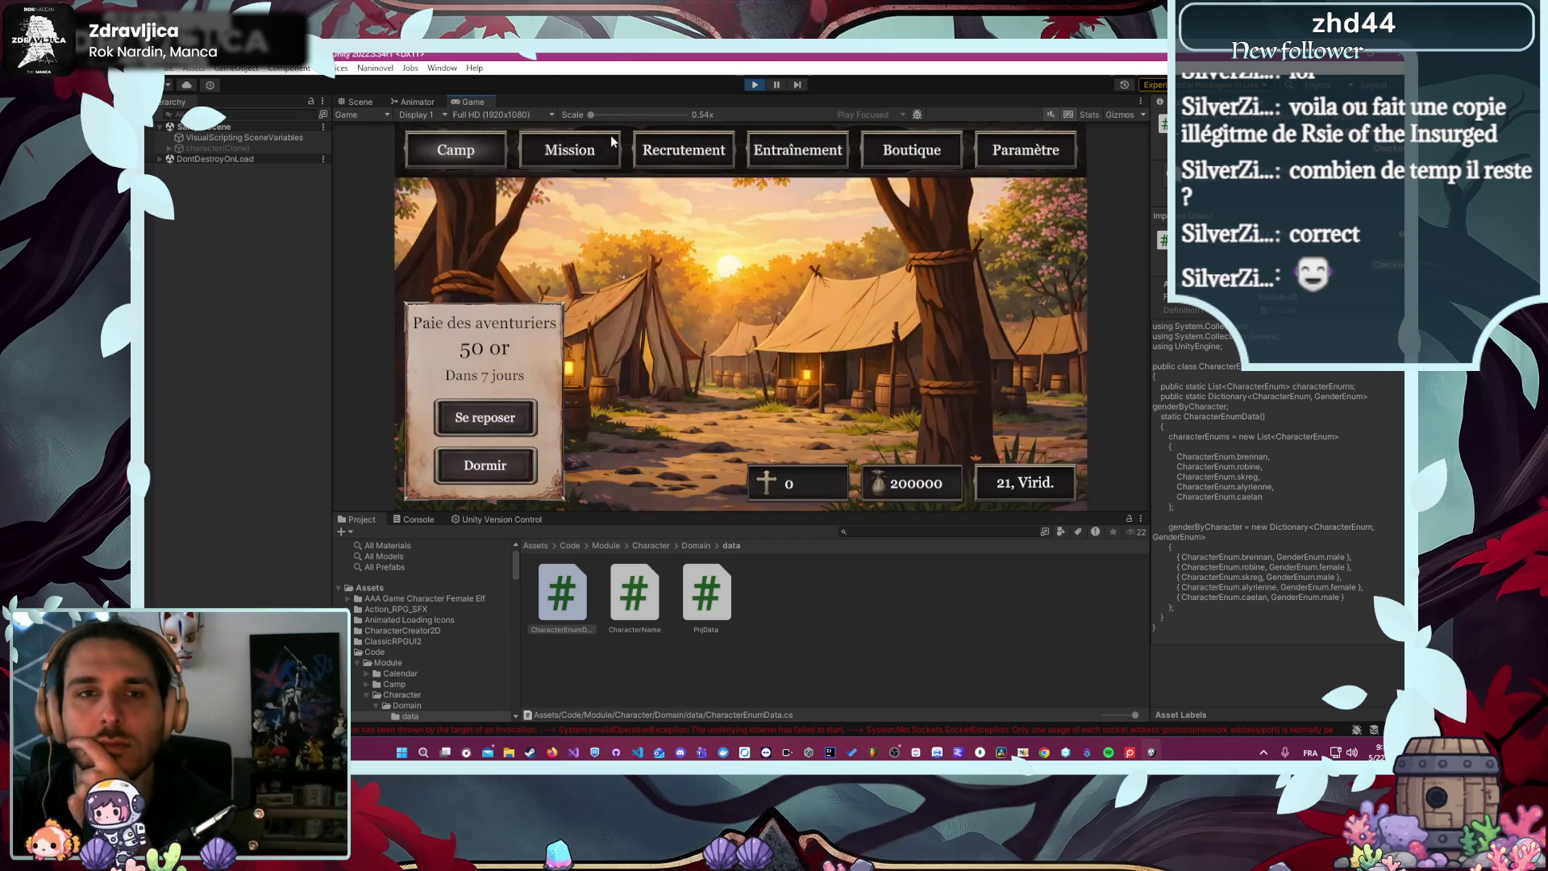
{"action": "left_click", "coordinate": [611, 141]}
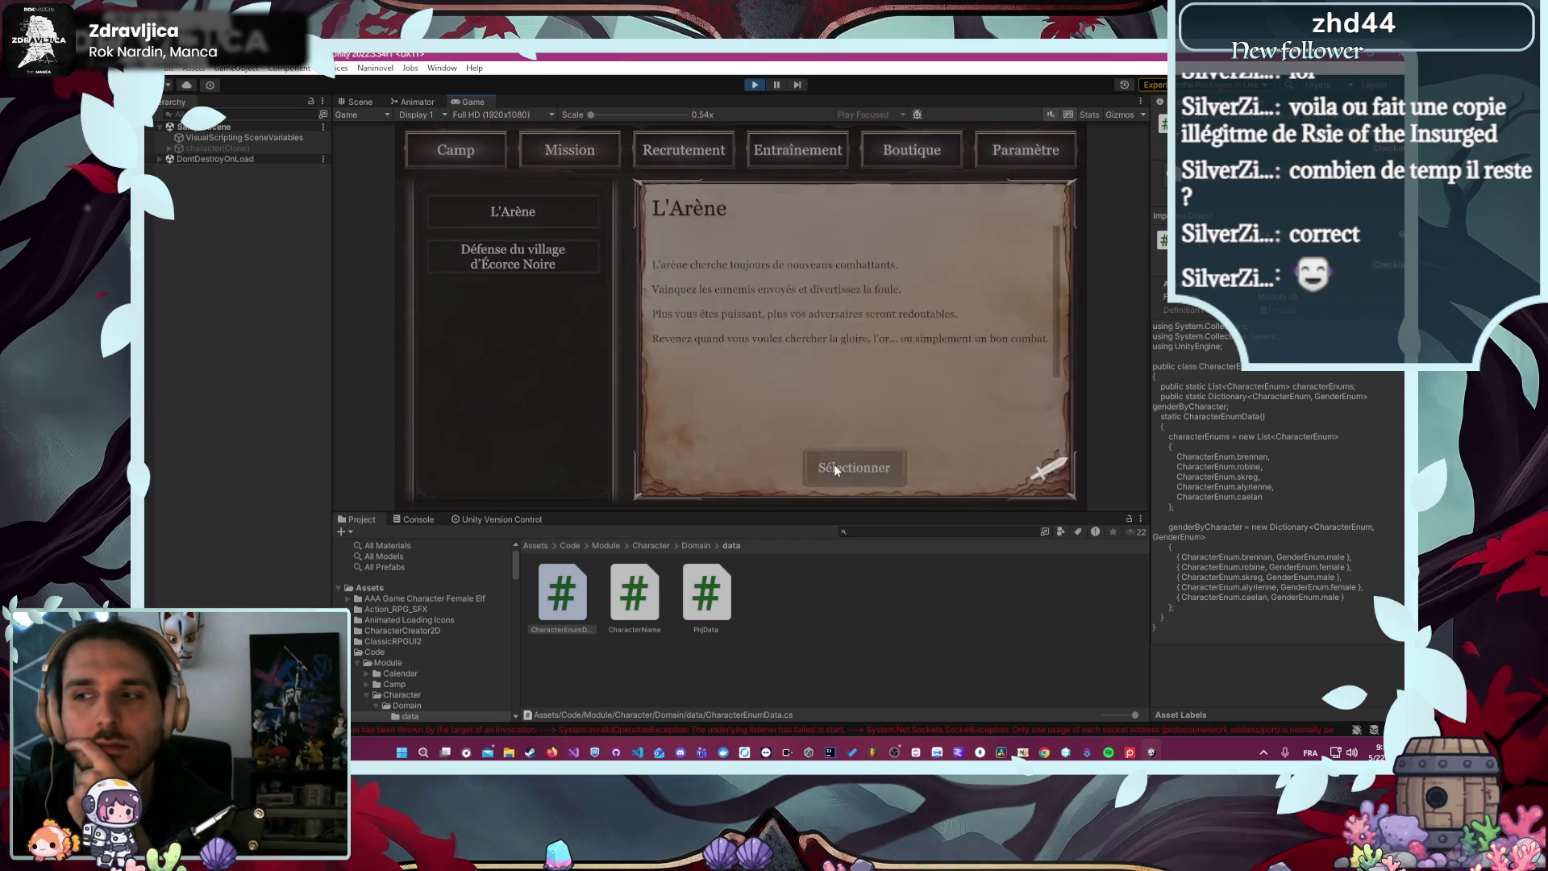
{"action": "left_click", "coordinate": [835, 468]}
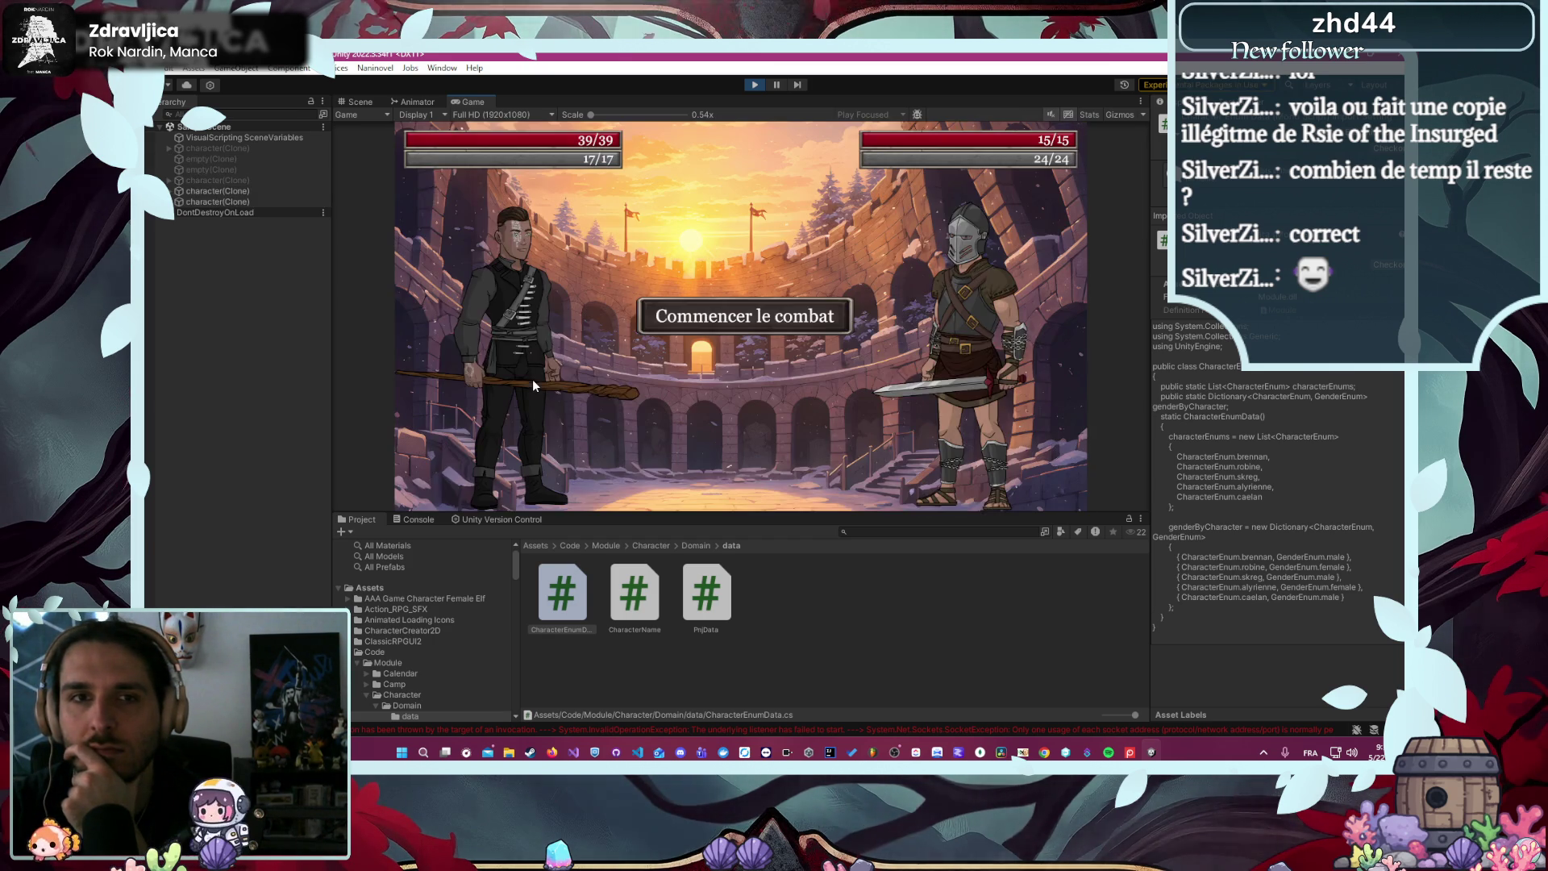
- Defeat Valdrin in two attacks and collect the prestige rewards
{"action": "left_click", "coordinate": [698, 314]}
{"action": "left_click", "coordinate": [569, 355]}
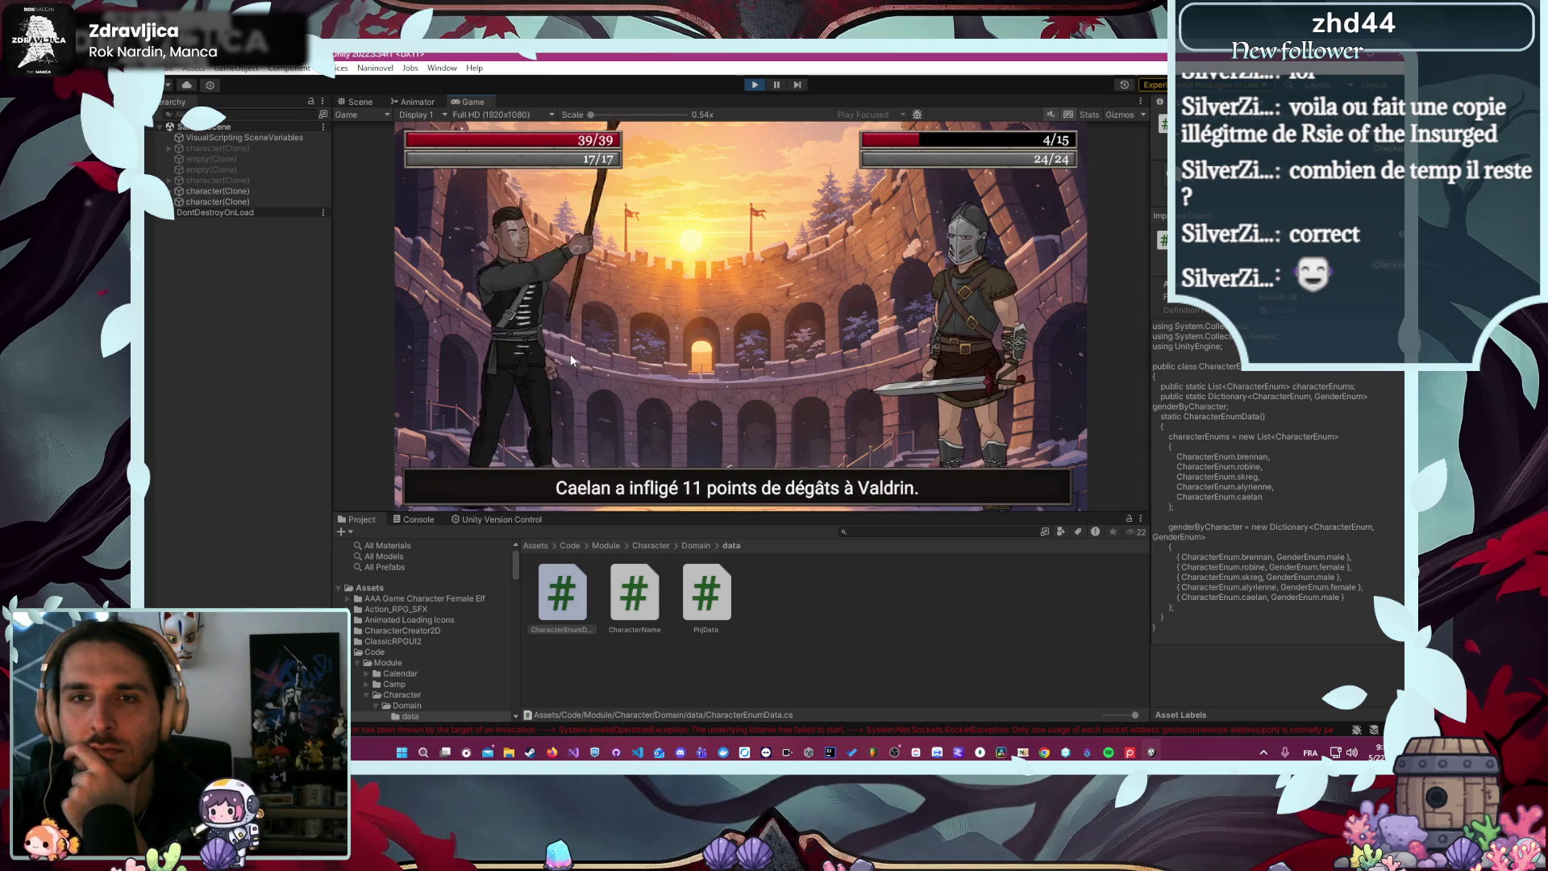
{"action": "left_click", "coordinate": [569, 355]}
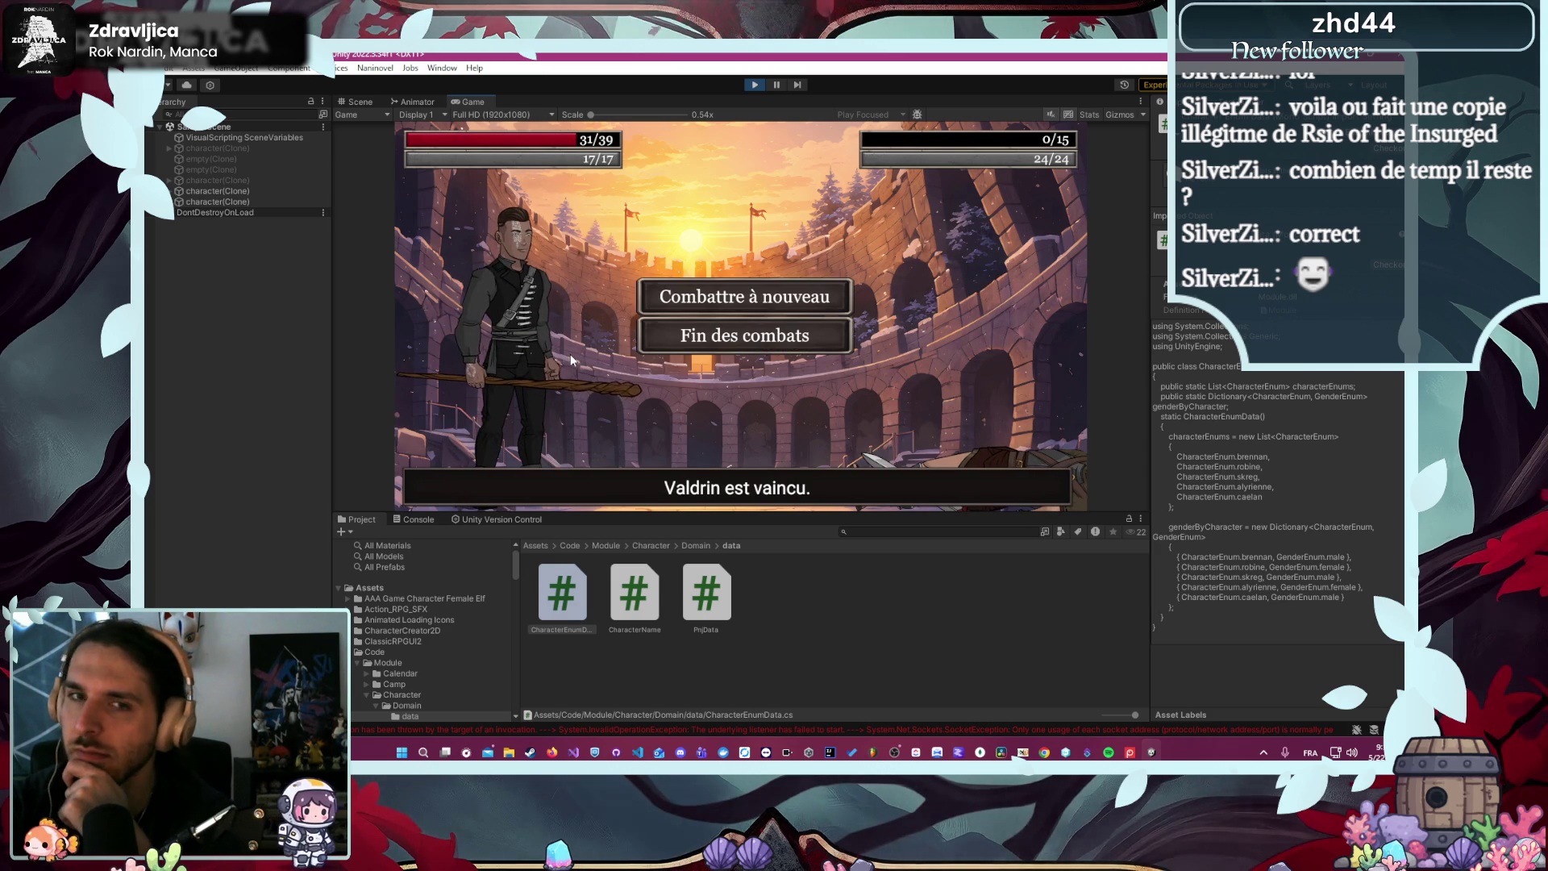
{"action": "left_click", "coordinate": [665, 334]}
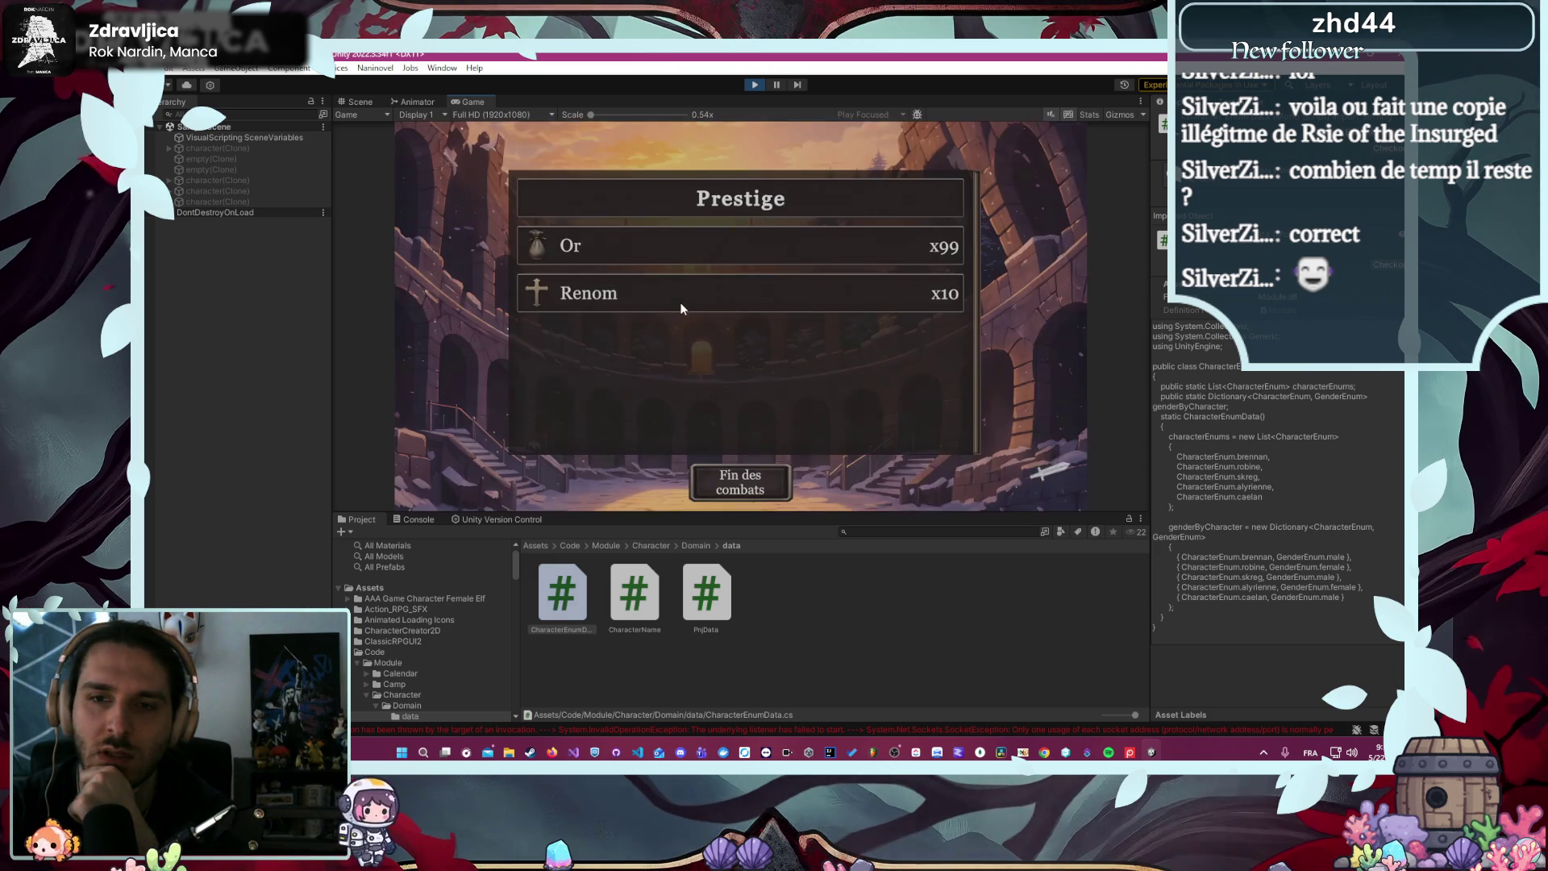
{"action": "left_click", "coordinate": [762, 492]}
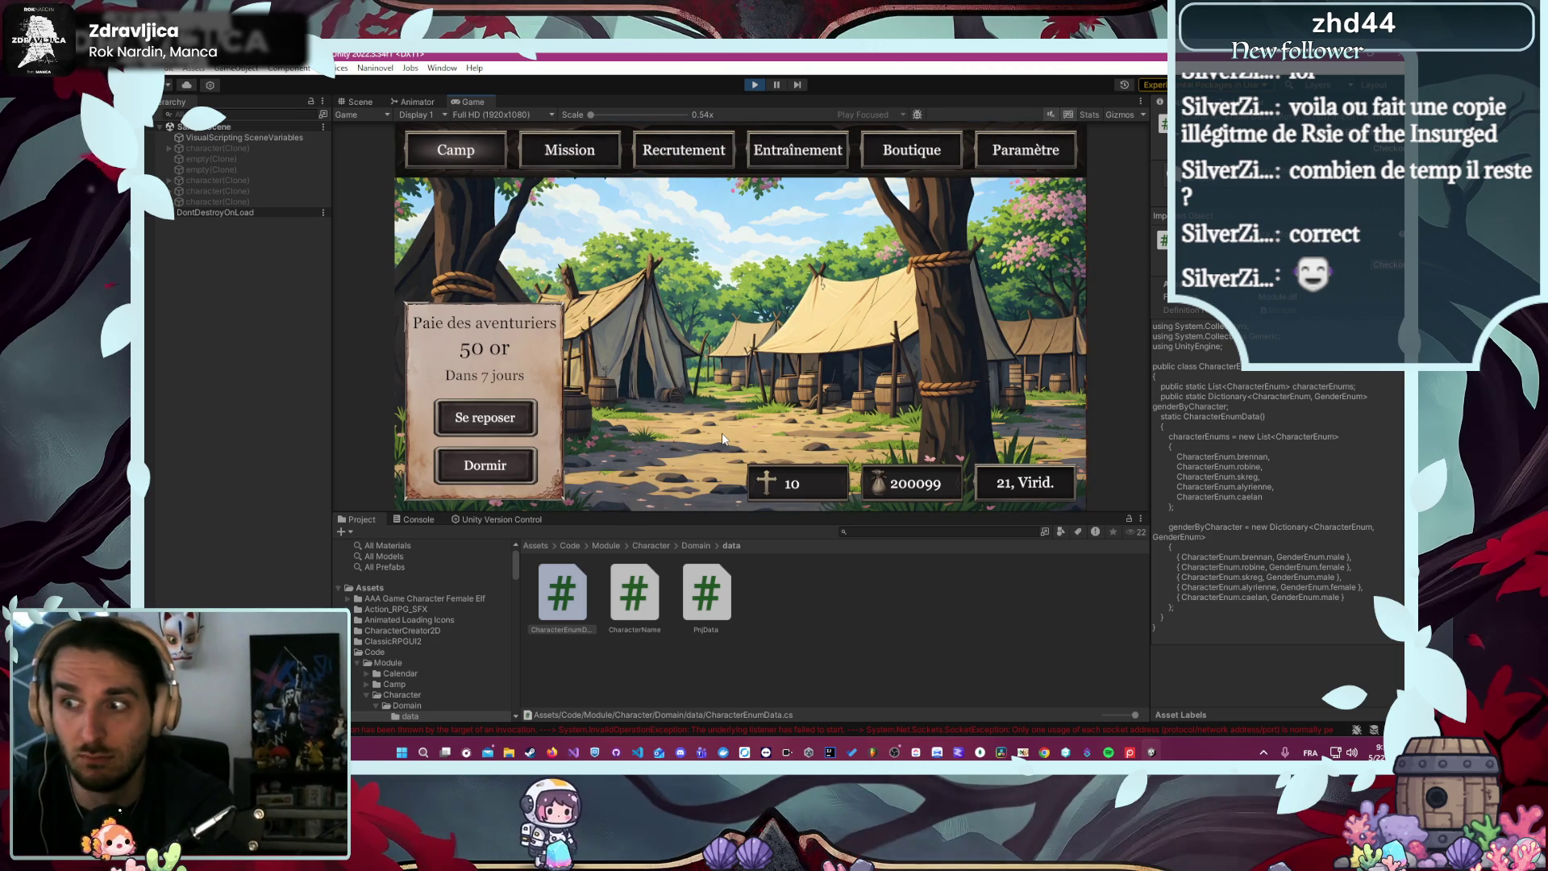
- View the mission list showing Défense du village d'Écorce Noire, then stop play
{"action": "left_click", "coordinate": [587, 143]}
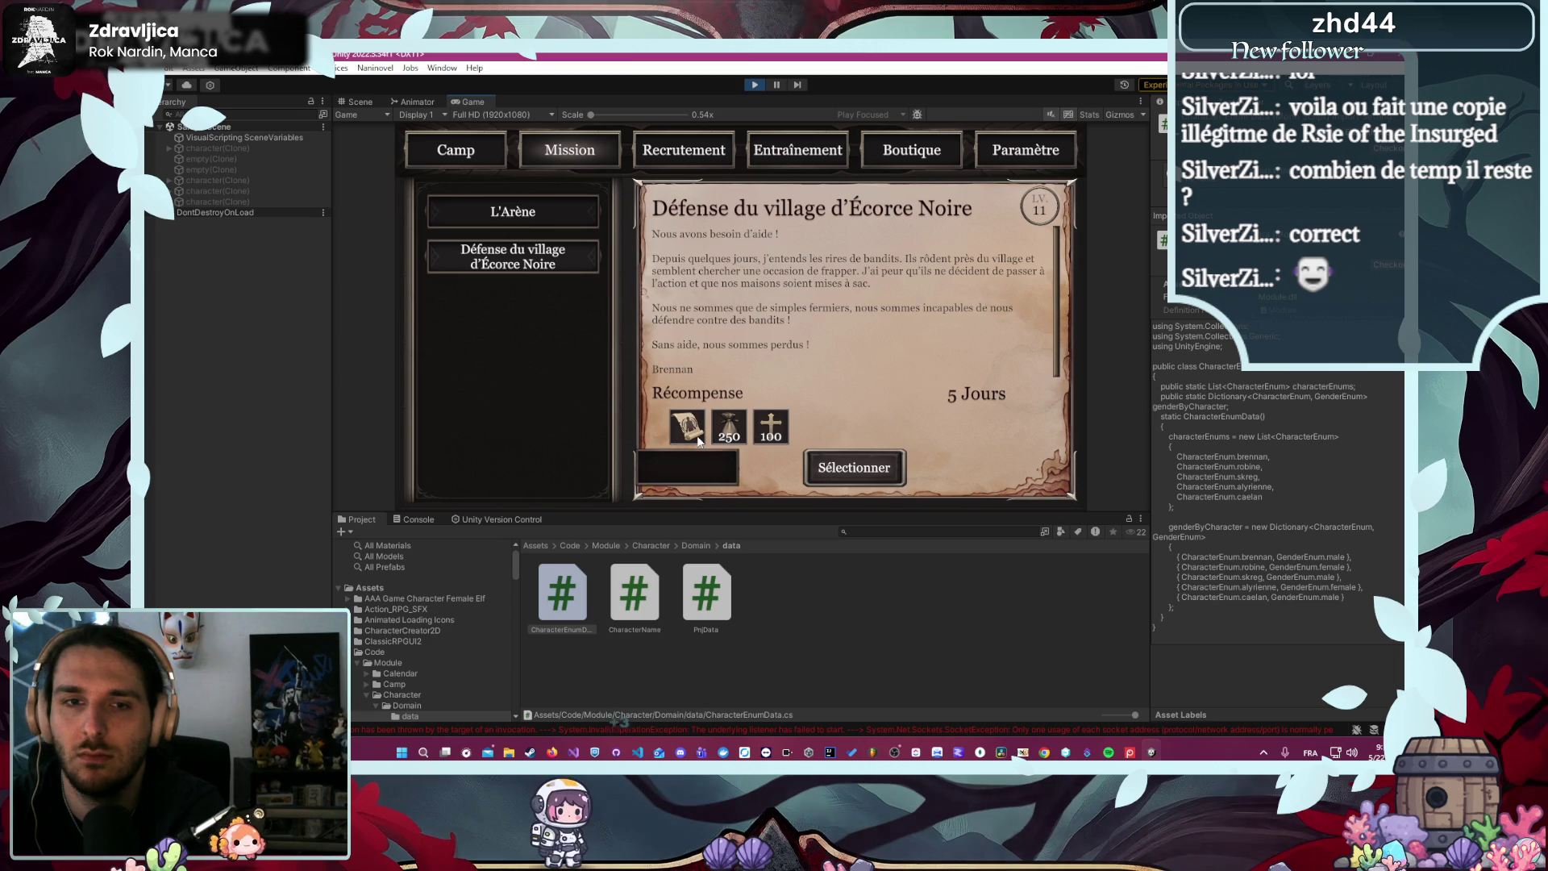
{"action": "mouse_move", "coordinate": [694, 425]}
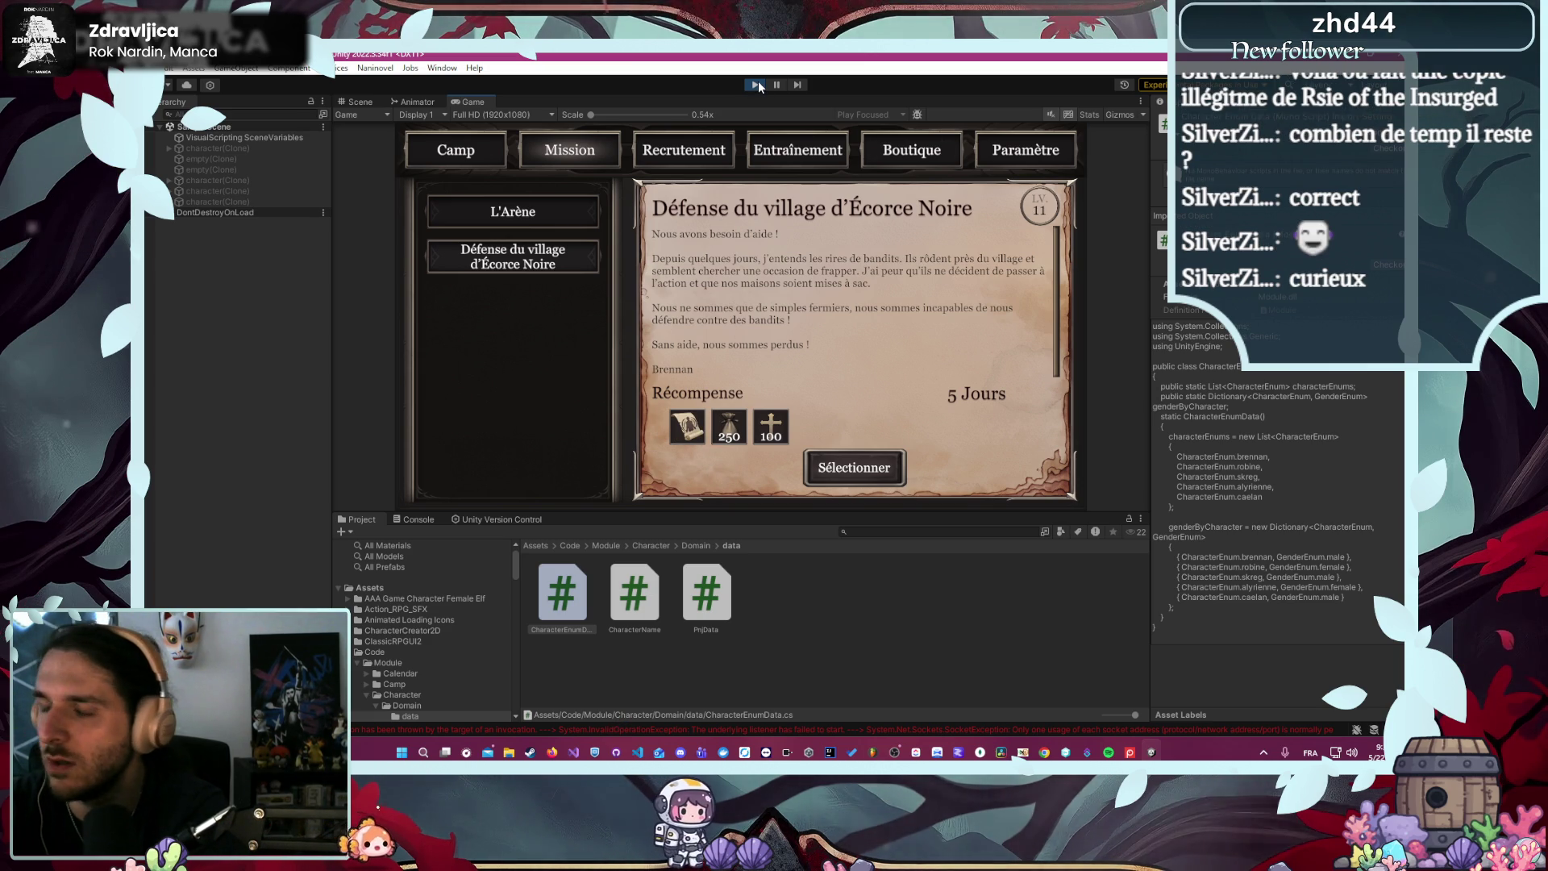
{"action": "left_click", "coordinate": [758, 84]}
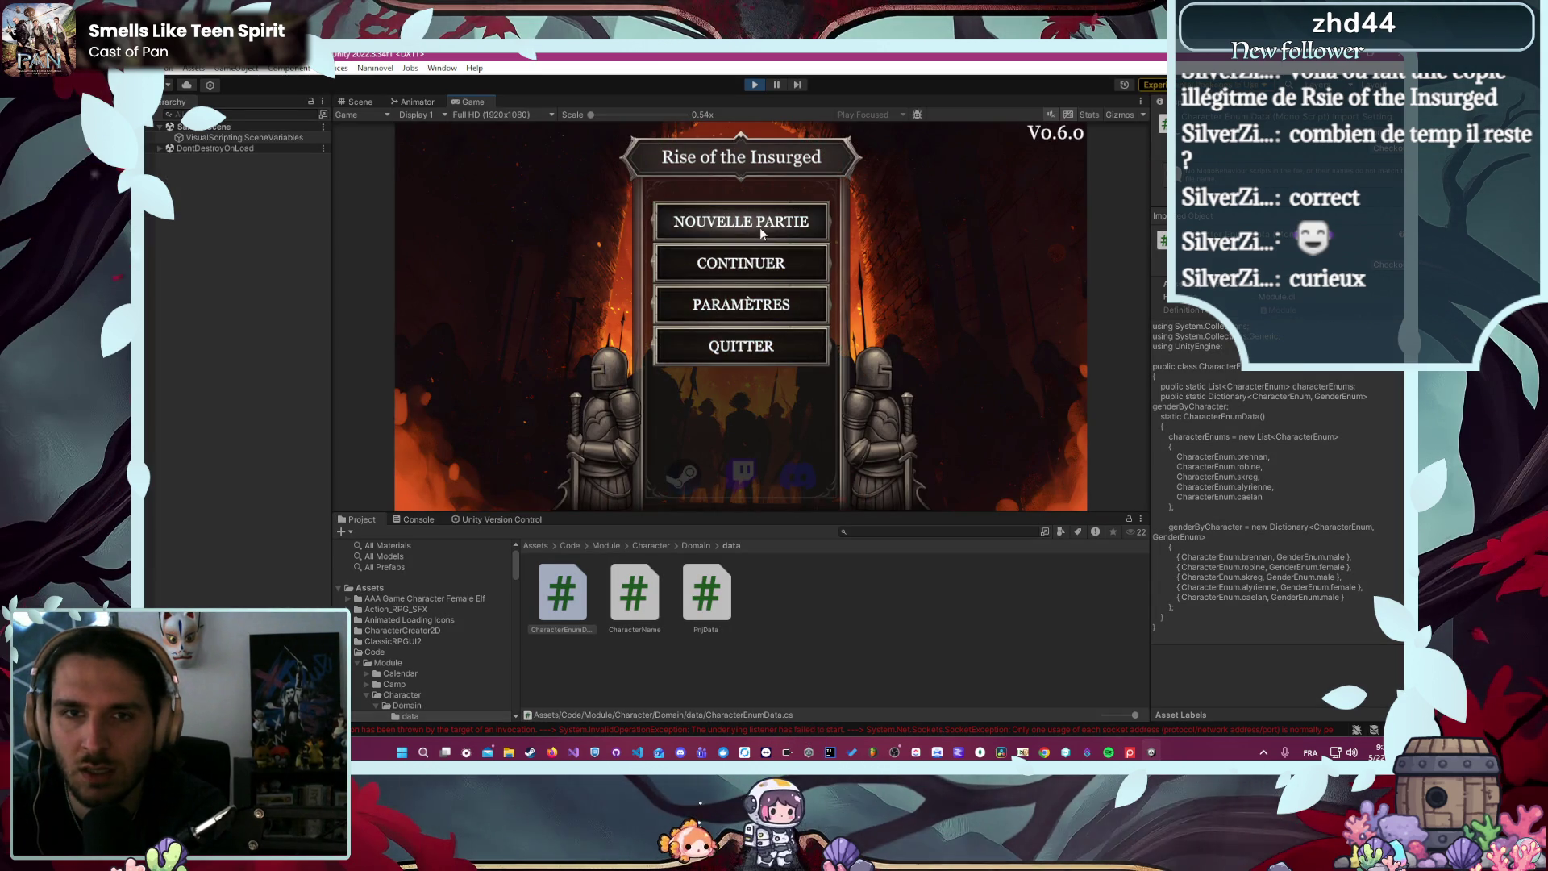
- Begin an arena fight as the Écuyer Alyrienne, then stop play and return to VS Code
{"action": "left_click", "coordinate": [756, 239]}
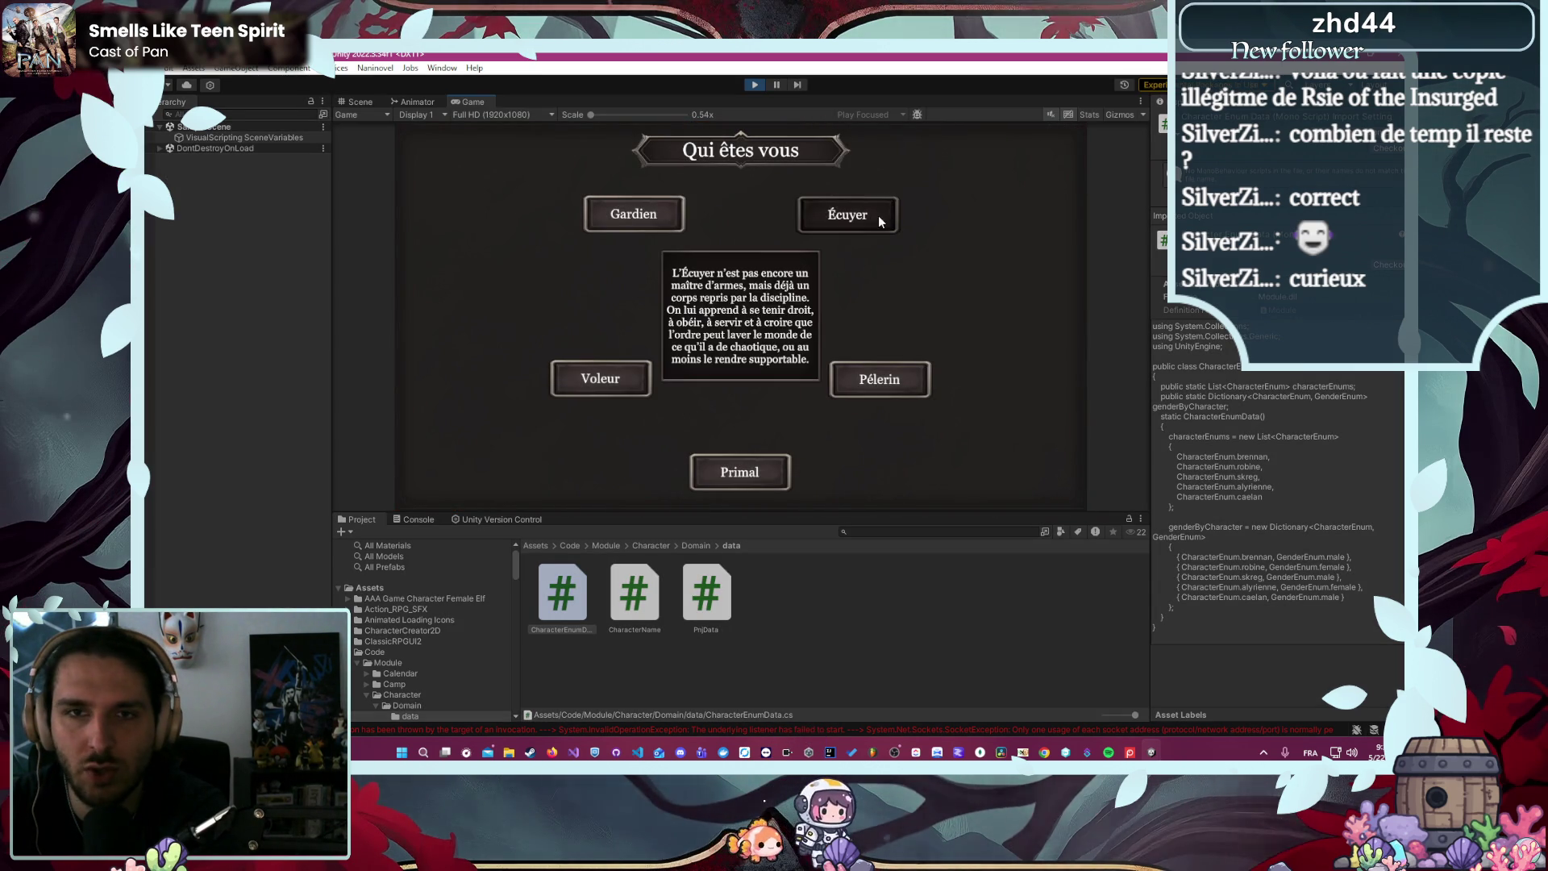
{"action": "left_click", "coordinate": [879, 221]}
{"action": "left_click", "coordinate": [838, 494]}
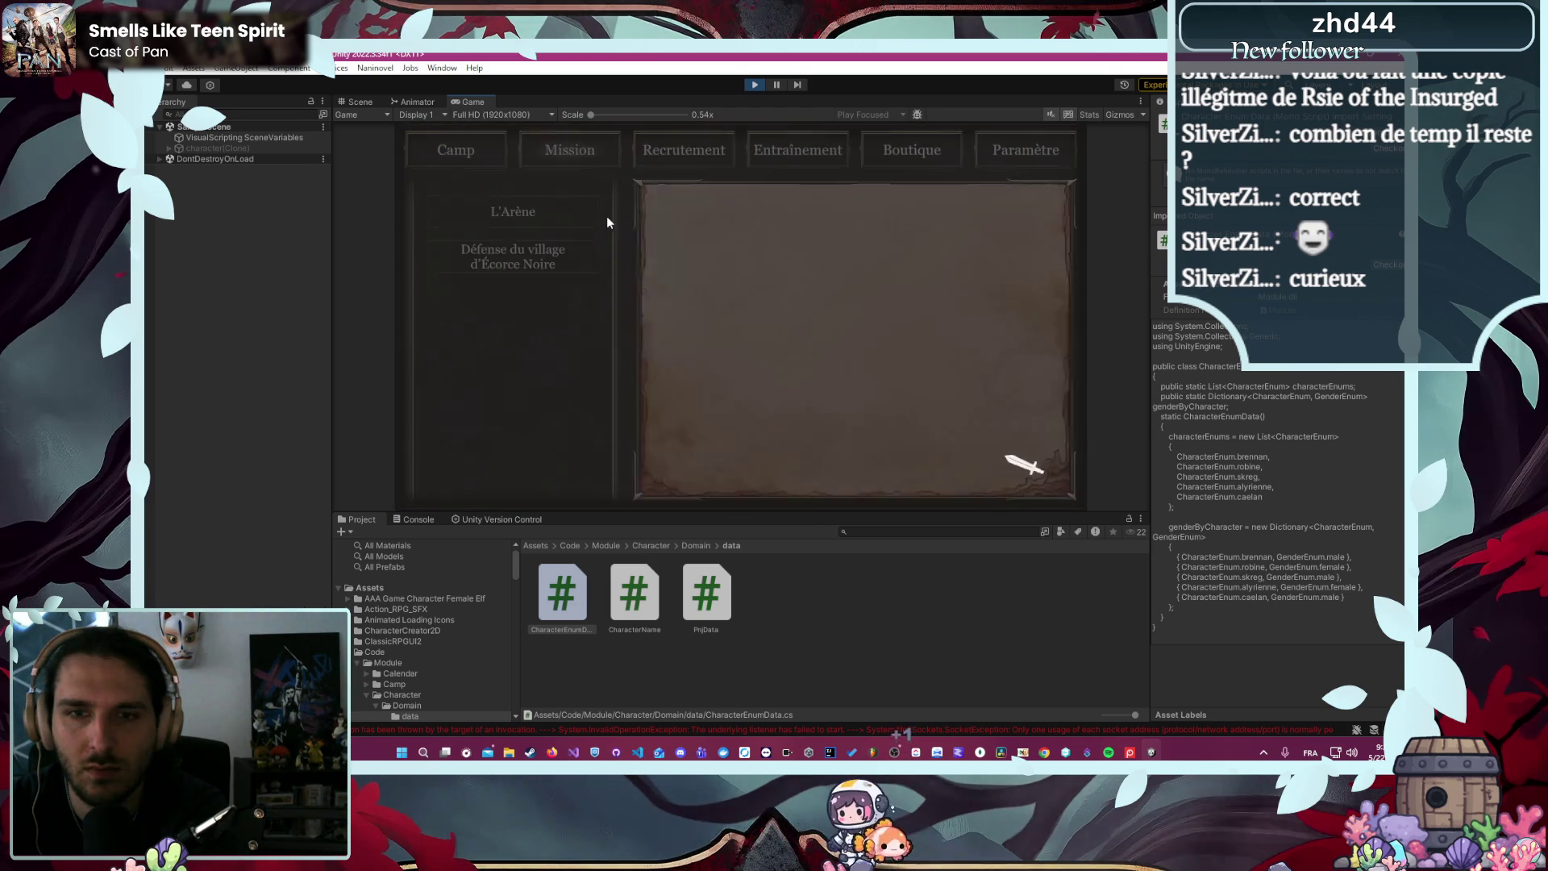
{"action": "left_click", "coordinate": [519, 215]}
{"action": "left_click", "coordinate": [838, 474]}
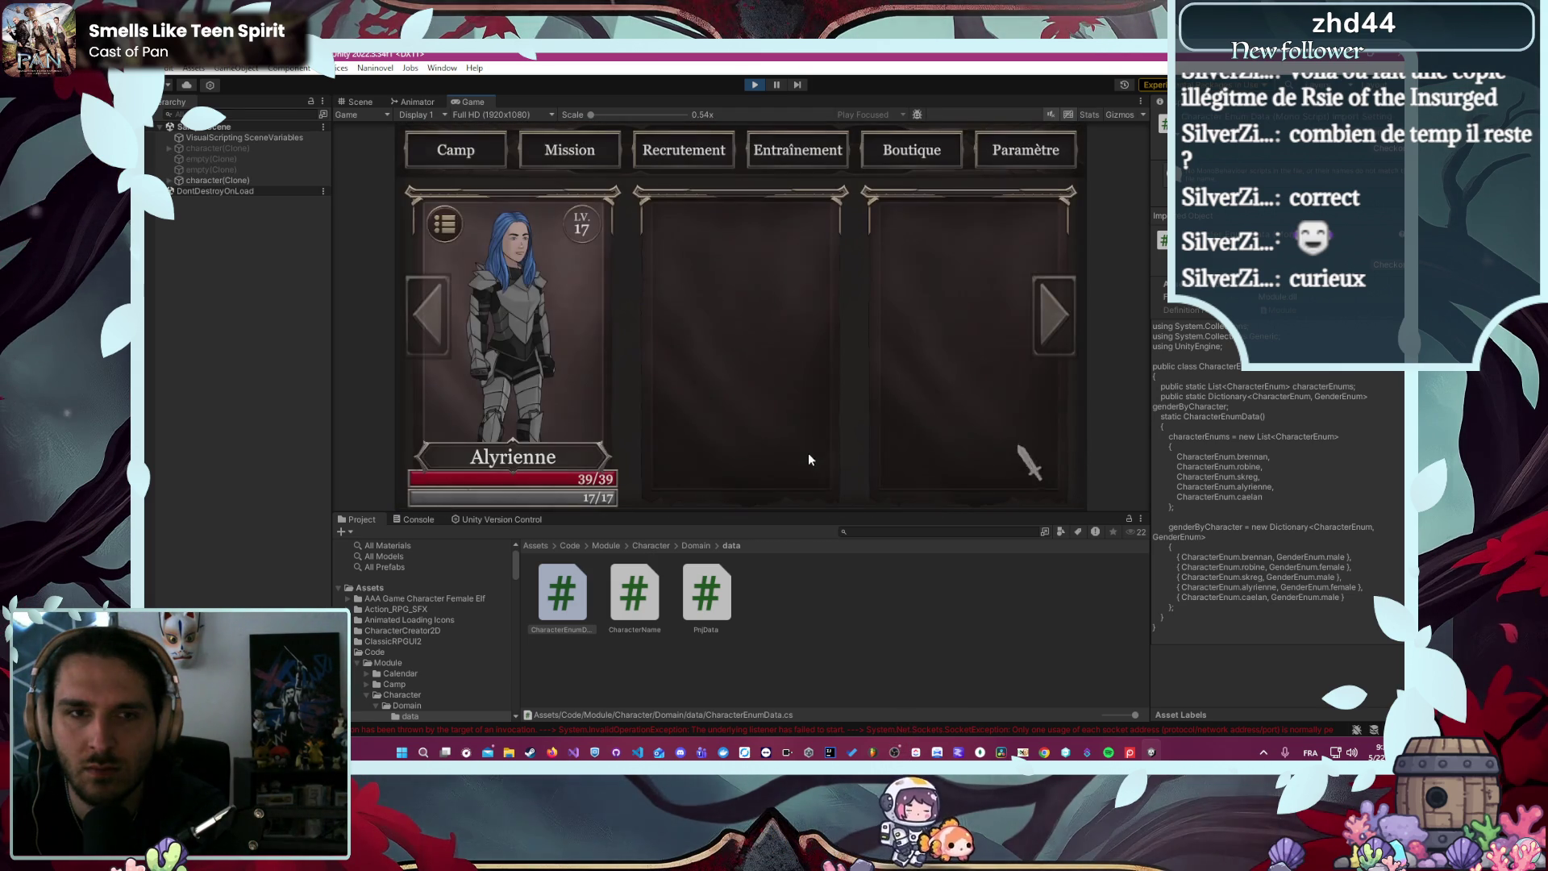
{"action": "left_click", "coordinate": [525, 398]}
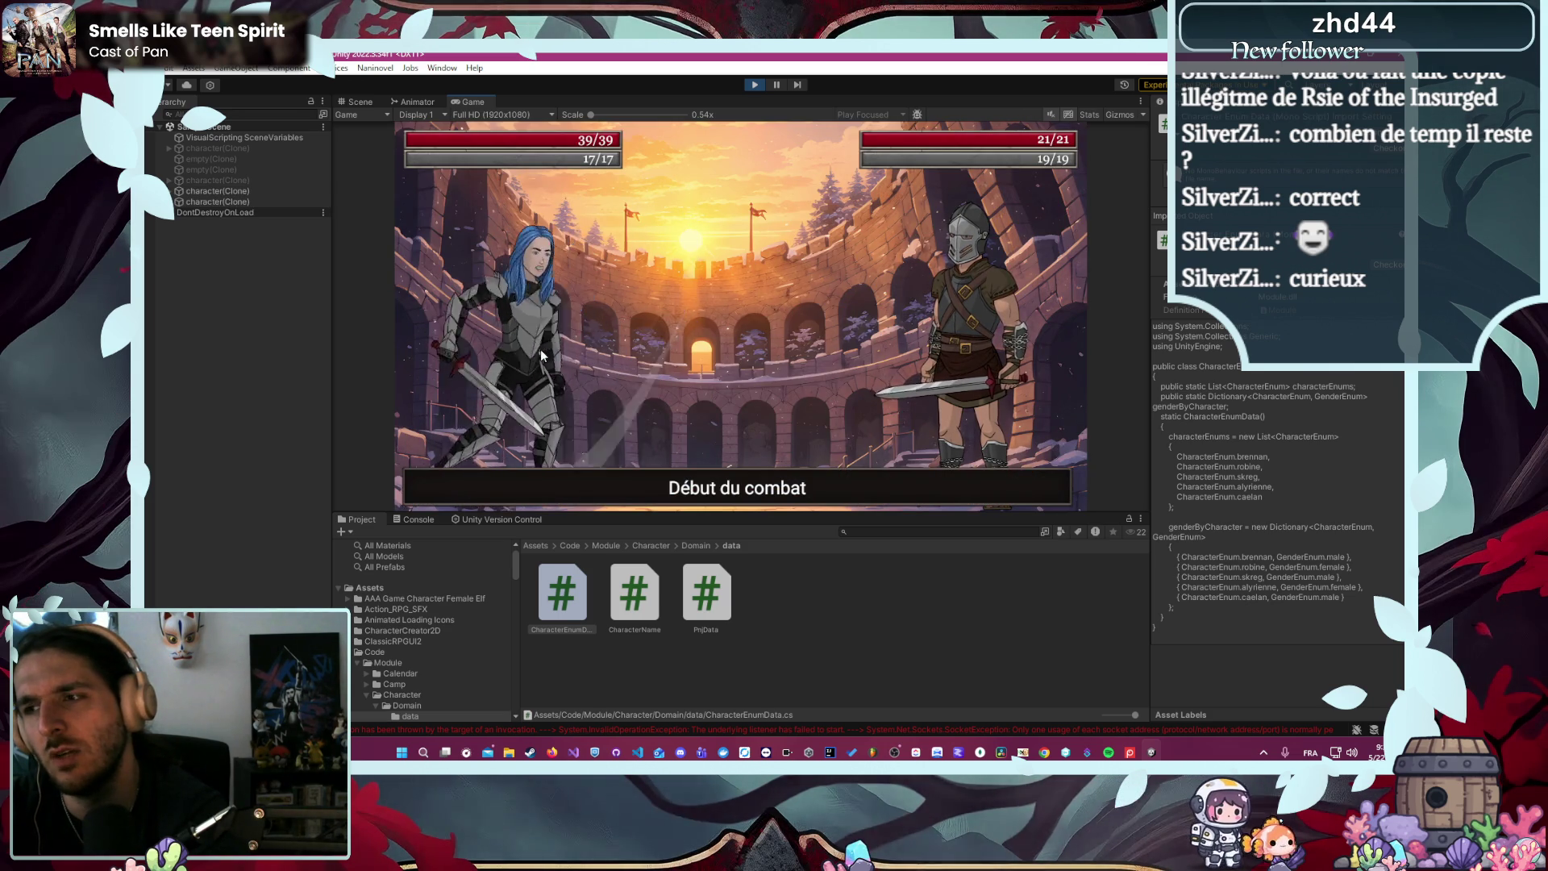
{"action": "left_click", "coordinate": [752, 86]}
{"action": "left_click", "coordinate": [637, 752]}
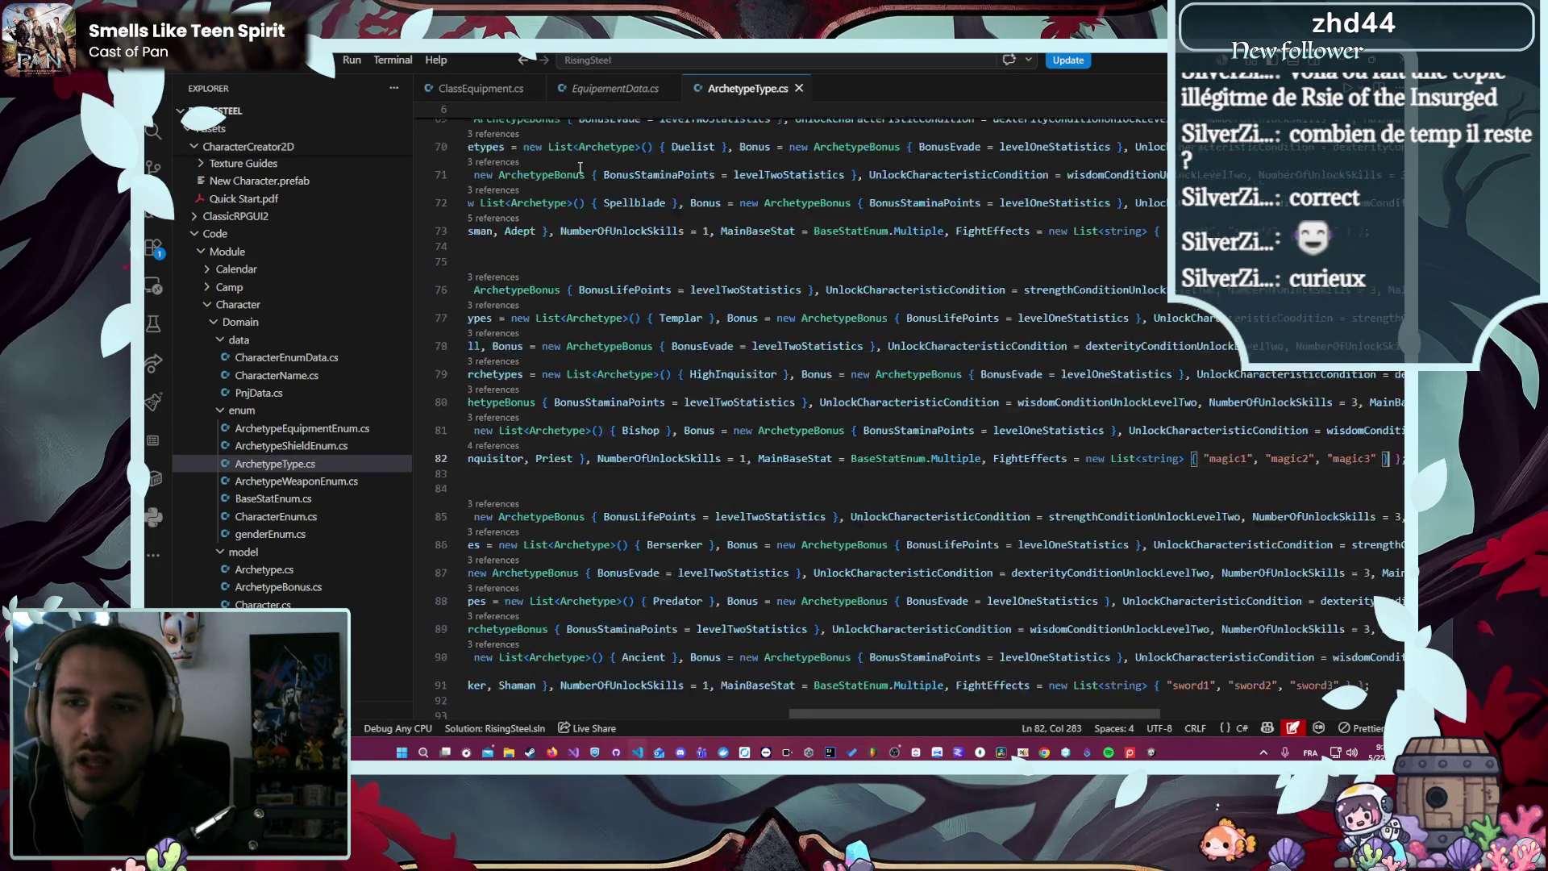
- Collapse the Character folder in the Explorer and open ClassEquipment.cs to review it
{"action": "scroll", "coordinate": [659, 286], "scroll_direction": "down", "scroll_amount": 1}
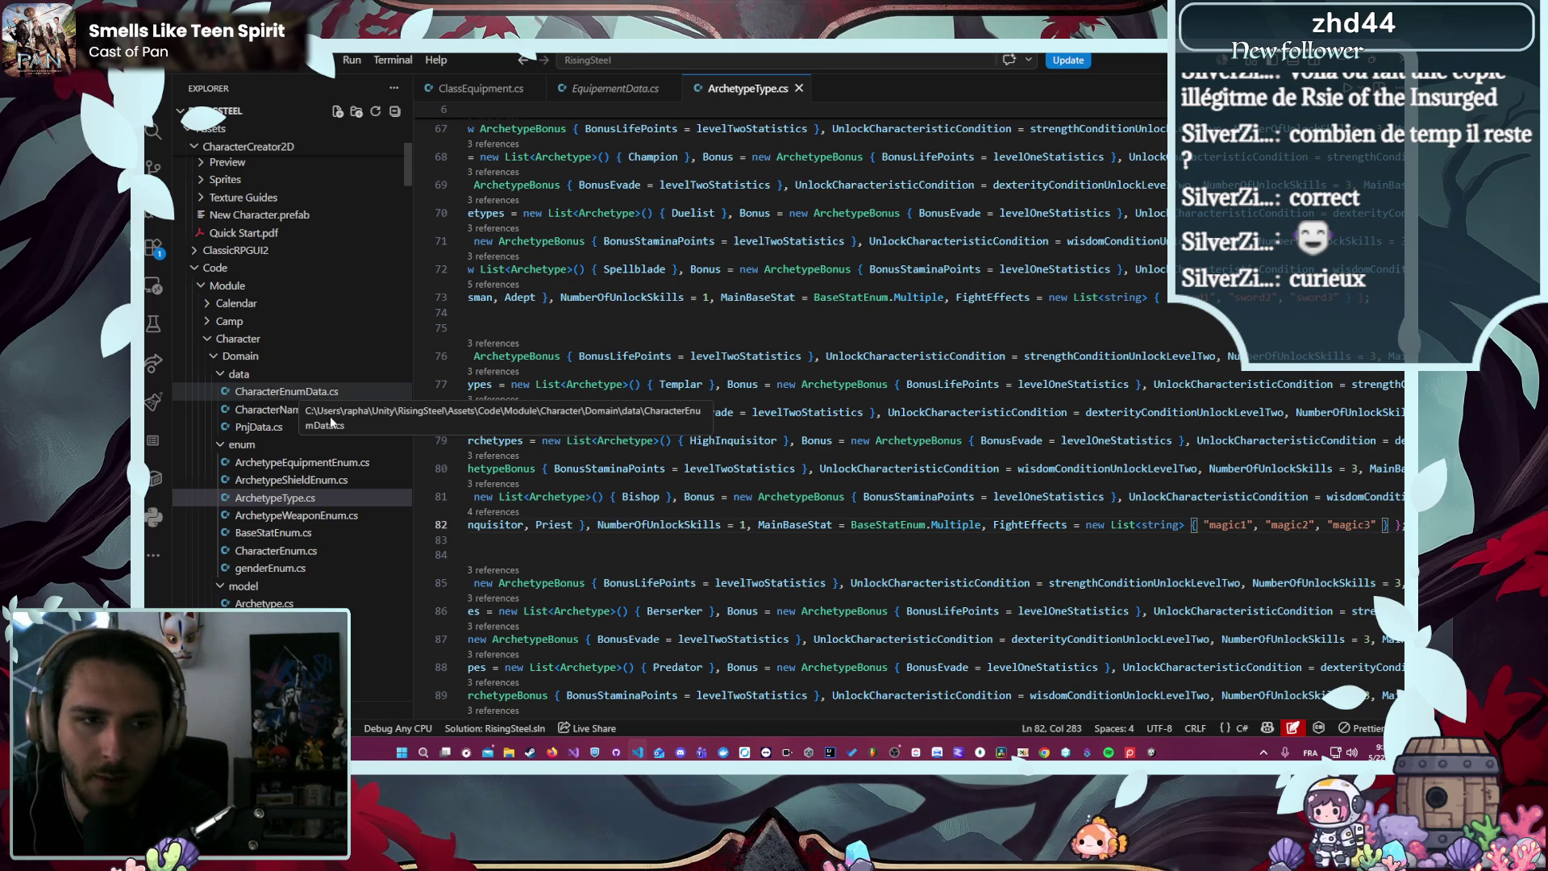
{"action": "scroll", "coordinate": [307, 417], "scroll_direction": "up", "scroll_amount": 2}
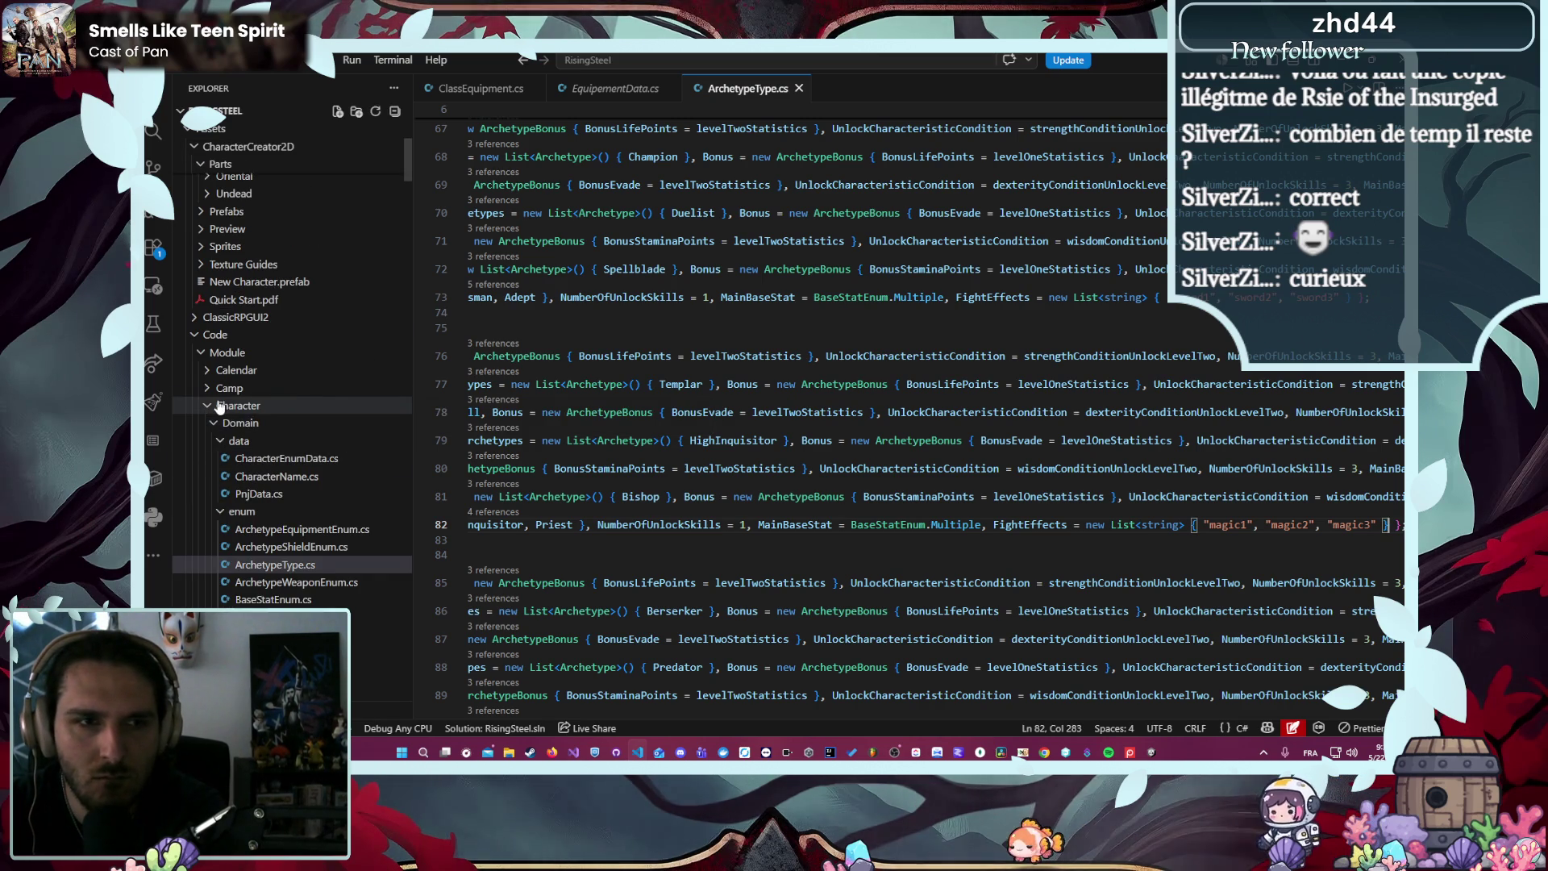
{"action": "left_click", "coordinate": [220, 406]}
{"action": "scroll", "coordinate": [290, 425], "scroll_direction": "down", "scroll_amount": 5}
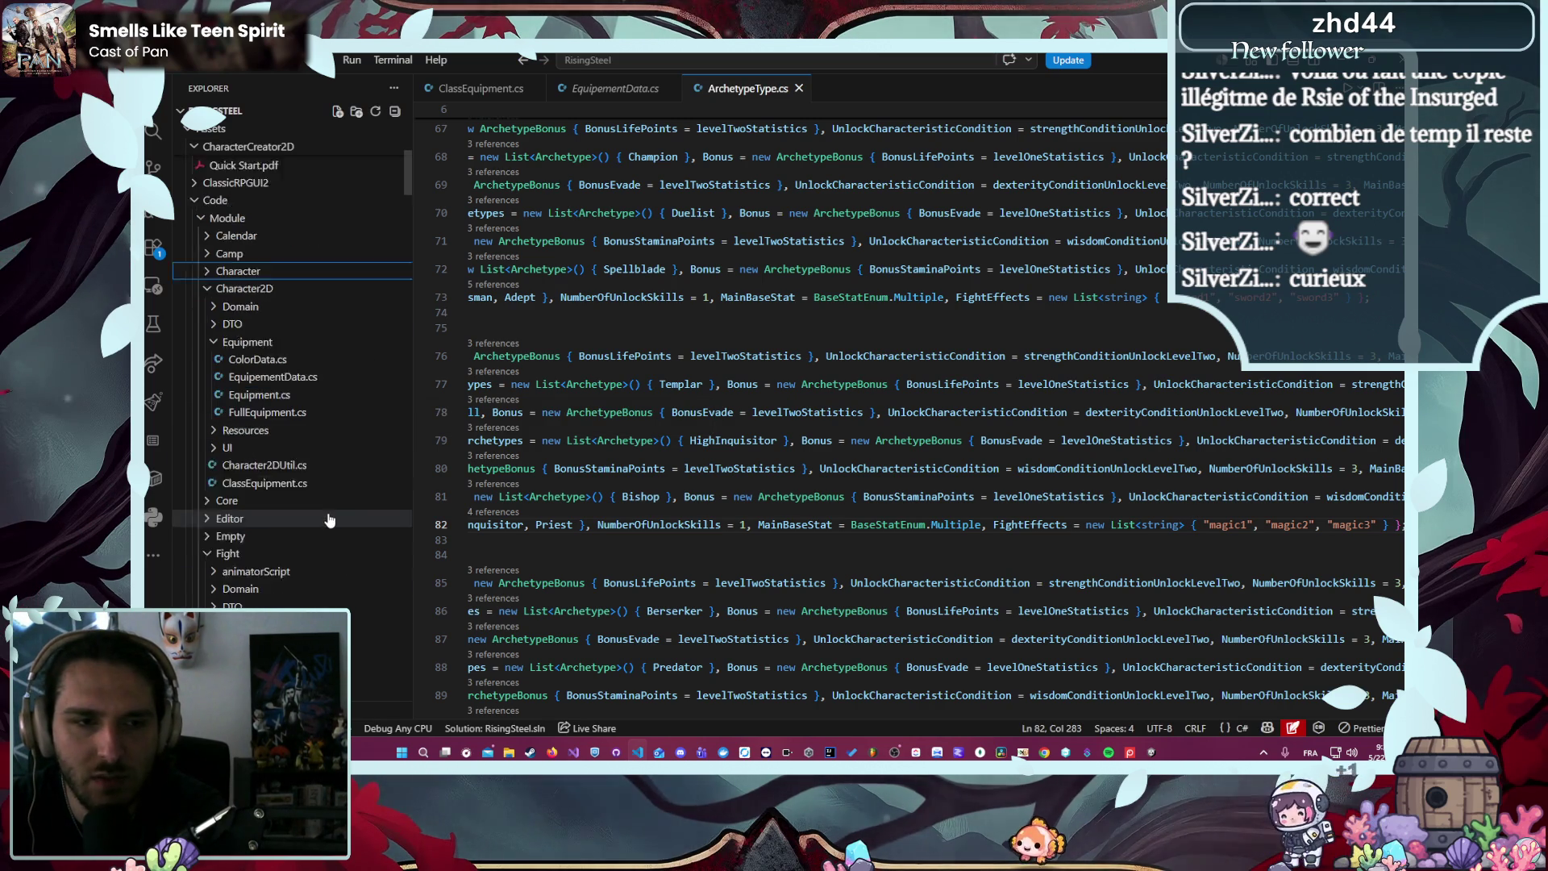
{"action": "left_click", "coordinate": [302, 421]}
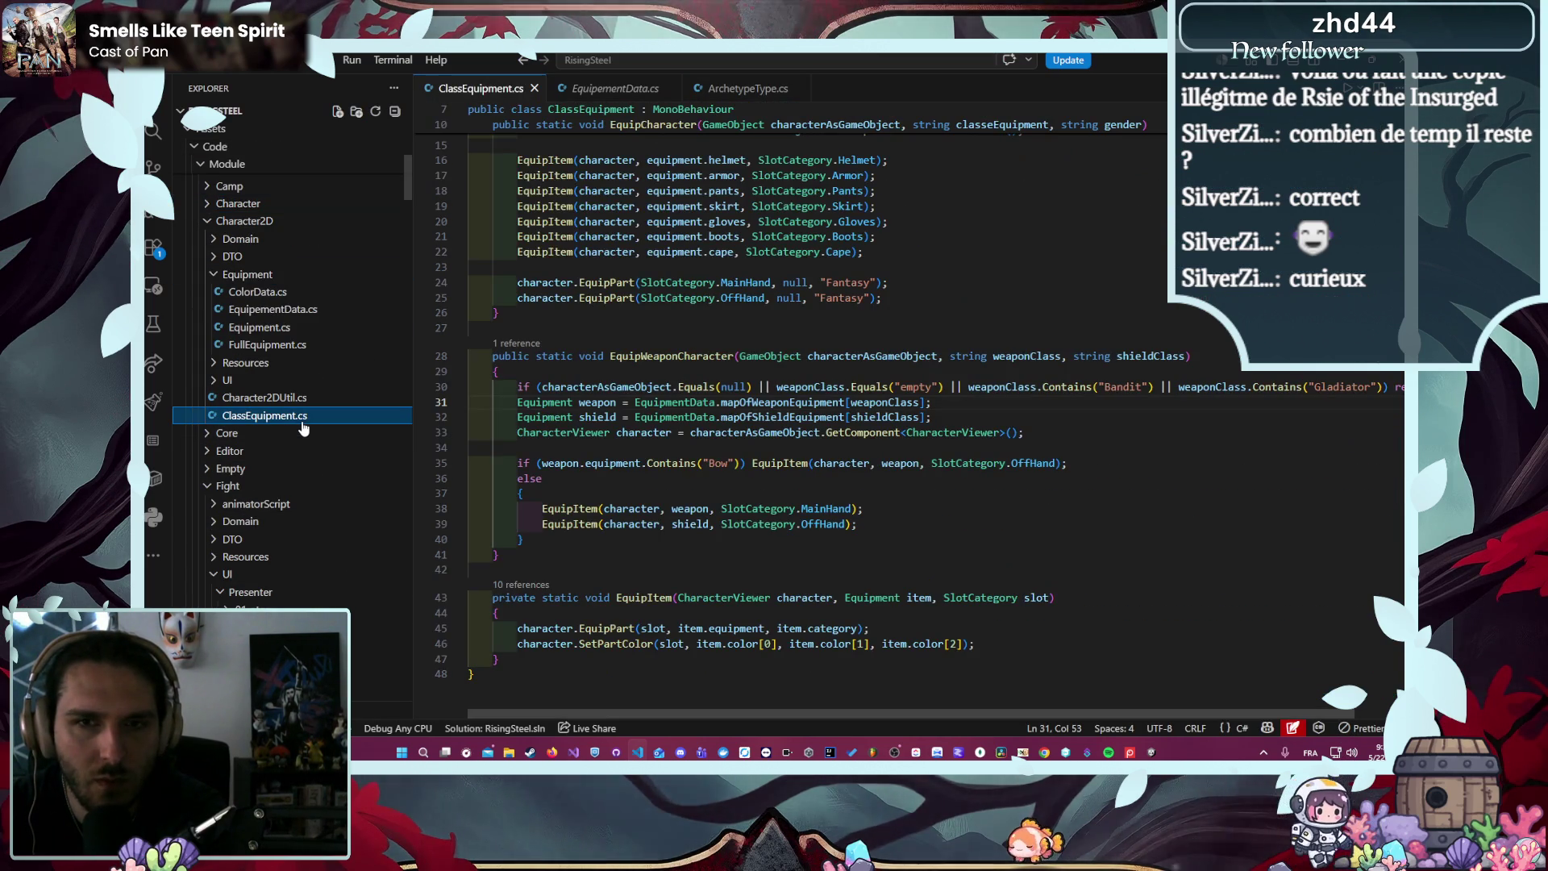
{"action": "scroll", "coordinate": [589, 447], "scroll_direction": "up", "scroll_amount": 5}
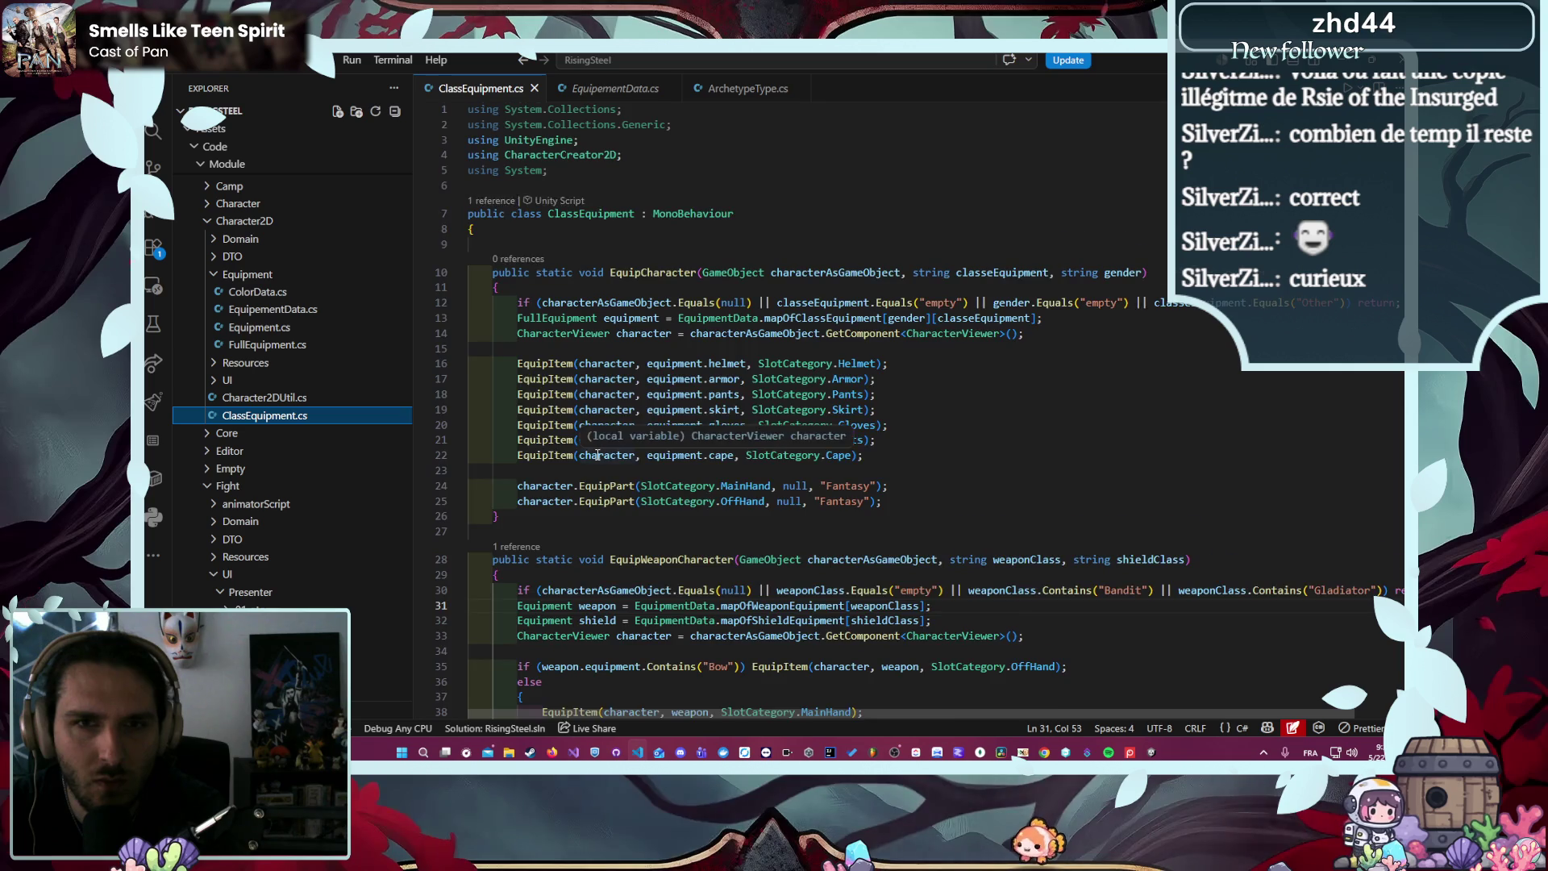
{"action": "scroll", "coordinate": [598, 455], "scroll_direction": "down", "scroll_amount": 3}
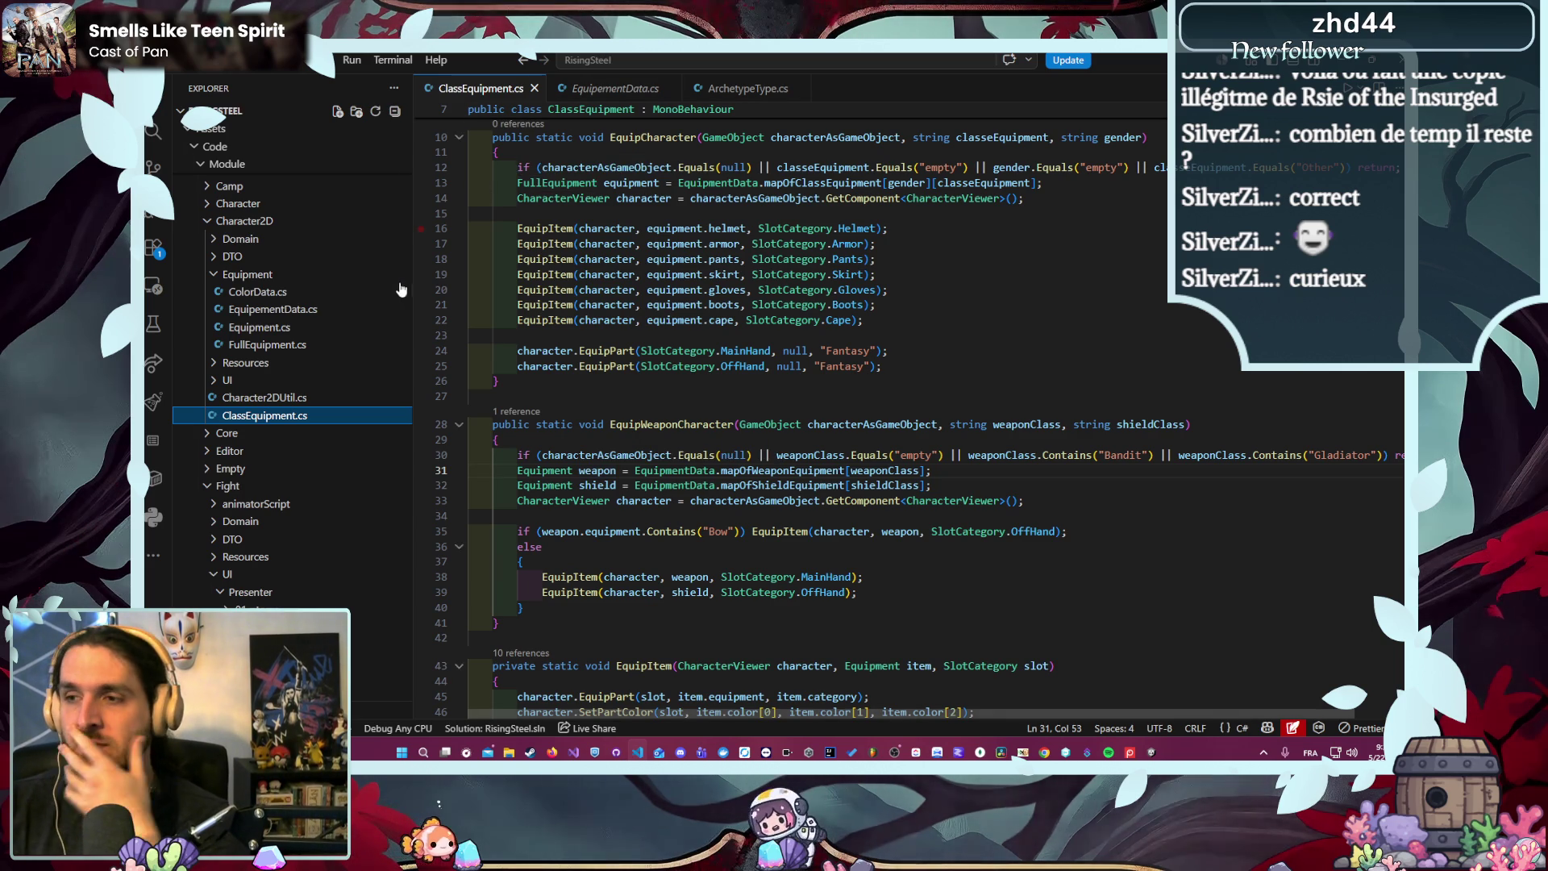
{"action": "scroll", "coordinate": [300, 415], "scroll_direction": "down", "scroll_amount": 5}
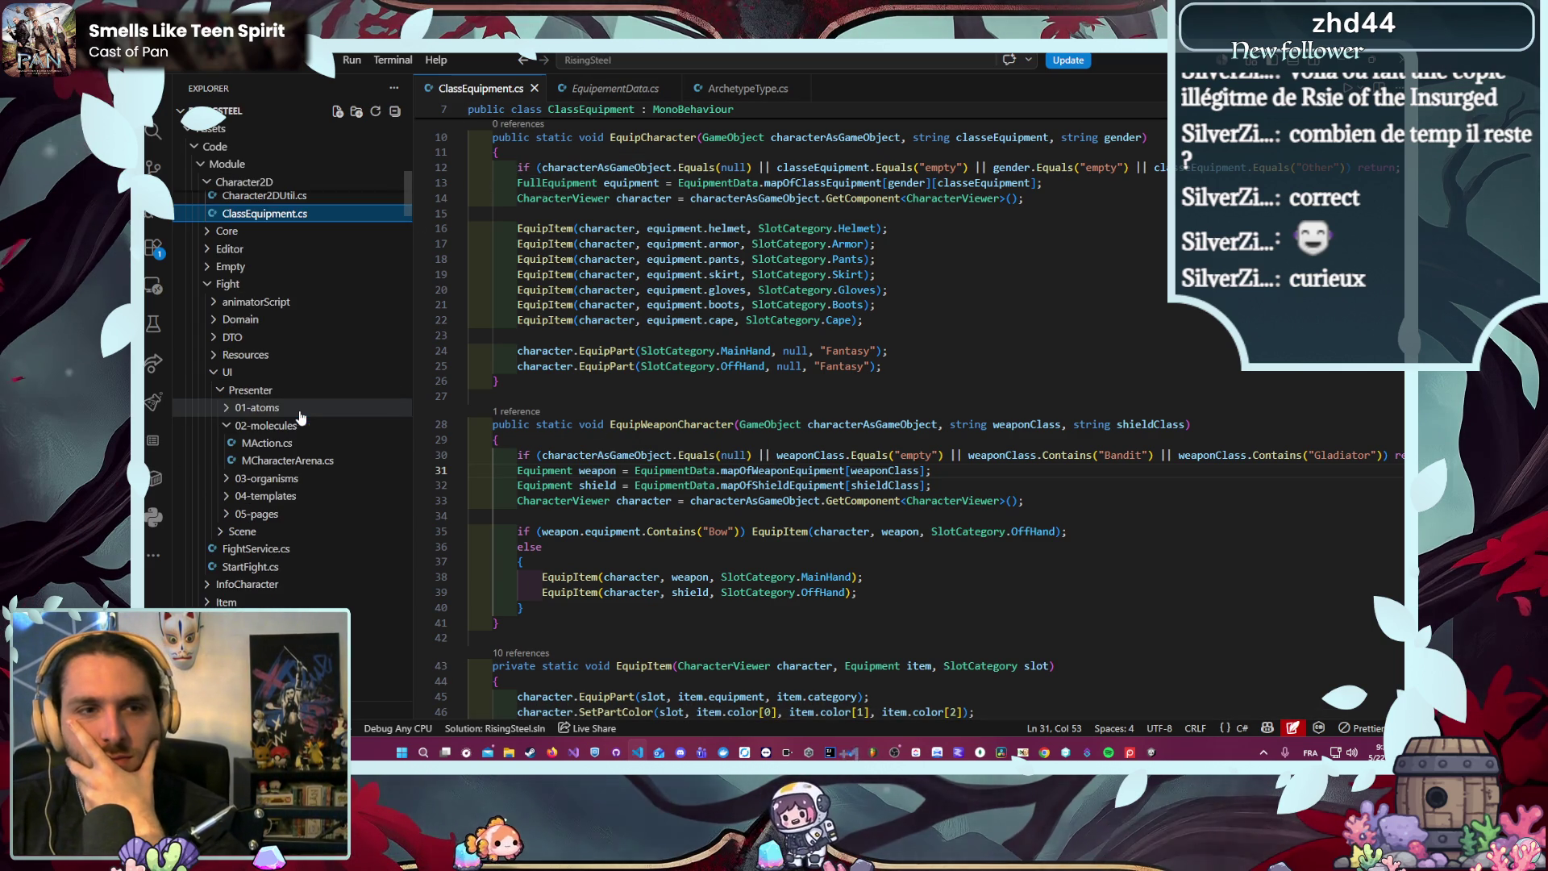
{"action": "scroll", "coordinate": [300, 415], "scroll_direction": "down", "scroll_amount": 4}
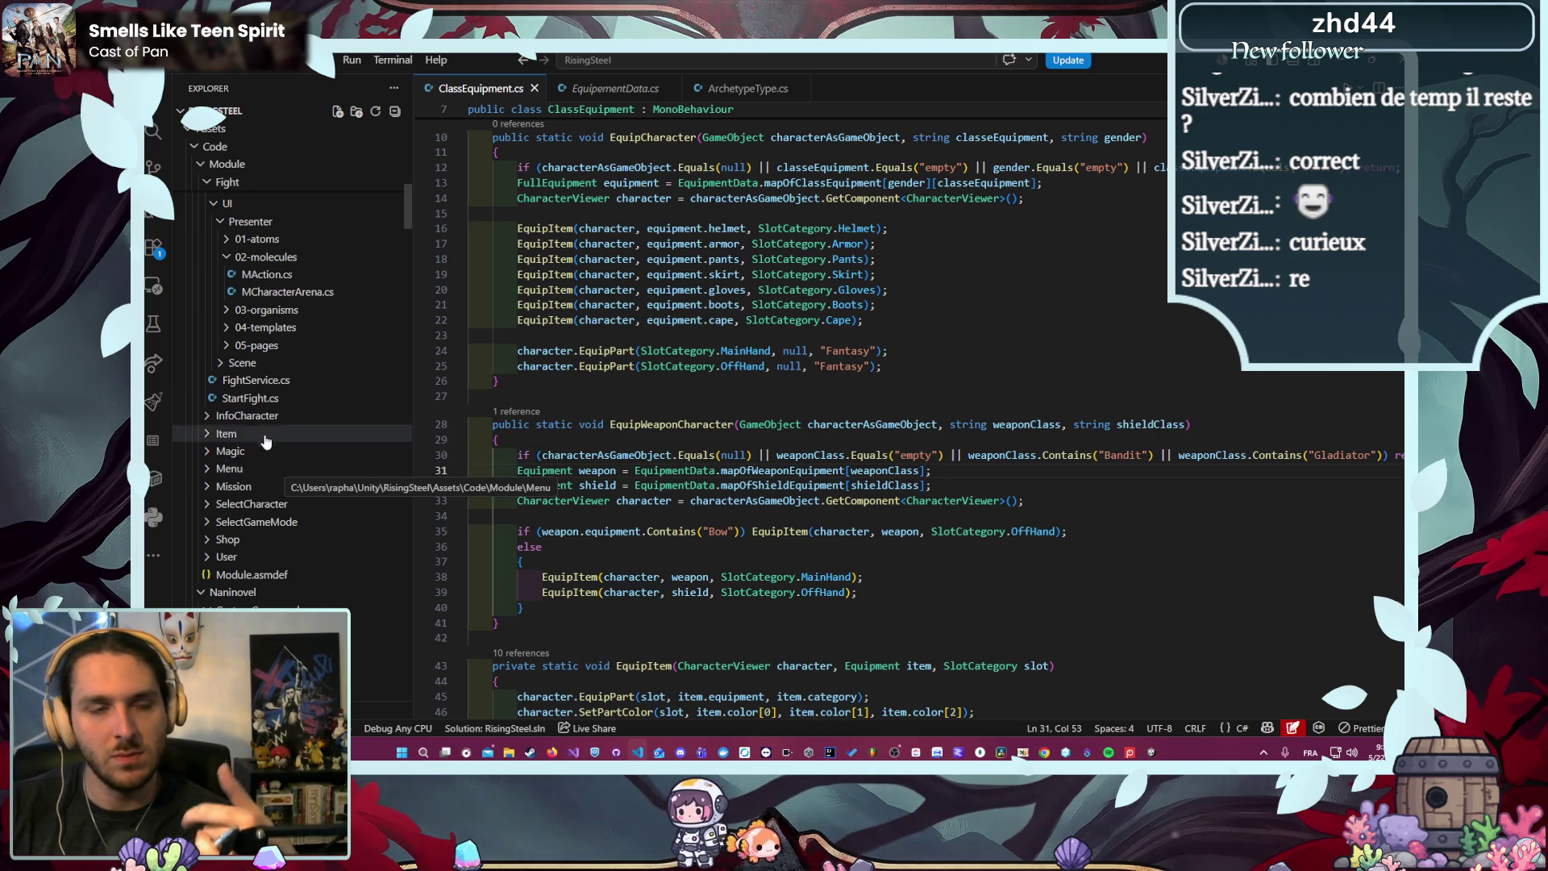
{"action": "scroll", "coordinate": [266, 440], "scroll_direction": "down", "scroll_amount": 5}
{"action": "scroll", "coordinate": [266, 403], "scroll_direction": "up", "scroll_amount": 10}
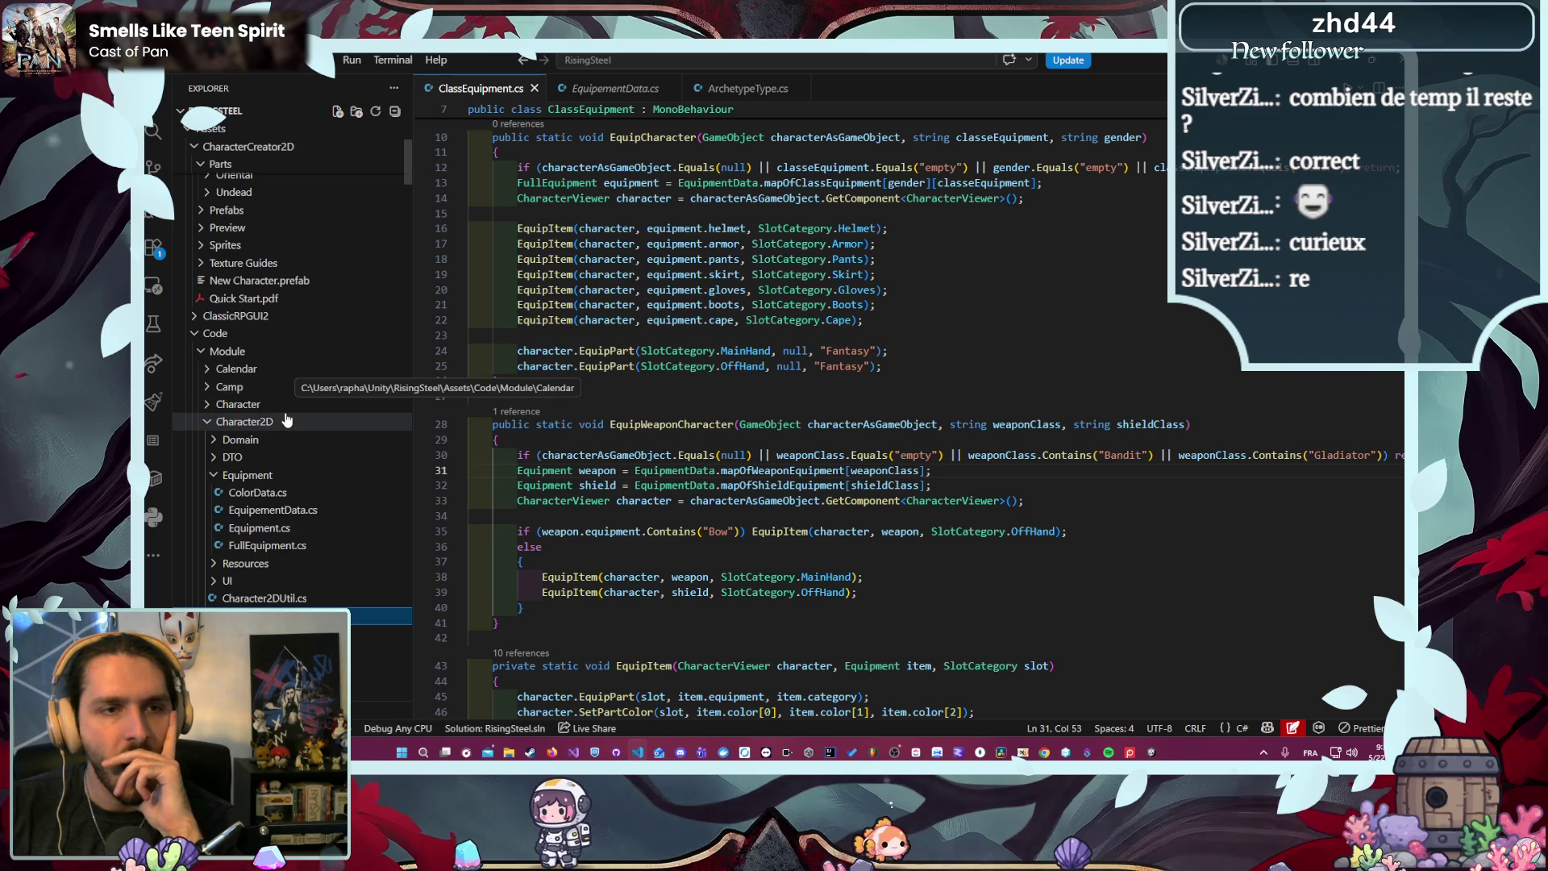
- Expand the Character folder's UI > Presenter > 01-atoms folders in the Explorer
{"action": "left_click", "coordinate": [286, 404]}
{"action": "scroll", "coordinate": [288, 468], "scroll_direction": "down", "scroll_amount": 5}
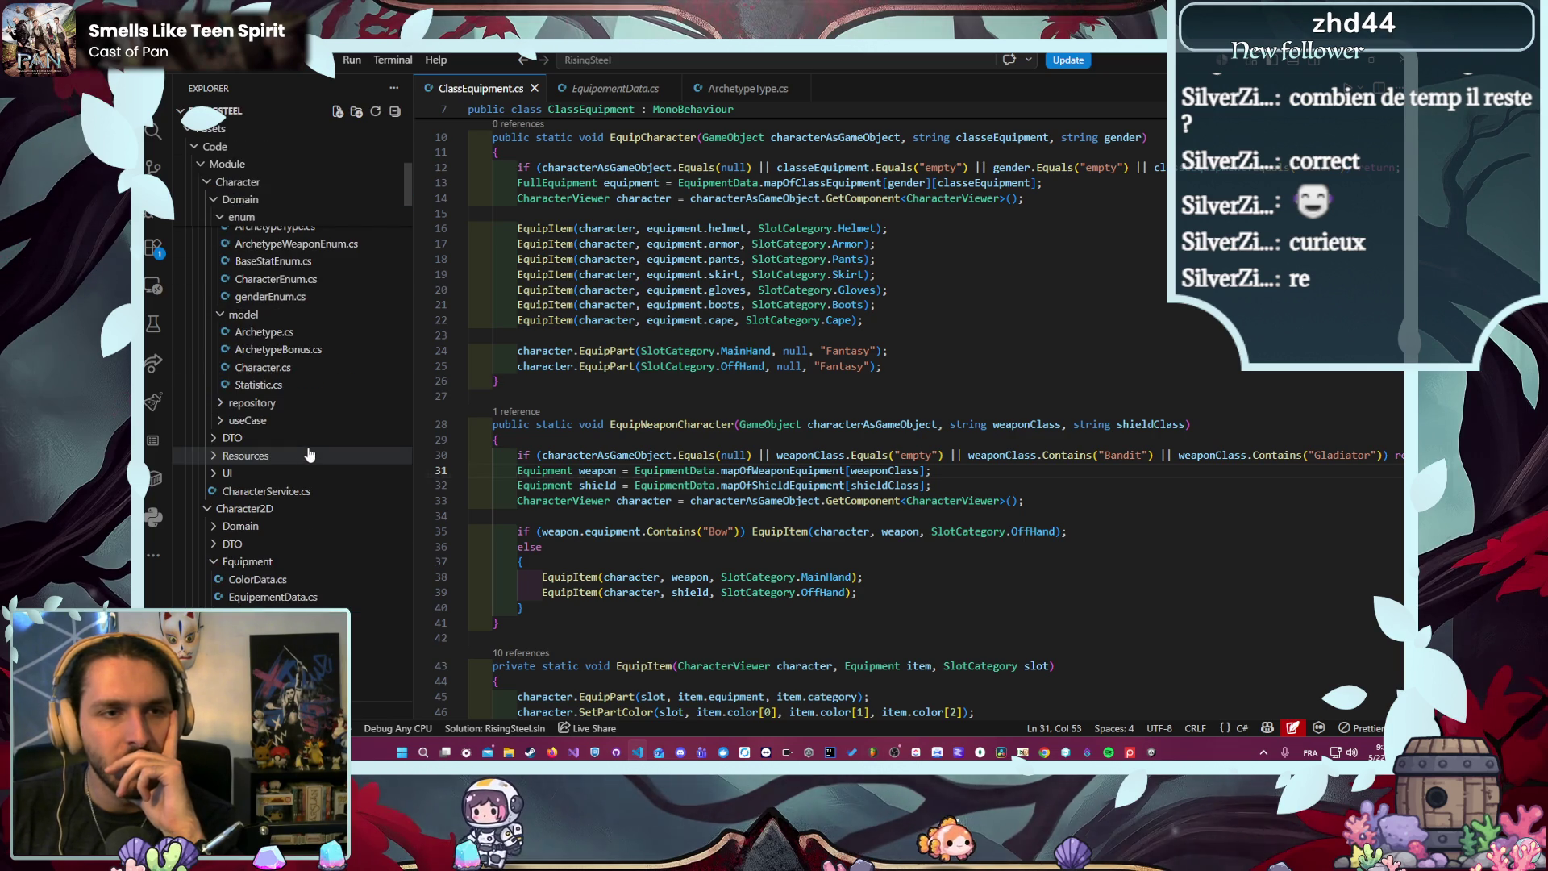
{"action": "left_click", "coordinate": [287, 491]}
{"action": "left_click", "coordinate": [302, 508]}
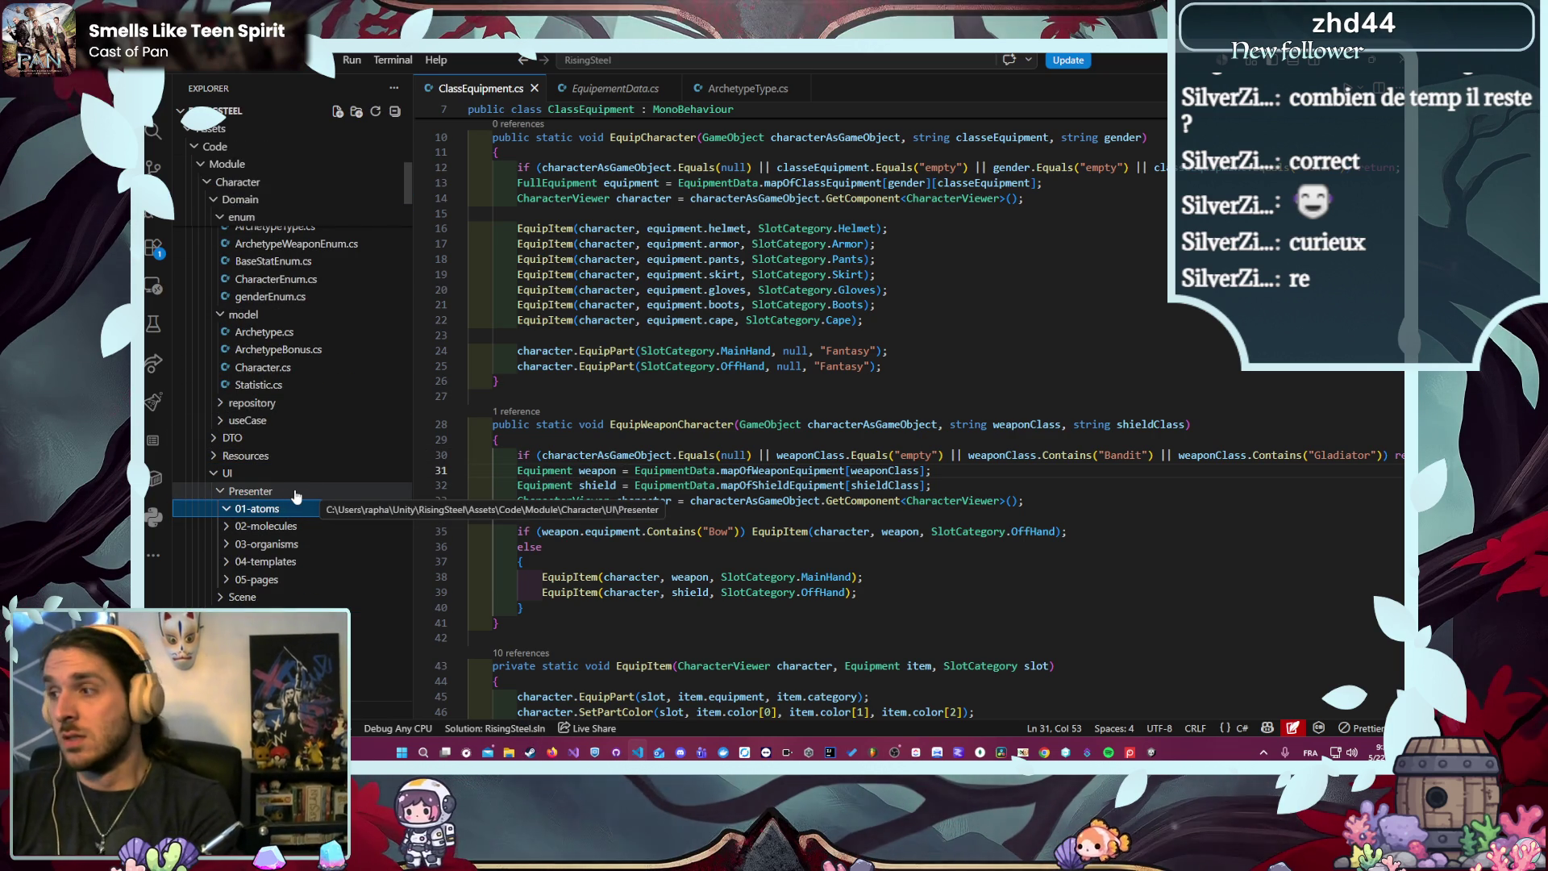
{"action": "scroll", "coordinate": [306, 476], "scroll_direction": "down", "scroll_amount": 10}
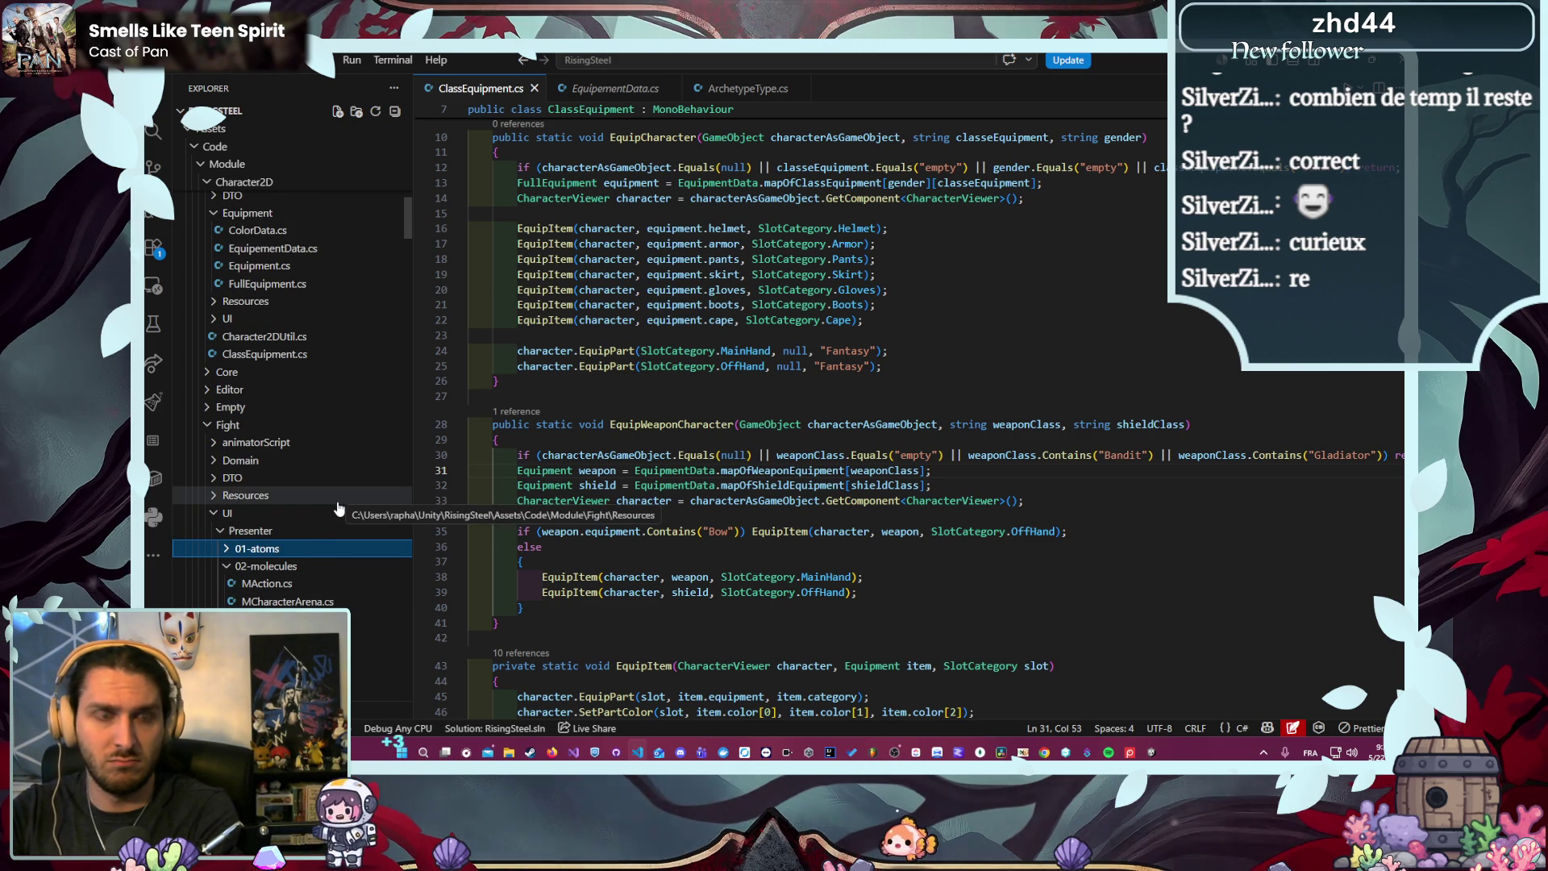
{"action": "scroll", "coordinate": [335, 503], "scroll_direction": "up", "scroll_amount": 5}
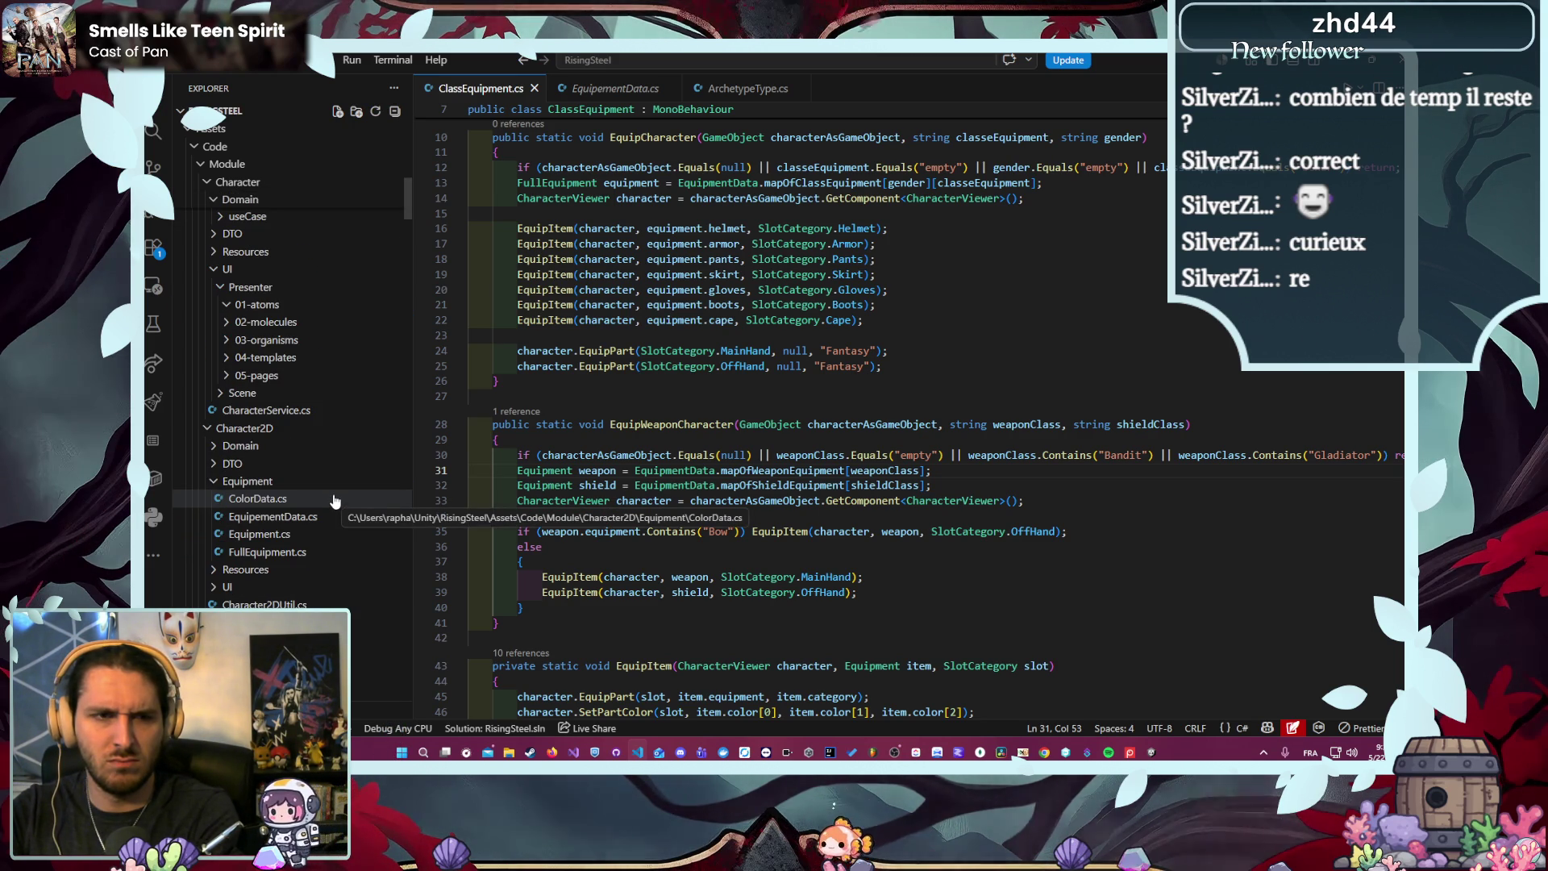
- Collapse Character2D Domain and Equipment, expand UI > Presenter, and open ACharacter.cs
{"action": "left_click", "coordinate": [282, 445]}
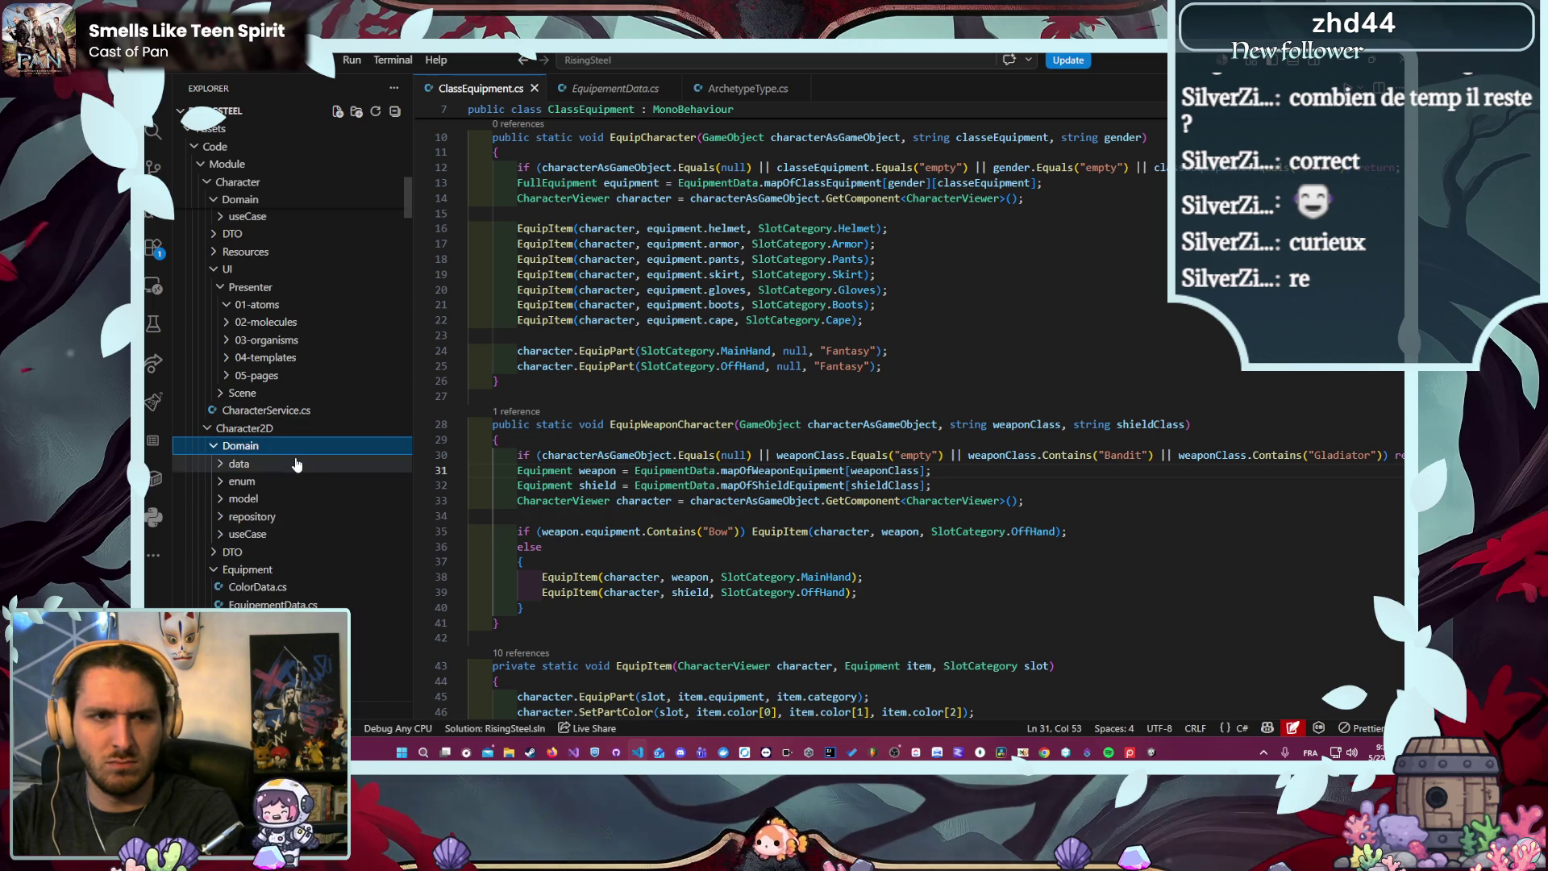
{"action": "left_click", "coordinate": [289, 448]}
{"action": "left_click", "coordinate": [299, 481]}
{"action": "left_click", "coordinate": [270, 516]}
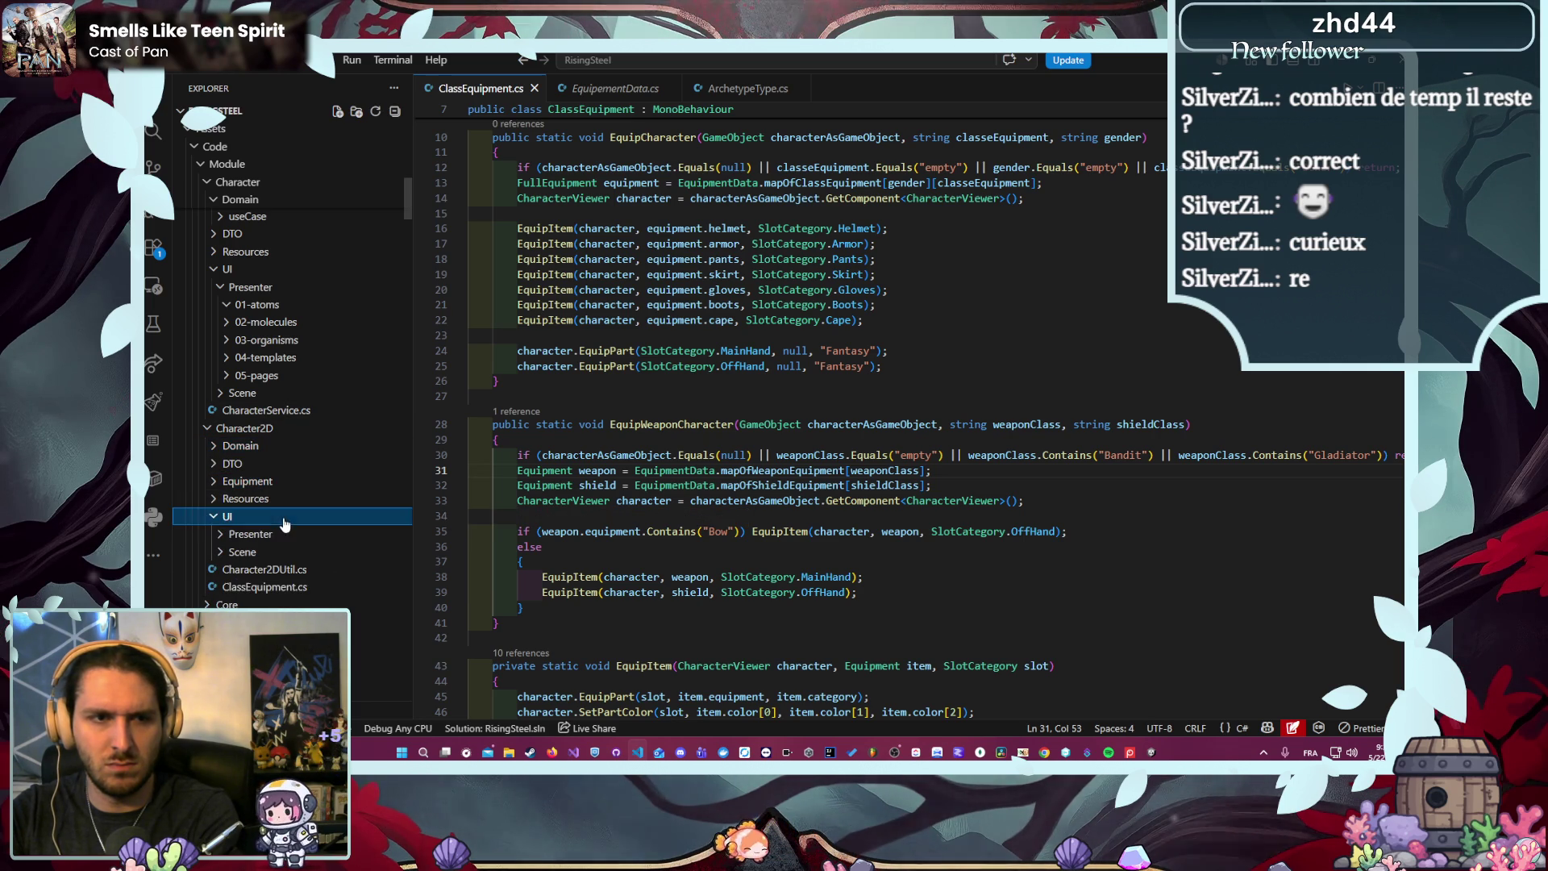
{"action": "left_click", "coordinate": [274, 534]}
{"action": "double_click", "coordinate": [304, 570]}
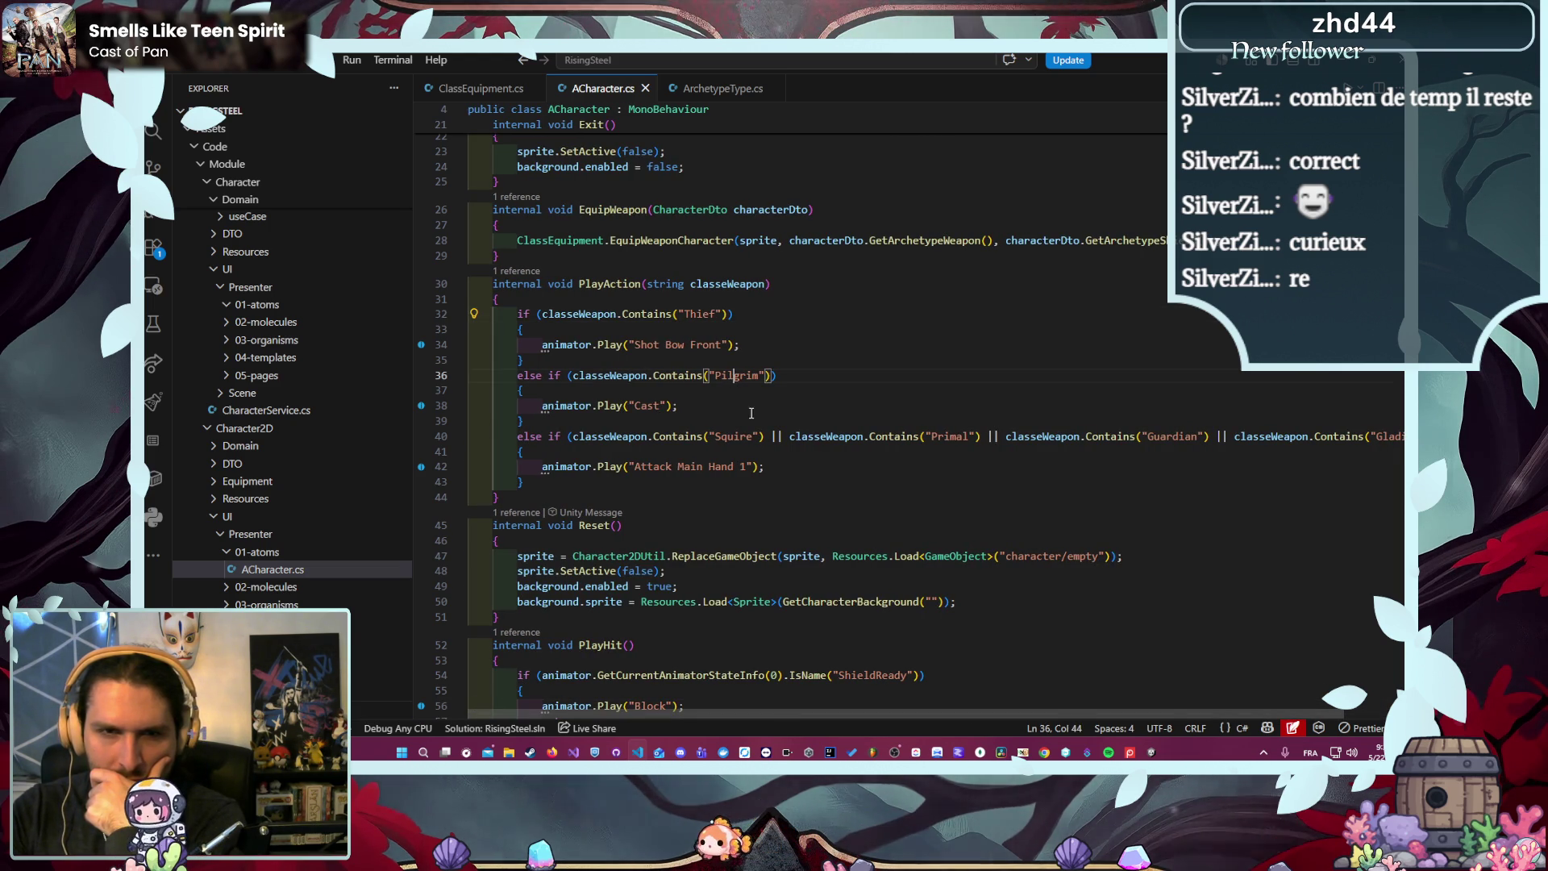
- Insert Debug.Log("Play action for weapon : " + classeWeapon) atop PlayAction and save ACharacter.cs
{"action": "scroll", "coordinate": [1200, 443], "scroll_direction": "down", "scroll_amount": 4}
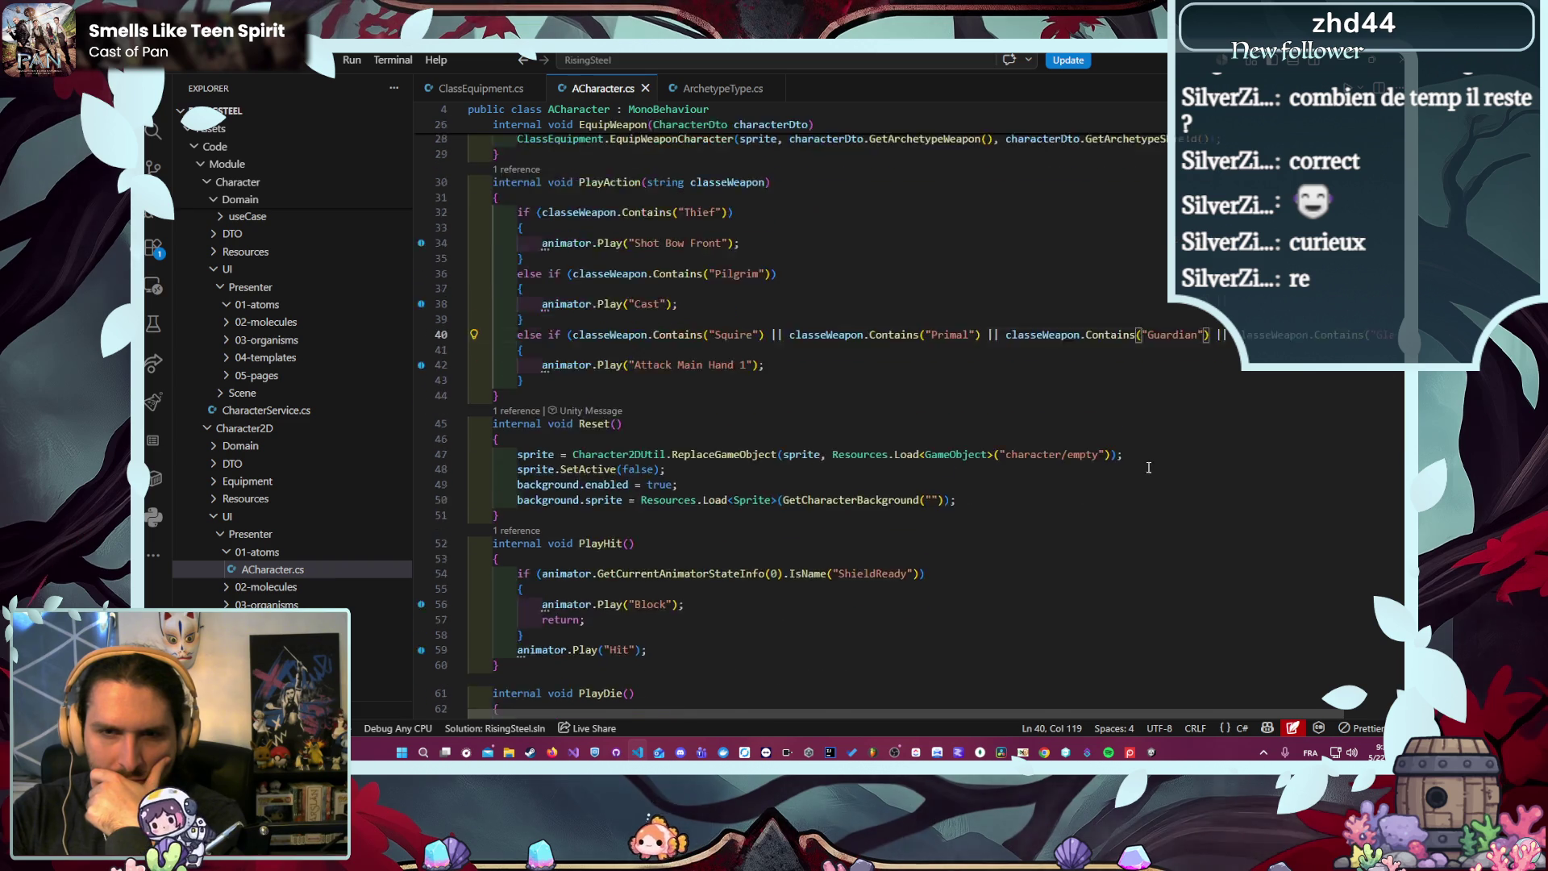
{"action": "scroll", "coordinate": [1121, 479], "scroll_direction": "up", "scroll_amount": 5}
{"action": "key", "text": "ctrl+shift+Return"}
{"action": "type", "text": "Debug"}
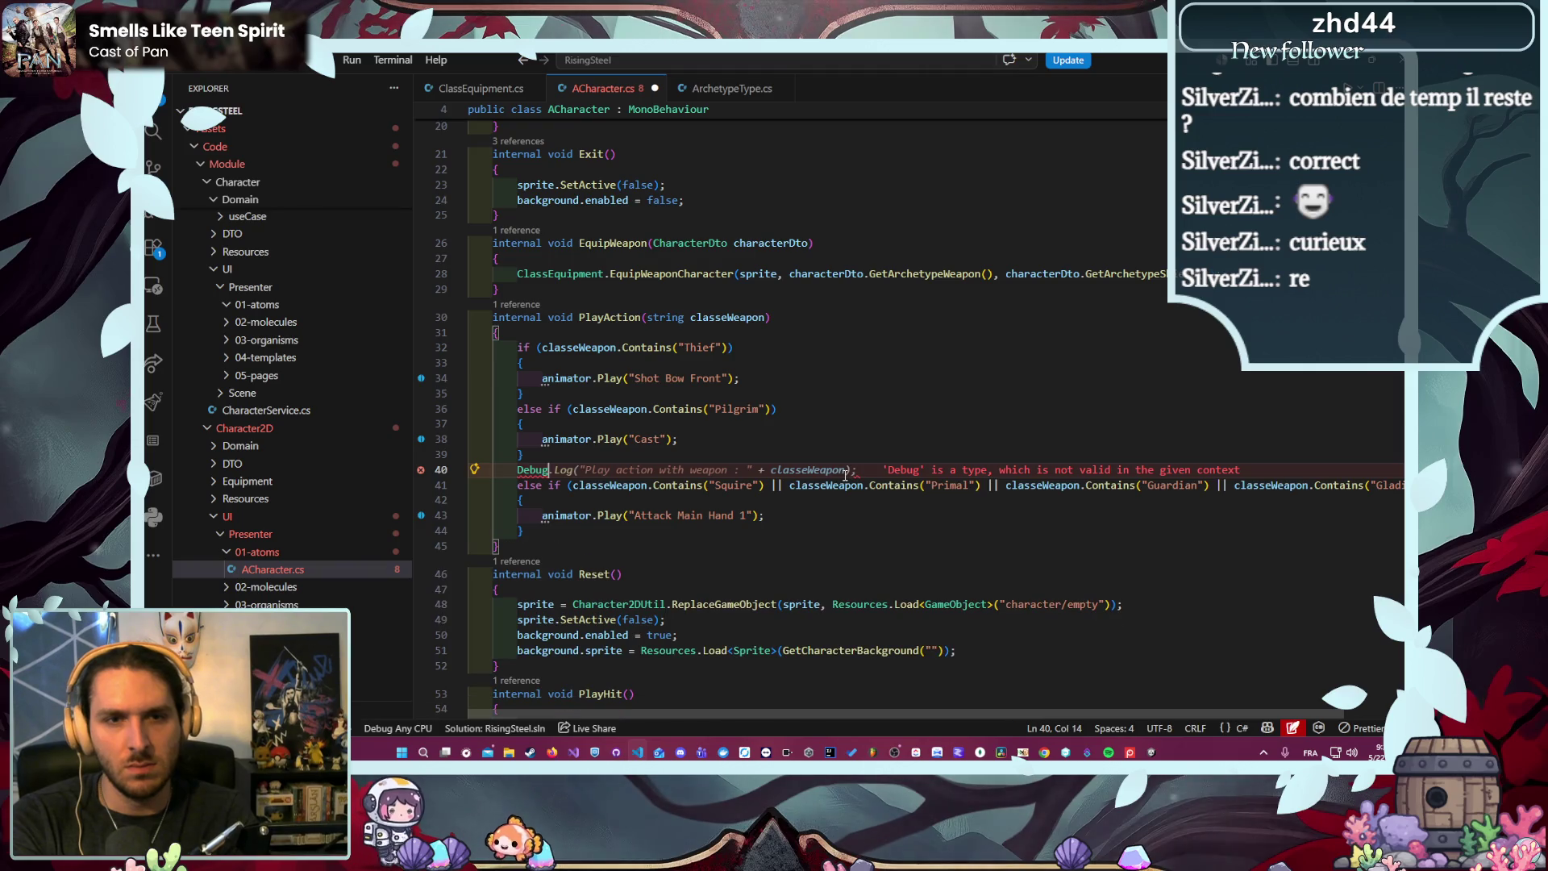
{"action": "key", "text": "ctrl+z"}
{"action": "key", "text": "ctrl+z"}
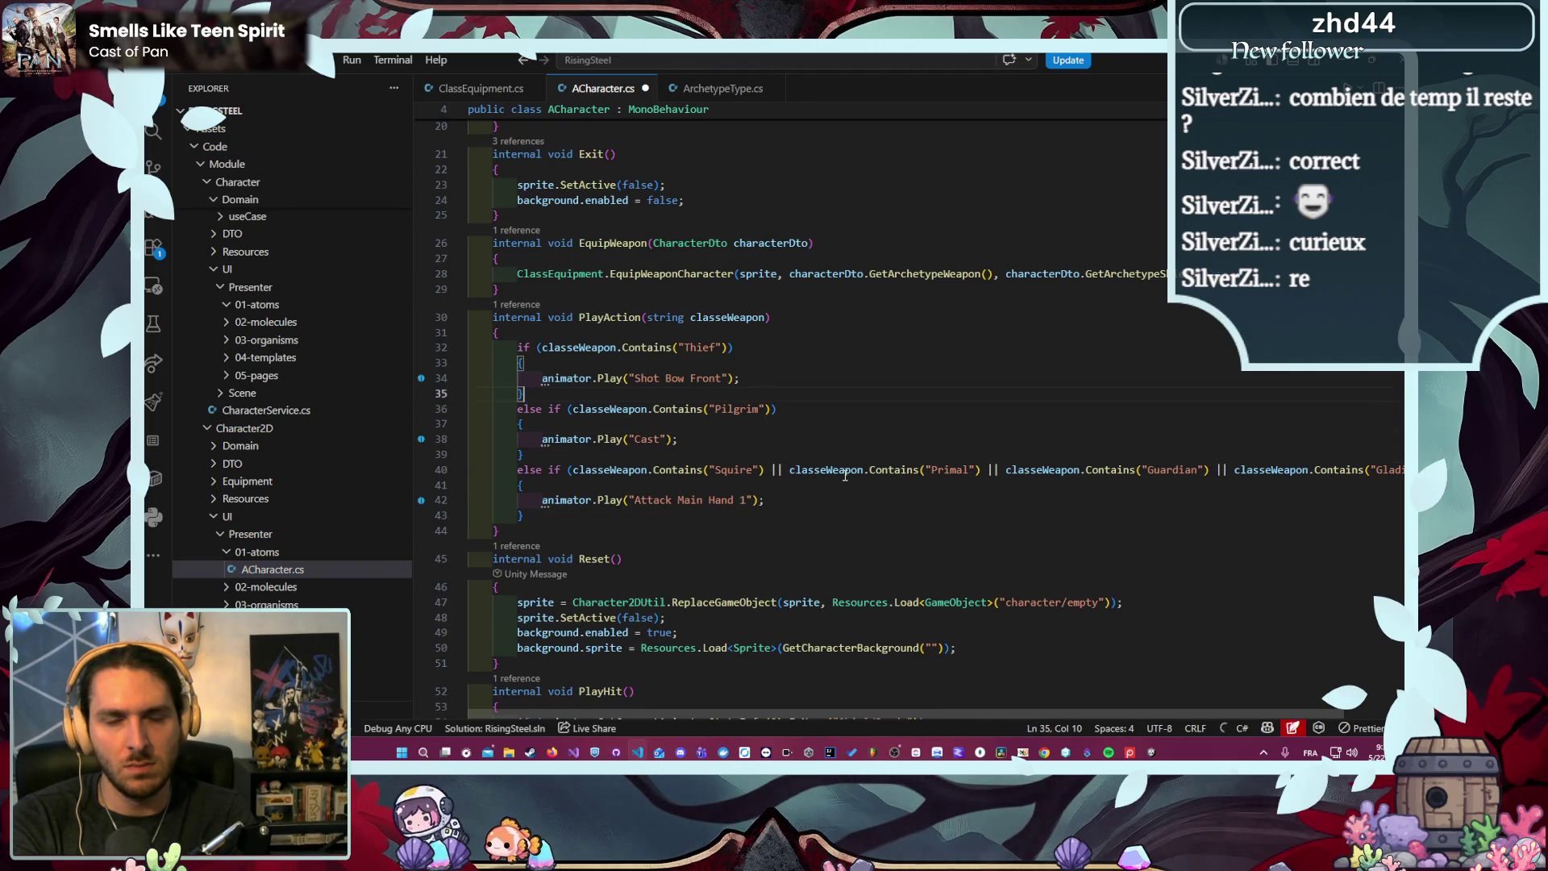
{"action": "key", "text": "Up"}
{"action": "key", "text": "Up"}
{"action": "key", "text": "ctrl+shift+Return"}
{"action": "type", "text": "Debug"}
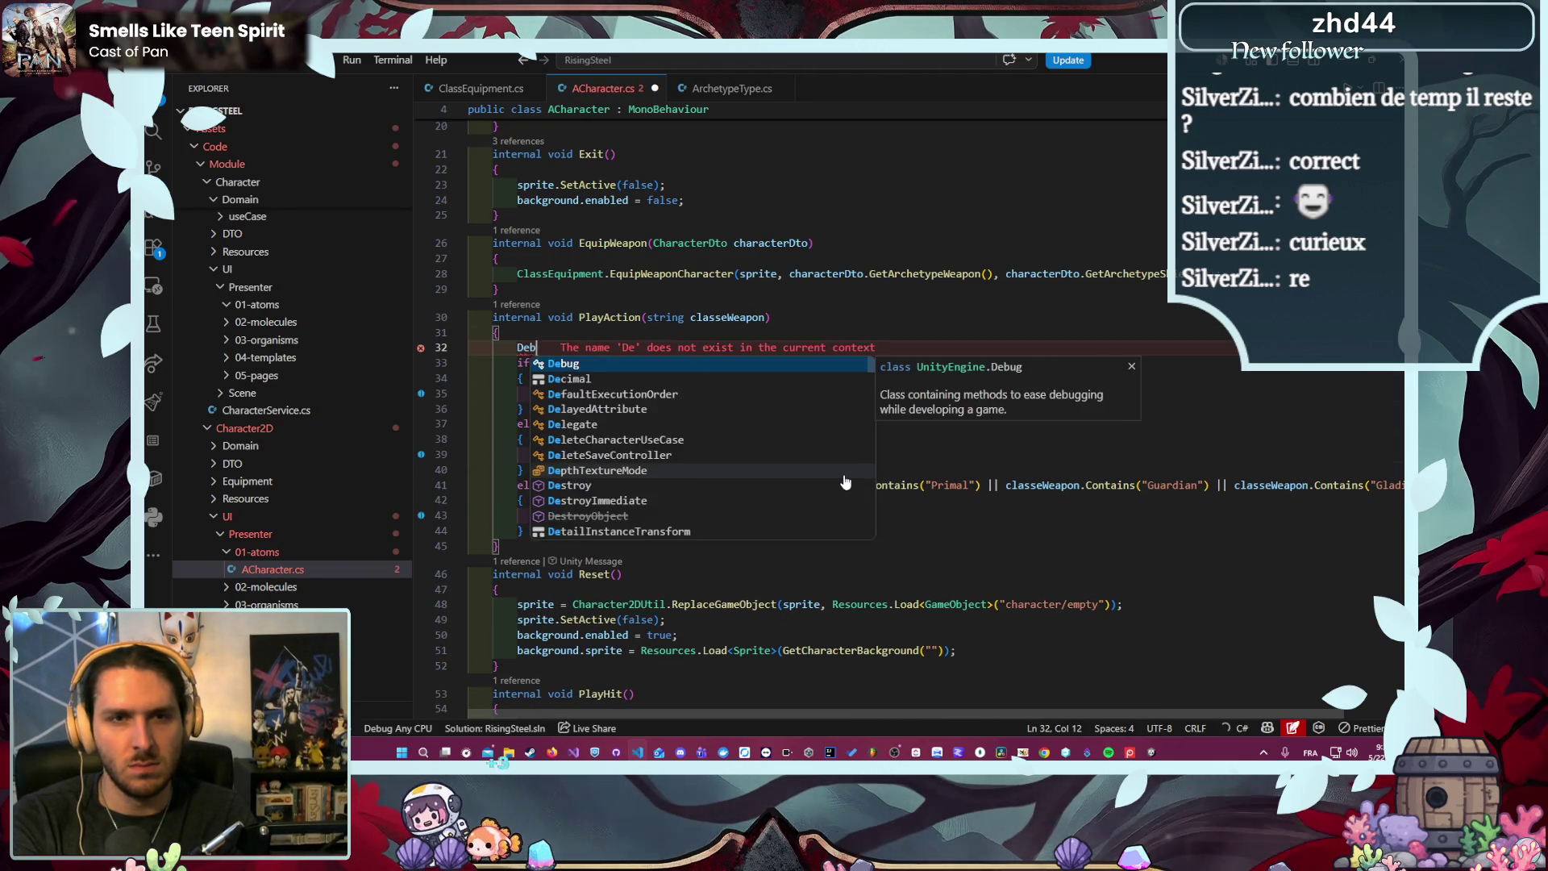
{"action": "key", "text": "Tab"}
{"action": "key", "text": "ctrl+s"}
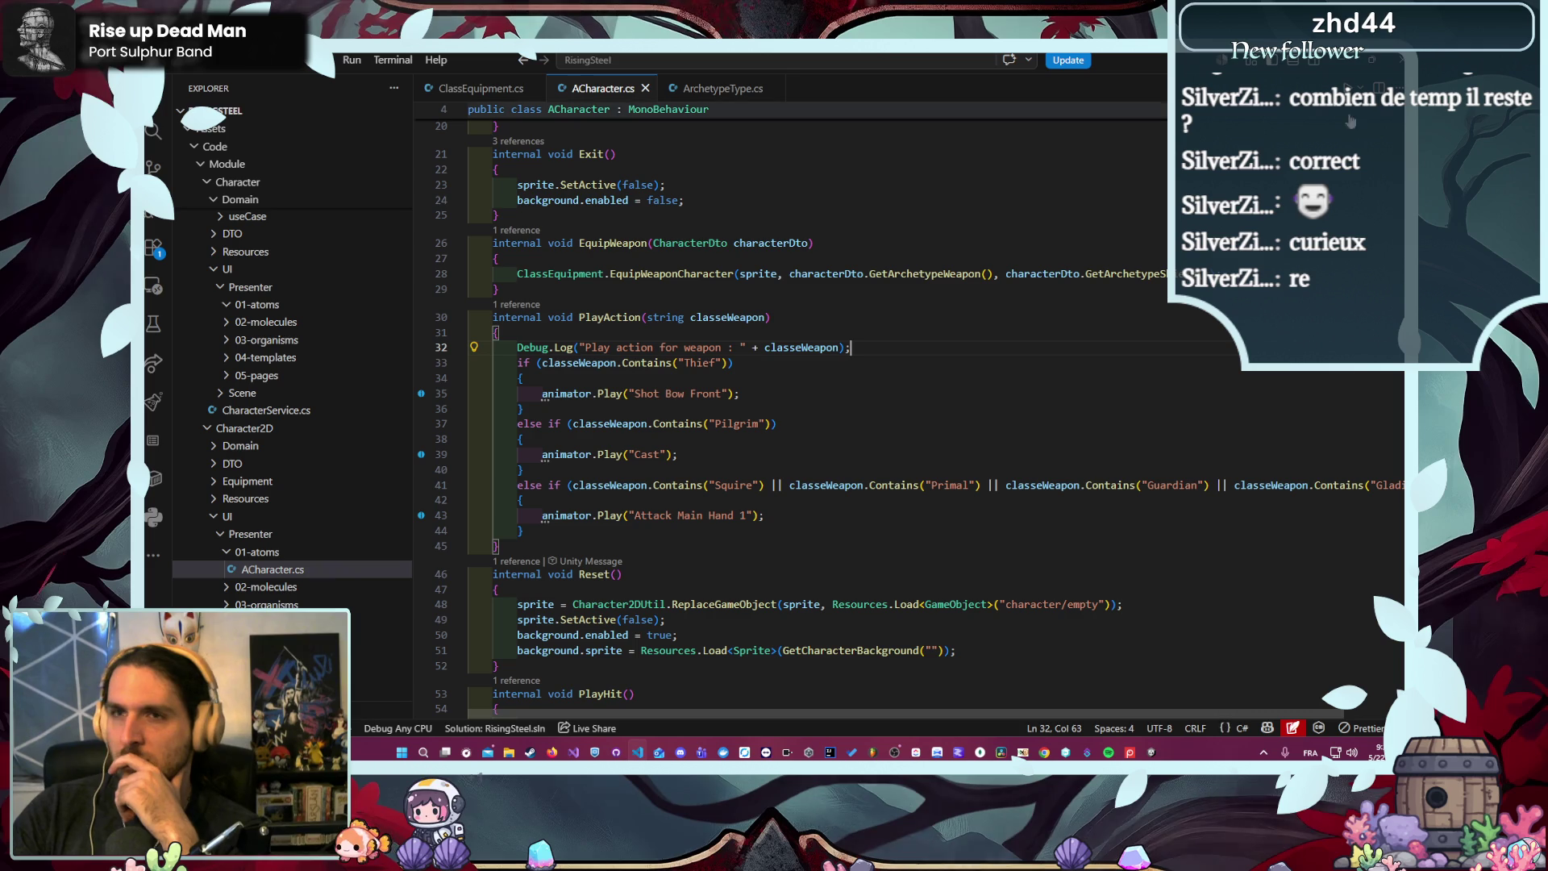
{"action": "key", "text": "alt+Tab"}
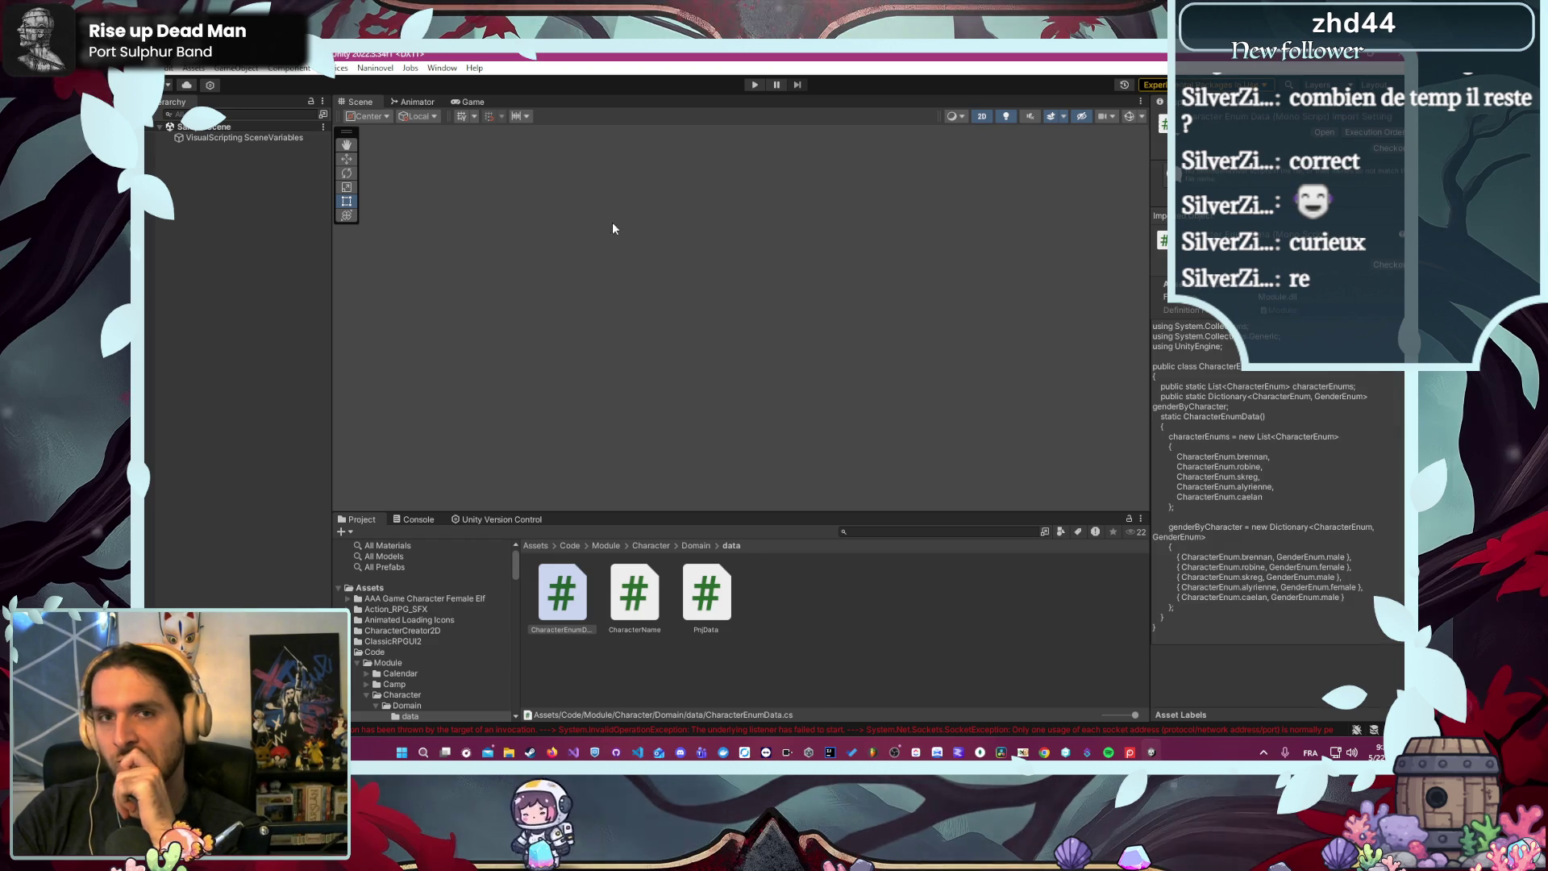
- Enter Play mode, start a new game as Écuyer with Alyrienne, and launch L'Arène
{"action": "left_click", "coordinate": [755, 84]}
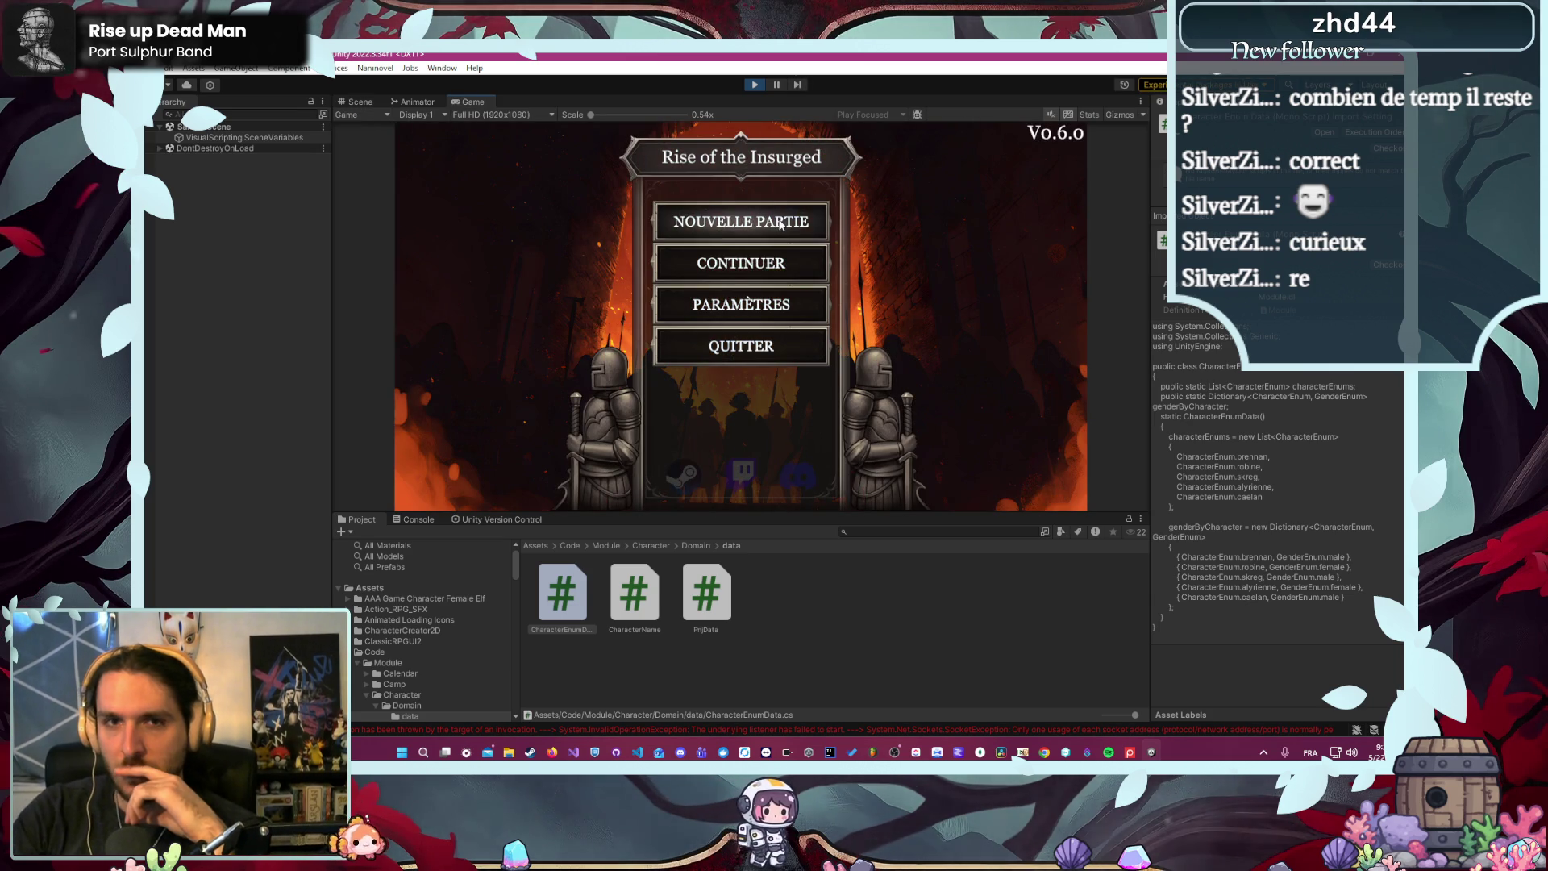
{"action": "left_click", "coordinate": [779, 225]}
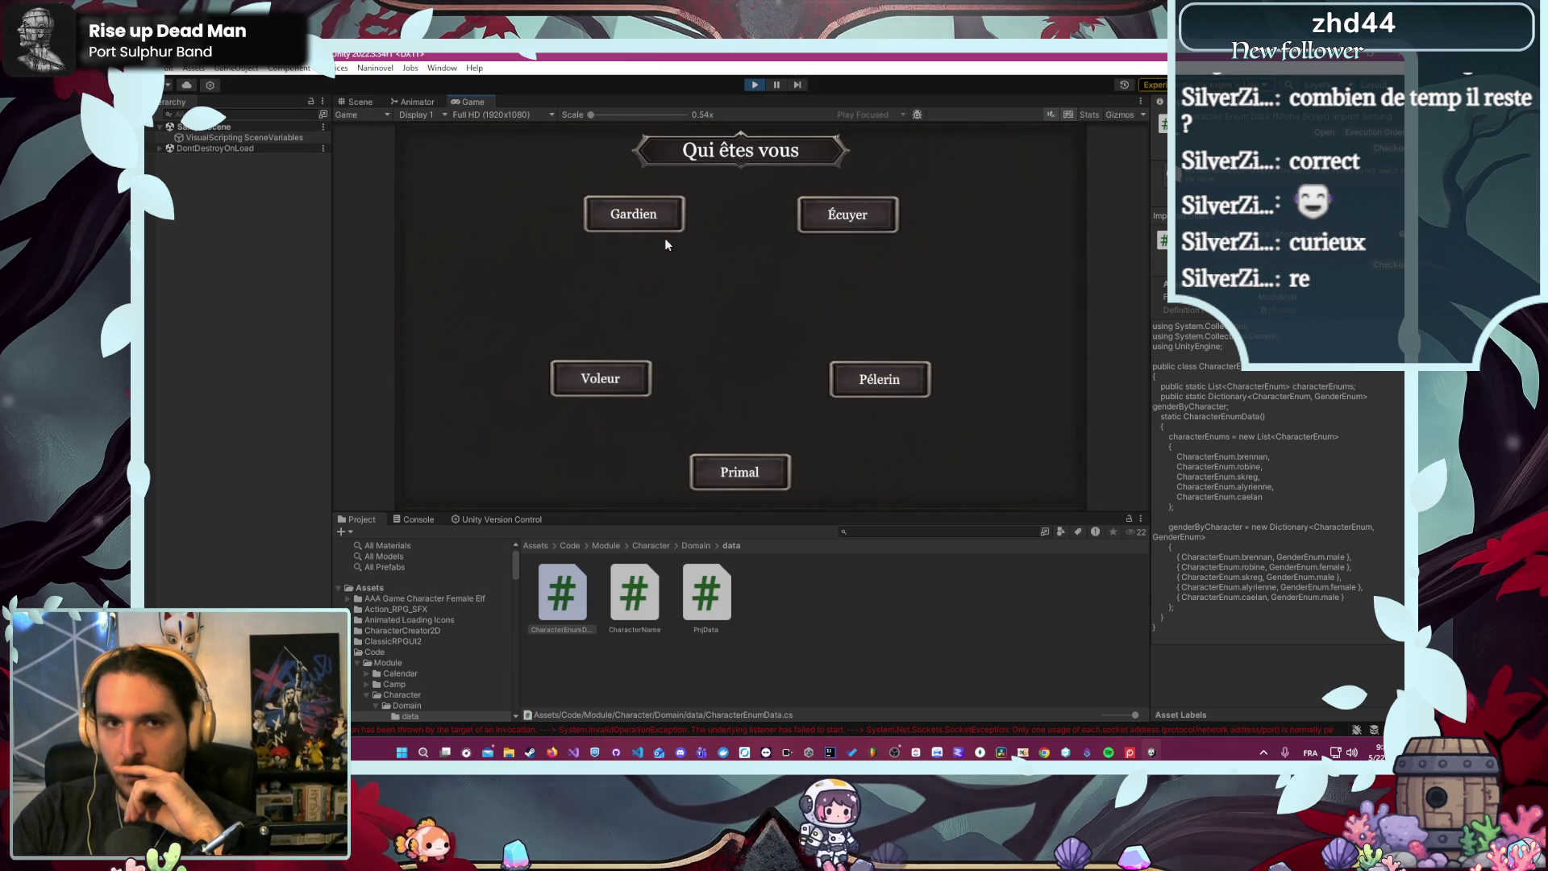
{"action": "left_click", "coordinate": [862, 223]}
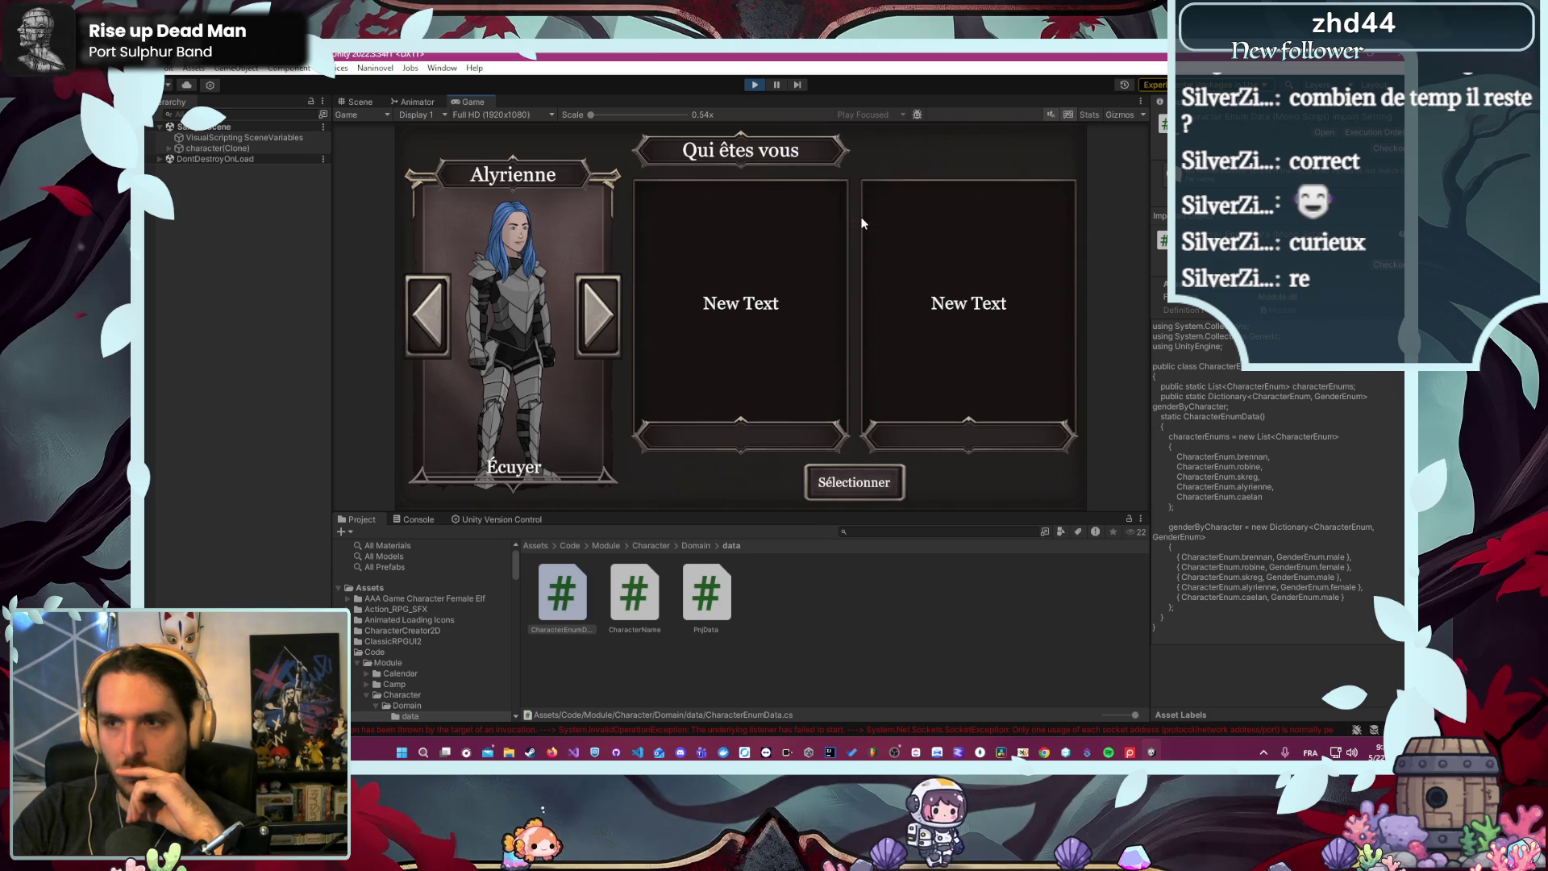
{"action": "left_click", "coordinate": [843, 482]}
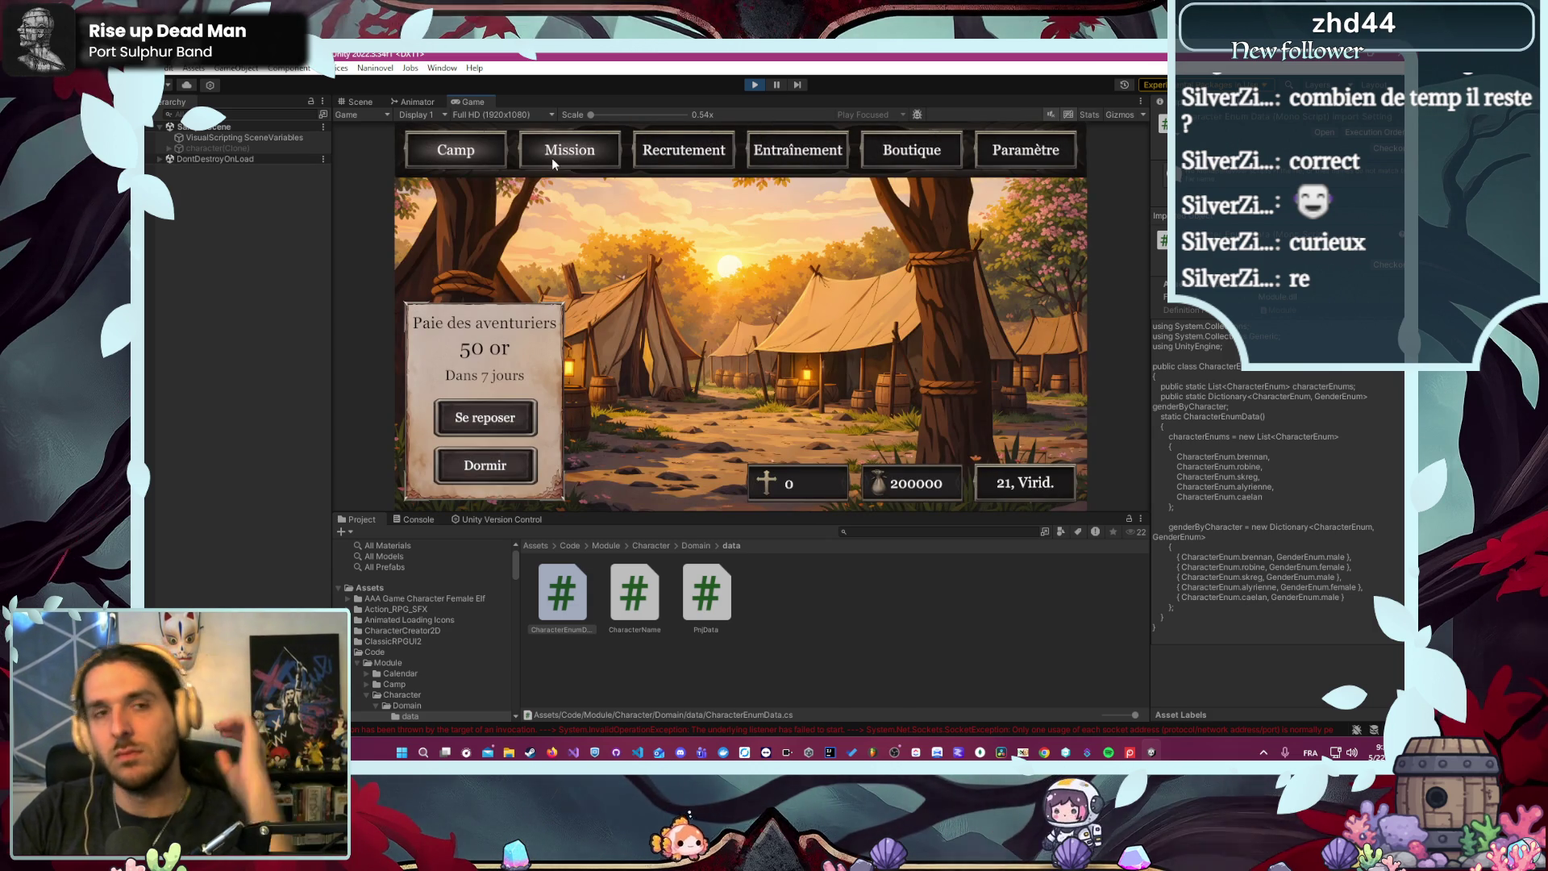
{"action": "left_click", "coordinate": [552, 159]}
{"action": "left_click", "coordinate": [513, 212]}
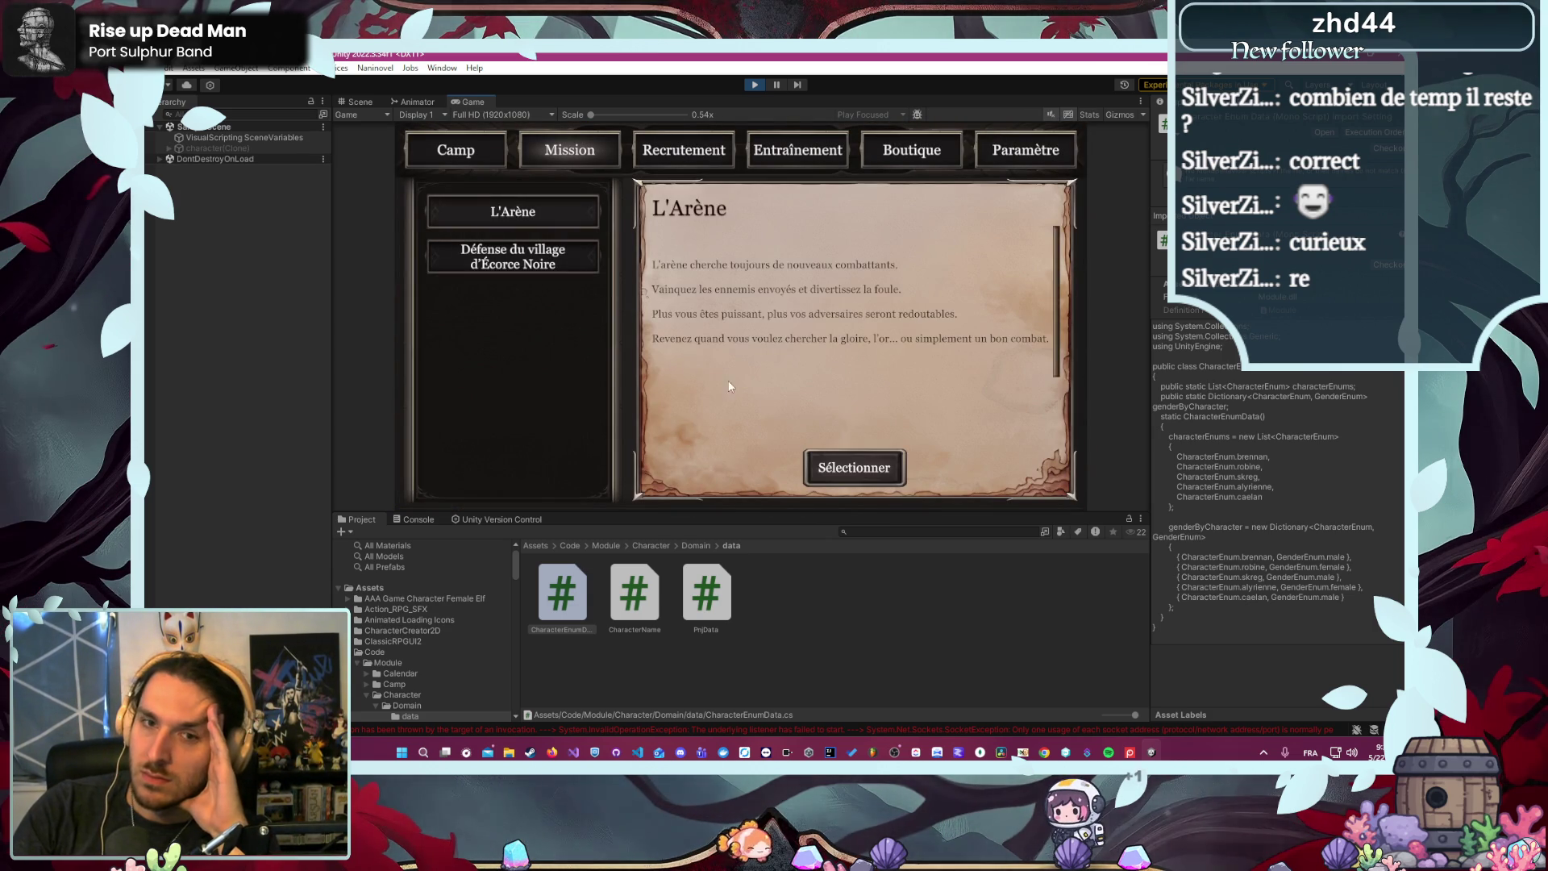
{"action": "left_click", "coordinate": [855, 466]}
{"action": "left_click", "coordinate": [580, 396]}
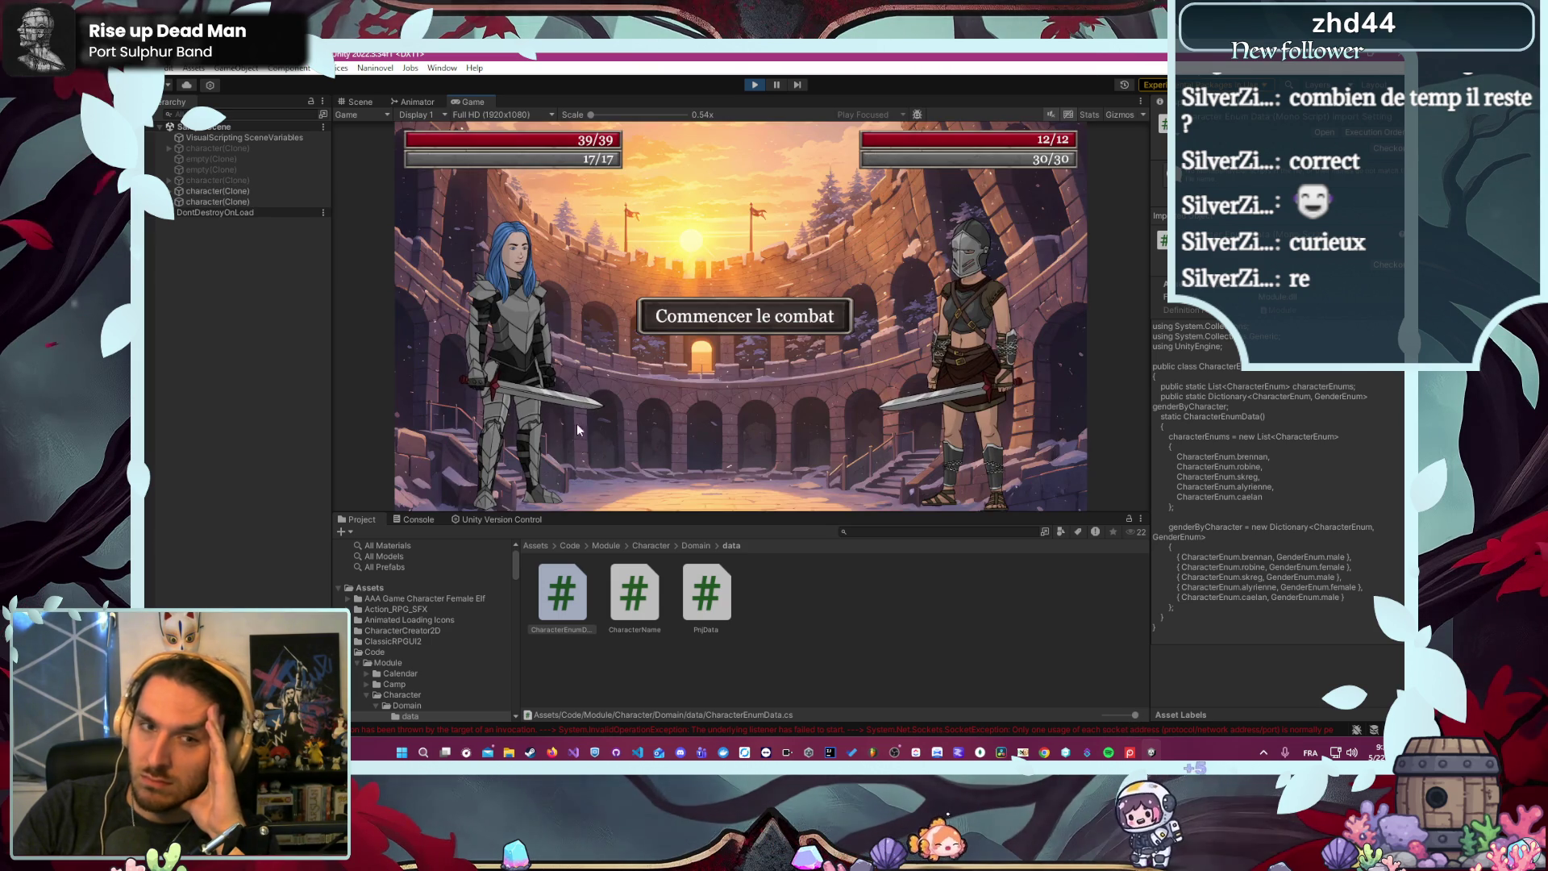
- Clear the Console, attack with Alyrienne to log 'Play action for weapon : Squire', then stop Play
{"action": "left_click", "coordinate": [503, 729]}
{"action": "left_click", "coordinate": [345, 532]}
{"action": "left_click", "coordinate": [770, 315]}
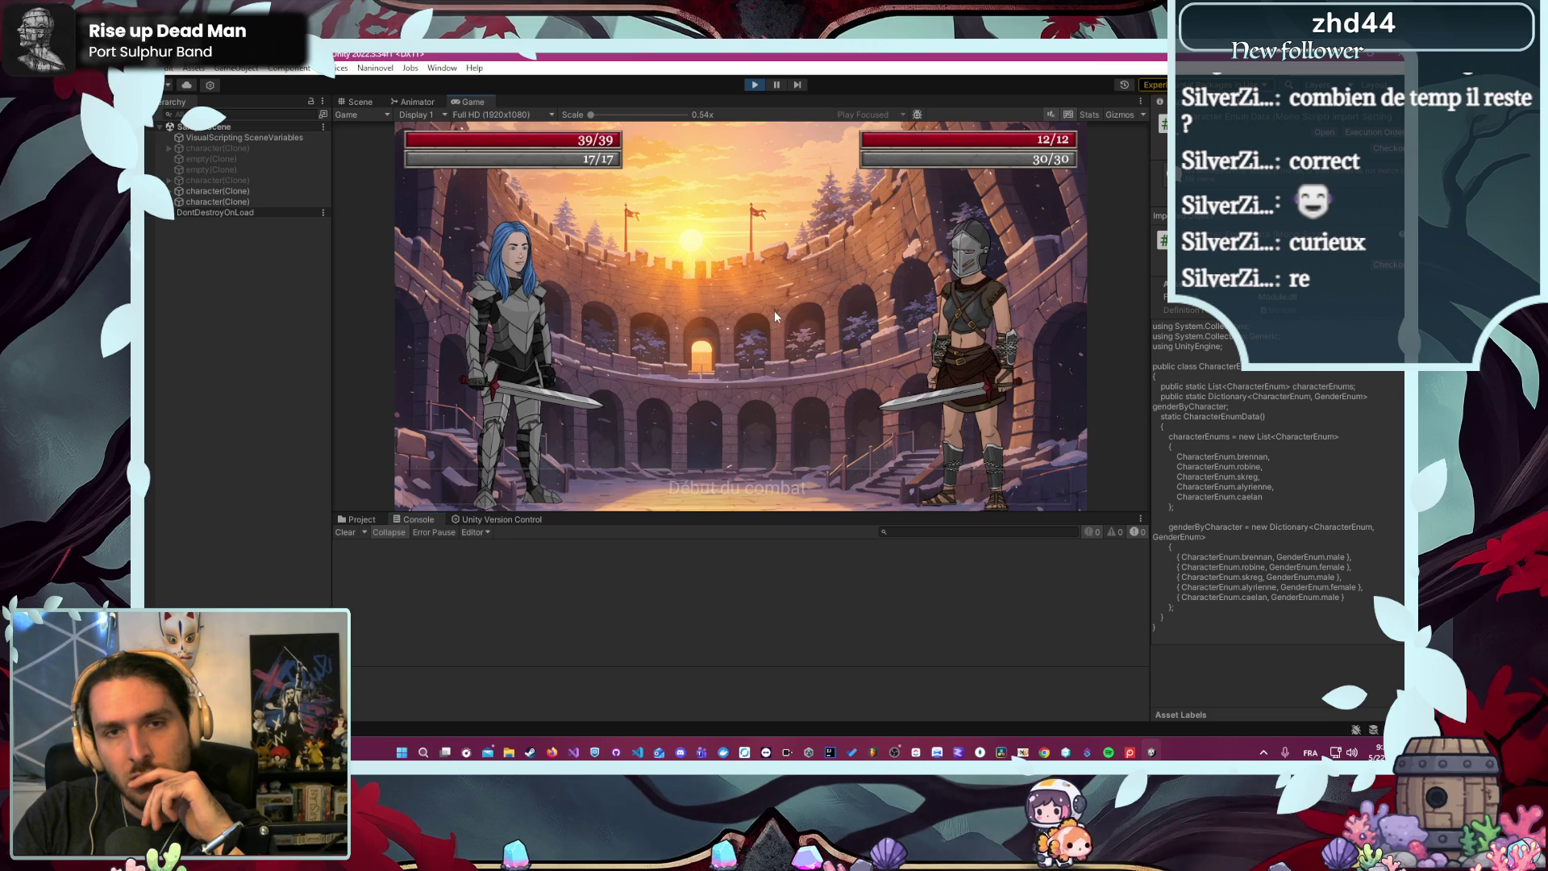
{"action": "left_click", "coordinate": [527, 348]}
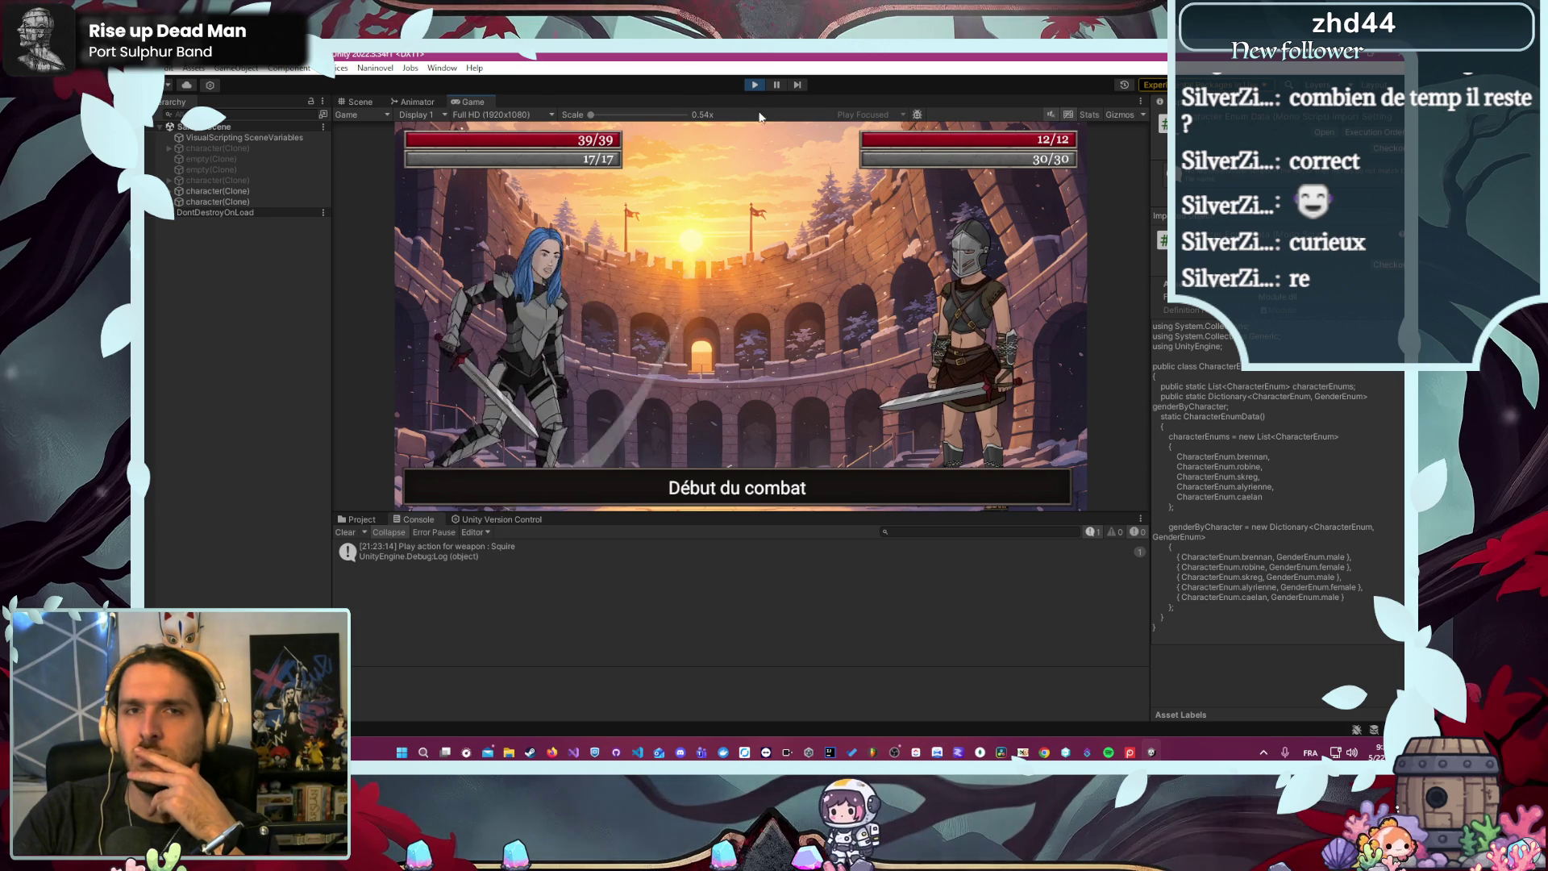
{"action": "left_click", "coordinate": [753, 84]}
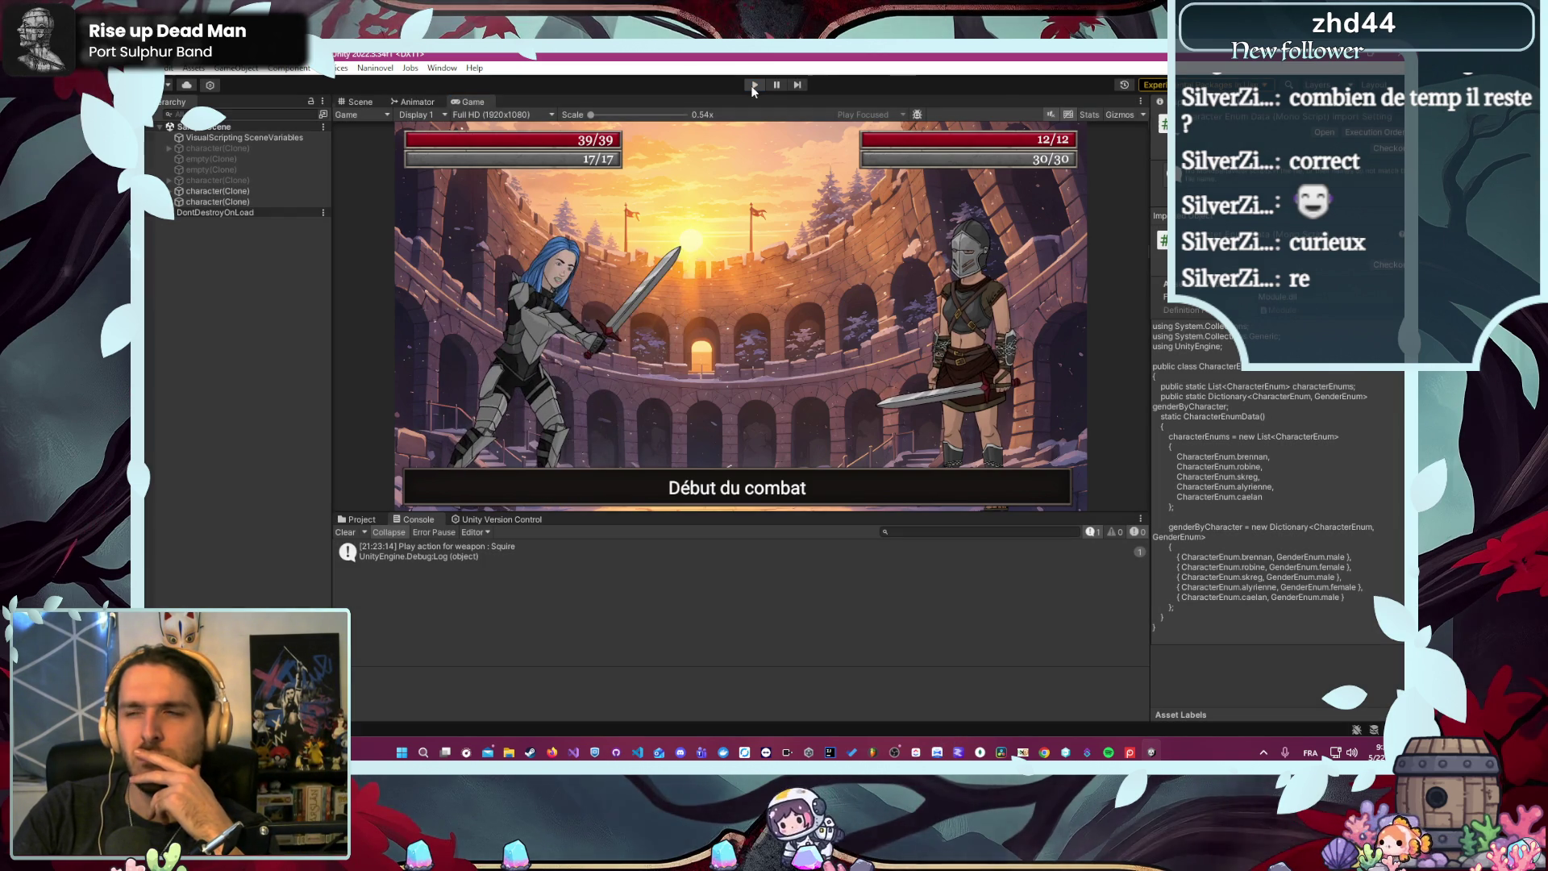
{"action": "left_click", "coordinate": [637, 752]}
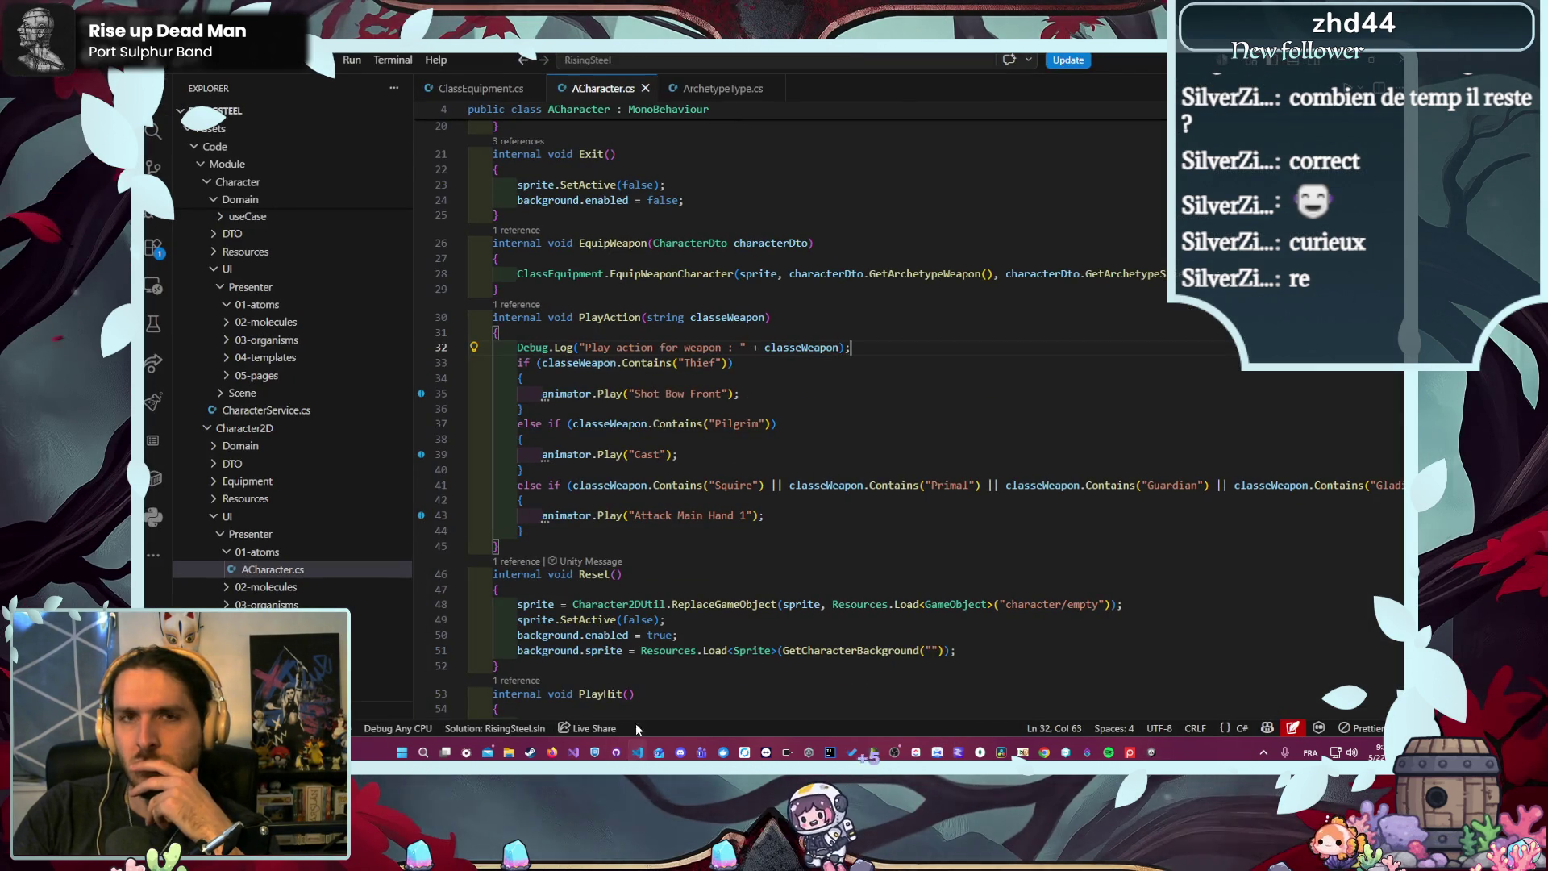
- In PnjData.cs, replace Alyrienne's Squire archetype with Guardian taken from Brennan's entry
{"action": "left_click", "coordinate": [720, 87]}
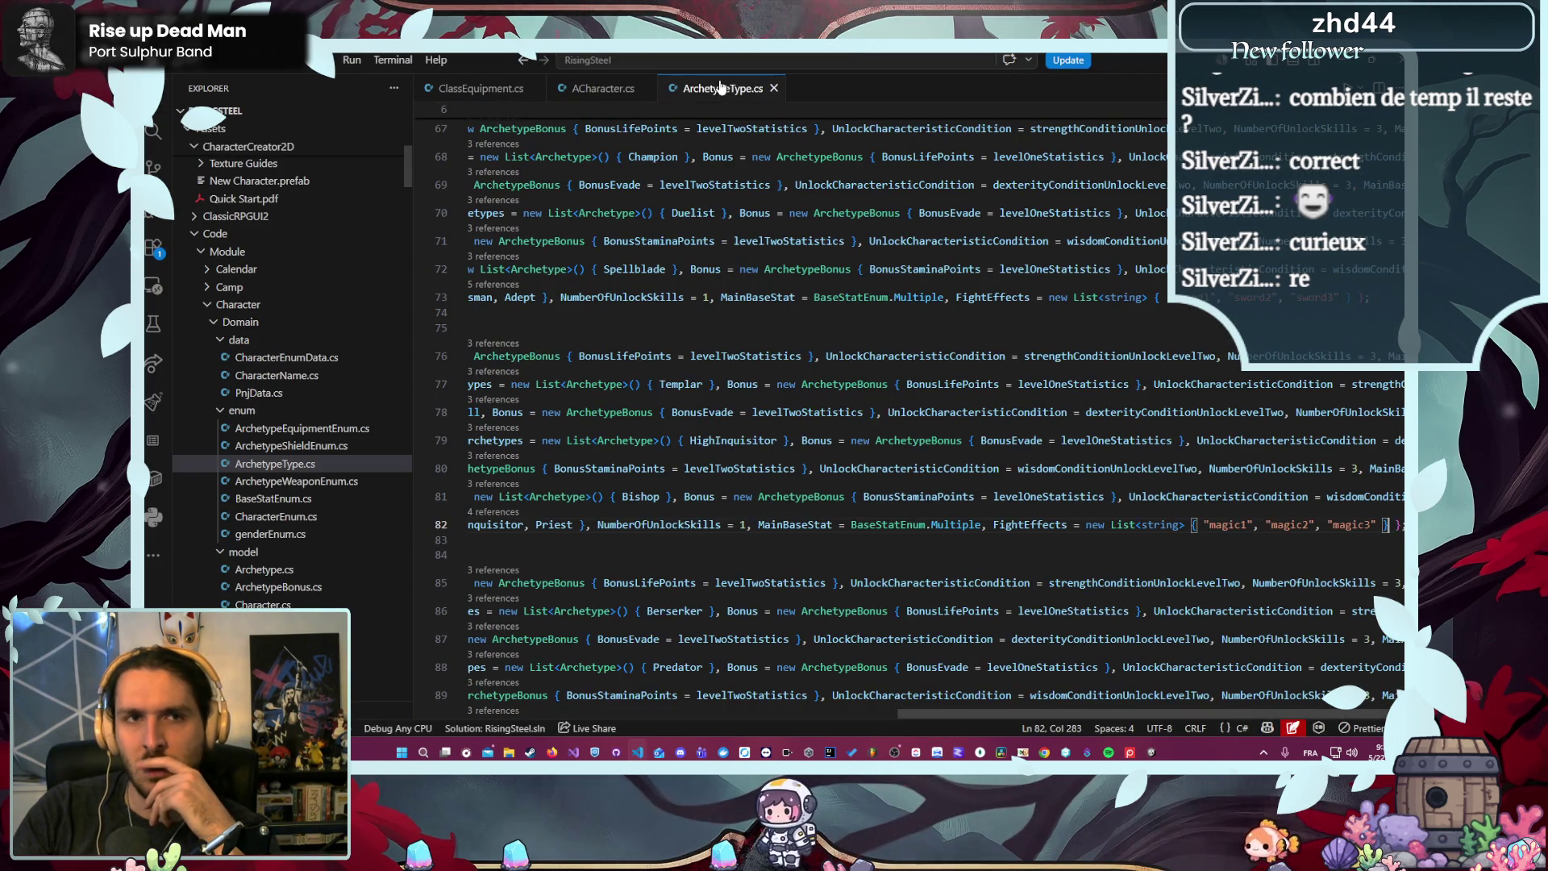
{"action": "scroll", "coordinate": [787, 603], "scroll_direction": "up", "scroll_amount": 5}
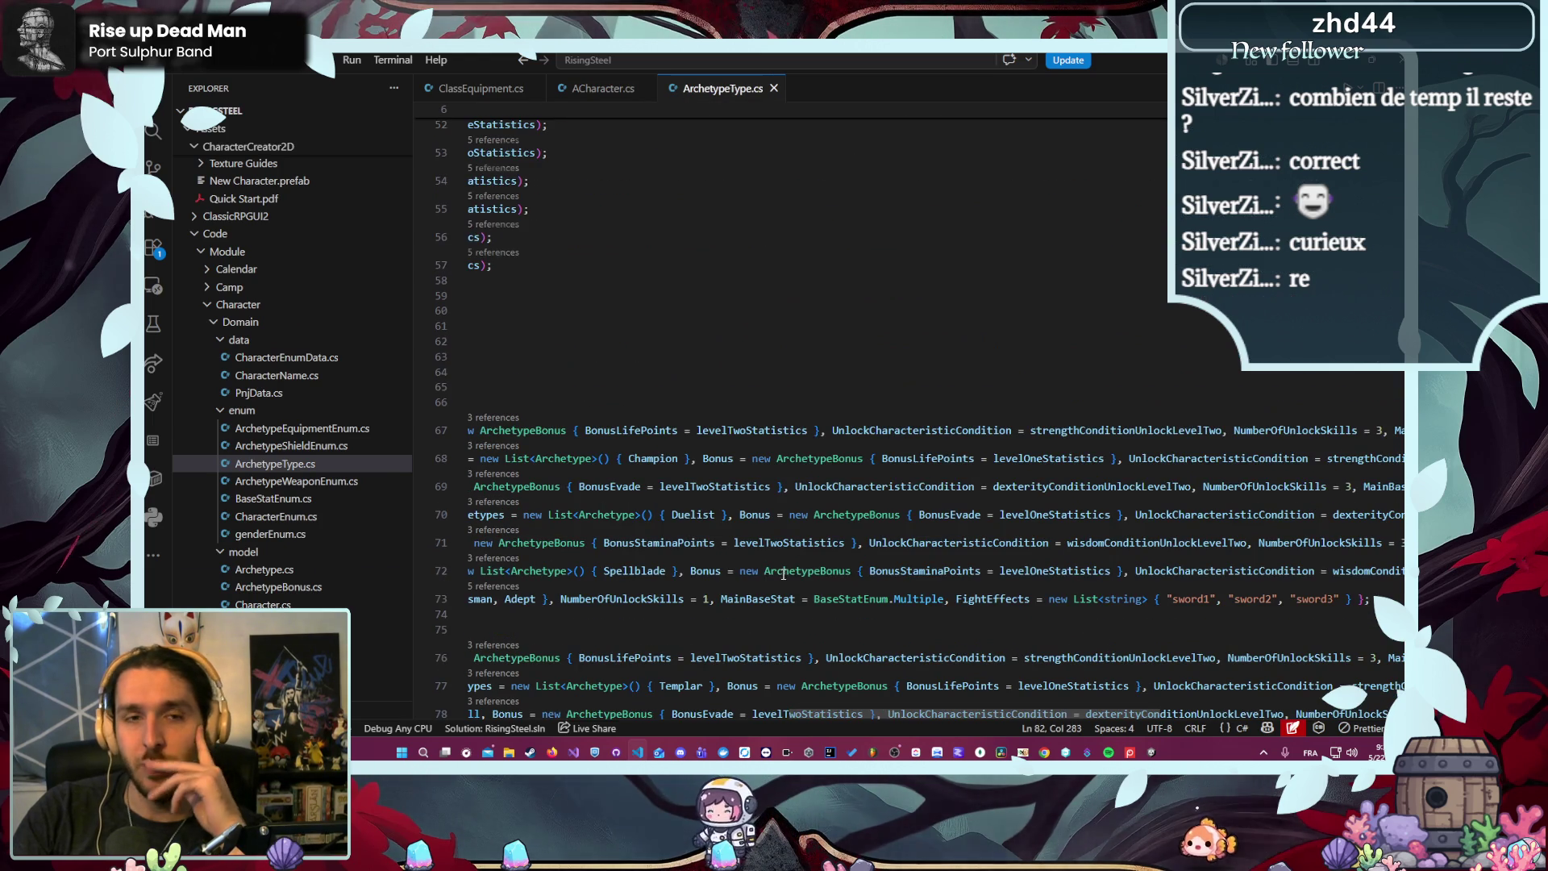
{"action": "left_click_drag", "start_coordinate": [912, 718], "coordinate": [580, 692]}
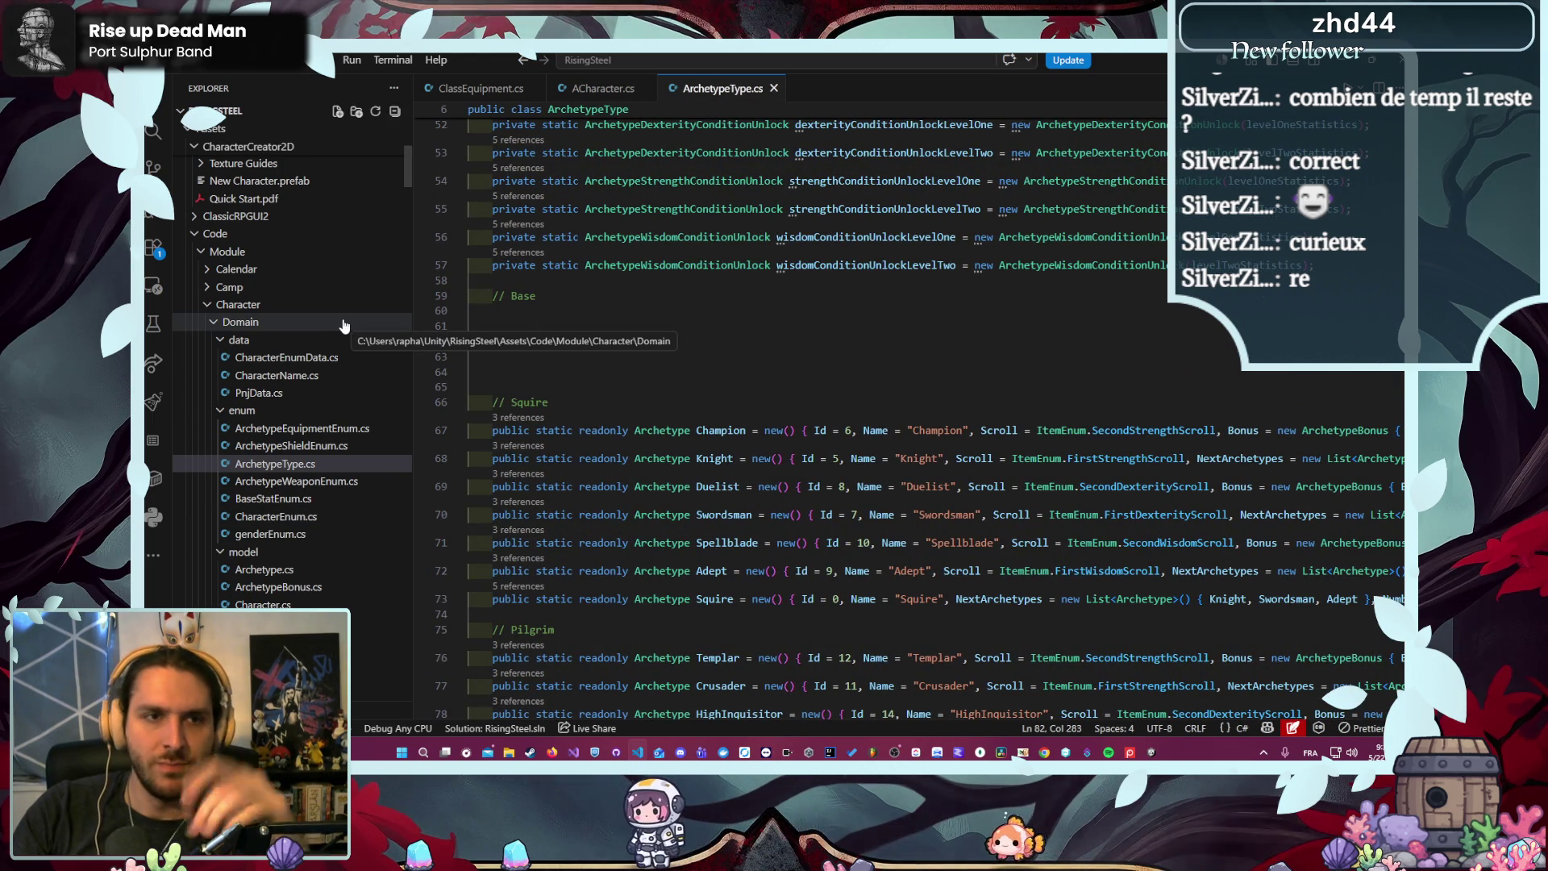
{"action": "left_click", "coordinate": [258, 393]}
{"action": "left_click", "coordinate": [677, 446]}
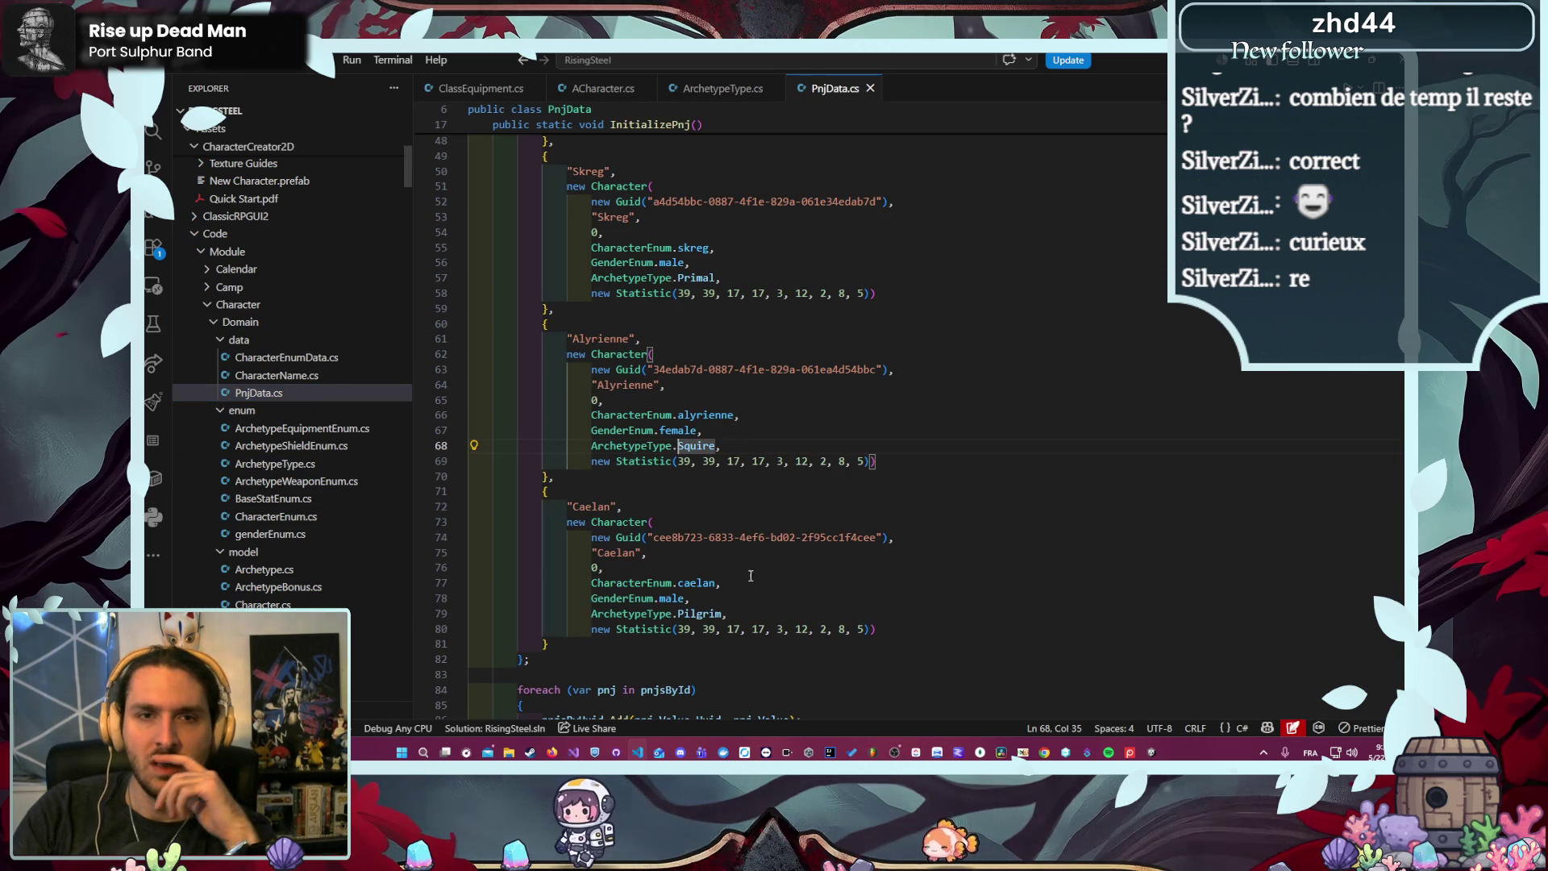
{"action": "left_click", "coordinate": [858, 418]}
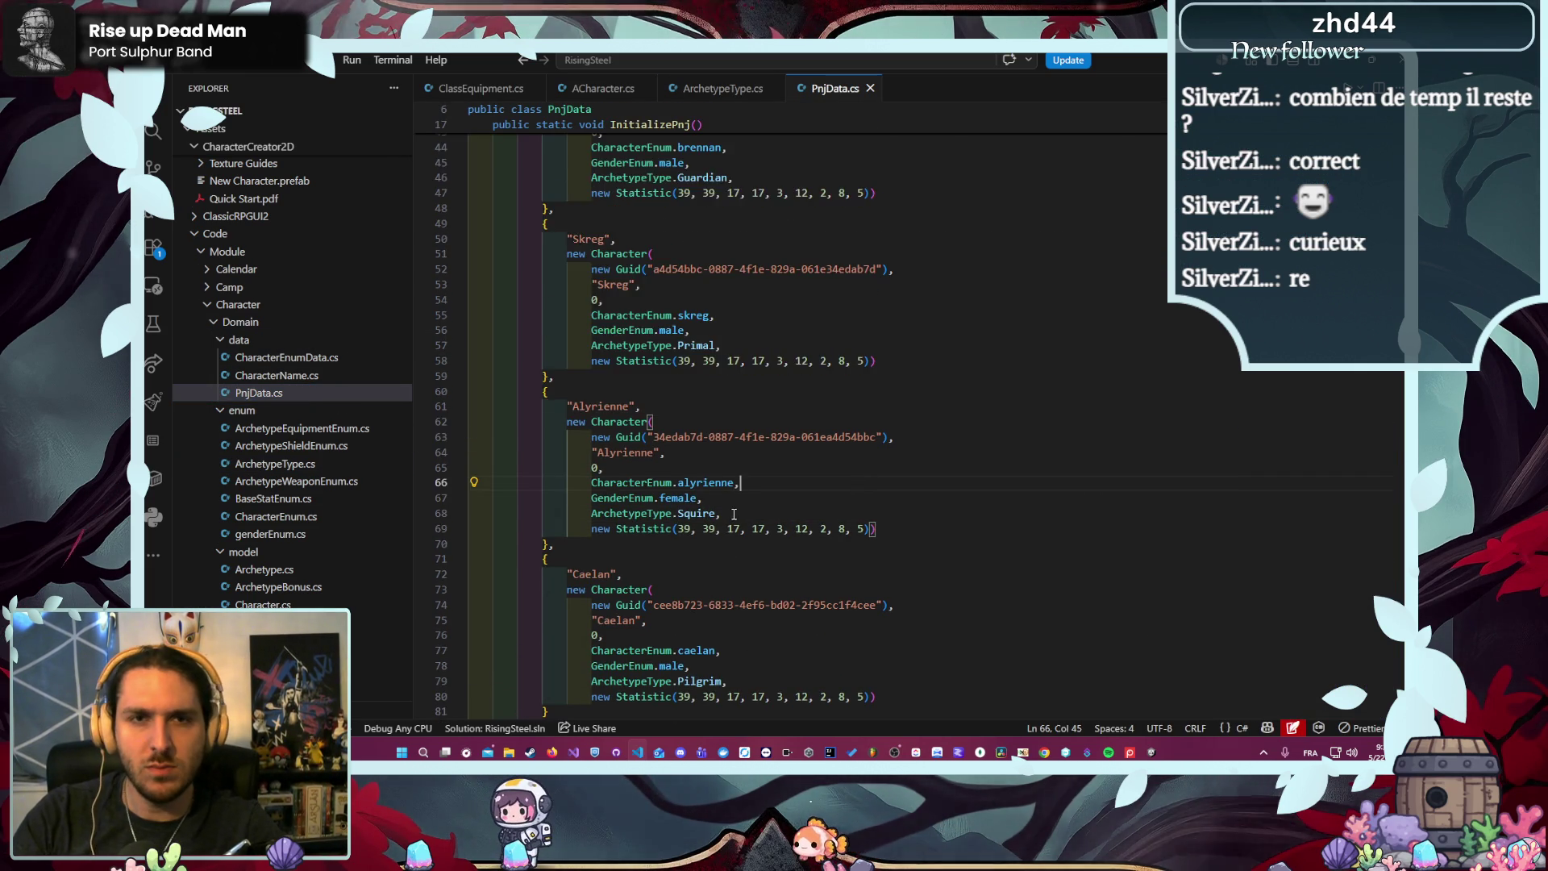
{"action": "scroll", "coordinate": [736, 522], "scroll_direction": "up", "scroll_amount": 6}
{"action": "double_click", "coordinate": [710, 380]}
{"action": "key", "text": "ctrl+c"}
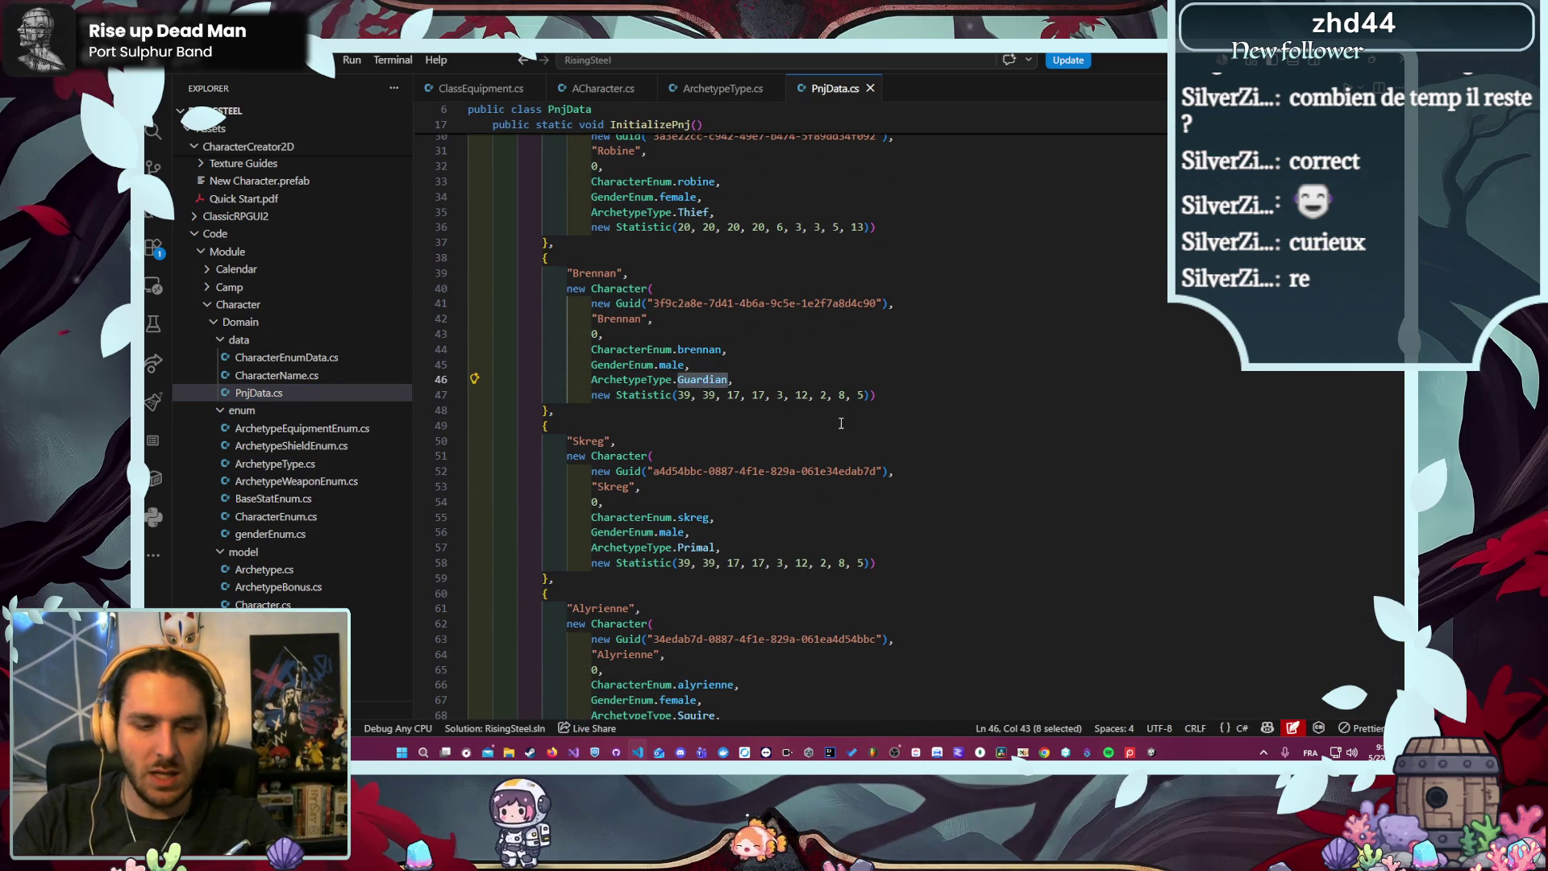
{"action": "scroll", "coordinate": [831, 622], "scroll_direction": "down", "scroll_amount": 3}
{"action": "key", "text": "ctrl+v"}
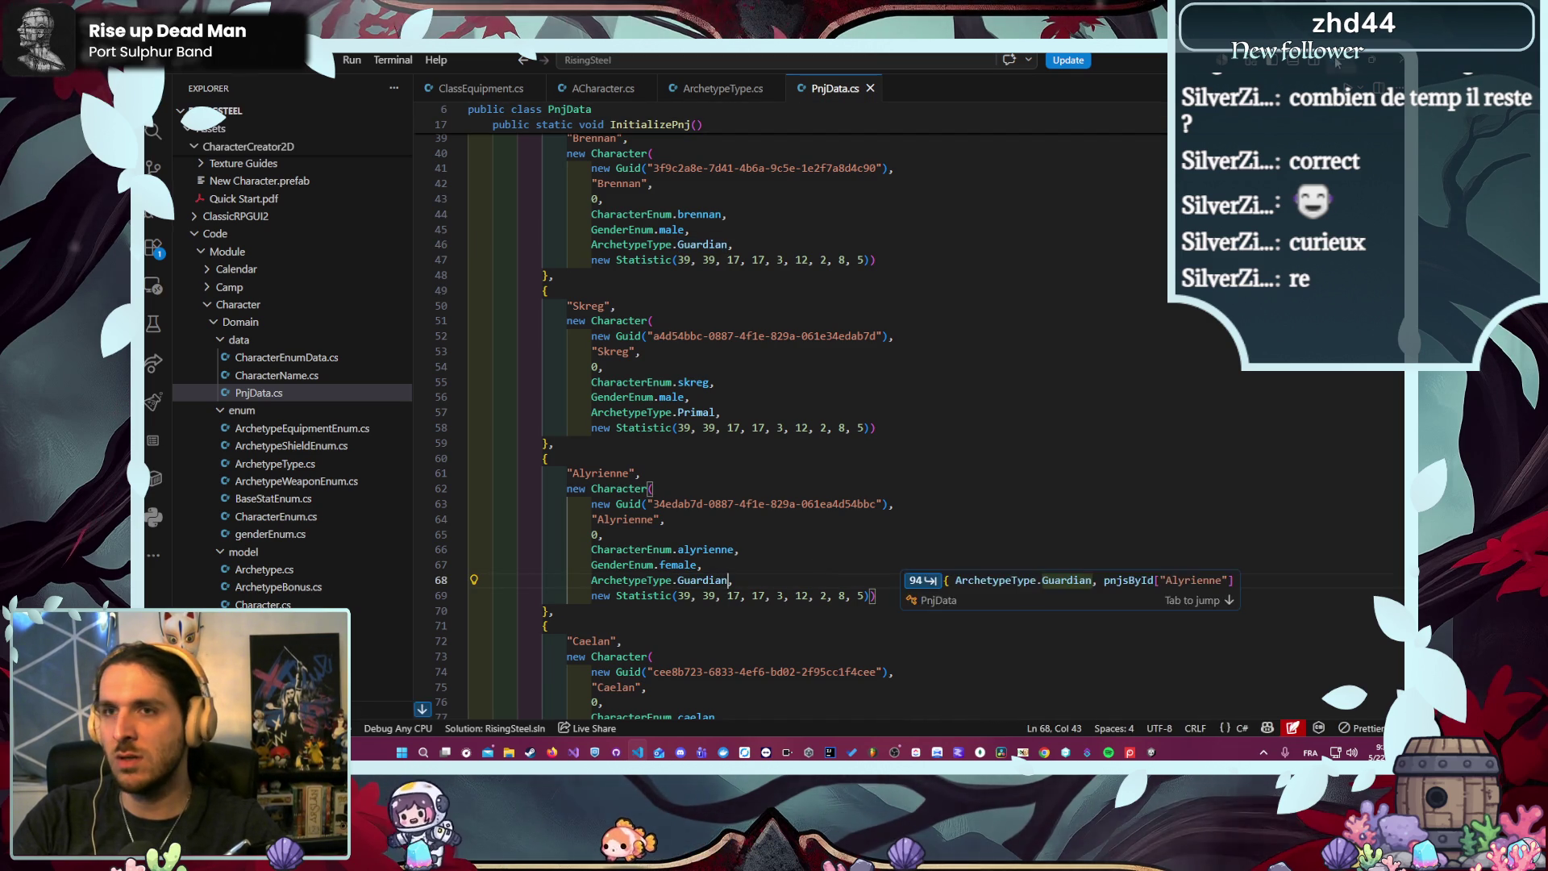
{"action": "key", "text": "alt+Tab"}
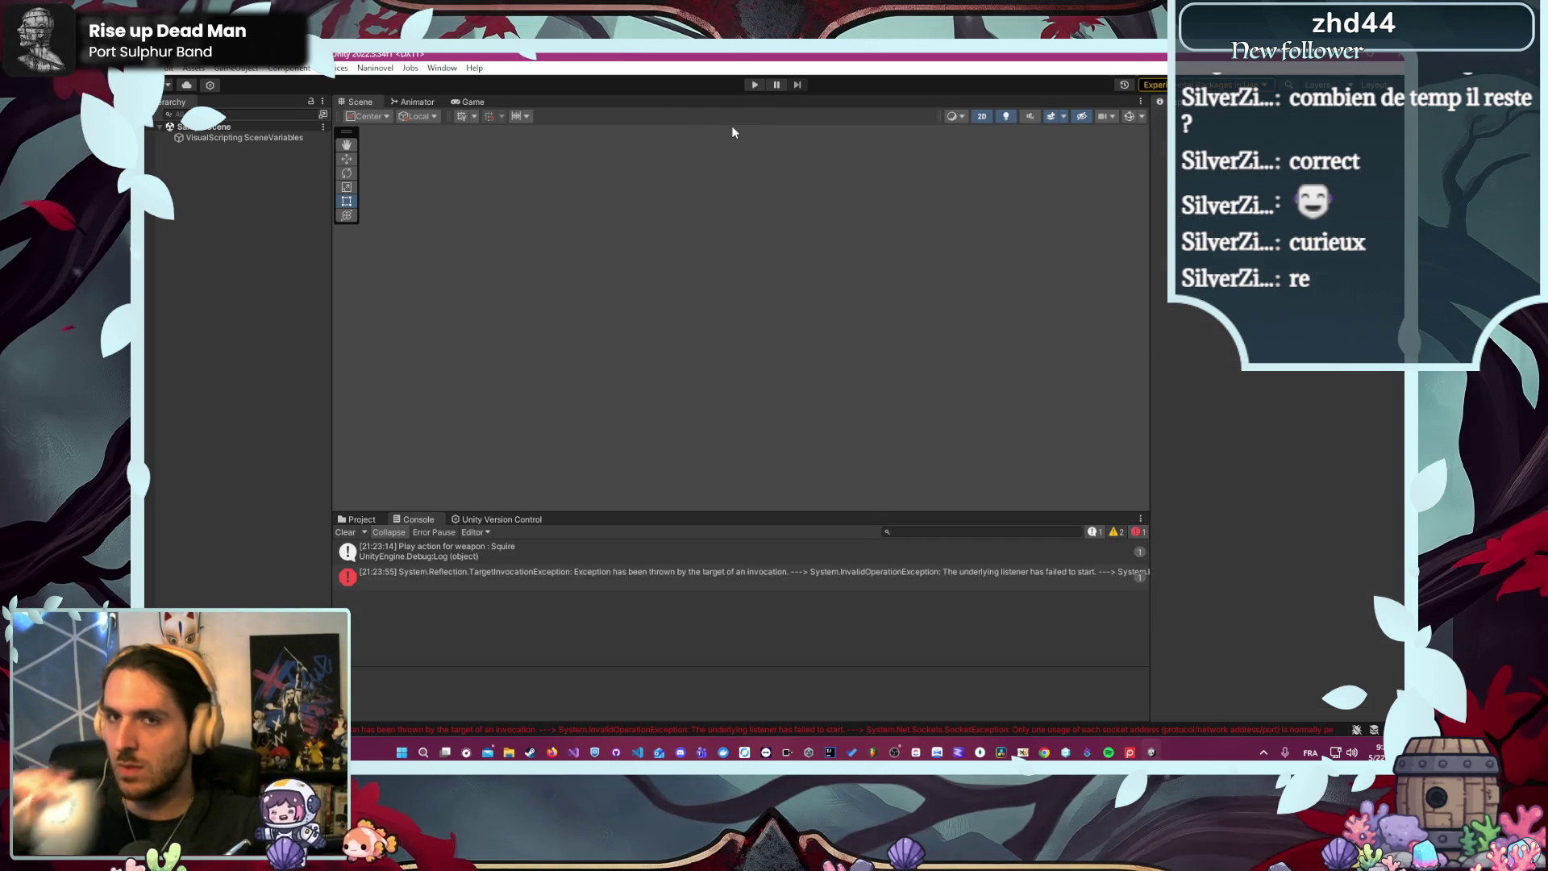
- Play-test Alyrienne in L'Arène, attacking to log 'Play action for weapon : Guardian', then stop
{"action": "left_click", "coordinate": [754, 85]}
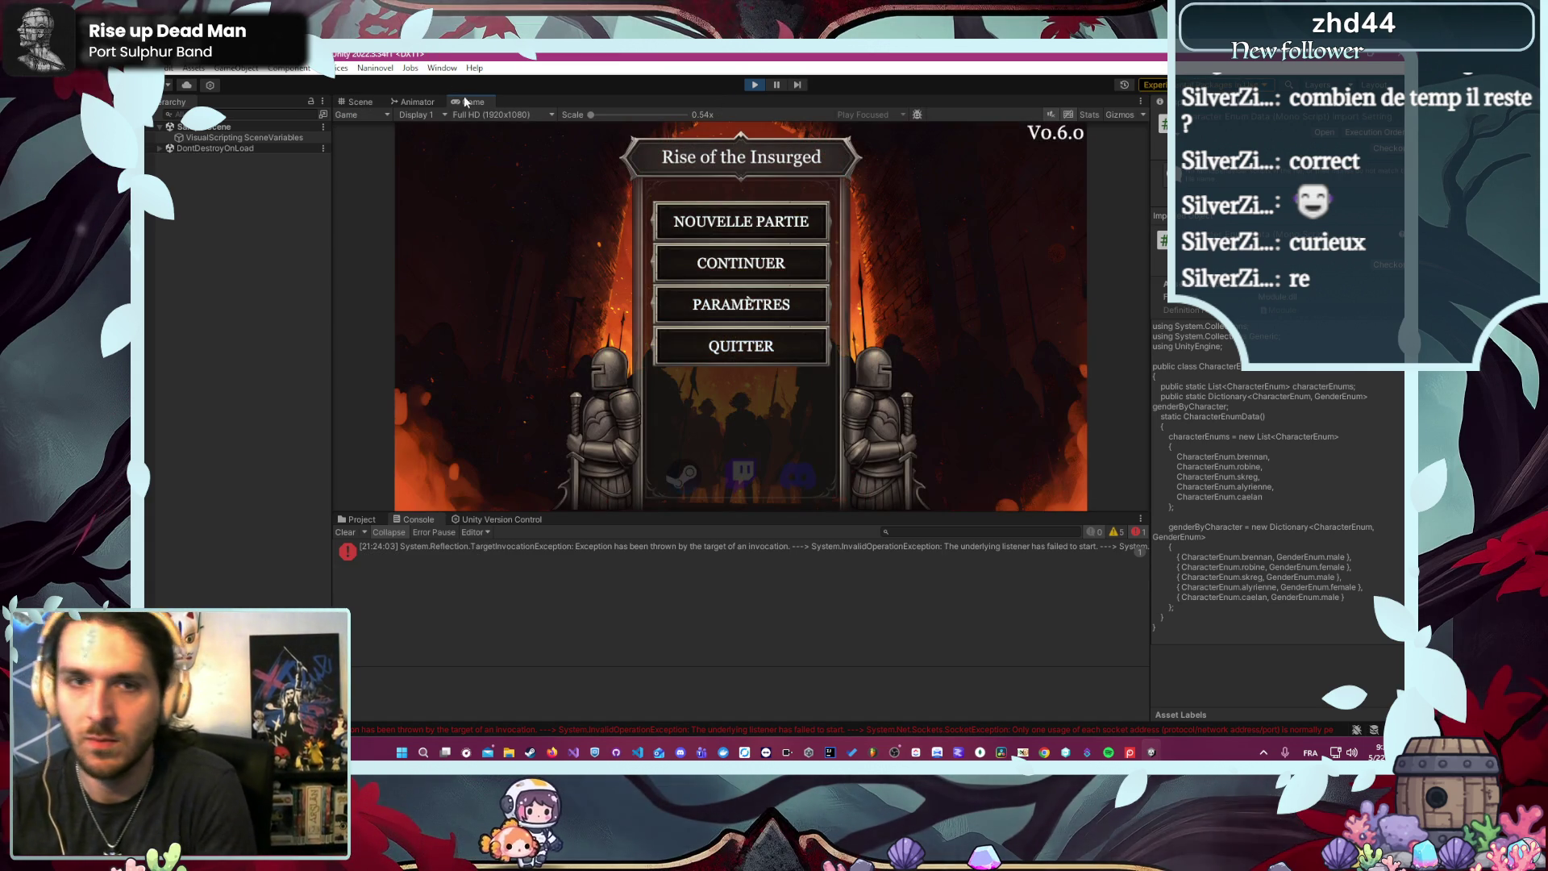
{"action": "left_click", "coordinate": [753, 216]}
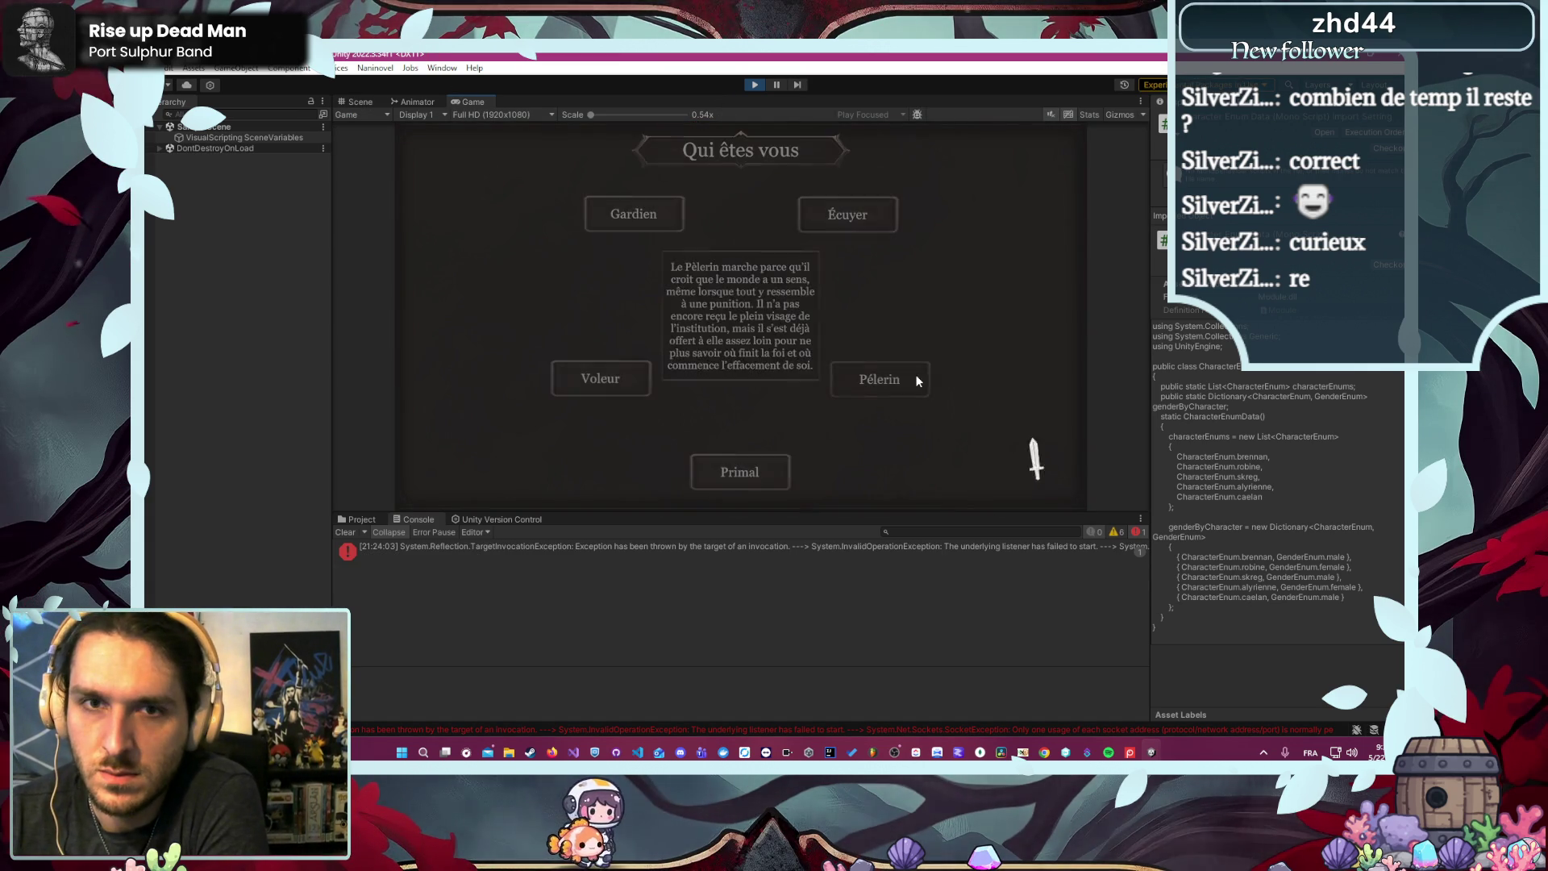
{"action": "left_click", "coordinate": [847, 221]}
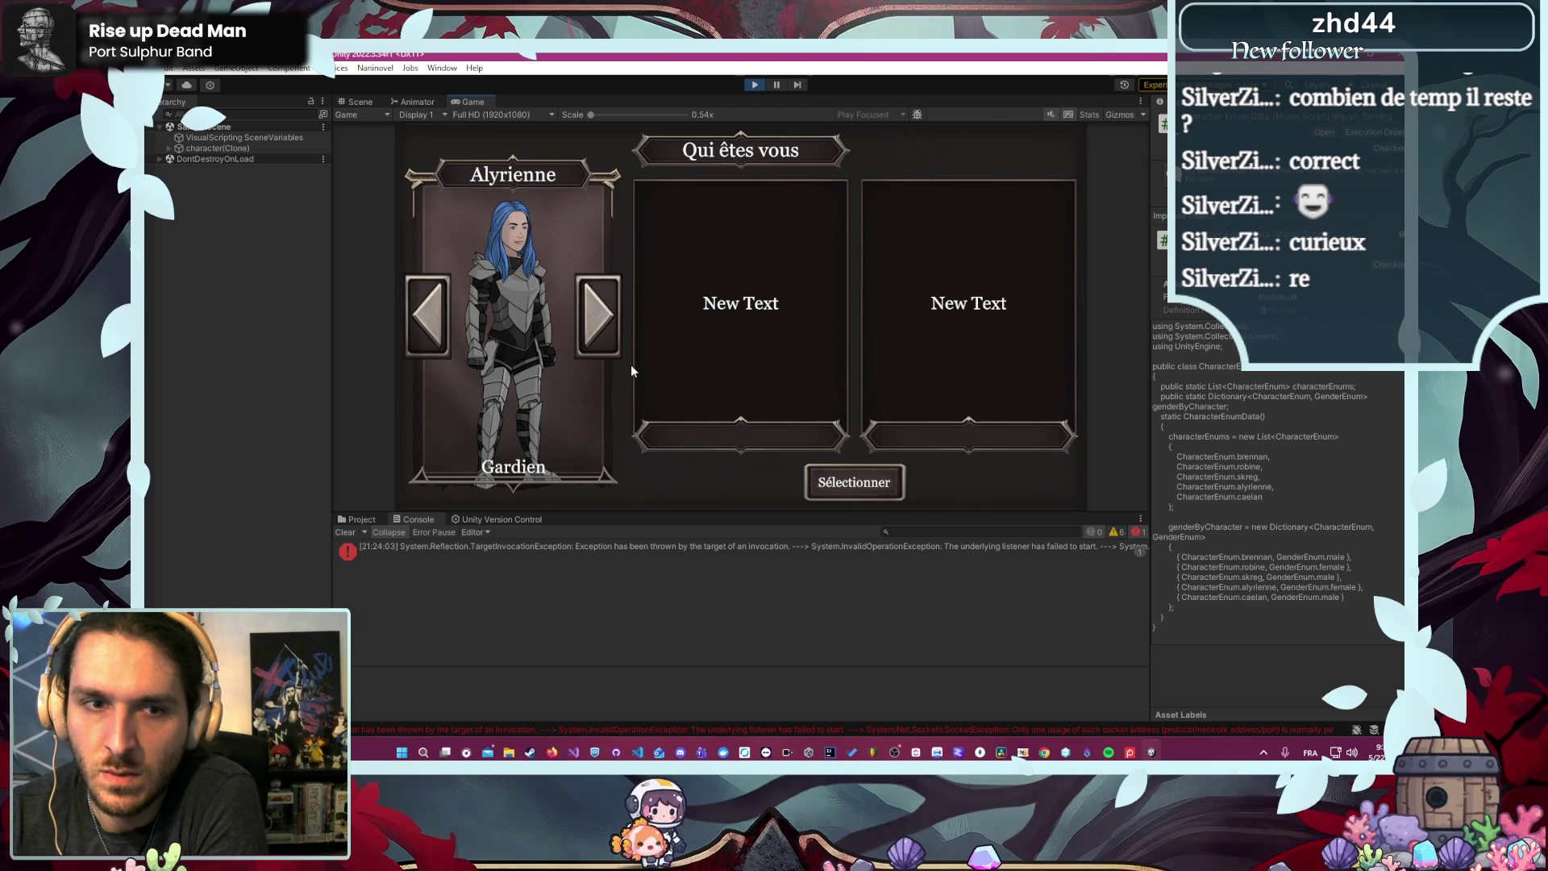
{"action": "left_click", "coordinate": [816, 493]}
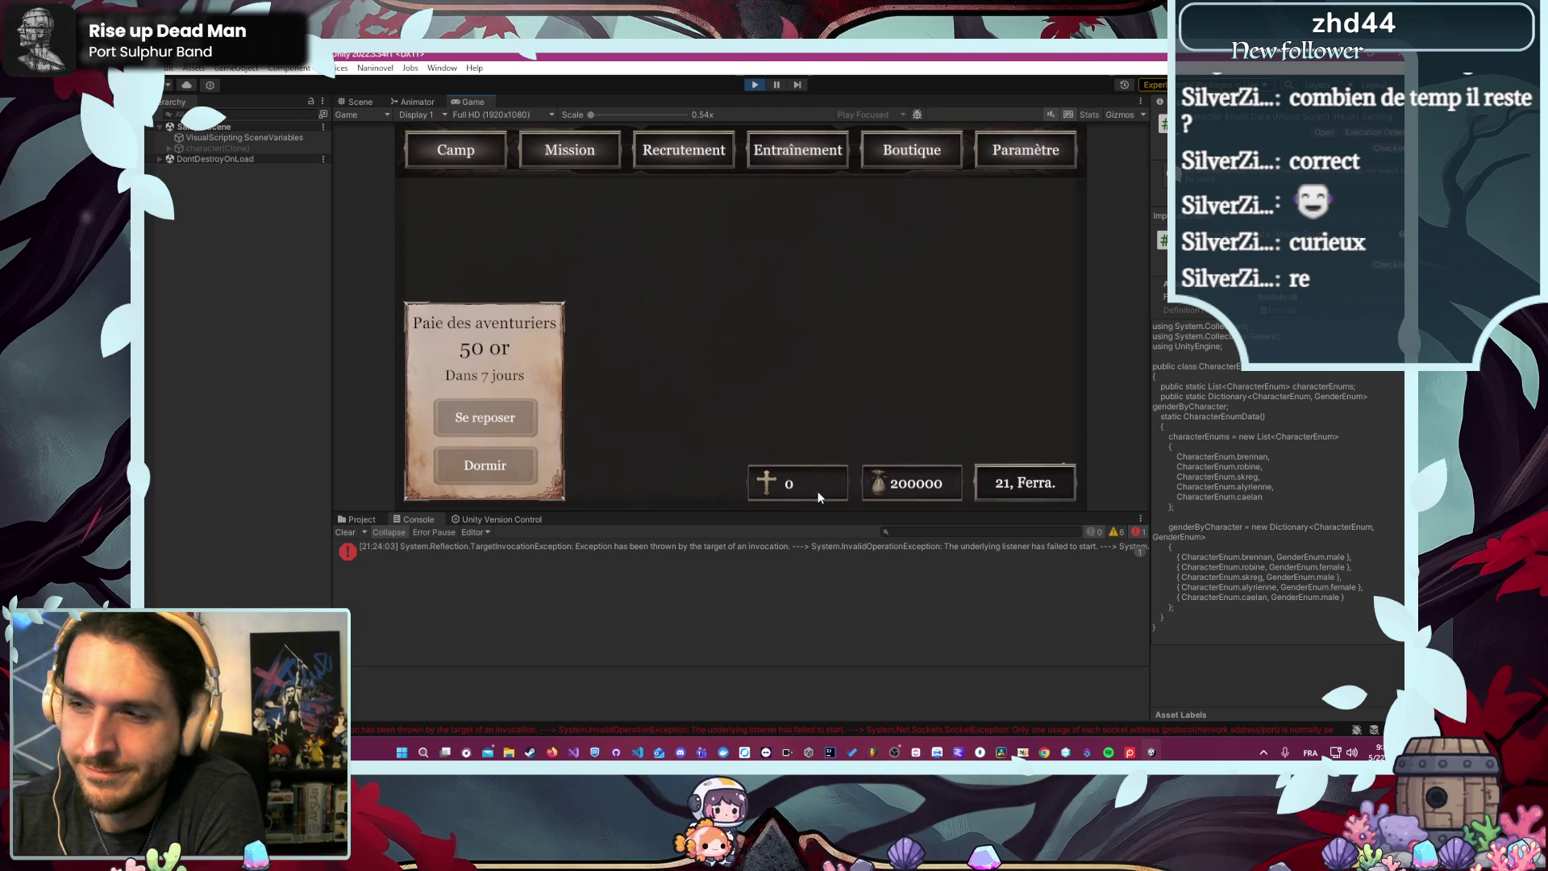
{"action": "left_click", "coordinate": [597, 149]}
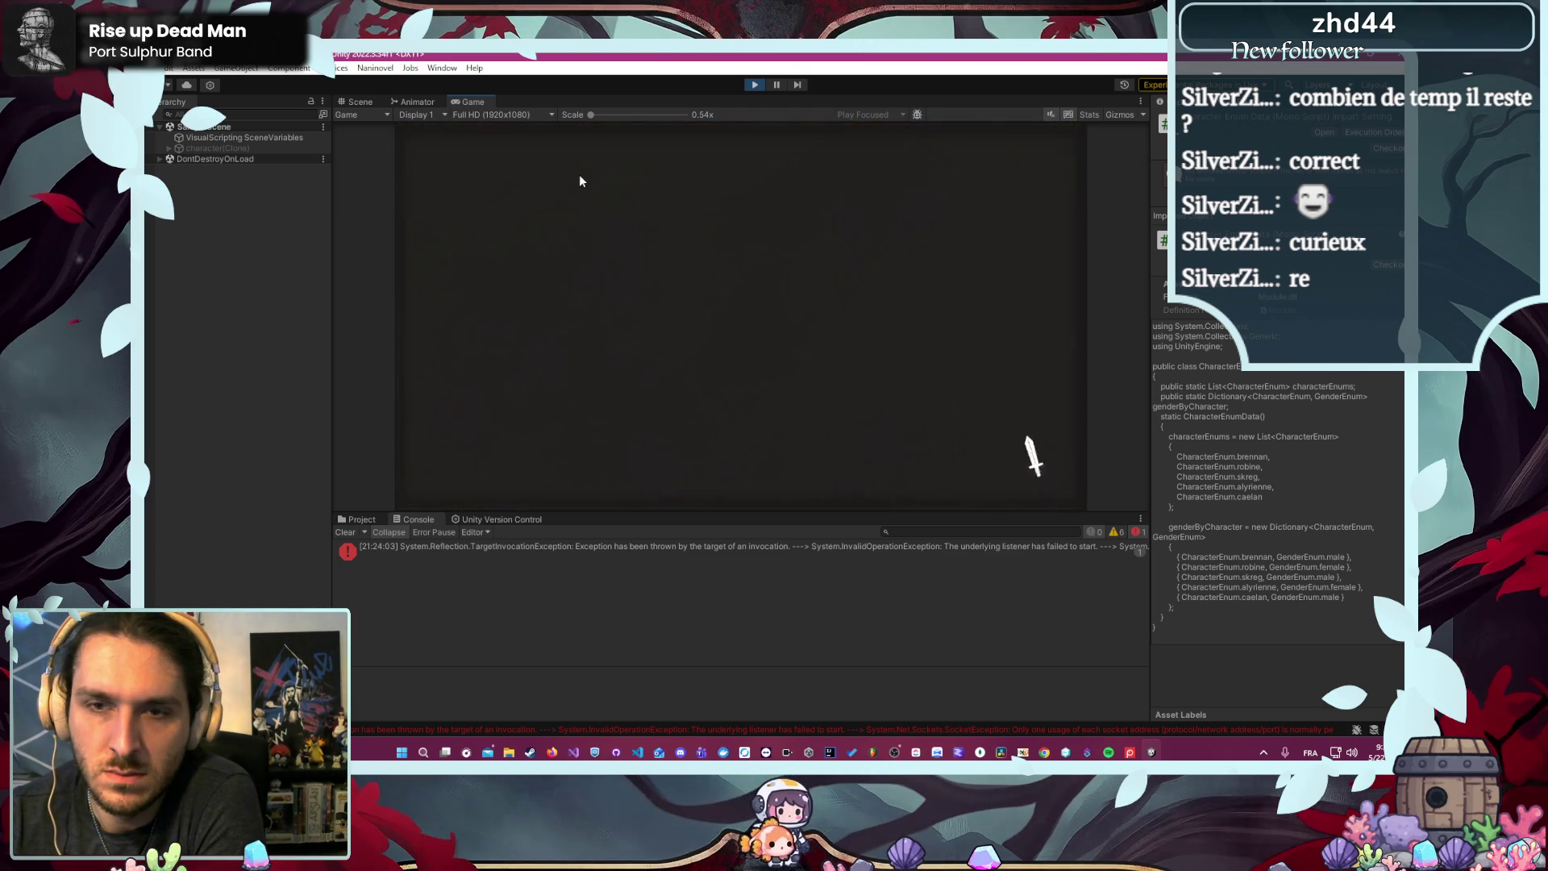
{"action": "left_click", "coordinate": [577, 206]}
{"action": "left_click", "coordinate": [851, 472]}
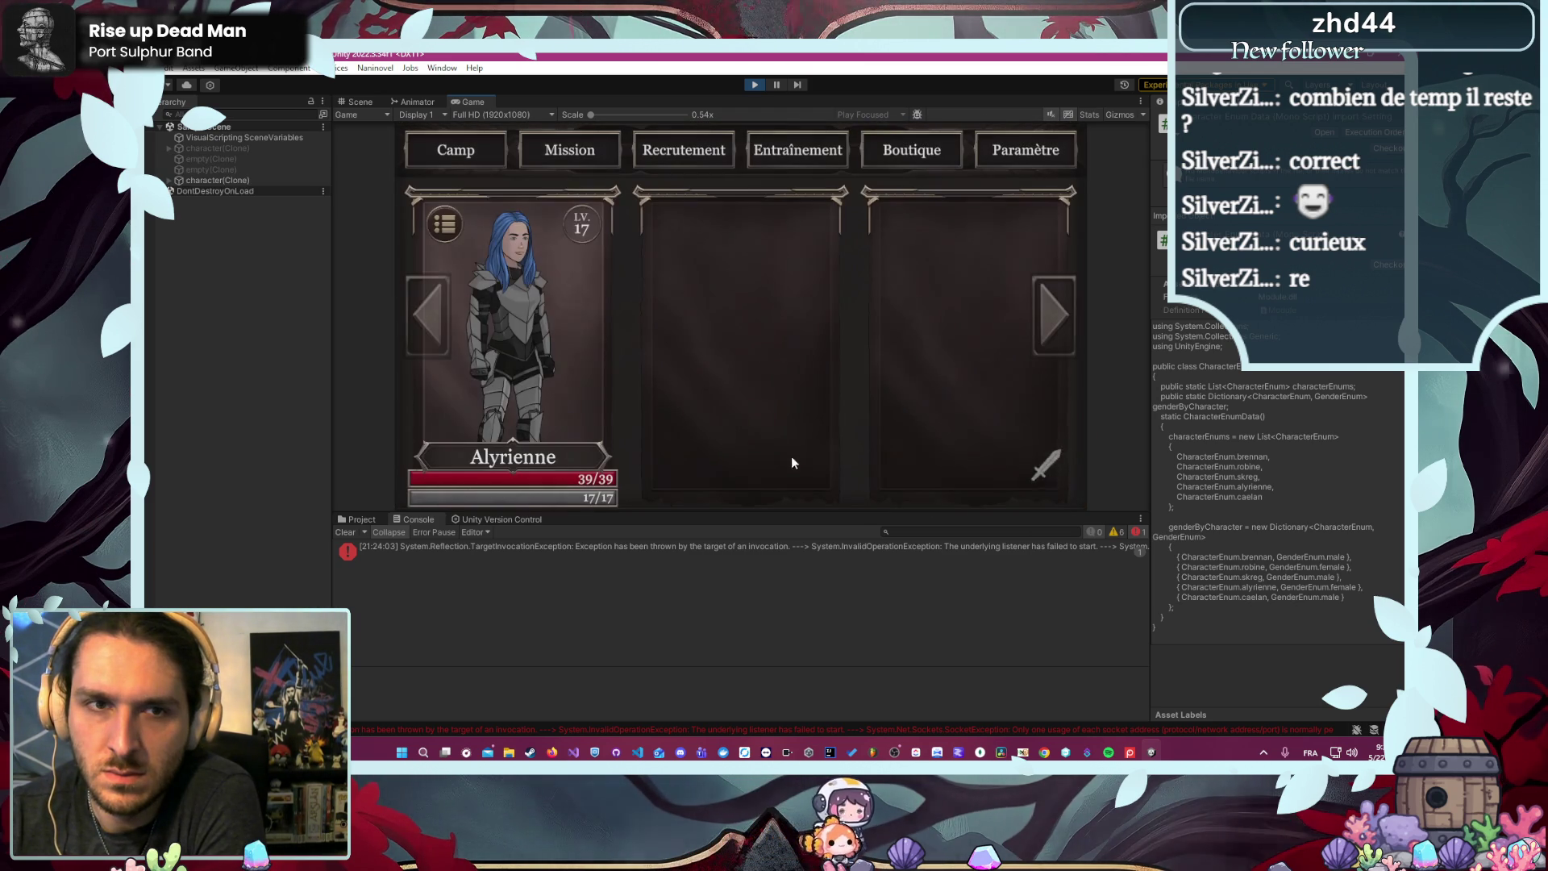
{"action": "left_click", "coordinate": [544, 369]}
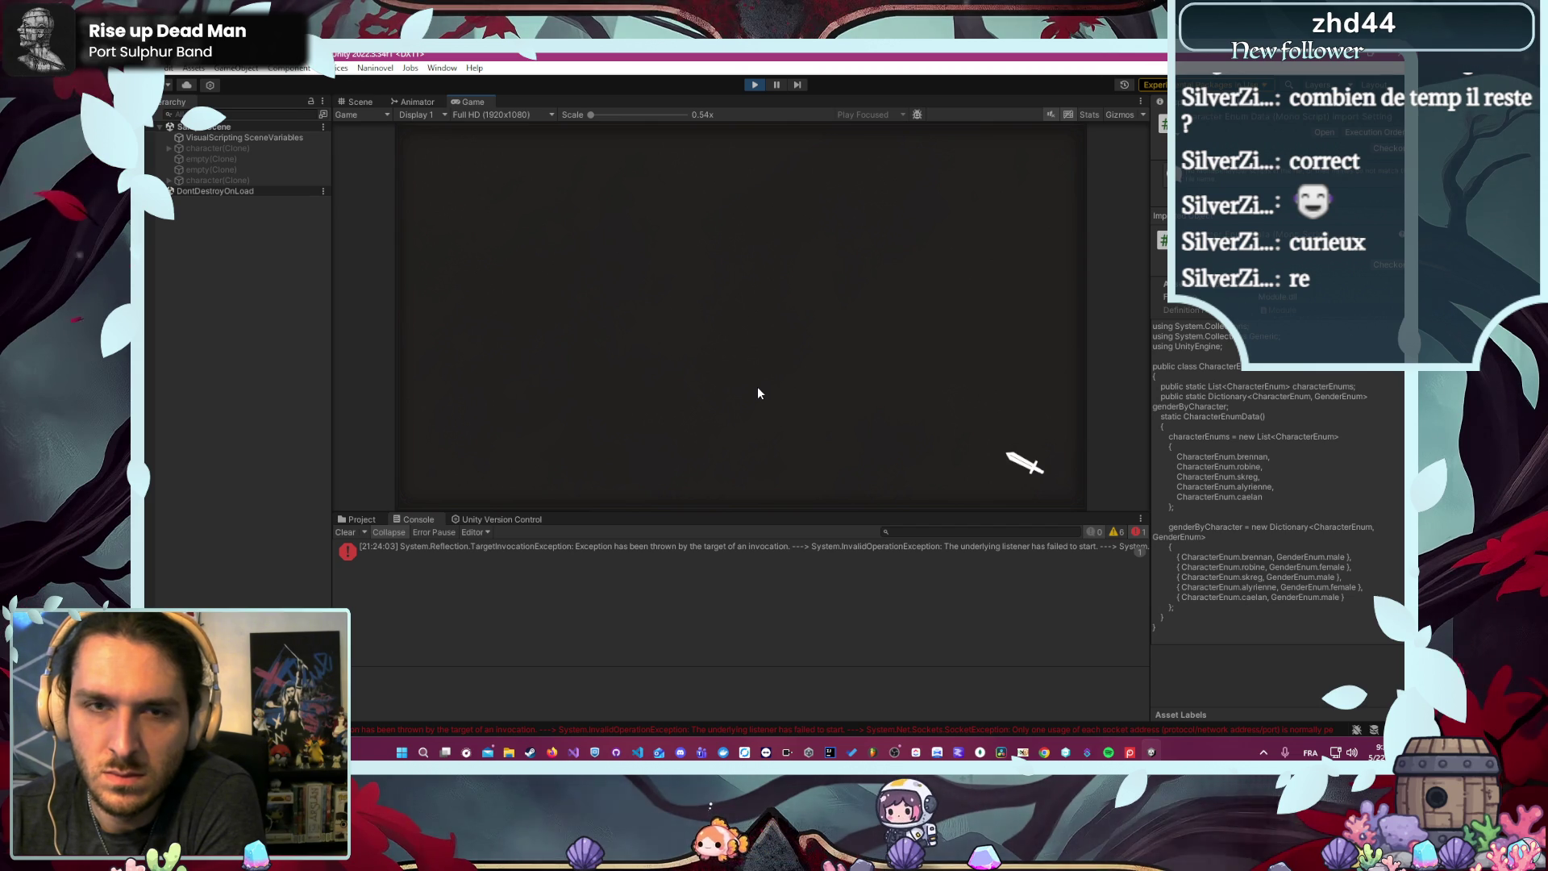
{"action": "left_click", "coordinate": [567, 349]}
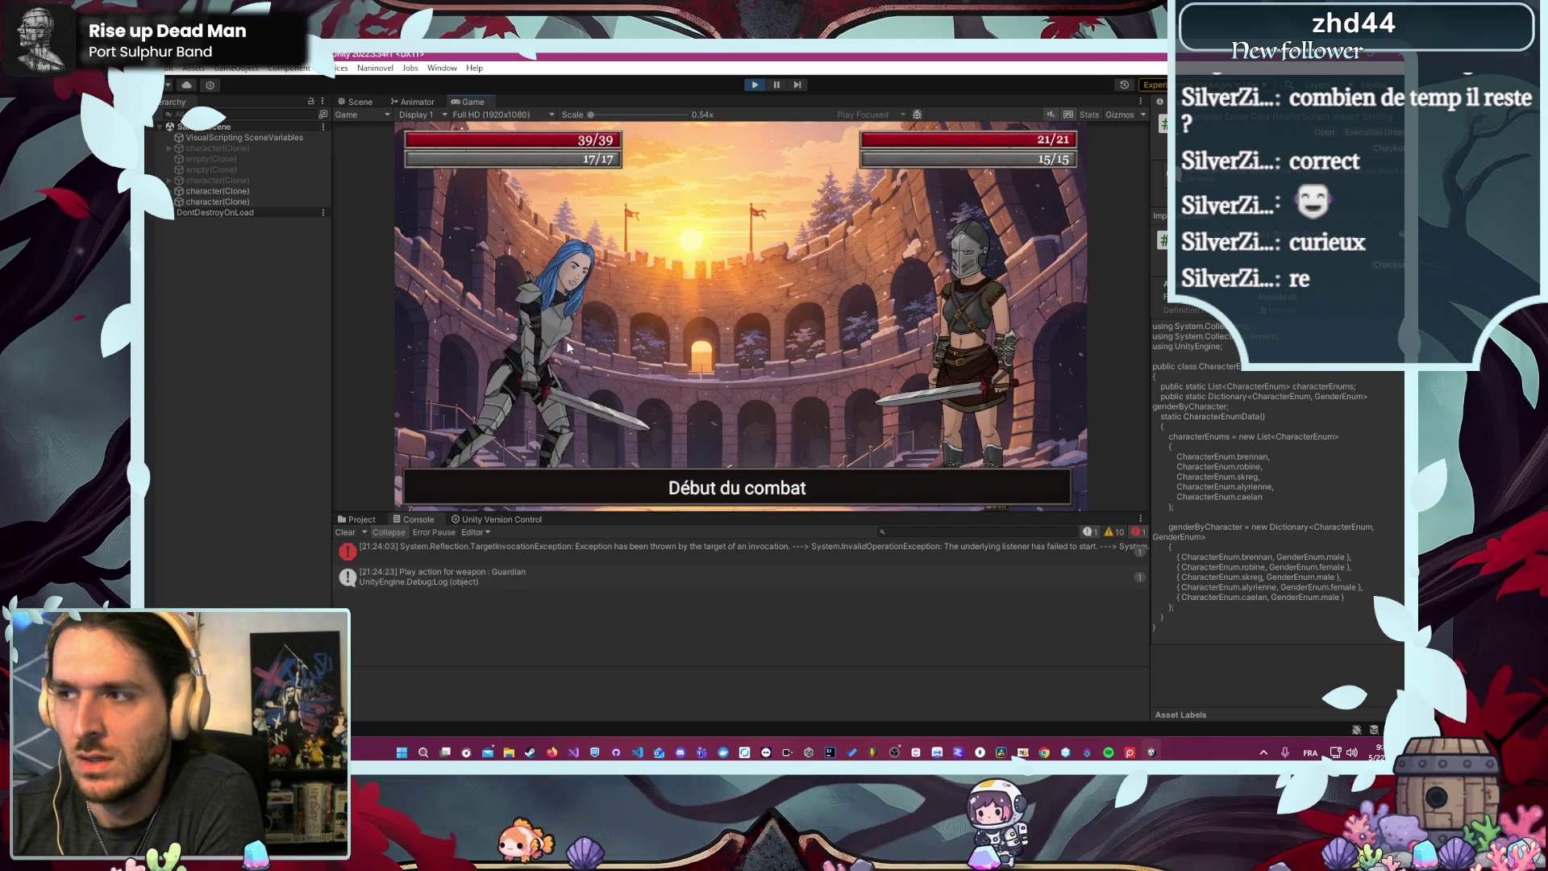
{"action": "left_click", "coordinate": [755, 84]}
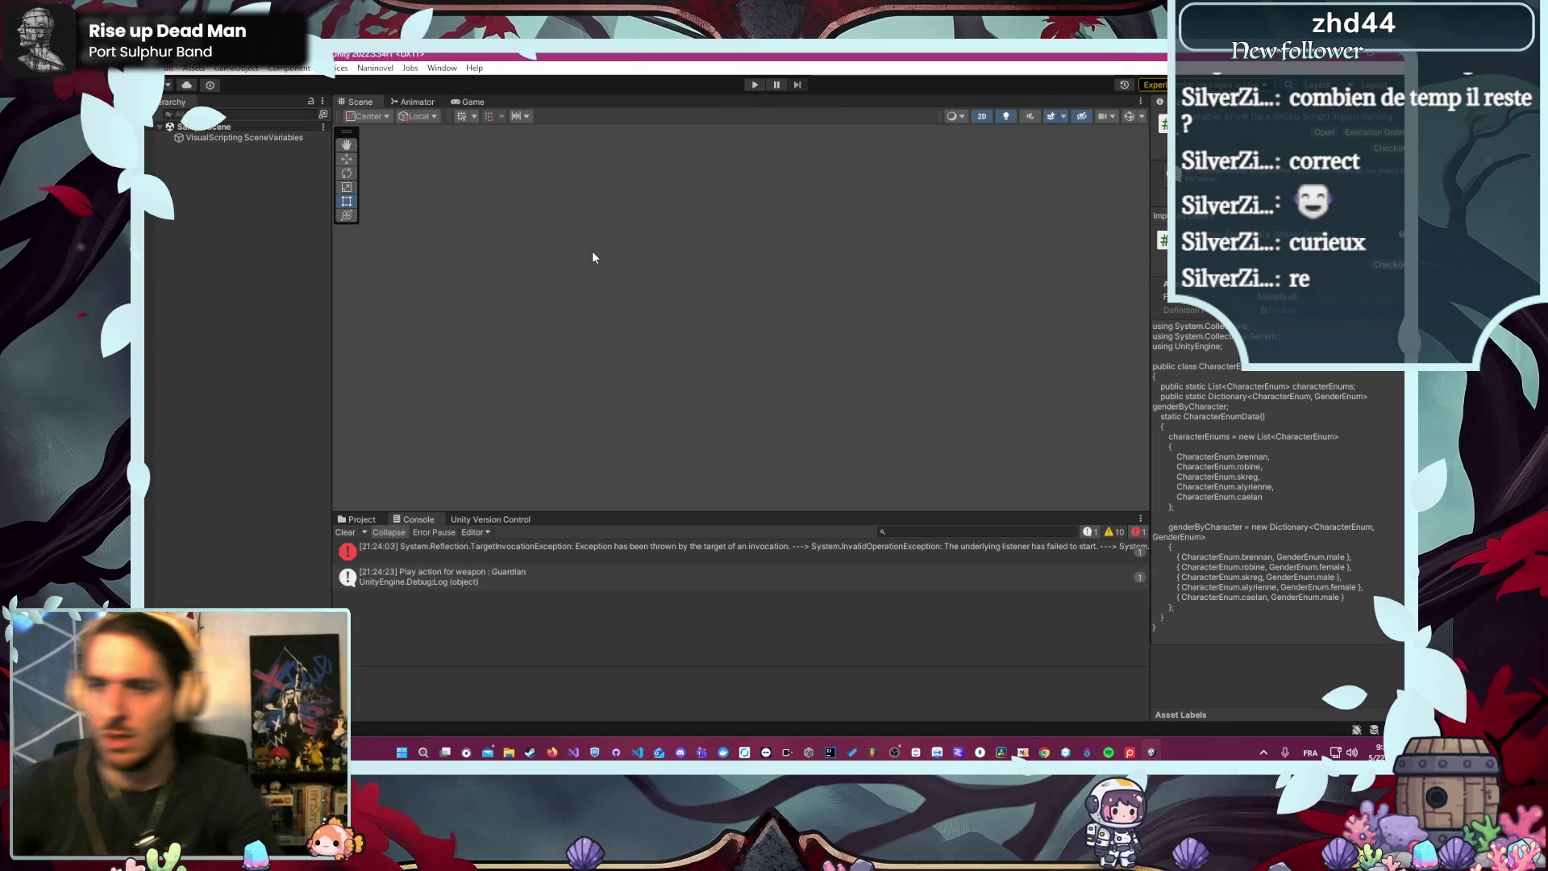
- Set Brennan's entry in PnjData.cs to ArchetypeType.Squire and save the file
{"action": "key", "text": "alt+Tab"}
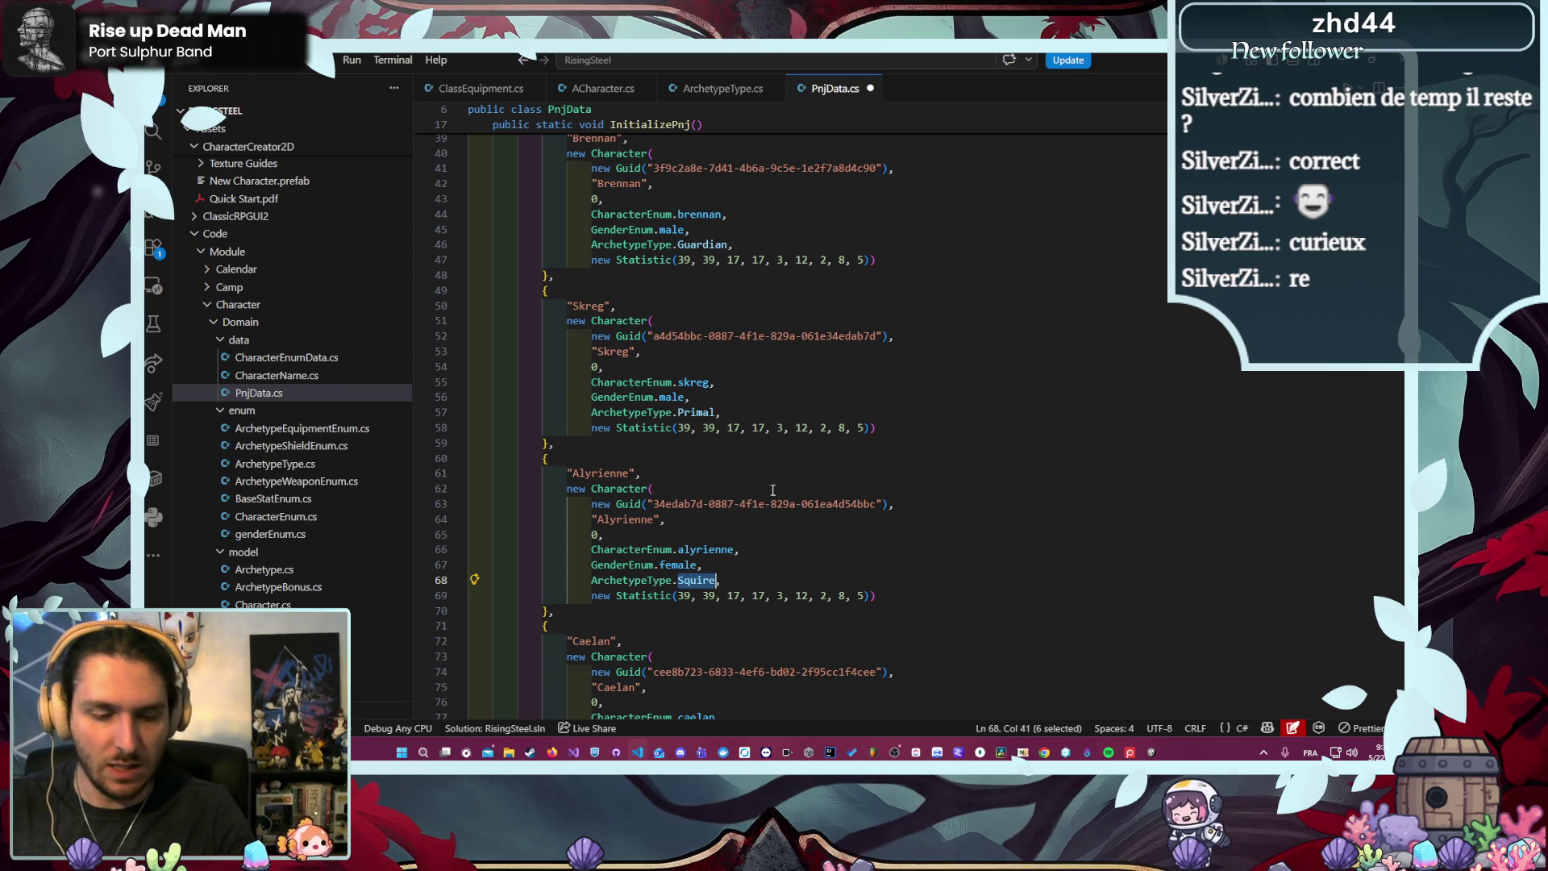
{"action": "scroll", "coordinate": [772, 489], "scroll_direction": "up", "scroll_amount": 2}
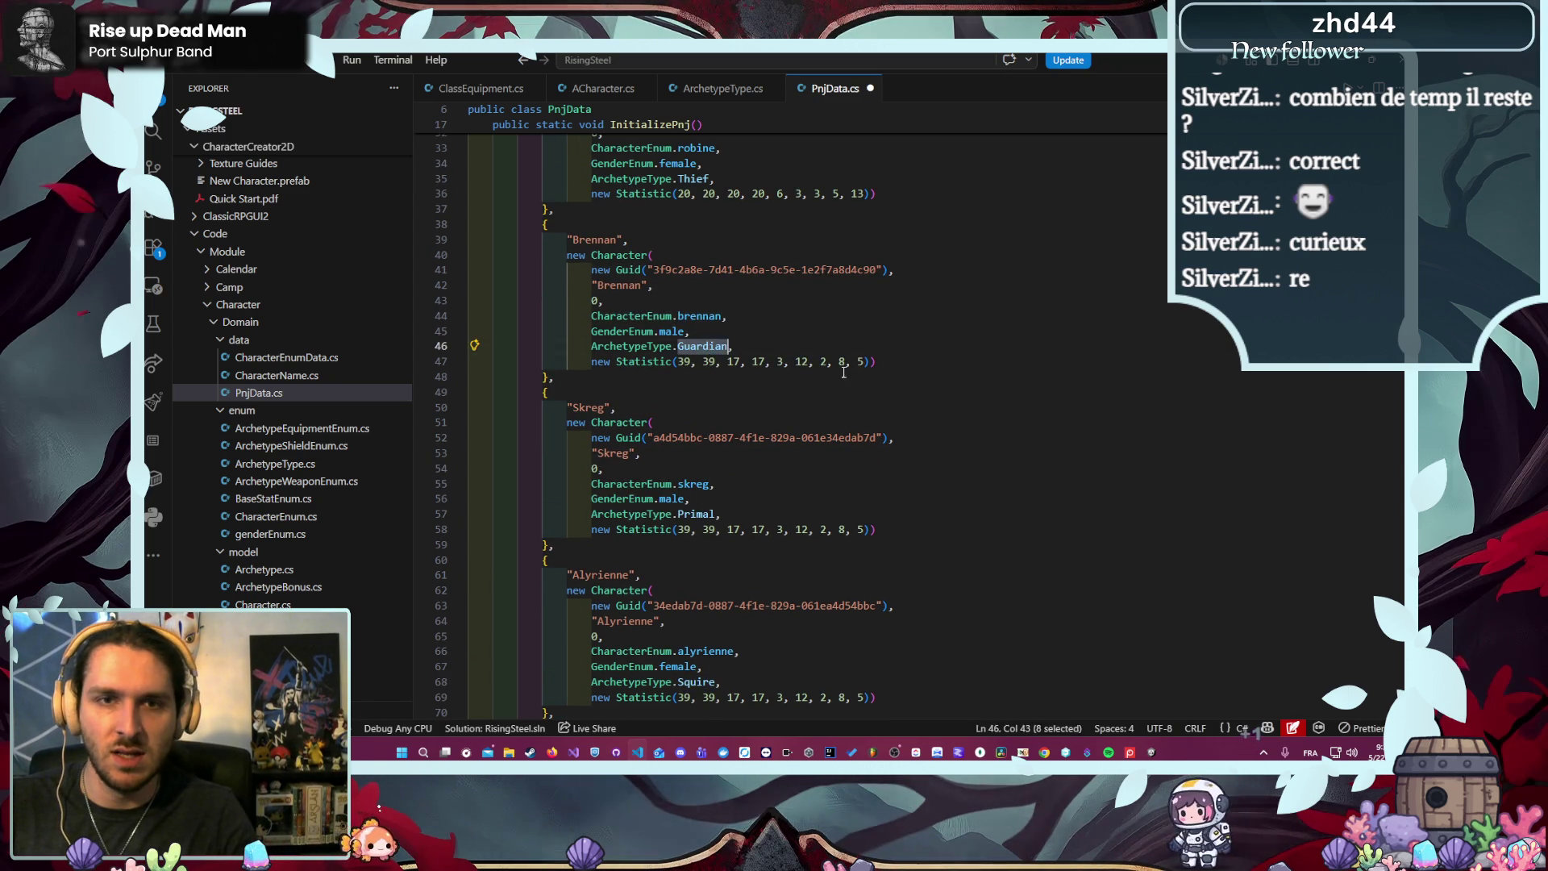
{"action": "type", "text": "Squire"}
{"action": "key", "text": "ctrl+s"}
{"action": "key", "text": "alt+Tab"}
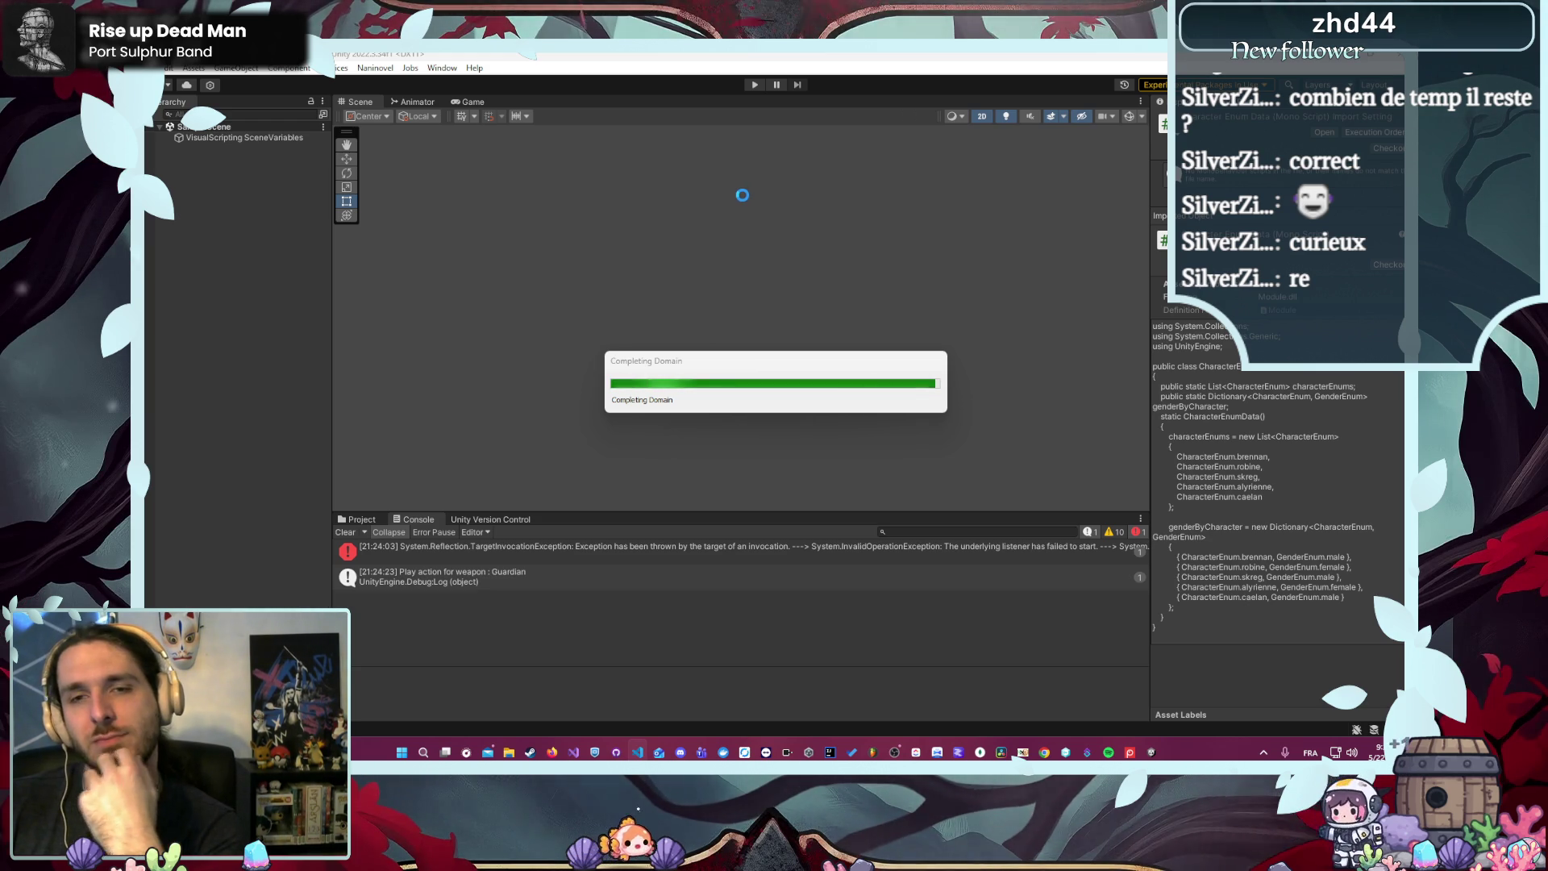
- Start a new game choosing Gardien and Brennan, launch L'Arène, attack for 11 damage, then stop Play
{"action": "left_click", "coordinate": [755, 84]}
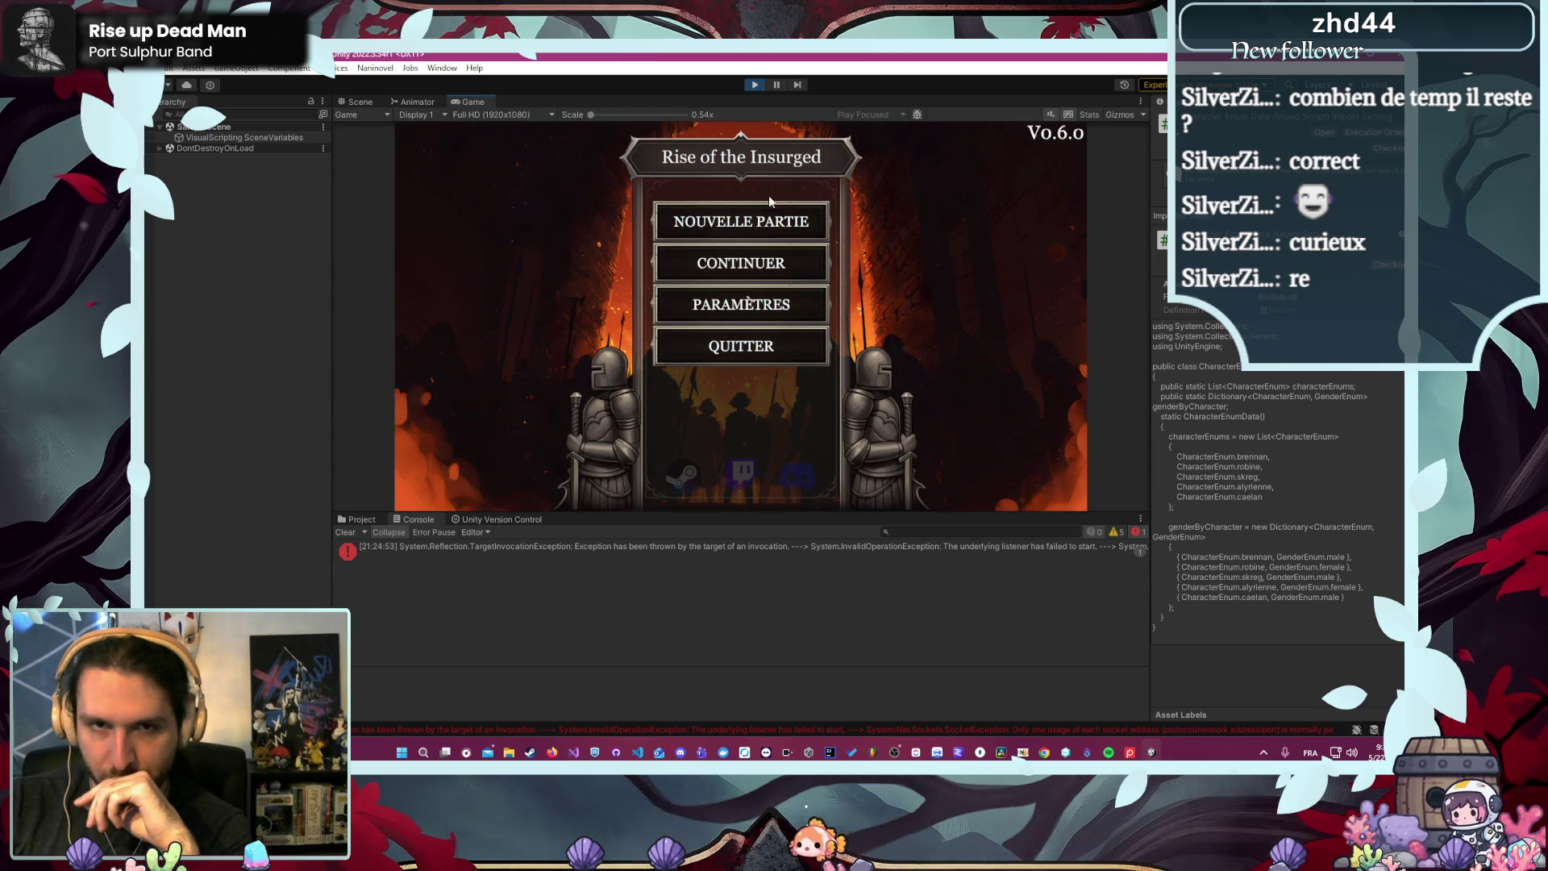
{"action": "left_click", "coordinate": [752, 227]}
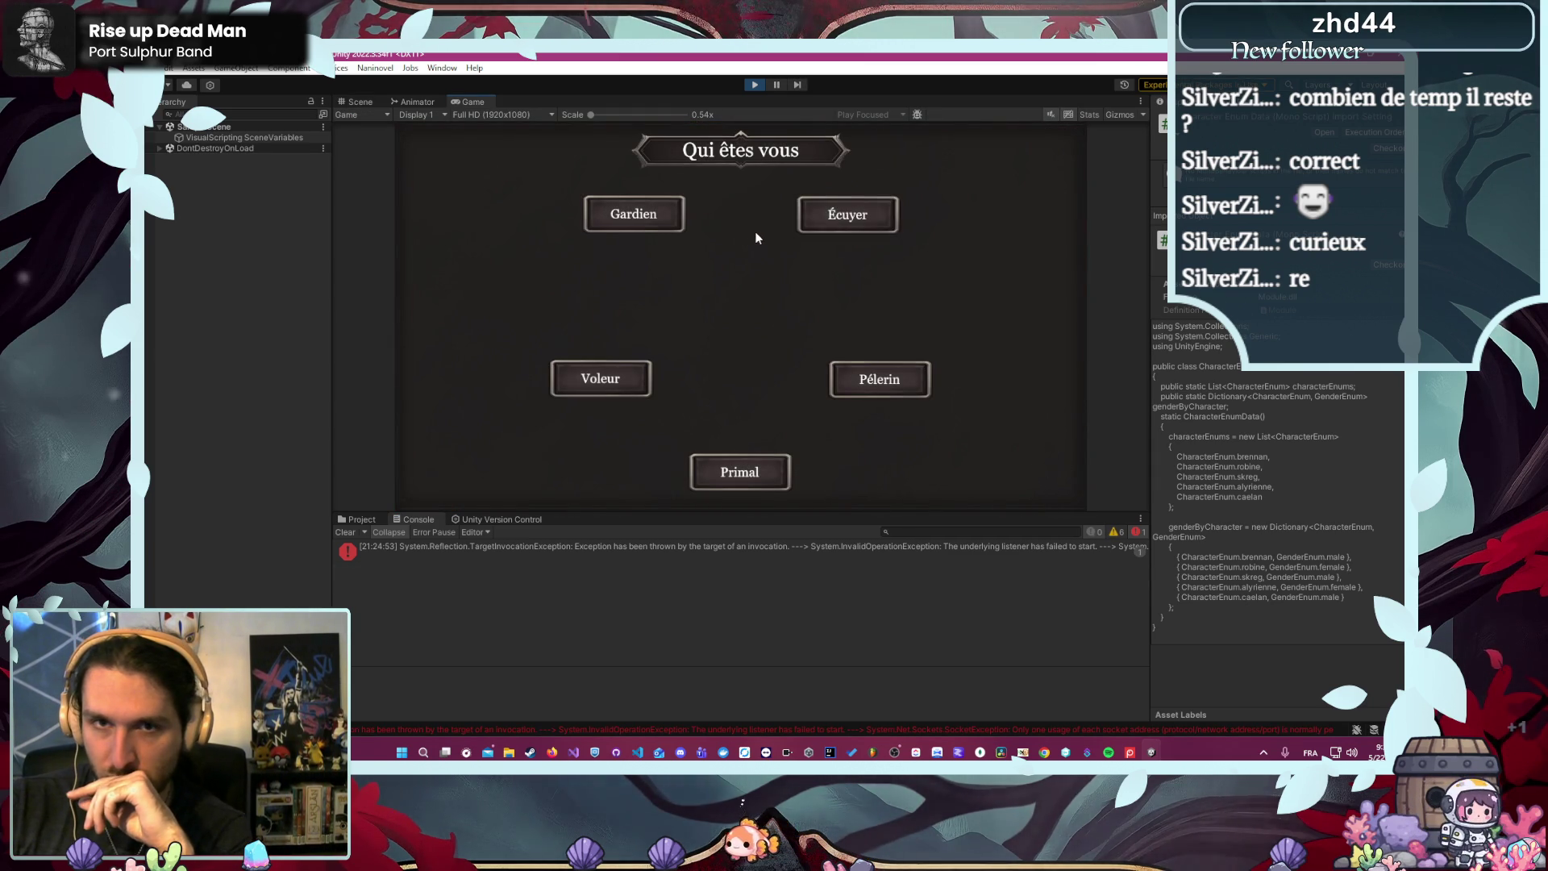
{"action": "left_click", "coordinate": [664, 216]}
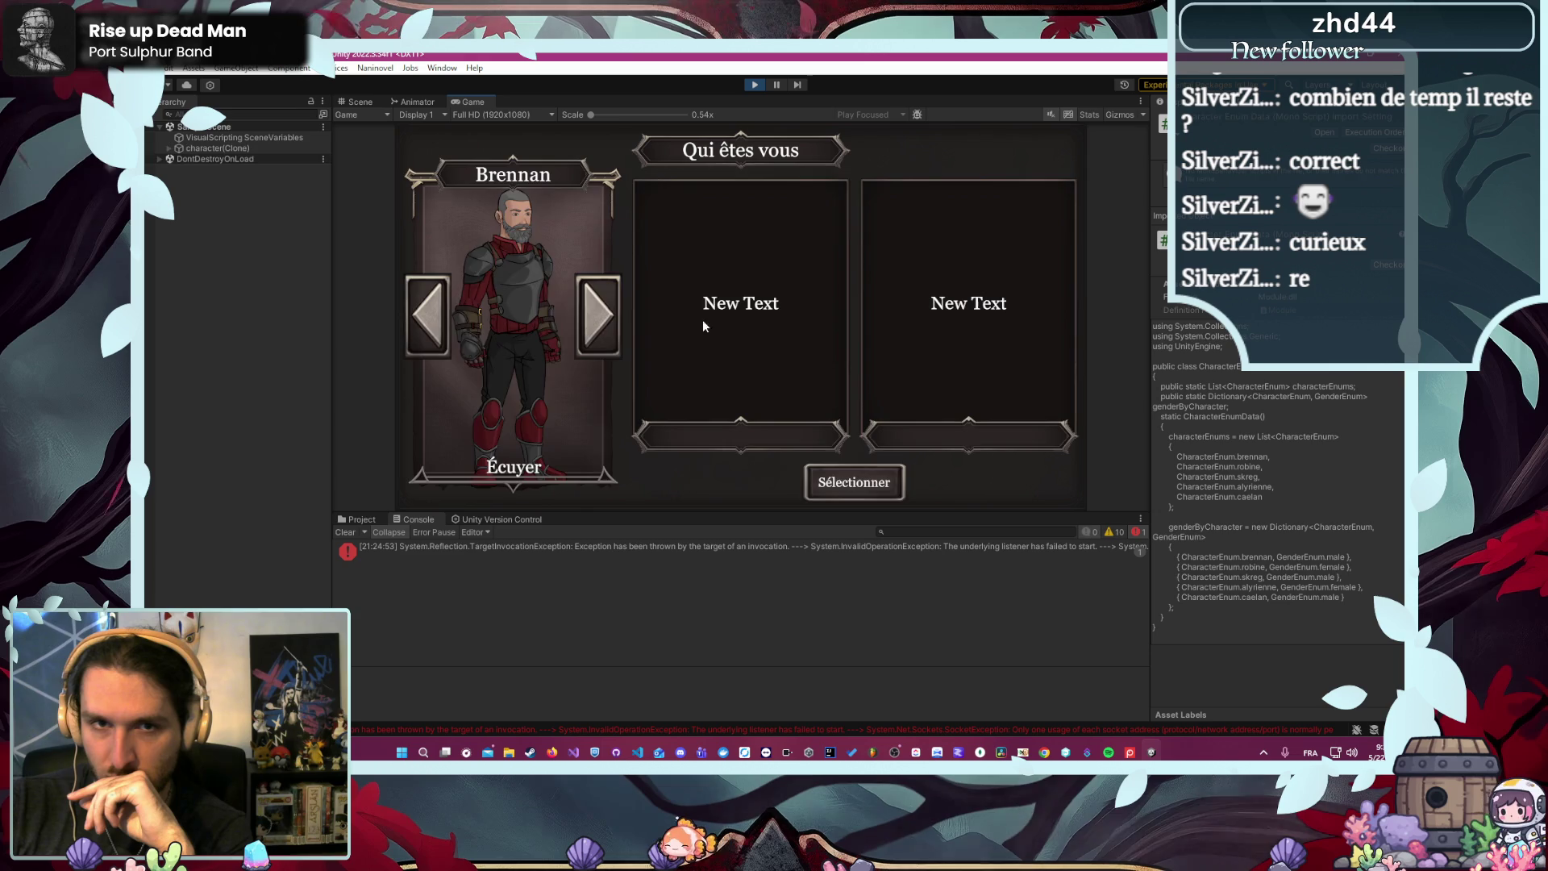
{"action": "left_click", "coordinate": [846, 487]}
{"action": "left_click", "coordinate": [596, 155]}
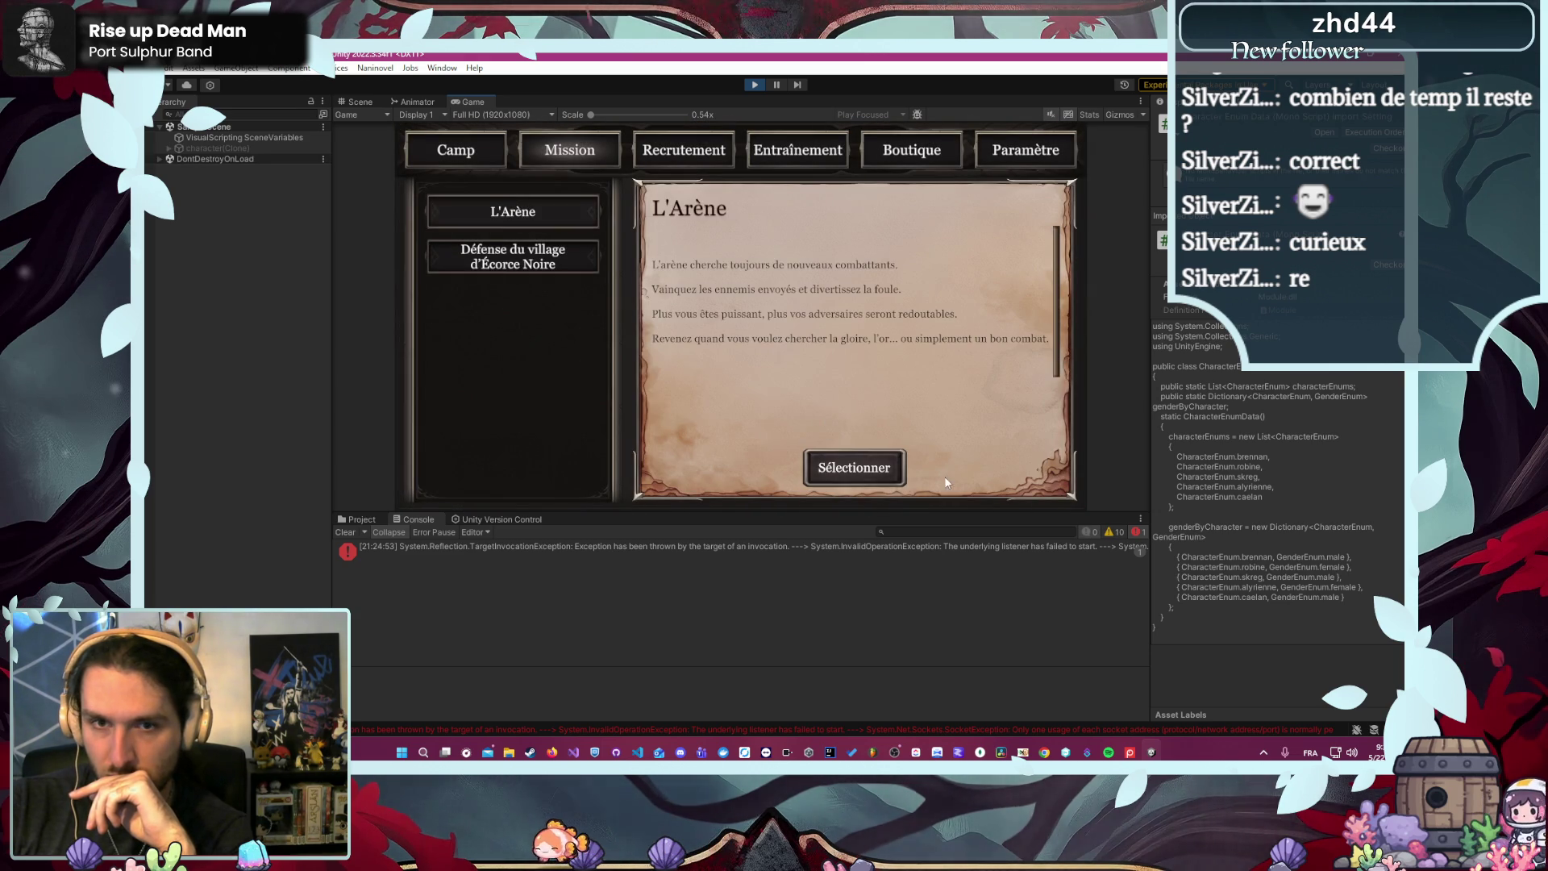
{"action": "left_click", "coordinate": [901, 475]}
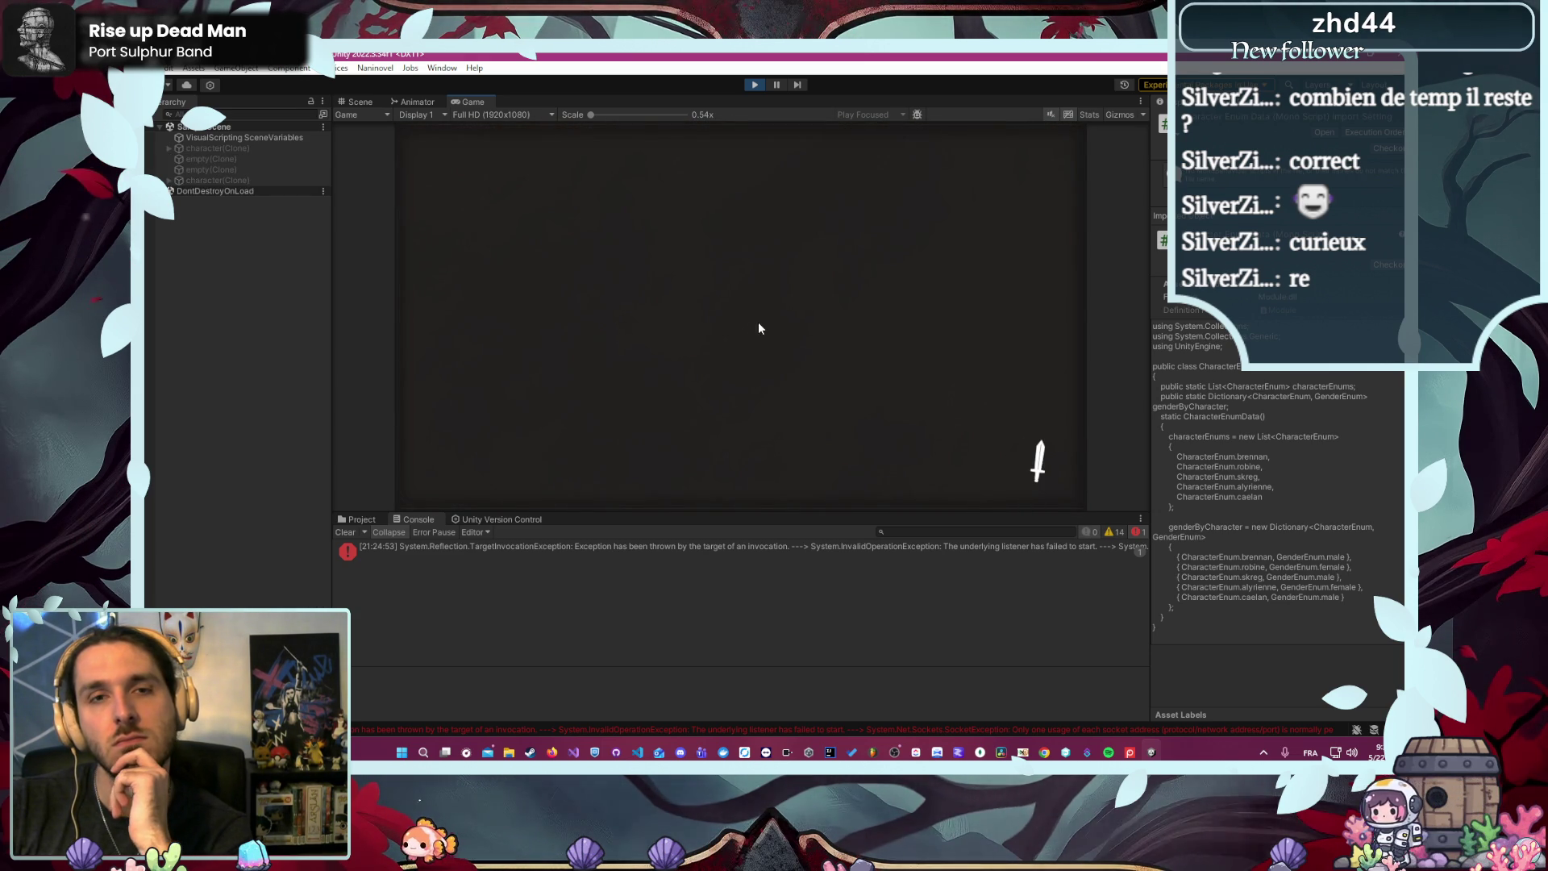
{"action": "left_click", "coordinate": [538, 355]}
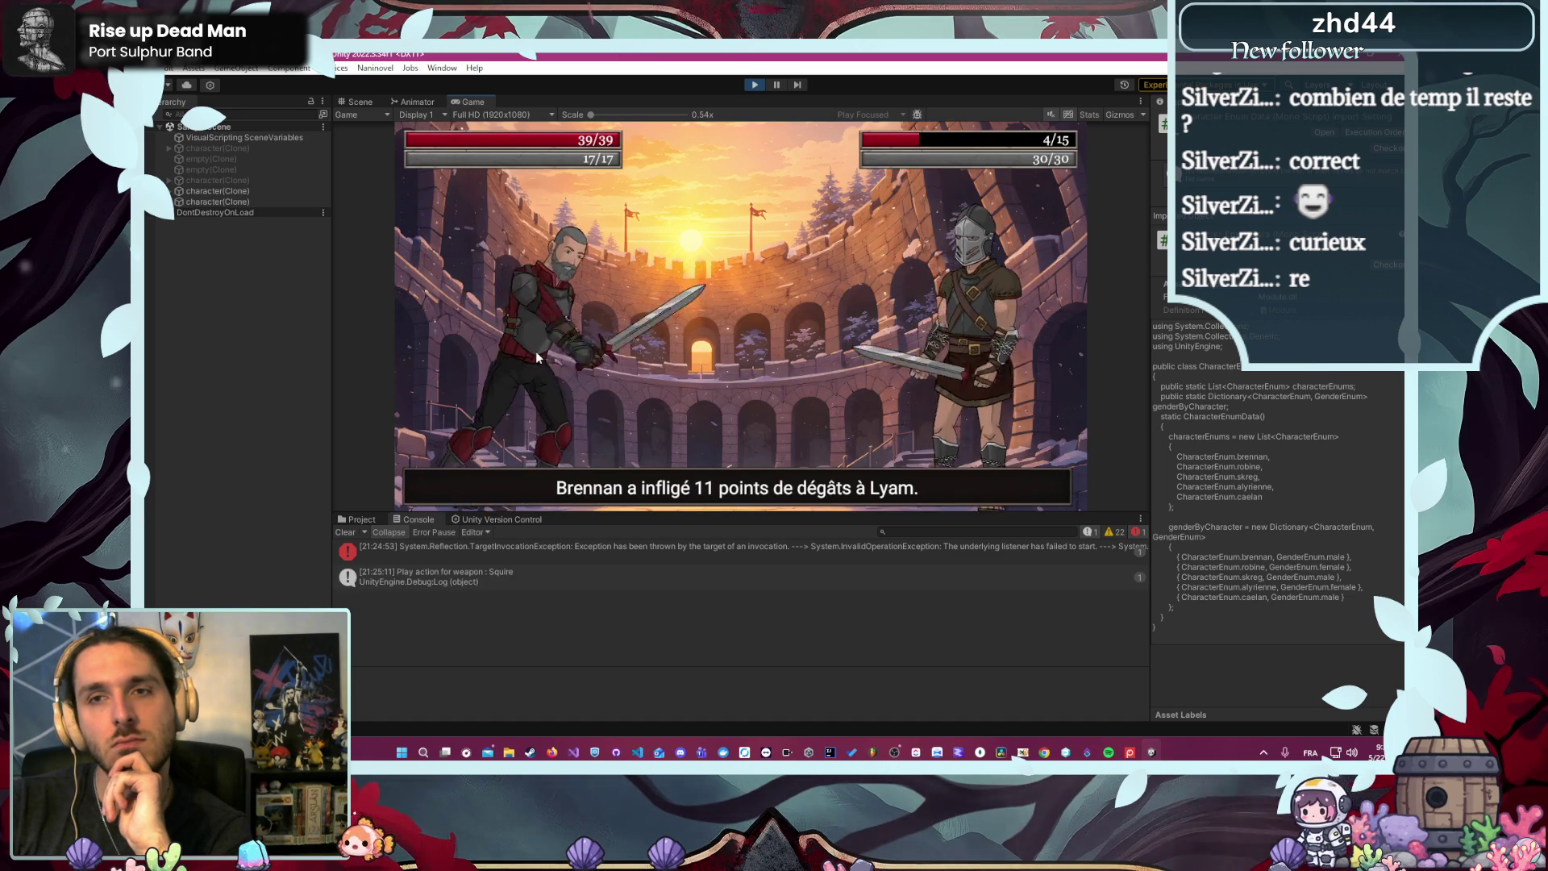
{"action": "left_click", "coordinate": [754, 85]}
{"action": "key", "text": "alt+Tab"}
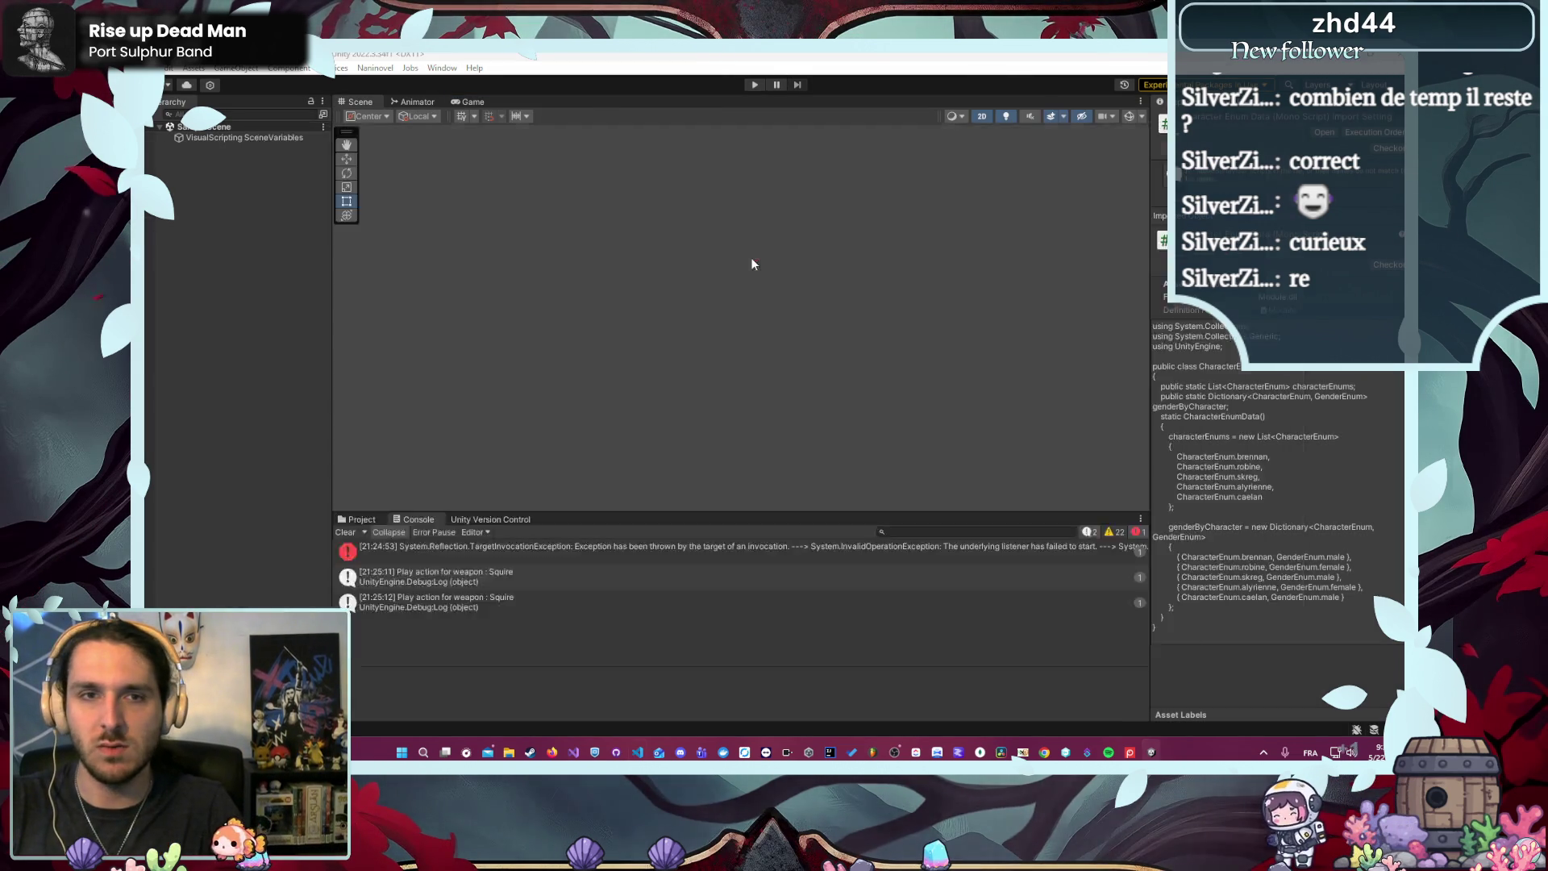
- Delete the Debug.Log line and its leftover empty line from PlayAction, then save ACharacter.cs
{"action": "left_click", "coordinate": [717, 88]}
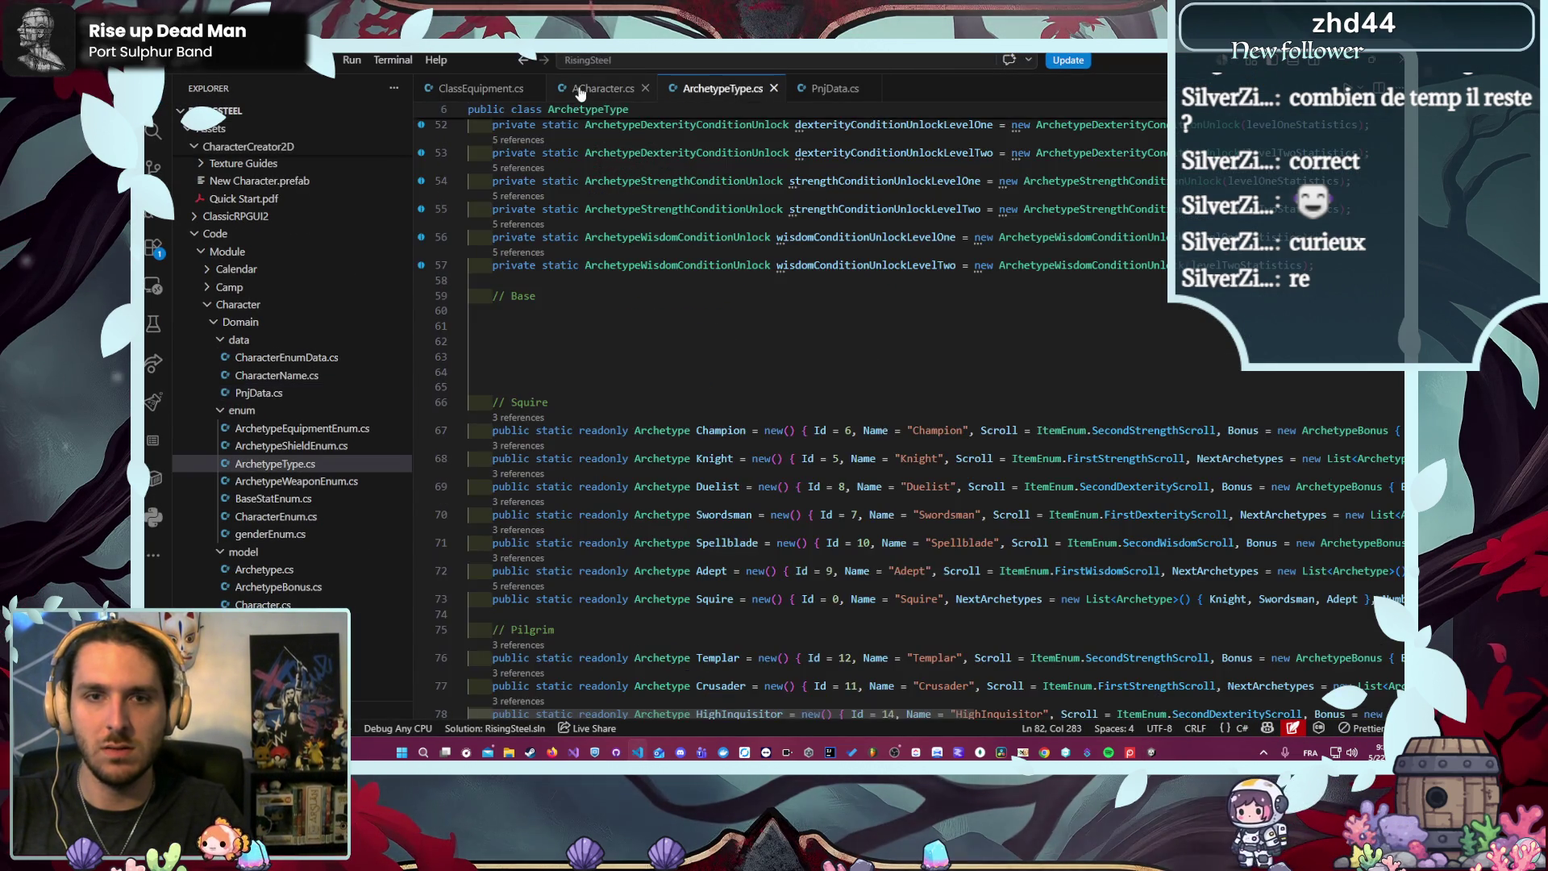
{"action": "left_click", "coordinate": [581, 90]}
{"action": "key", "text": "BackSpace"}
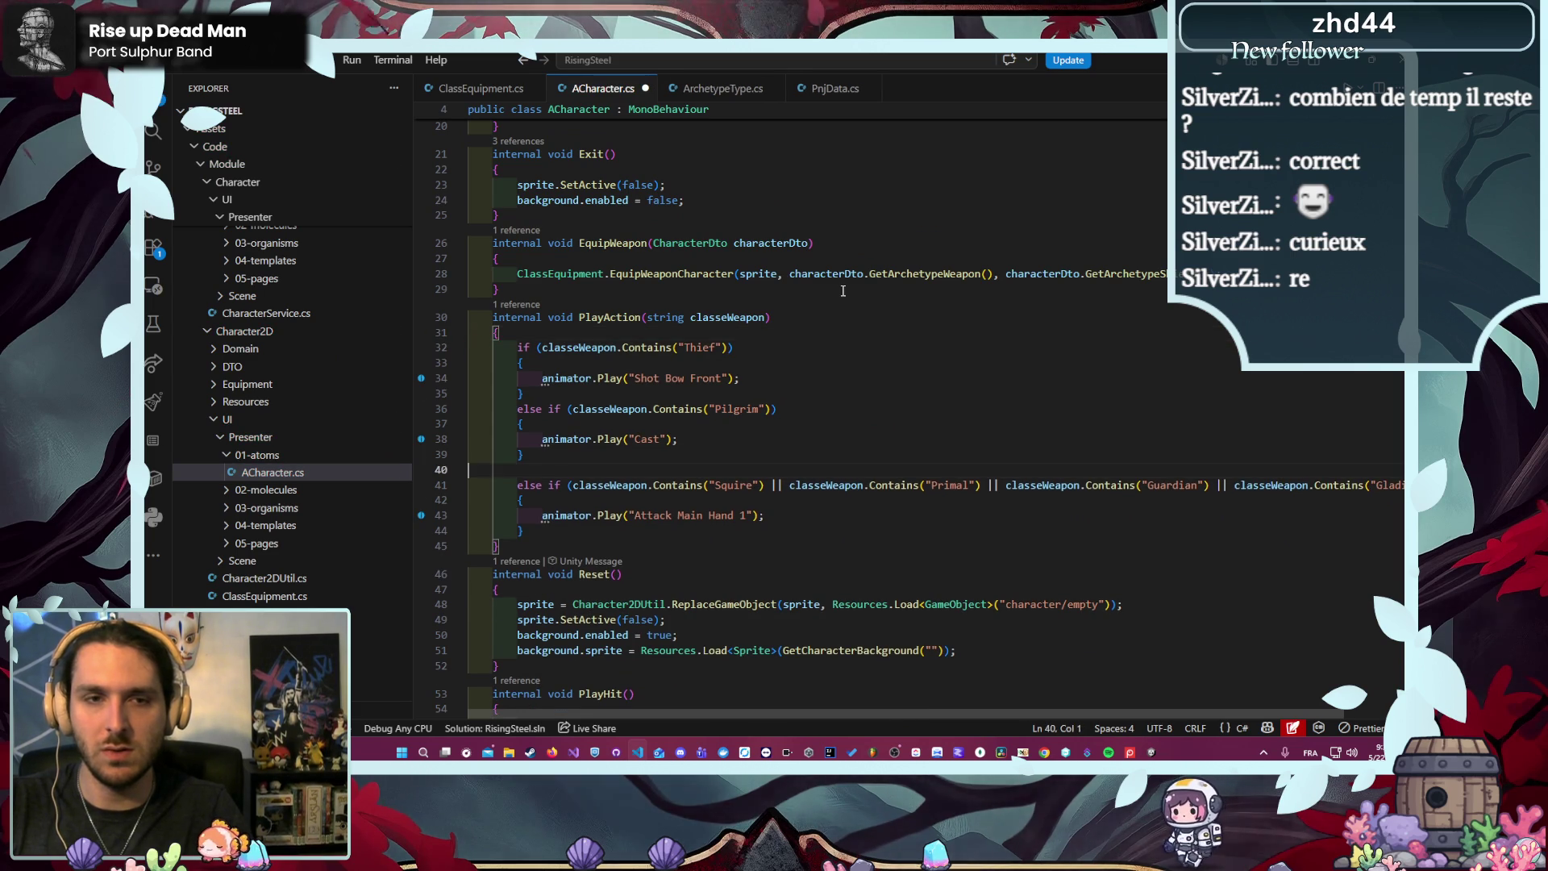
{"action": "key", "text": "BackSpace"}
{"action": "key", "text": "ctrl+s"}
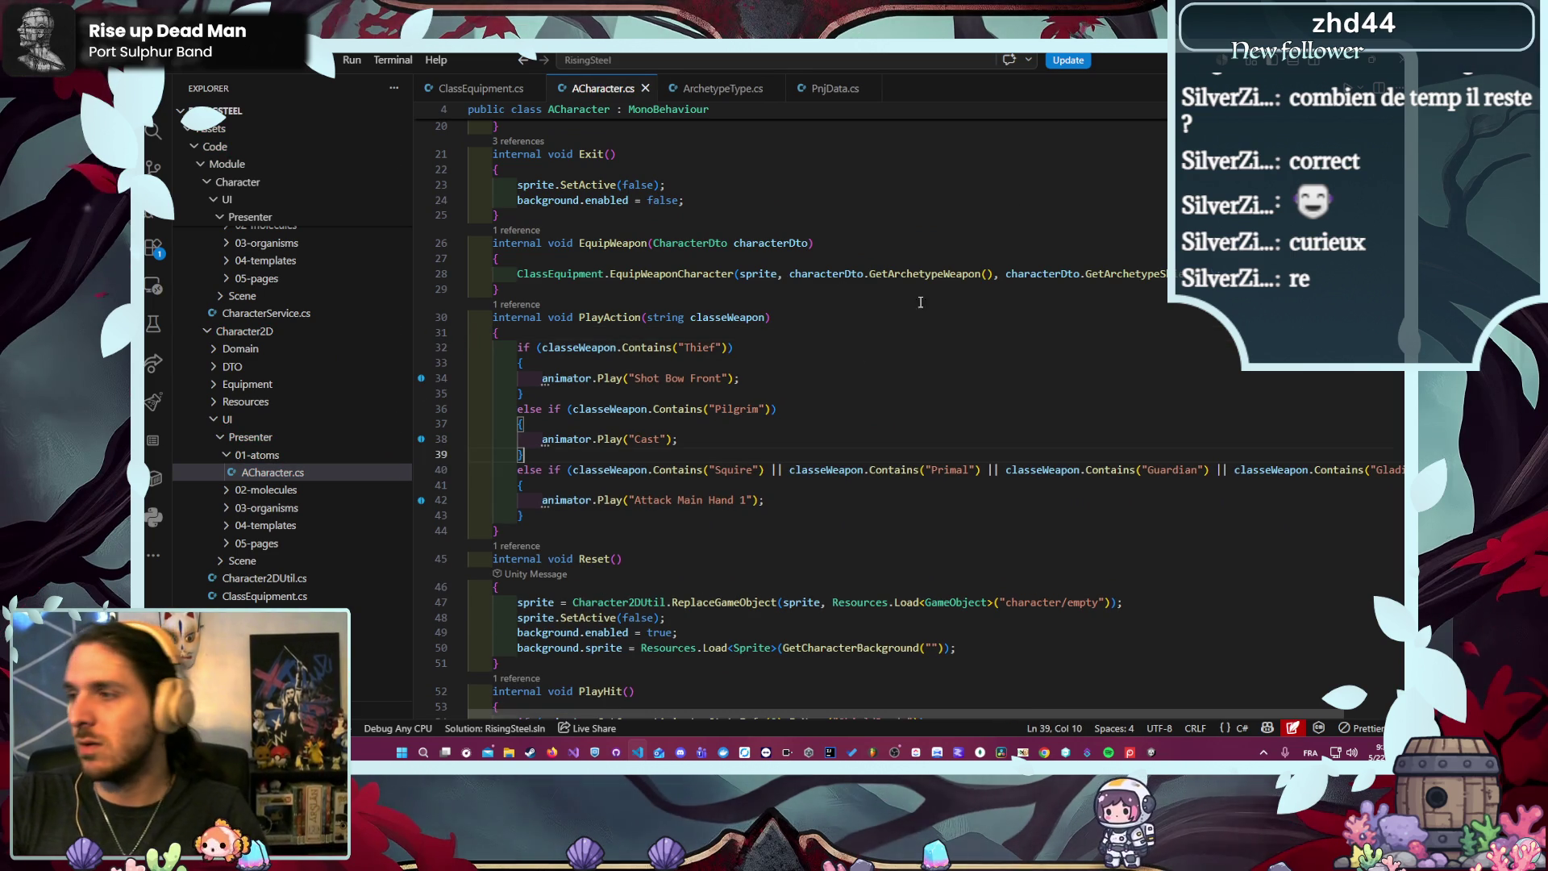
{"action": "key", "text": "alt+Tab"}
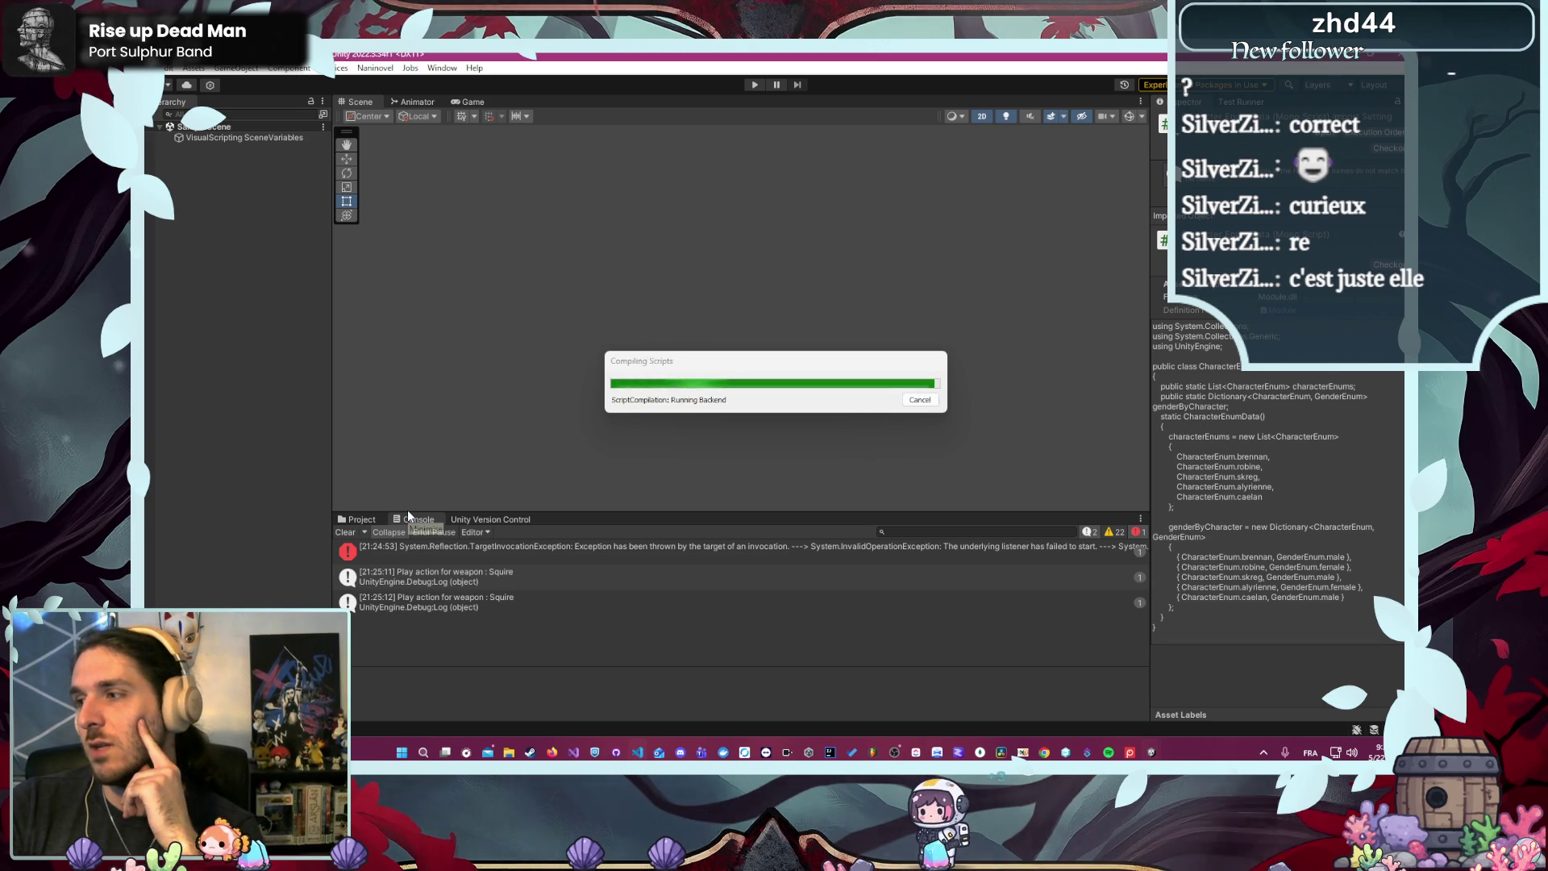
- Browse to Character2D/Resources/Character/Alyrienne and open character.prefab in Prefab Mode
{"action": "left_click", "coordinate": [359, 520]}
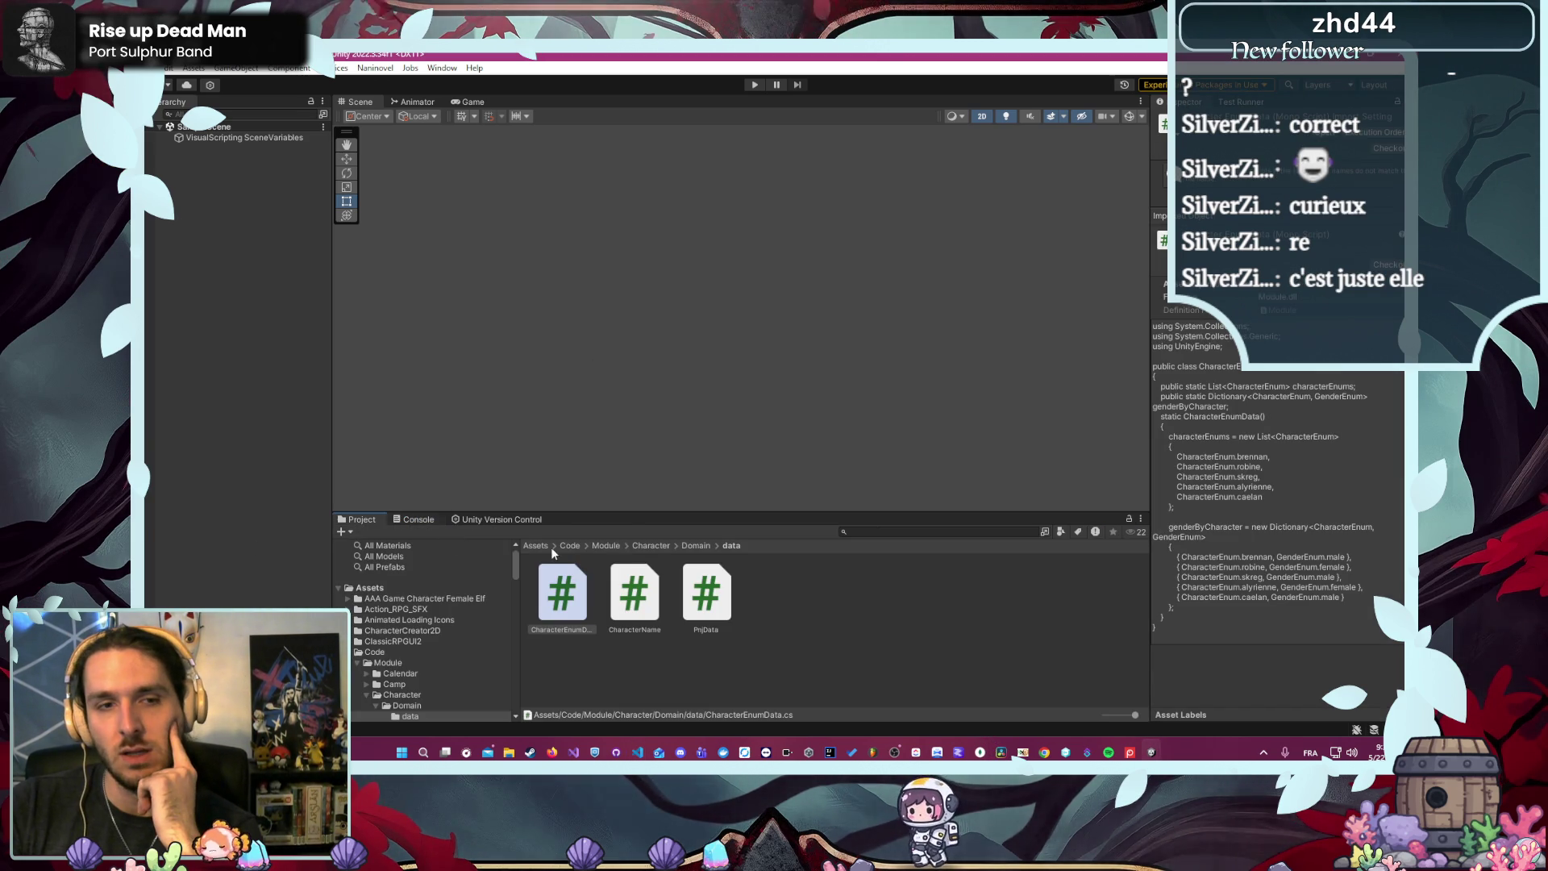
{"action": "left_click_drag", "start_coordinate": [656, 513], "coordinate": [612, 348]}
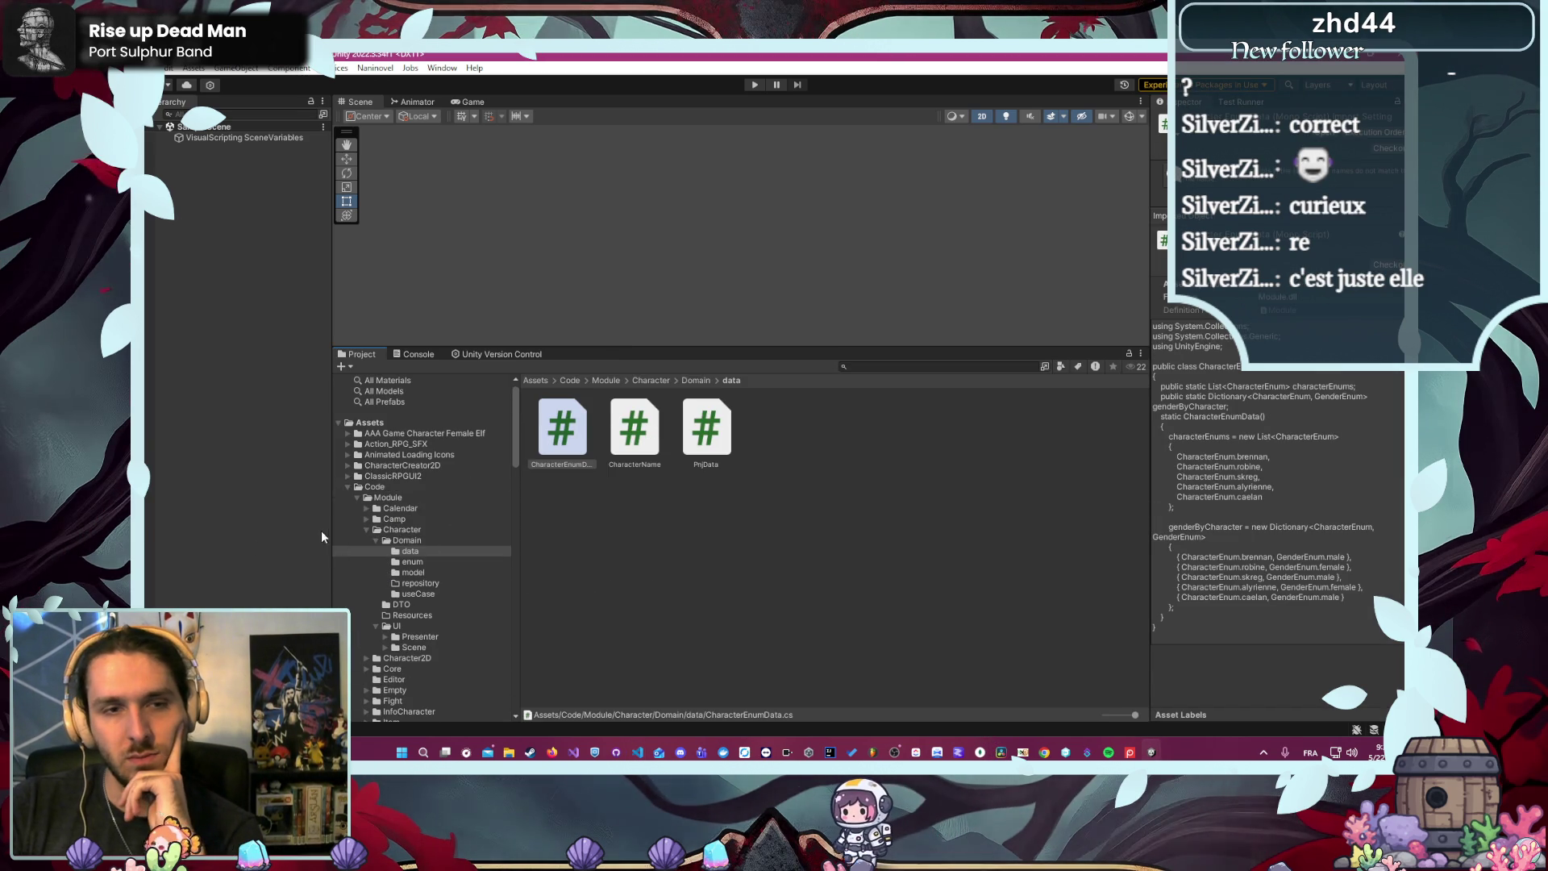
{"action": "left_click", "coordinate": [368, 531]}
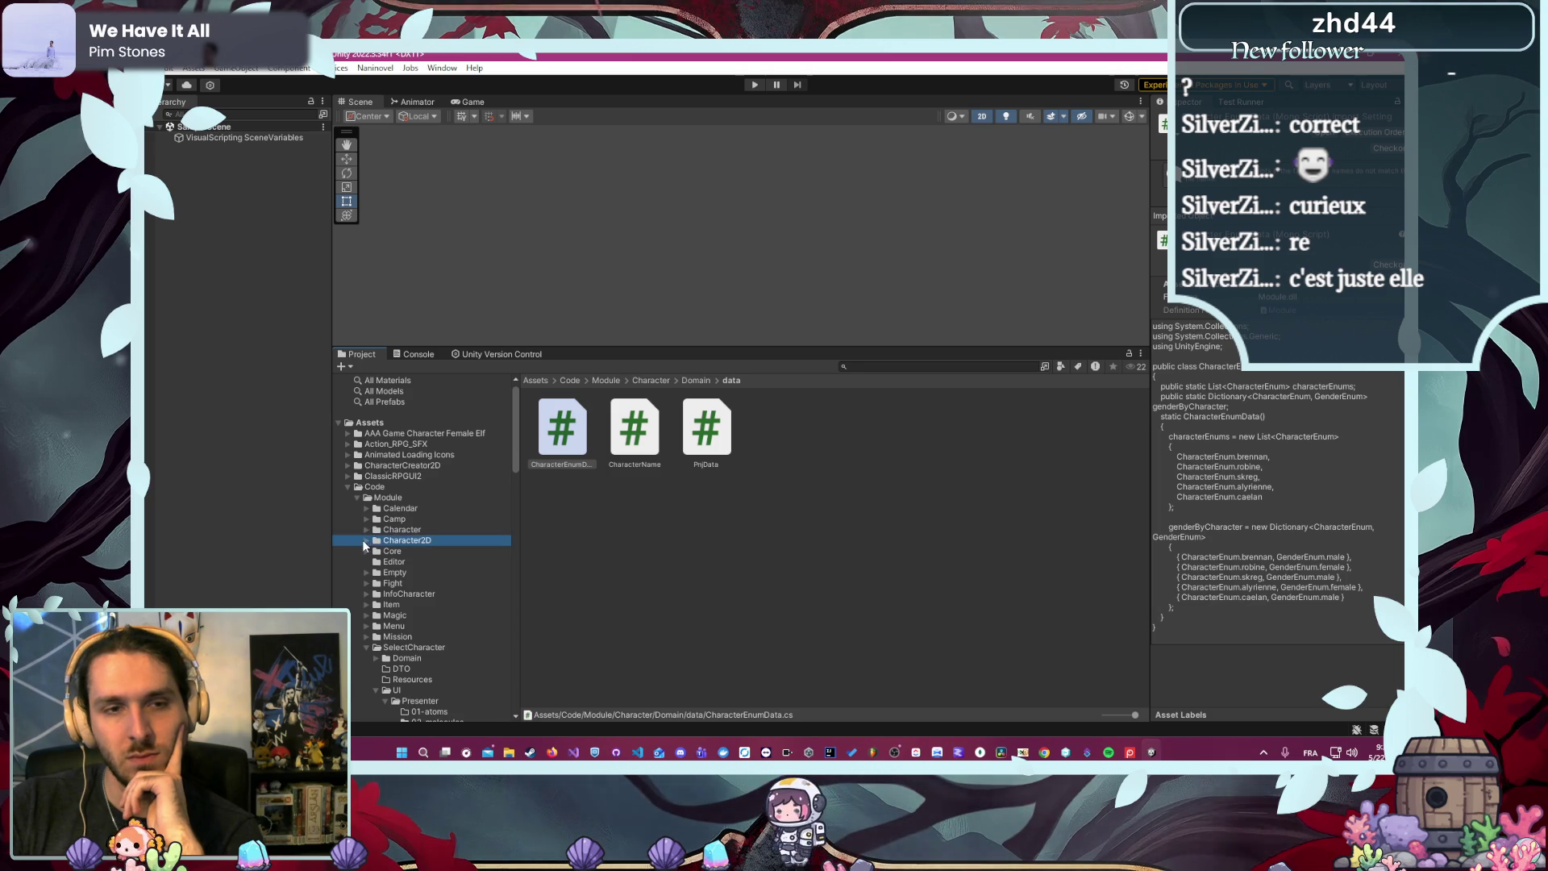
{"action": "left_click", "coordinate": [368, 540]}
{"action": "double_click", "coordinate": [780, 441]}
{"action": "double_click", "coordinate": [721, 443]}
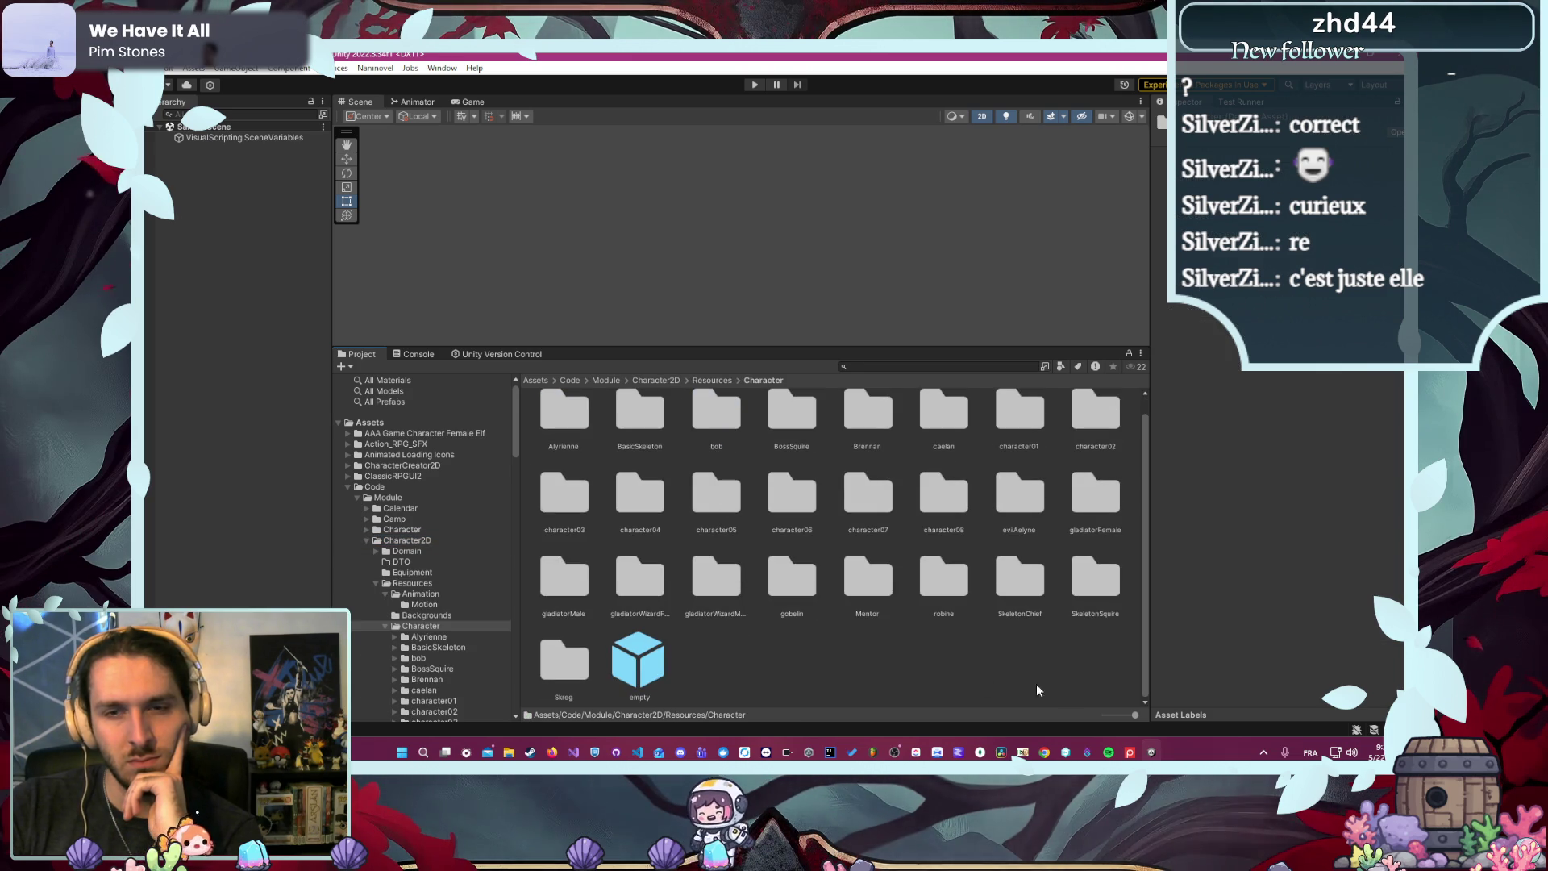
{"action": "scroll", "coordinate": [991, 628], "scroll_direction": "up", "scroll_amount": 1}
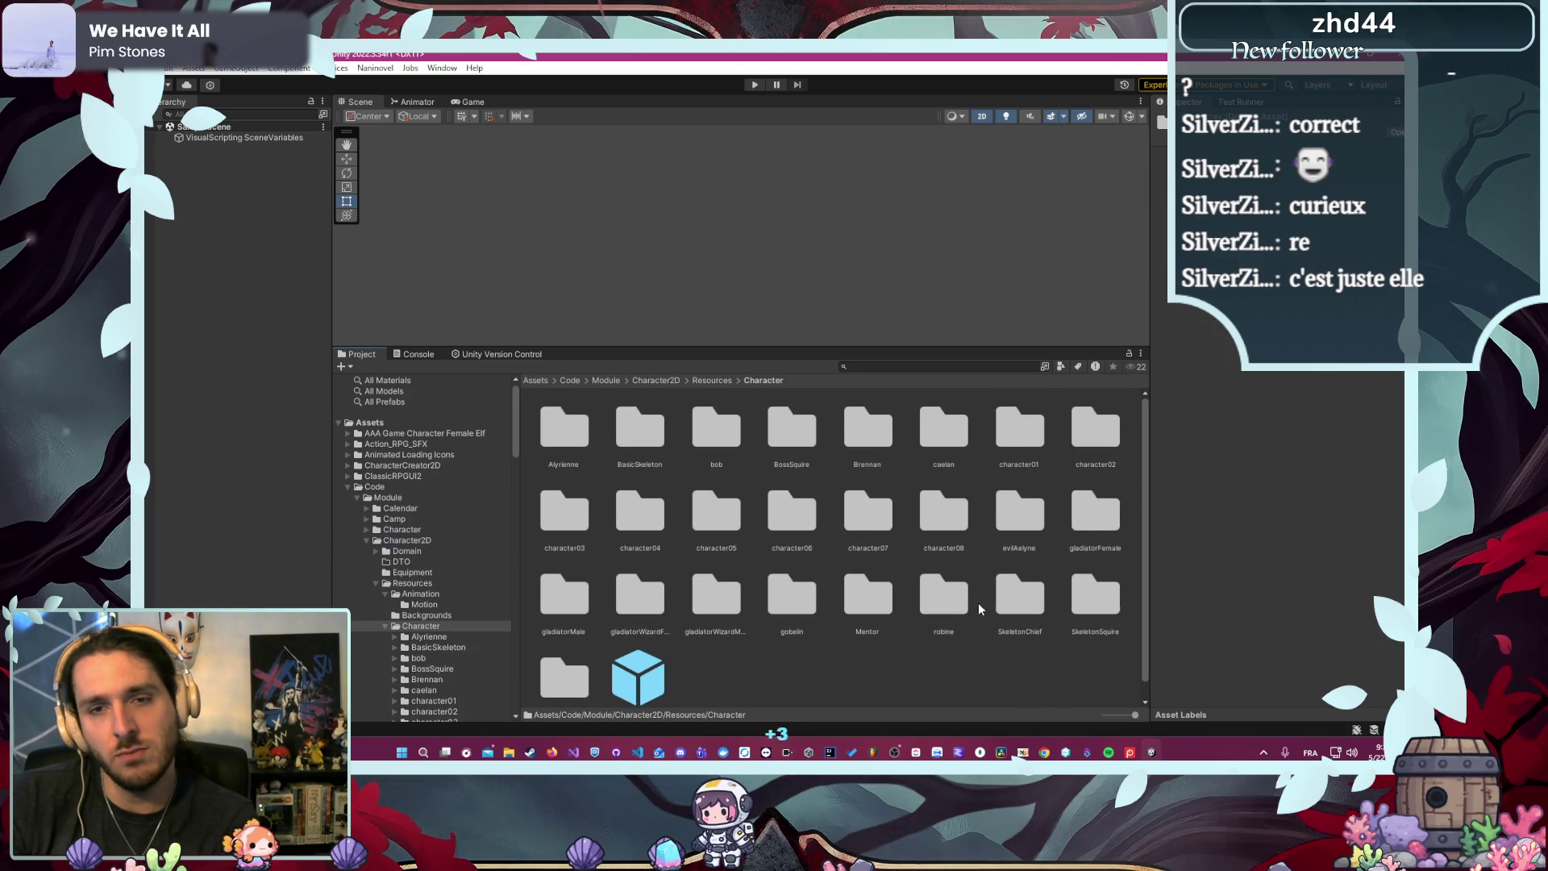
{"action": "double_click", "coordinate": [569, 442]}
{"action": "double_click", "coordinate": [633, 436]}
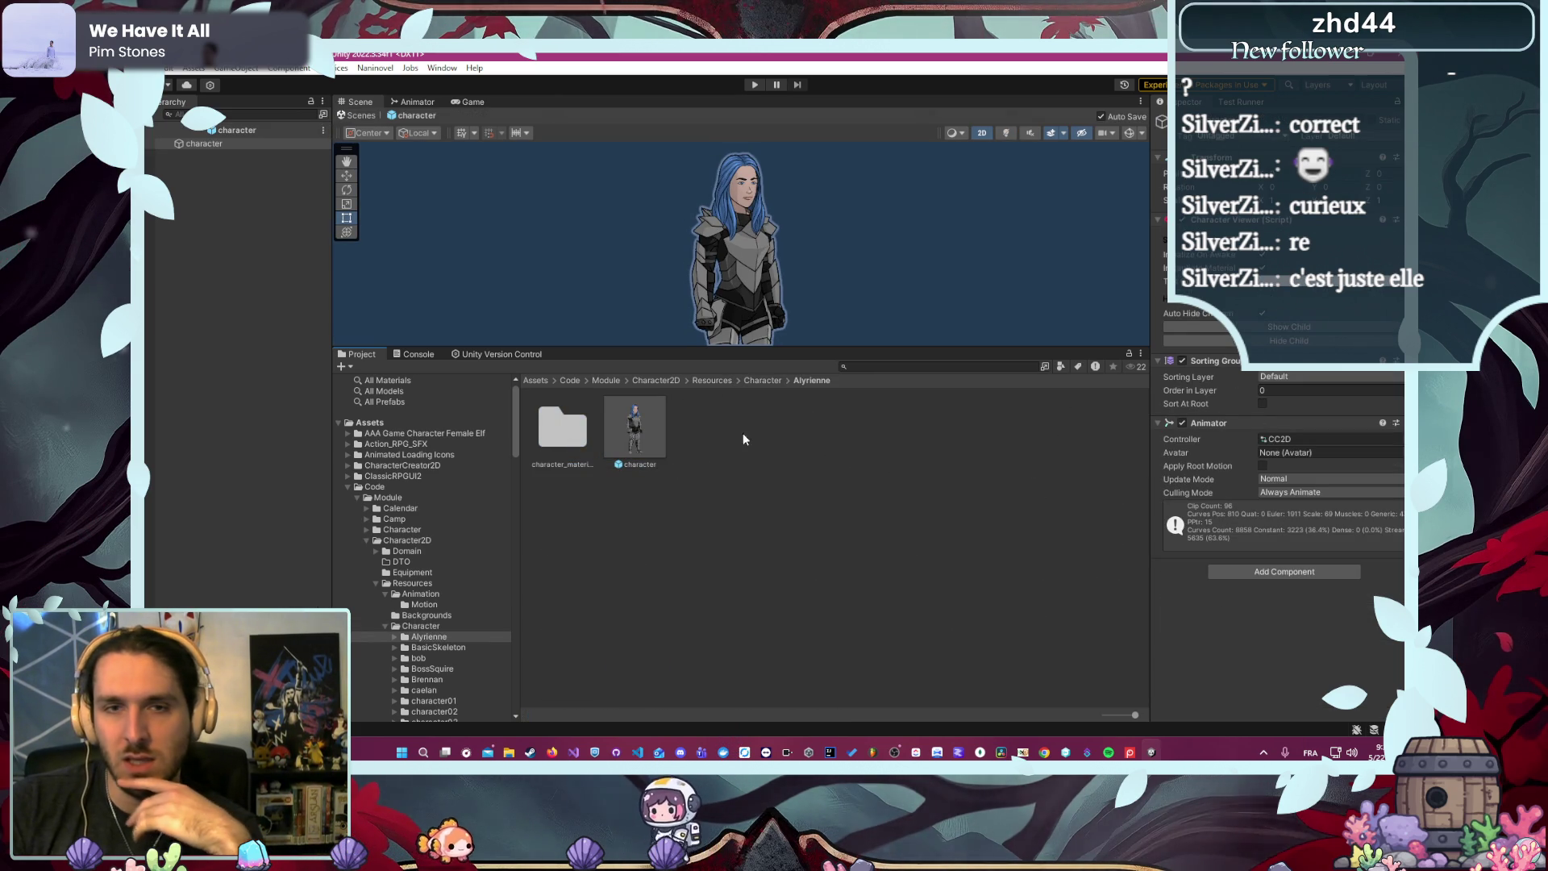
{"action": "left_click", "coordinate": [770, 381]}
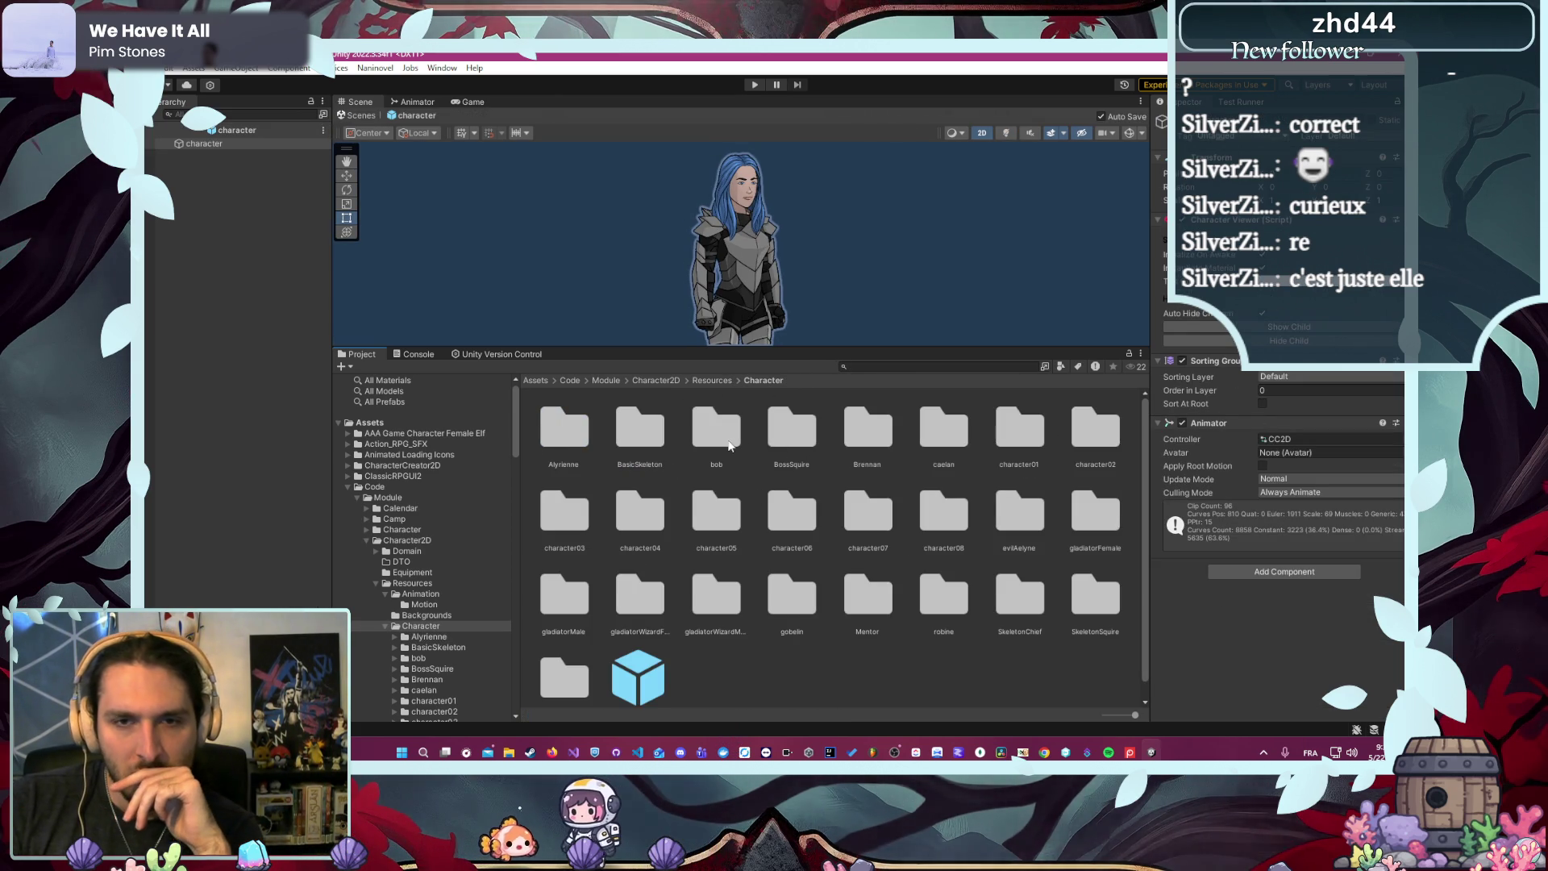
- Open Brennan's character prefab and capture its Inspector's Animator and behaviour event settings
{"action": "double_click", "coordinate": [883, 440]}
{"action": "double_click", "coordinate": [665, 430]}
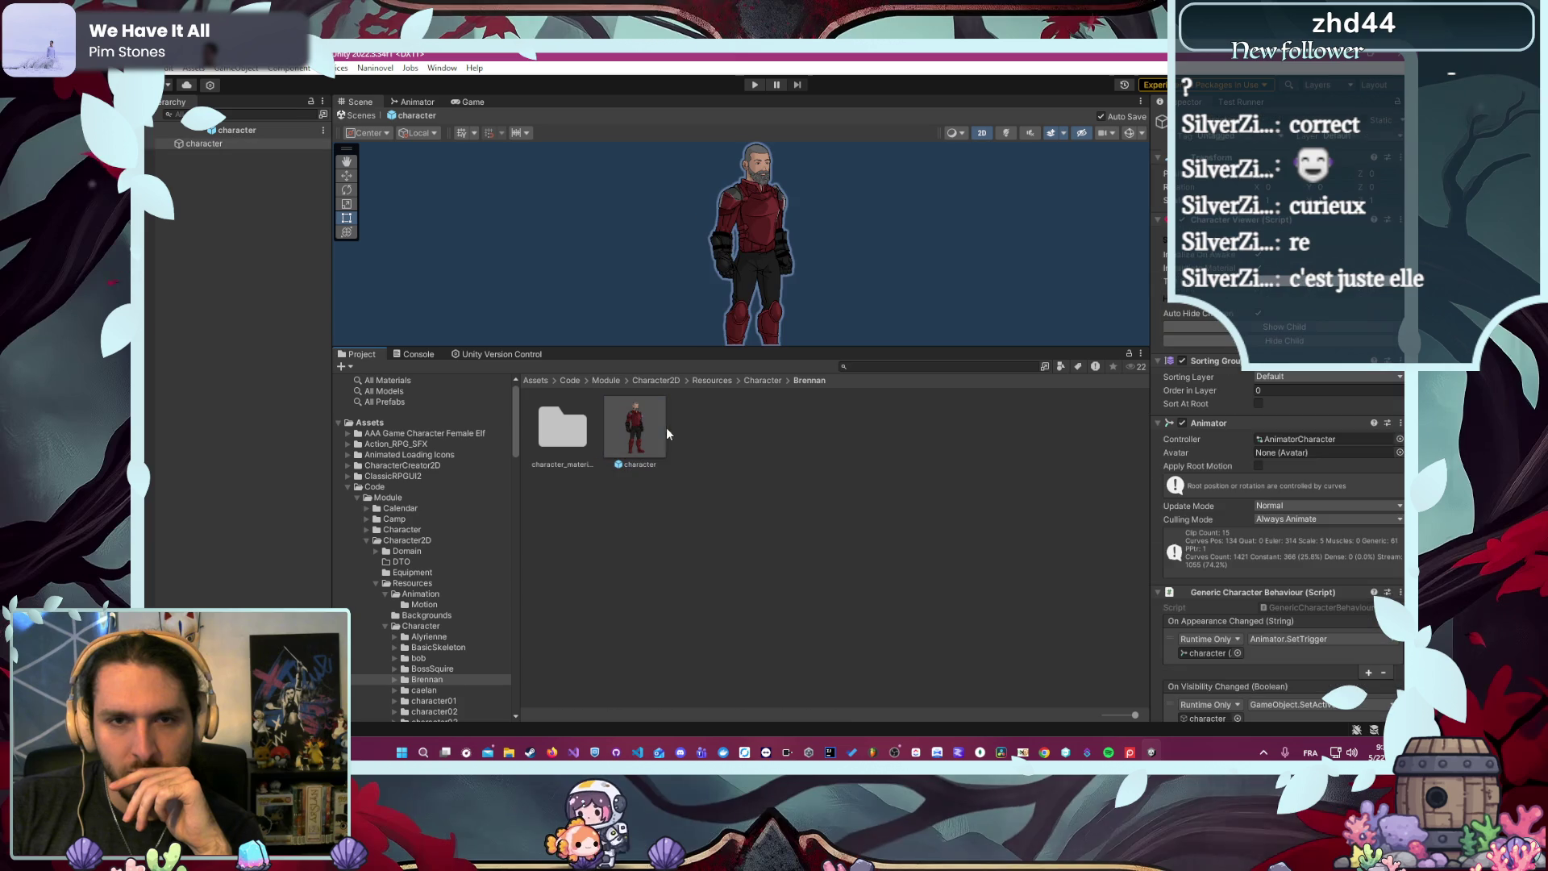
{"action": "scroll", "coordinate": [1286, 450], "scroll_direction": "down", "scroll_amount": 3}
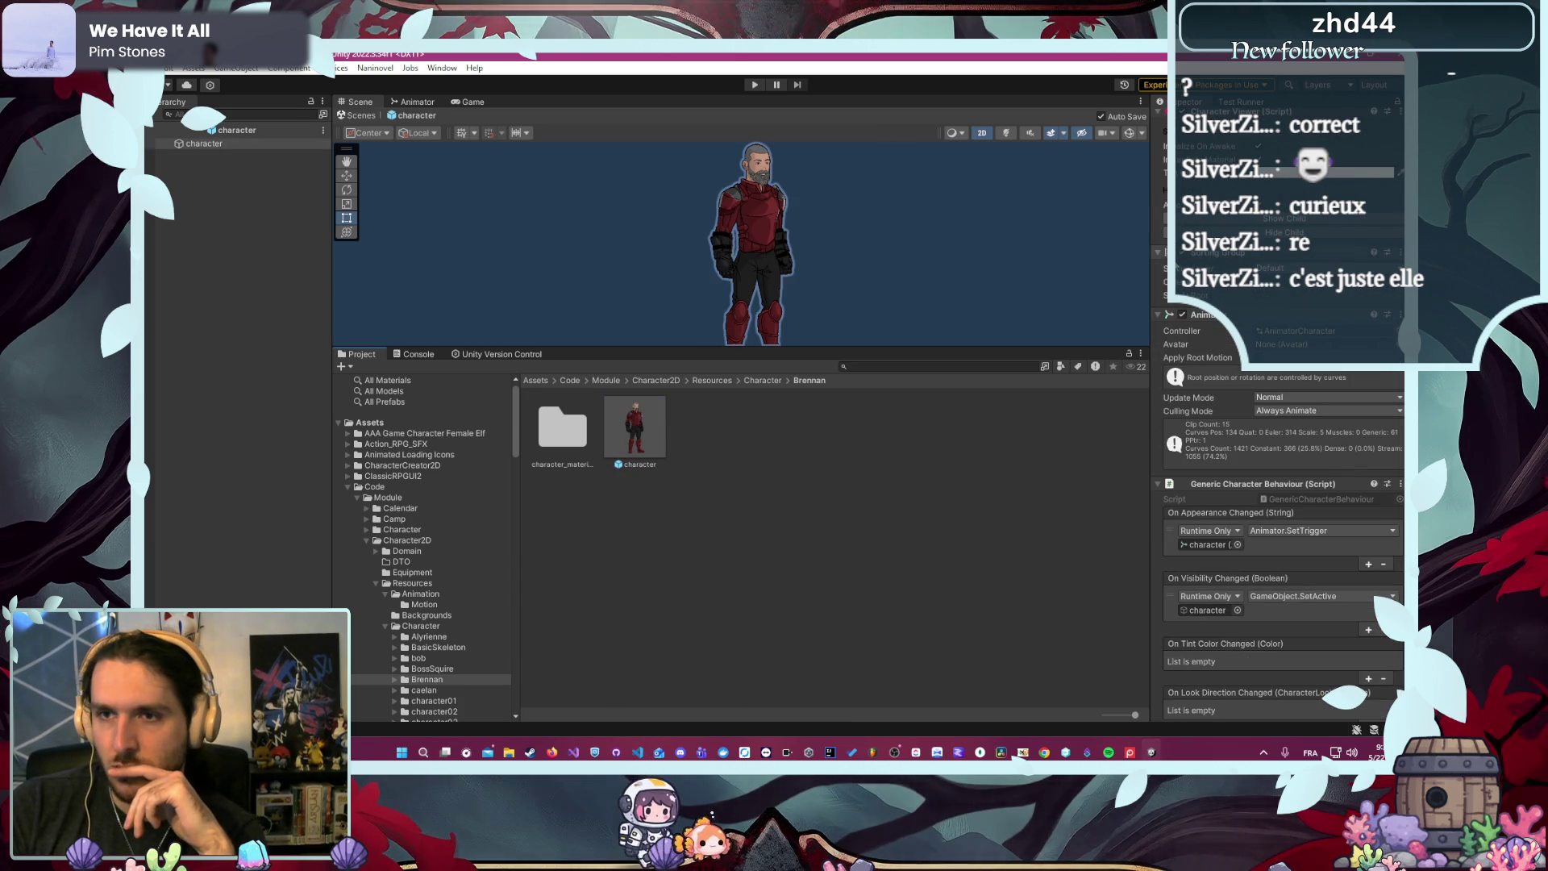
{"action": "key", "text": "ctrl+Print"}
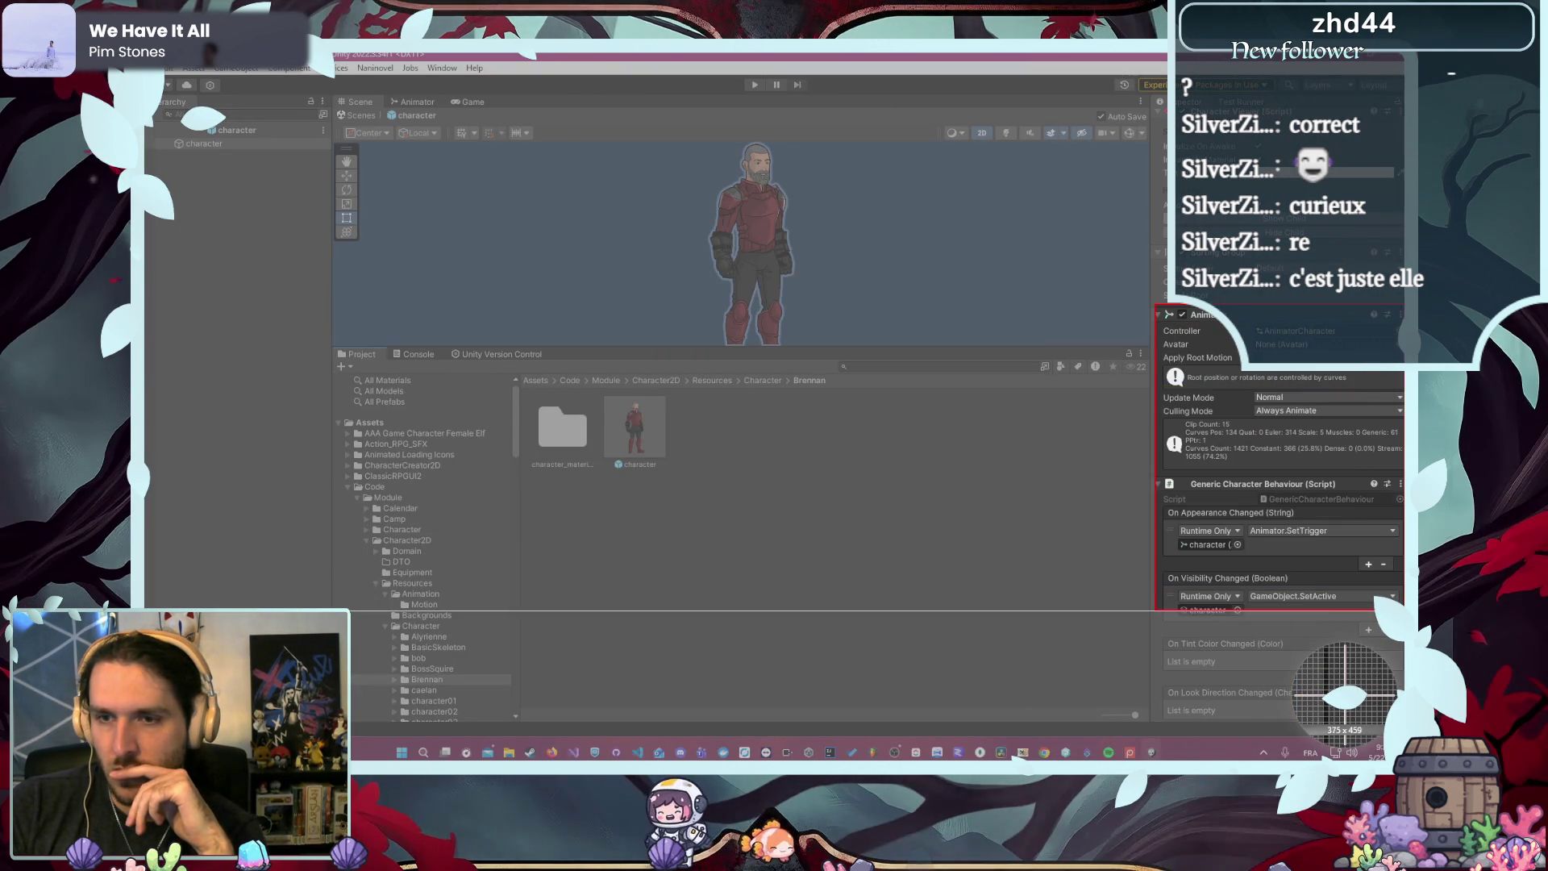
{"action": "left_click", "coordinate": [1209, 637]}
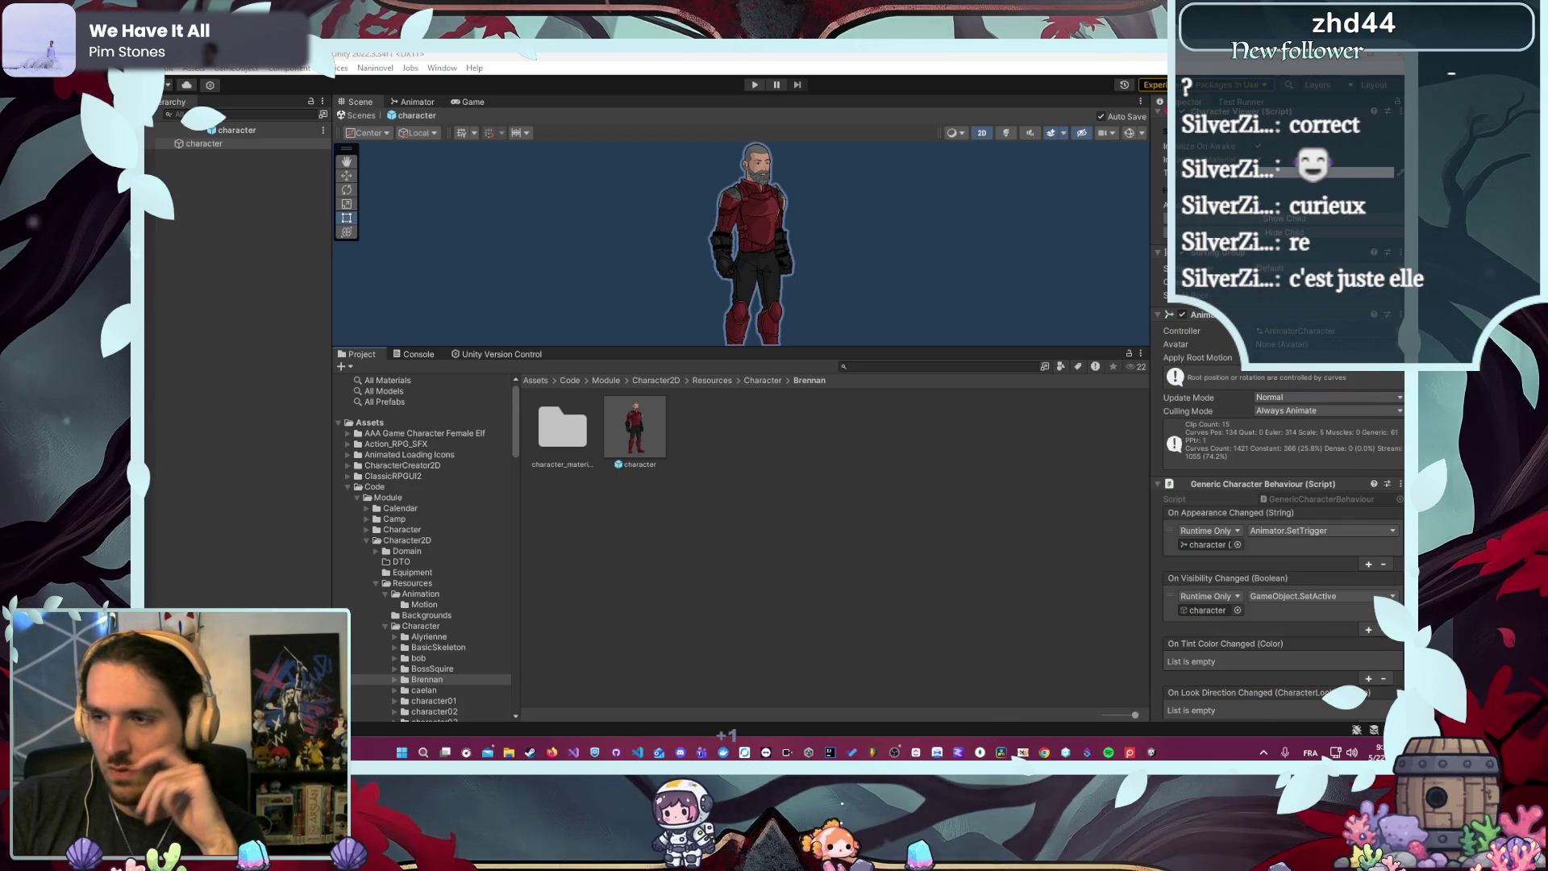
{"action": "left_click_drag", "start_coordinate": [1121, 620], "coordinate": [1327, 495]}
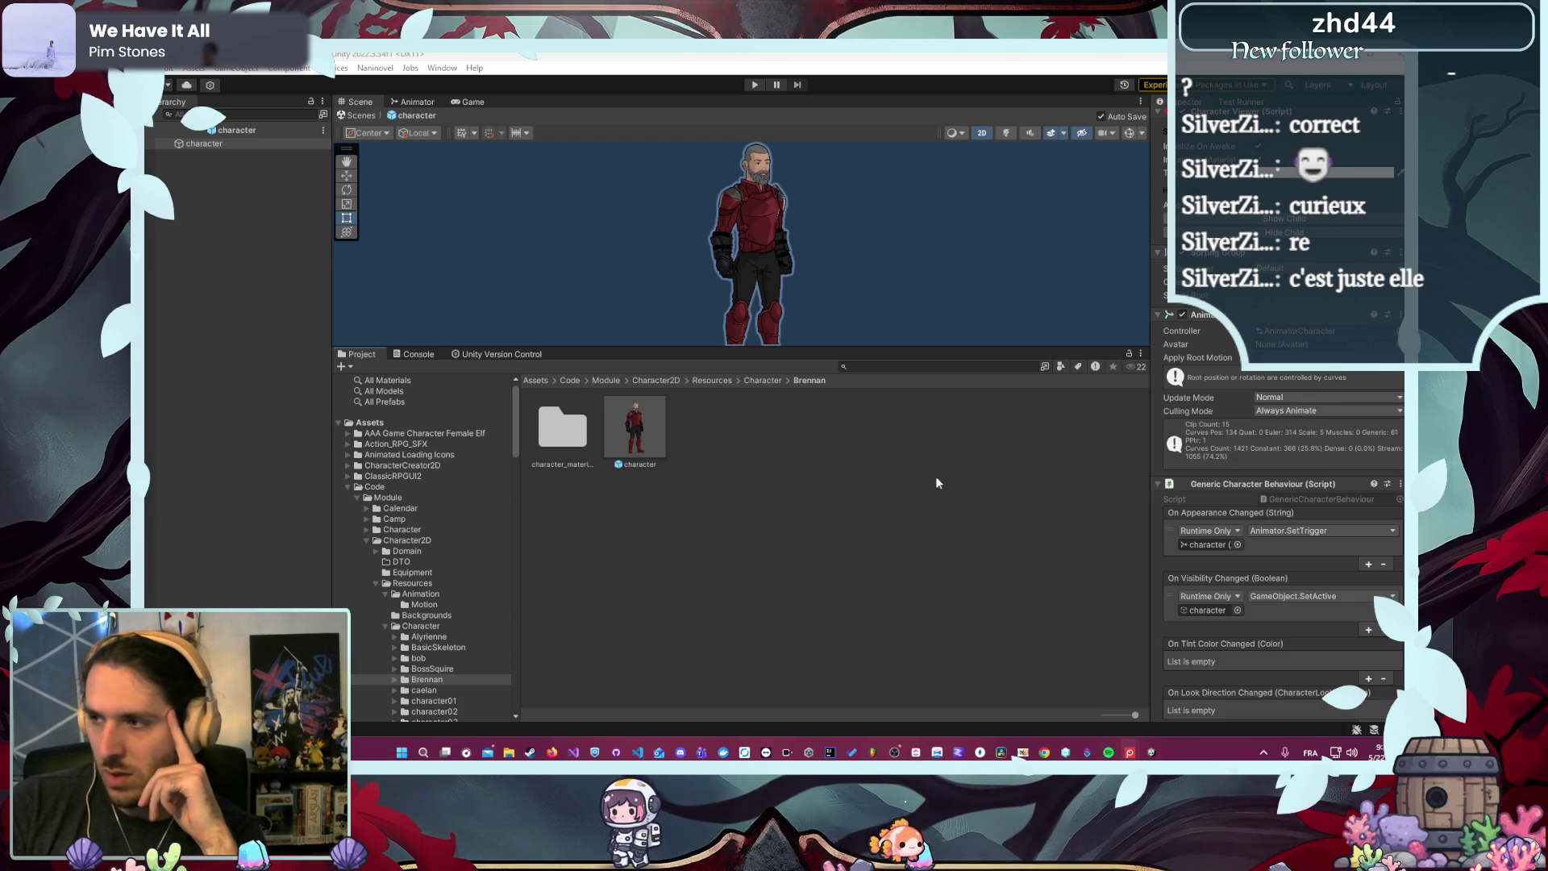
{"action": "key", "text": "Escape"}
- Reopen Alyrienne's character prefab and locate the CC2D animator controller asset
{"action": "left_click", "coordinate": [749, 384]}
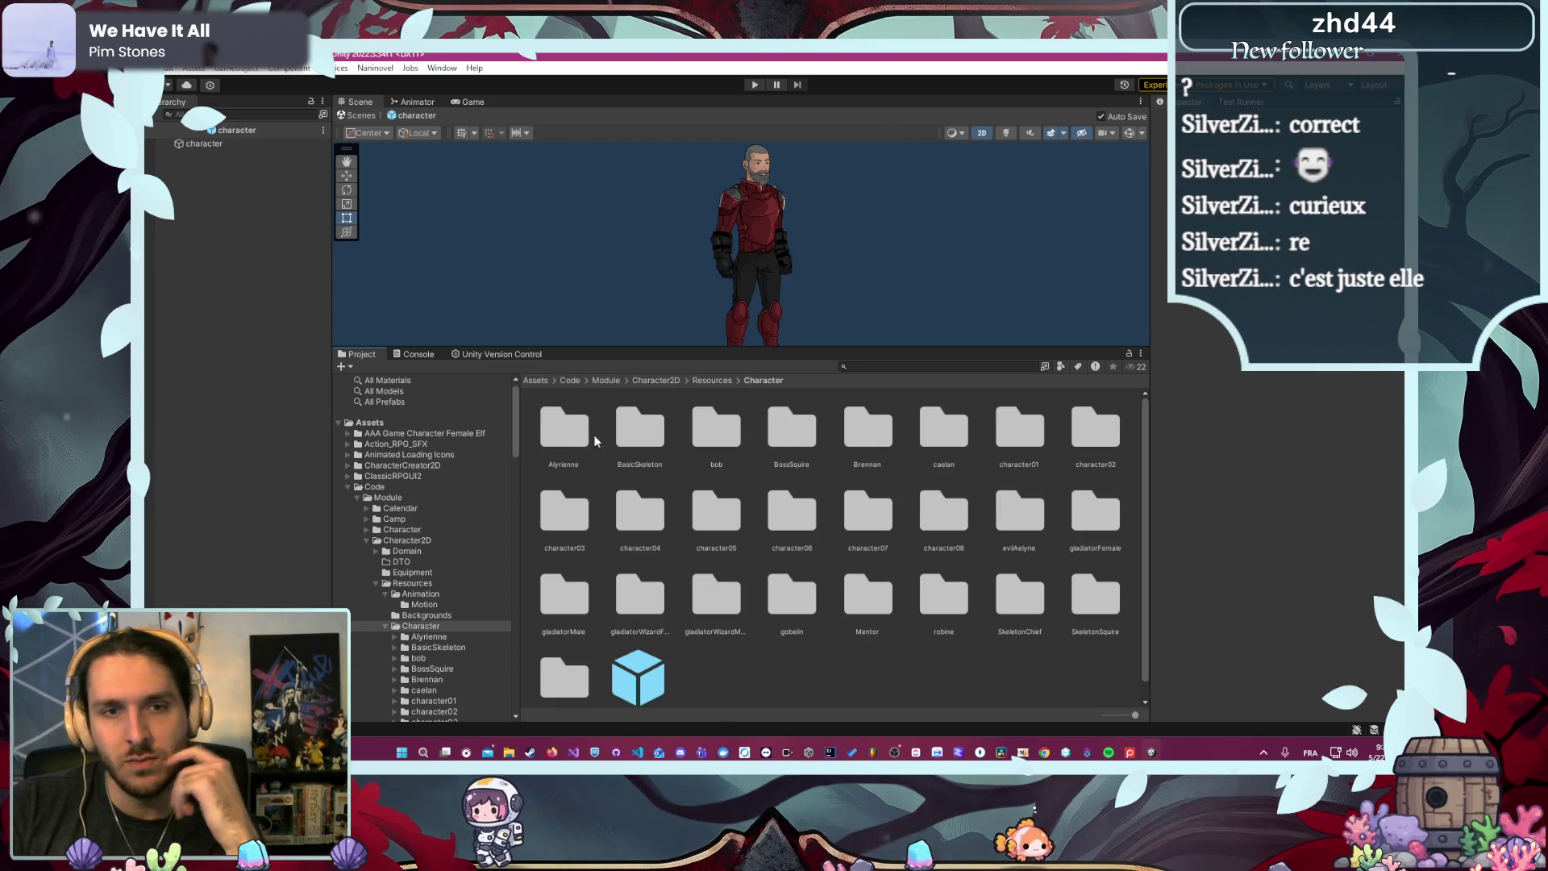
{"action": "double_click", "coordinate": [564, 427]}
{"action": "double_click", "coordinate": [641, 423]}
{"action": "left_click_drag", "start_coordinate": [1008, 347], "coordinate": [1009, 511]}
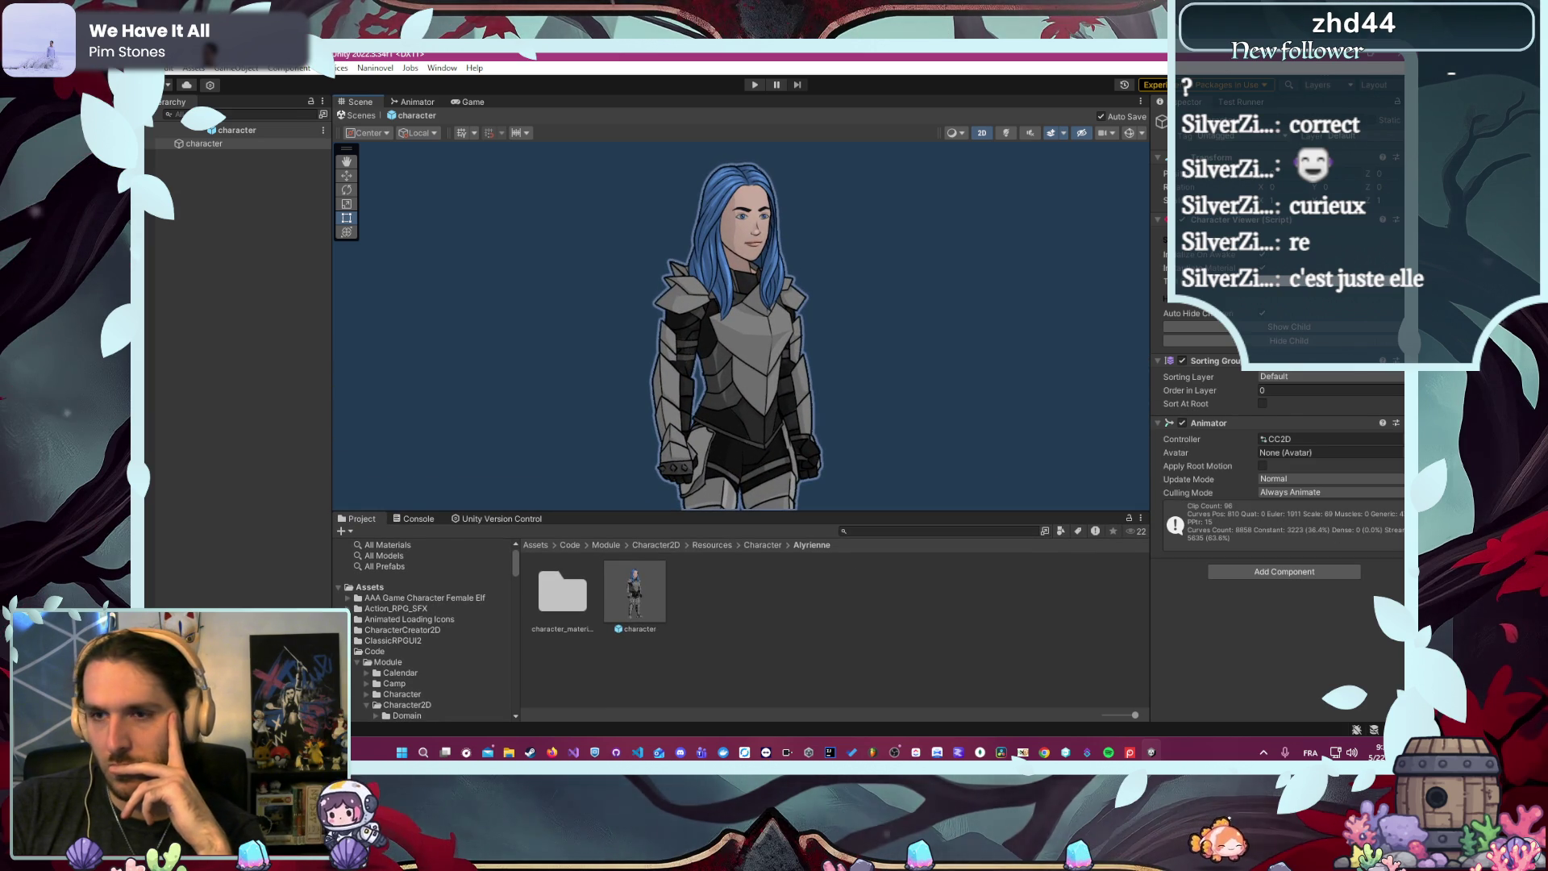
{"action": "left_click", "coordinate": [1393, 442]}
- Inspect Brennan's character prefab to find its AnimatorCharacter controller, leaving CC2D unchanged
{"action": "left_click", "coordinate": [1398, 439]}
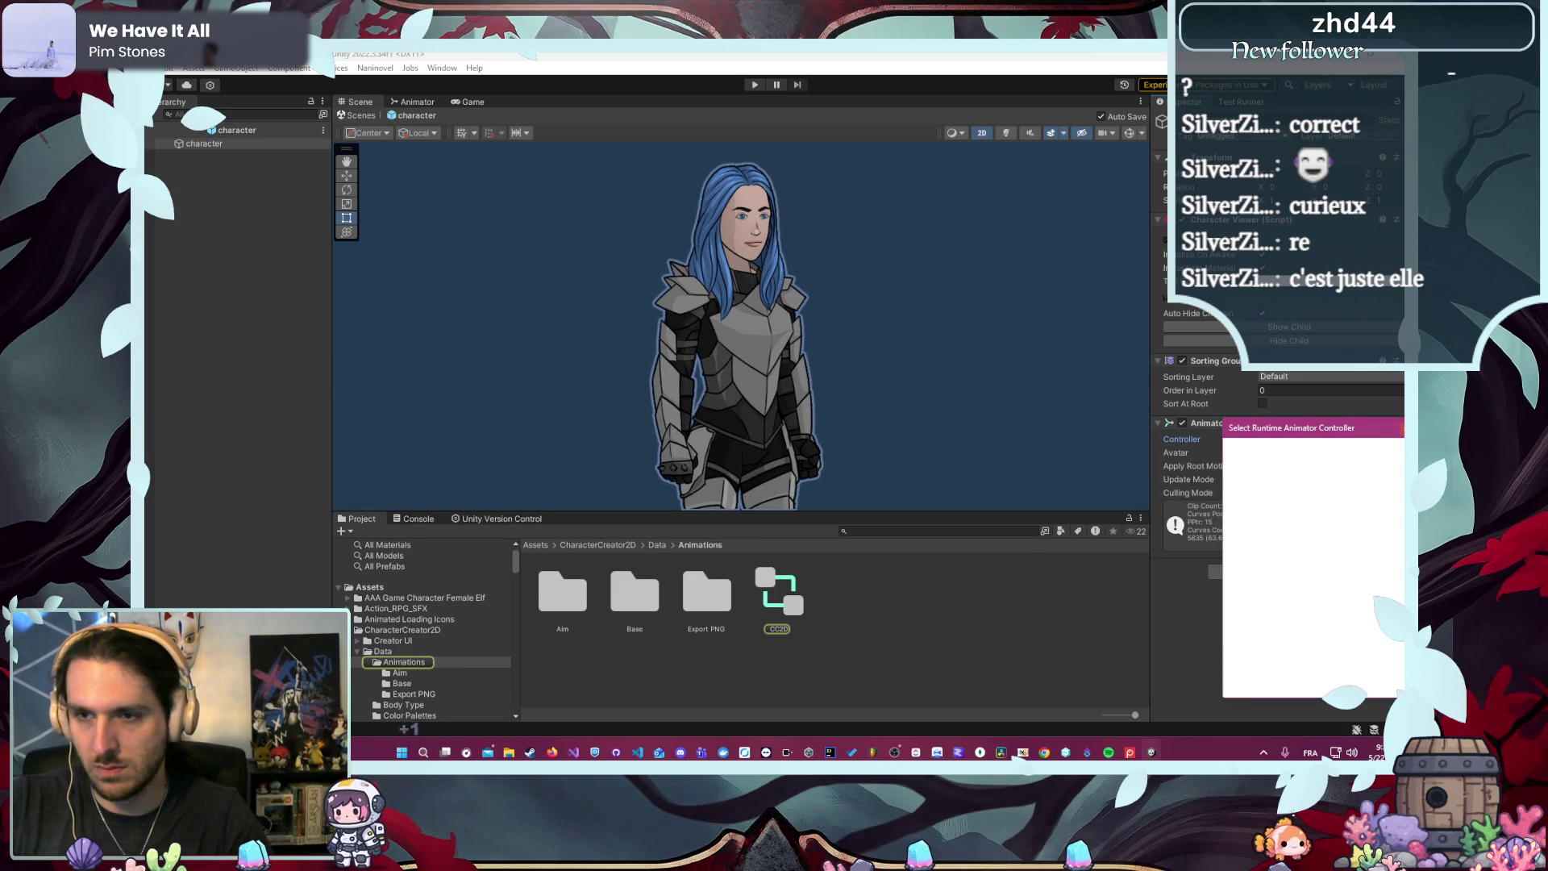
{"action": "key", "text": "Return"}
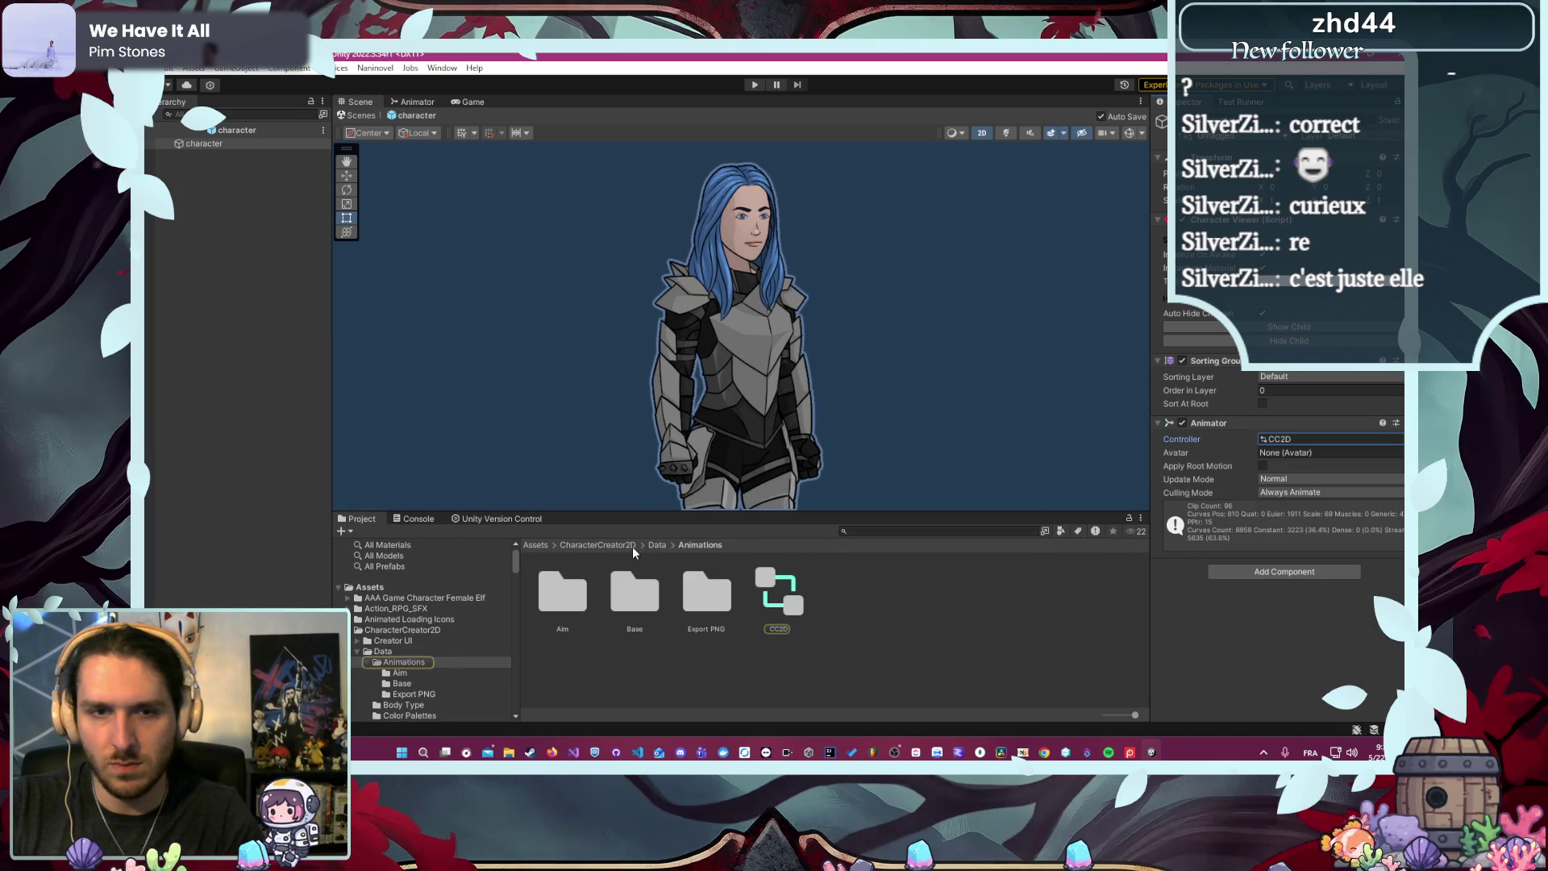
{"action": "left_click", "coordinate": [655, 546]}
{"action": "scroll", "coordinate": [437, 649], "scroll_direction": "down", "scroll_amount": 7}
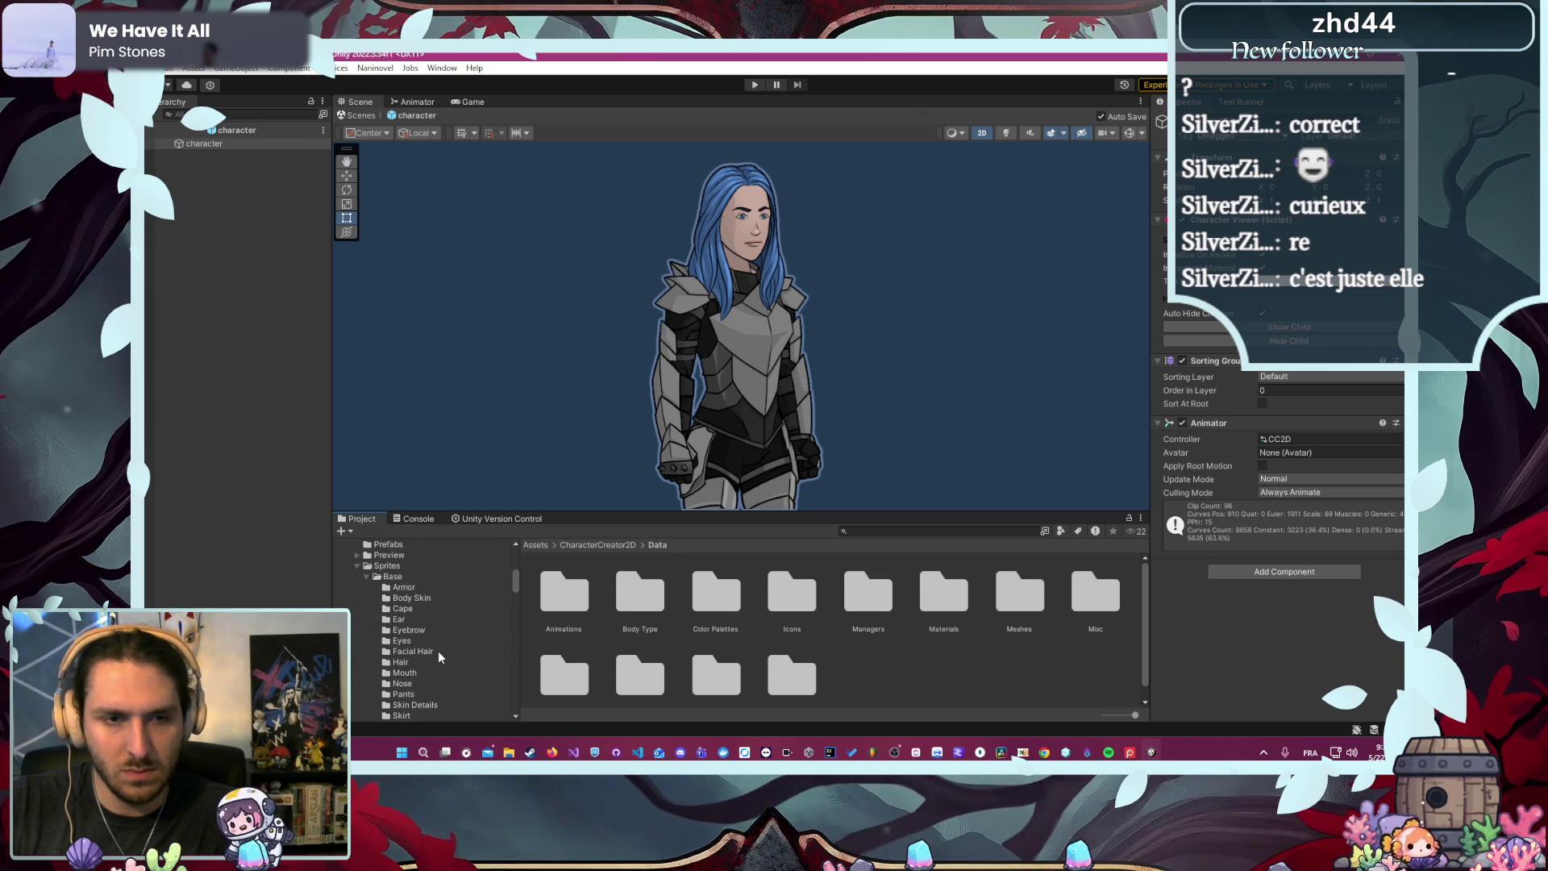
{"action": "scroll", "coordinate": [438, 647], "scroll_direction": "up", "scroll_amount": 5}
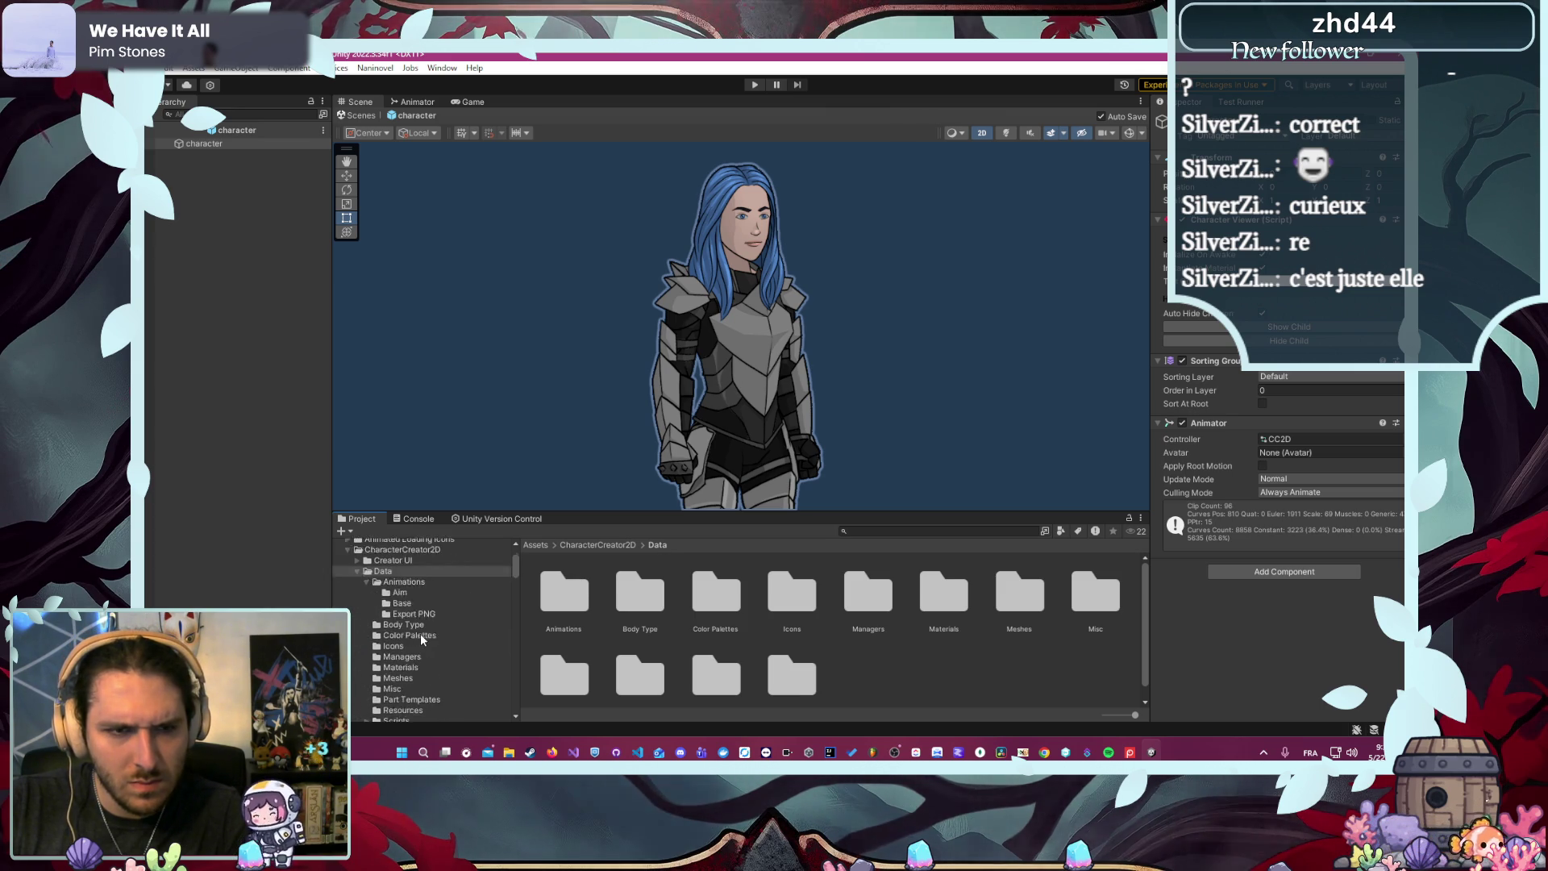
{"action": "scroll", "coordinate": [421, 640], "scroll_direction": "up", "scroll_amount": 3}
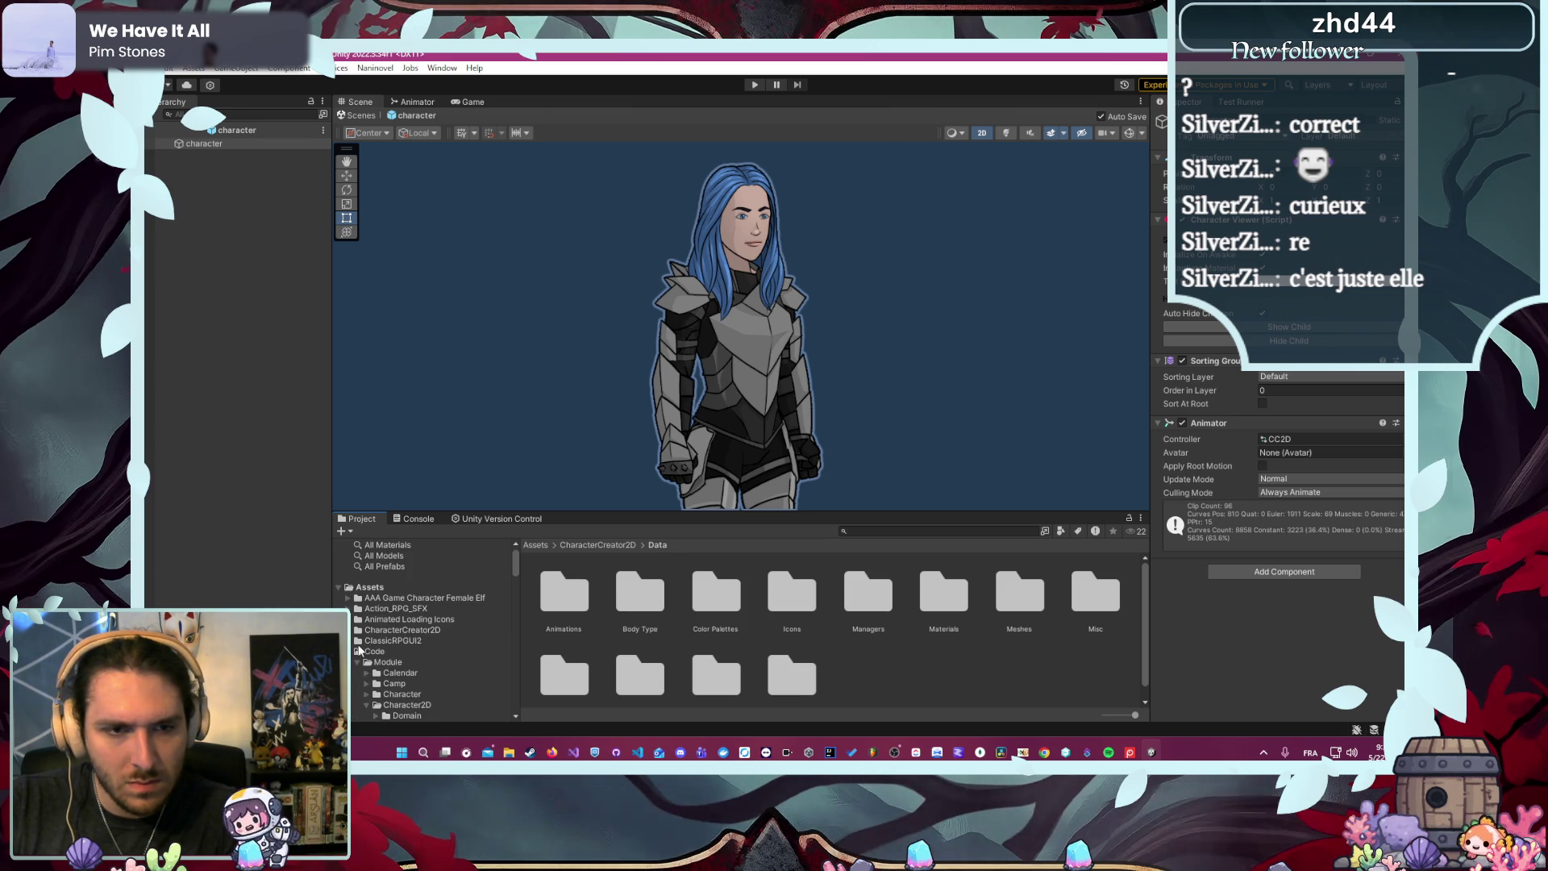
{"action": "scroll", "coordinate": [447, 656], "scroll_direction": "down", "scroll_amount": 10}
{"action": "scroll", "coordinate": [447, 656], "scroll_direction": "up", "scroll_amount": 3}
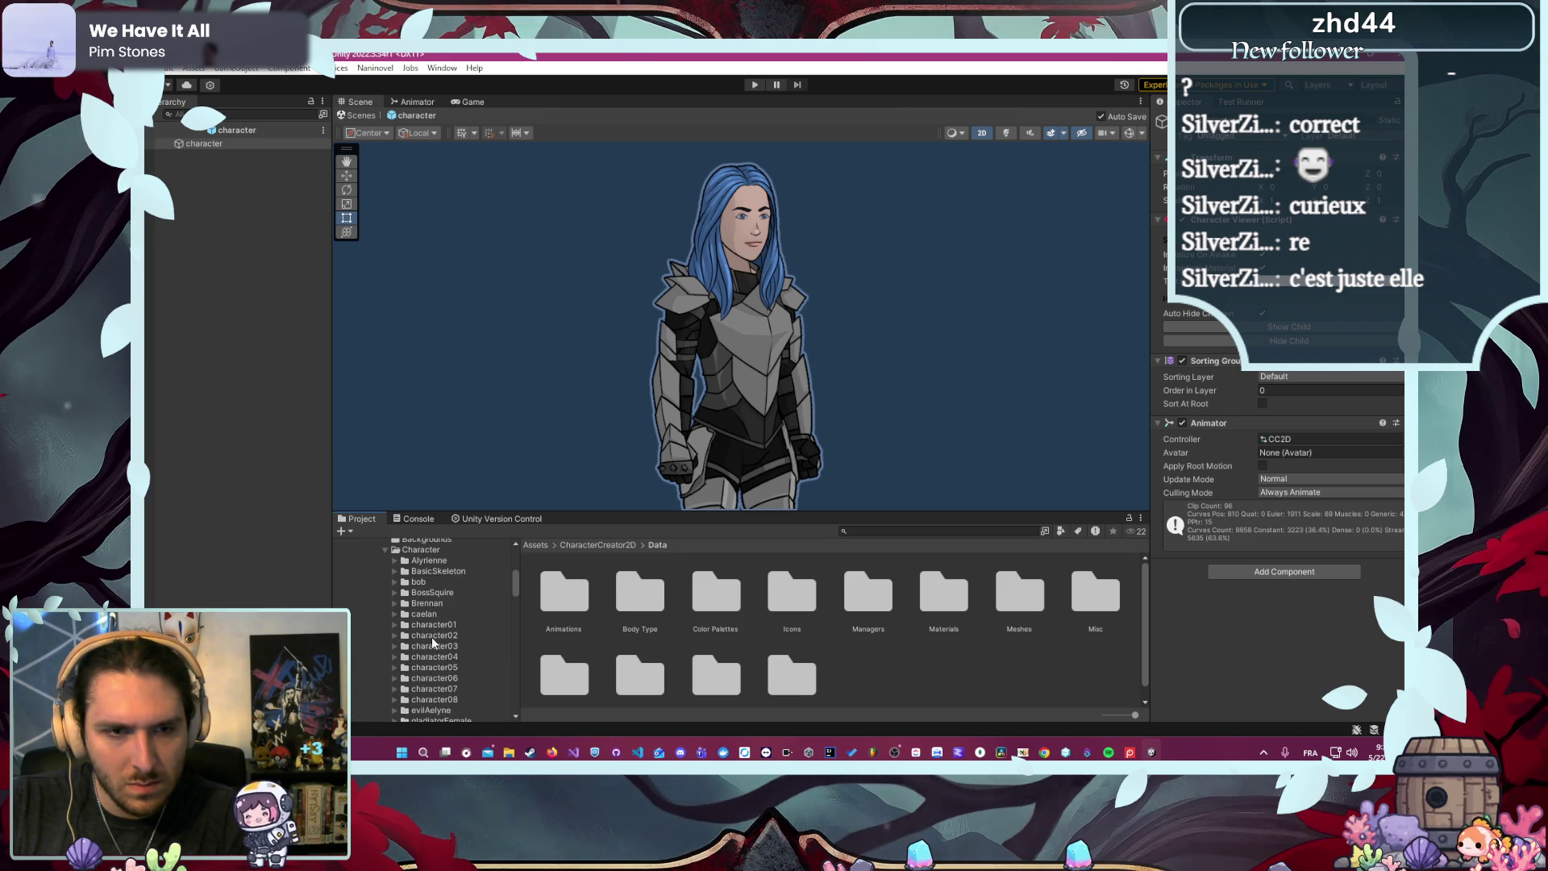
{"action": "left_click", "coordinate": [427, 603]}
{"action": "double_click", "coordinate": [655, 602]}
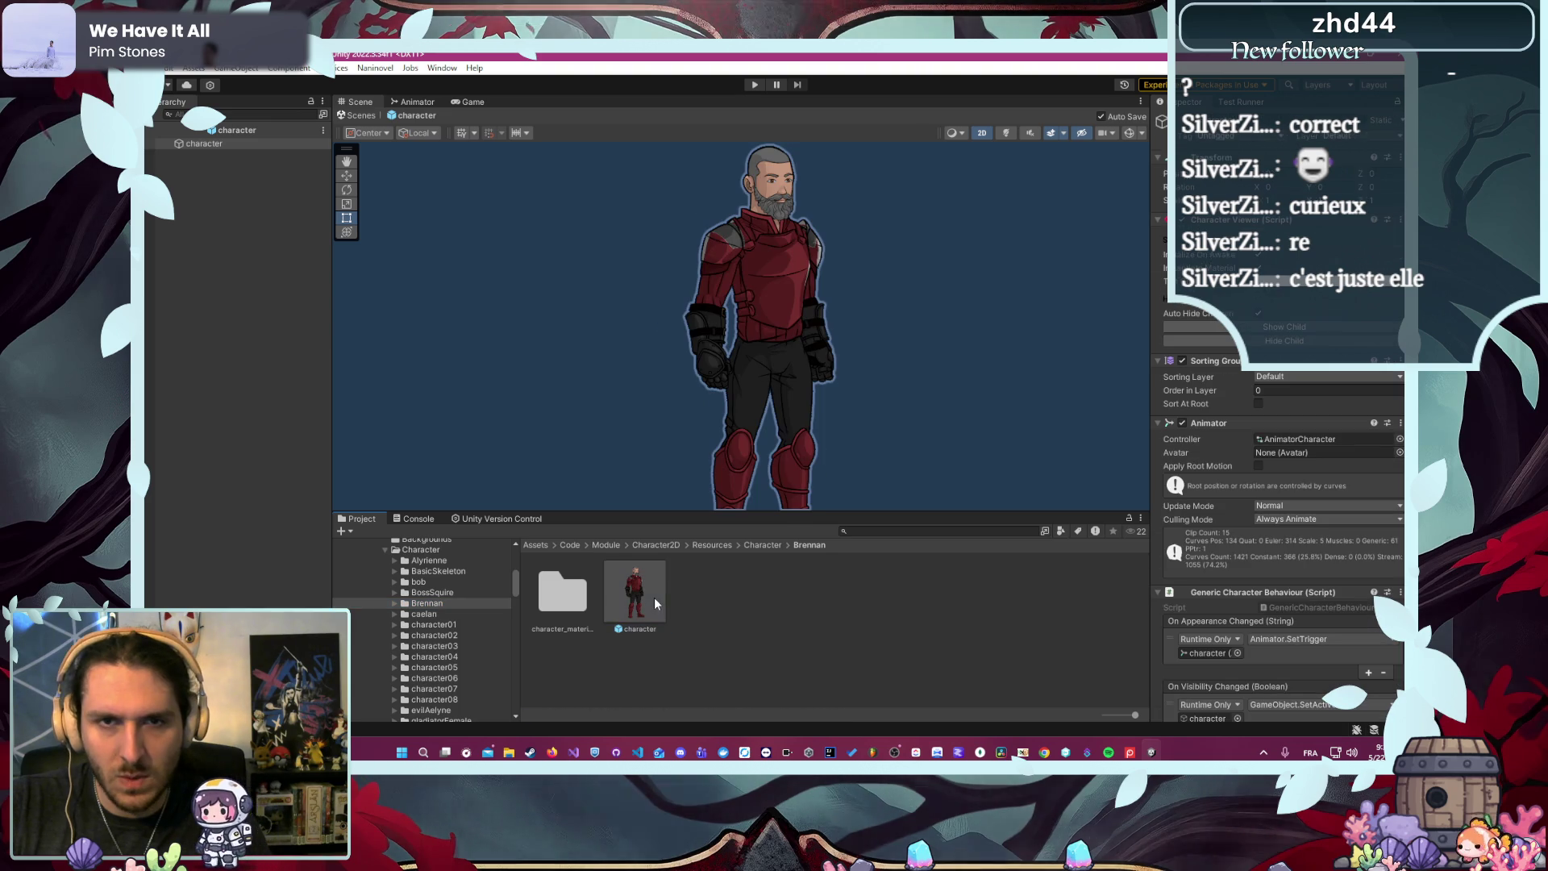
{"action": "left_click", "coordinate": [1310, 440]}
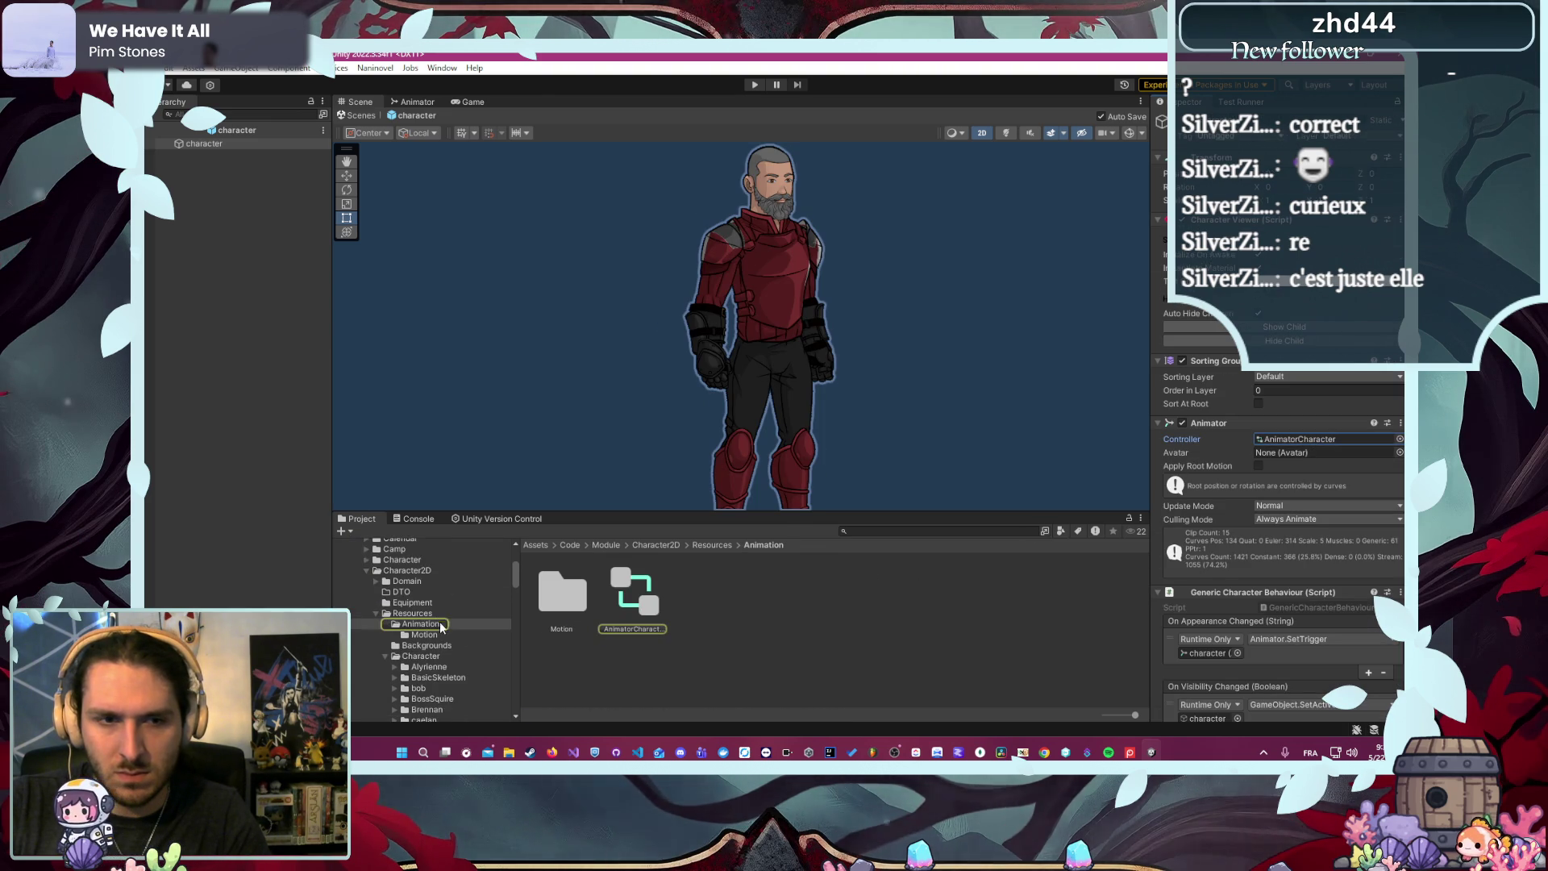
{"action": "scroll", "coordinate": [442, 628], "scroll_direction": "up", "scroll_amount": 2}
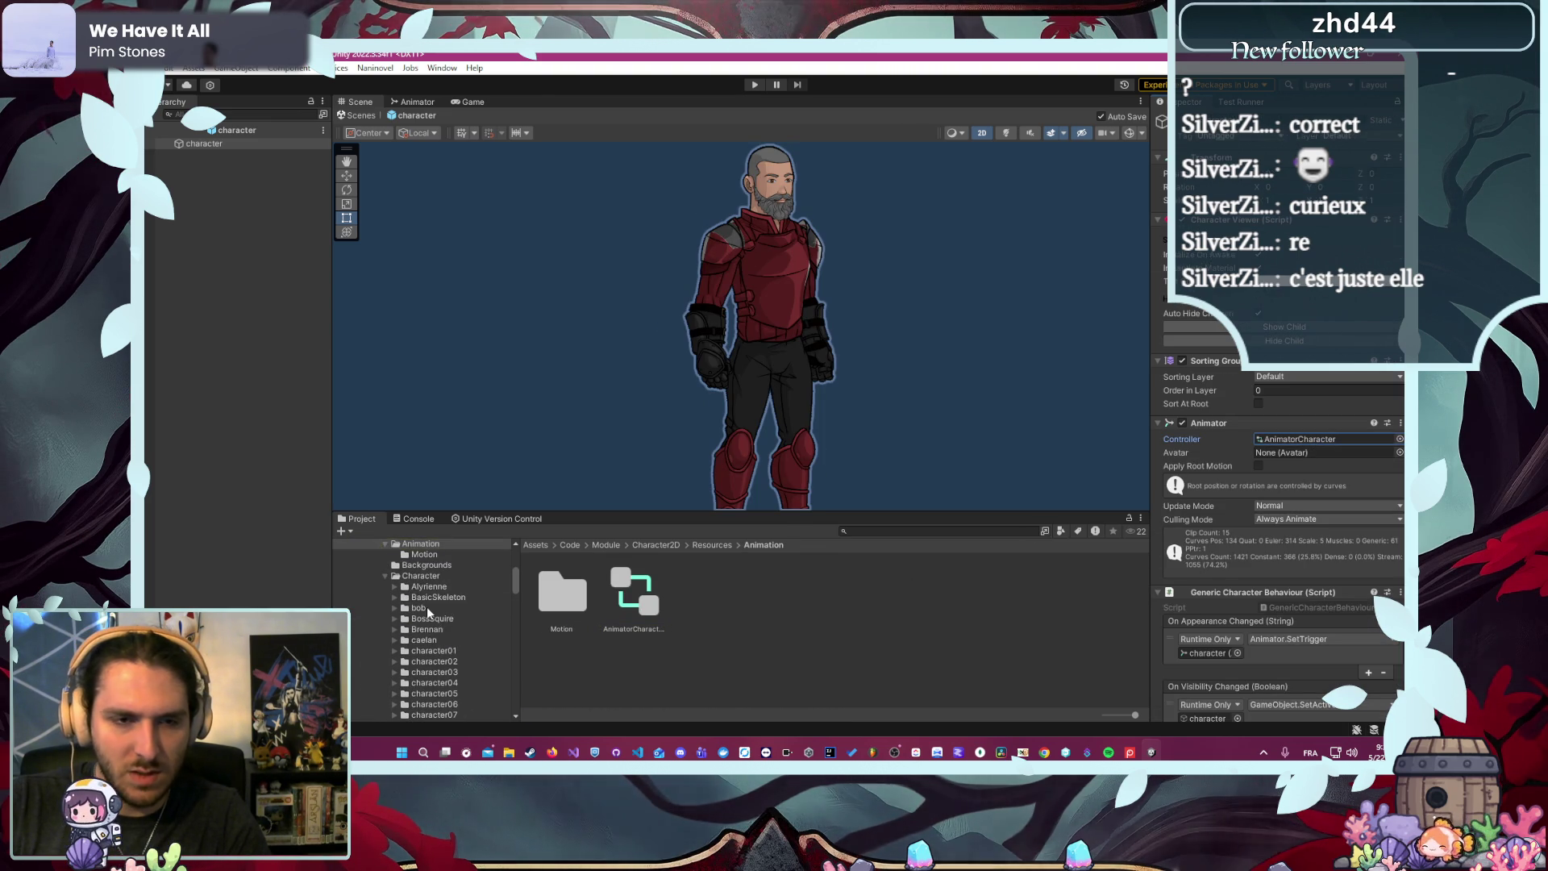
- Assign AnimatorCharacter as the Animator controller on Alyrienne's prefab root, matching Brennan's setup
{"action": "left_click", "coordinate": [443, 625]}
{"action": "left_click", "coordinate": [639, 584]}
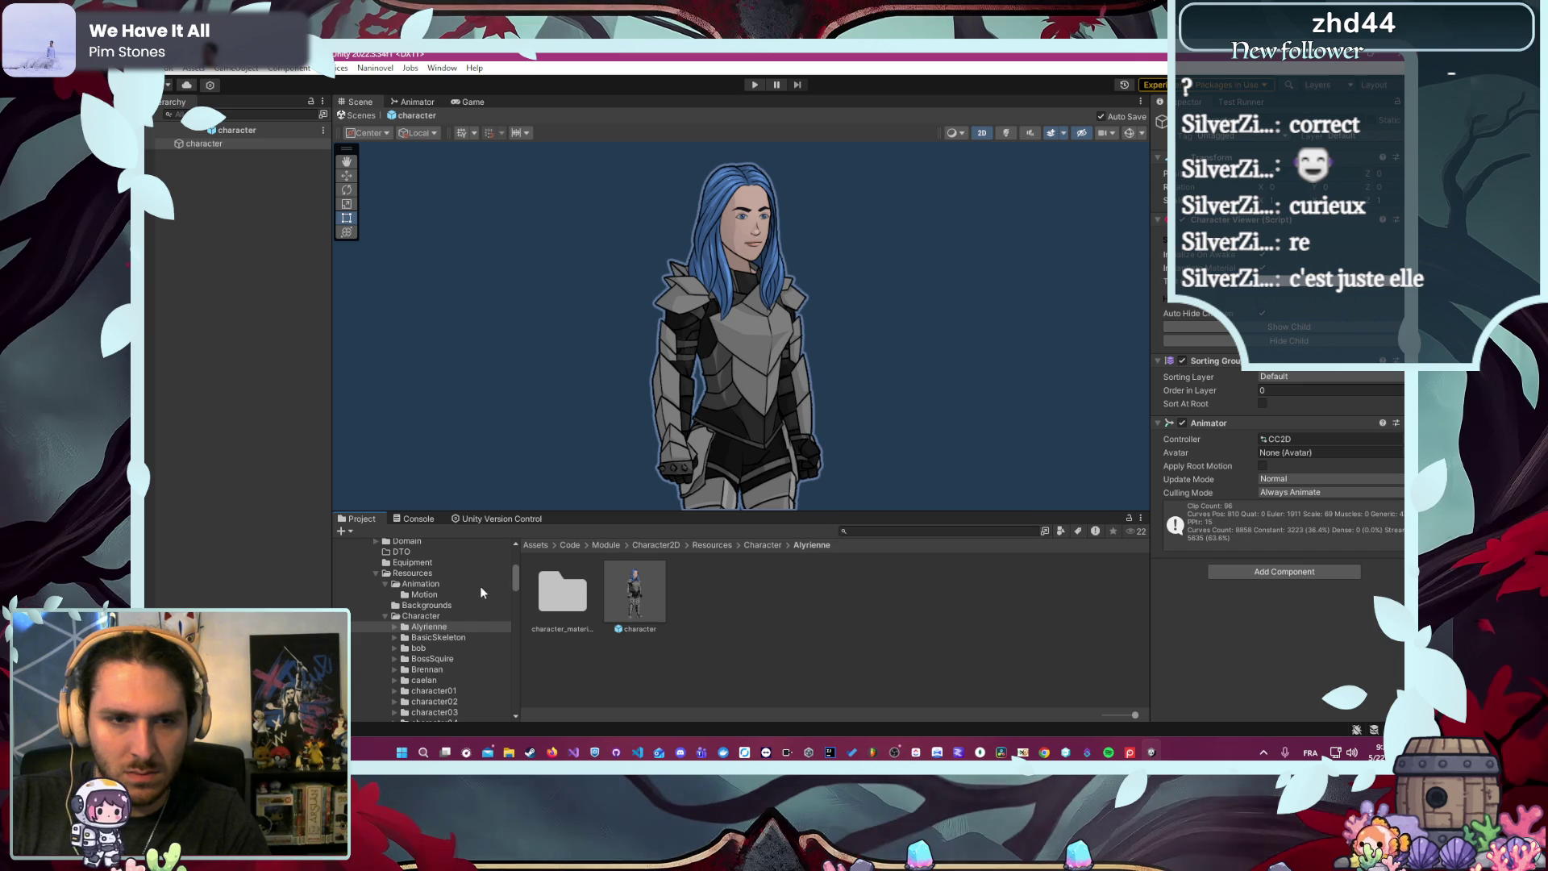
{"action": "left_click", "coordinate": [436, 690]}
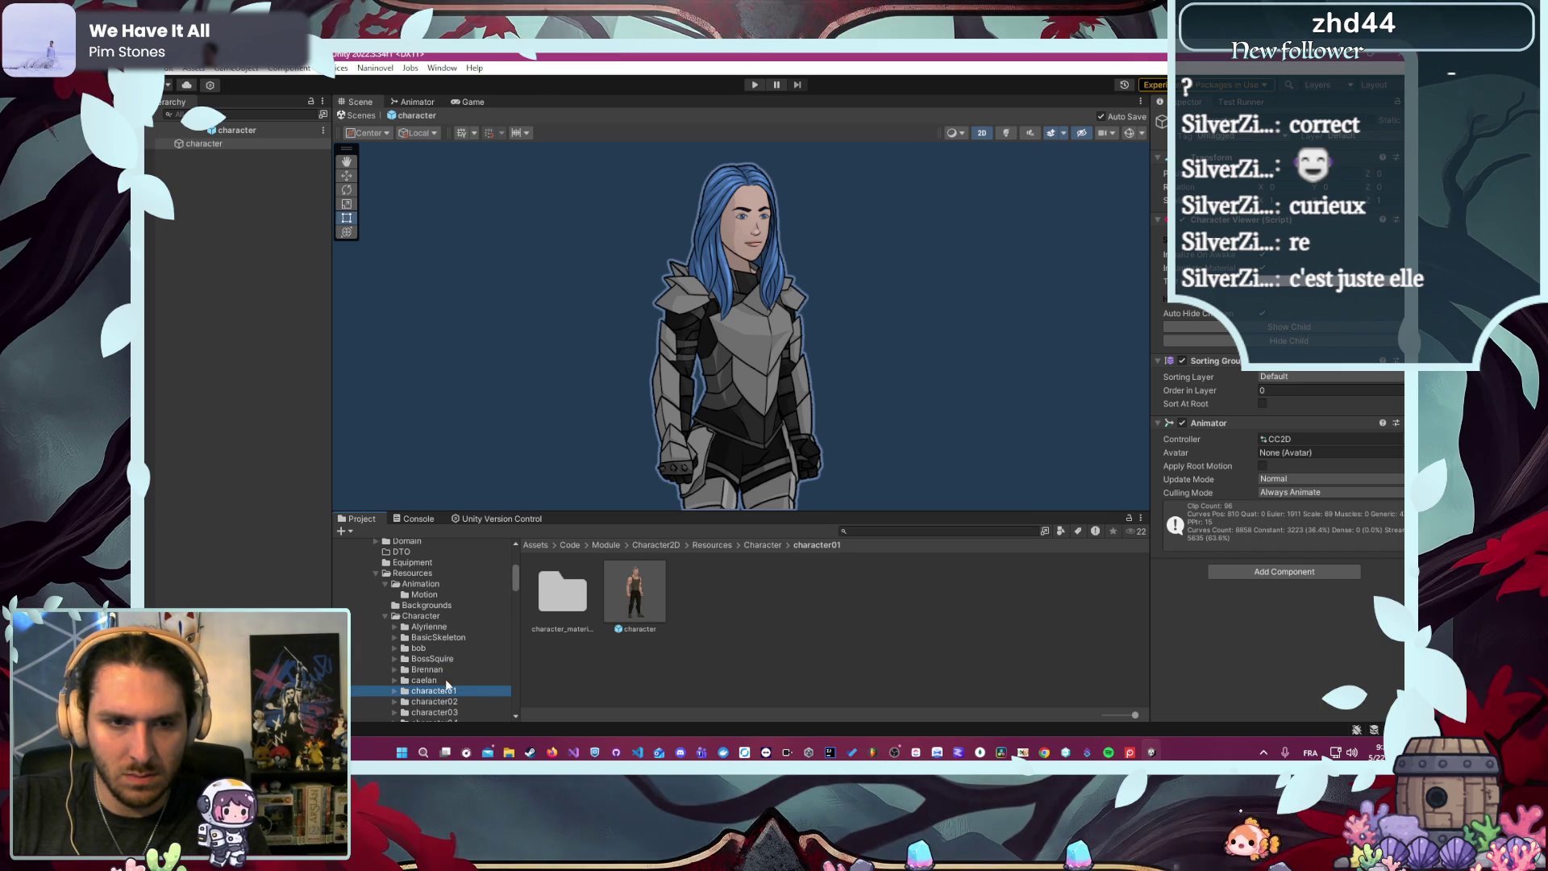
{"action": "key", "text": "Up"}
{"action": "key", "text": "Up"}
{"action": "key", "text": "Up"}
{"action": "key", "text": "Down"}
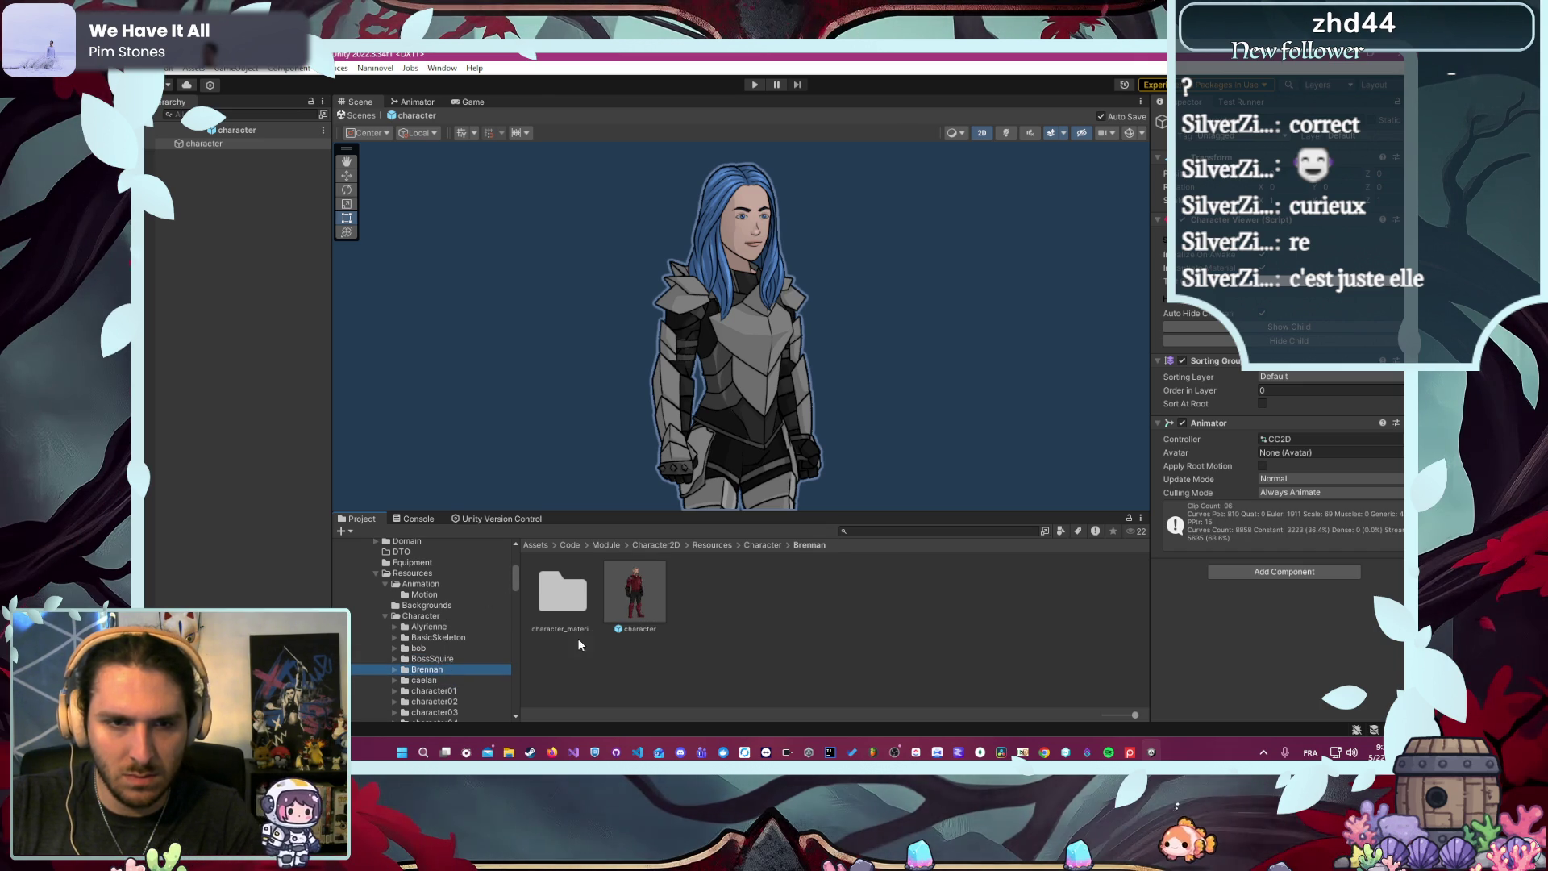
{"action": "left_click", "coordinate": [634, 597]}
{"action": "left_click", "coordinate": [1322, 540]}
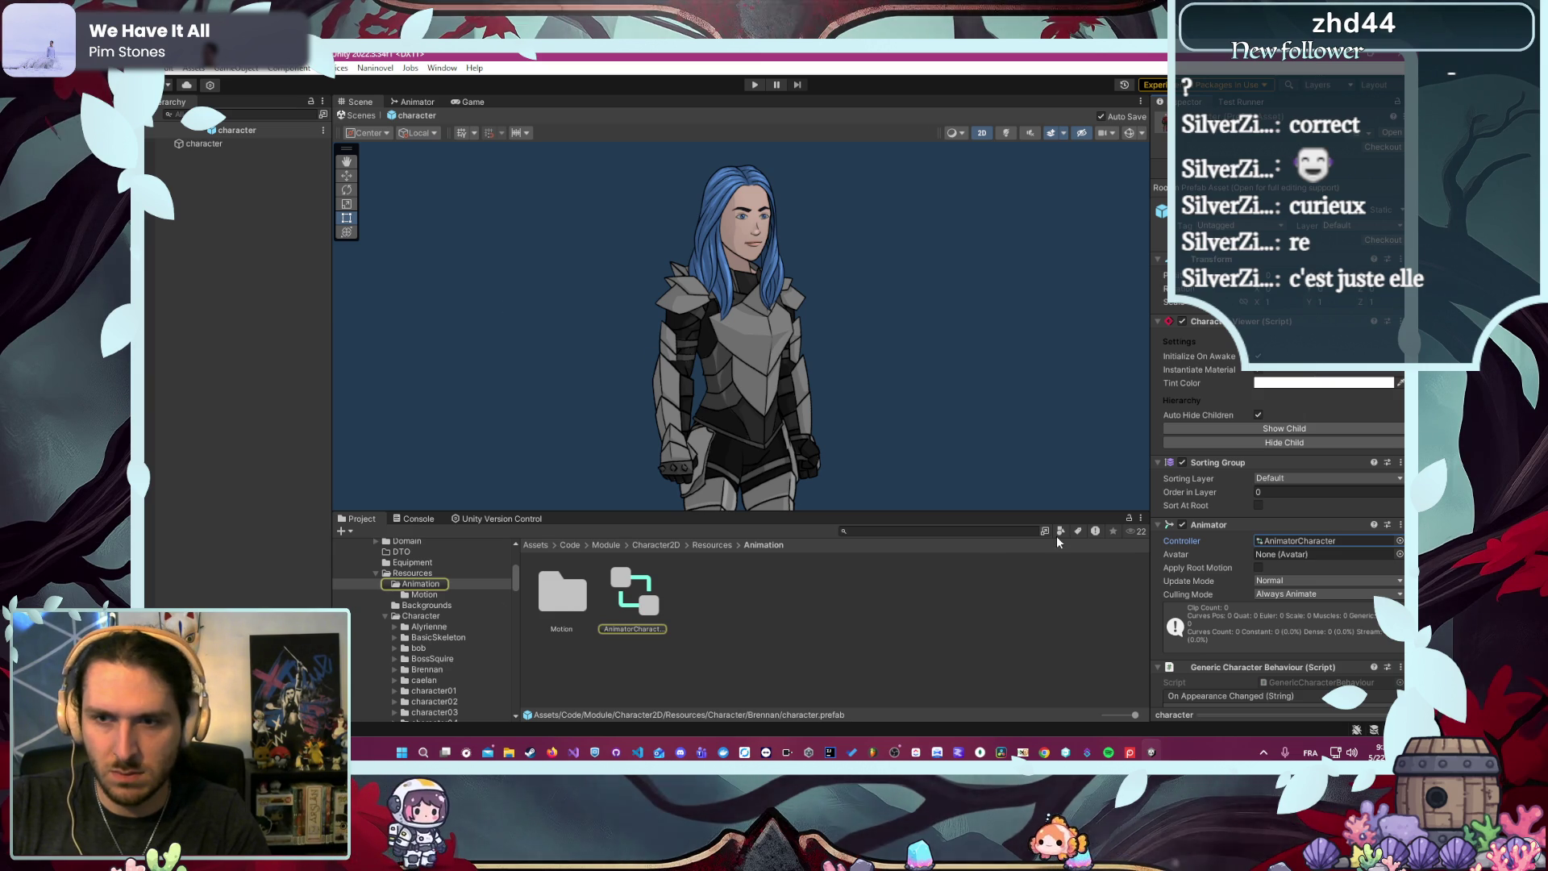
{"action": "scroll", "coordinate": [1250, 563], "scroll_direction": "down", "scroll_amount": 3}
{"action": "left_click", "coordinate": [968, 588]}
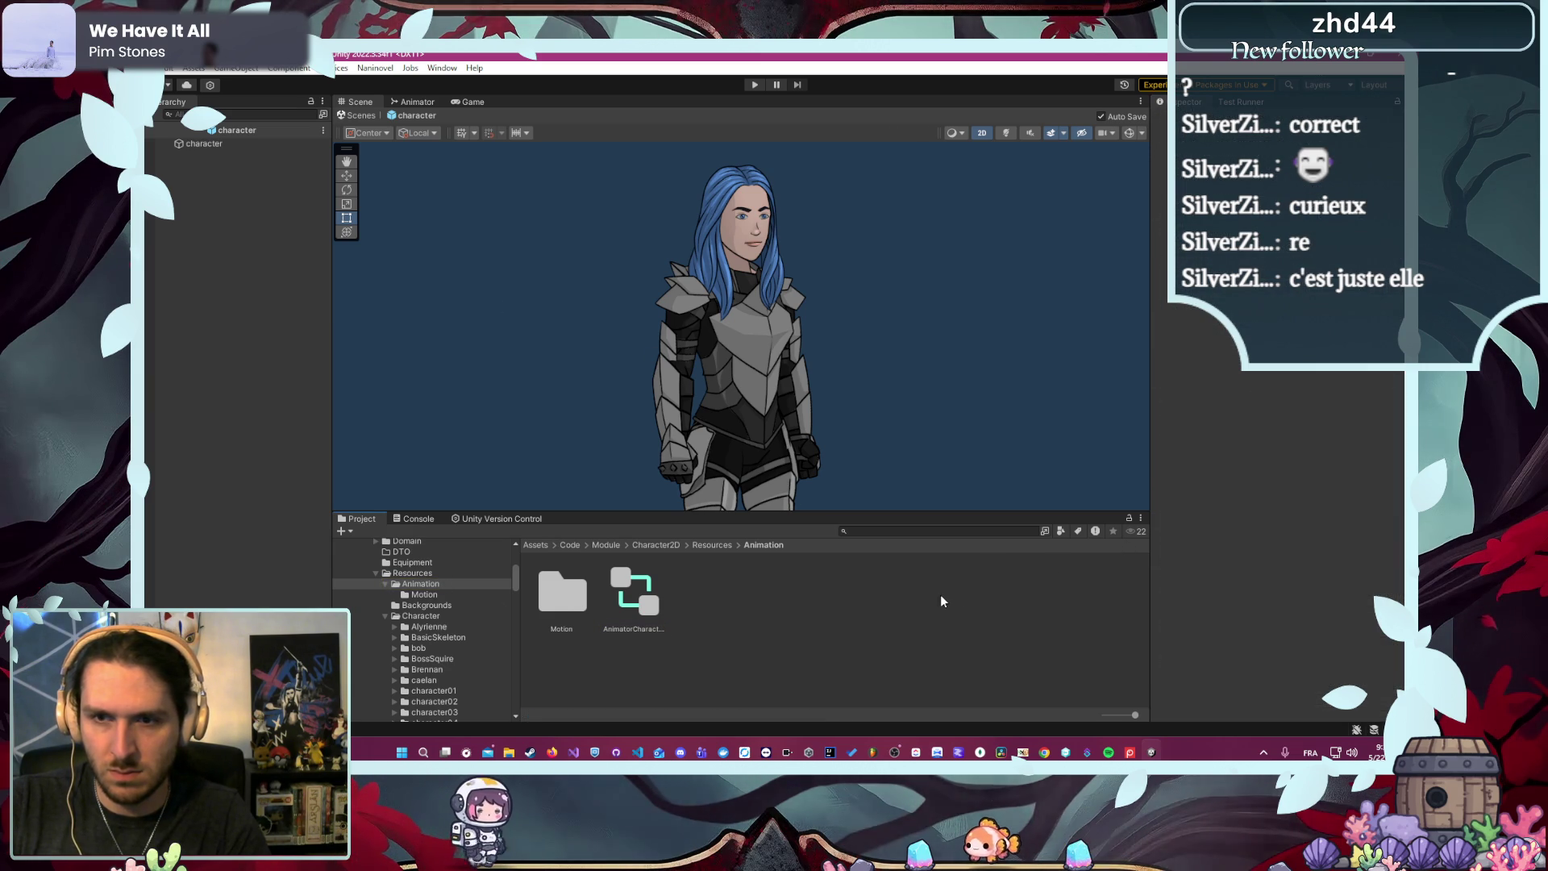
{"action": "left_click", "coordinate": [706, 348]}
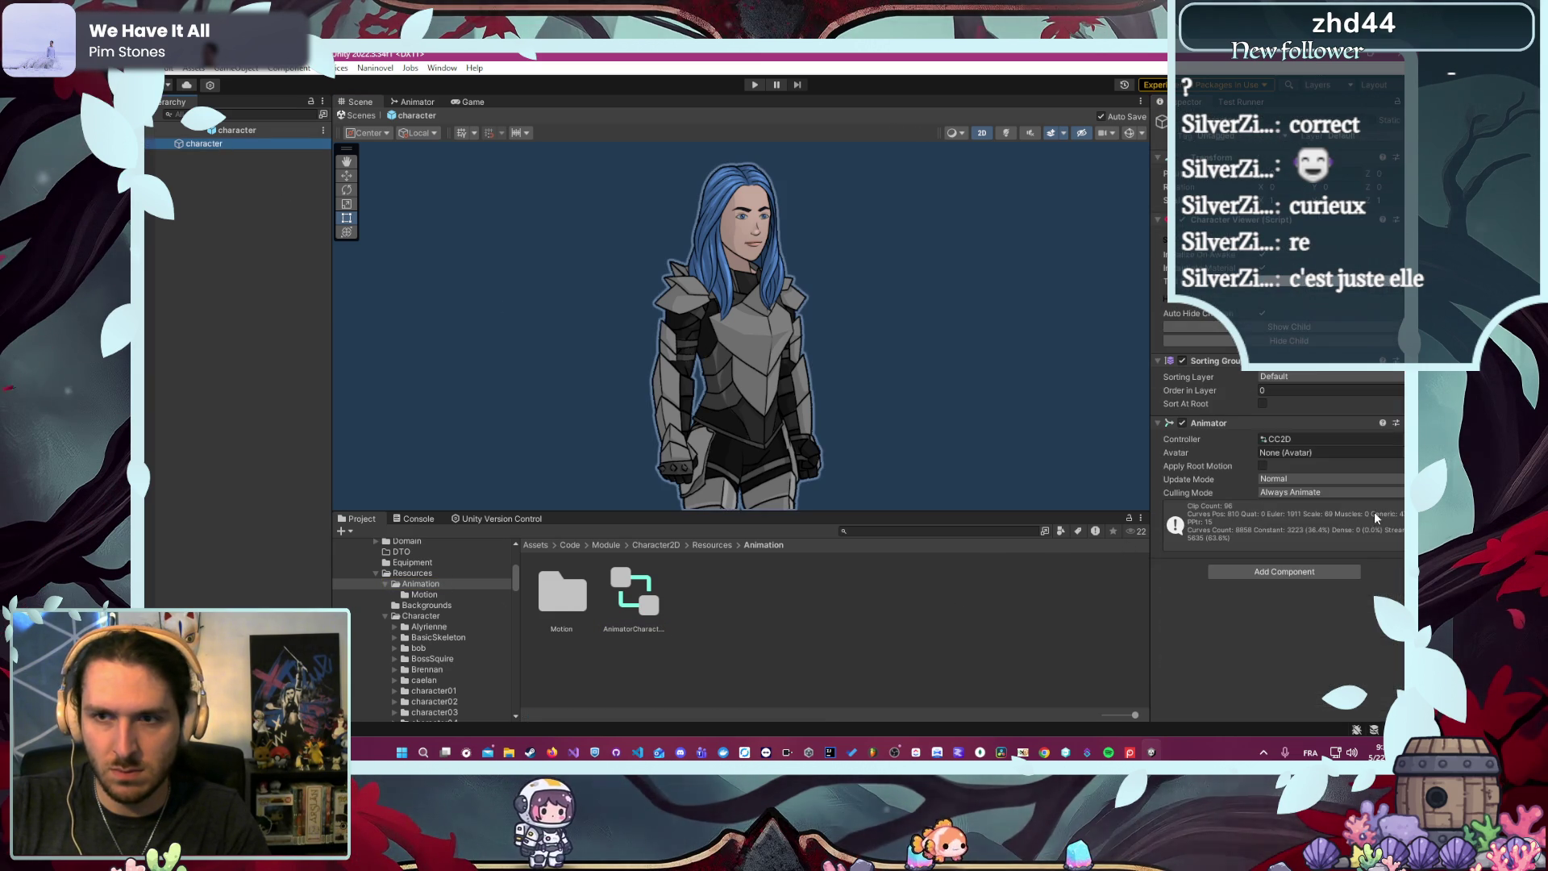
{"action": "left_click_drag", "start_coordinate": [655, 573], "coordinate": [1322, 439]}
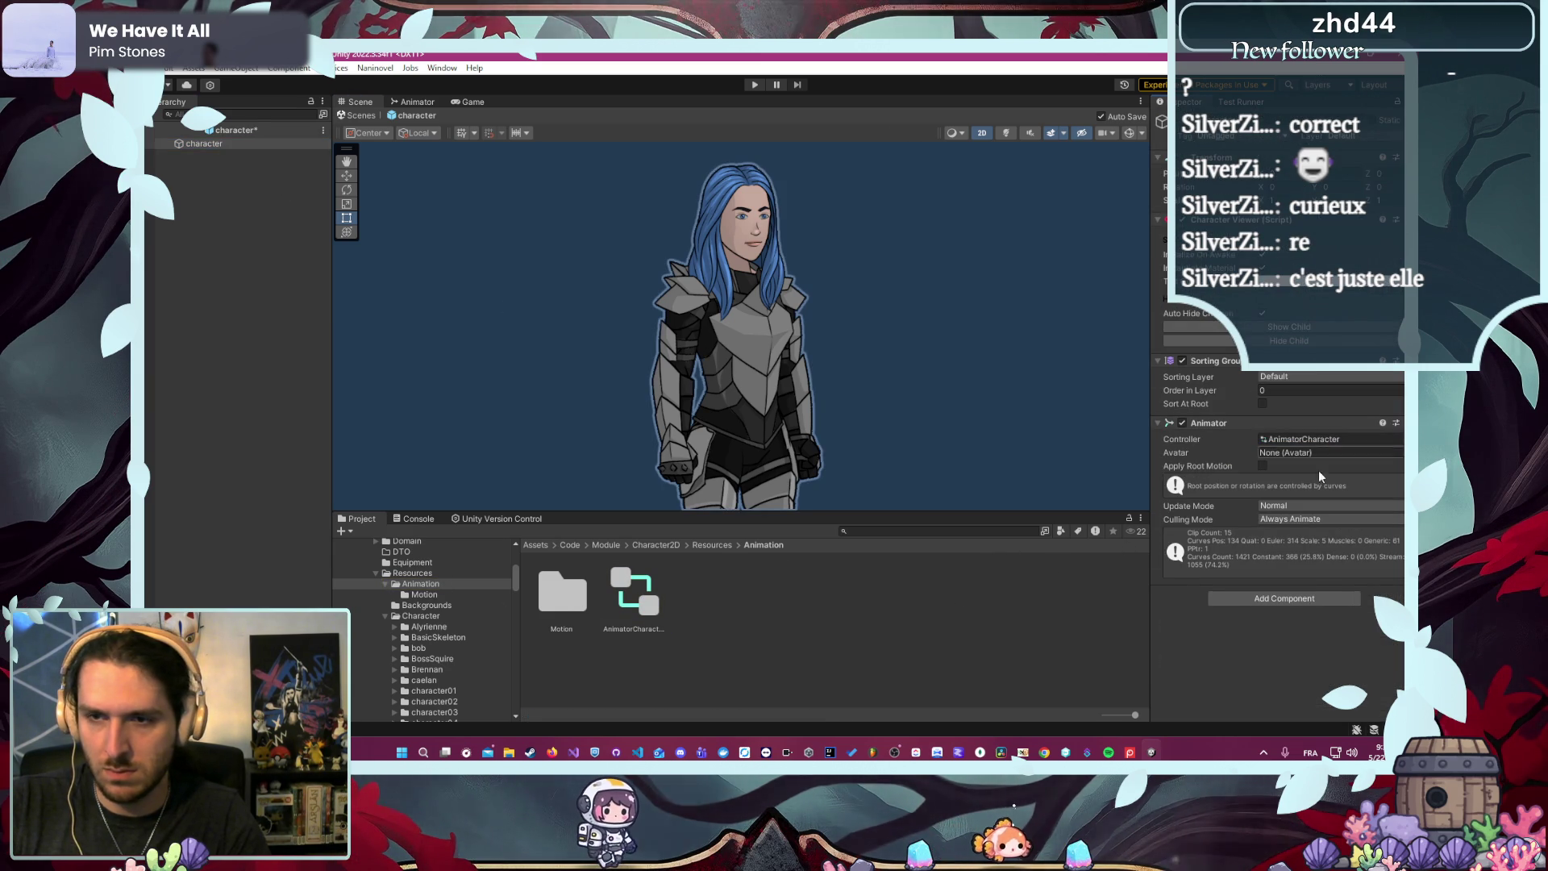
{"action": "left_click", "coordinate": [1282, 600]}
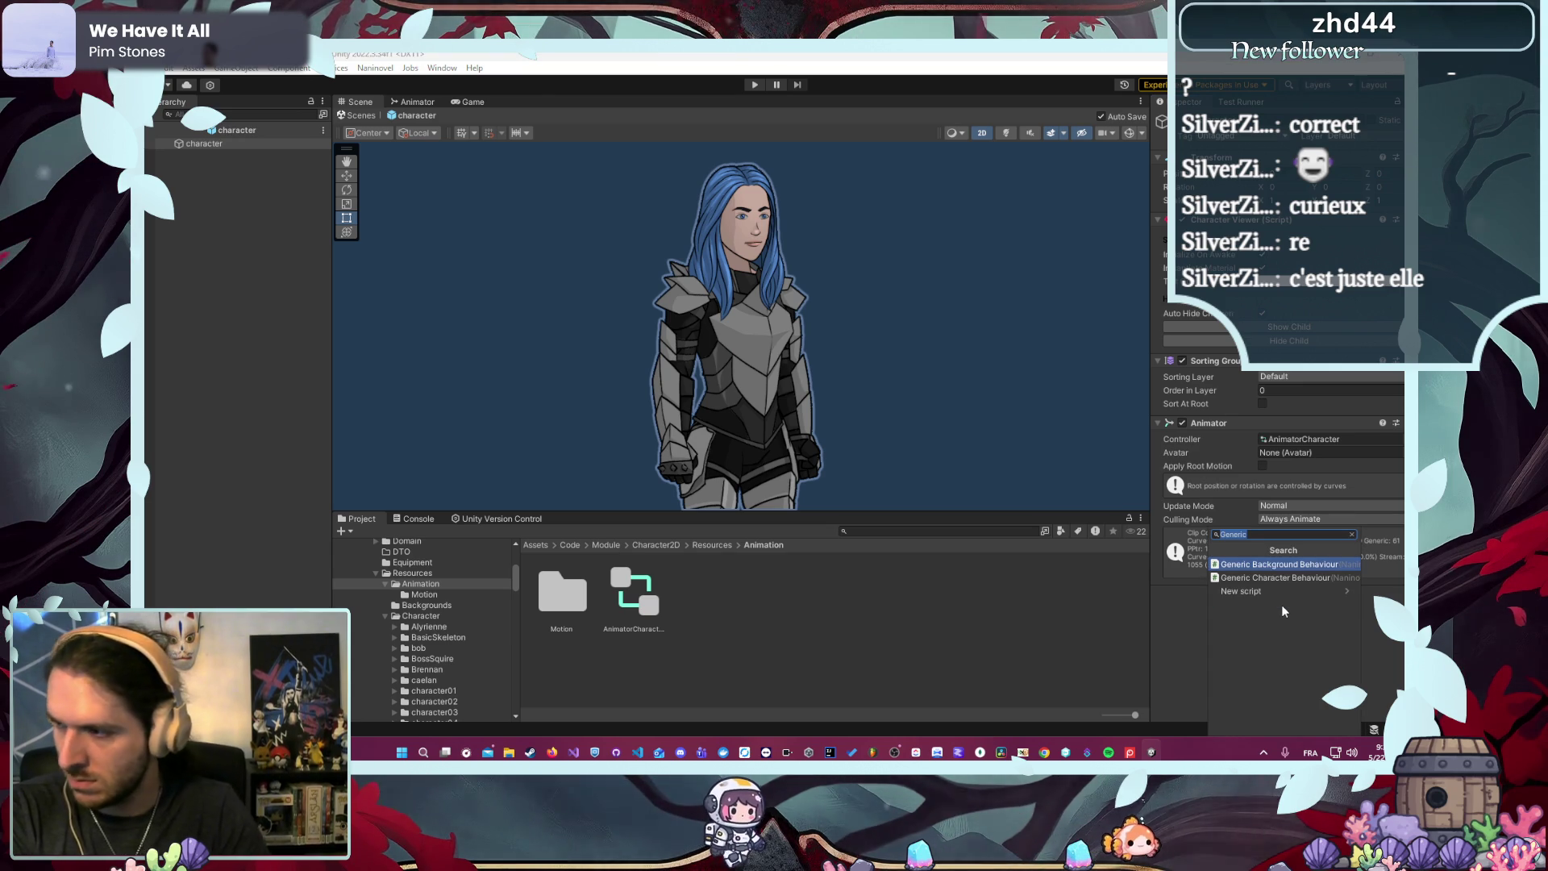
- Add a Generic Character Behaviour component, with entries on On Appearance Changed and On Visibility Changed targeting the character
{"action": "type", "text": "Gene"}
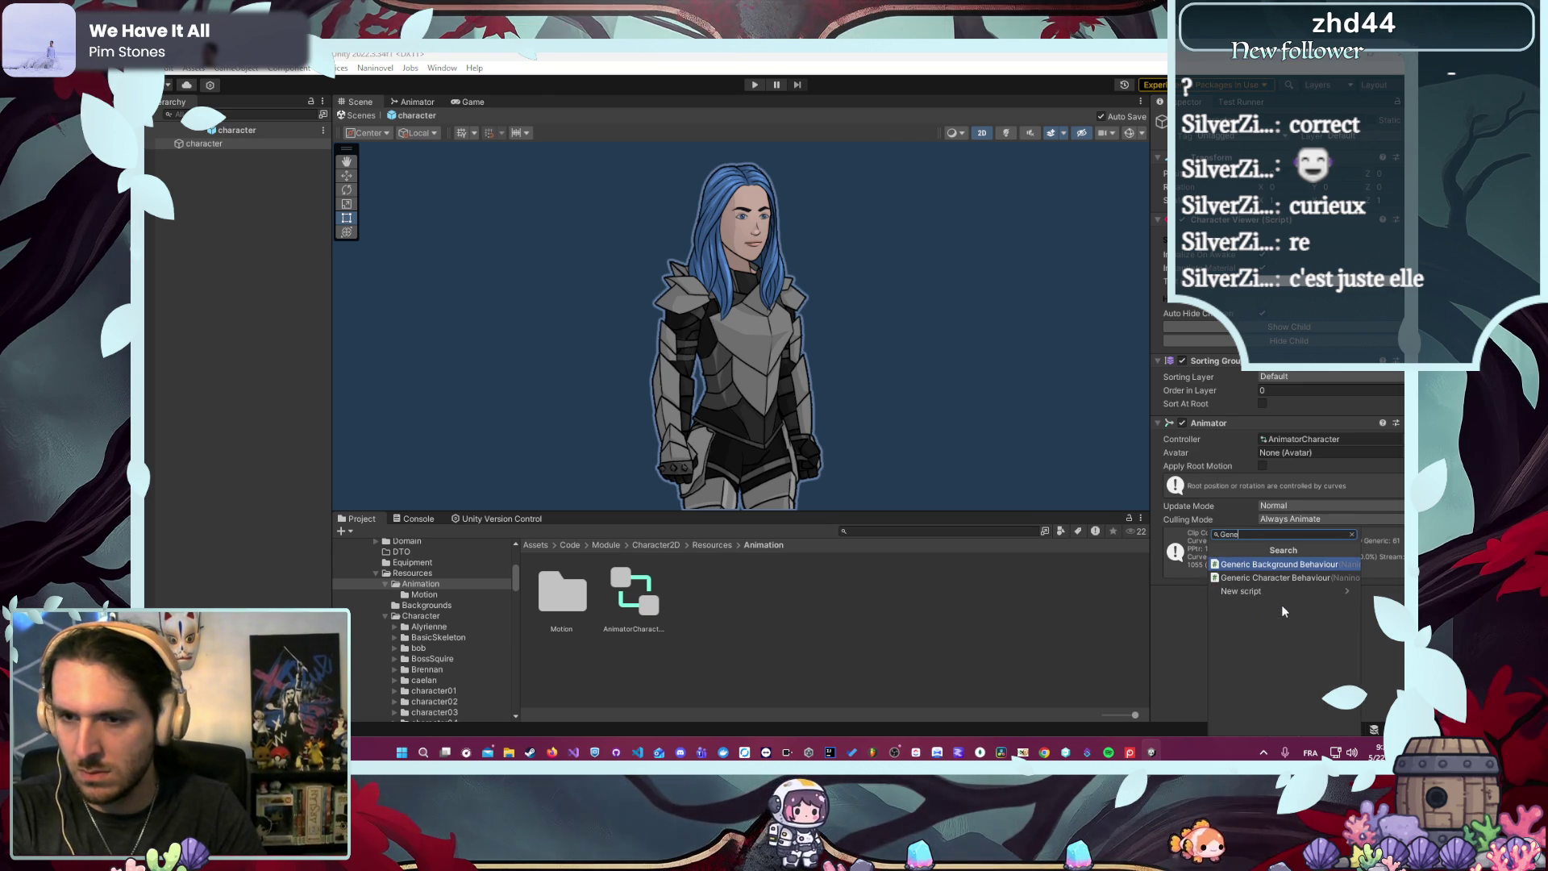
{"action": "key", "text": "Down"}
{"action": "key", "text": "Return"}
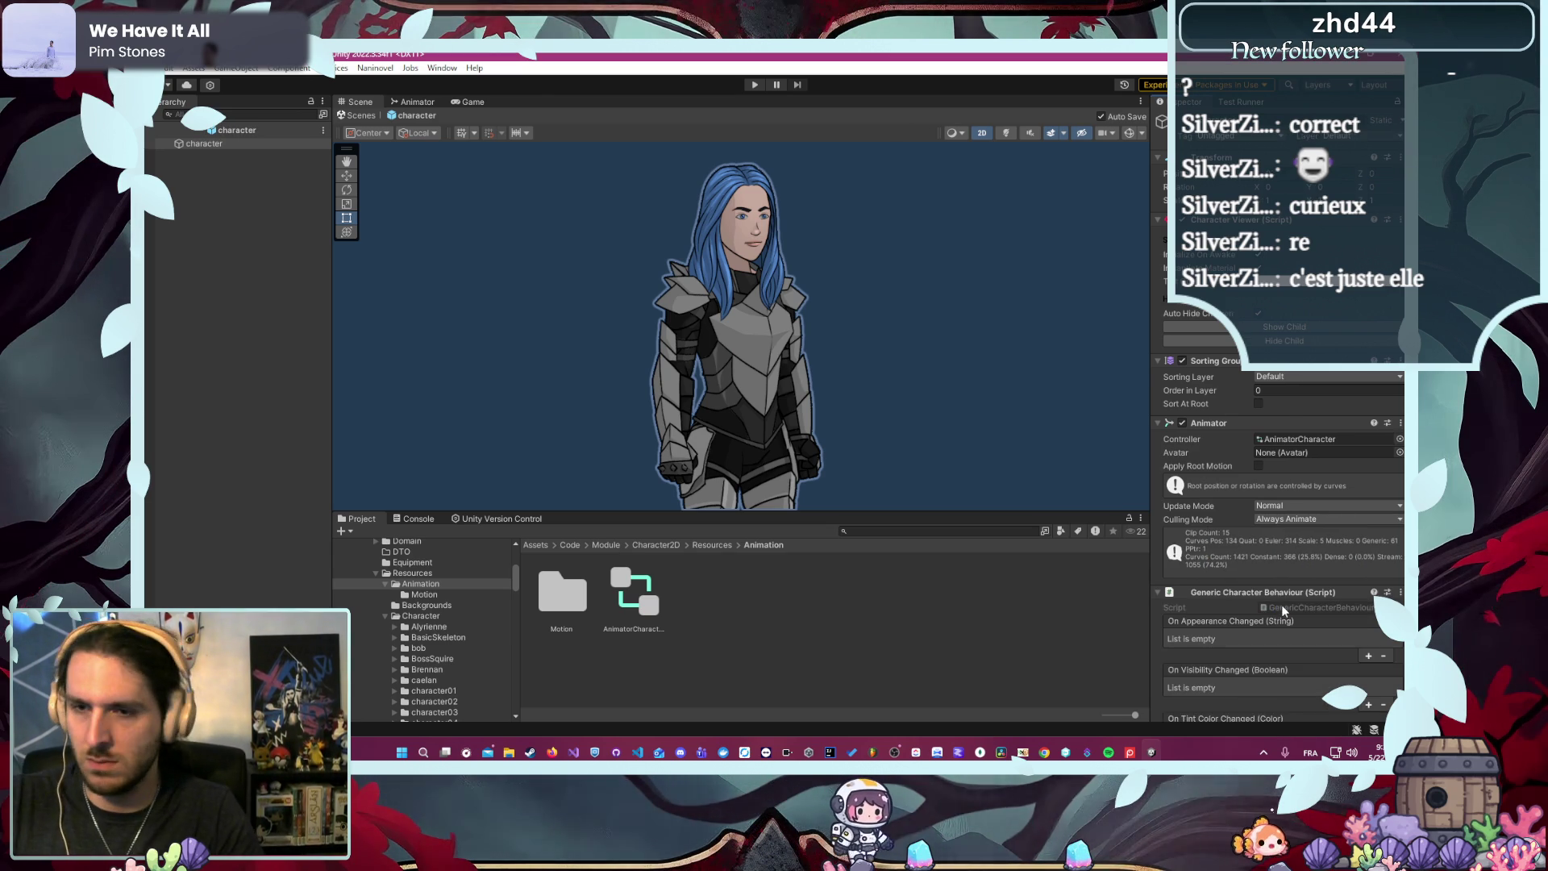
{"action": "left_click", "coordinate": [1368, 439]}
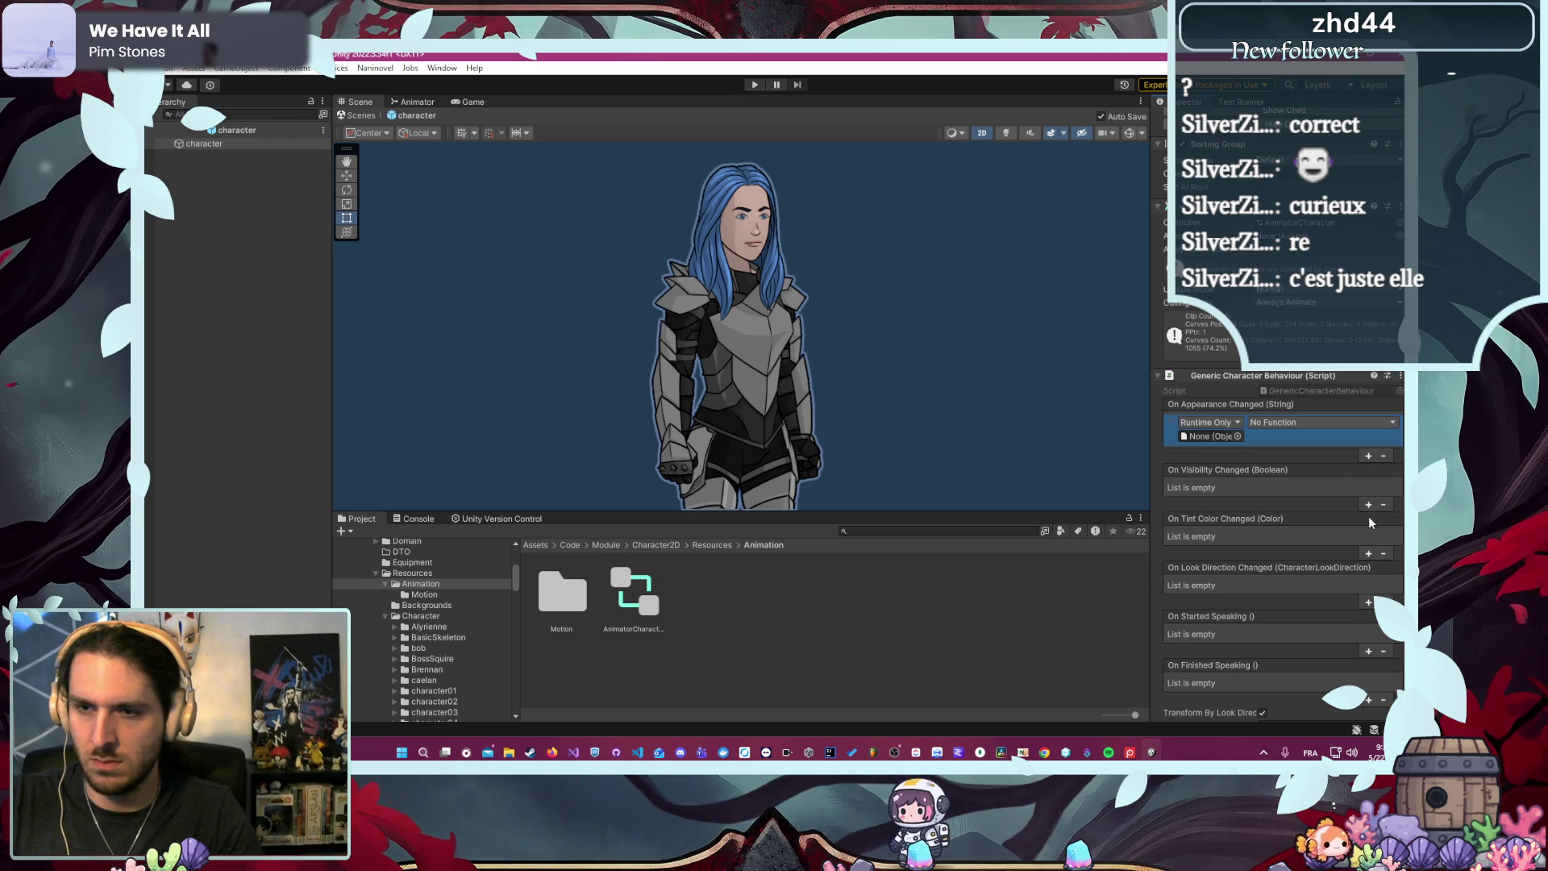
{"action": "left_click", "coordinate": [1368, 505]}
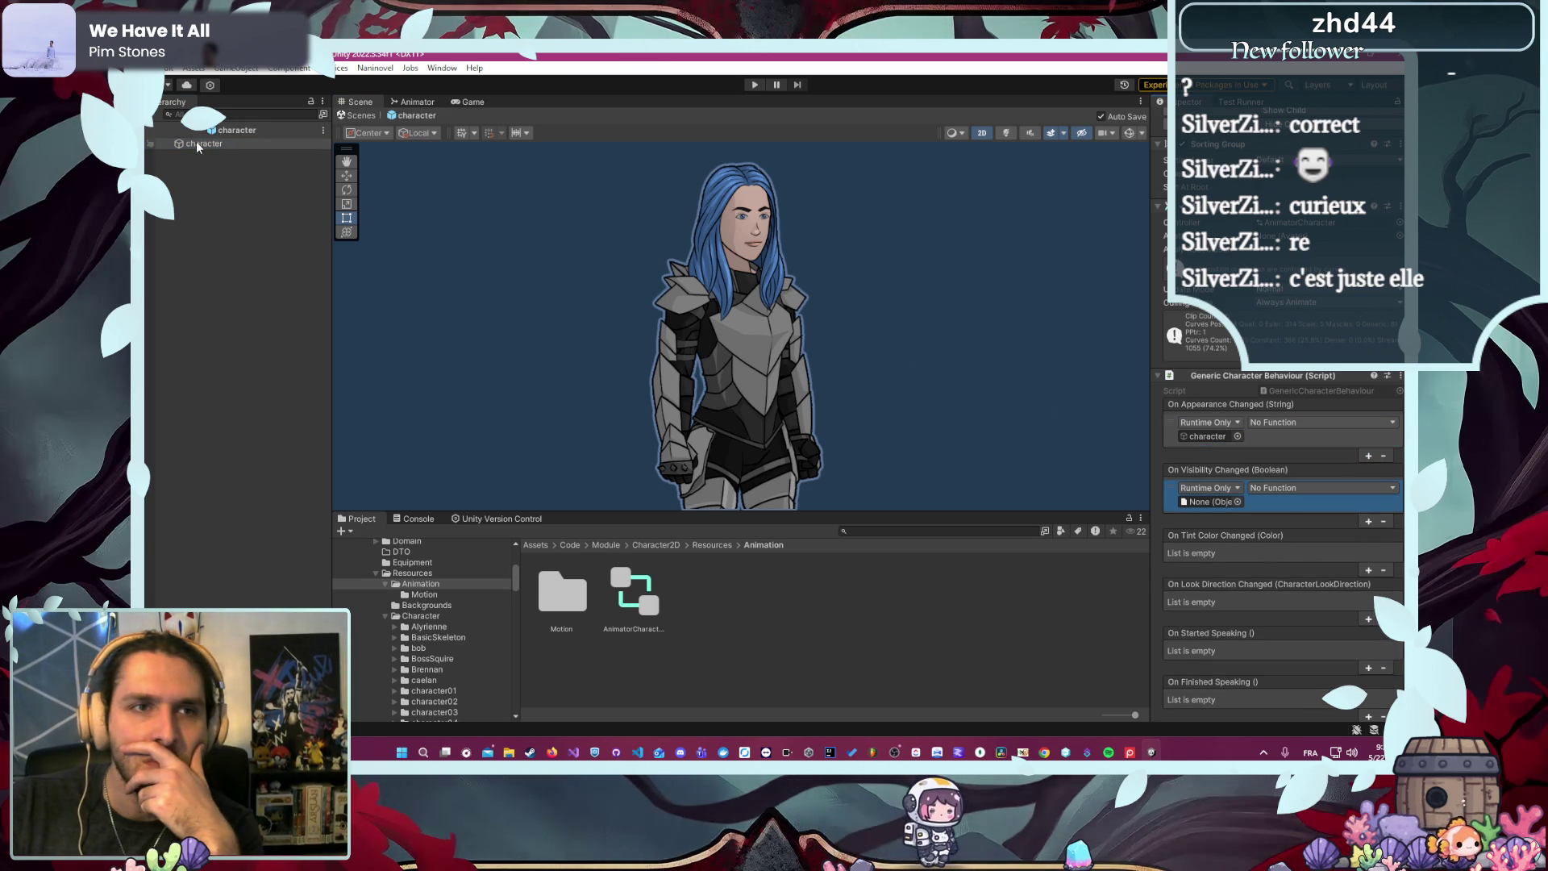
{"action": "left_click_drag", "start_coordinate": [1082, 473], "coordinate": [1209, 502]}
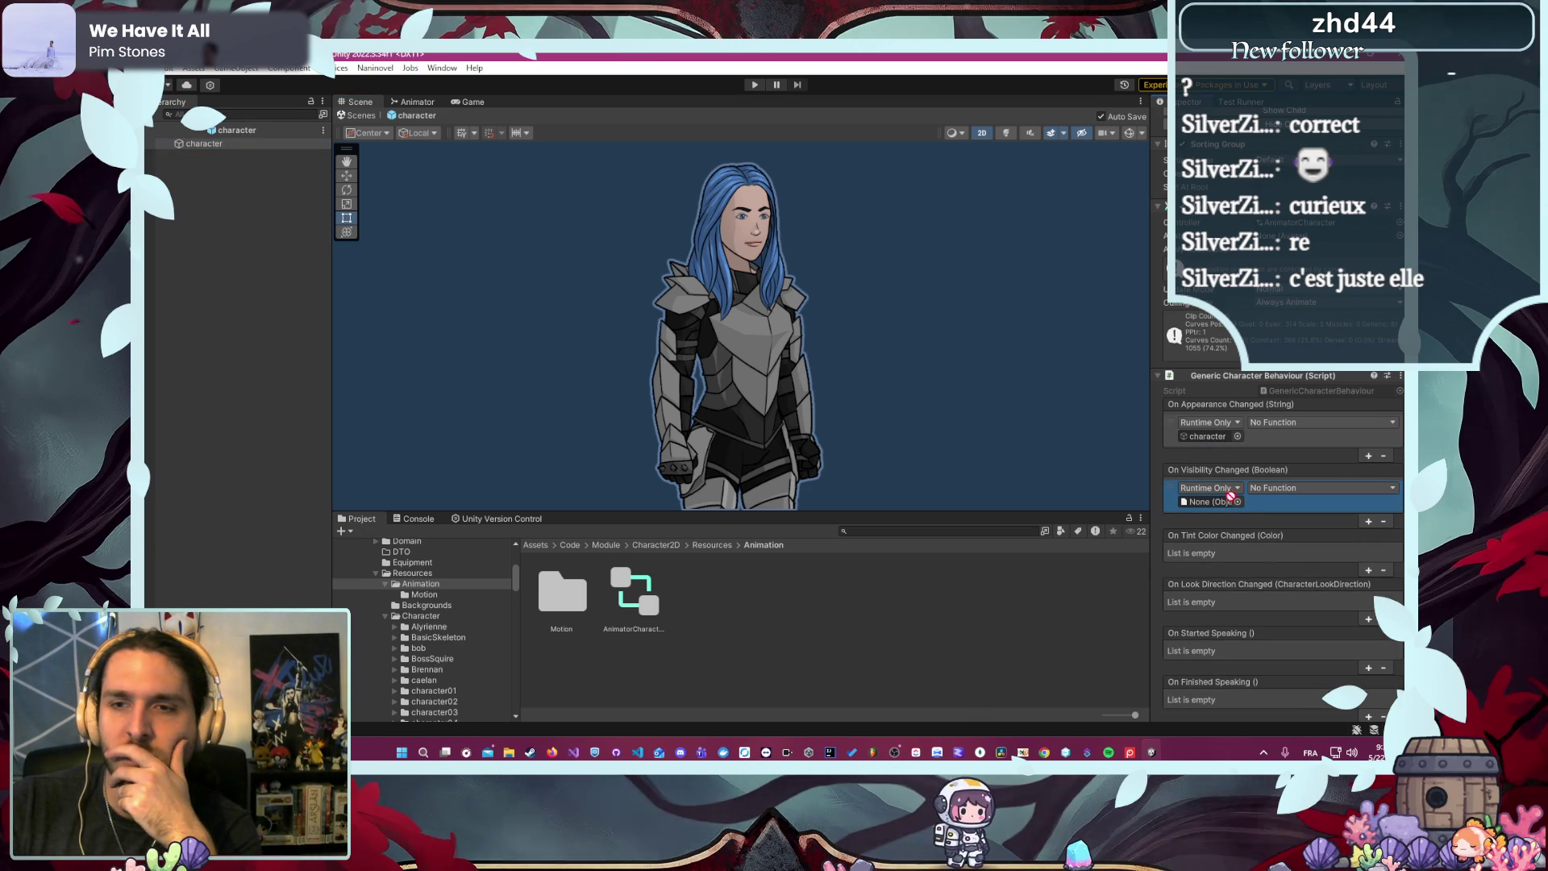
- Make appearance changes call Animator.SetTrigger and visibility changes call GameObject.SetActive
{"action": "left_click", "coordinate": [1300, 422]}
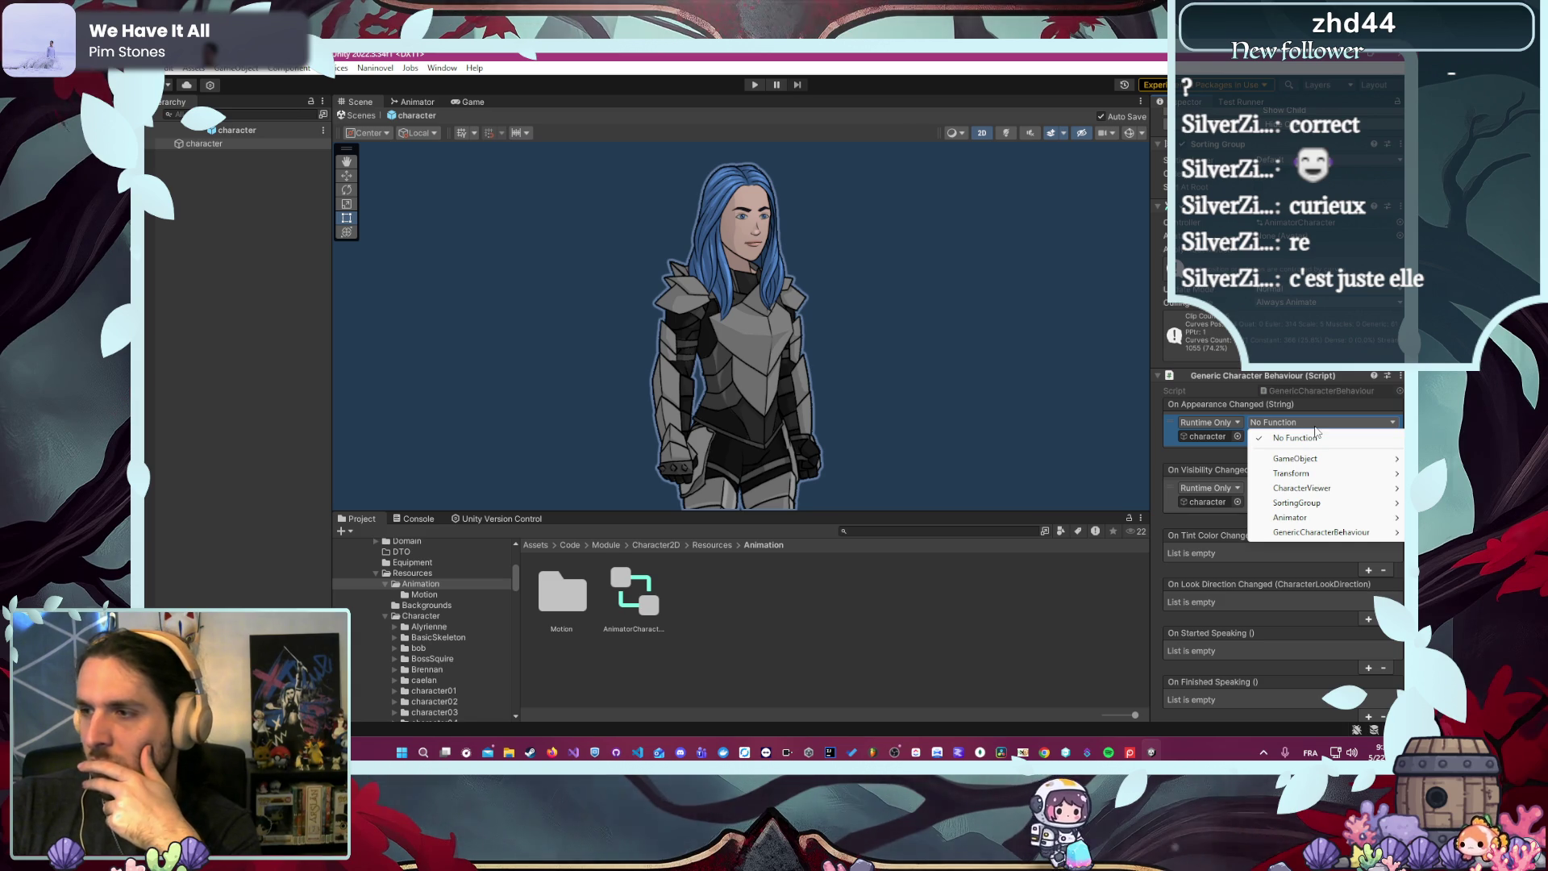
{"action": "mouse_move", "coordinate": [1297, 526]}
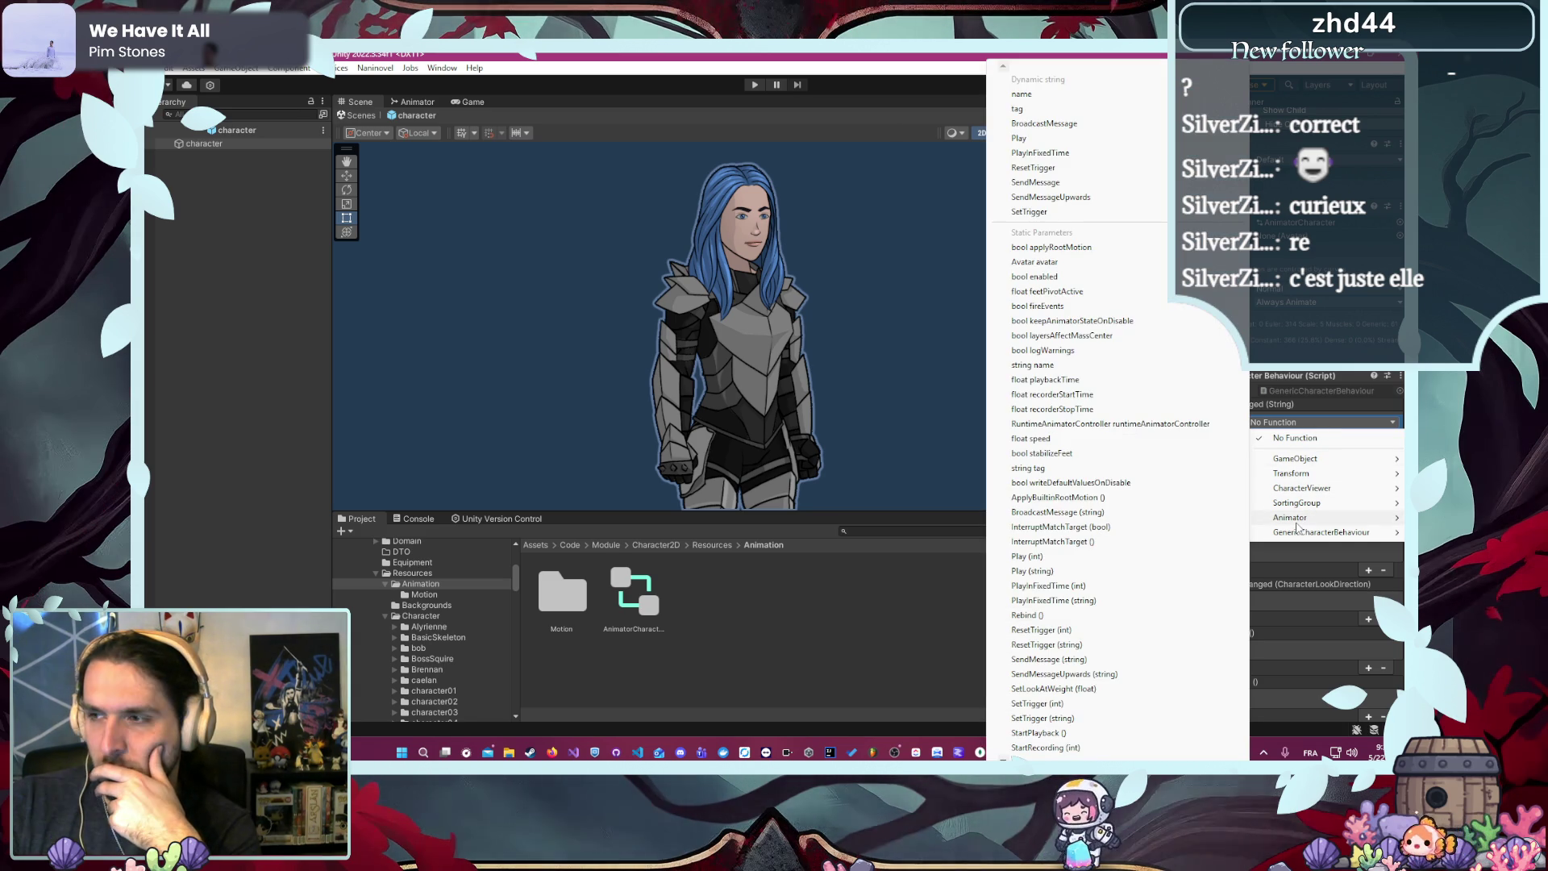
{"action": "left_click", "coordinate": [1040, 211]}
{"action": "left_click", "coordinate": [1288, 491]}
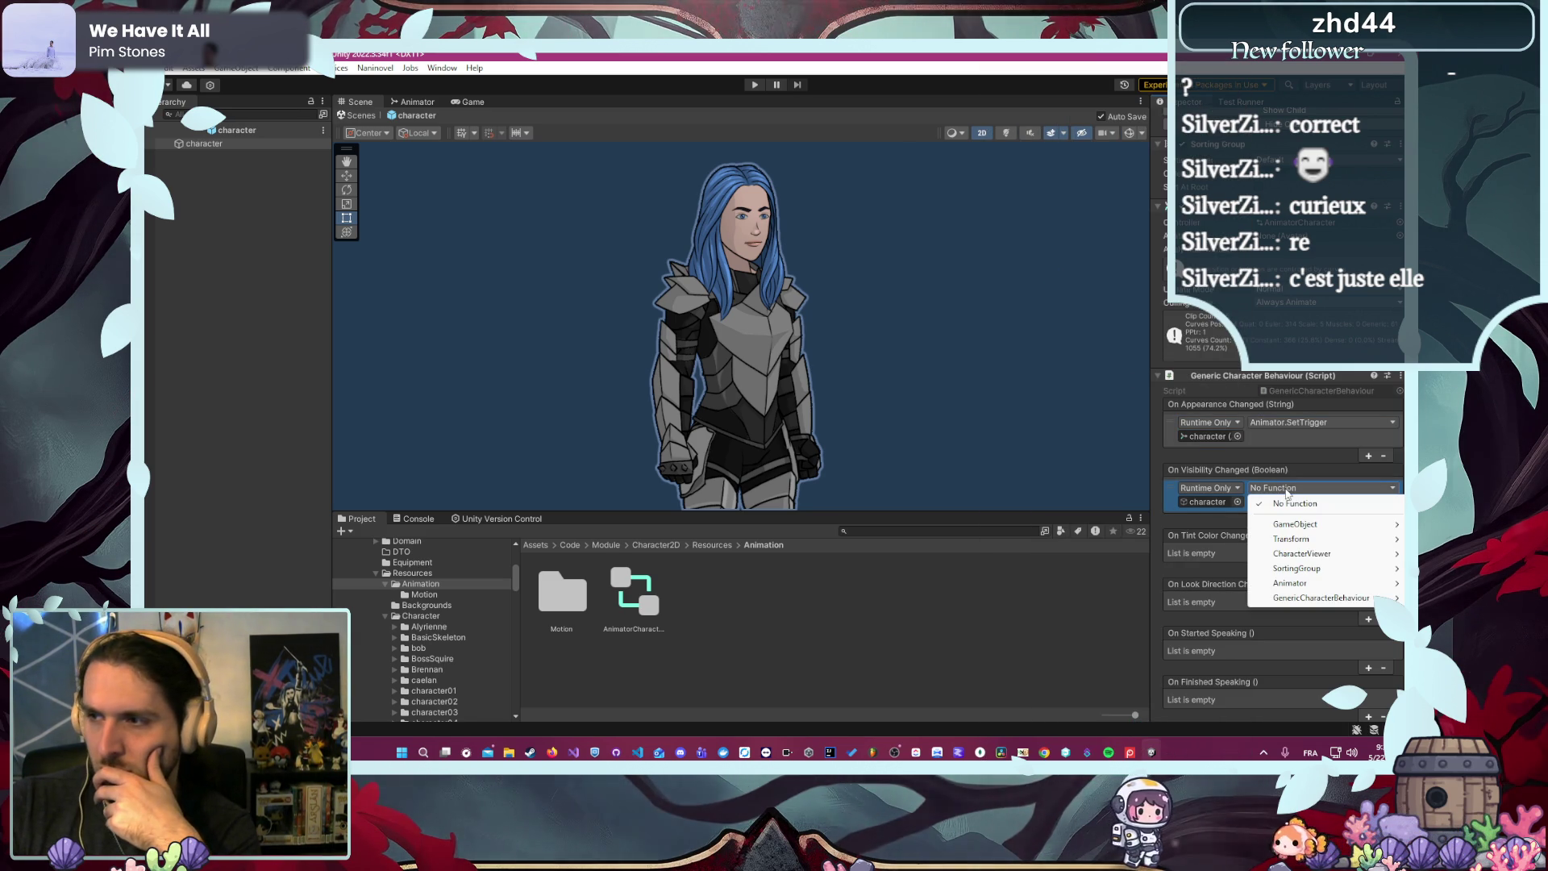
{"action": "mouse_move", "coordinate": [1300, 589]}
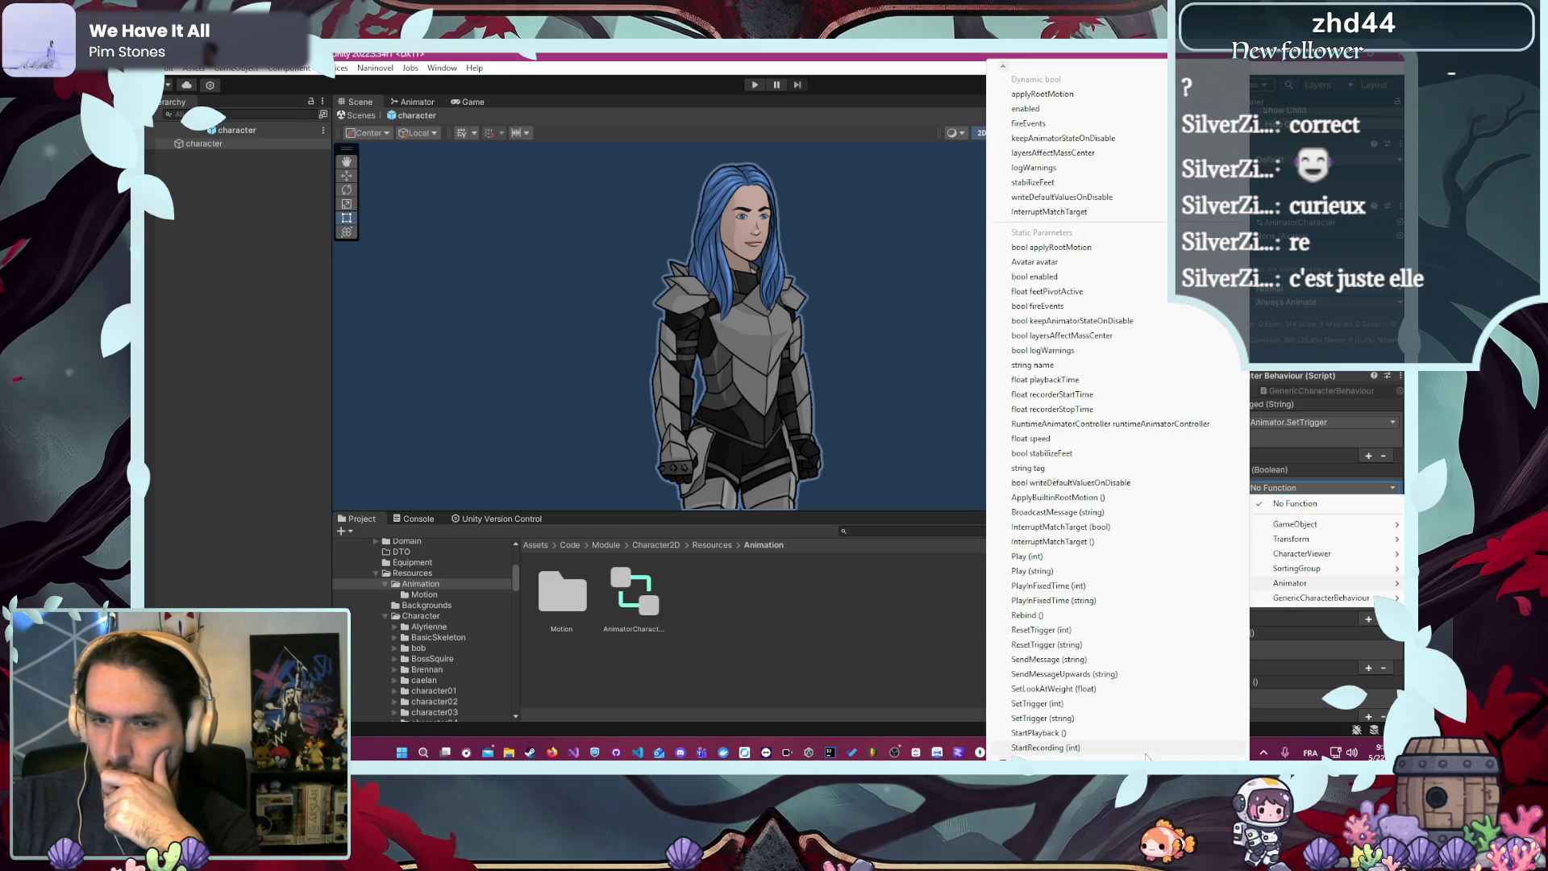
{"action": "scroll", "coordinate": [1013, 773], "scroll_direction": "down", "scroll_amount": 2}
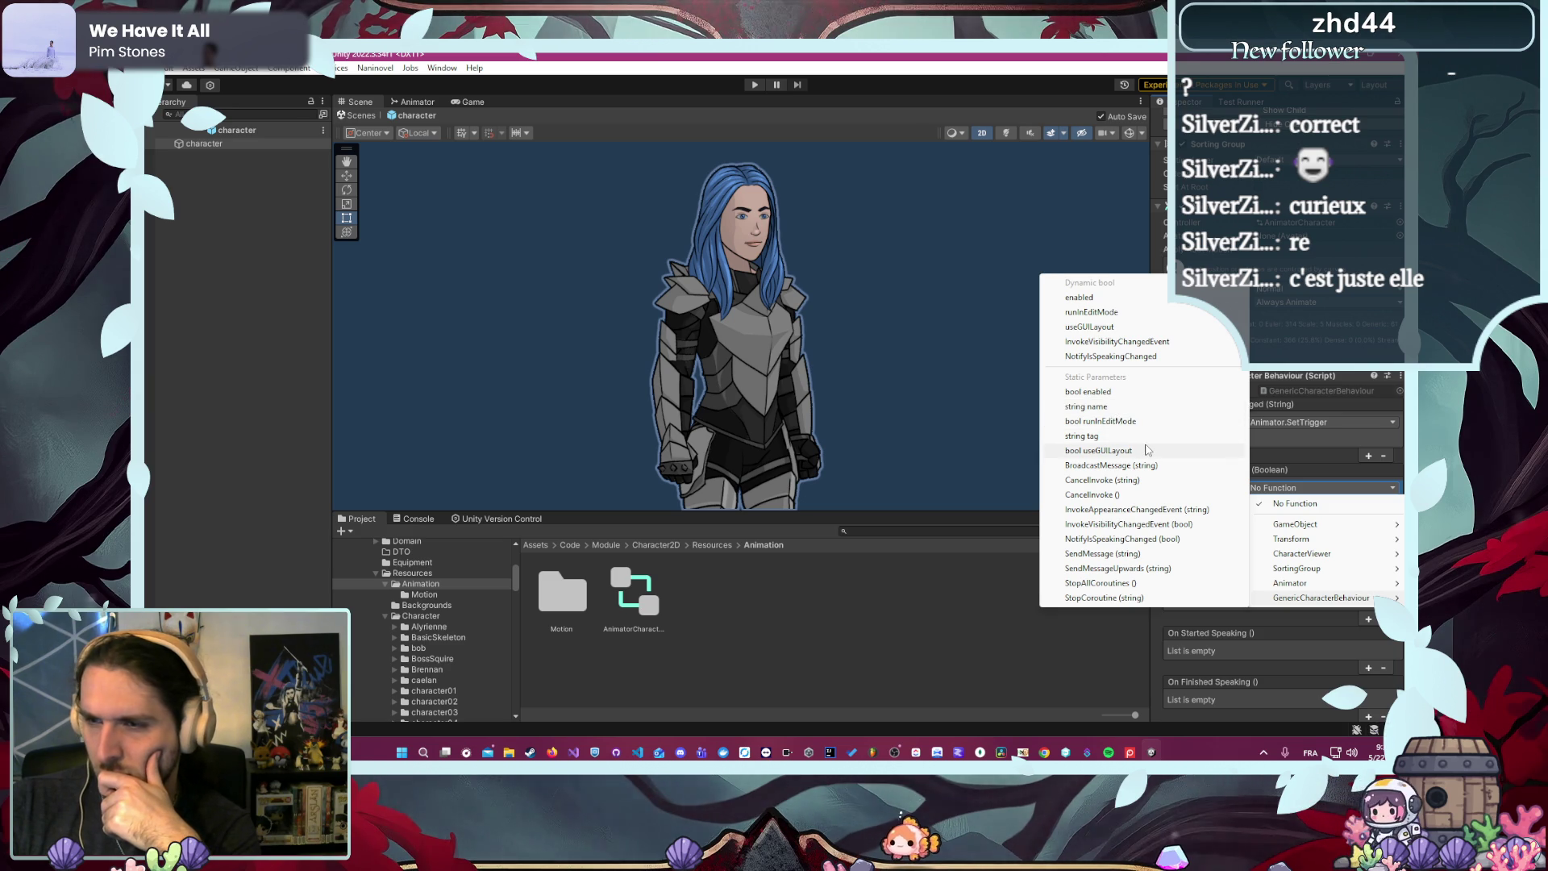
{"action": "mouse_move", "coordinate": [1273, 525]}
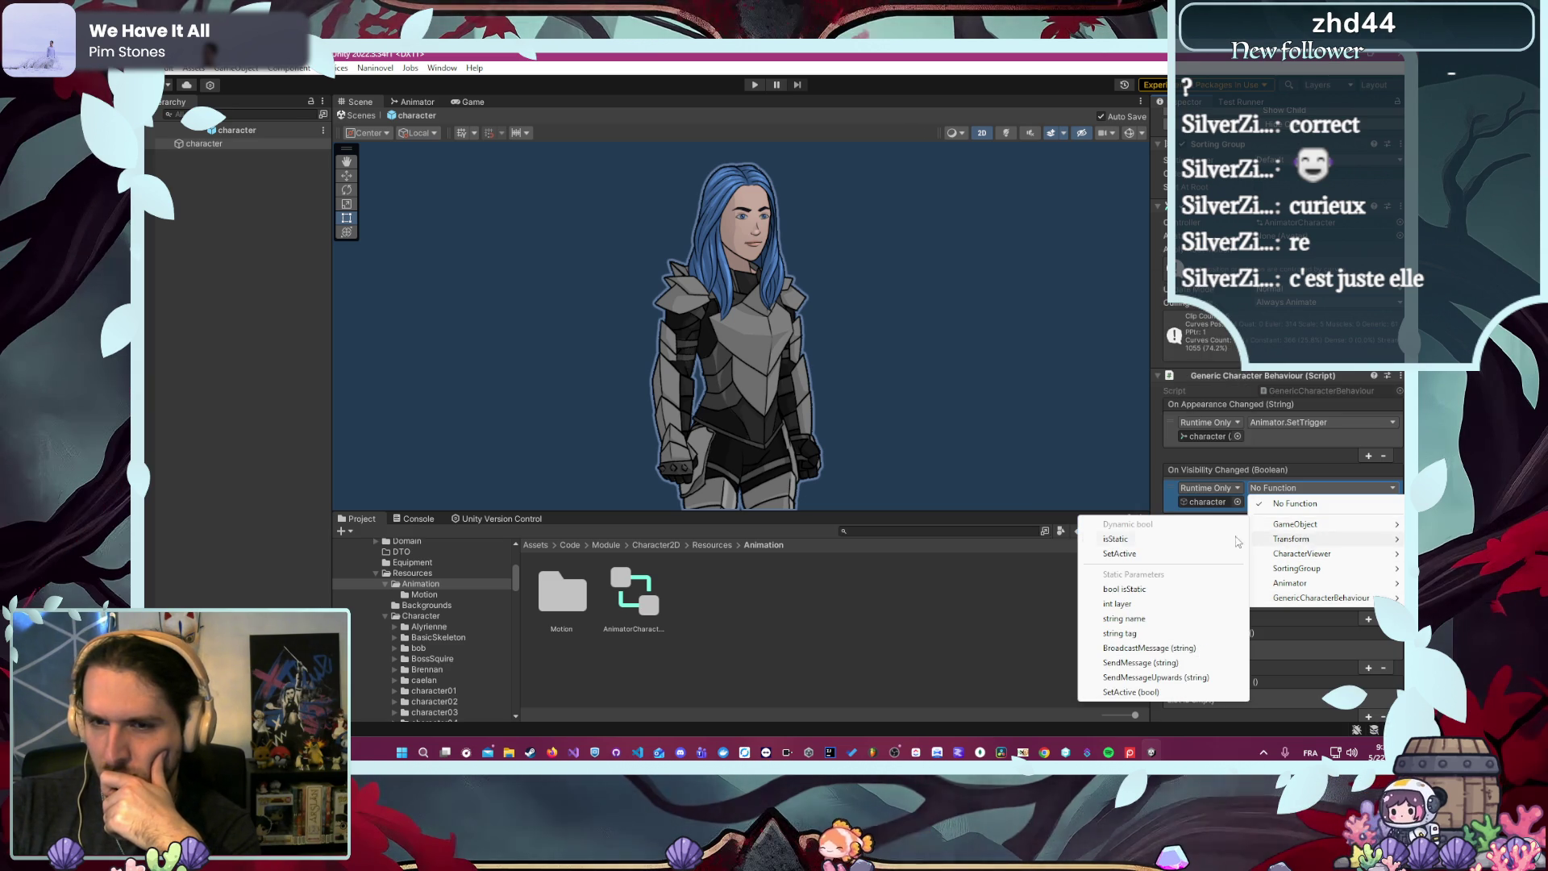
{"action": "left_click", "coordinate": [1104, 556]}
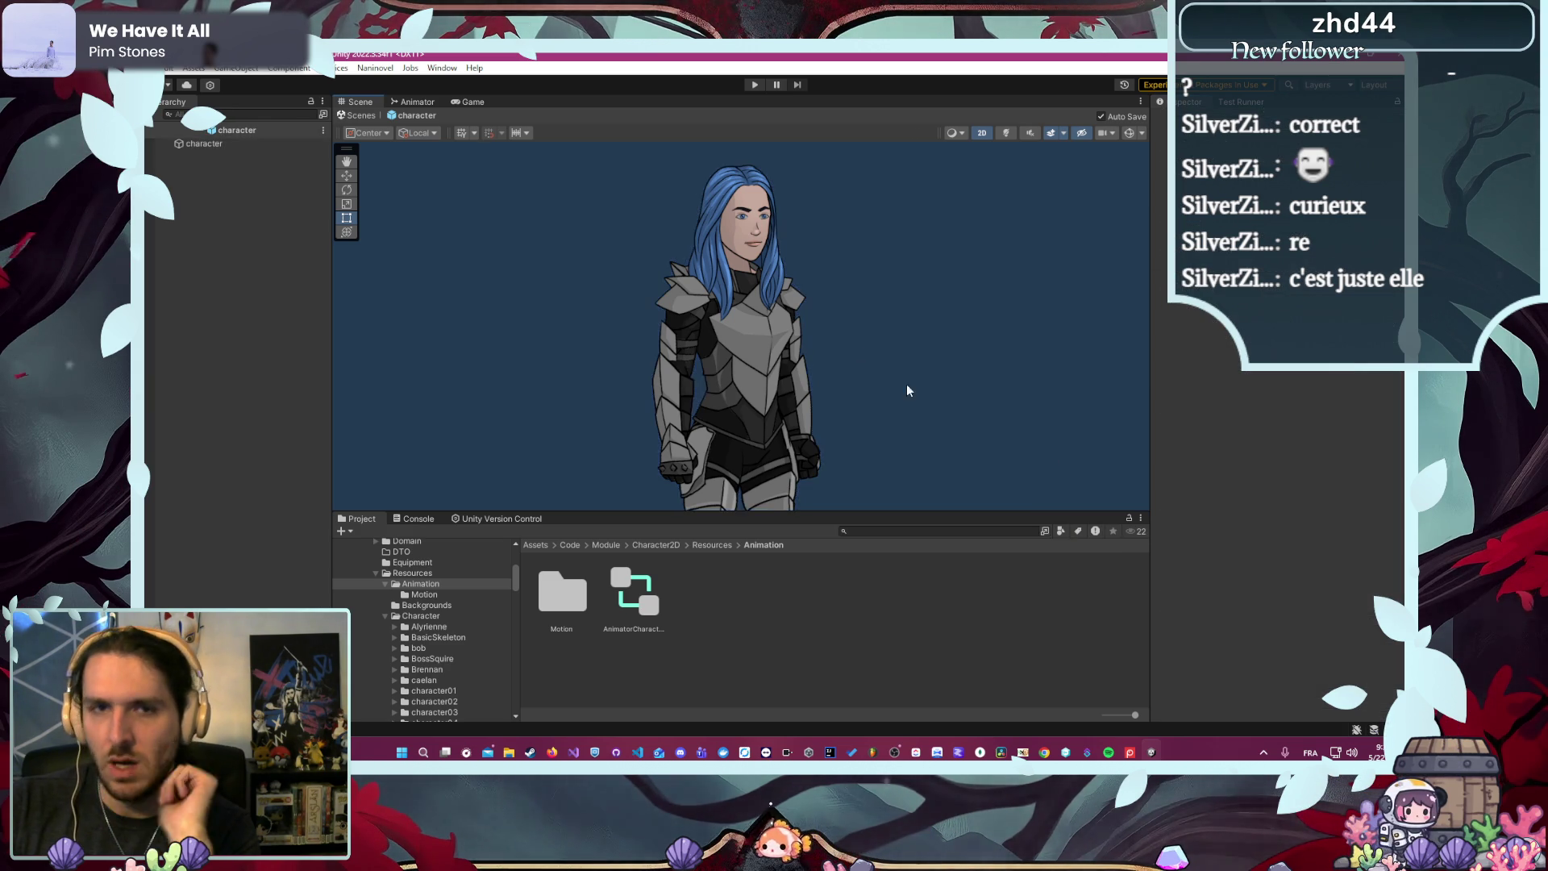
{"action": "left_click", "coordinate": [754, 84]}
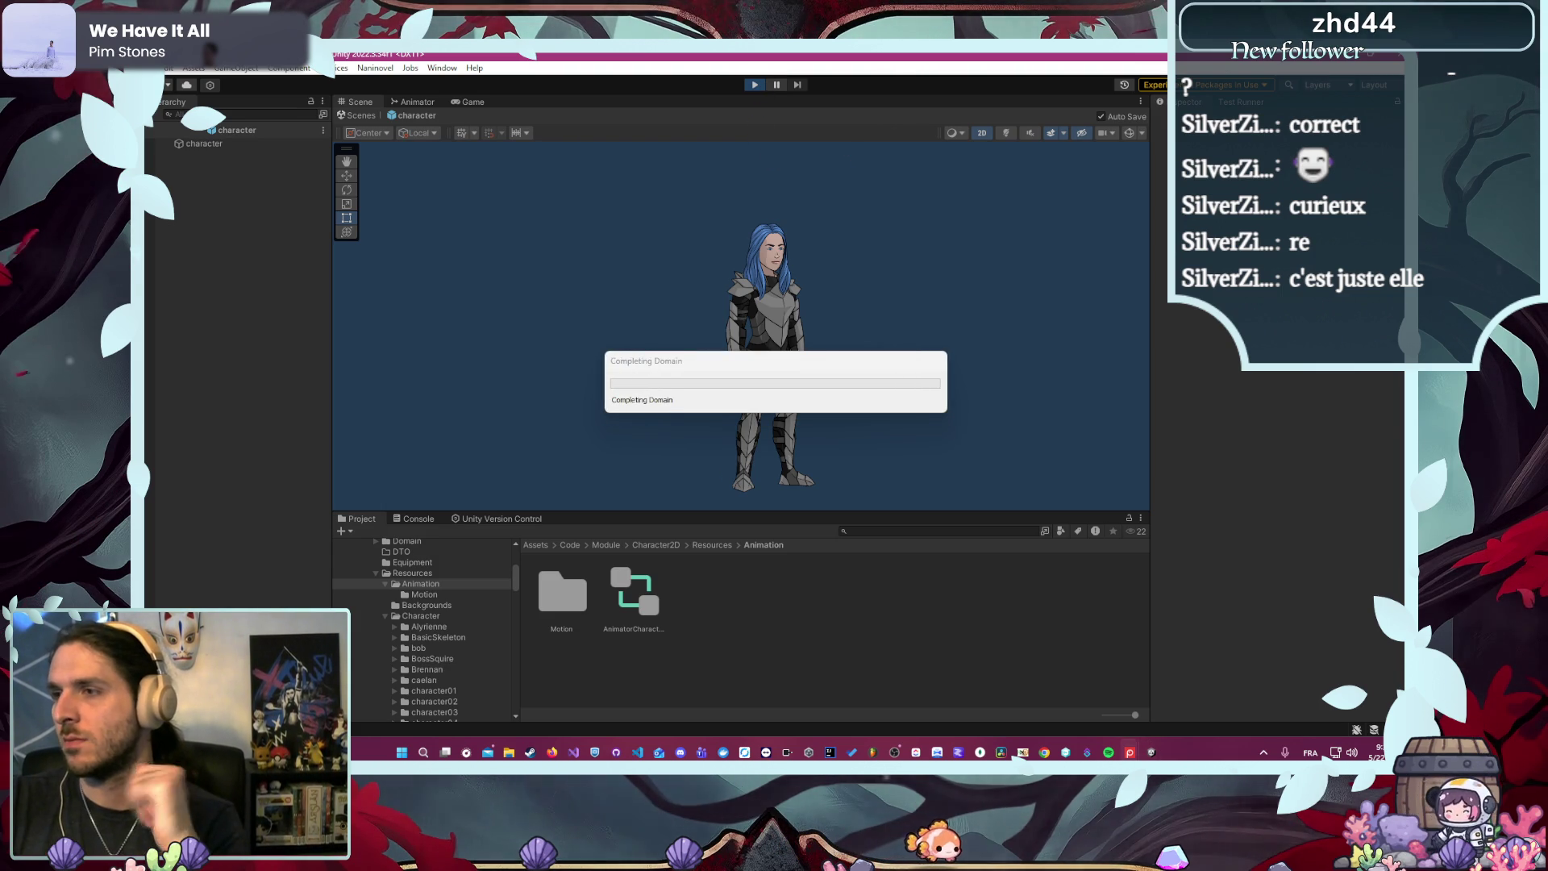
- Screenshot, then start a new game as the Écuyer and accept the L'Arène mission
{"action": "key", "text": "Print"}
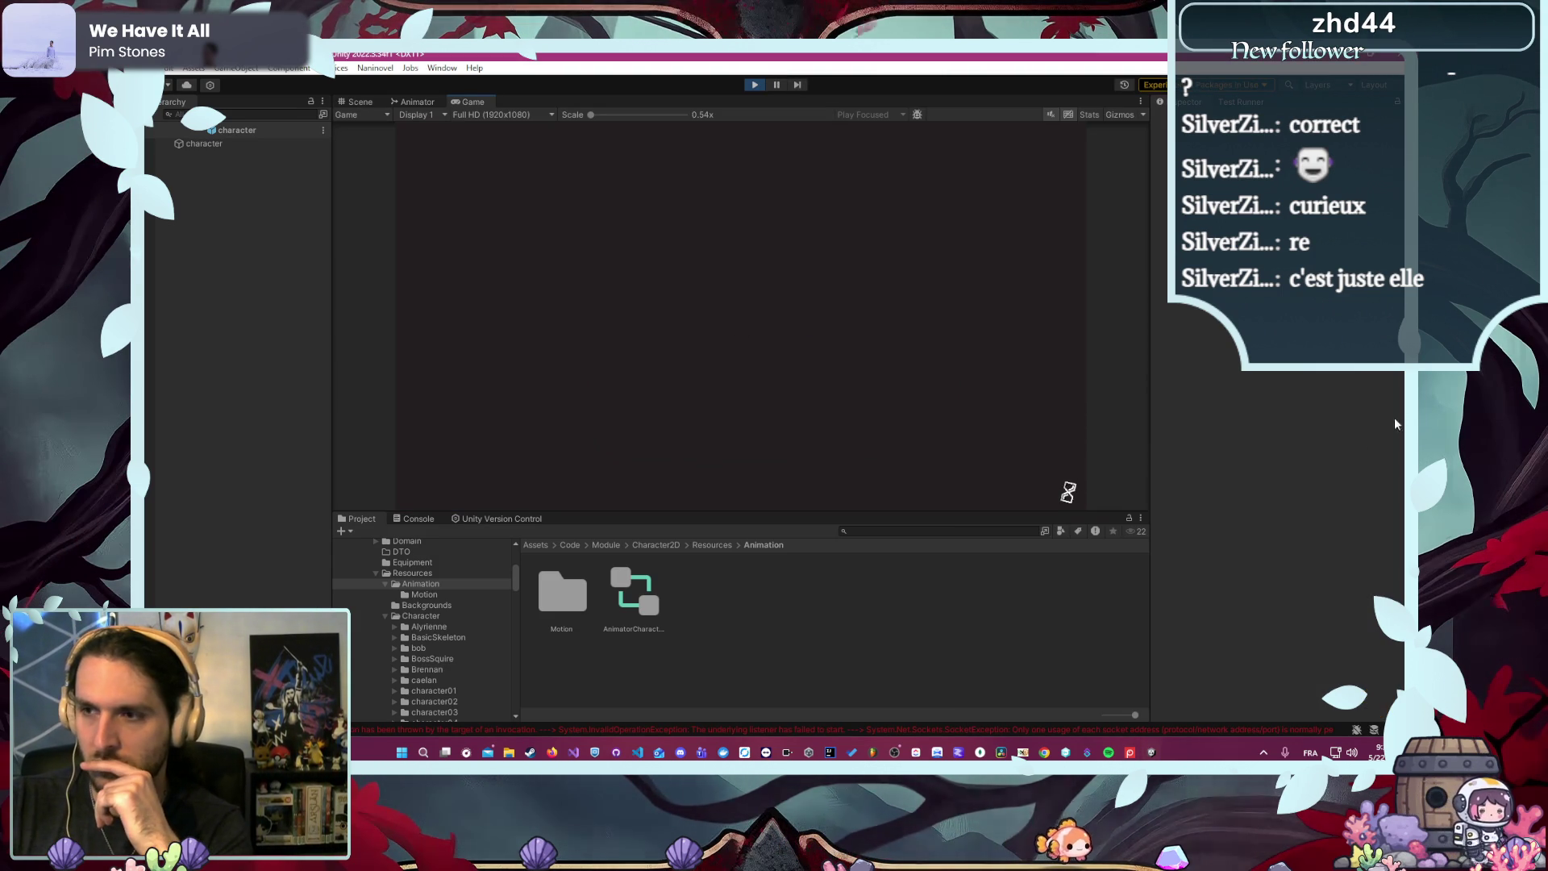
{"action": "left_click", "coordinate": [742, 226]}
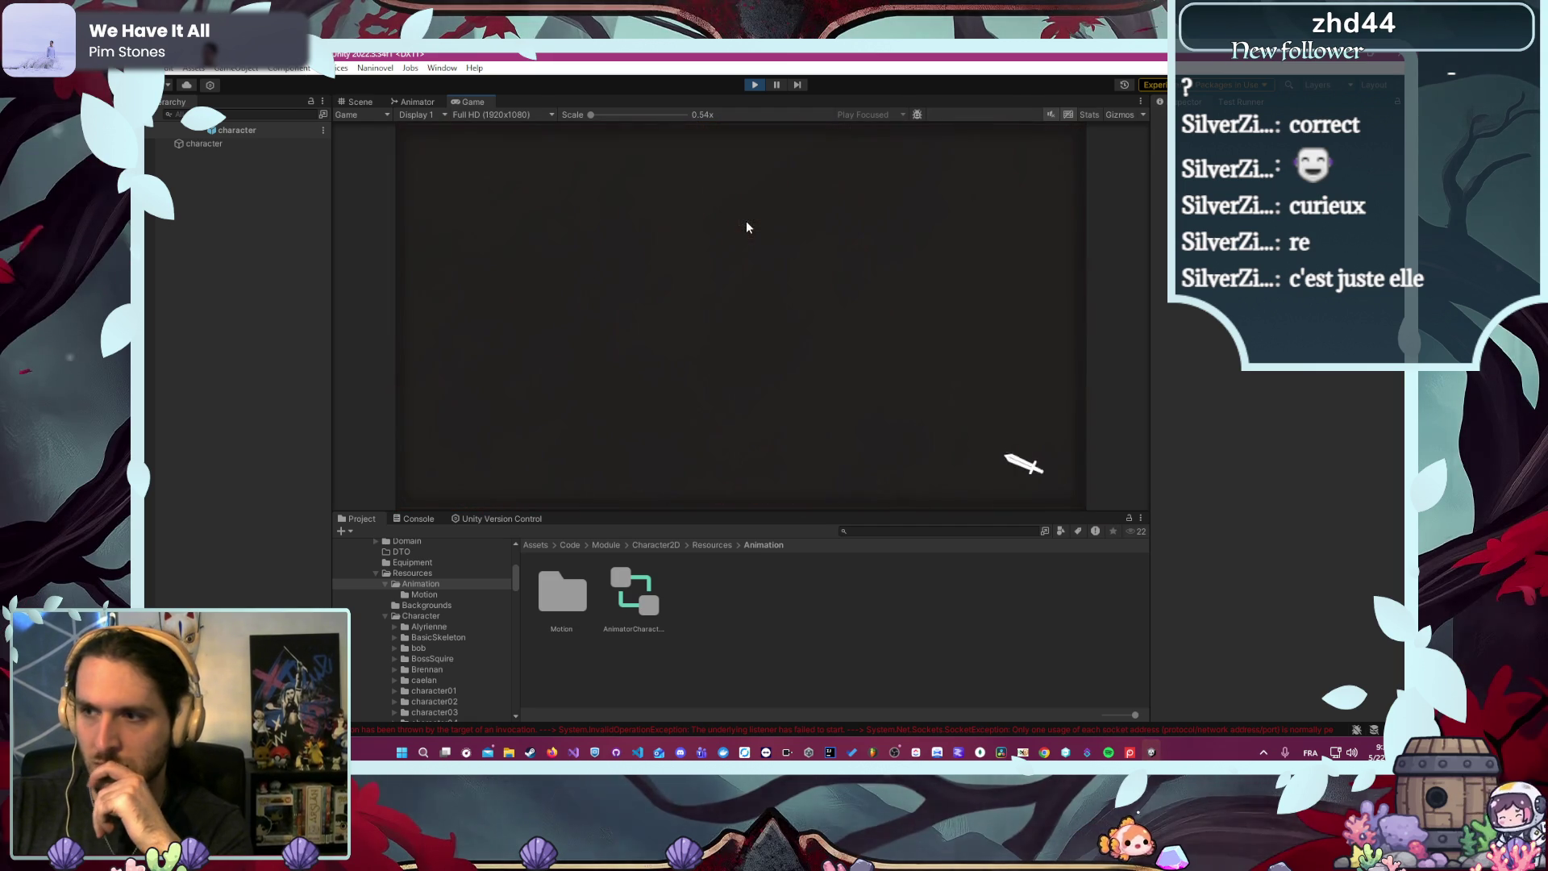
{"action": "left_click", "coordinate": [834, 212]}
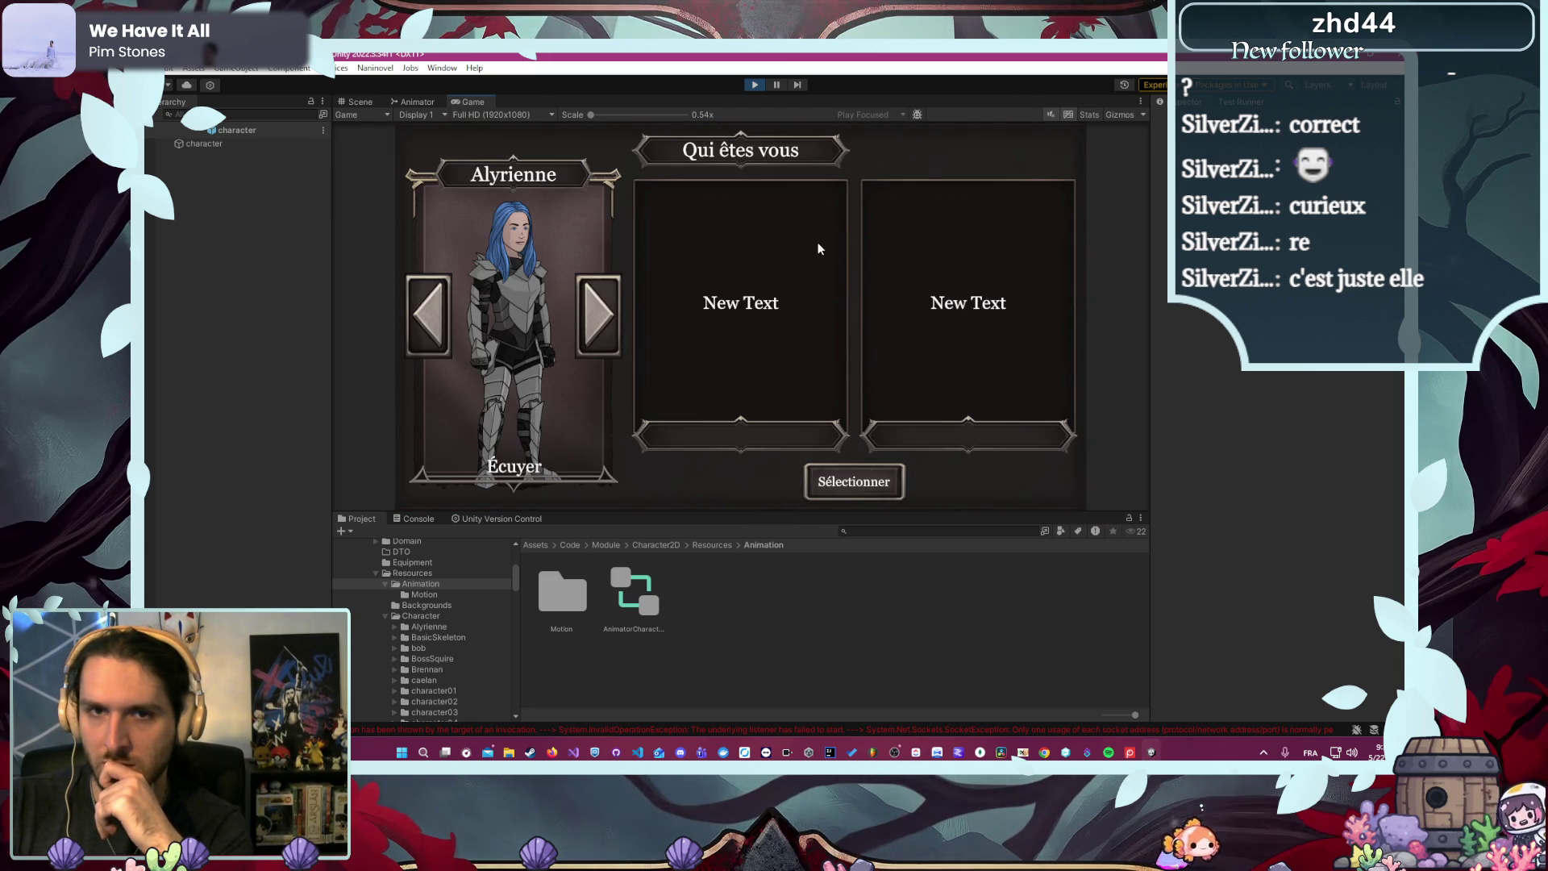
{"action": "left_click", "coordinate": [841, 492]}
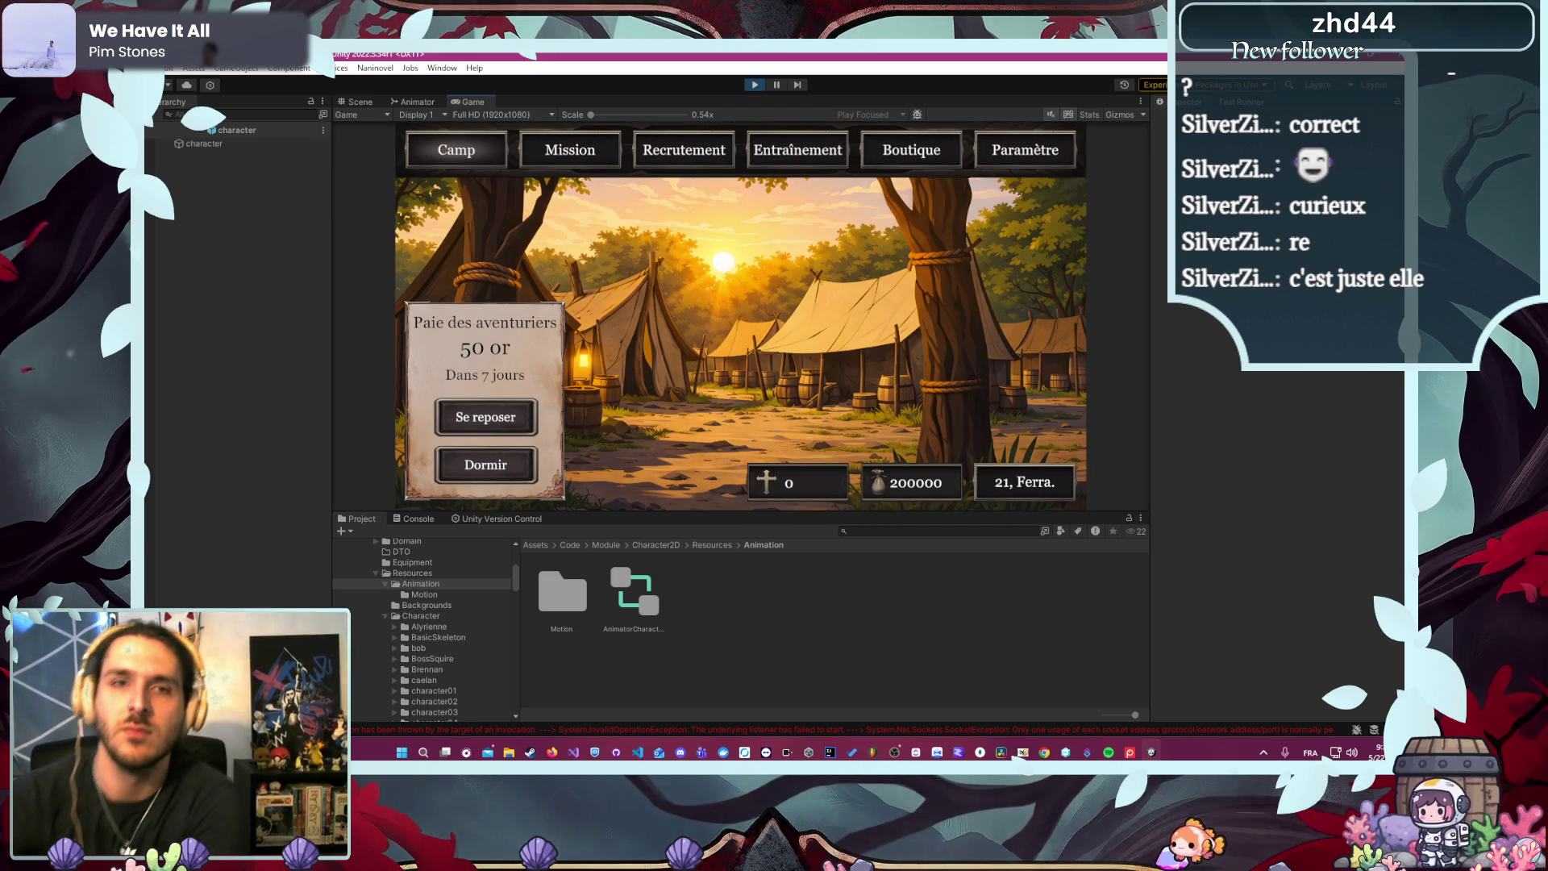
{"action": "left_click", "coordinate": [558, 157]}
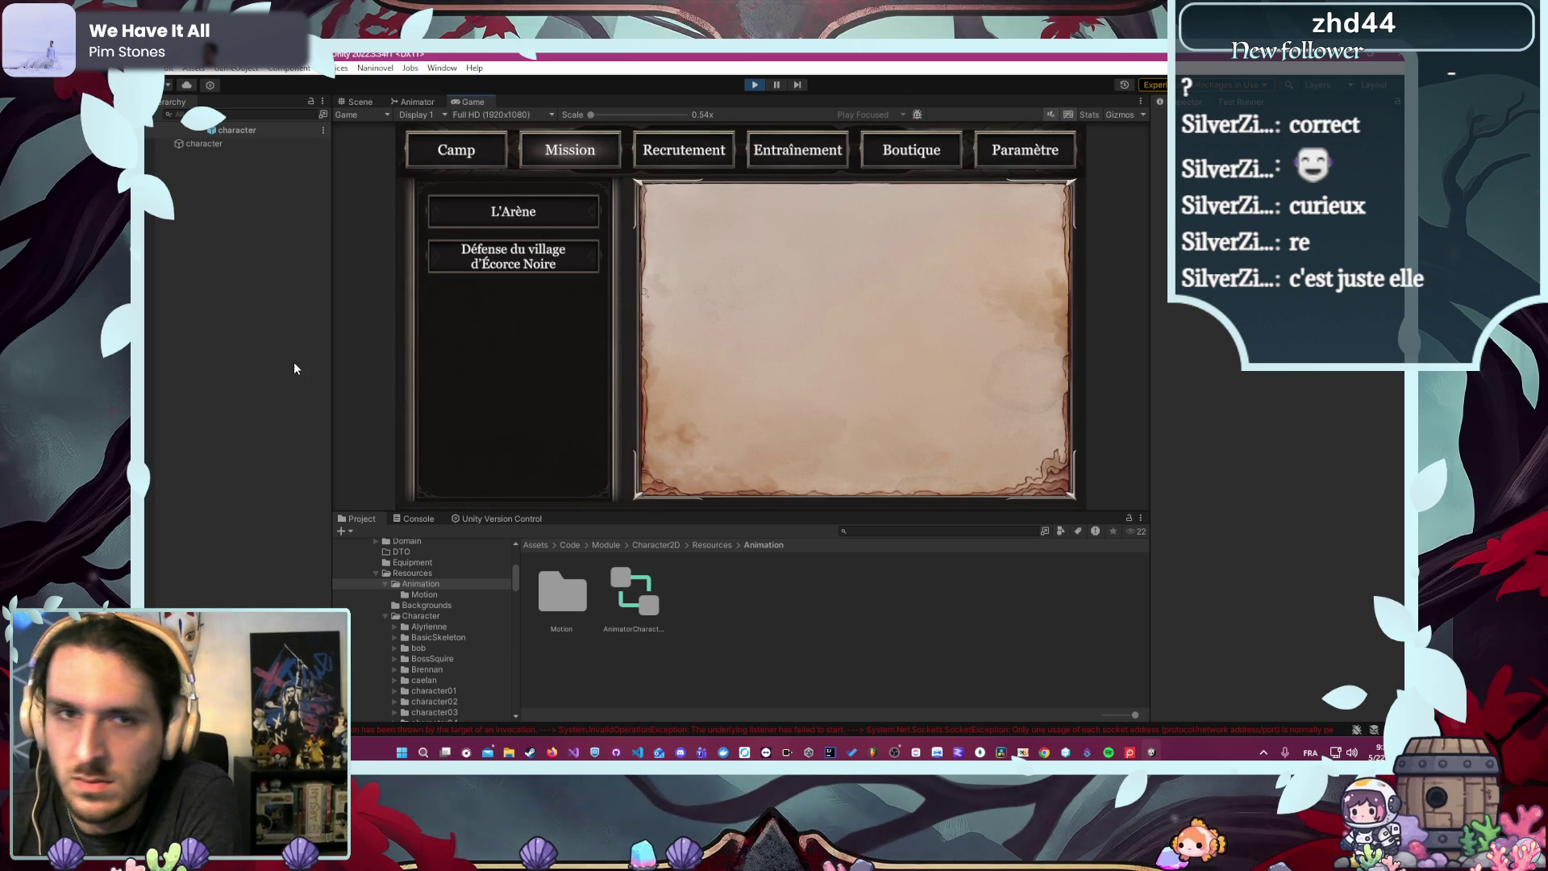
{"action": "left_click", "coordinate": [477, 221]}
{"action": "left_click", "coordinate": [856, 466]}
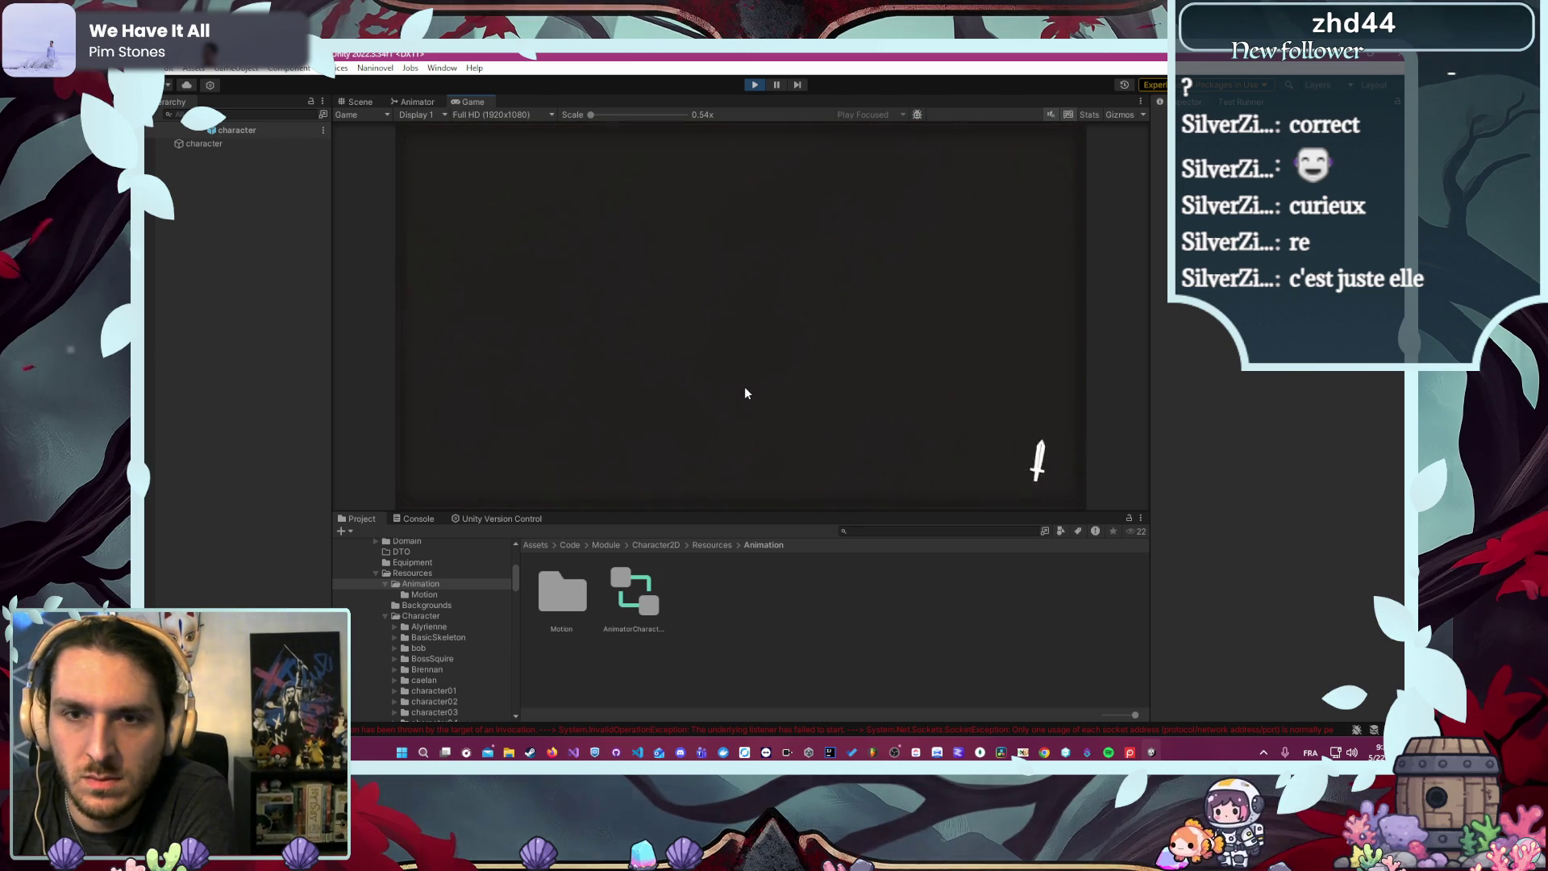
- Defeat Vaella in the arena, collect Or x99 and Renom x10, and clear the console
{"action": "left_click", "coordinate": [653, 314]}
{"action": "left_click", "coordinate": [532, 355]}
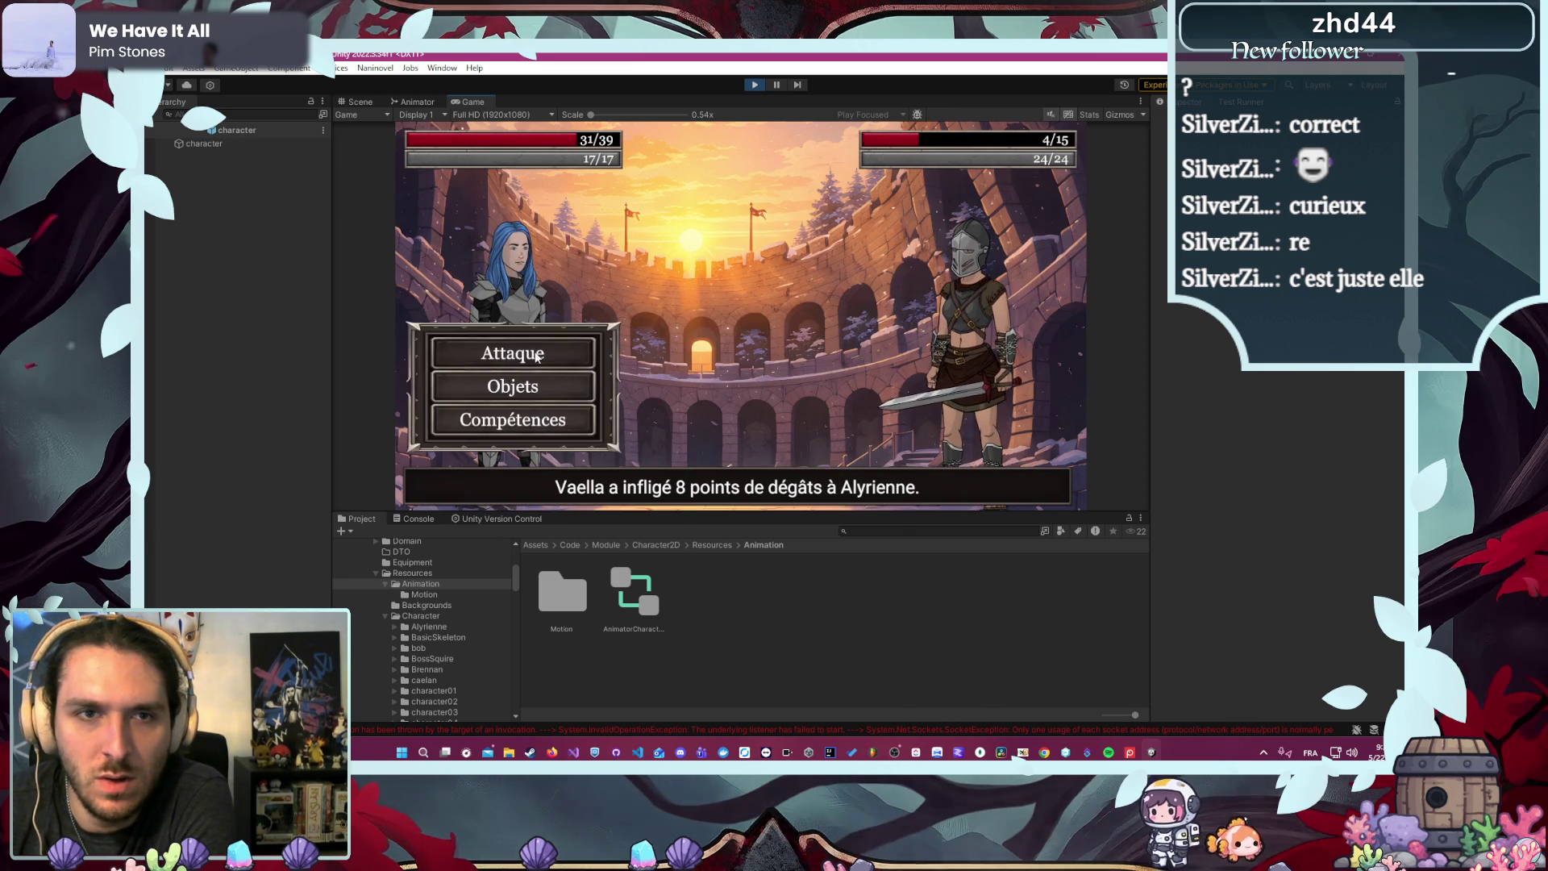
{"action": "left_click", "coordinate": [536, 358]}
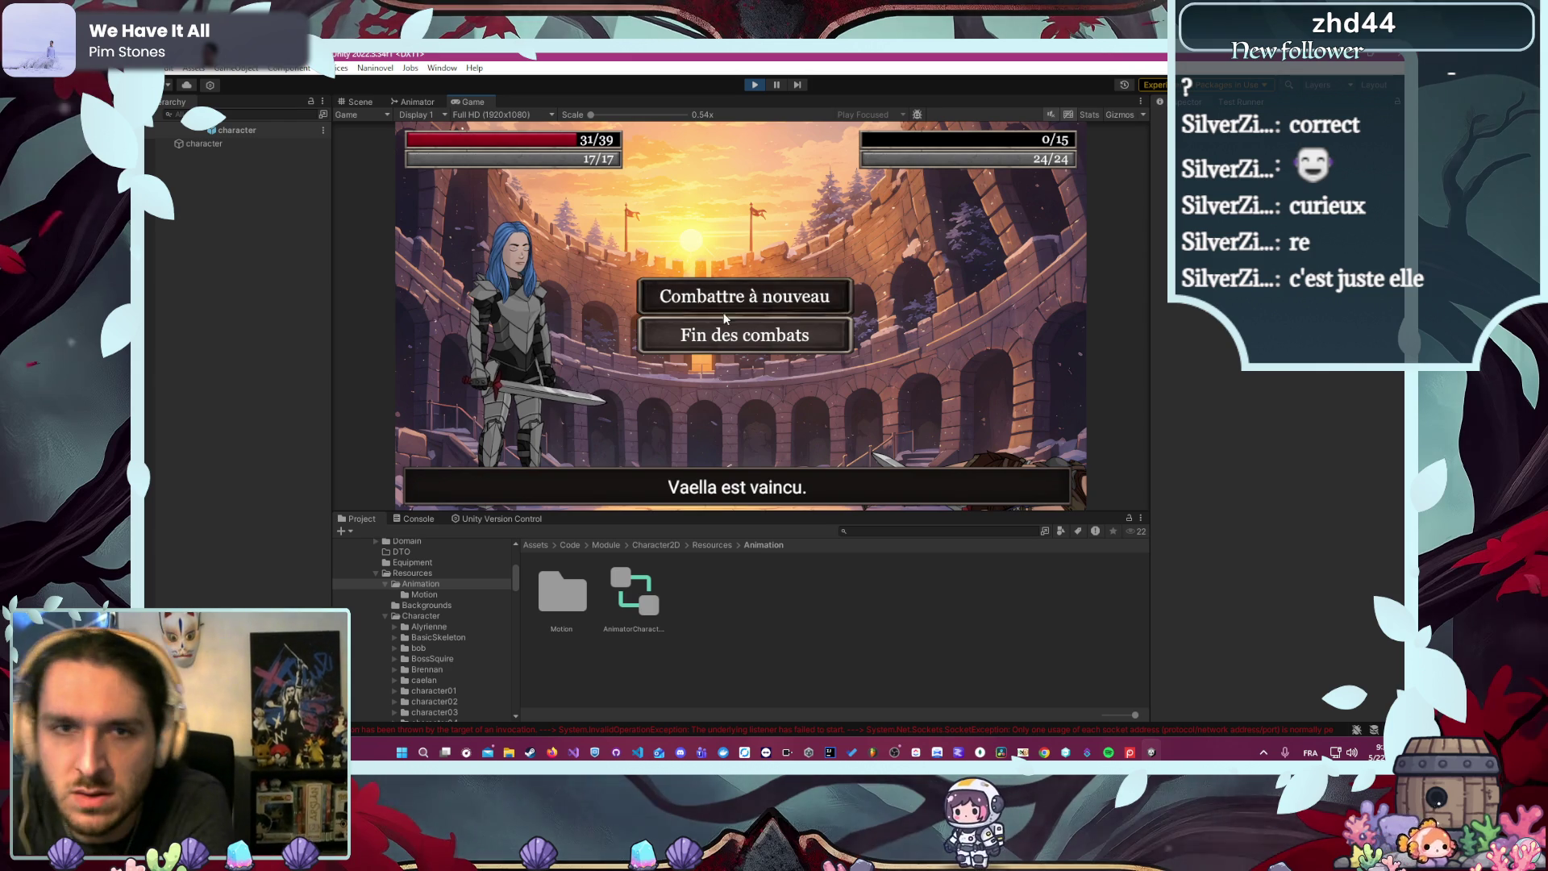
{"action": "left_click", "coordinate": [751, 315]}
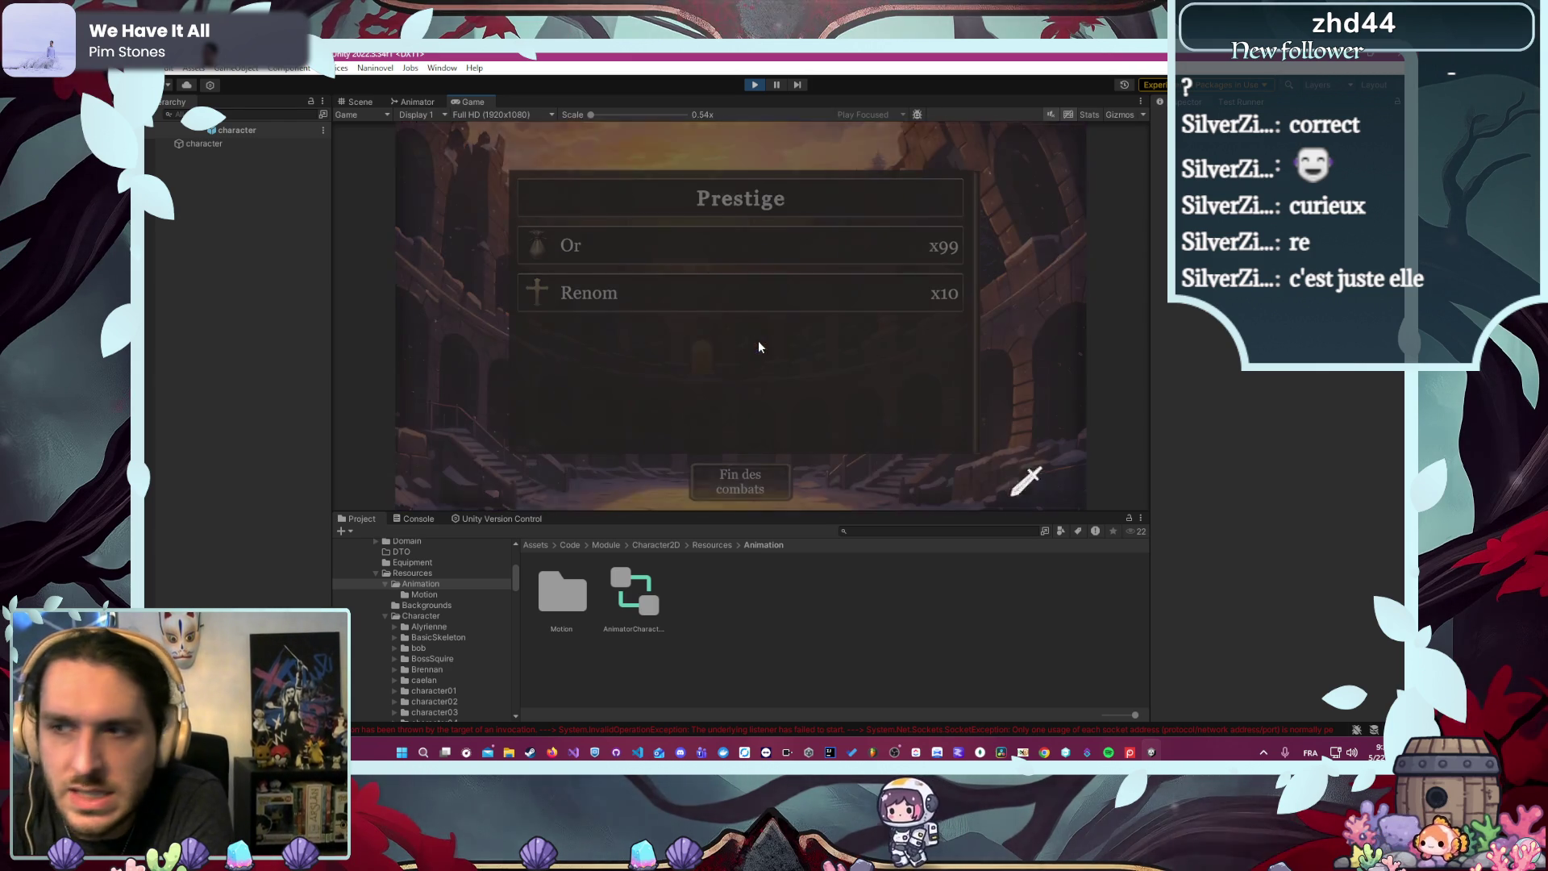
{"action": "left_click", "coordinate": [740, 481]}
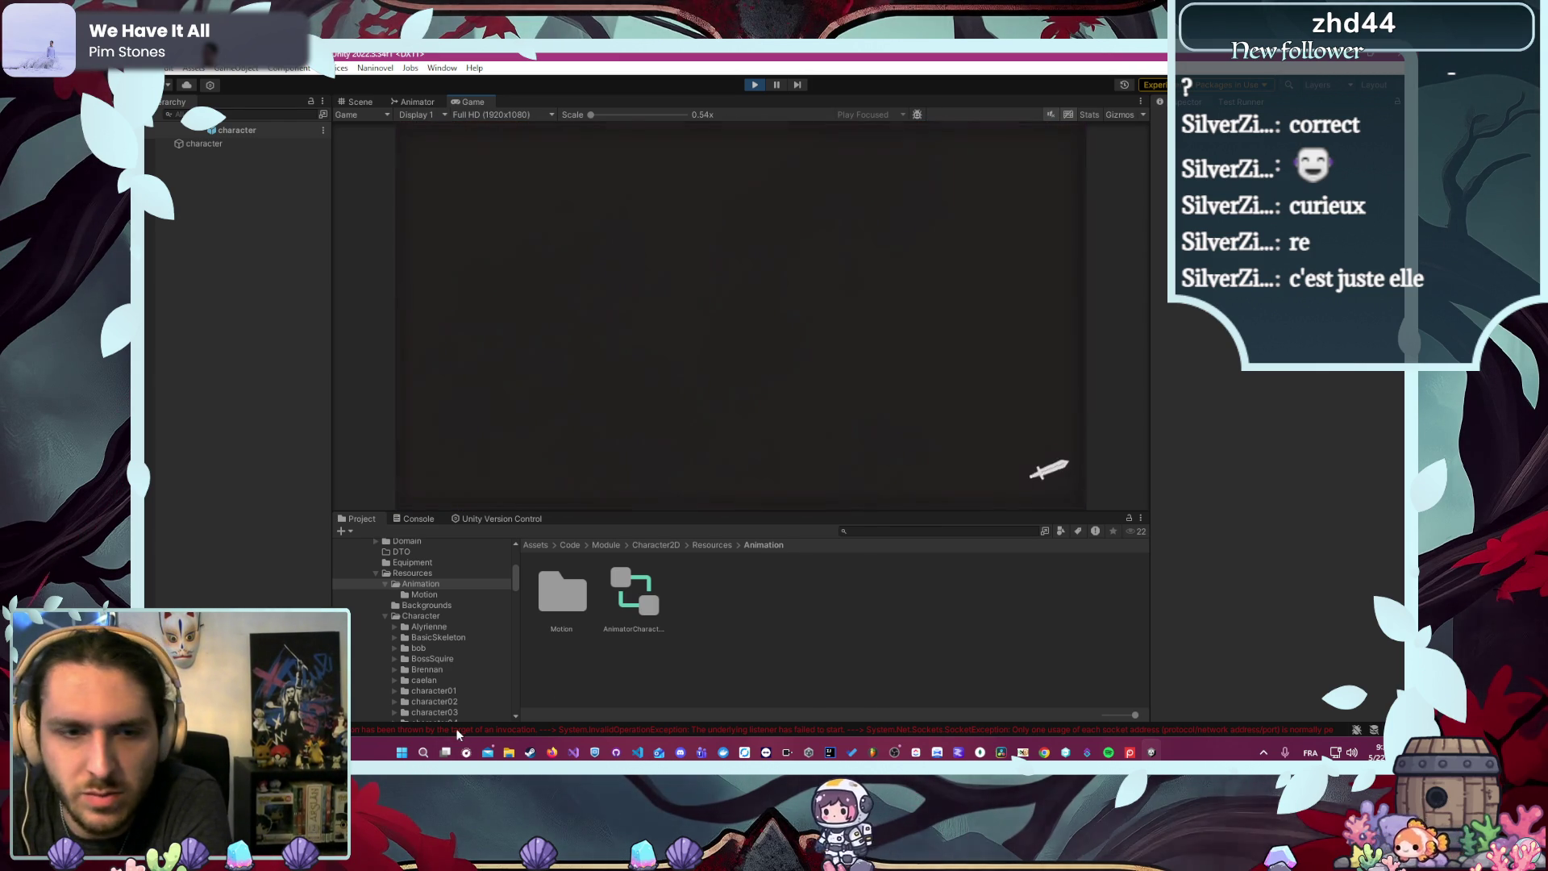
{"action": "left_click", "coordinate": [413, 519]}
{"action": "left_click", "coordinate": [345, 532]}
{"action": "left_click", "coordinate": [568, 153]}
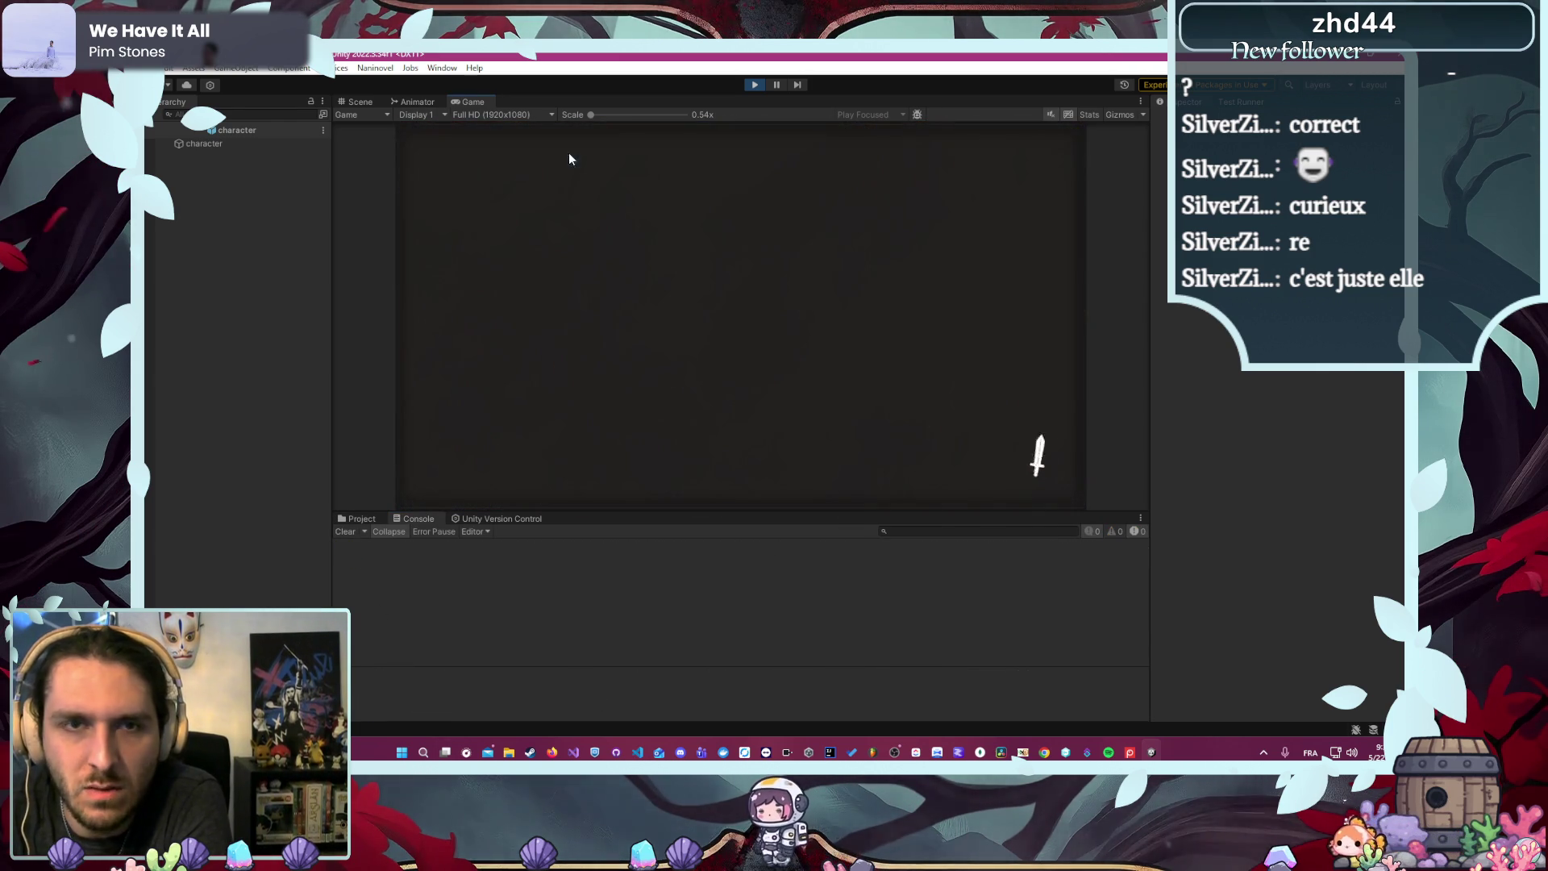
- Launch the village defence mission with Alyrienne and trace the 'alyrienne' actor prefab load error to UniTaskScheduler.cs
{"action": "left_click", "coordinate": [519, 258]}
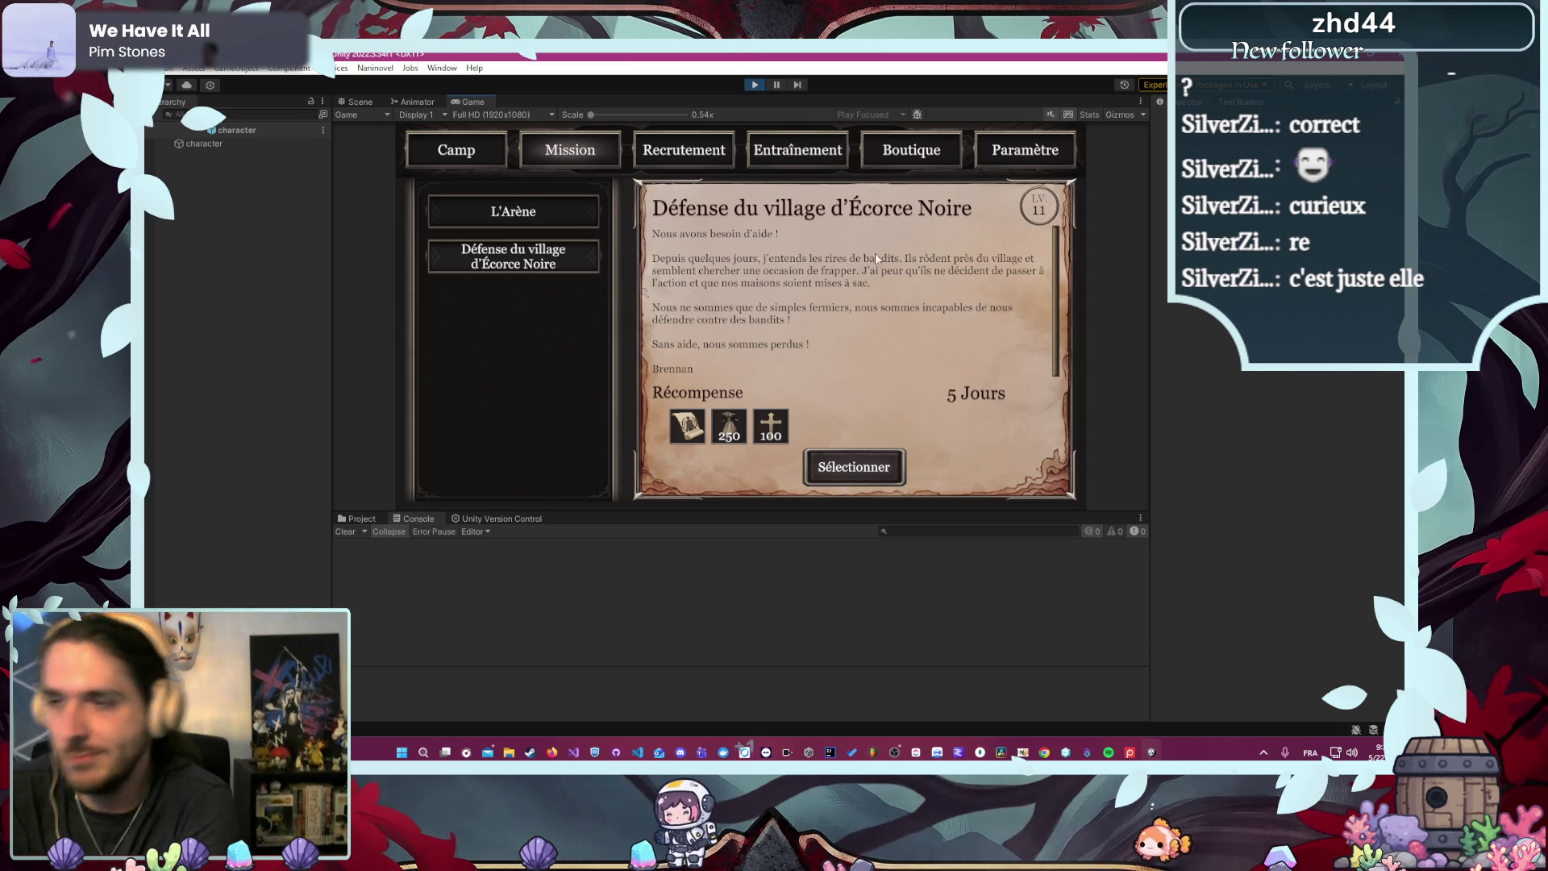
{"action": "left_click", "coordinate": [876, 462]}
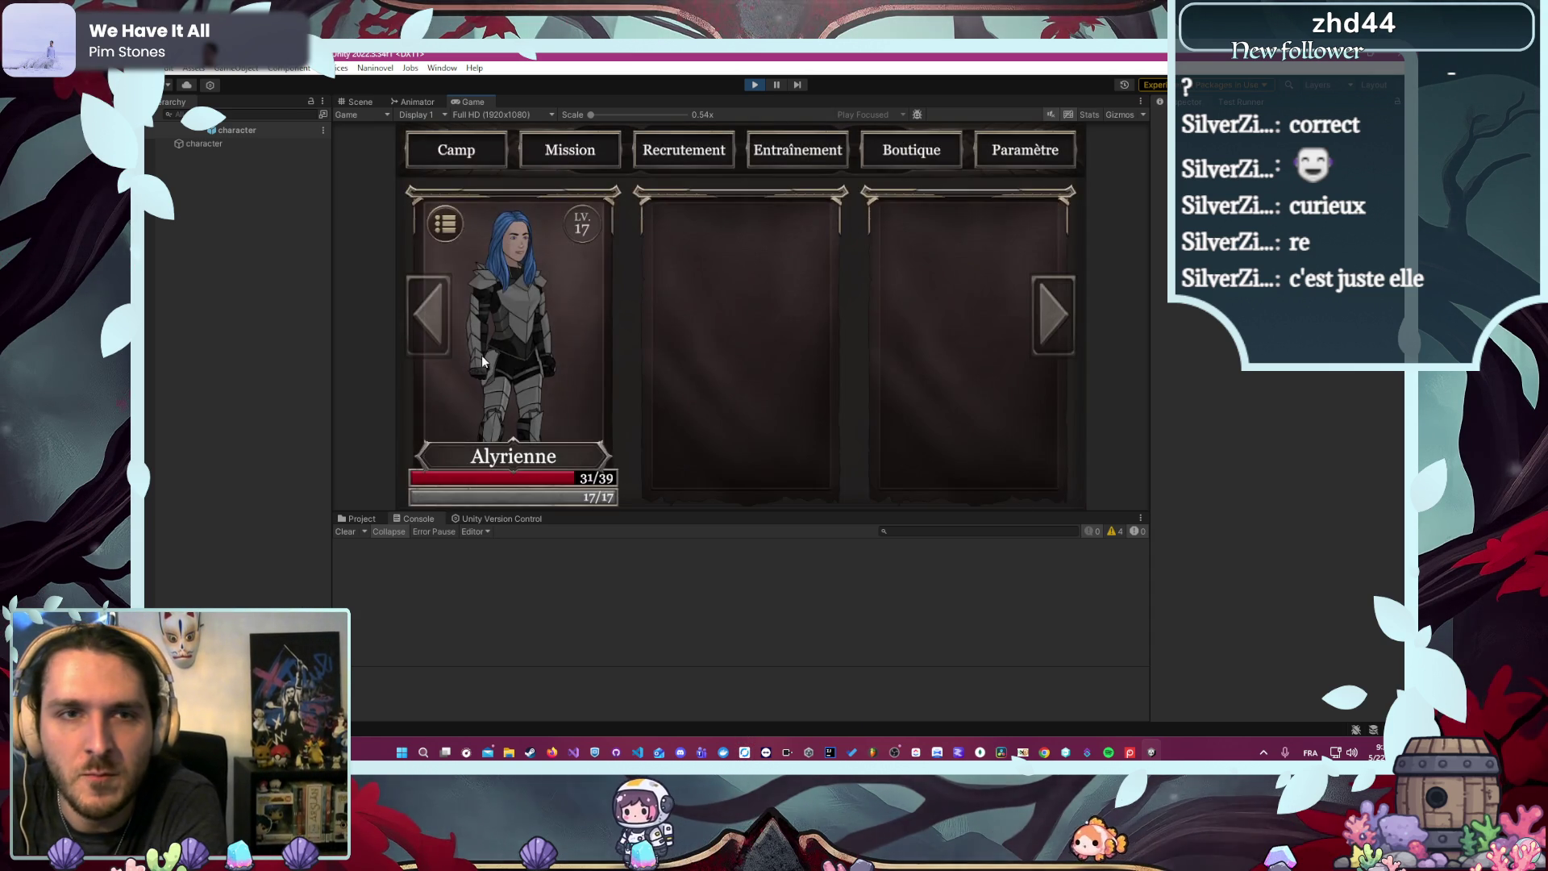
{"action": "left_click", "coordinate": [658, 360]}
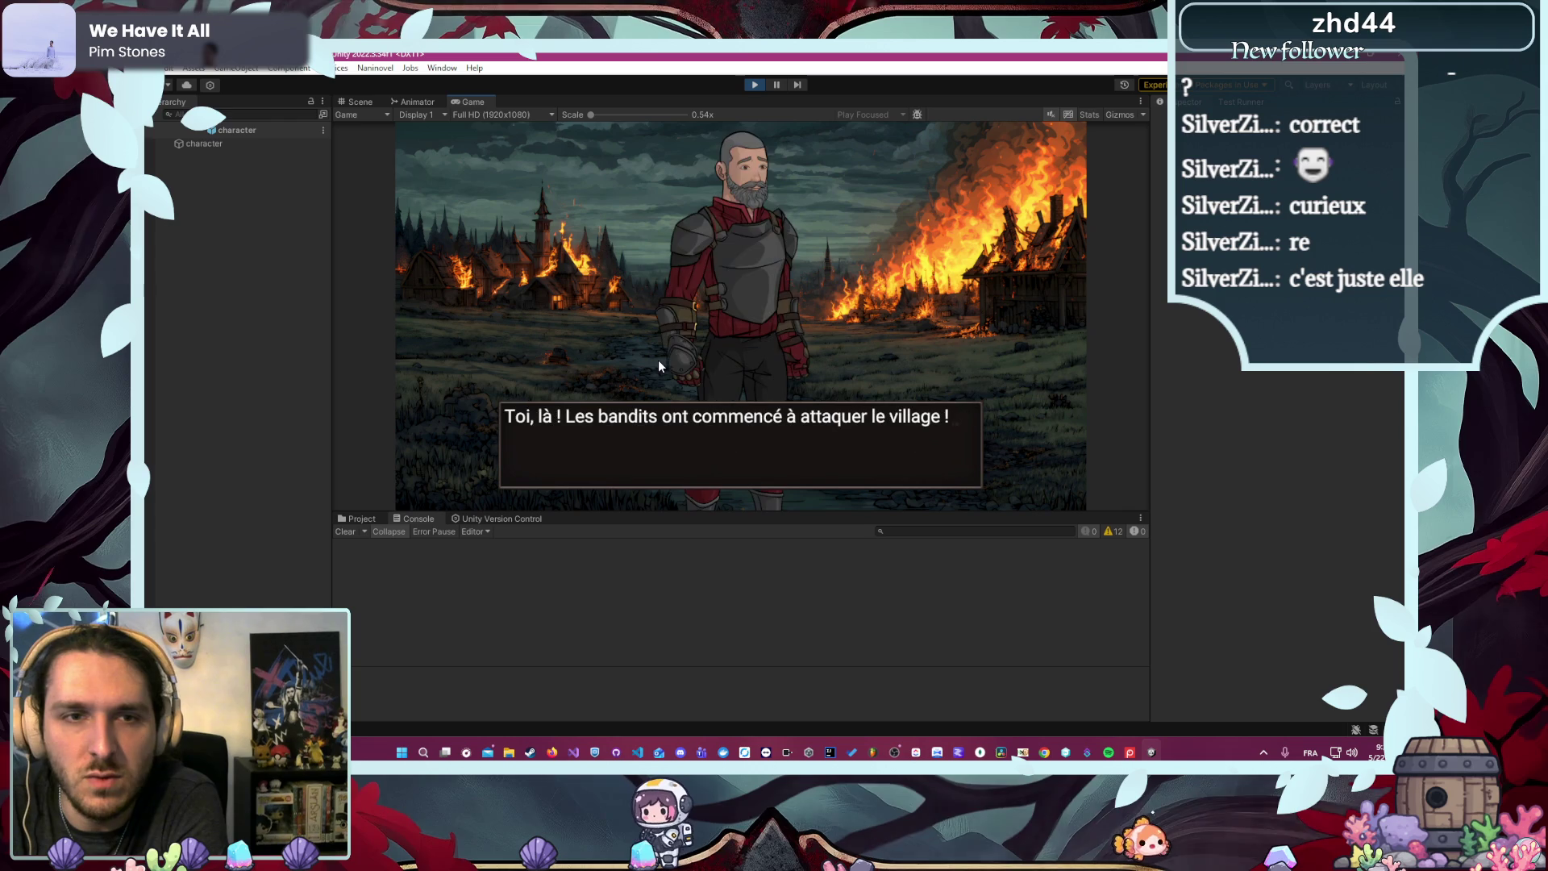
{"action": "left_click", "coordinate": [658, 360]}
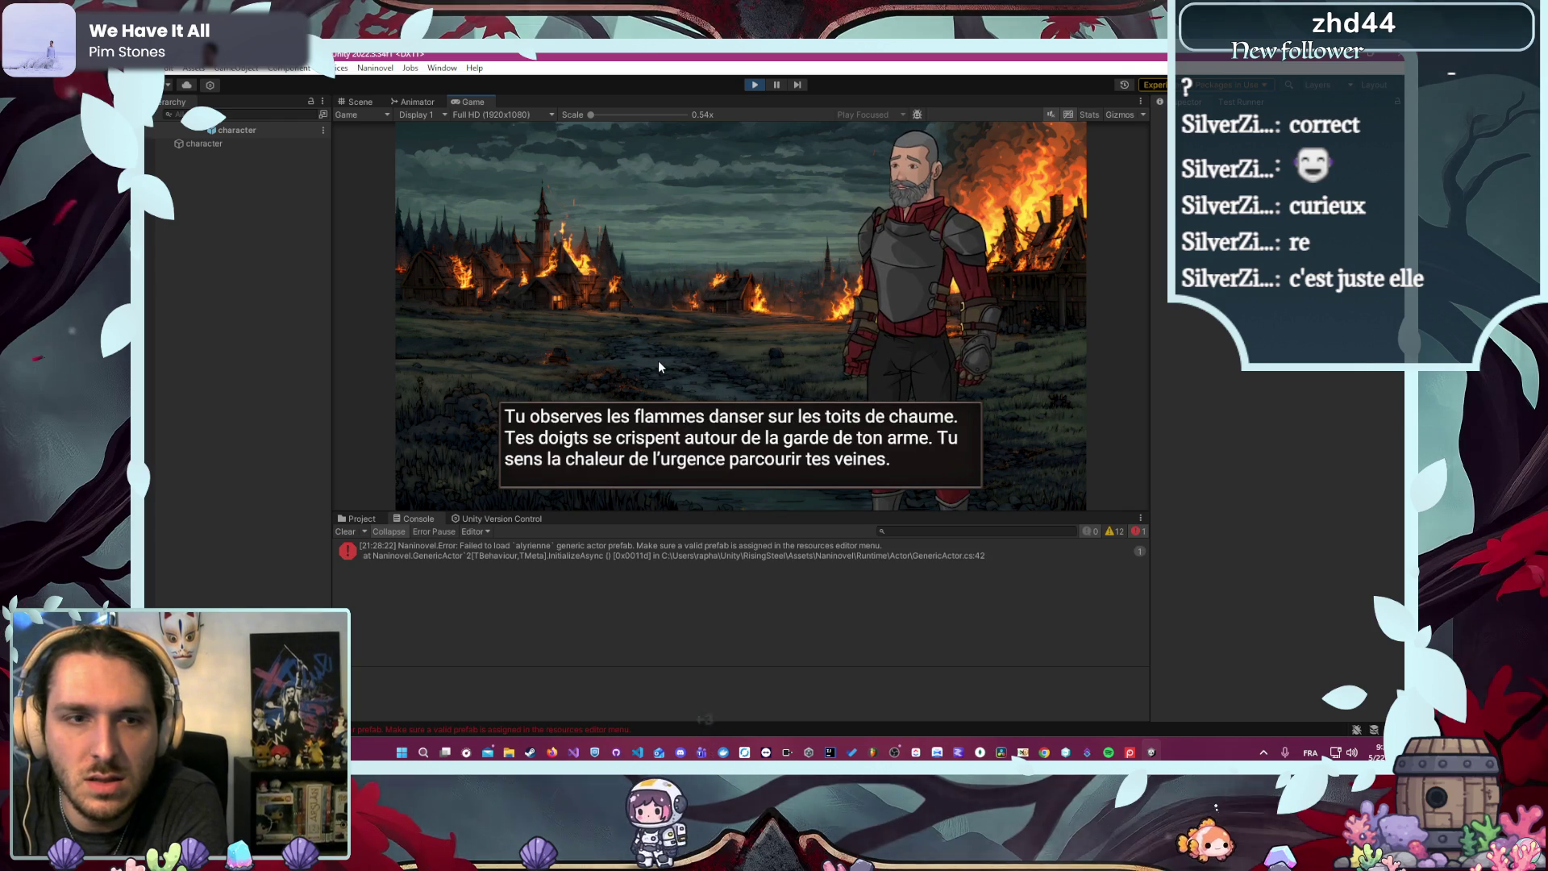
{"action": "left_click", "coordinate": [595, 554]}
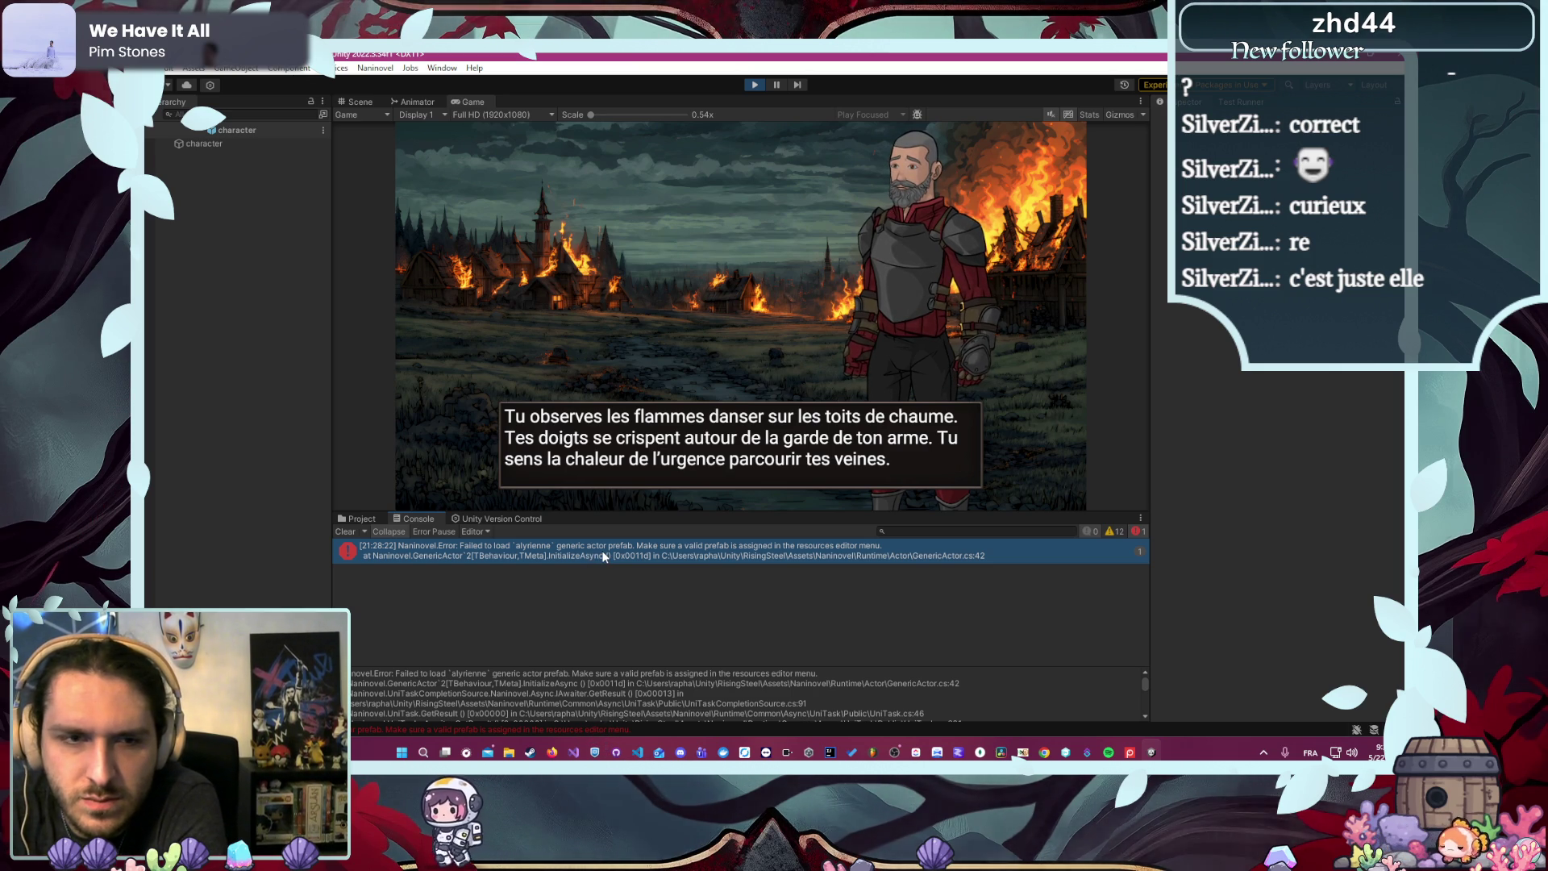
{"action": "double_click", "coordinate": [604, 555]}
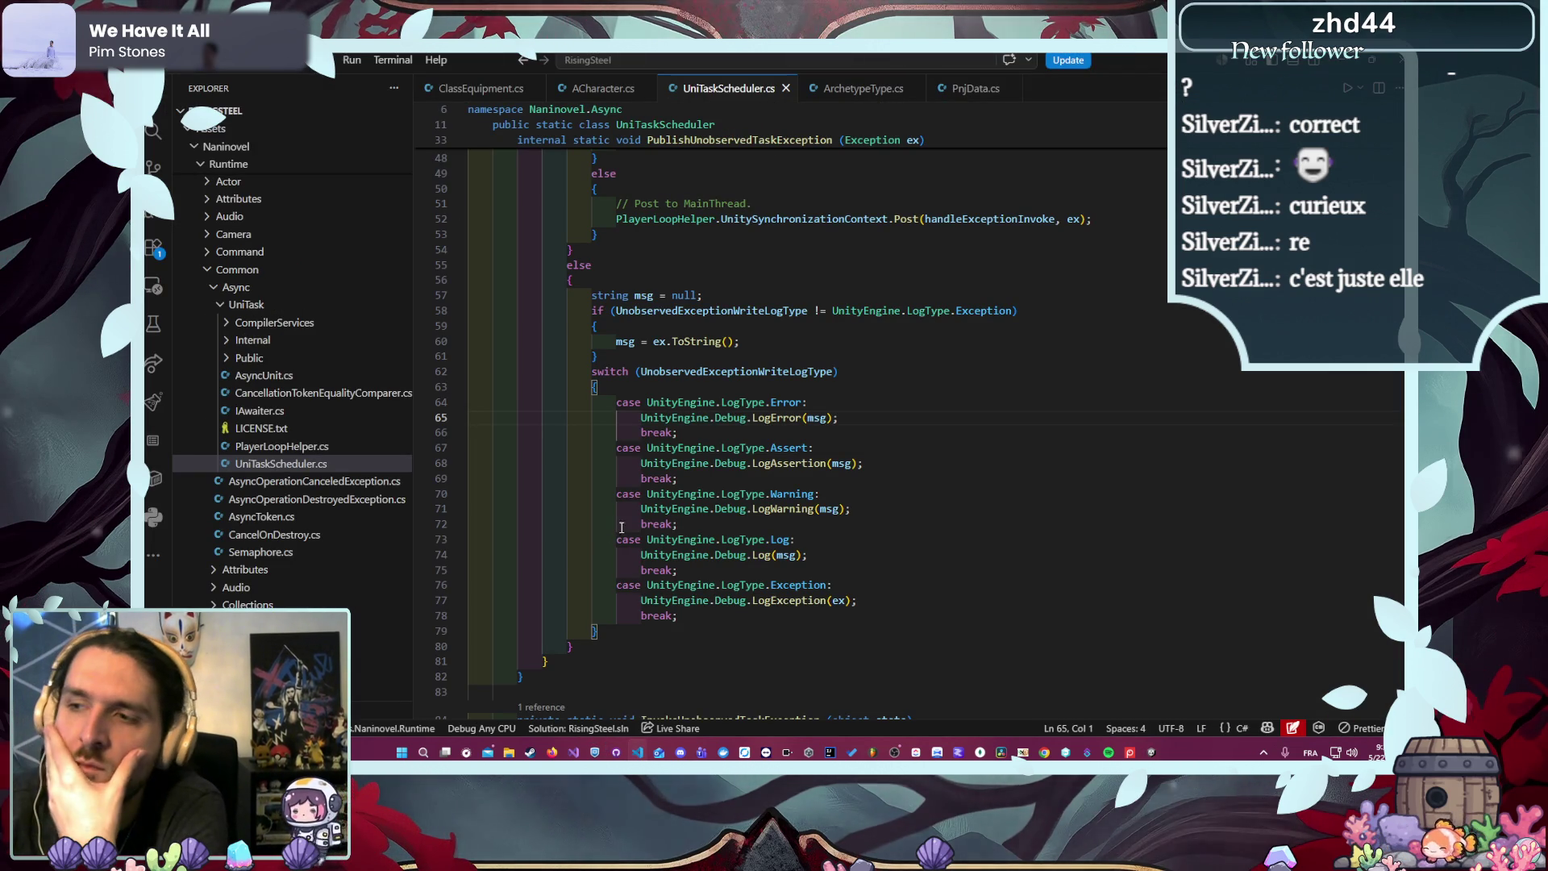
{"action": "left_click", "coordinate": [1357, 59]}
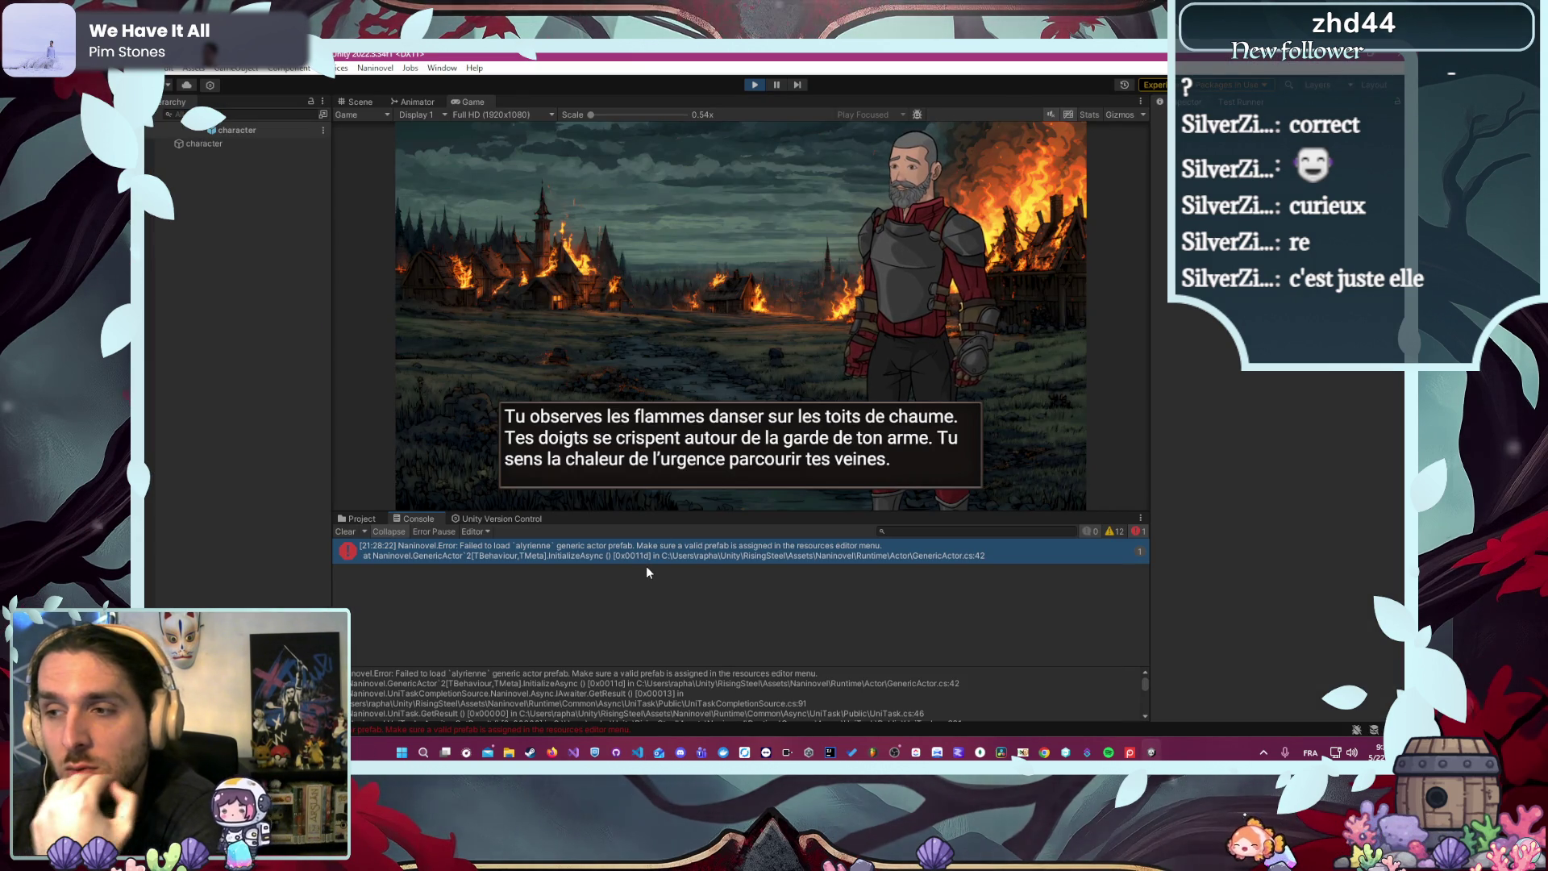
- Clear the Console and browse to the Resources/Character/Alyrienne folder in the Project window
{"action": "left_click", "coordinate": [345, 532]}
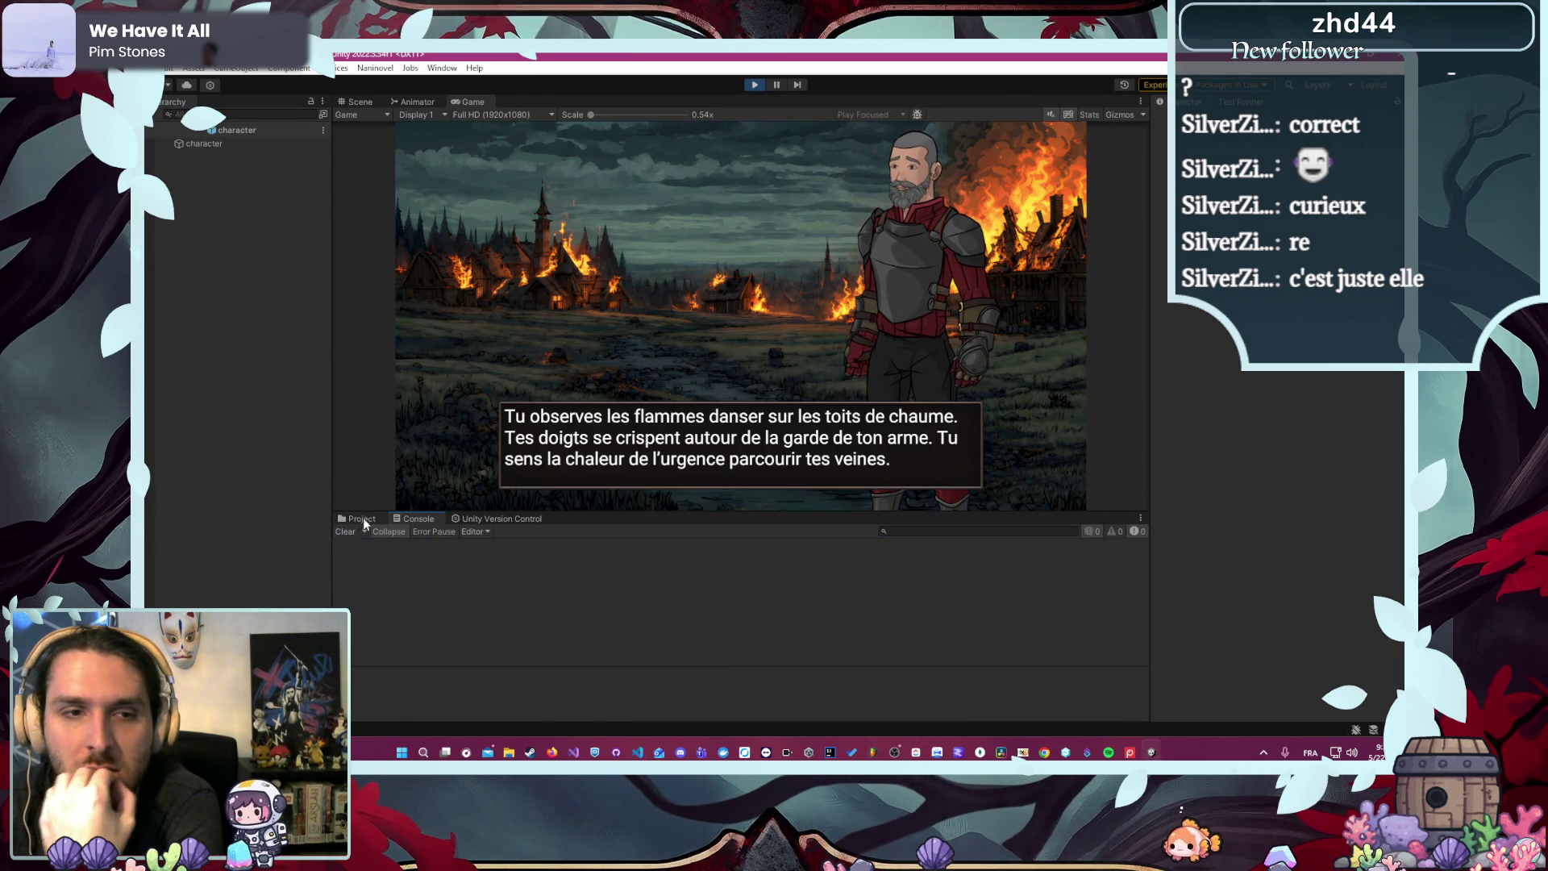
{"action": "left_click", "coordinate": [364, 518]}
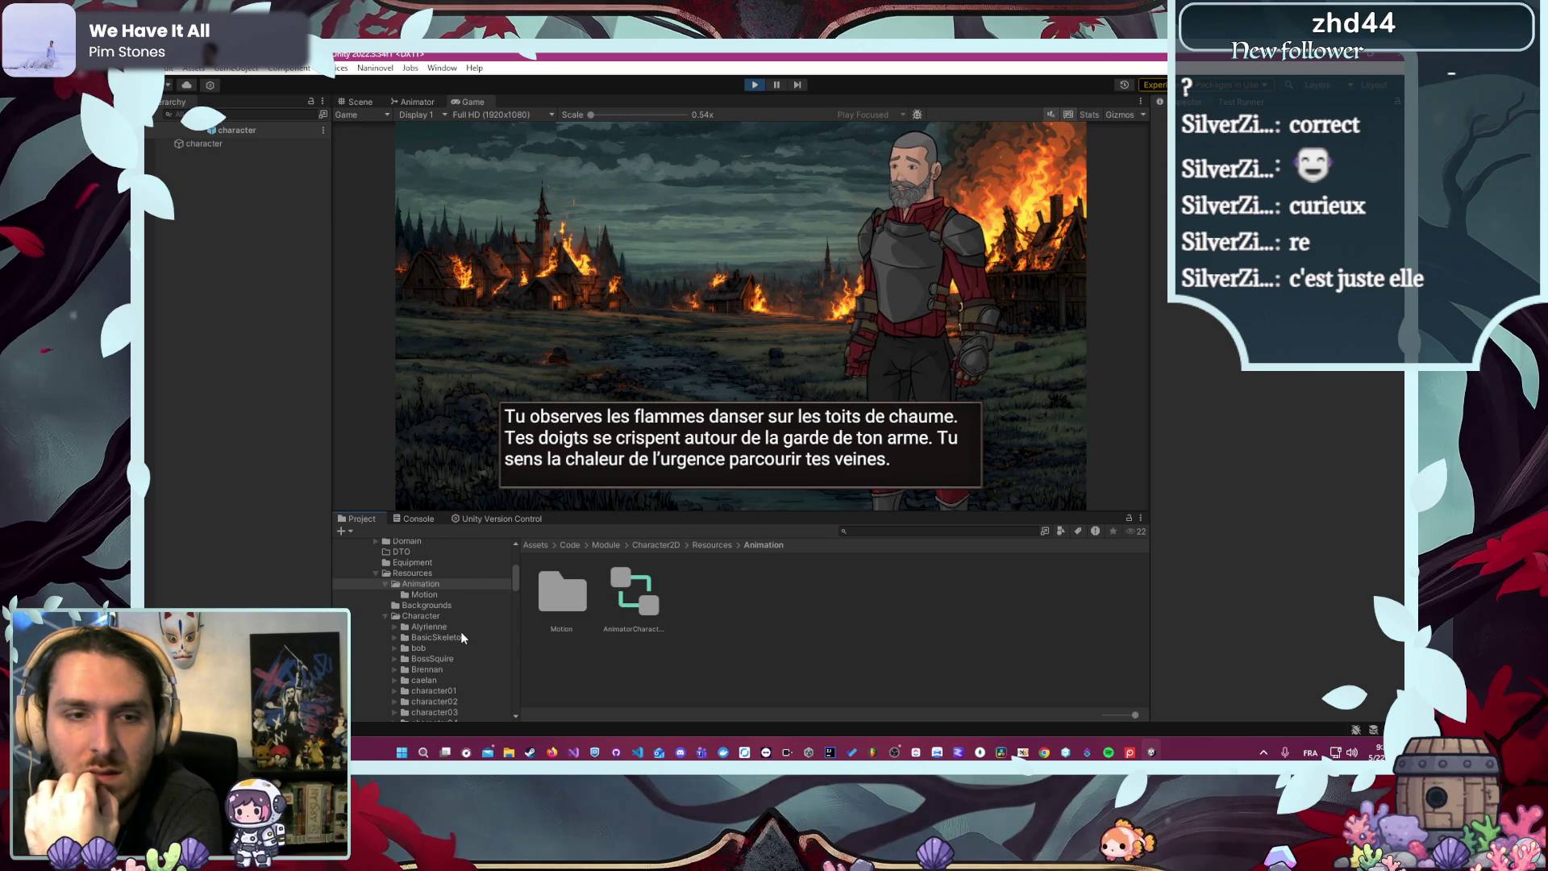
{"action": "scroll", "coordinate": [459, 621], "scroll_direction": "down", "scroll_amount": 2}
{"action": "left_click", "coordinate": [437, 590]}
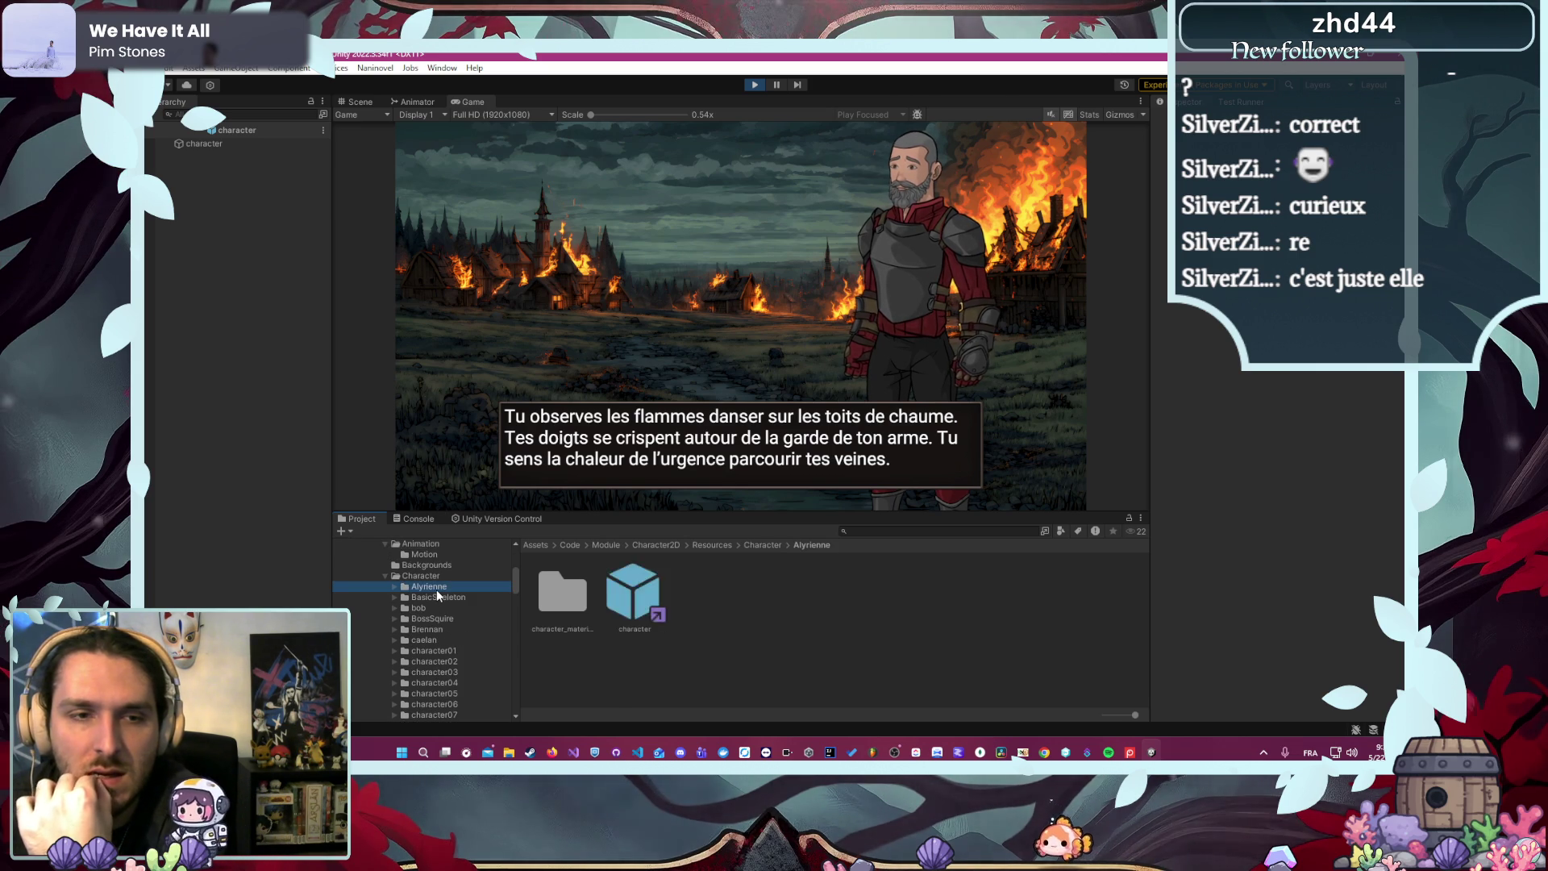
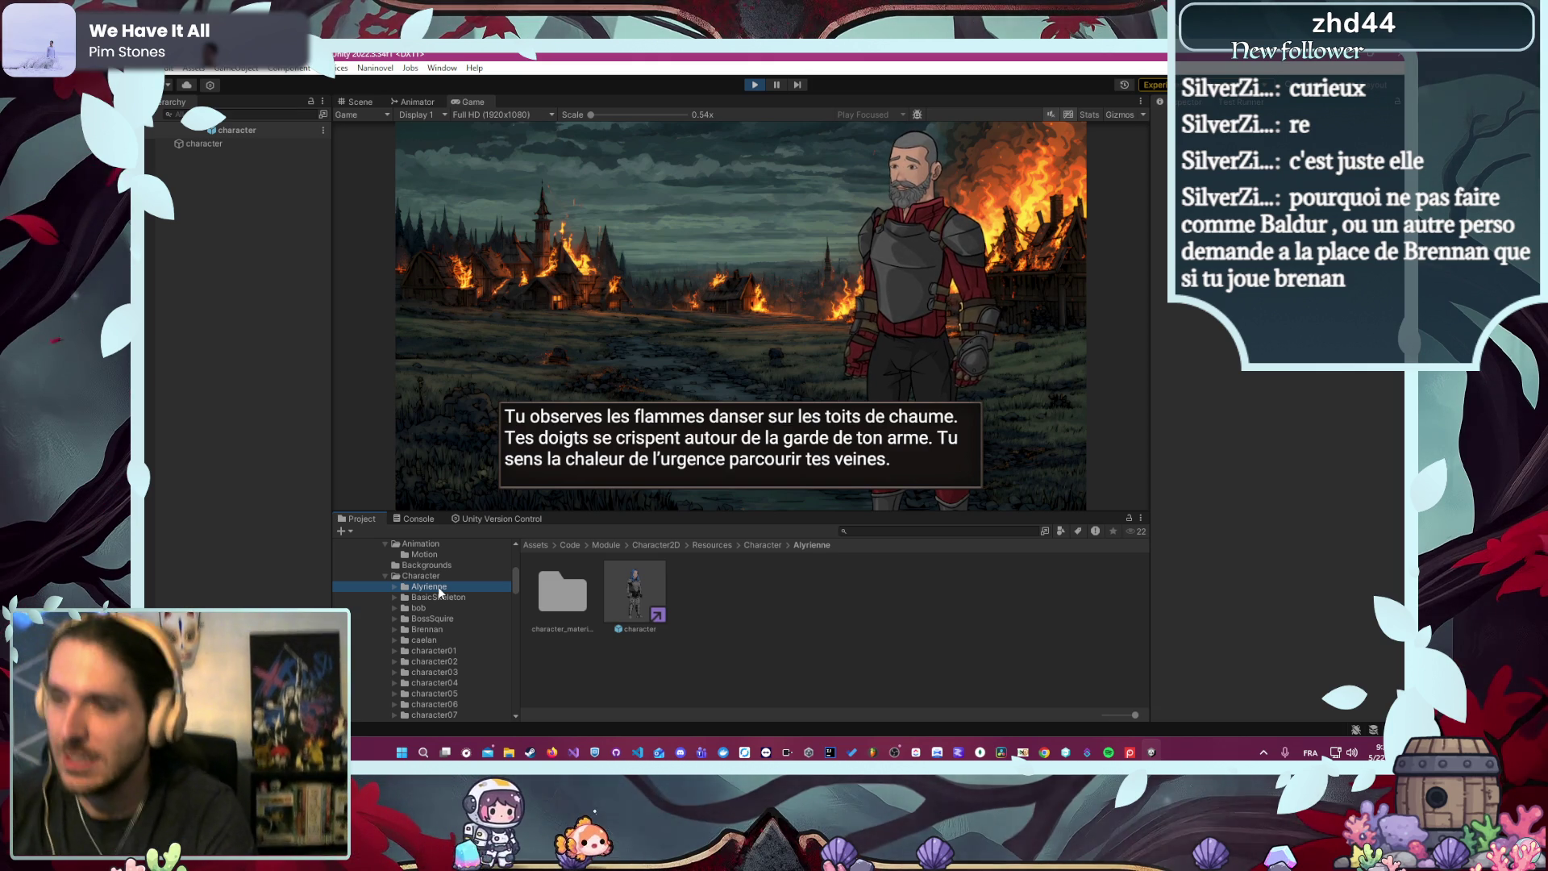
- Rename the Alyrienne and Brennan folders to lowercase alyrienne and brennan
{"action": "key", "text": "Down"}
{"action": "left_click", "coordinate": [442, 580]}
{"action": "left_click", "coordinate": [443, 586]}
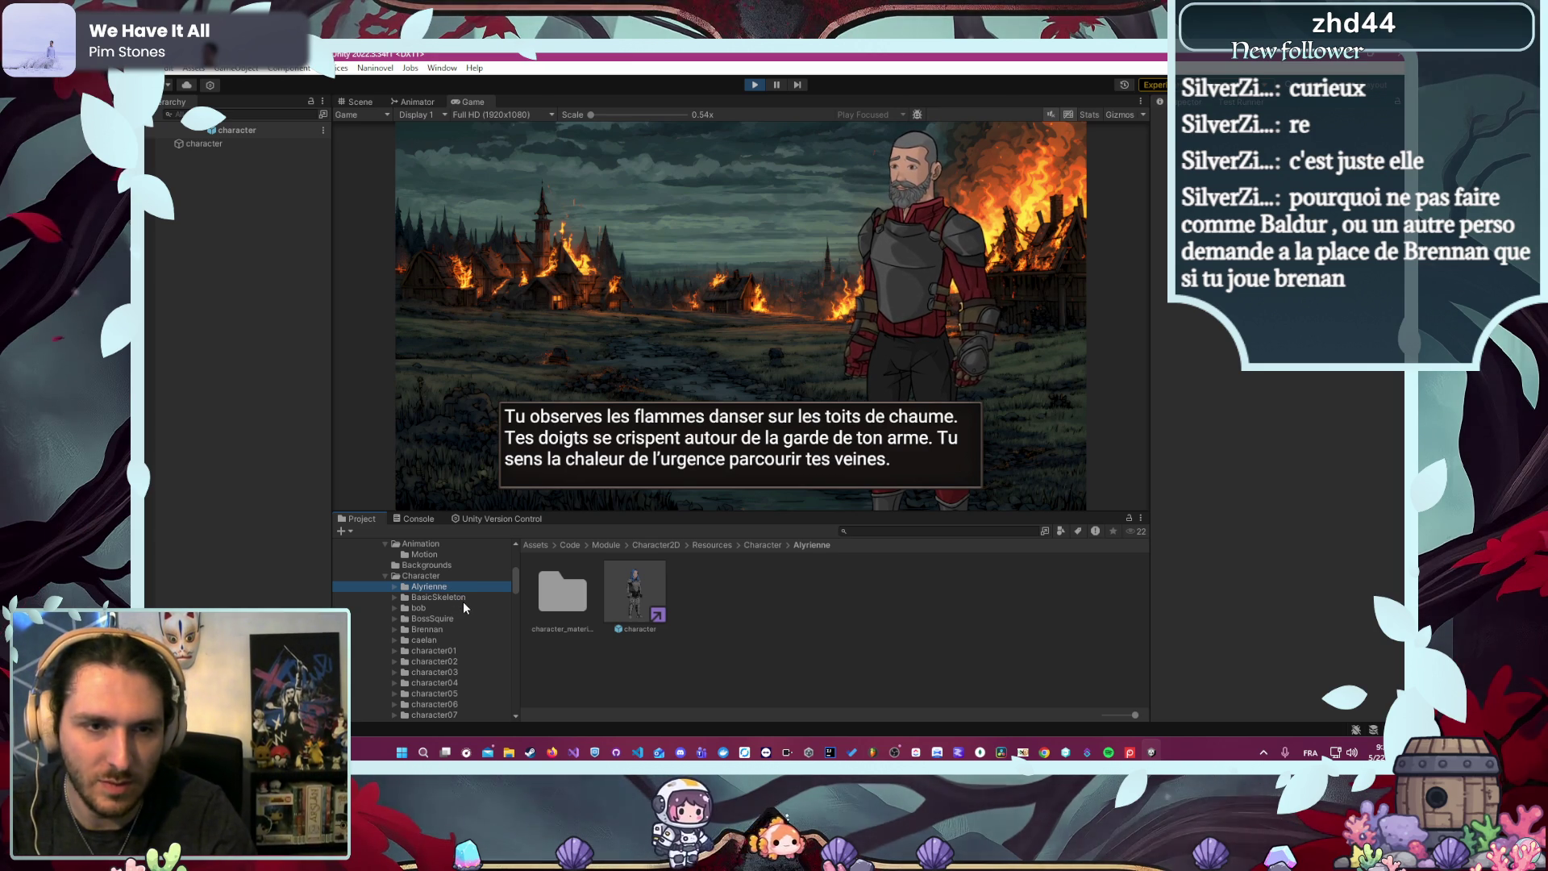
{"action": "left_click", "coordinate": [466, 588]}
{"action": "type", "text": "a"}
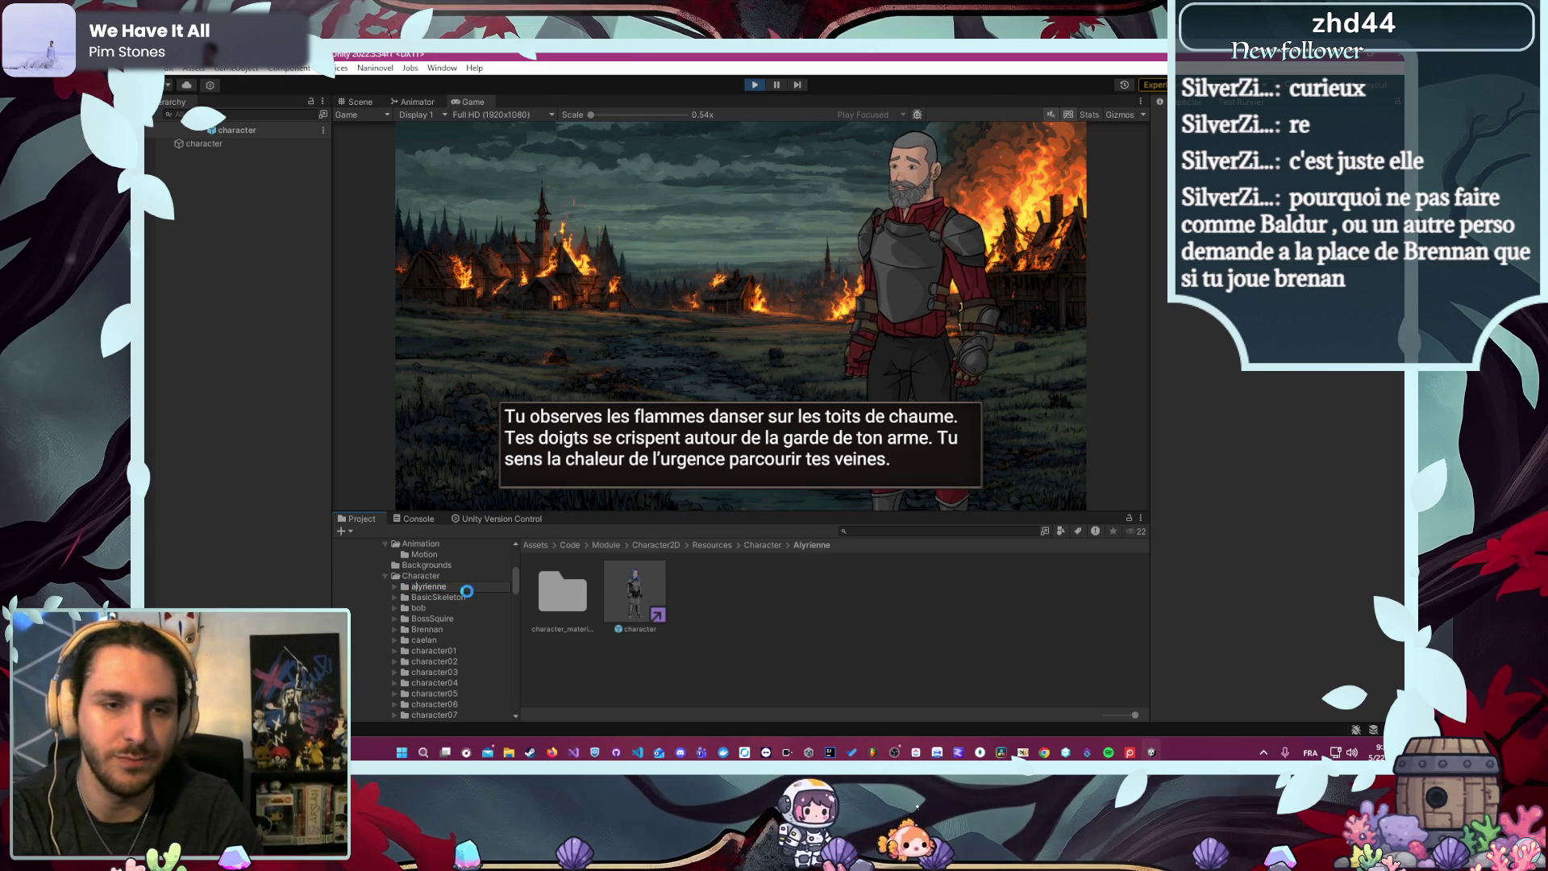
{"action": "left_click", "coordinate": [448, 629]}
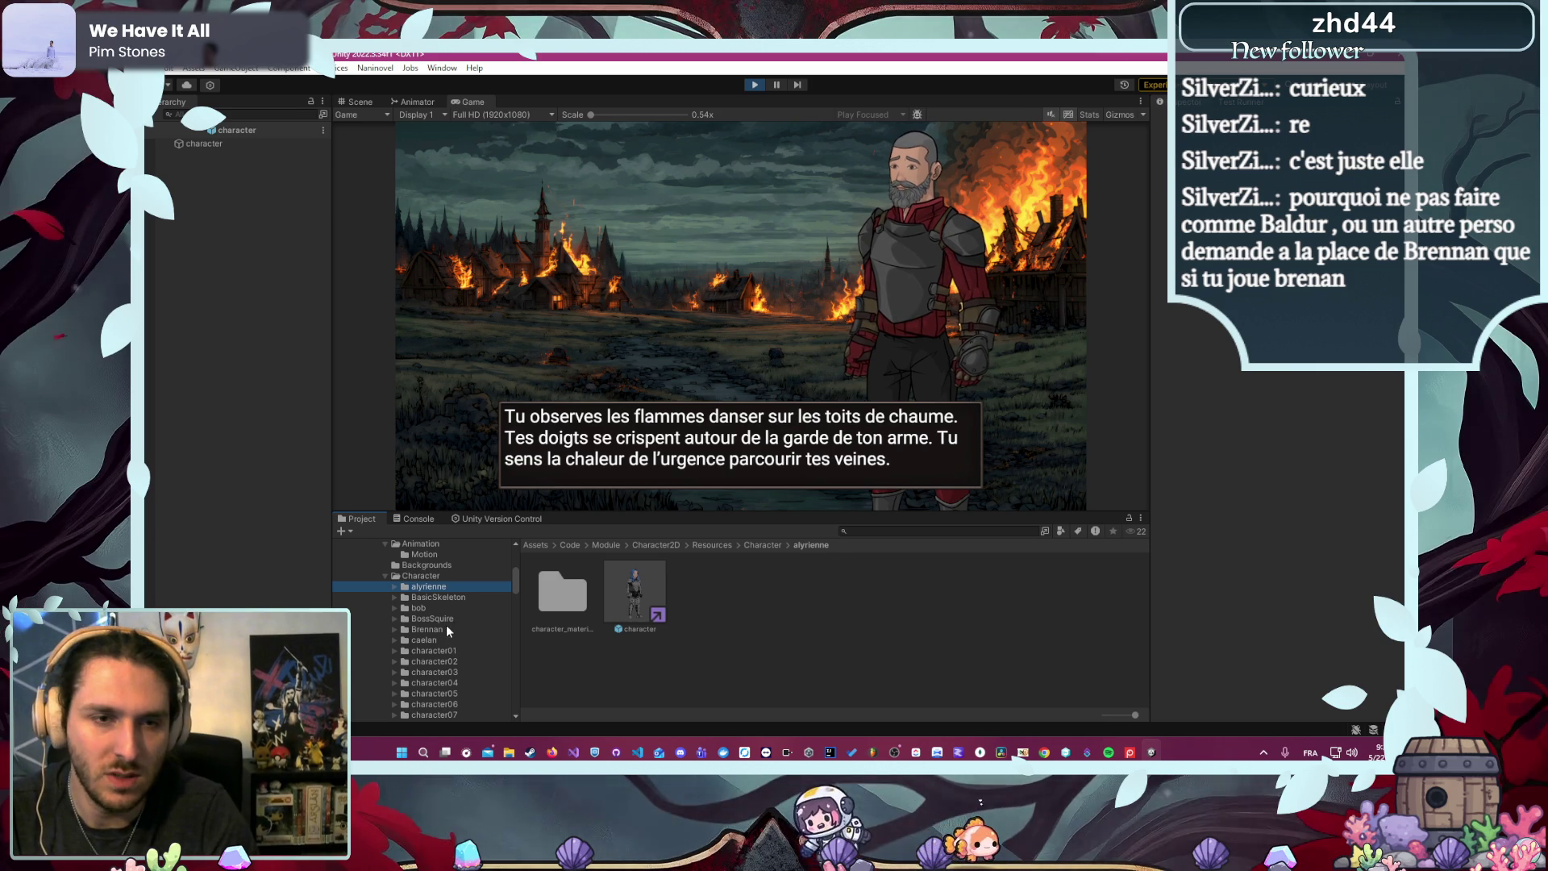
{"action": "left_click", "coordinate": [447, 628]}
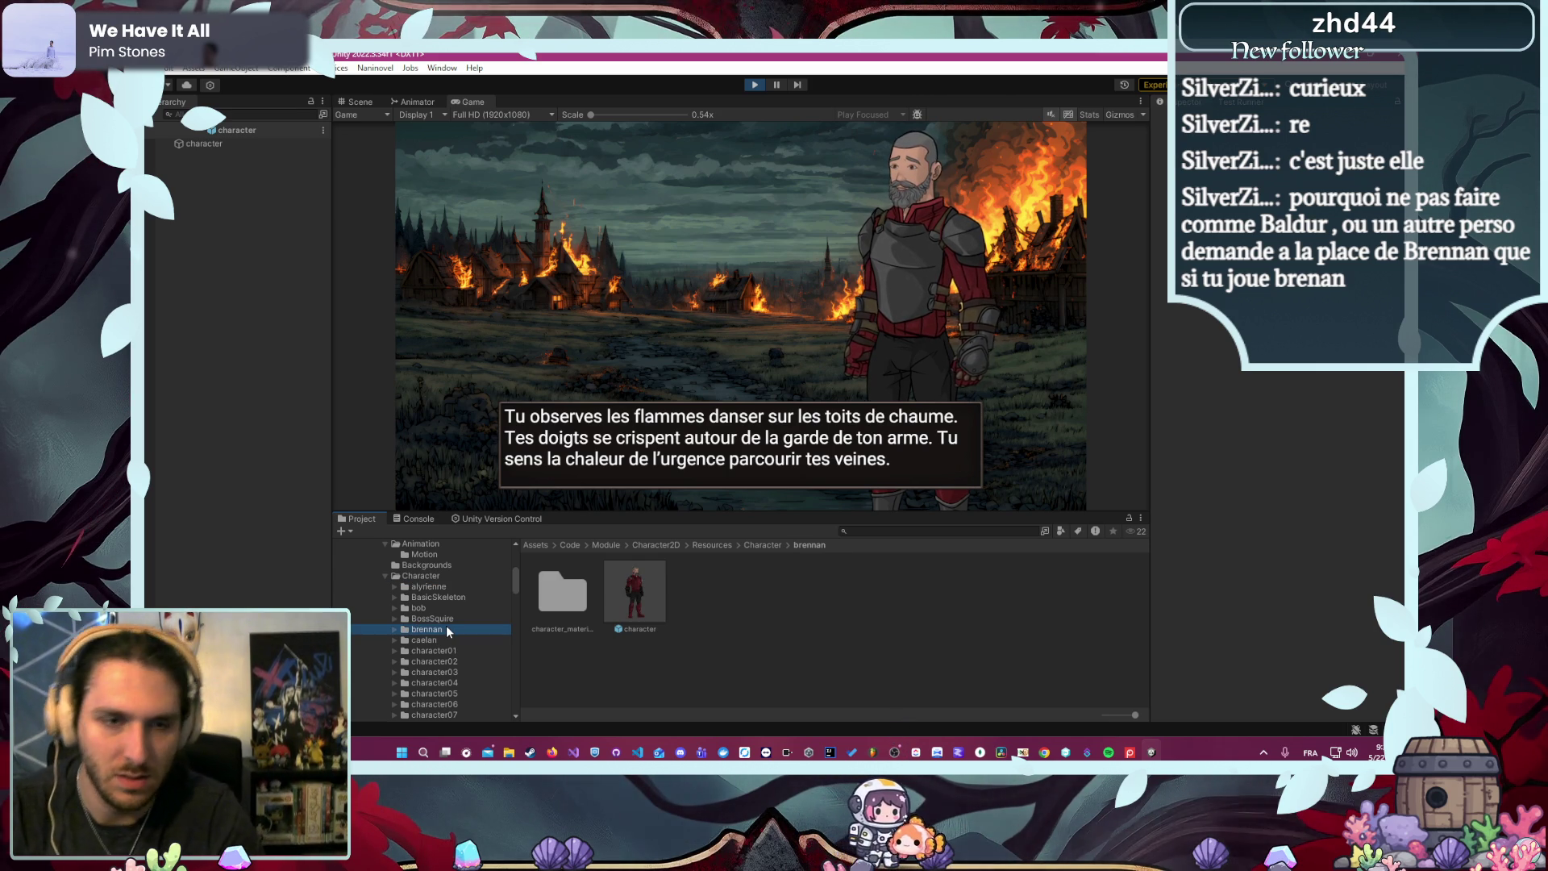
- Rename the Skreg folder to lowercase skreg
{"action": "scroll", "coordinate": [449, 627], "scroll_direction": "down", "scroll_amount": 5}
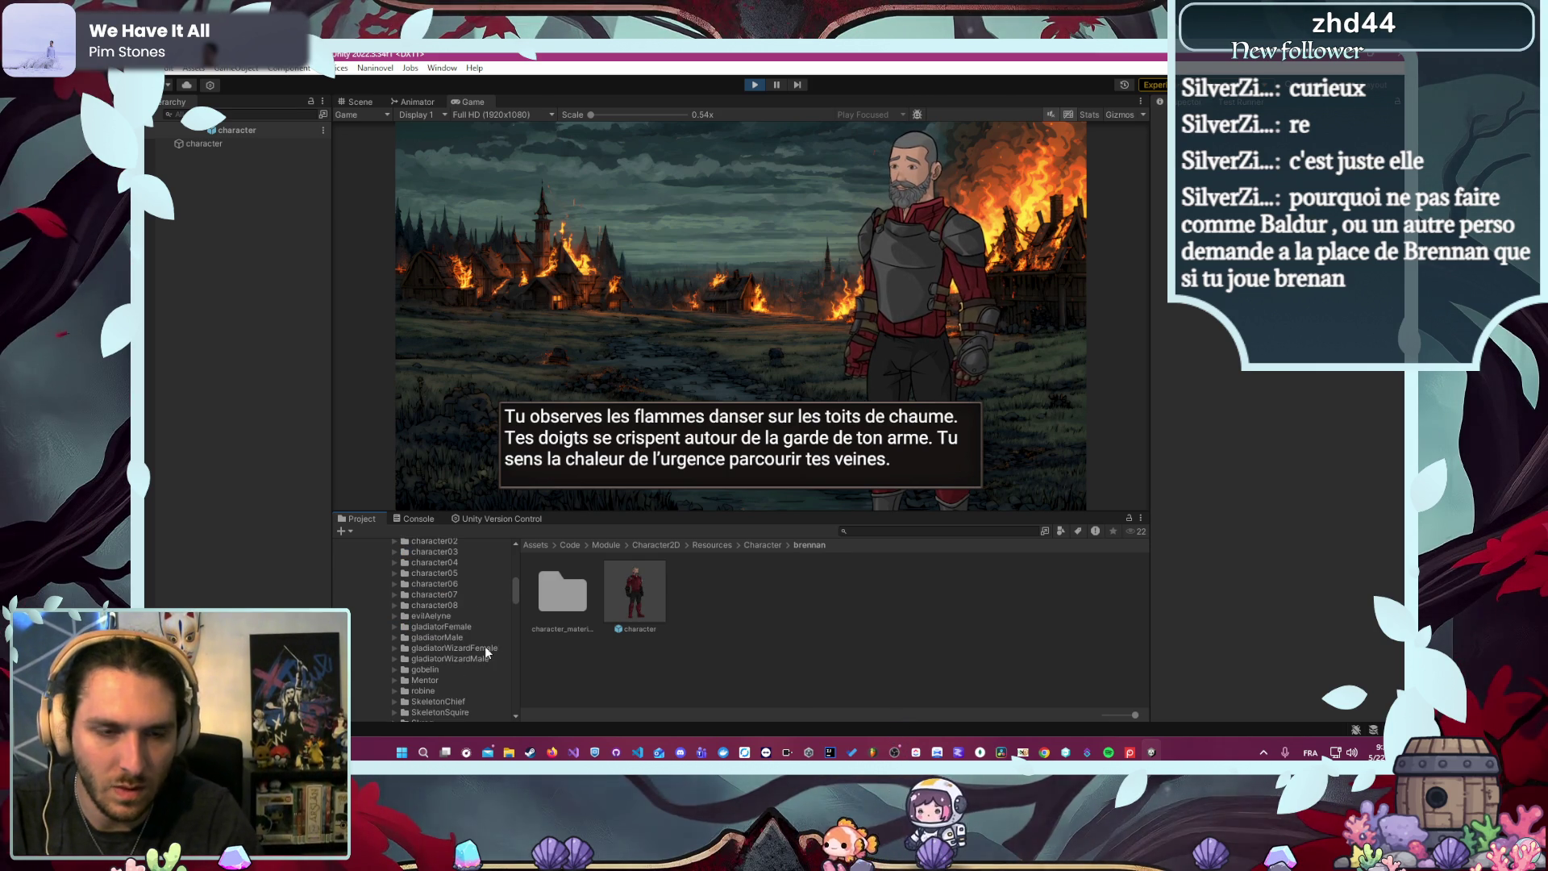
{"action": "scroll", "coordinate": [488, 647], "scroll_direction": "down", "scroll_amount": 2}
{"action": "left_click", "coordinate": [454, 682]}
{"action": "left_click", "coordinate": [452, 682]}
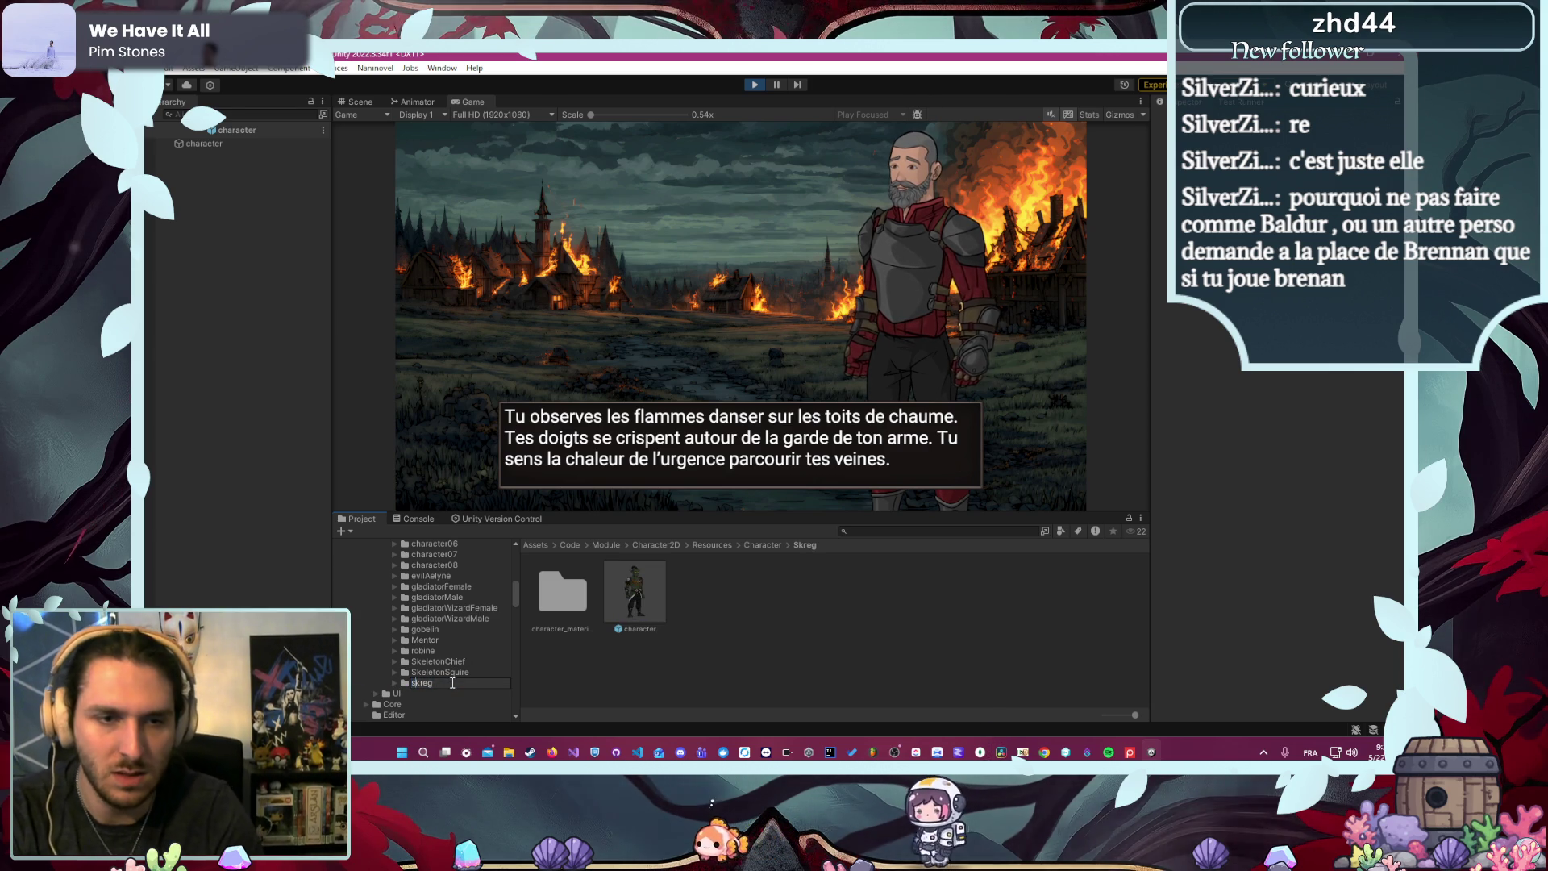
{"action": "key", "text": "Return"}
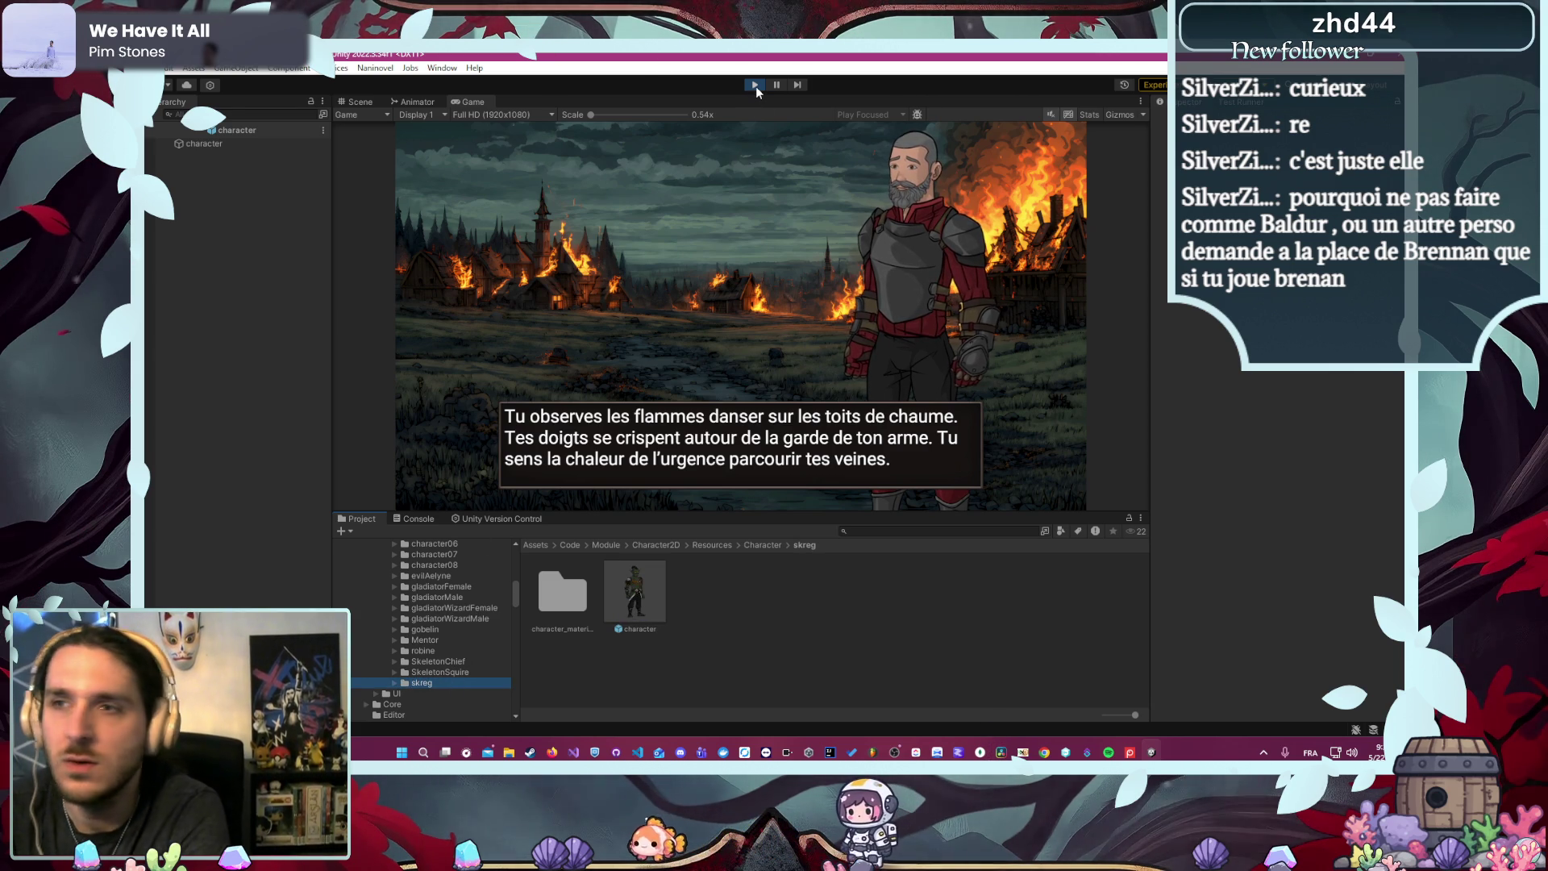
- Restart play mode and begin a new game as Alyrienne the Écuyer
{"action": "left_click", "coordinate": [754, 85]}
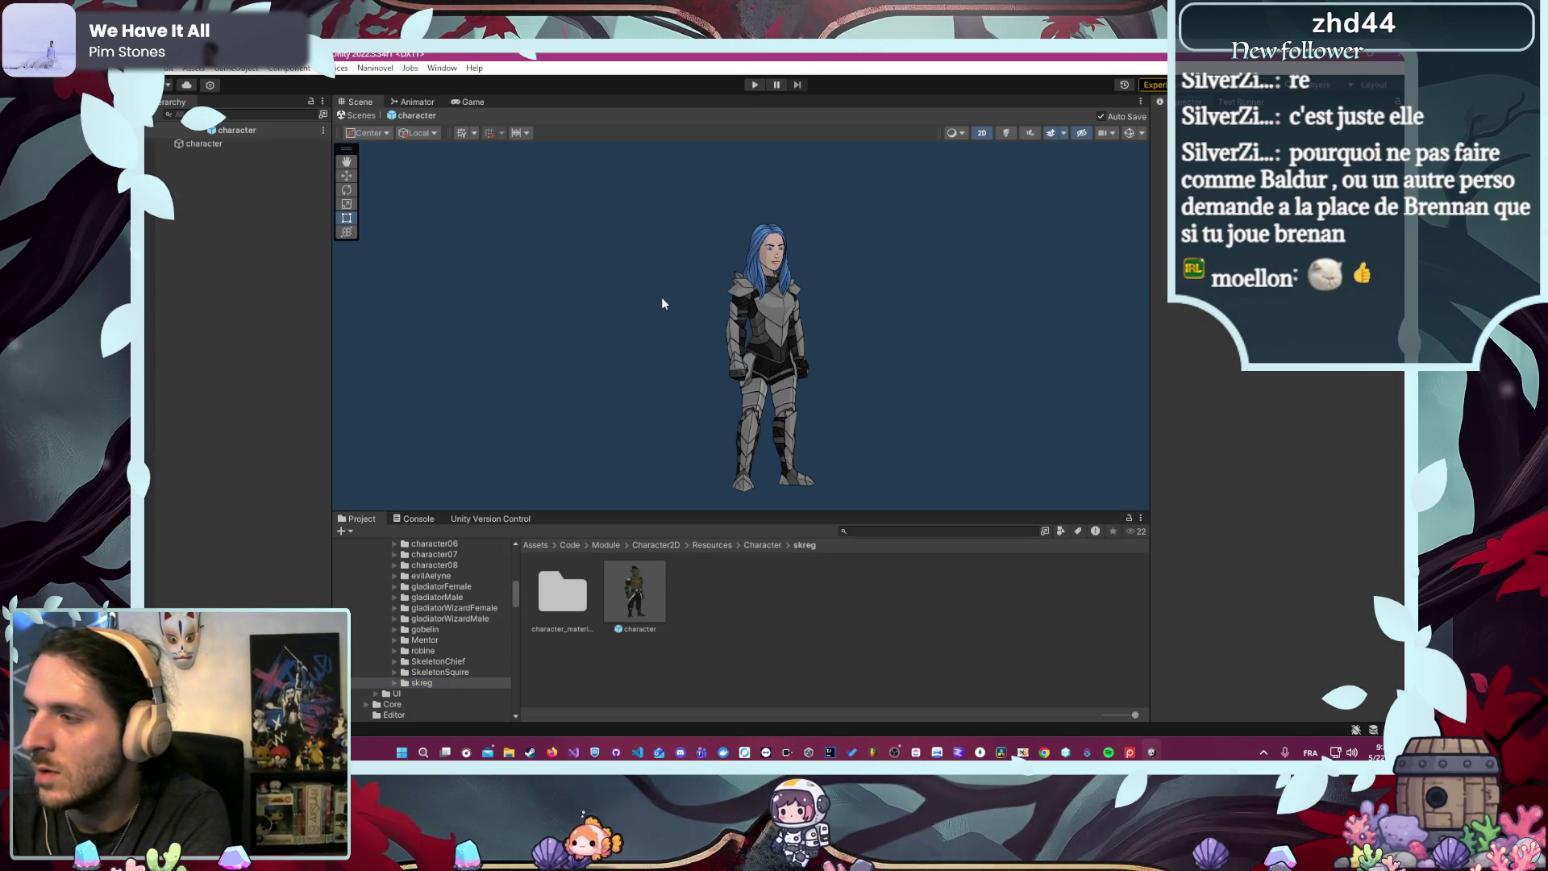
{"action": "left_click", "coordinate": [758, 82]}
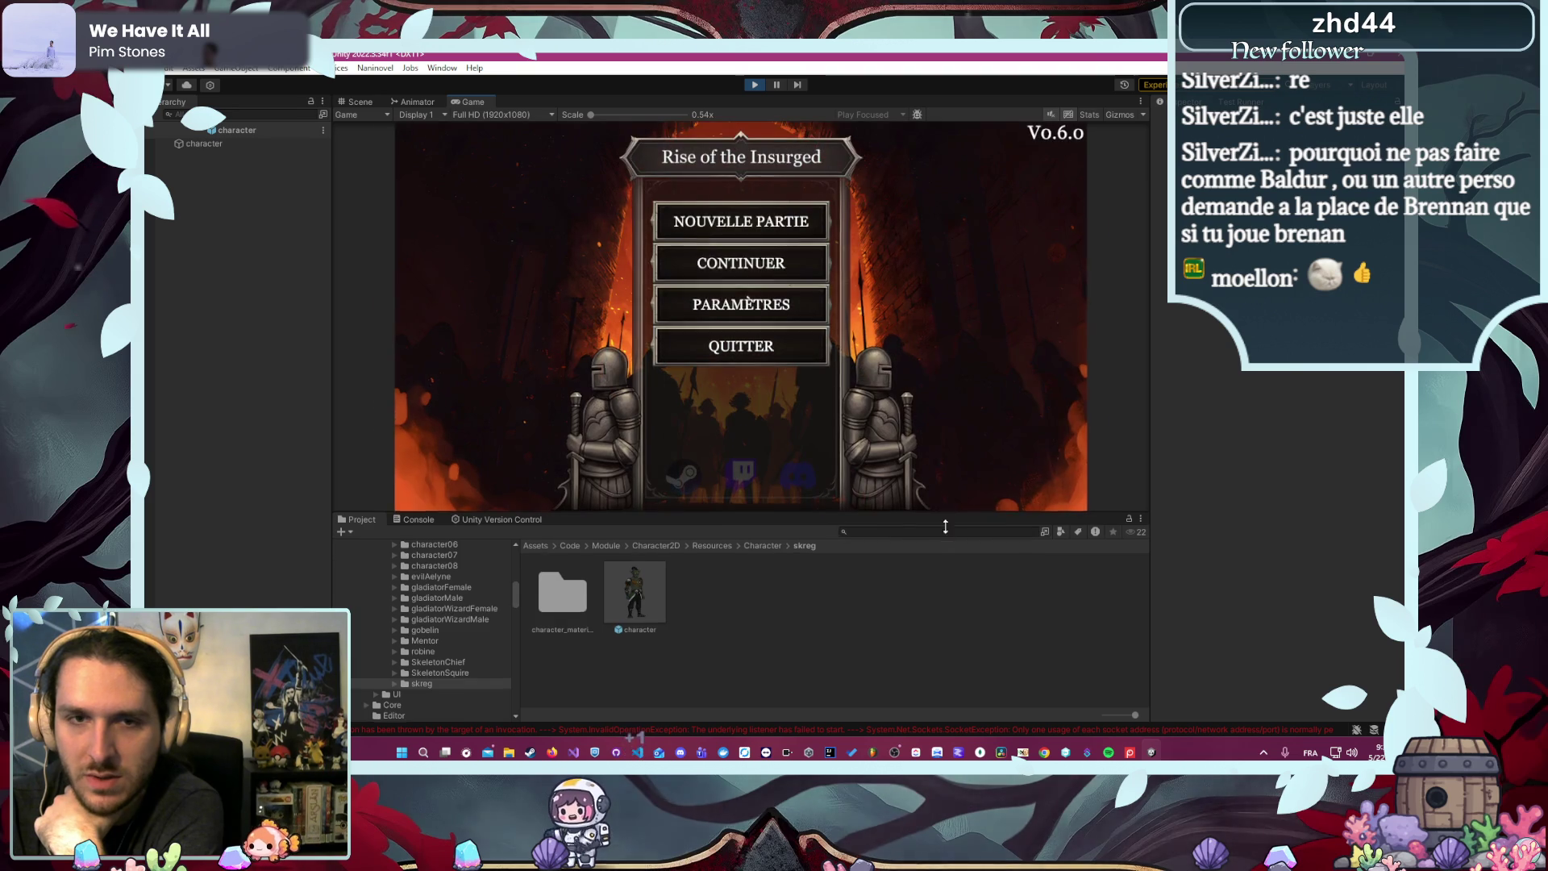
{"action": "left_click_drag", "start_coordinate": [948, 512], "coordinate": [887, 601]}
{"action": "left_click", "coordinate": [792, 246]}
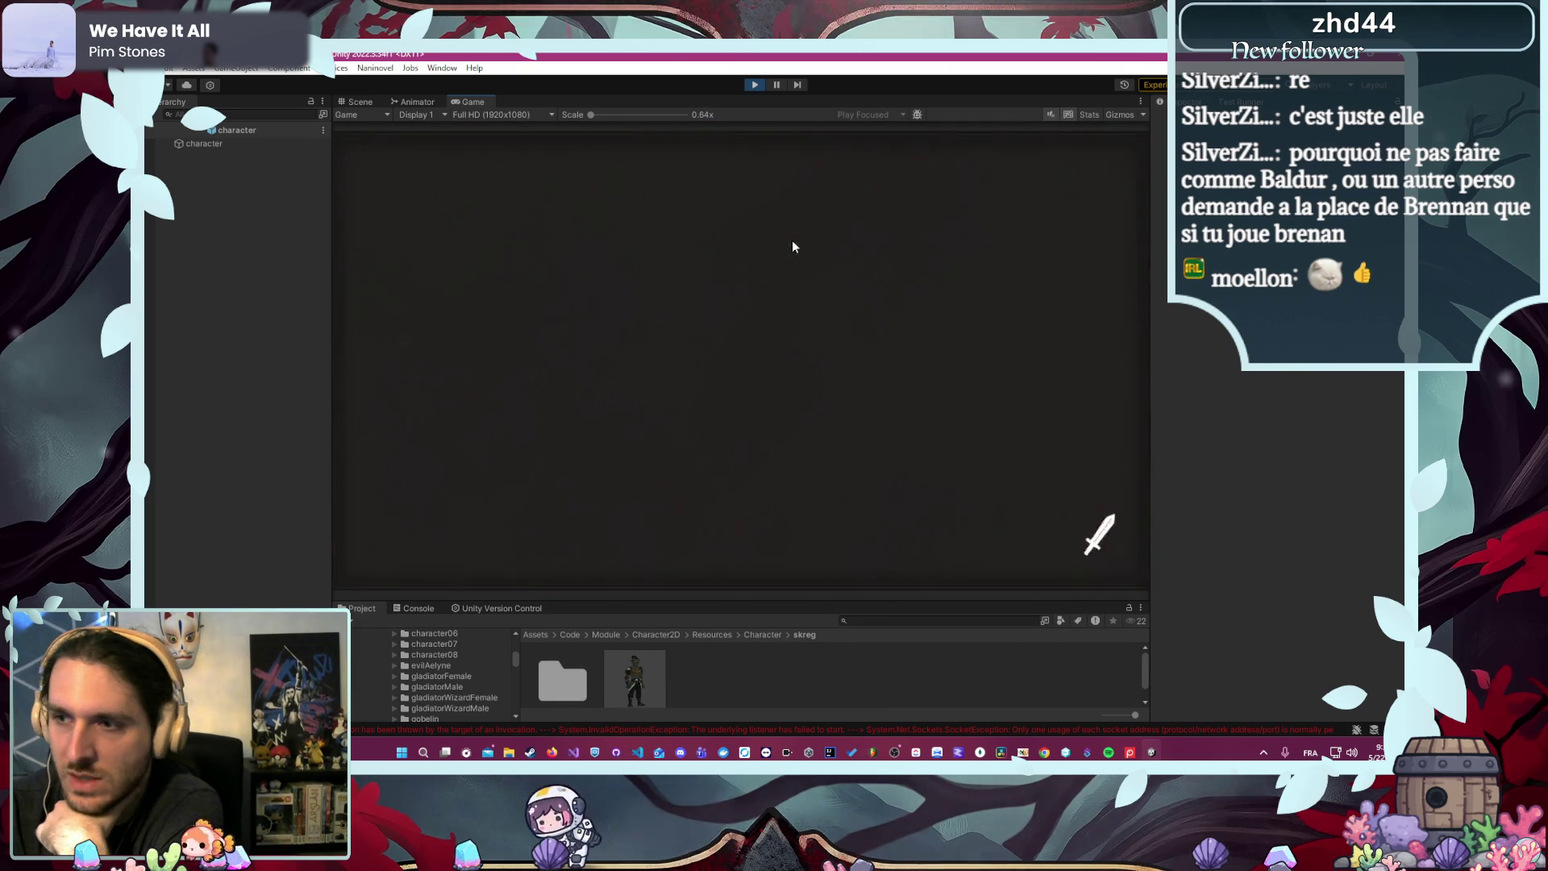
{"action": "left_click", "coordinate": [855, 241]}
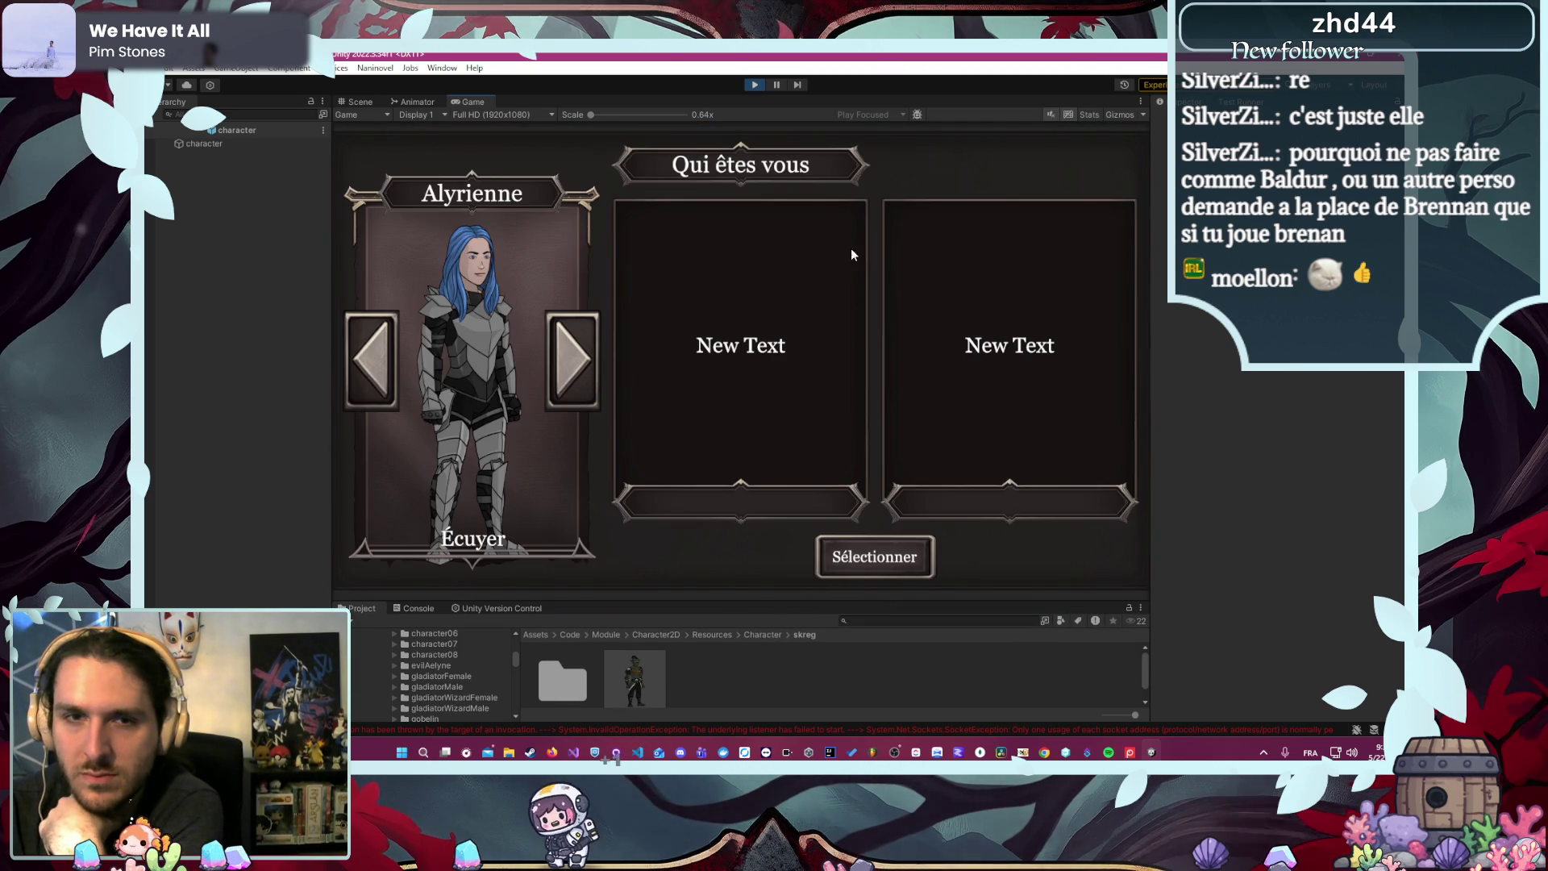
{"action": "left_click", "coordinate": [887, 556]}
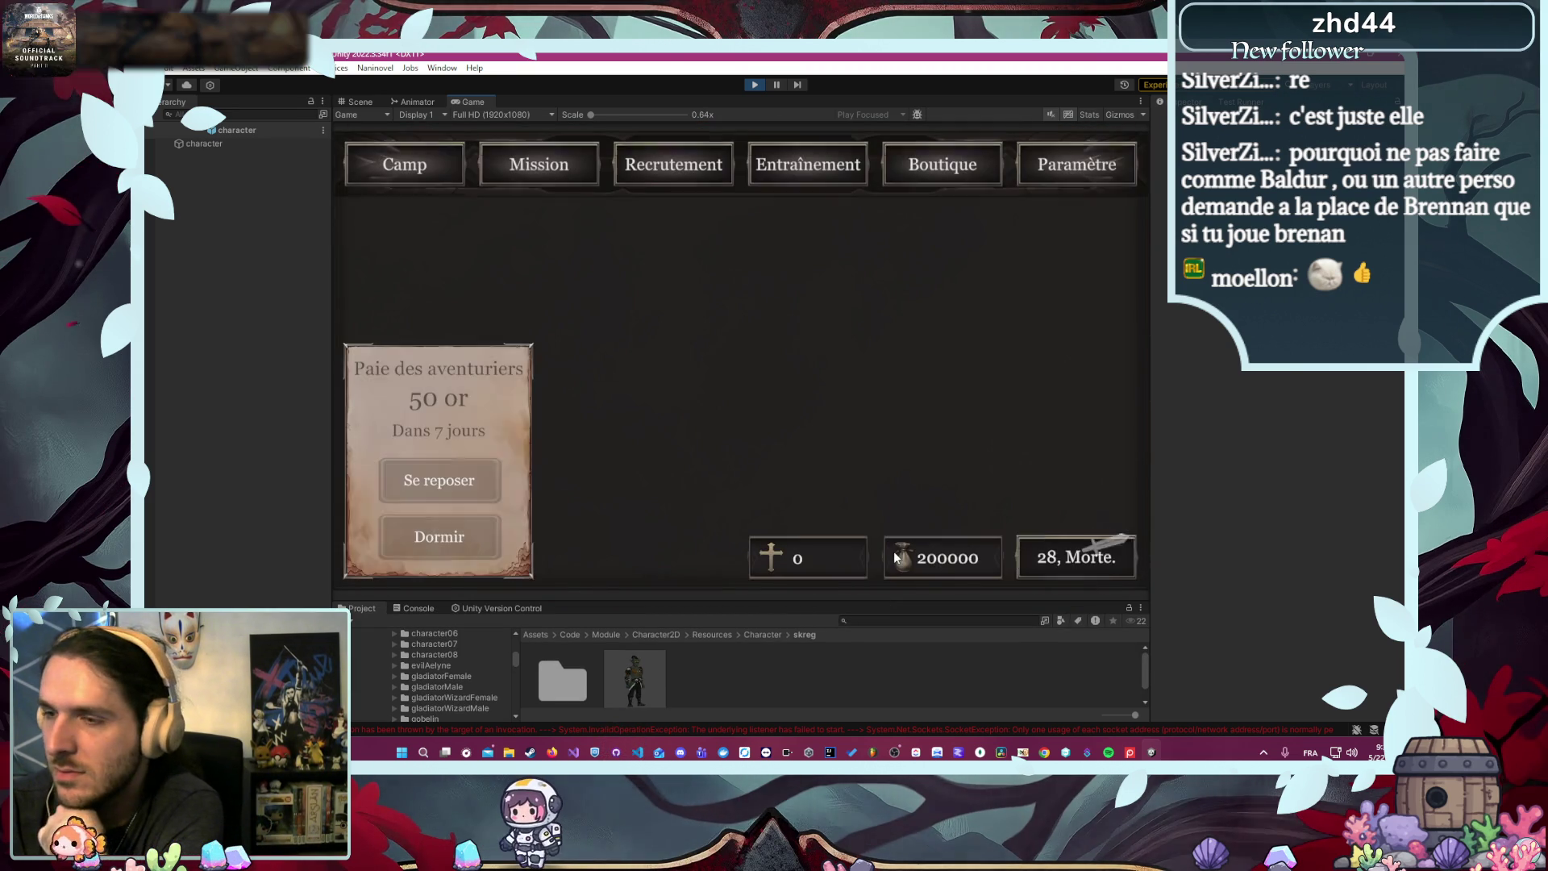
- Launch Défense du village, advance the opening dialogue, and show an enlarged error log
{"action": "left_click", "coordinate": [570, 163]}
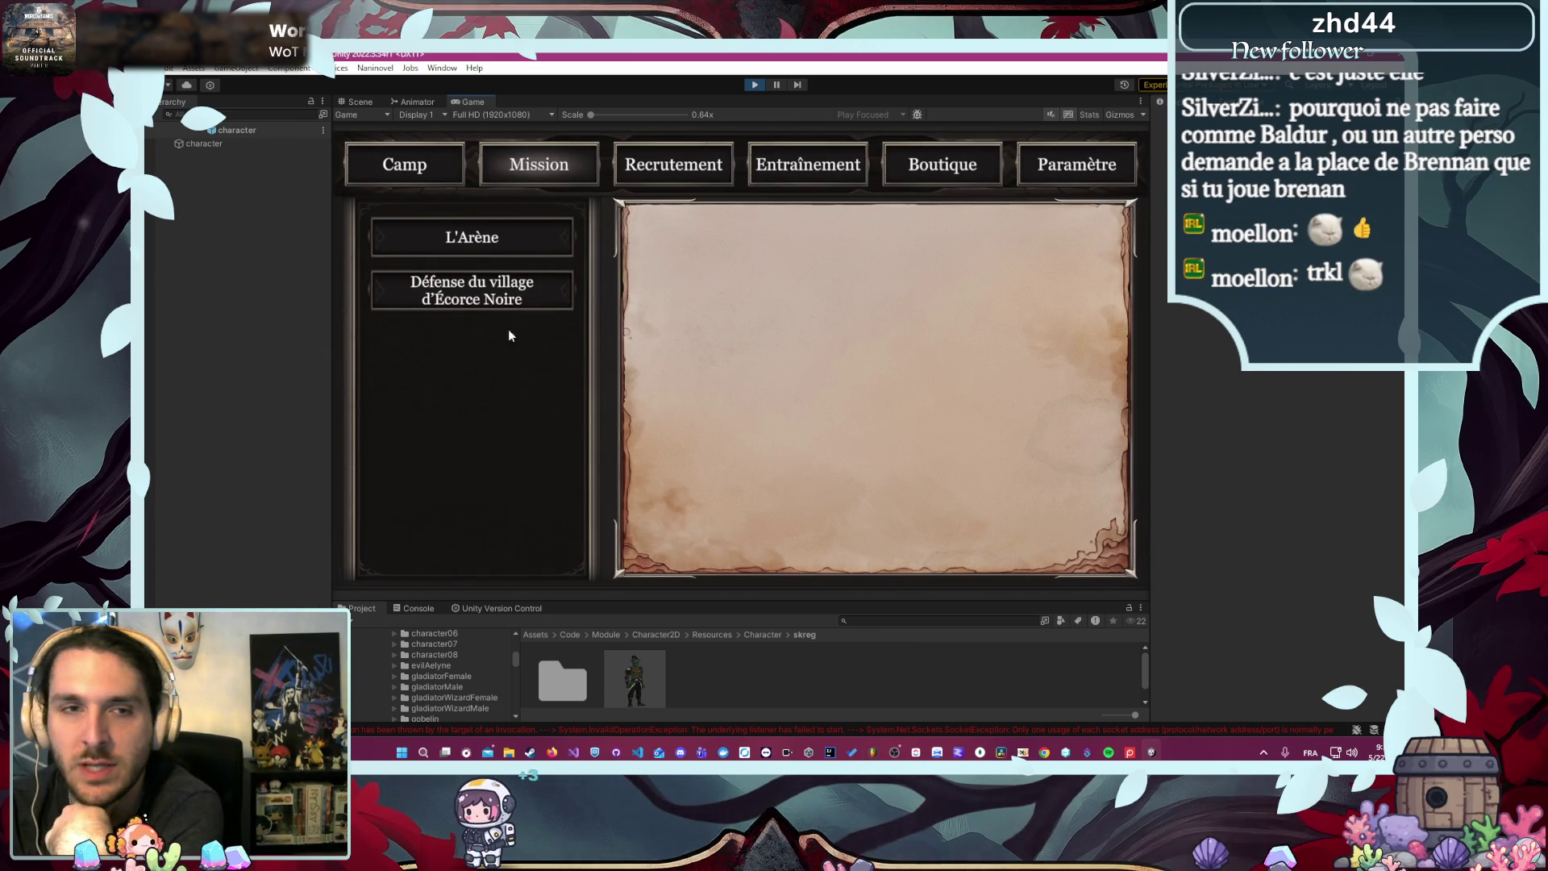
{"action": "left_click", "coordinate": [471, 290]}
{"action": "left_click", "coordinate": [863, 536]}
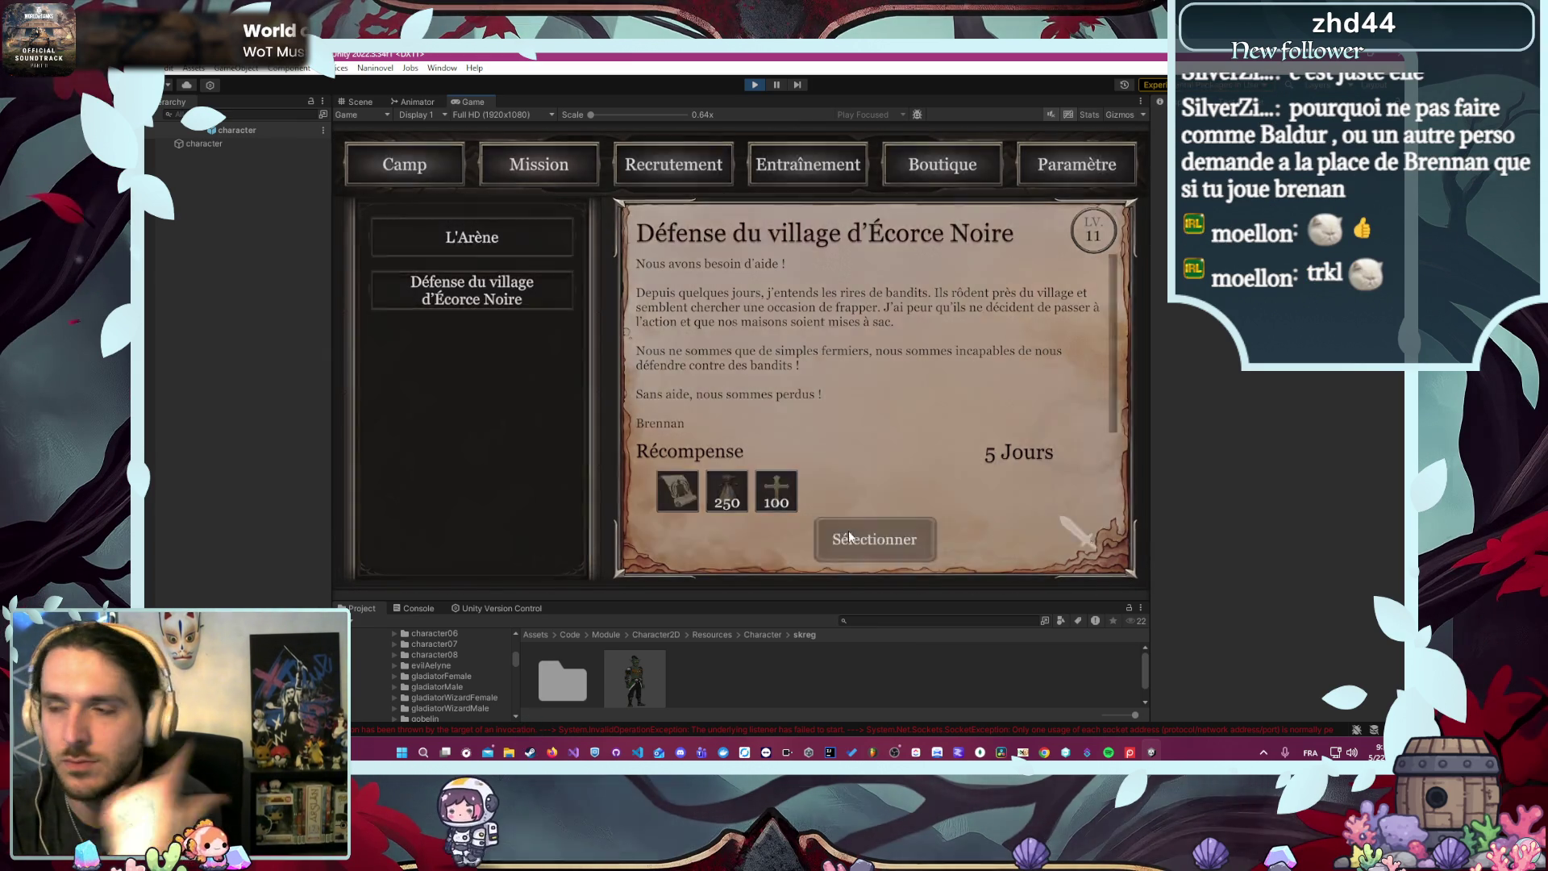
{"action": "left_click", "coordinate": [490, 389]}
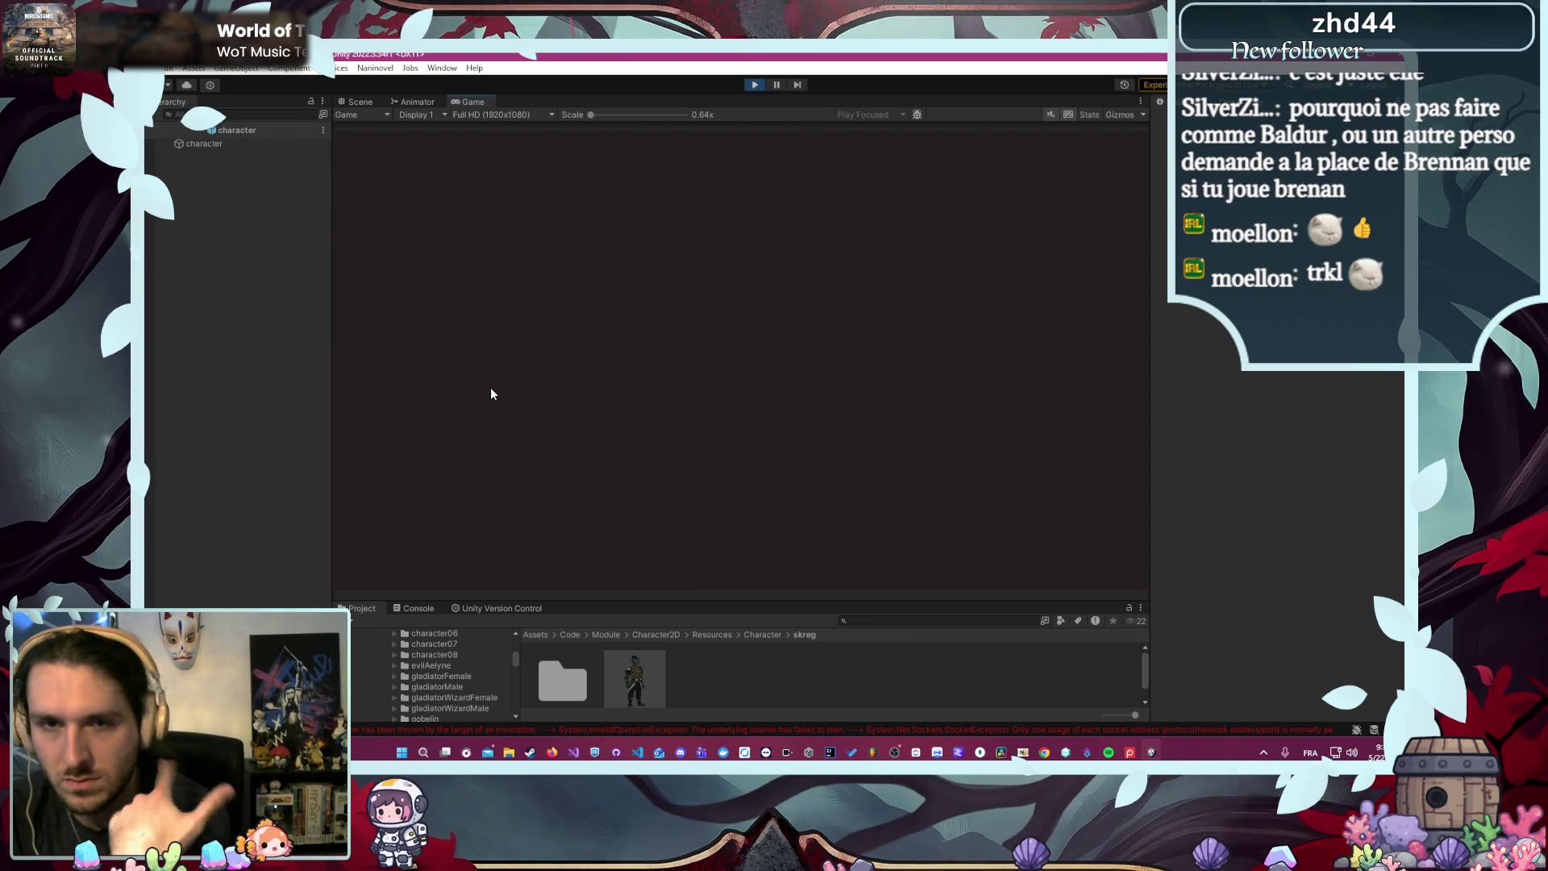
{"action": "left_click", "coordinate": [645, 435]}
{"action": "left_click", "coordinate": [749, 463]}
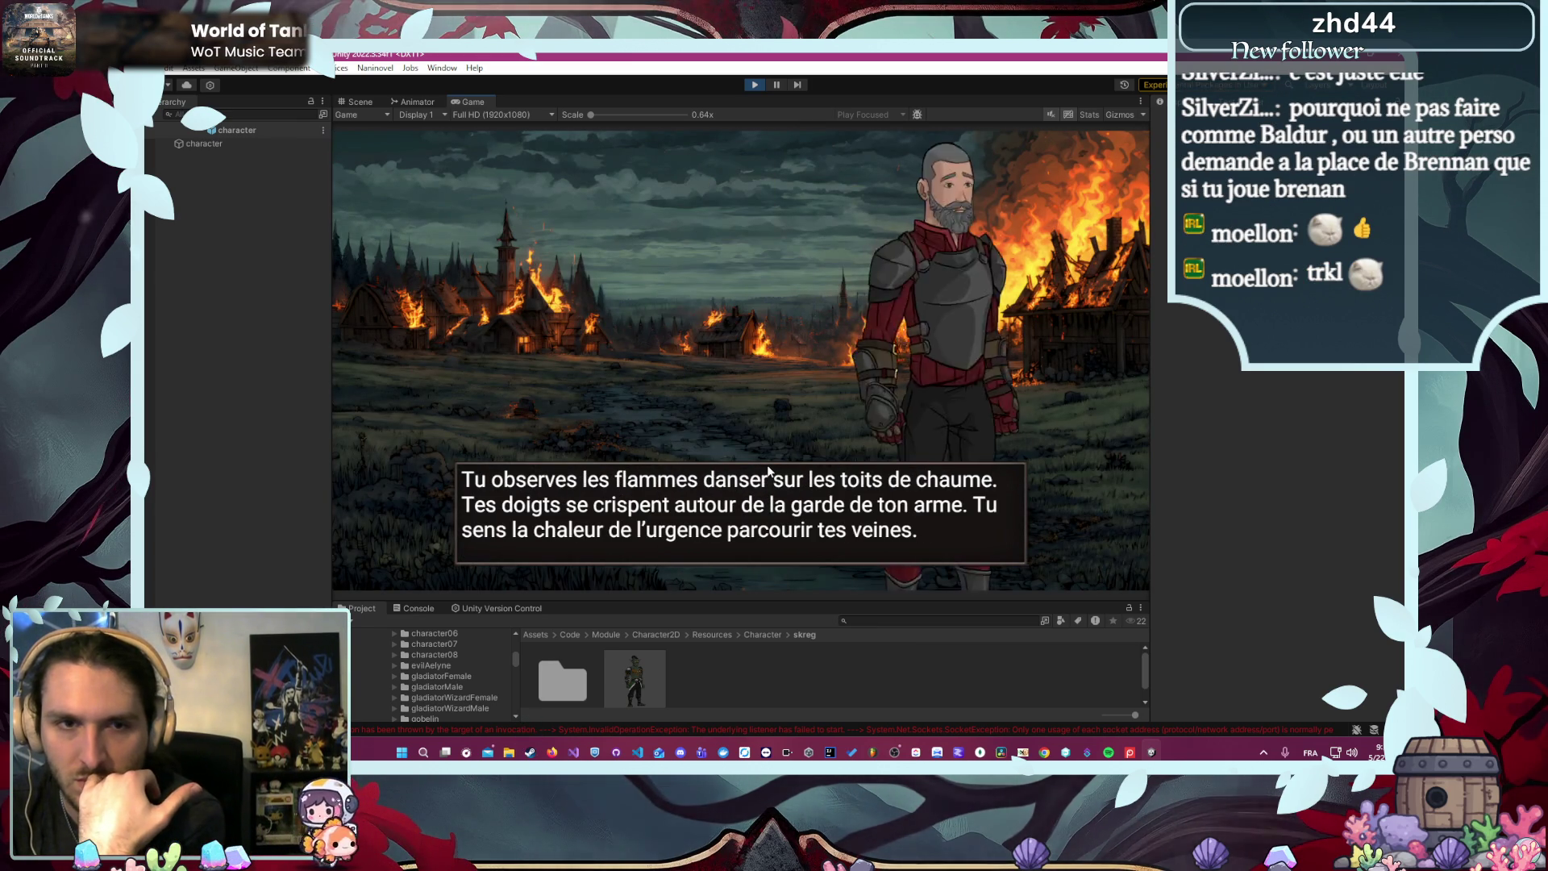
{"action": "left_click", "coordinate": [491, 728]}
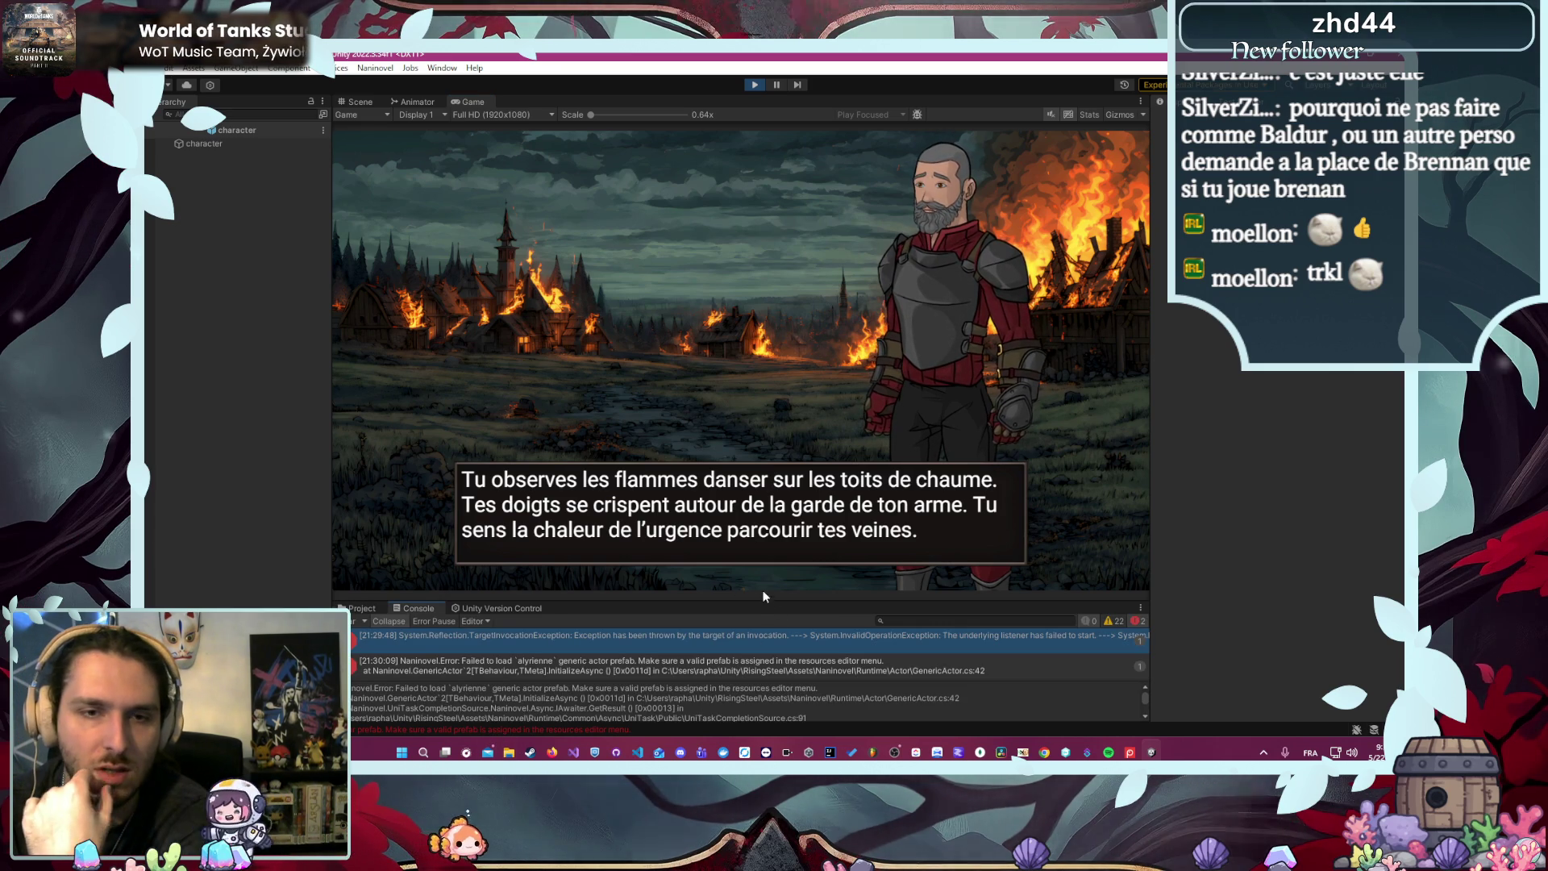
{"action": "left_click_drag", "start_coordinate": [763, 600], "coordinate": [774, 520]}
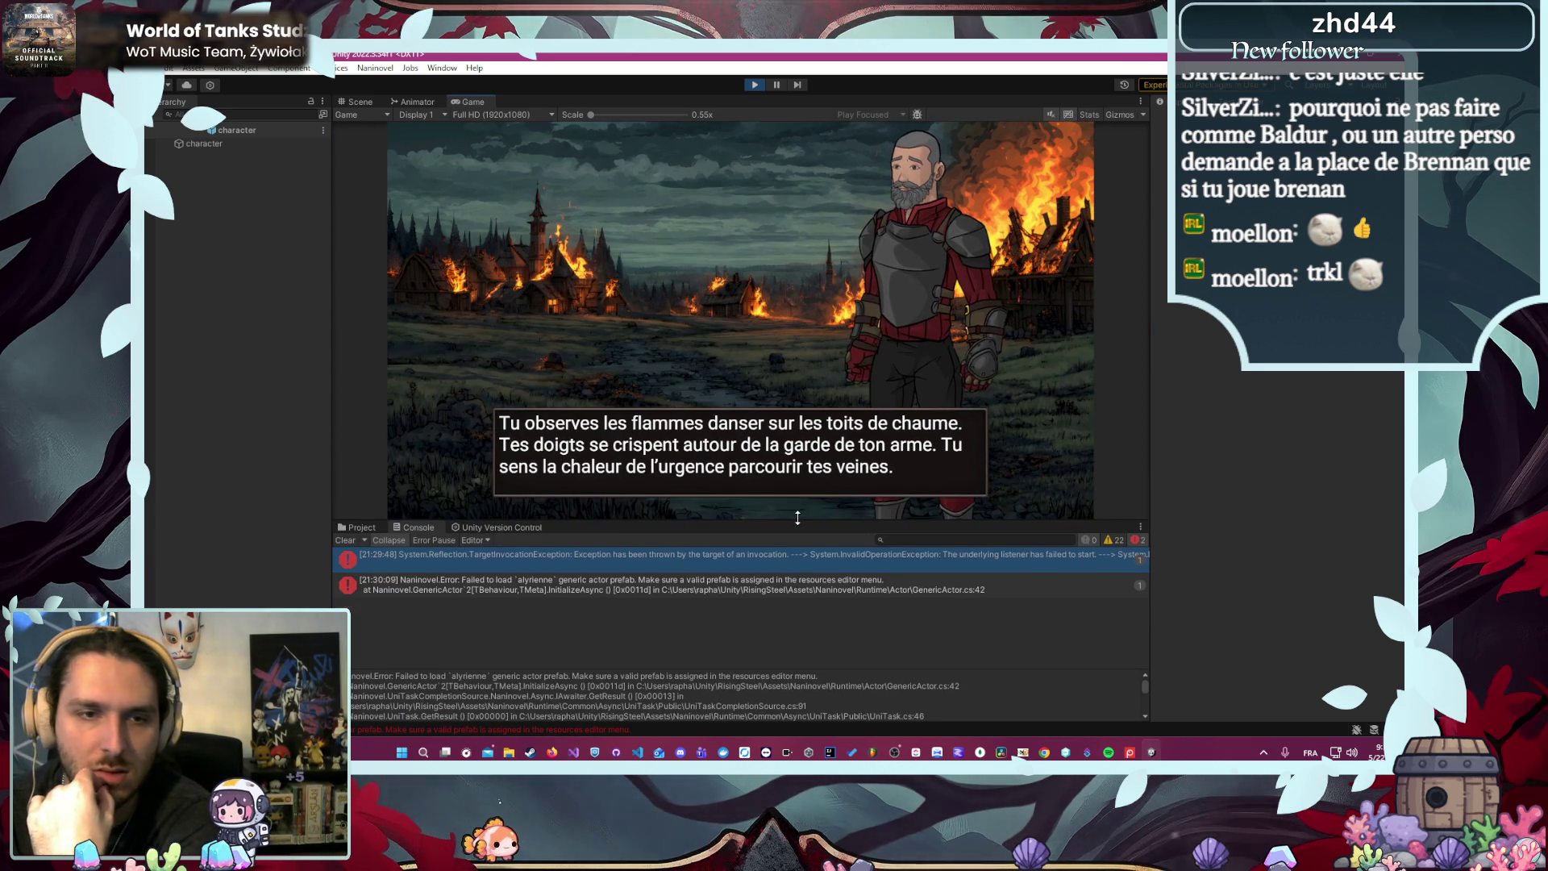
- Trace the alyrienne prefab error in VS Code, then stop the game and show Project files
{"action": "left_click", "coordinate": [743, 589]}
{"action": "double_click", "coordinate": [743, 588]}
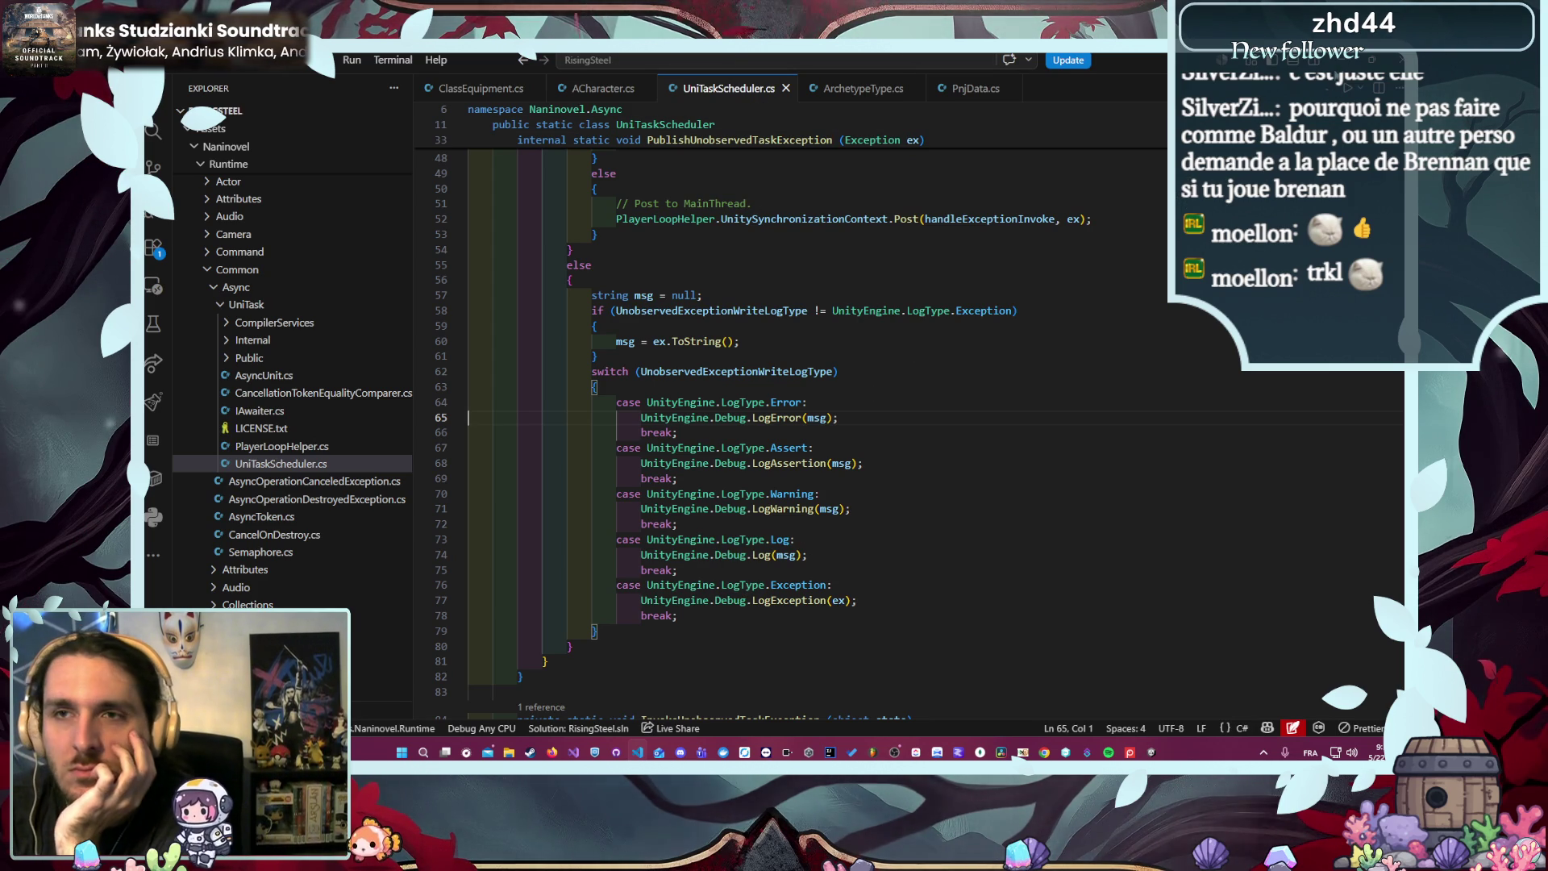
{"action": "key", "text": "alt+Tab"}
{"action": "left_click", "coordinate": [755, 85]}
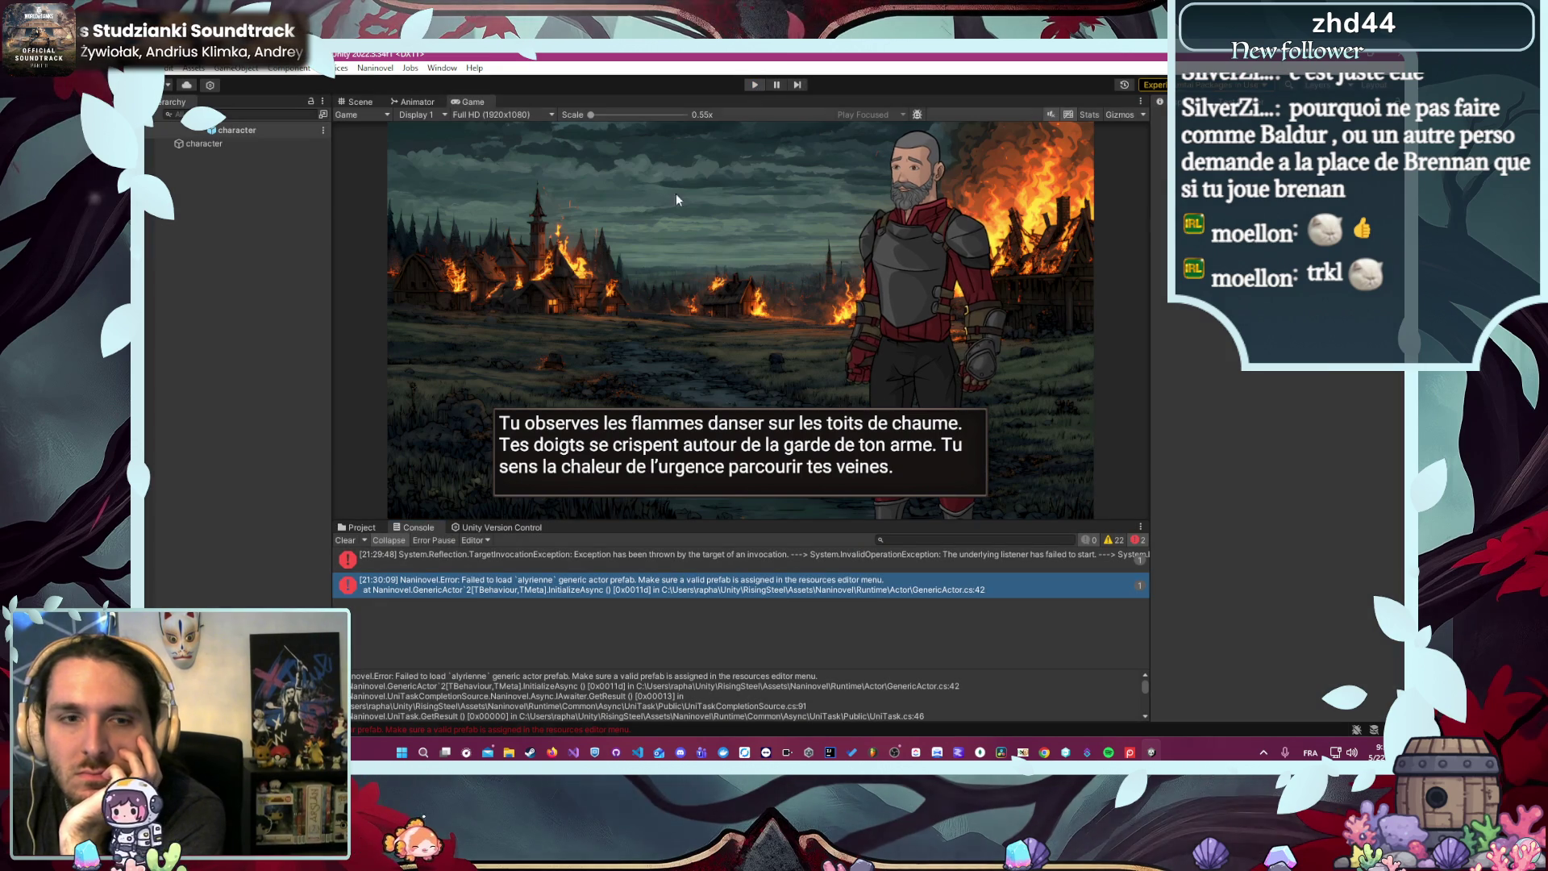
{"action": "left_click", "coordinate": [355, 528]}
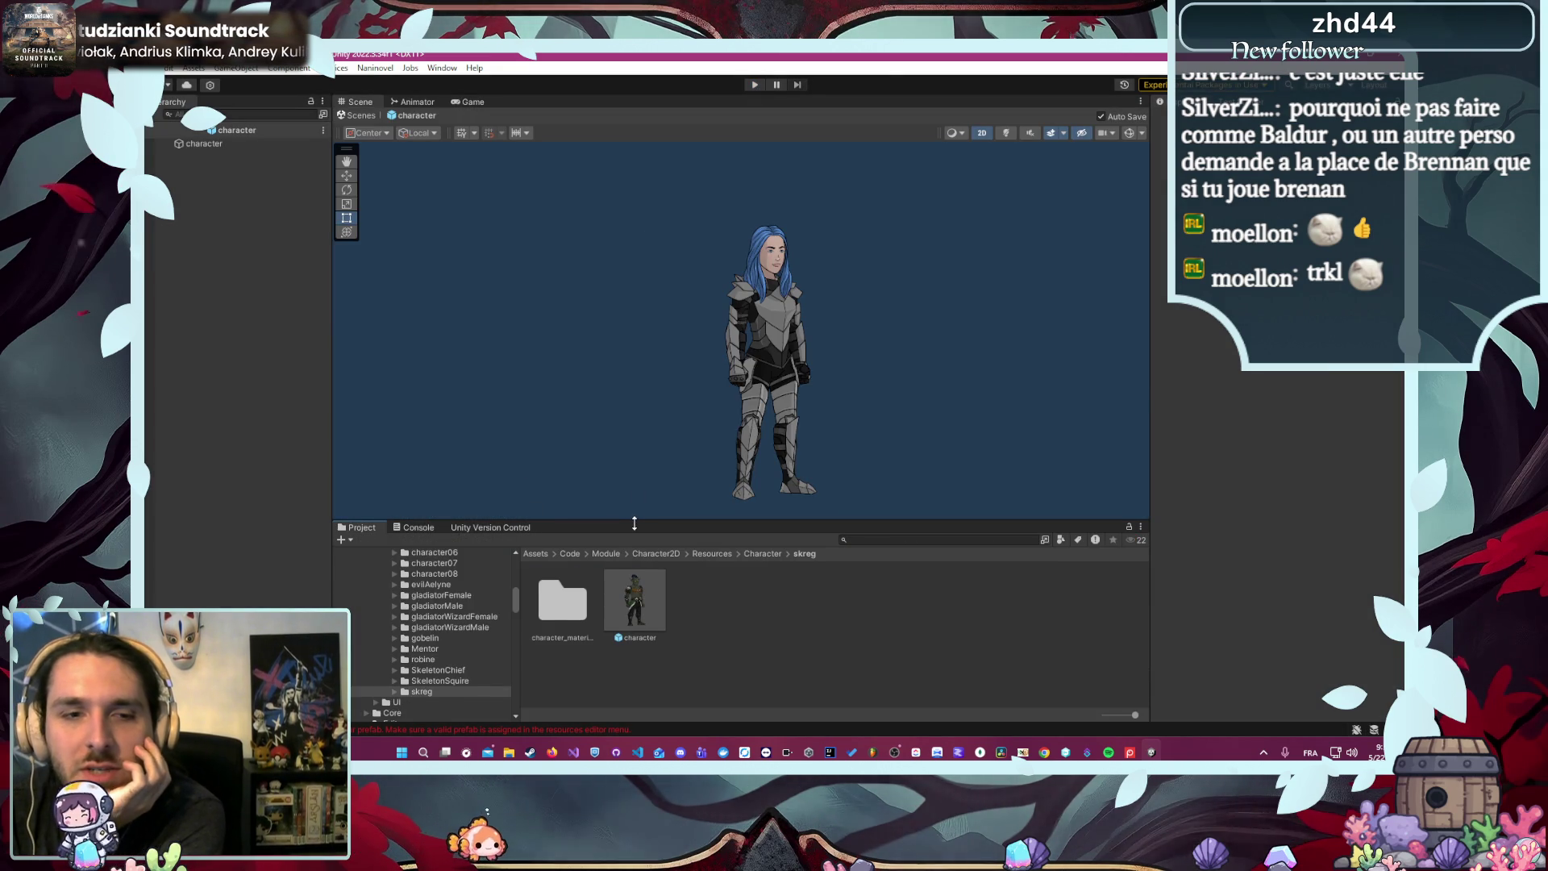
- Reimport all assets in the Character folder, then enter play mode again
{"action": "left_click_drag", "start_coordinate": [613, 521], "coordinate": [612, 362]}
{"action": "scroll", "coordinate": [453, 494], "scroll_direction": "up", "scroll_amount": 5}
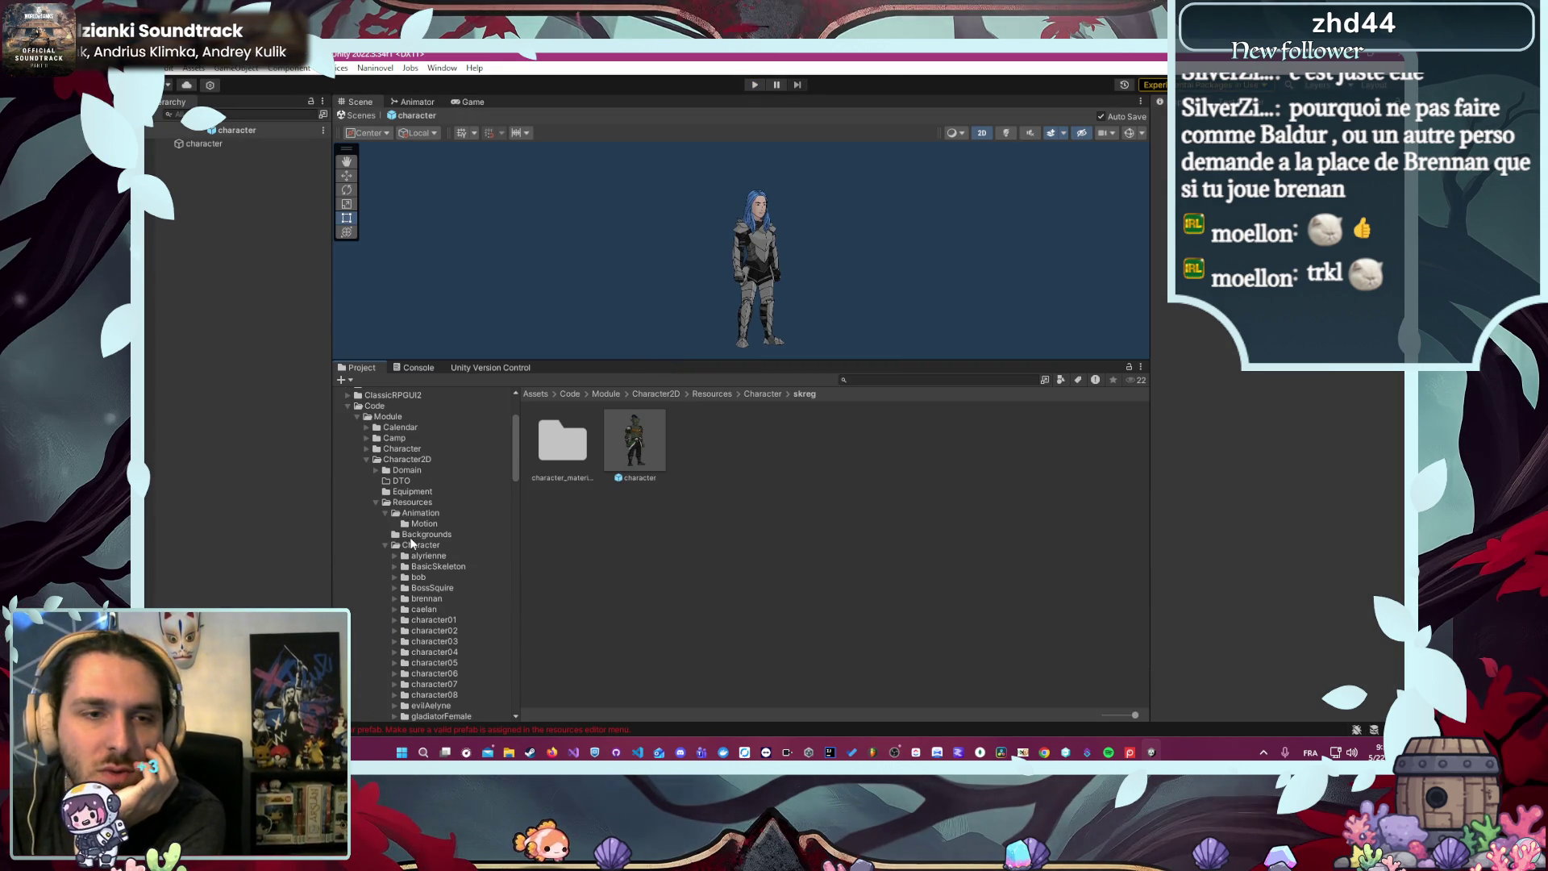
{"action": "right_click", "coordinate": [405, 538]}
{"action": "left_click", "coordinate": [403, 541]}
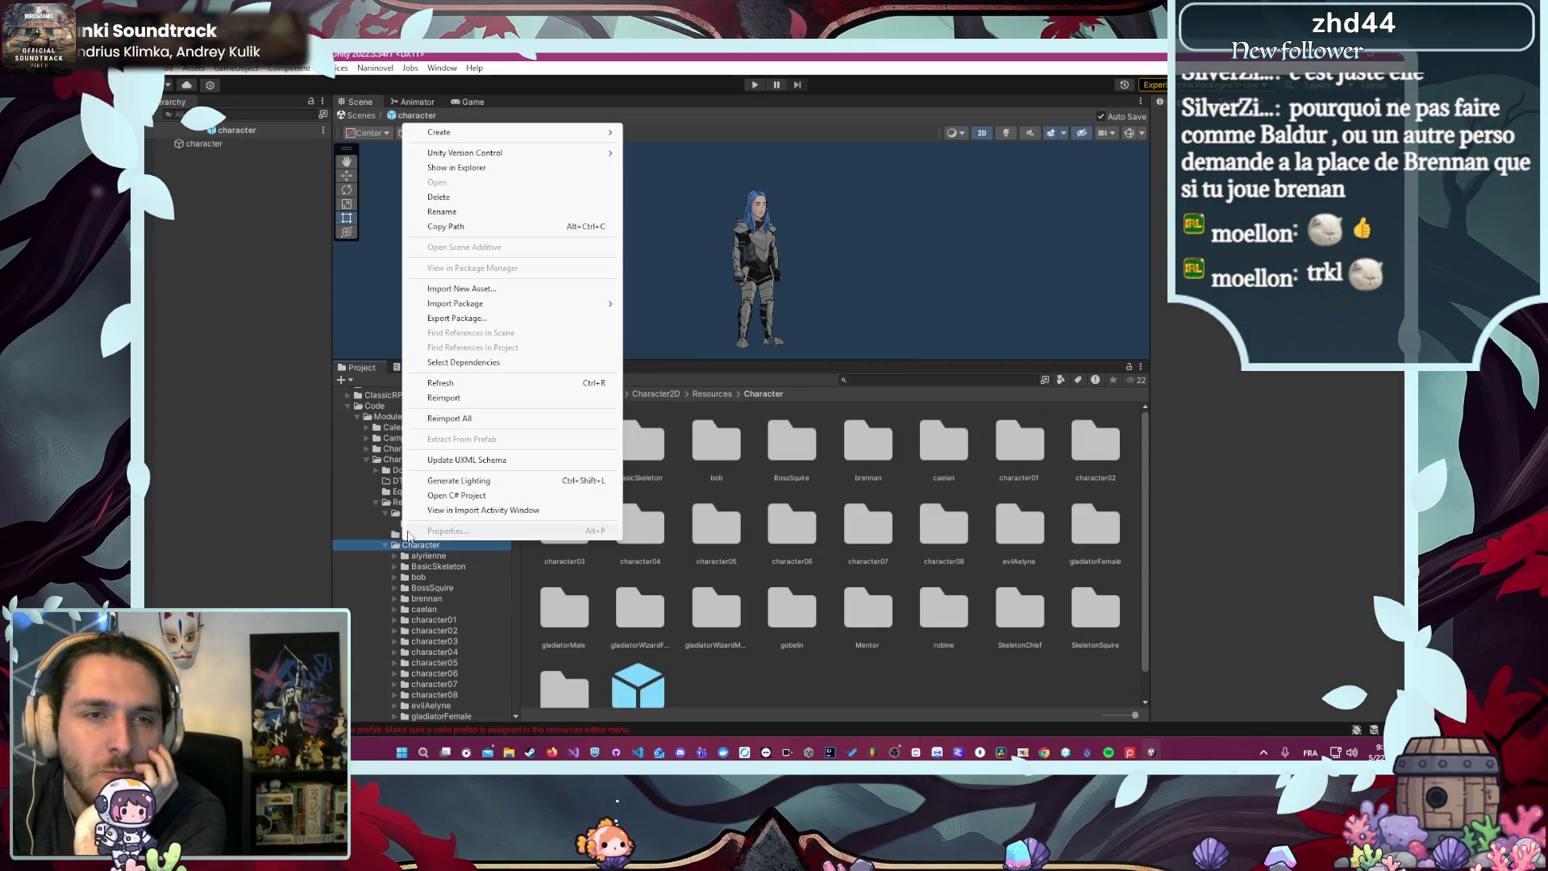
{"action": "left_click", "coordinate": [474, 397]}
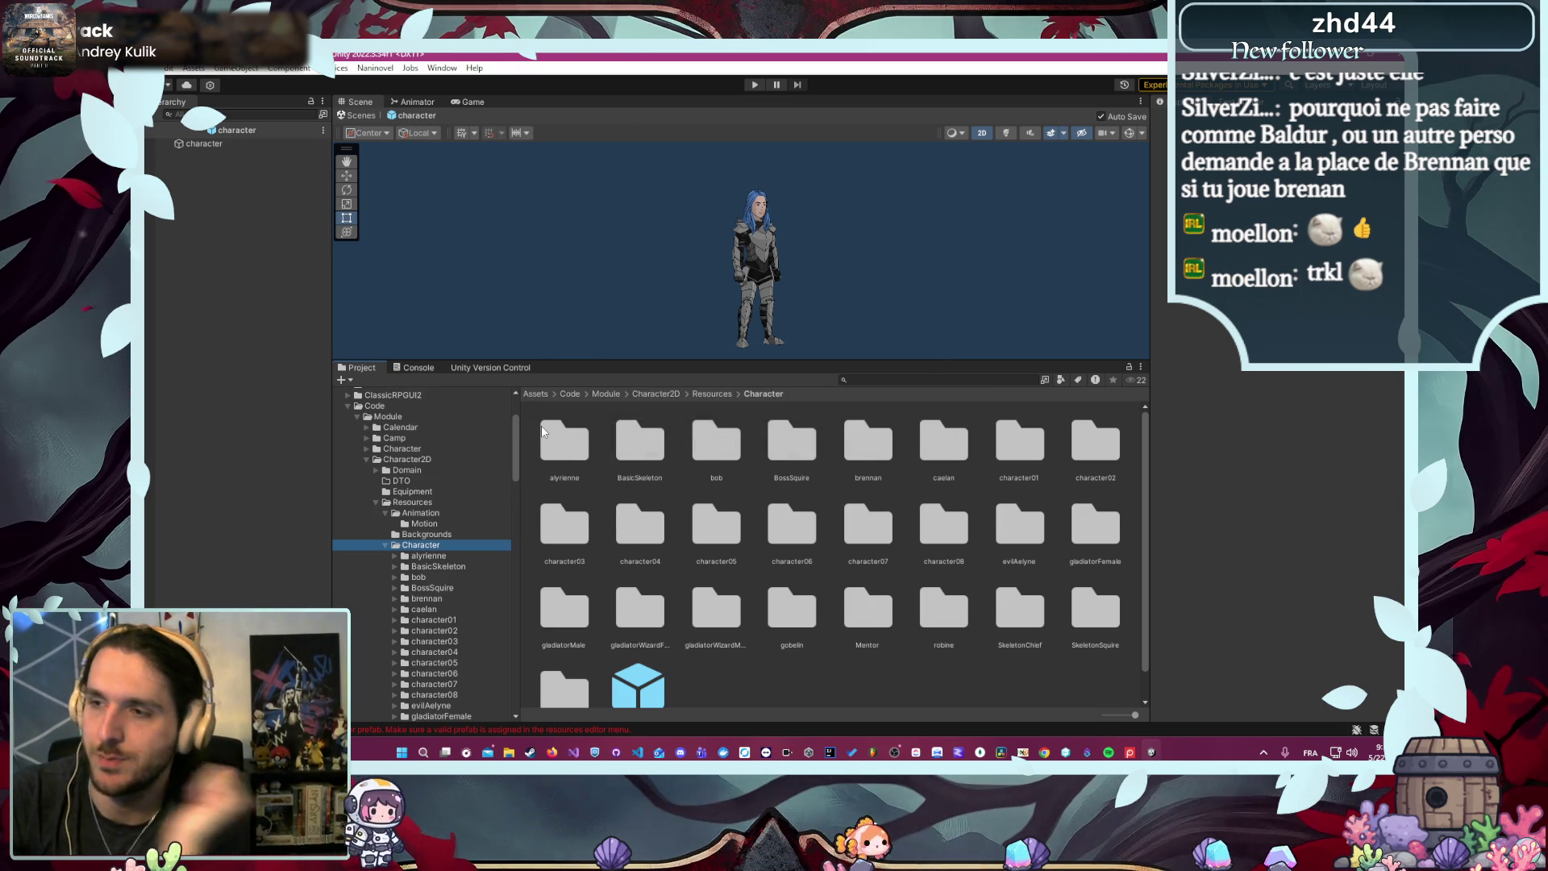
{"action": "left_click", "coordinate": [755, 84]}
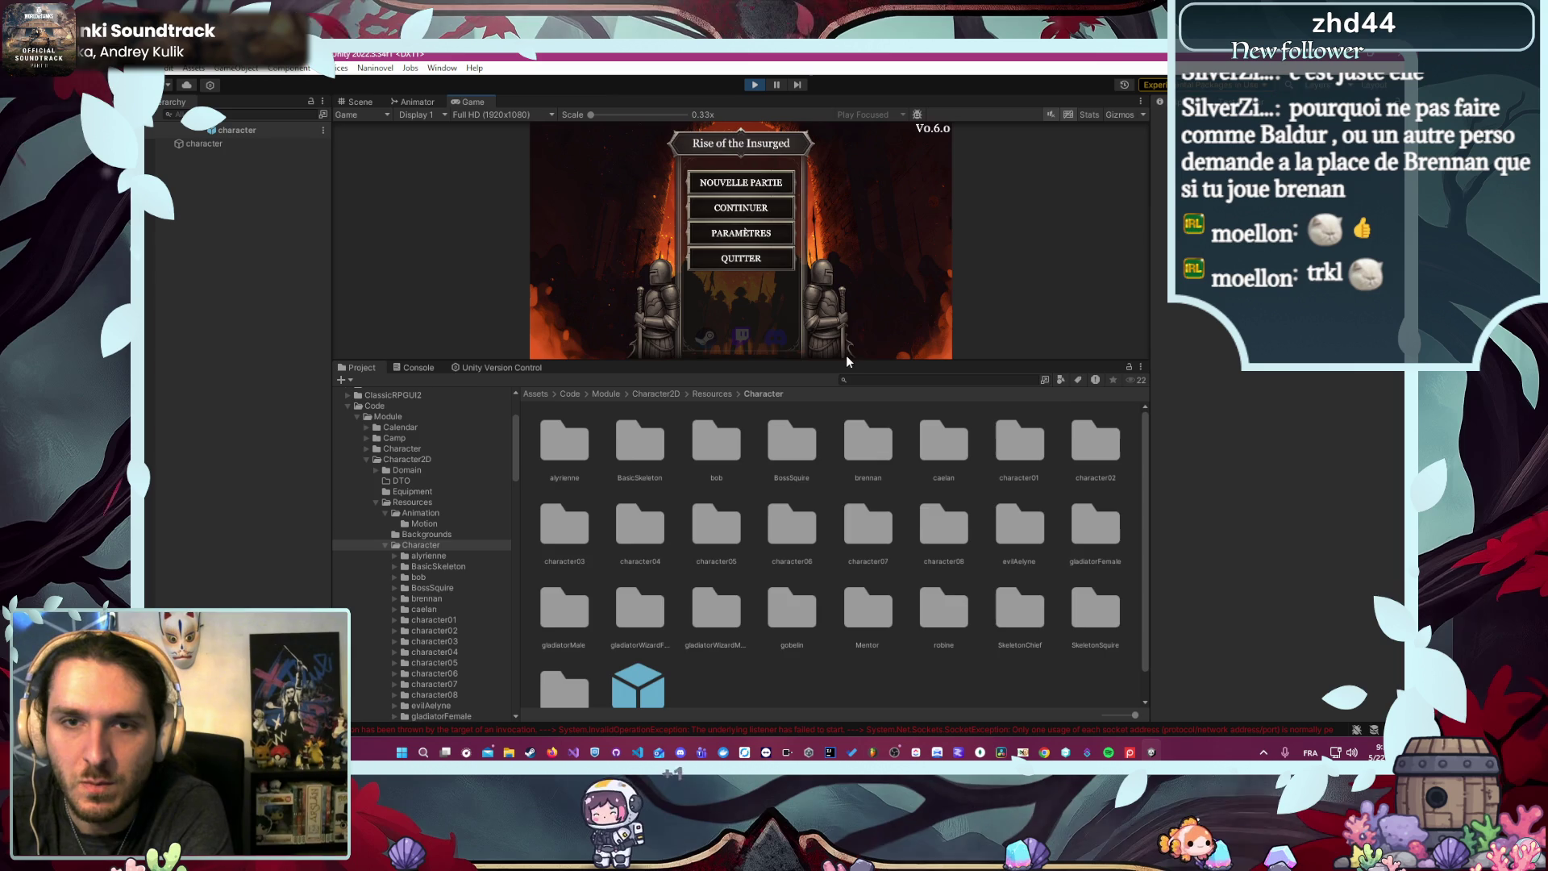
- Begin a new game as Alyrienne the Écuyer in an enlarged game view
{"action": "left_click_drag", "start_coordinate": [816, 361], "coordinate": [815, 491]}
{"action": "left_click", "coordinate": [780, 215]}
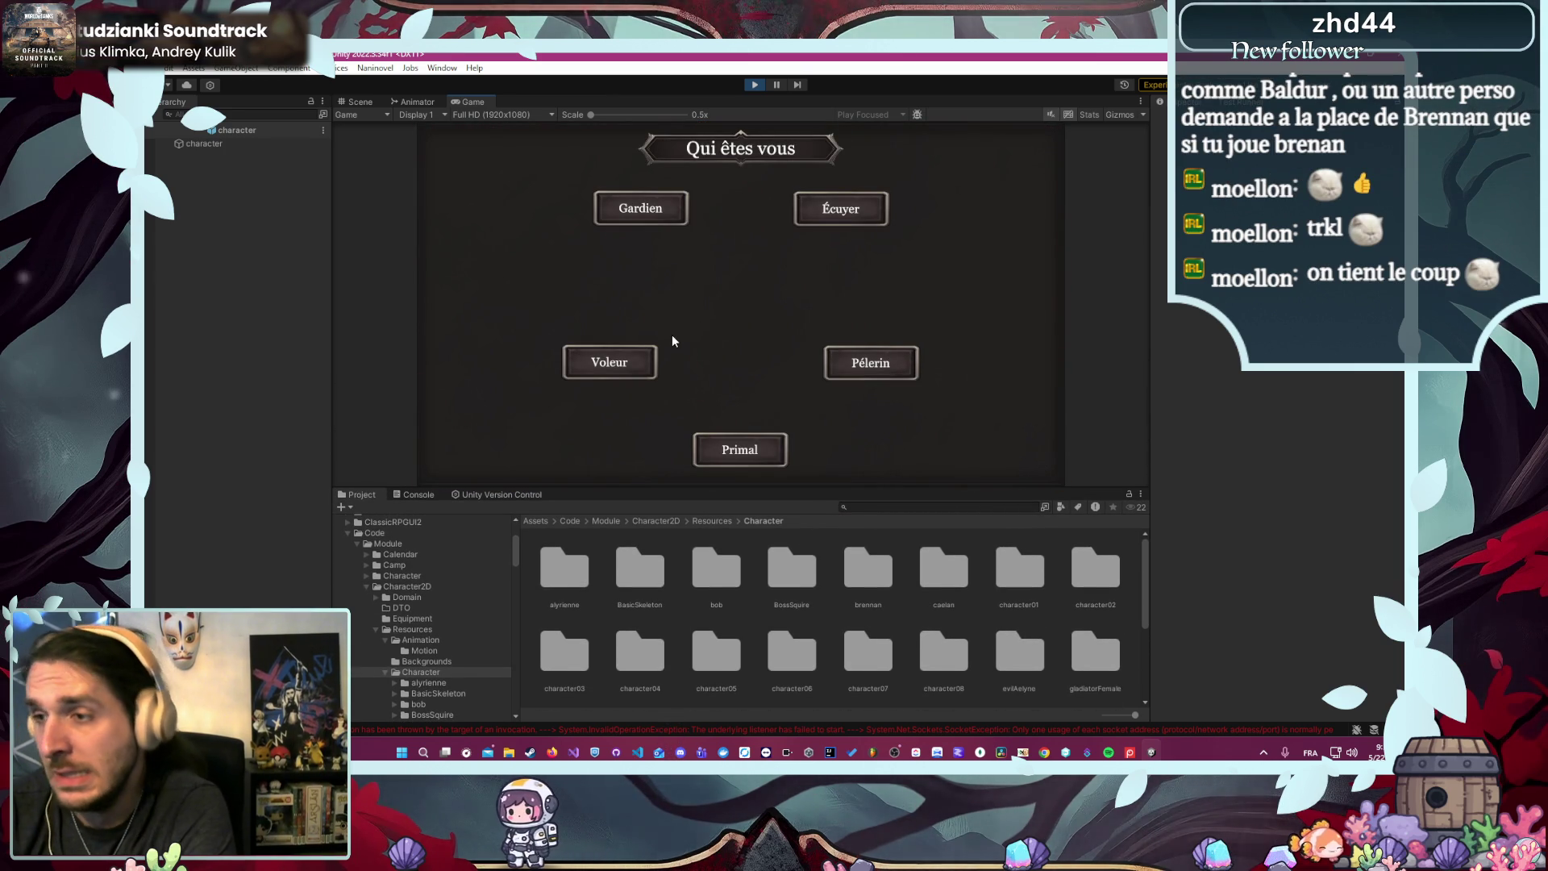
{"action": "left_click", "coordinate": [839, 212]}
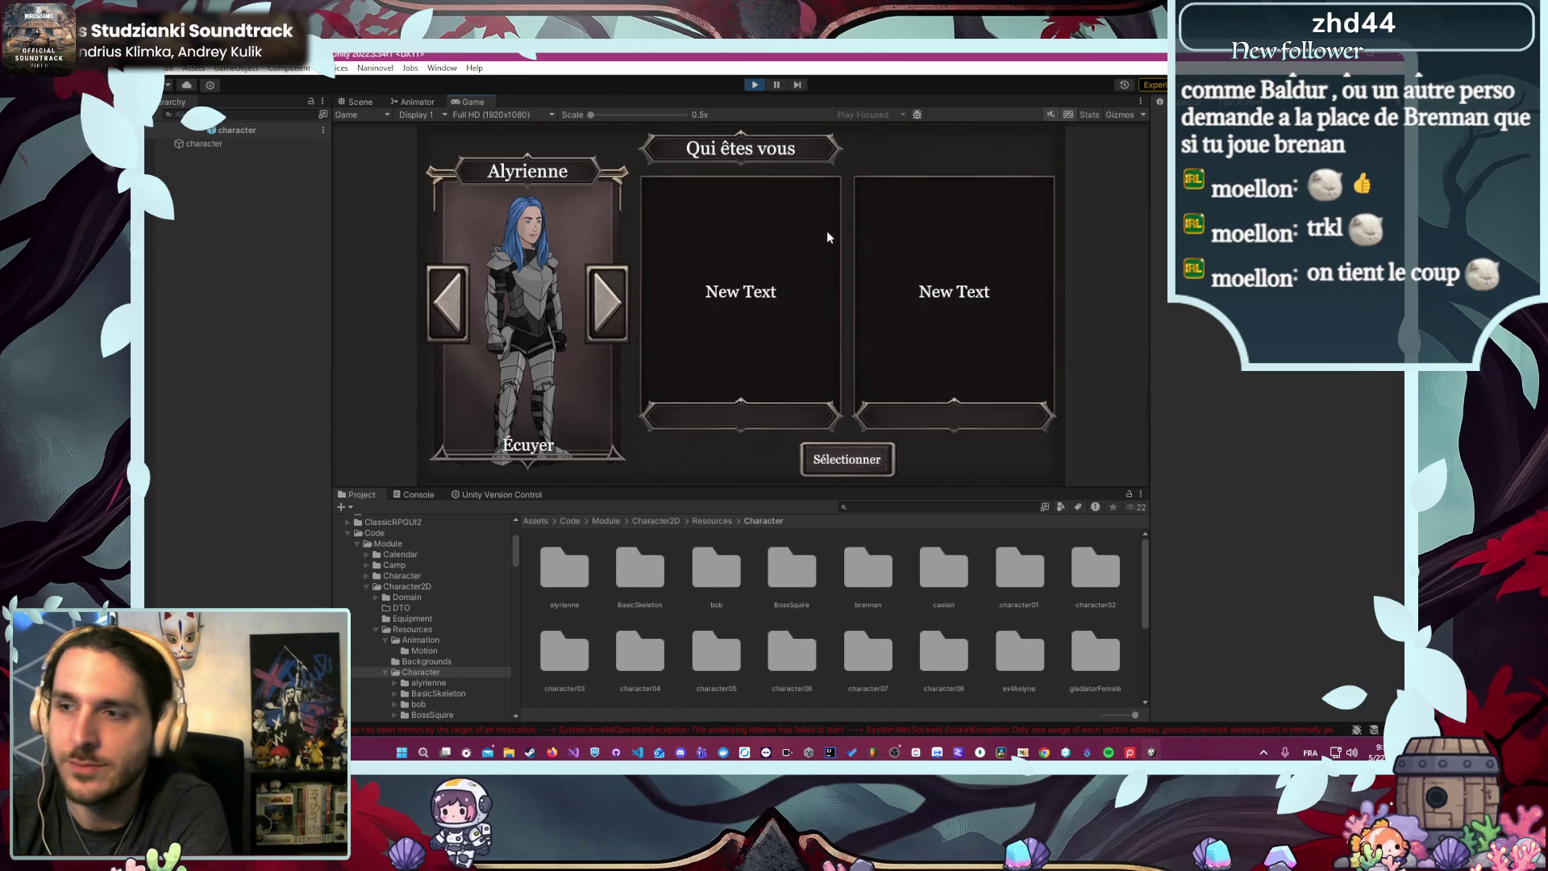
{"action": "left_click", "coordinate": [857, 457]}
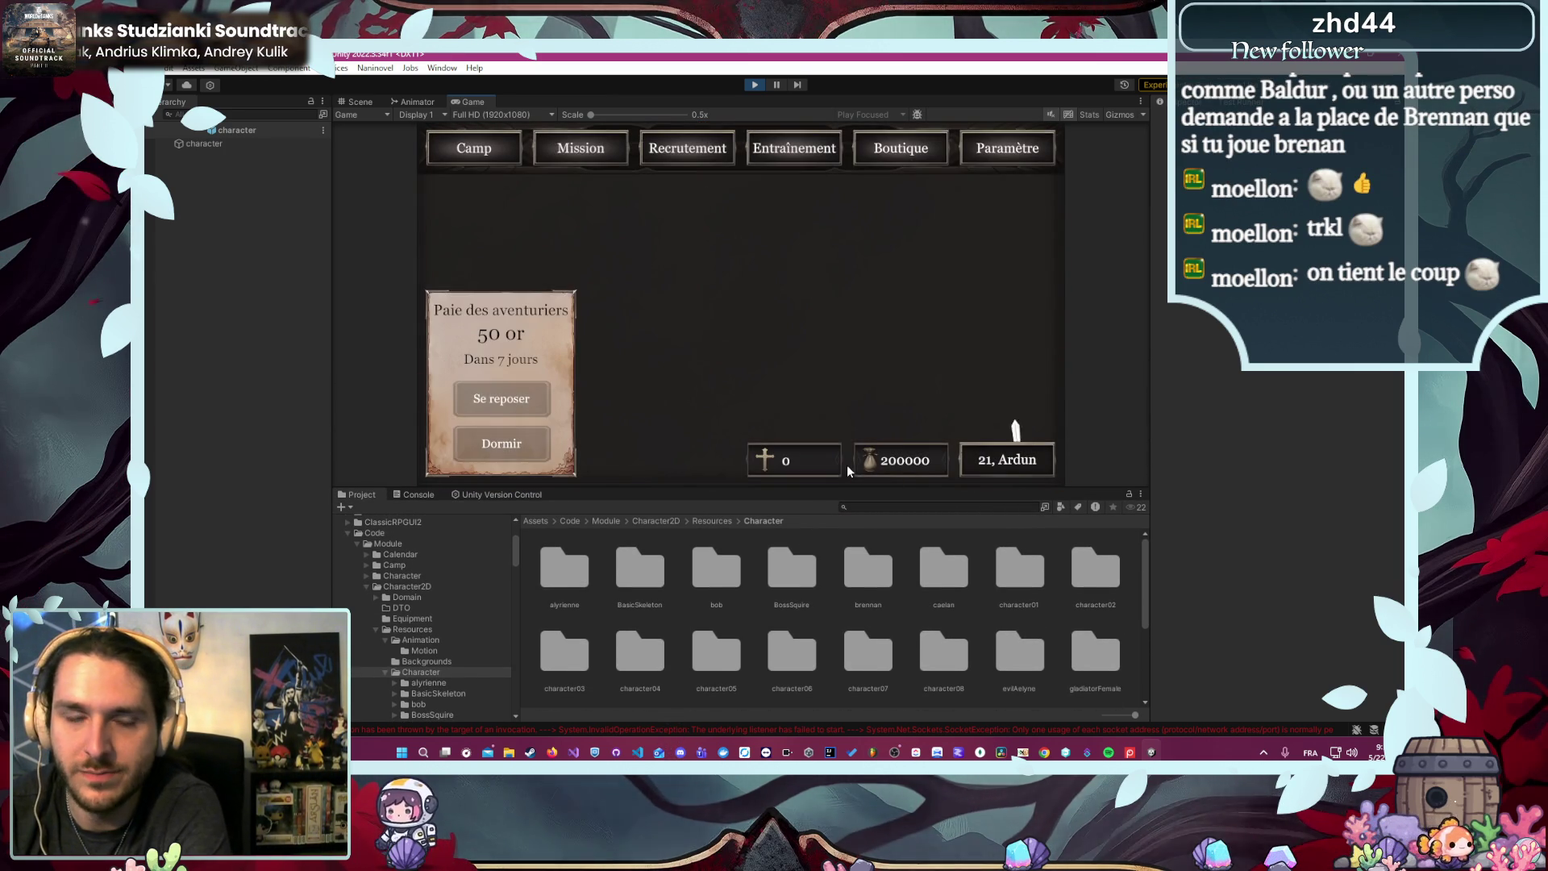
- Launch Défense du village, advance the dialogue, and check the error log and project files
{"action": "left_click", "coordinate": [599, 158]}
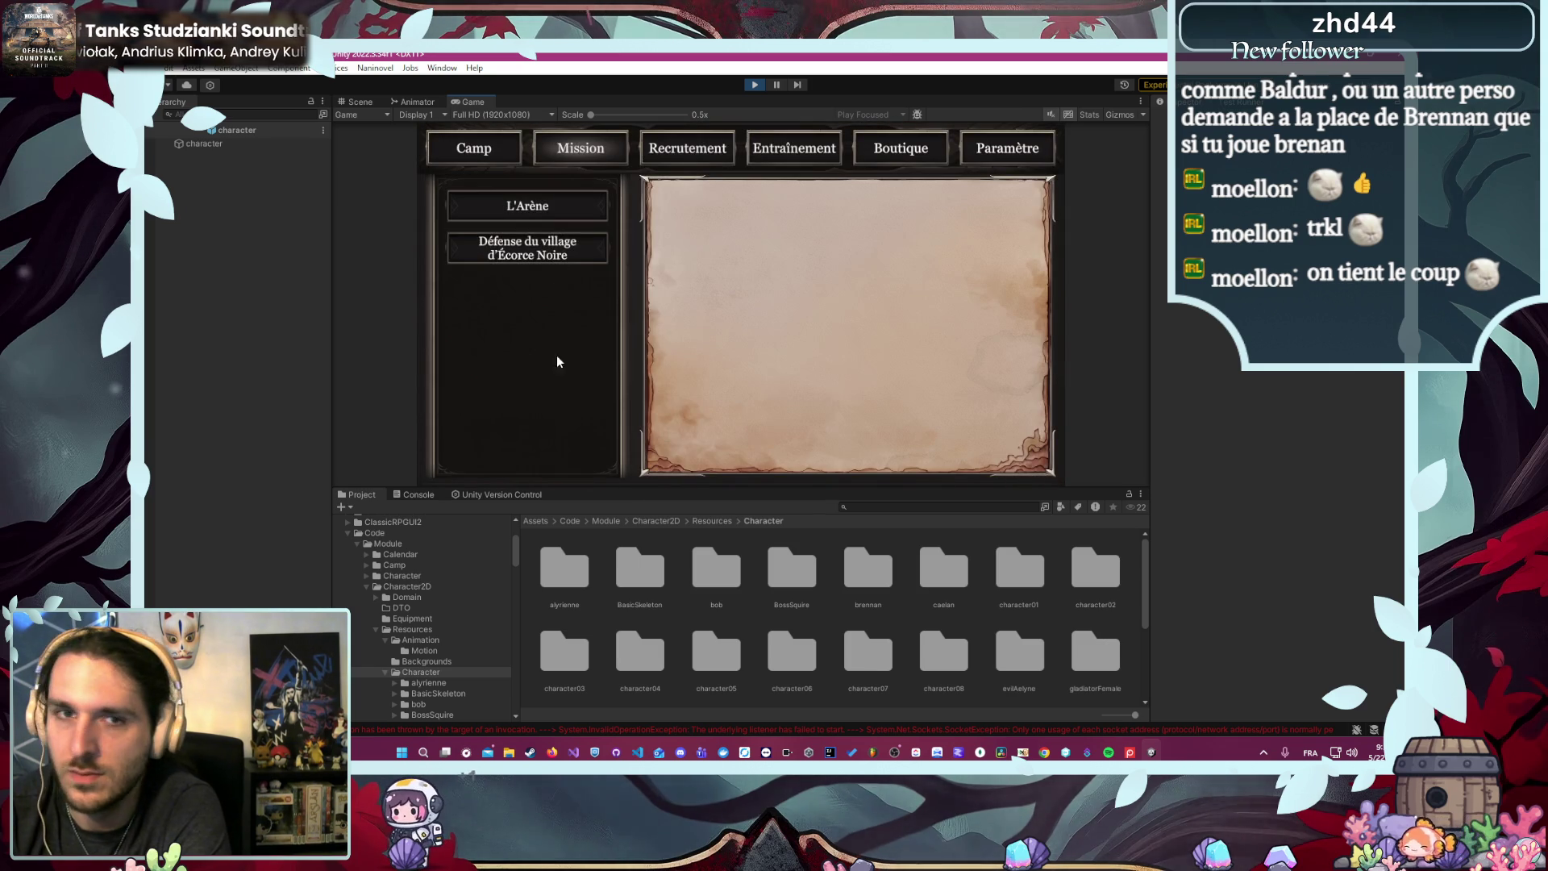
{"action": "left_click", "coordinate": [843, 443]}
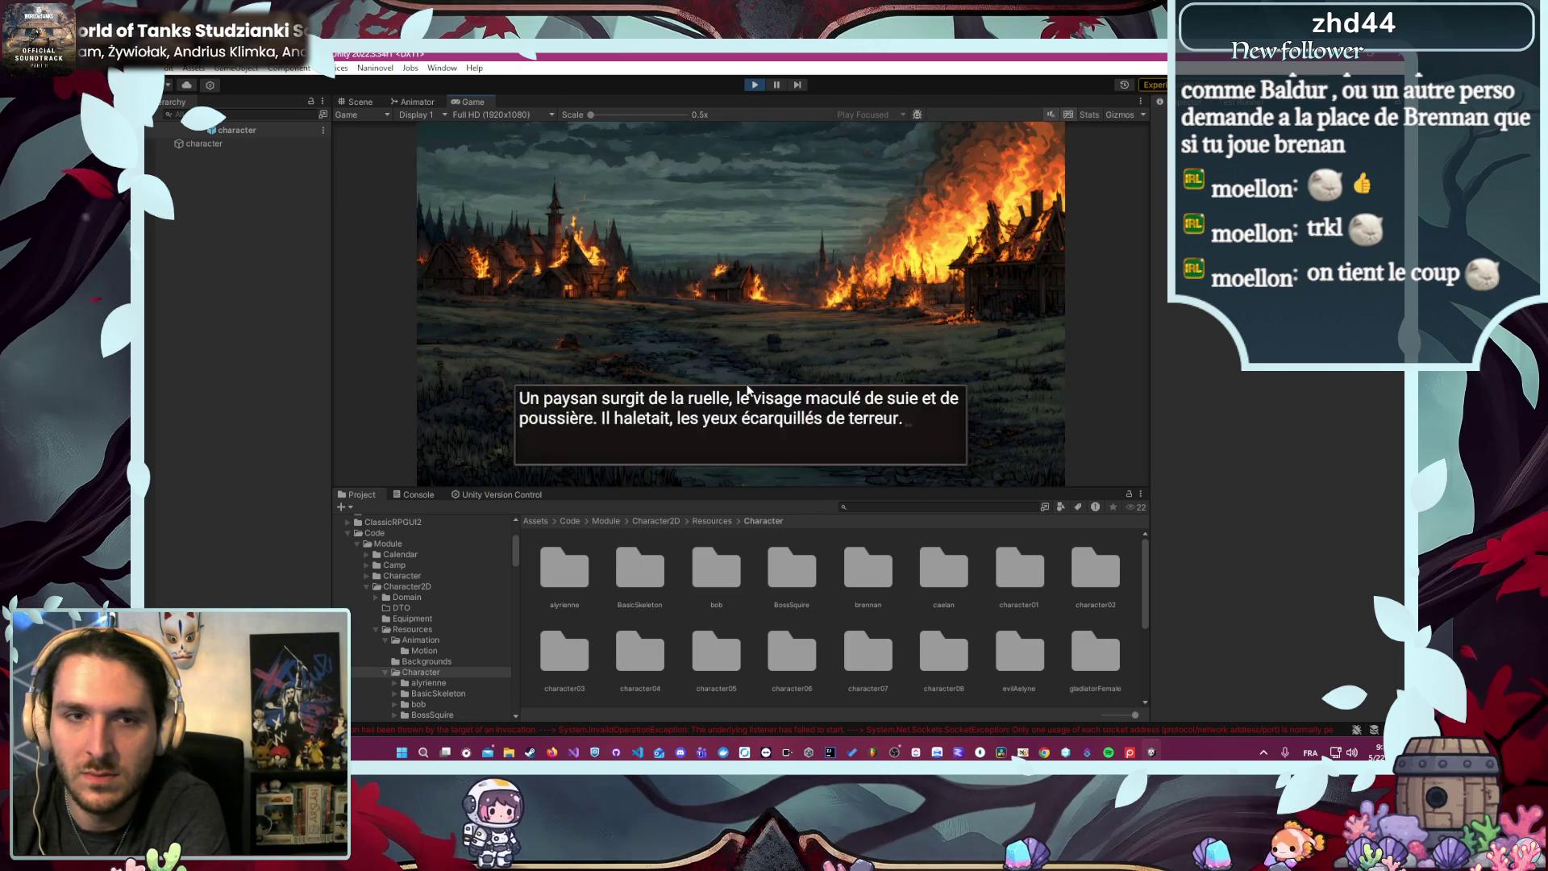
{"action": "left_click", "coordinate": [746, 387]}
{"action": "left_click", "coordinate": [747, 389]}
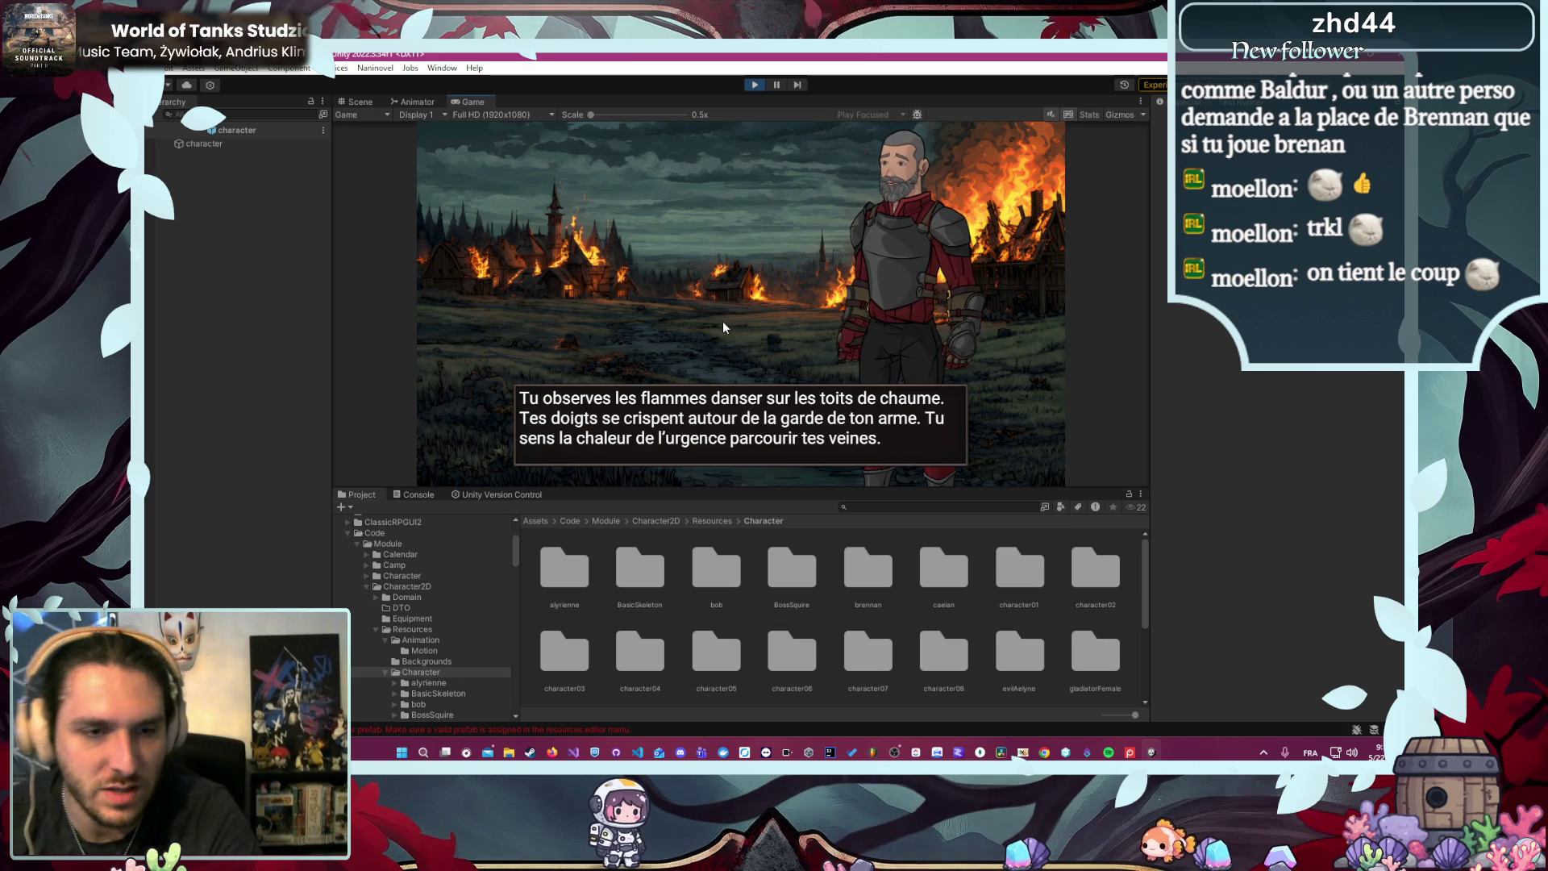
{"action": "left_click", "coordinate": [415, 494]}
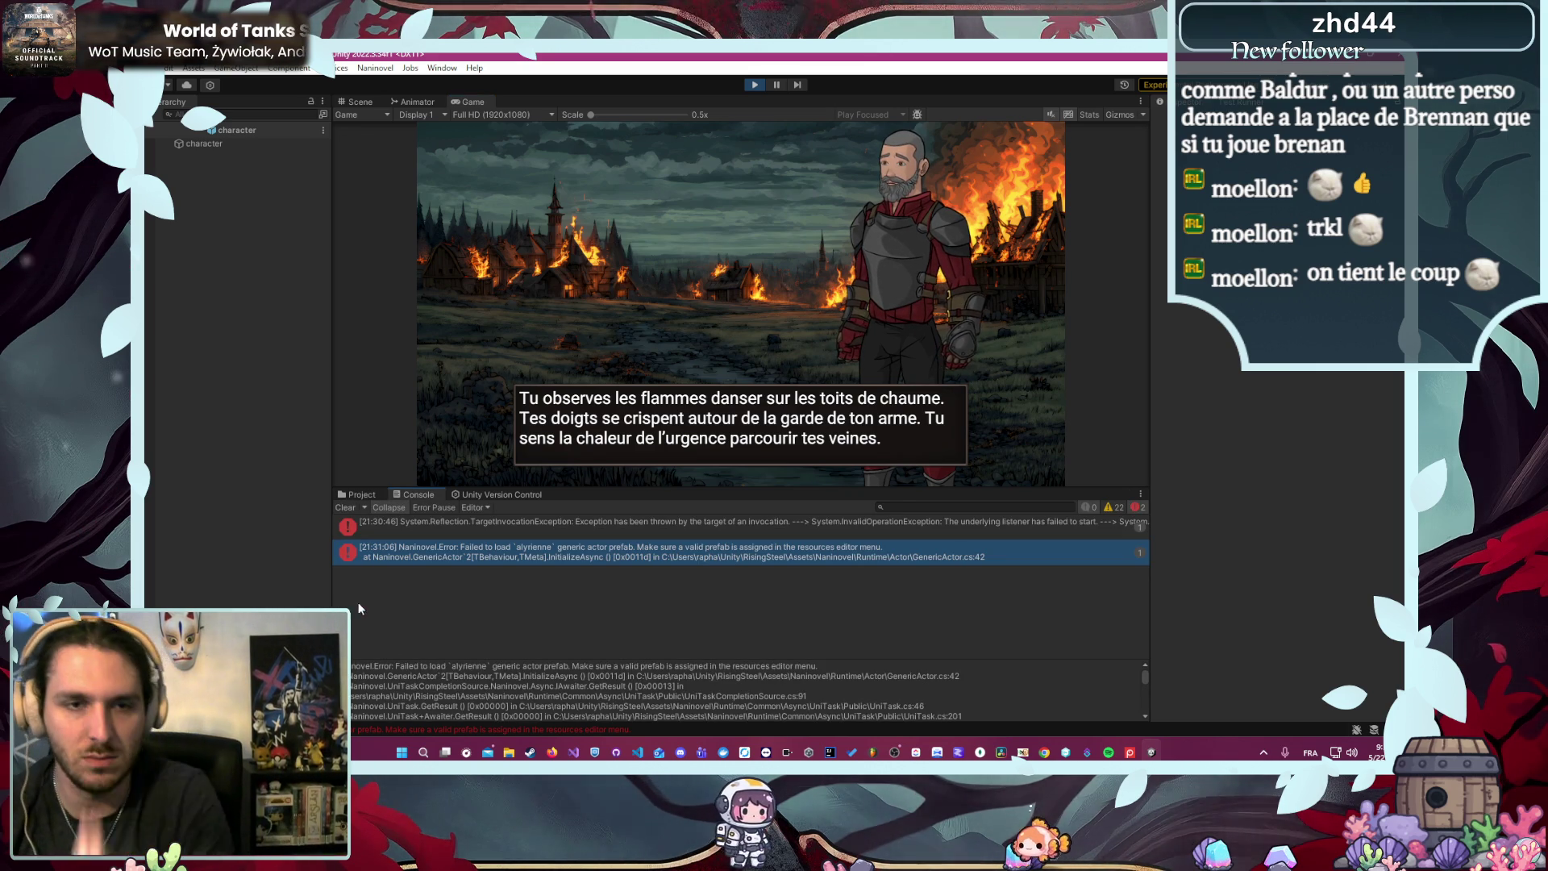
{"action": "left_click", "coordinate": [354, 495]}
- Compare the character02 and alyrienne folder contents, then exit play mode
{"action": "scroll", "coordinate": [486, 659], "scroll_direction": "down", "scroll_amount": 2}
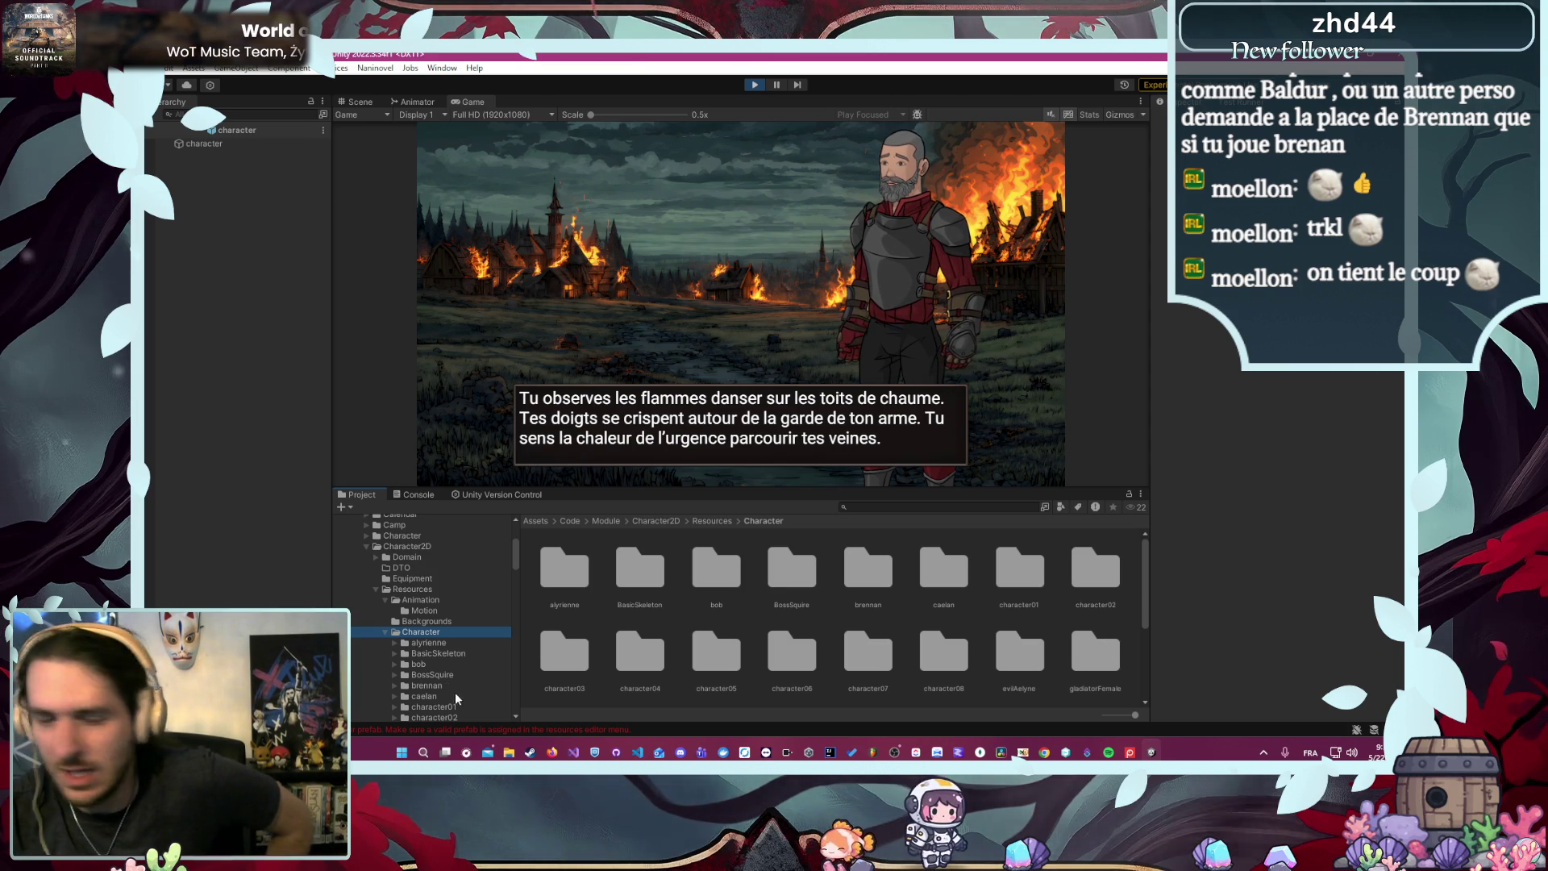
{"action": "left_click", "coordinate": [440, 716]}
{"action": "left_click", "coordinate": [437, 728]}
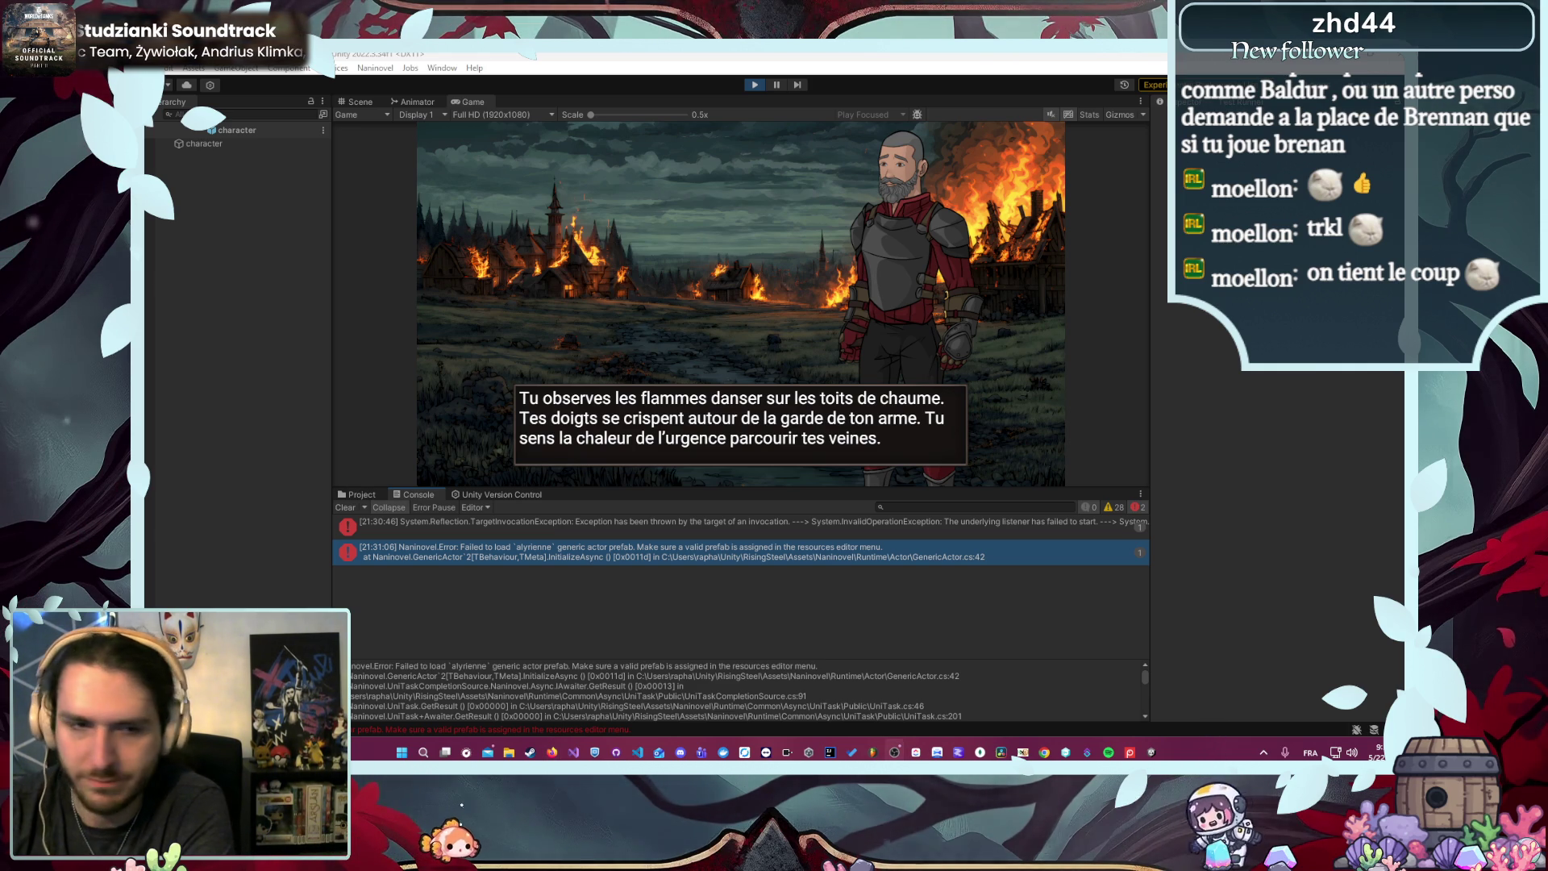
{"action": "left_click", "coordinate": [358, 494]}
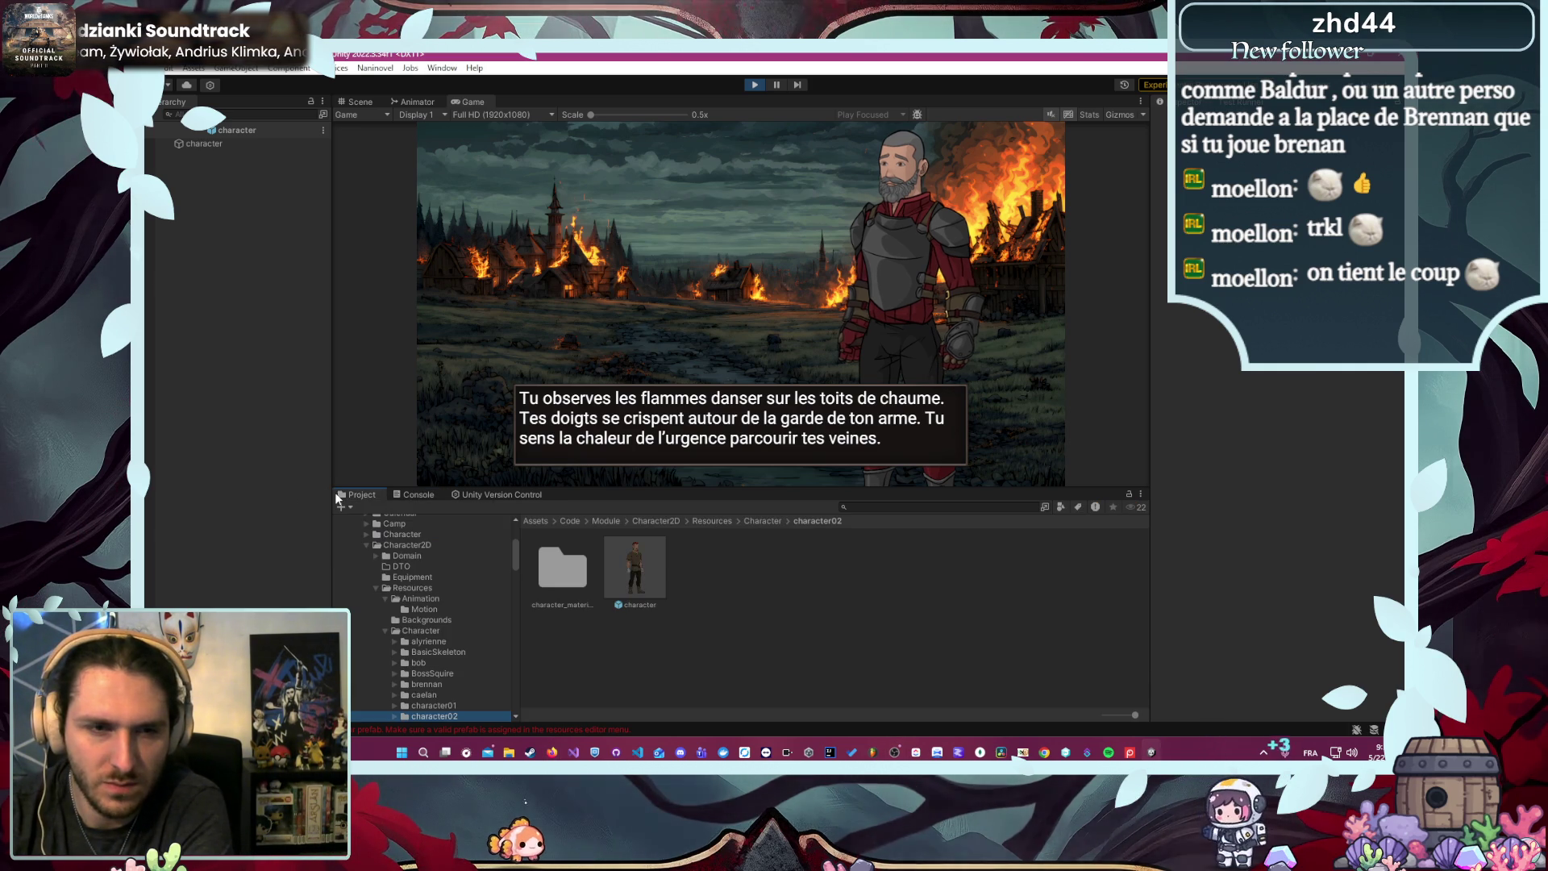
{"action": "left_click", "coordinate": [432, 637]}
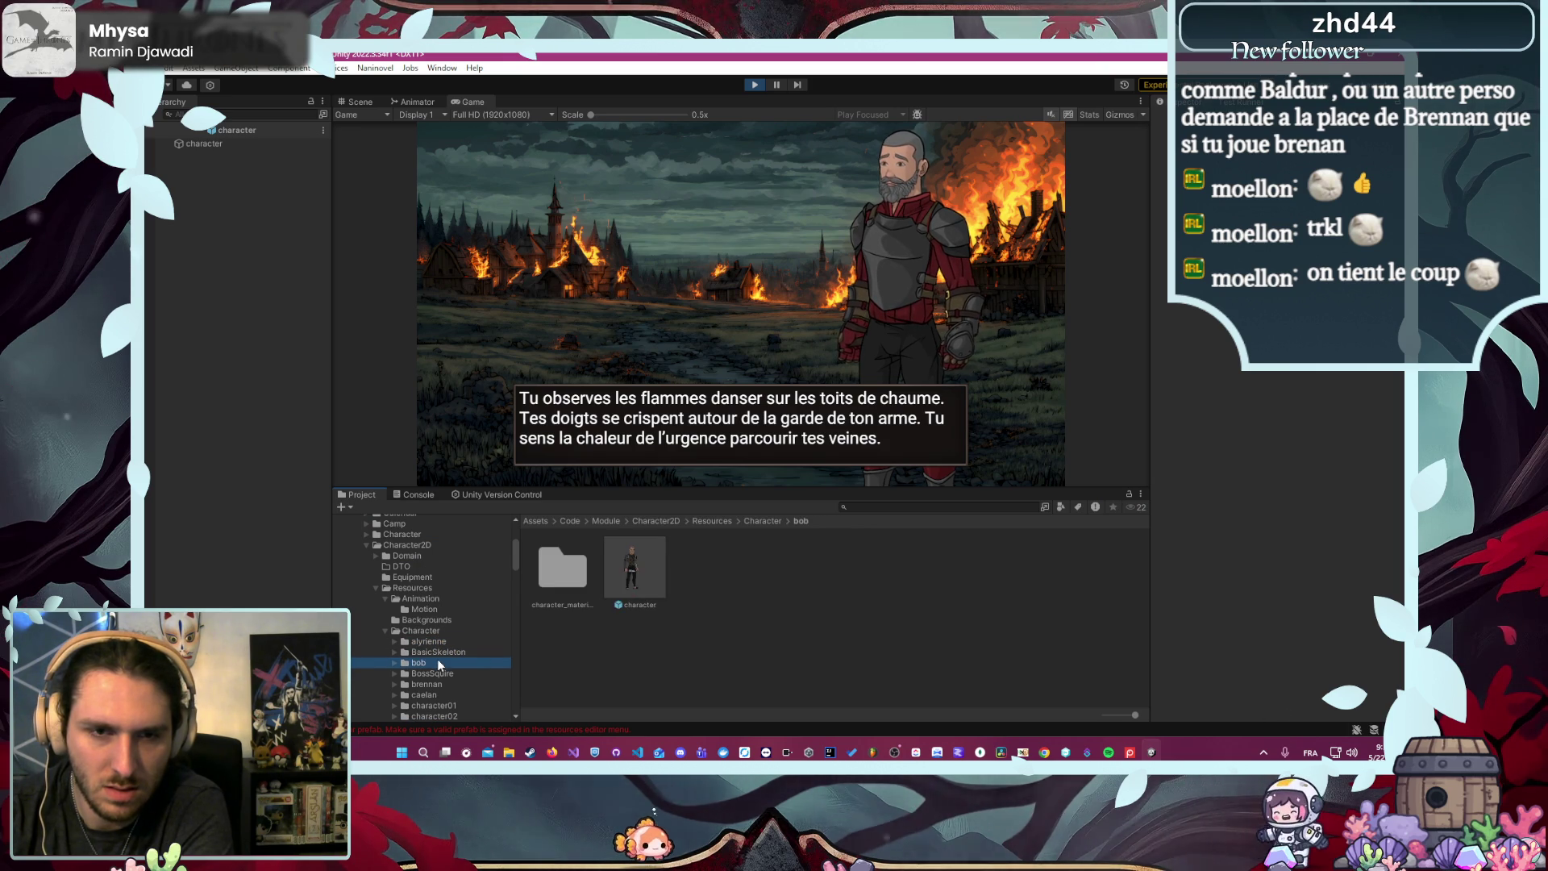
{"action": "left_click", "coordinate": [755, 84]}
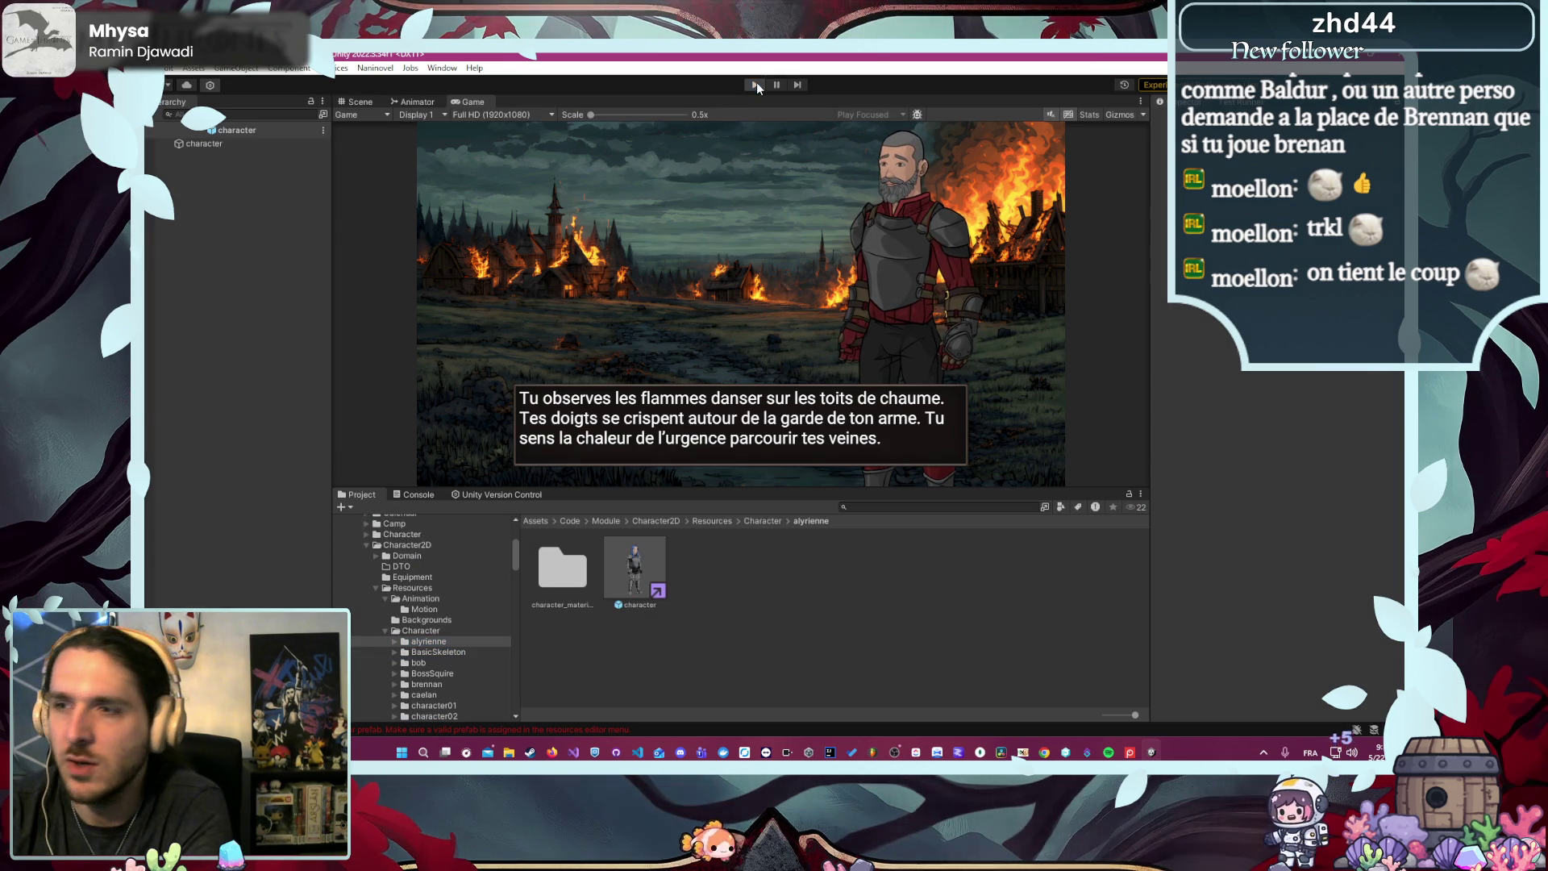
- Enter play mode and begin a new game as the Gardien Brennan
{"action": "left_click", "coordinate": [755, 84]}
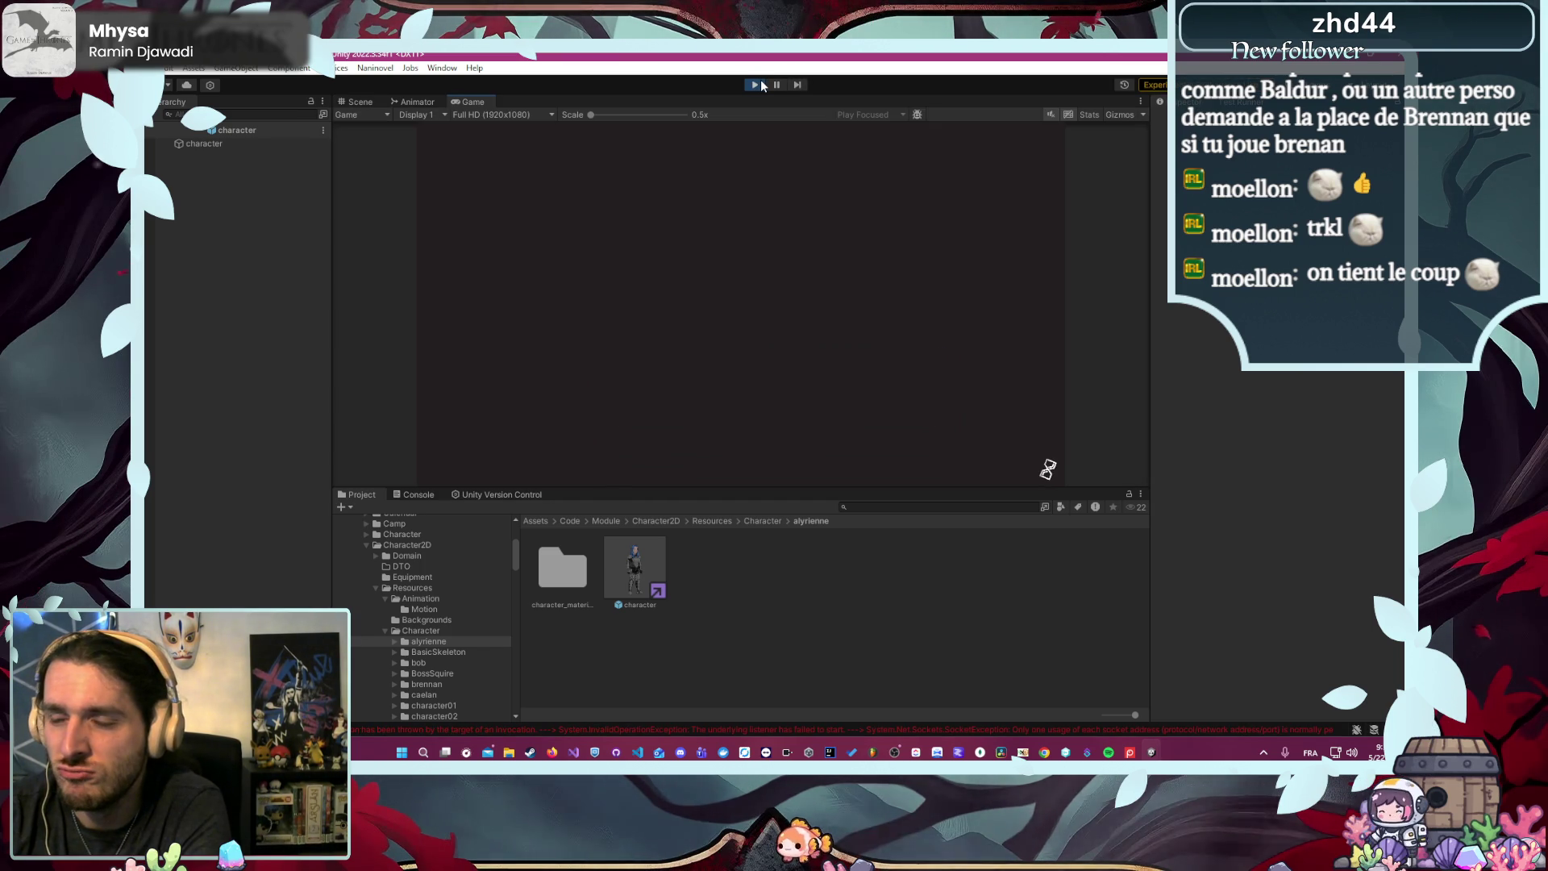
{"action": "left_click", "coordinate": [725, 211]}
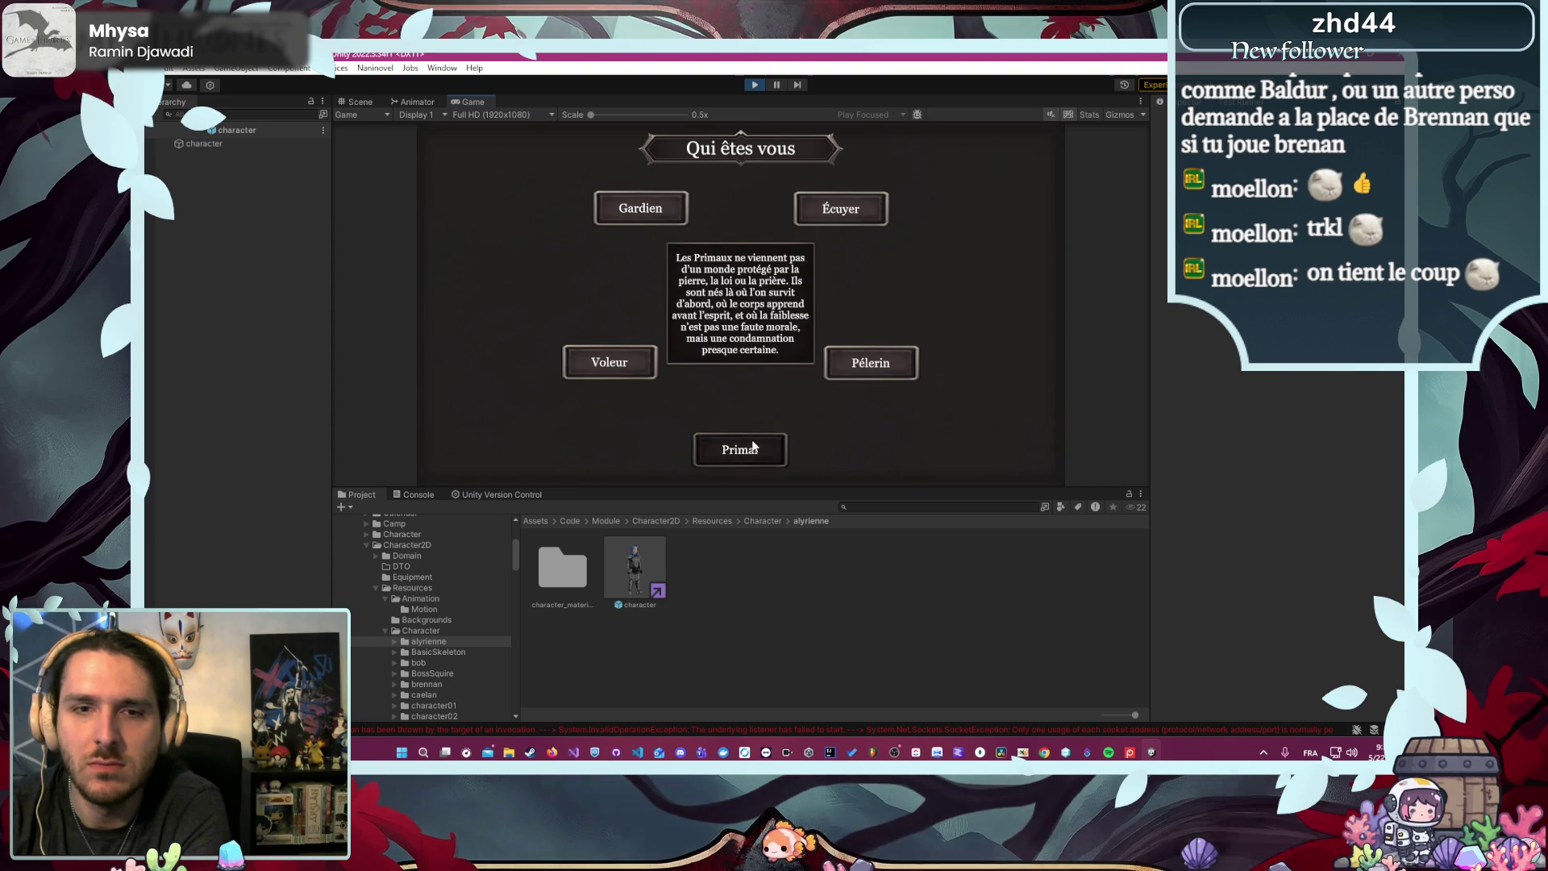
{"action": "key", "text": "Return"}
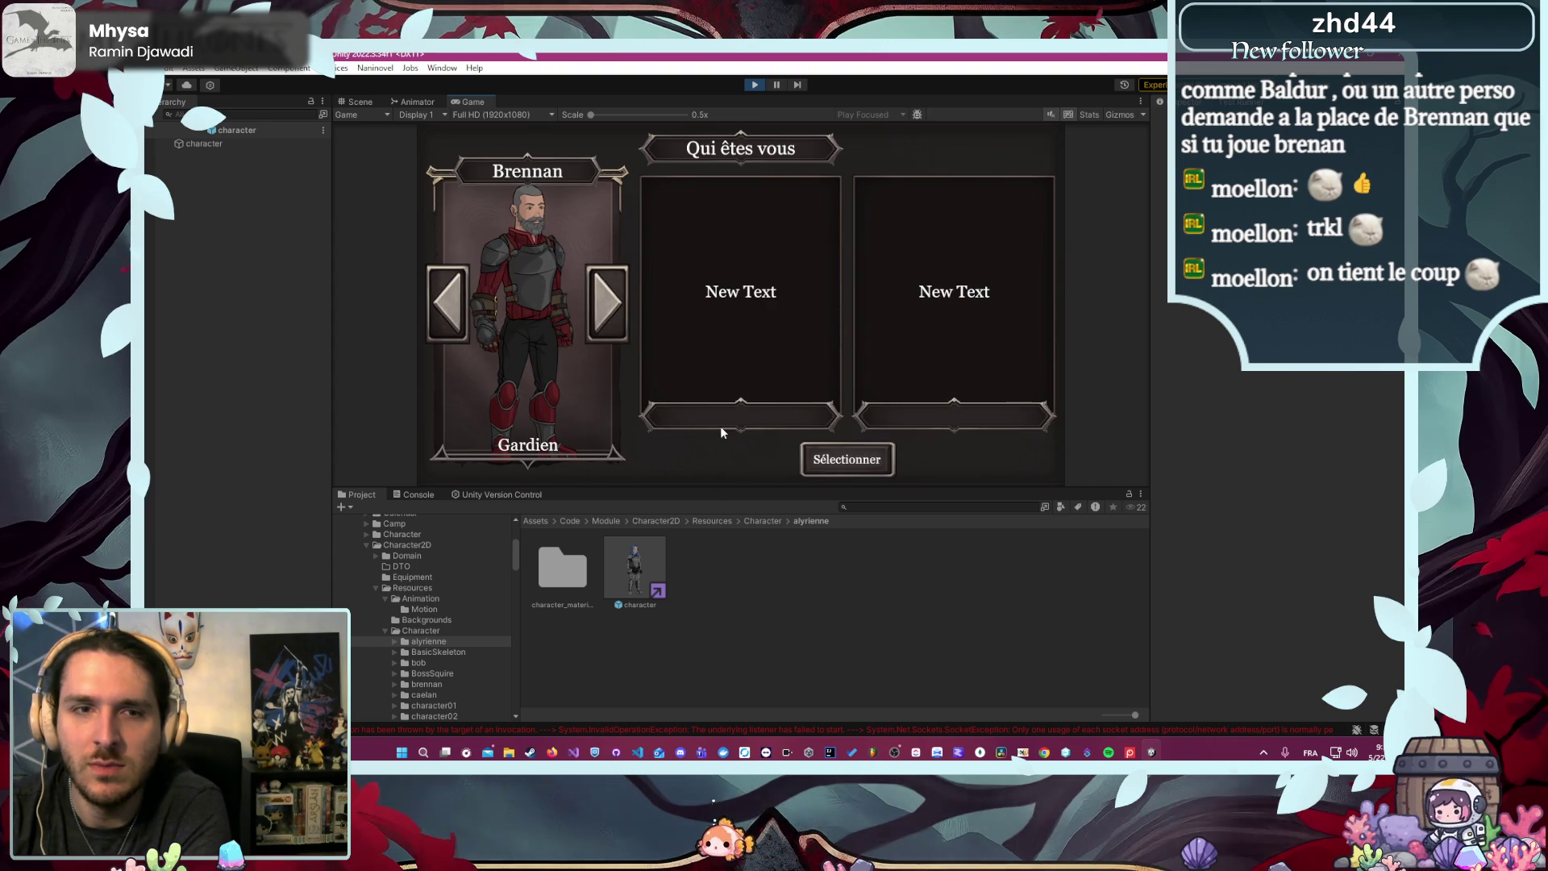
{"action": "left_click", "coordinate": [831, 461]}
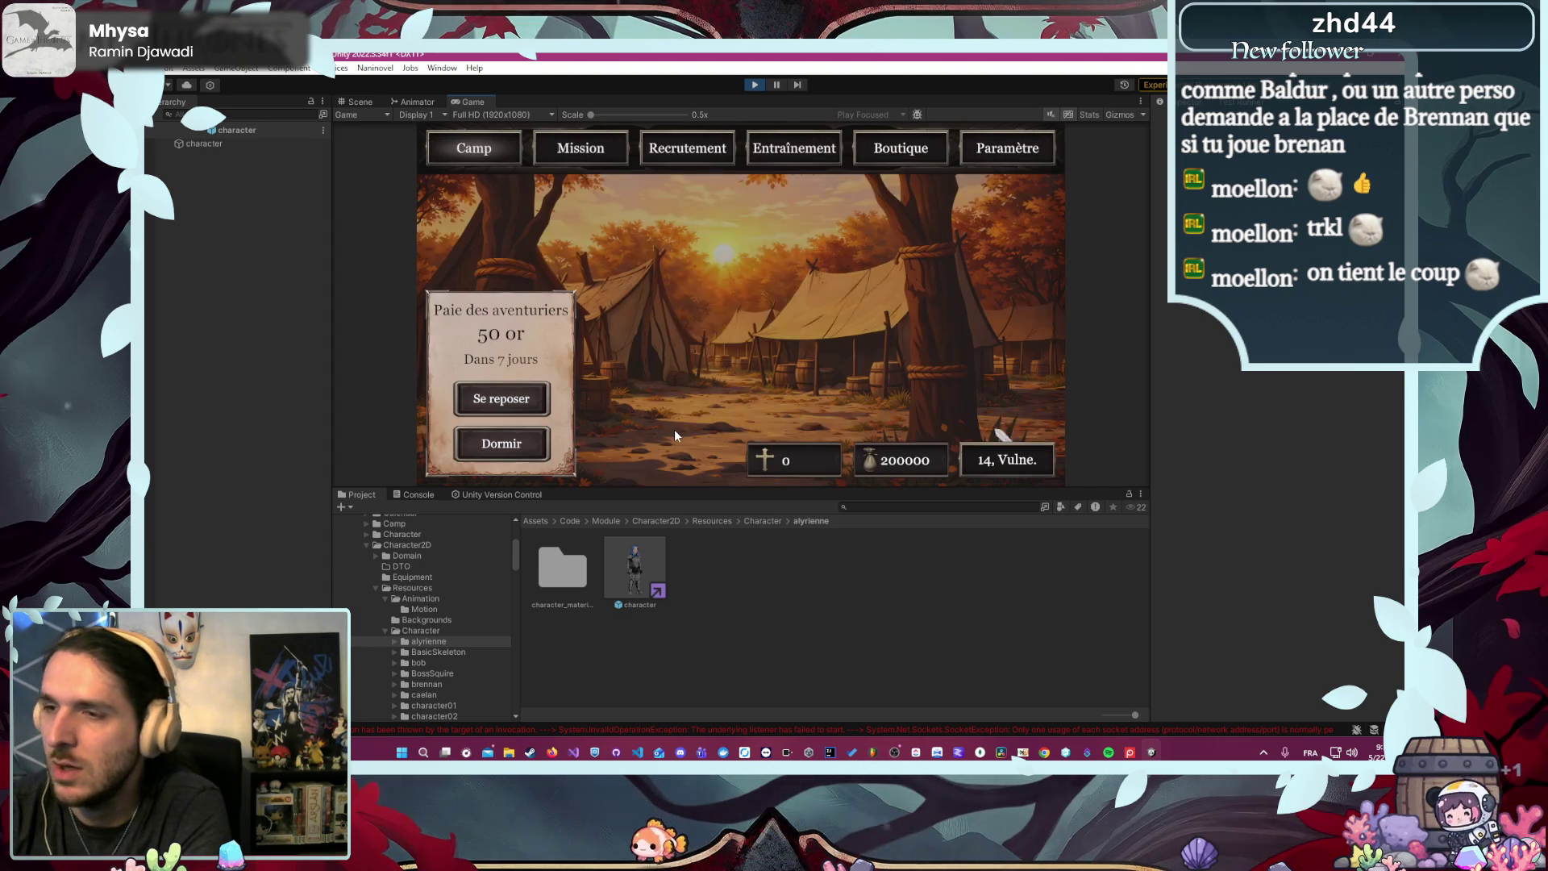
- Launch Défense du village, advance the dialogue, show the brennan prefab error, and stop
{"action": "left_click", "coordinate": [553, 161]}
{"action": "left_click", "coordinate": [882, 452]}
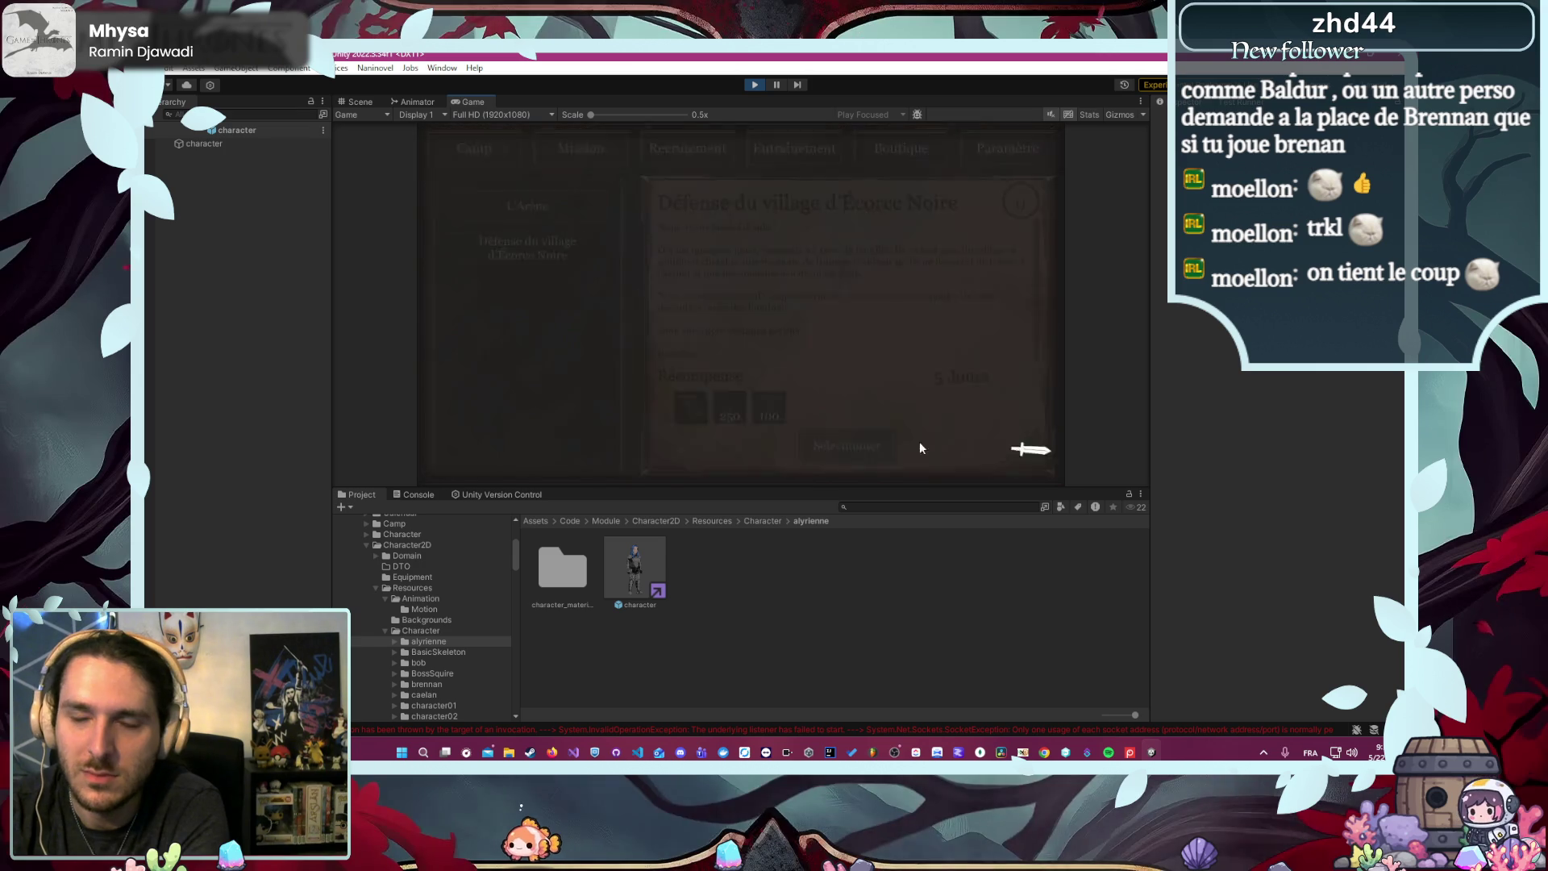
{"action": "left_click", "coordinate": [602, 350]}
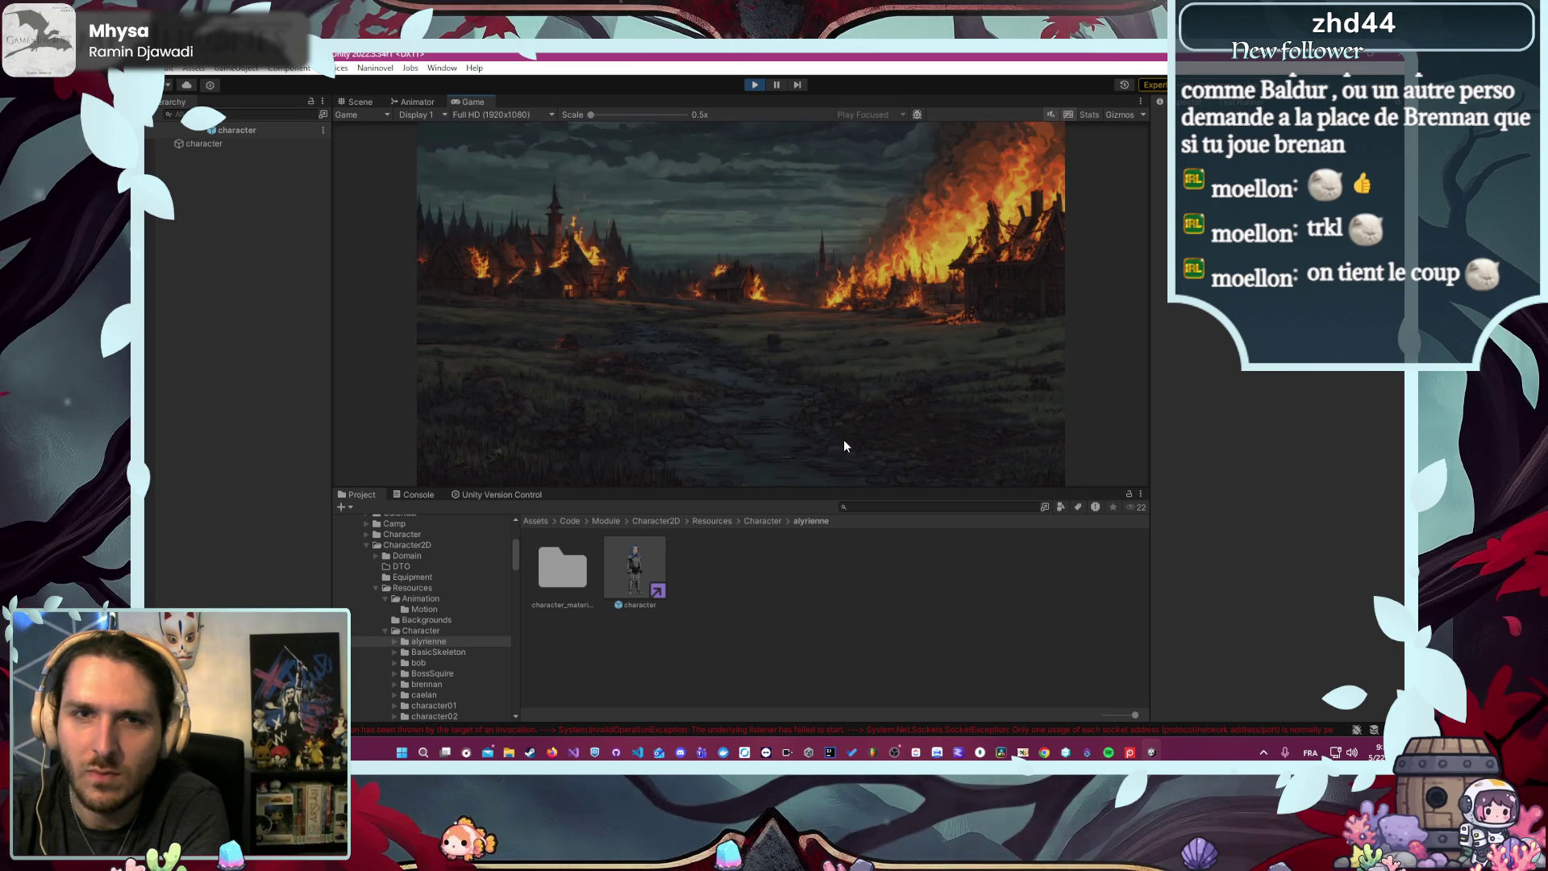
{"action": "left_click", "coordinate": [843, 440]}
{"action": "left_click", "coordinate": [843, 441]}
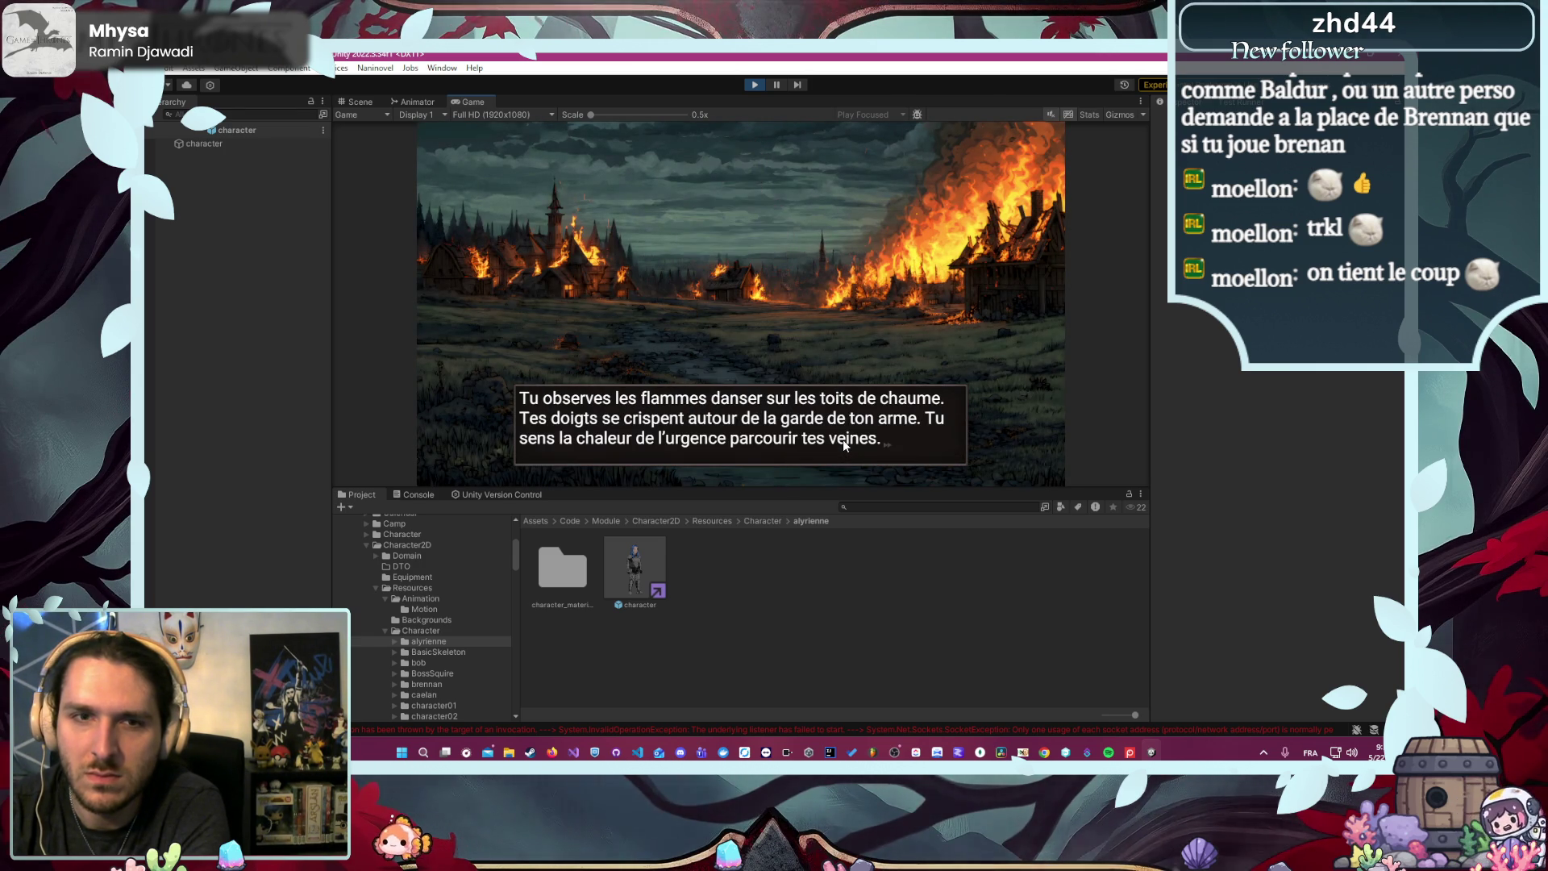
{"action": "left_click", "coordinate": [413, 727]}
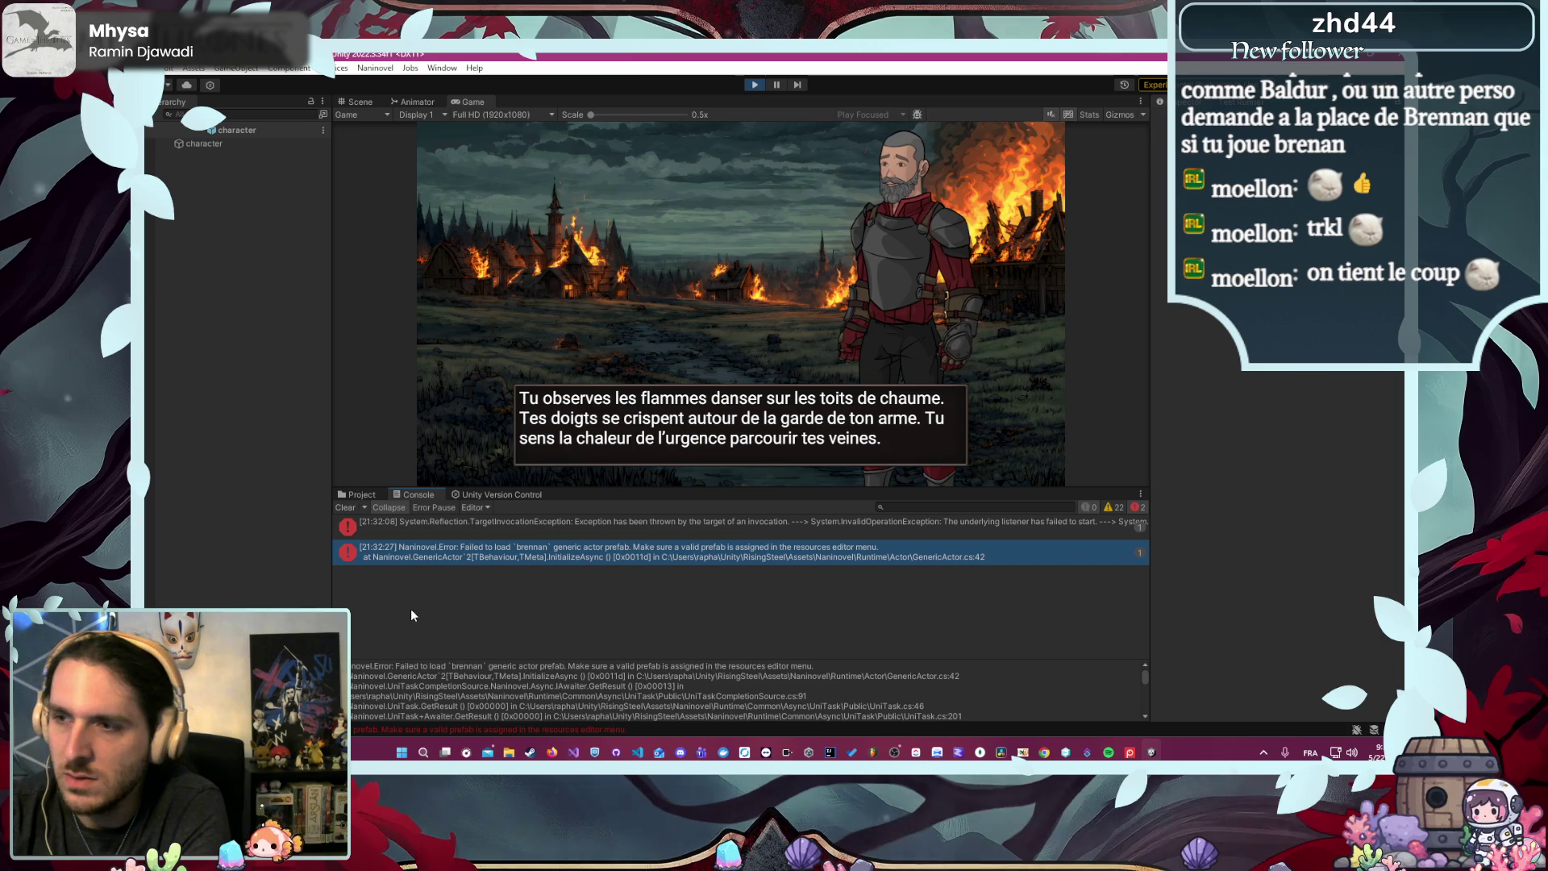
{"action": "left_click", "coordinate": [753, 84]}
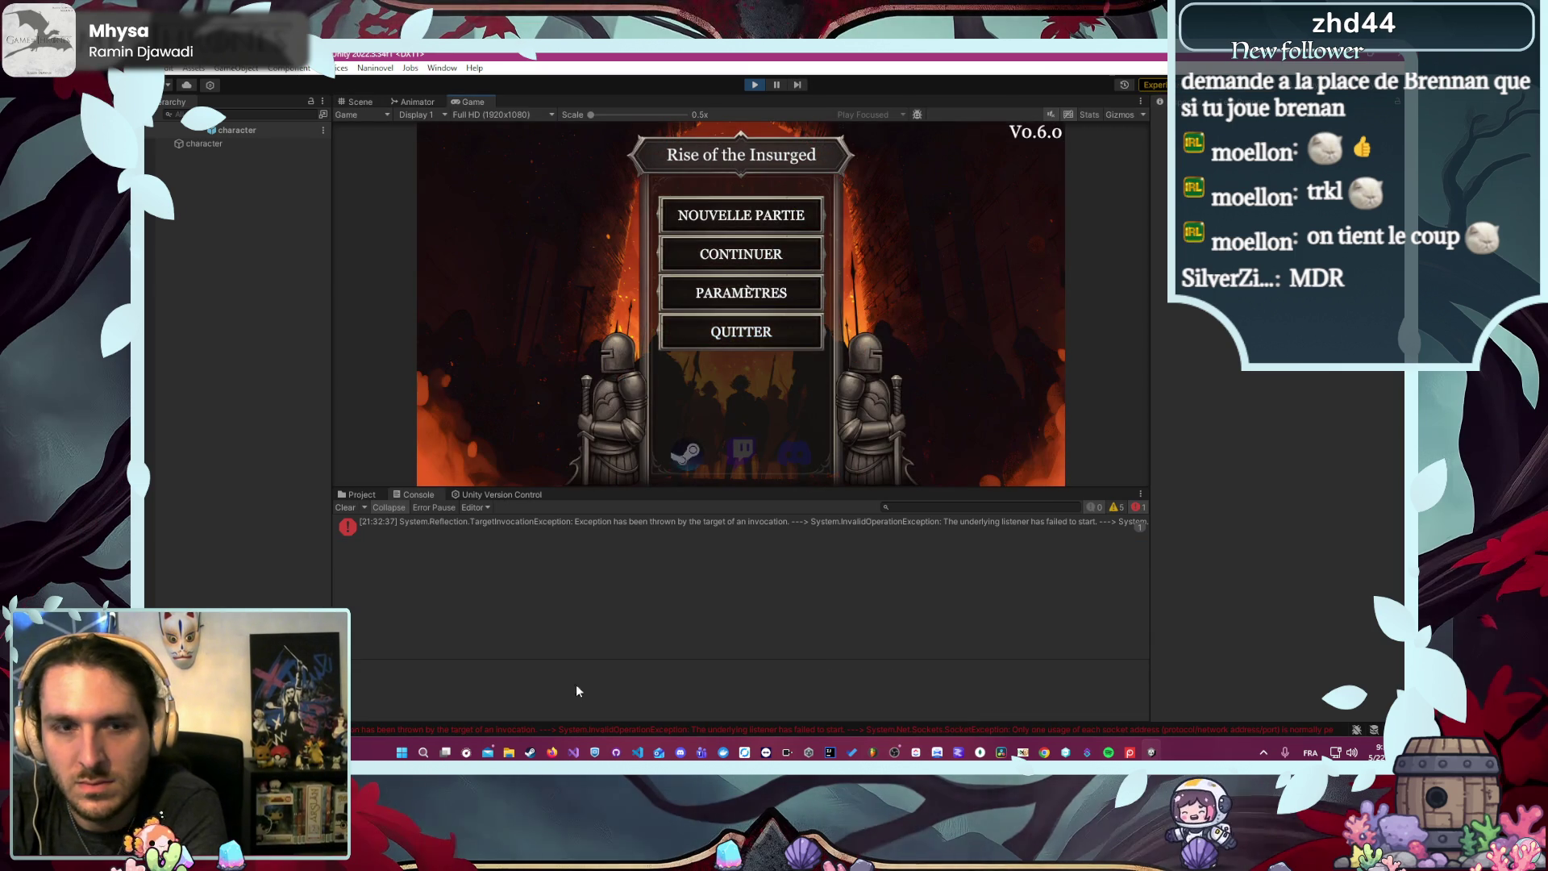
- Begin a new game as the Voleur Robine and go to the camp
{"action": "mouse_move", "coordinate": [553, 754]}
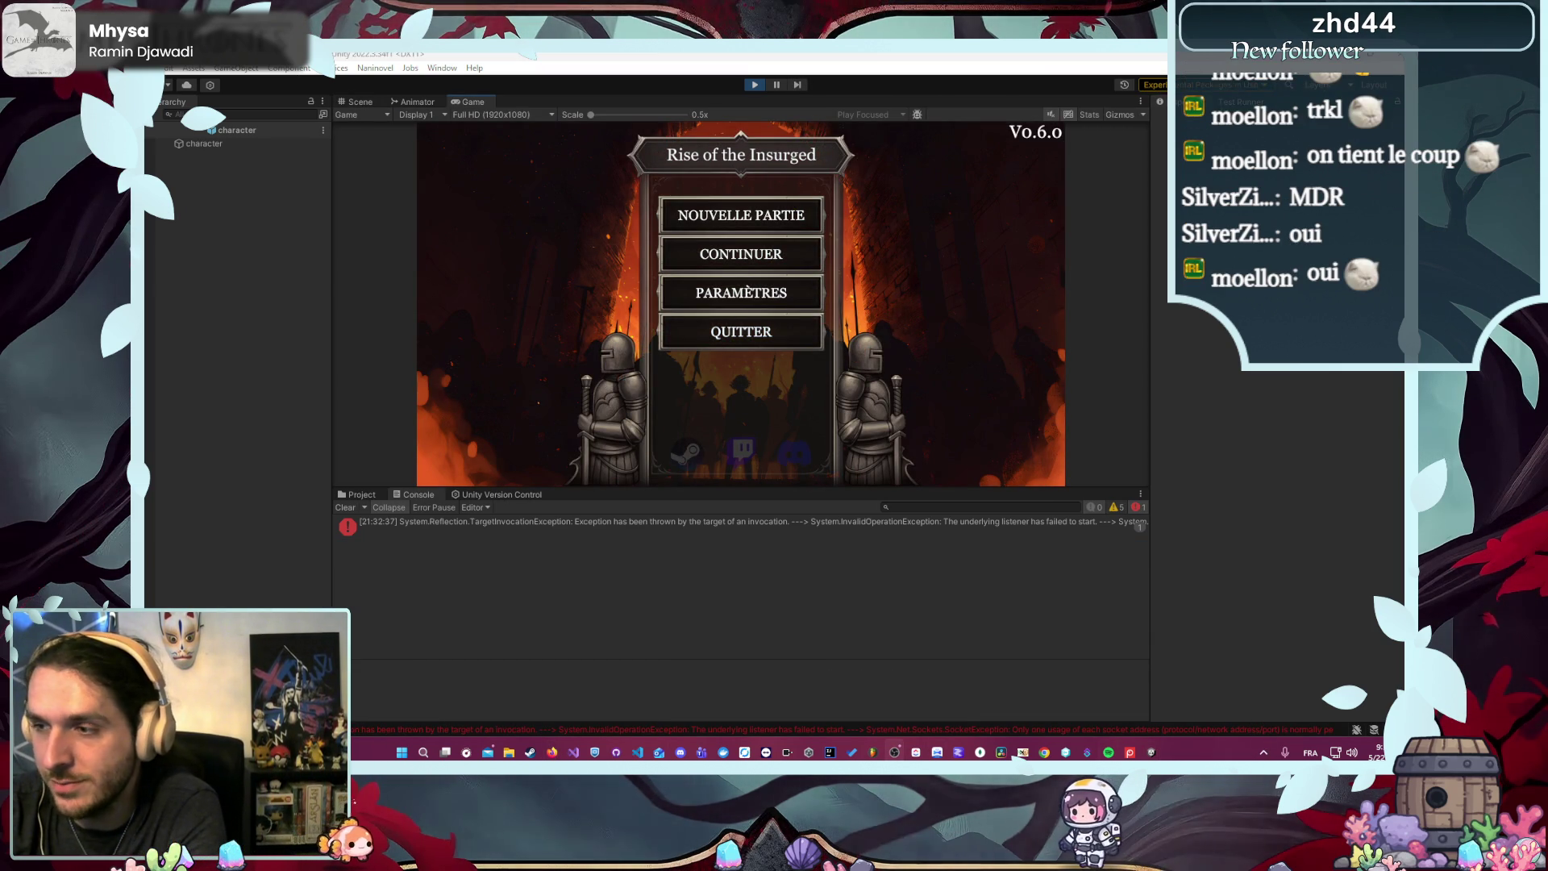
{"action": "left_click", "coordinate": [690, 214]}
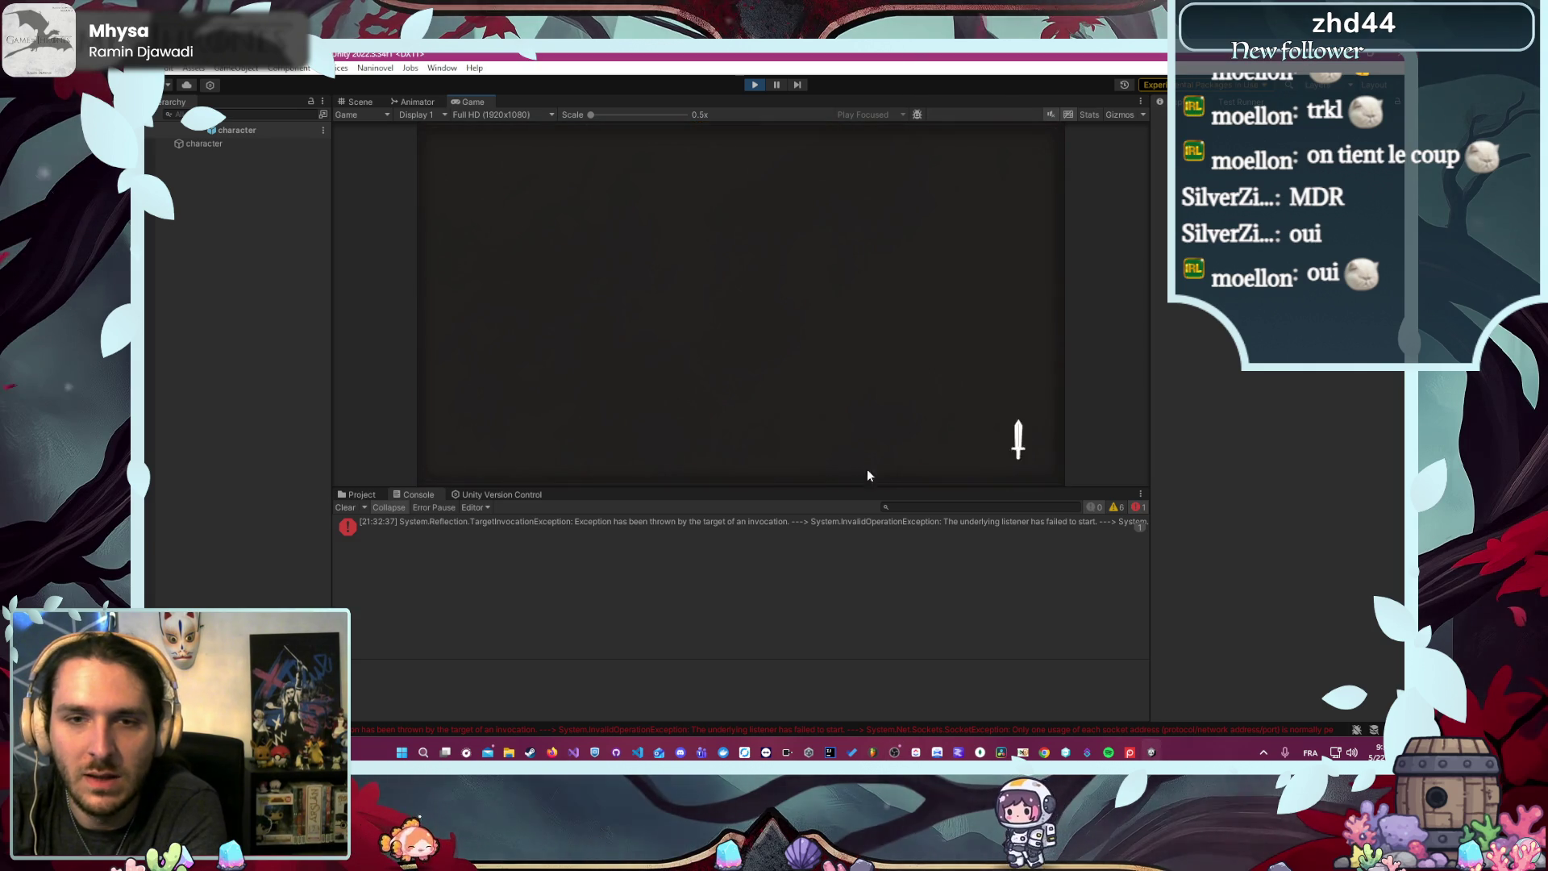
{"action": "mouse_move", "coordinate": [864, 488]}
{"action": "left_mouse_down"}
{"action": "mouse_move", "coordinate": [814, 516]}
{"action": "mouse_move", "coordinate": [767, 596]}
{"action": "left_mouse_up"}
{"action": "left_click", "coordinate": [615, 440]}
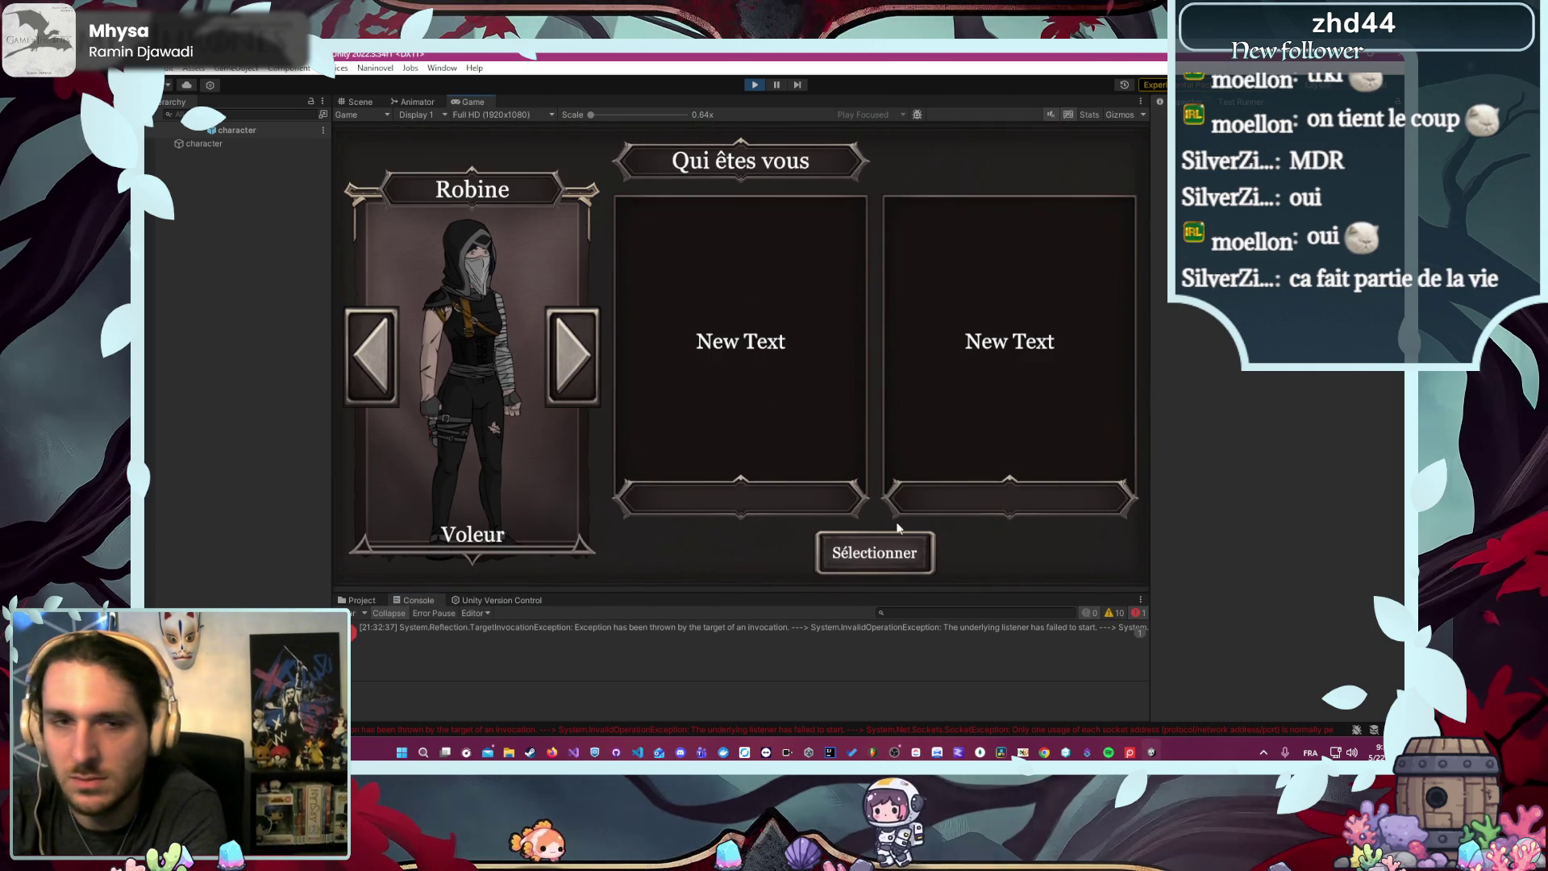
{"action": "left_click", "coordinate": [888, 561]}
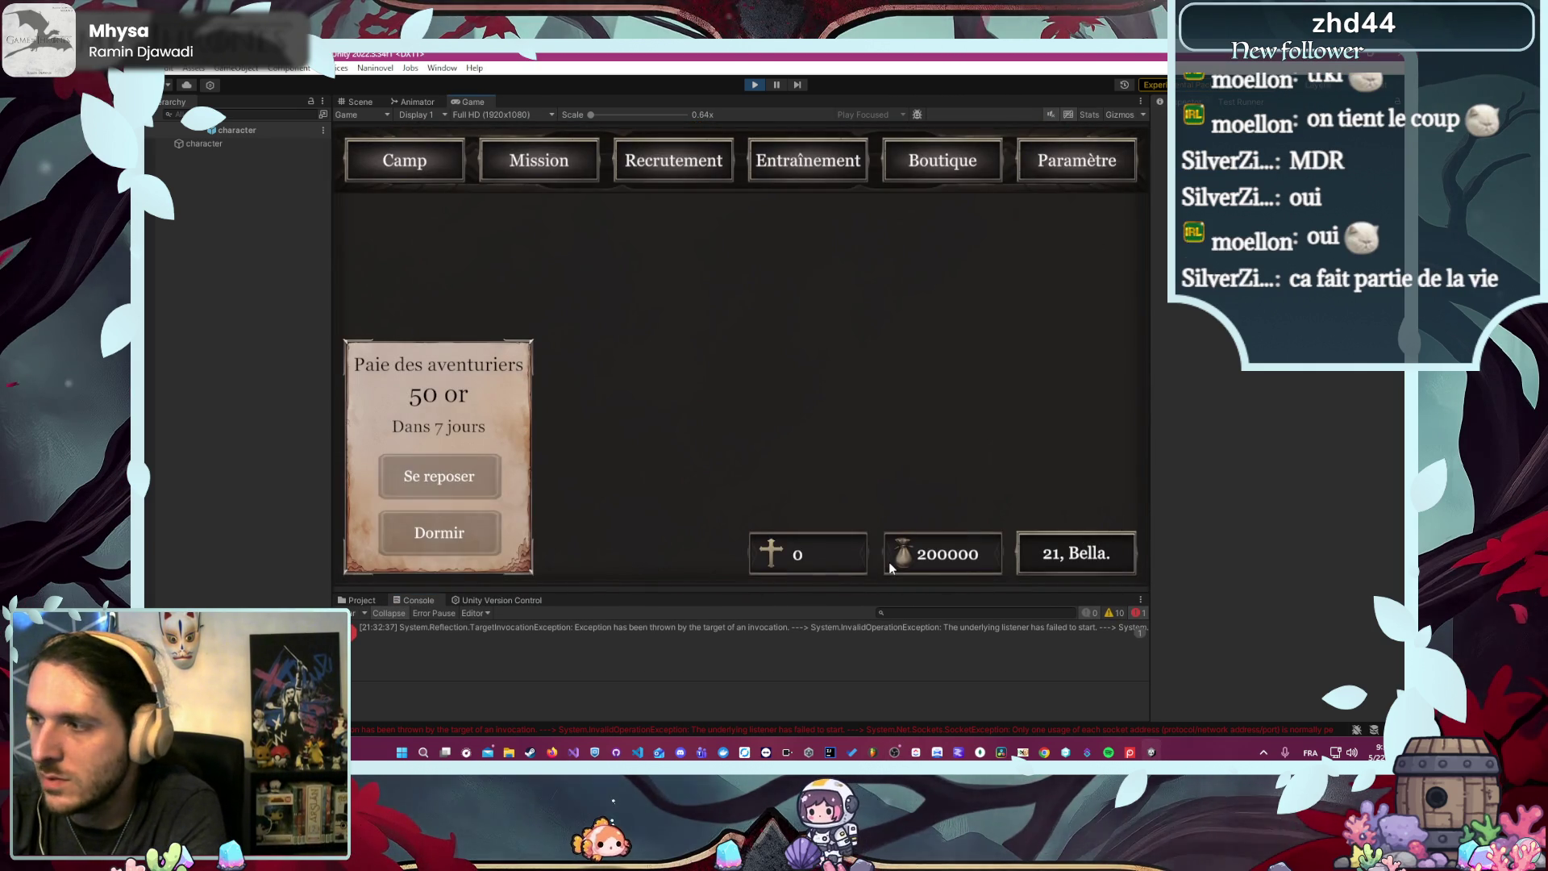
- Play Défense du village d'Écorce Noire until the knight appears, then stop the game
{"action": "left_click", "coordinate": [542, 162]}
{"action": "left_click", "coordinate": [558, 282]}
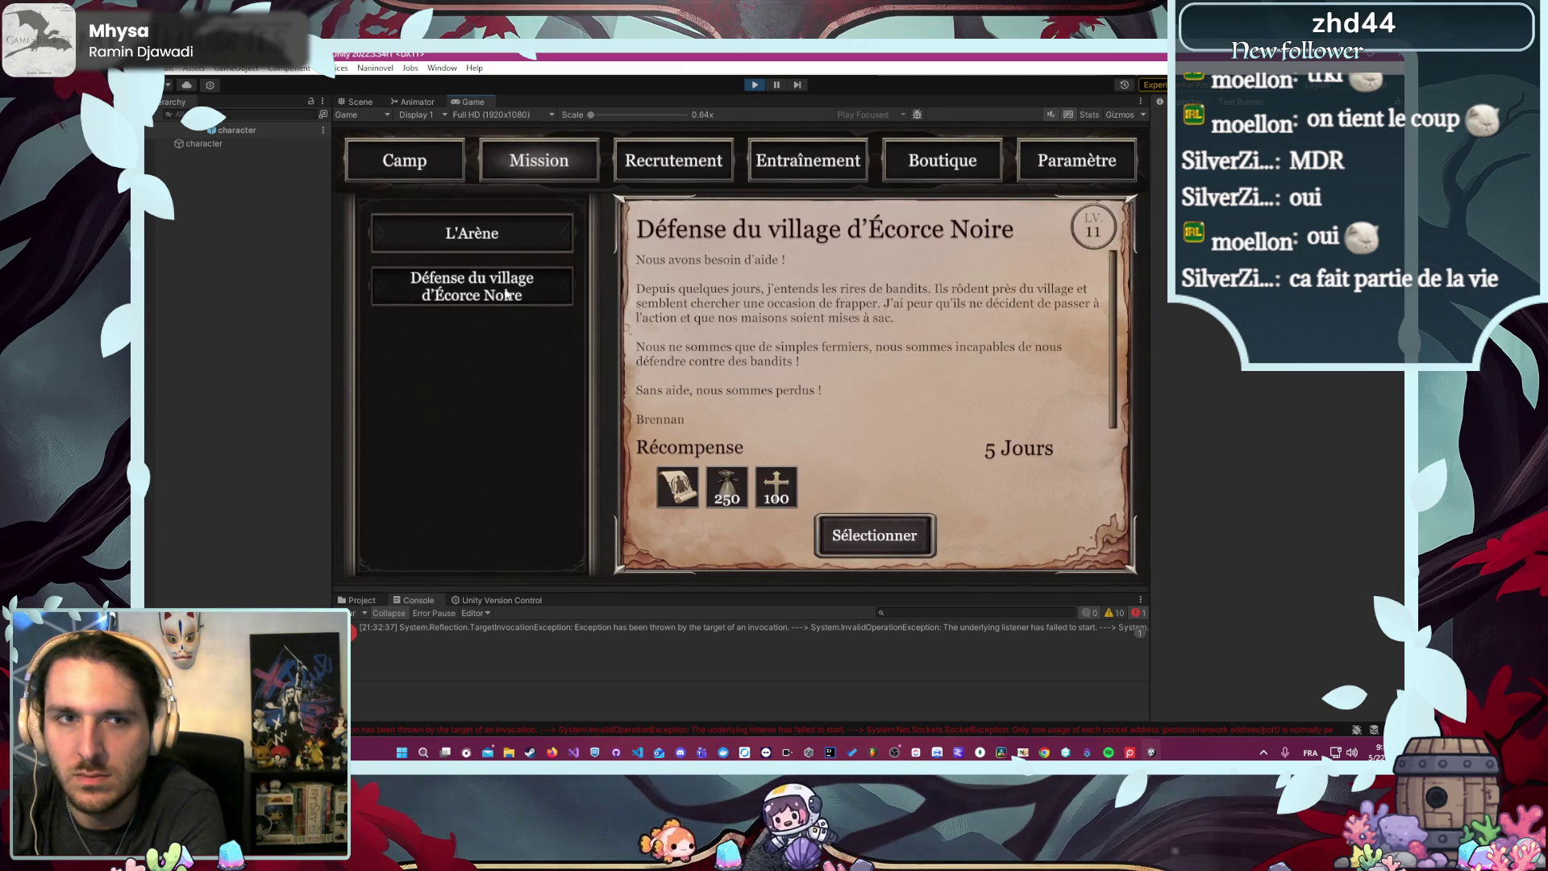
{"action": "left_click", "coordinate": [897, 545]}
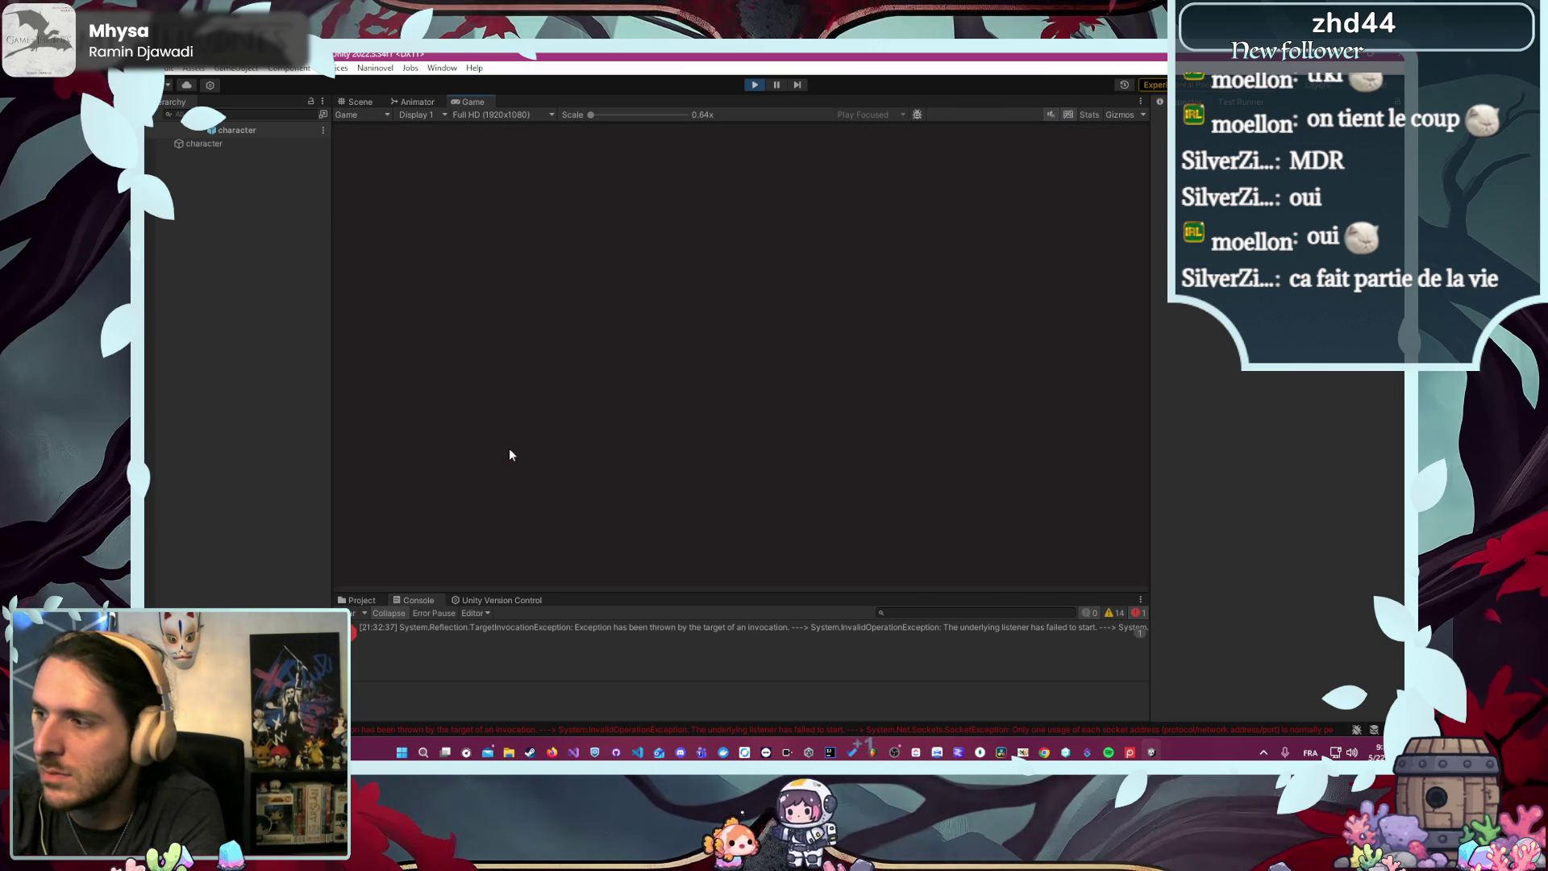
{"action": "left_click", "coordinate": [713, 475]}
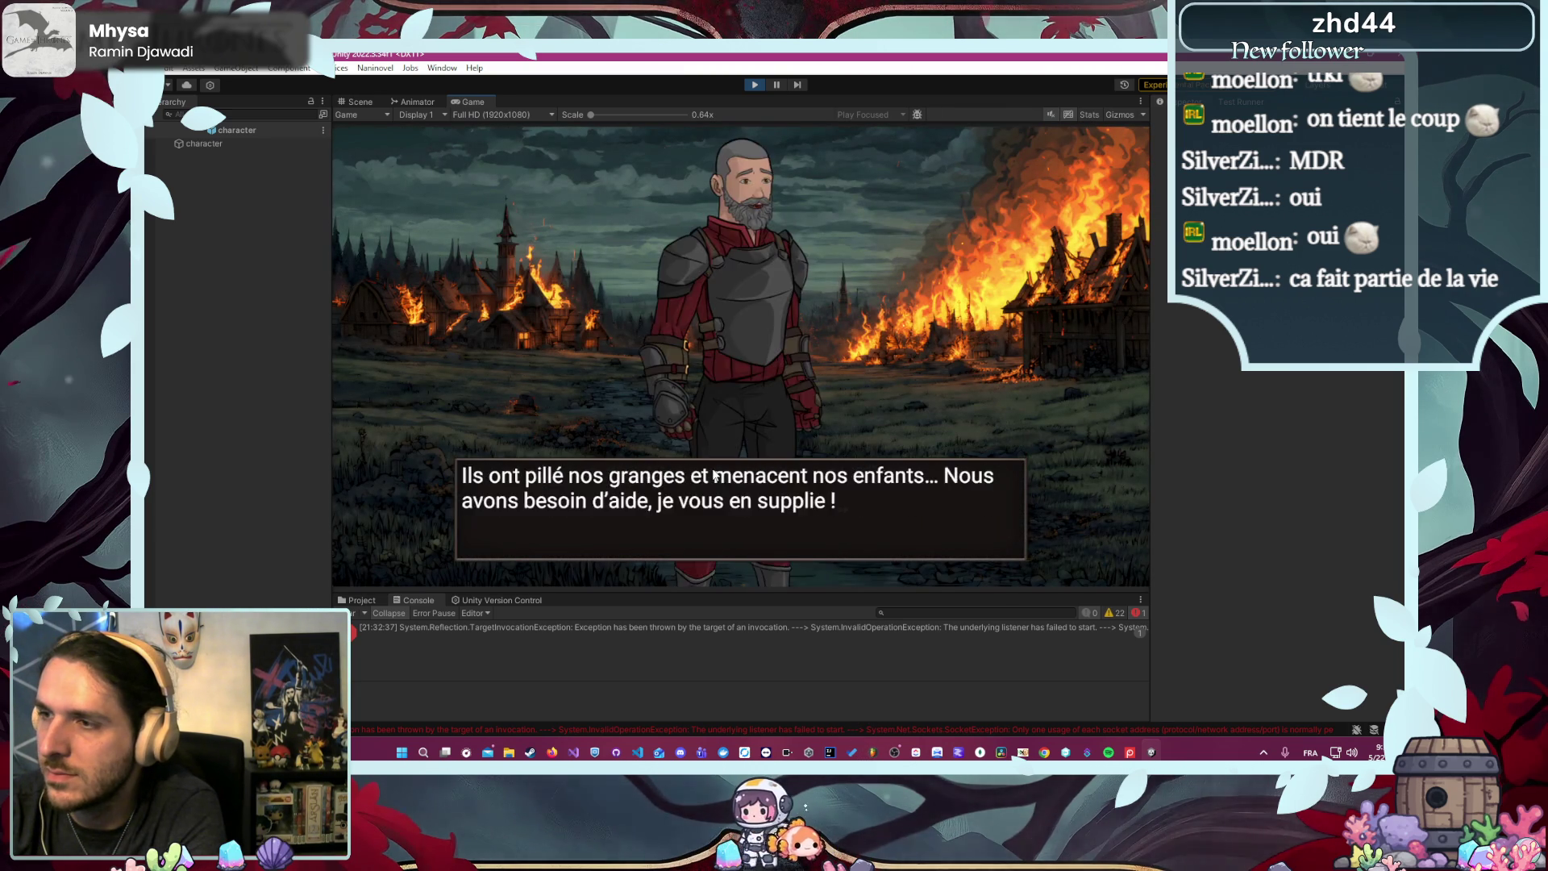
{"action": "left_click", "coordinate": [713, 476]}
{"action": "left_click", "coordinate": [713, 475]}
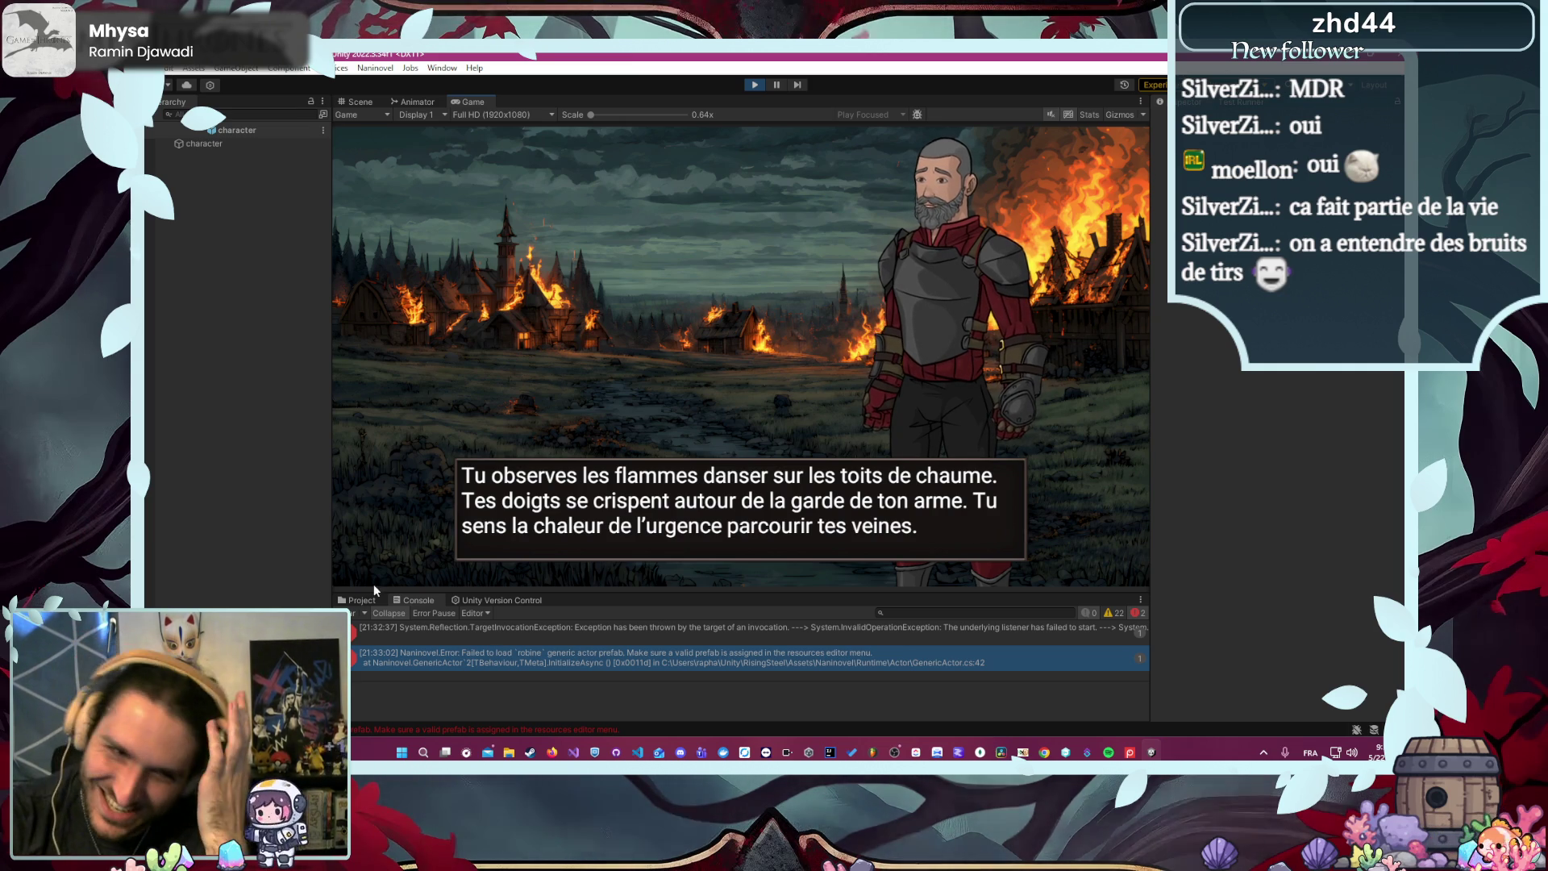
{"action": "left_click", "coordinate": [754, 85]}
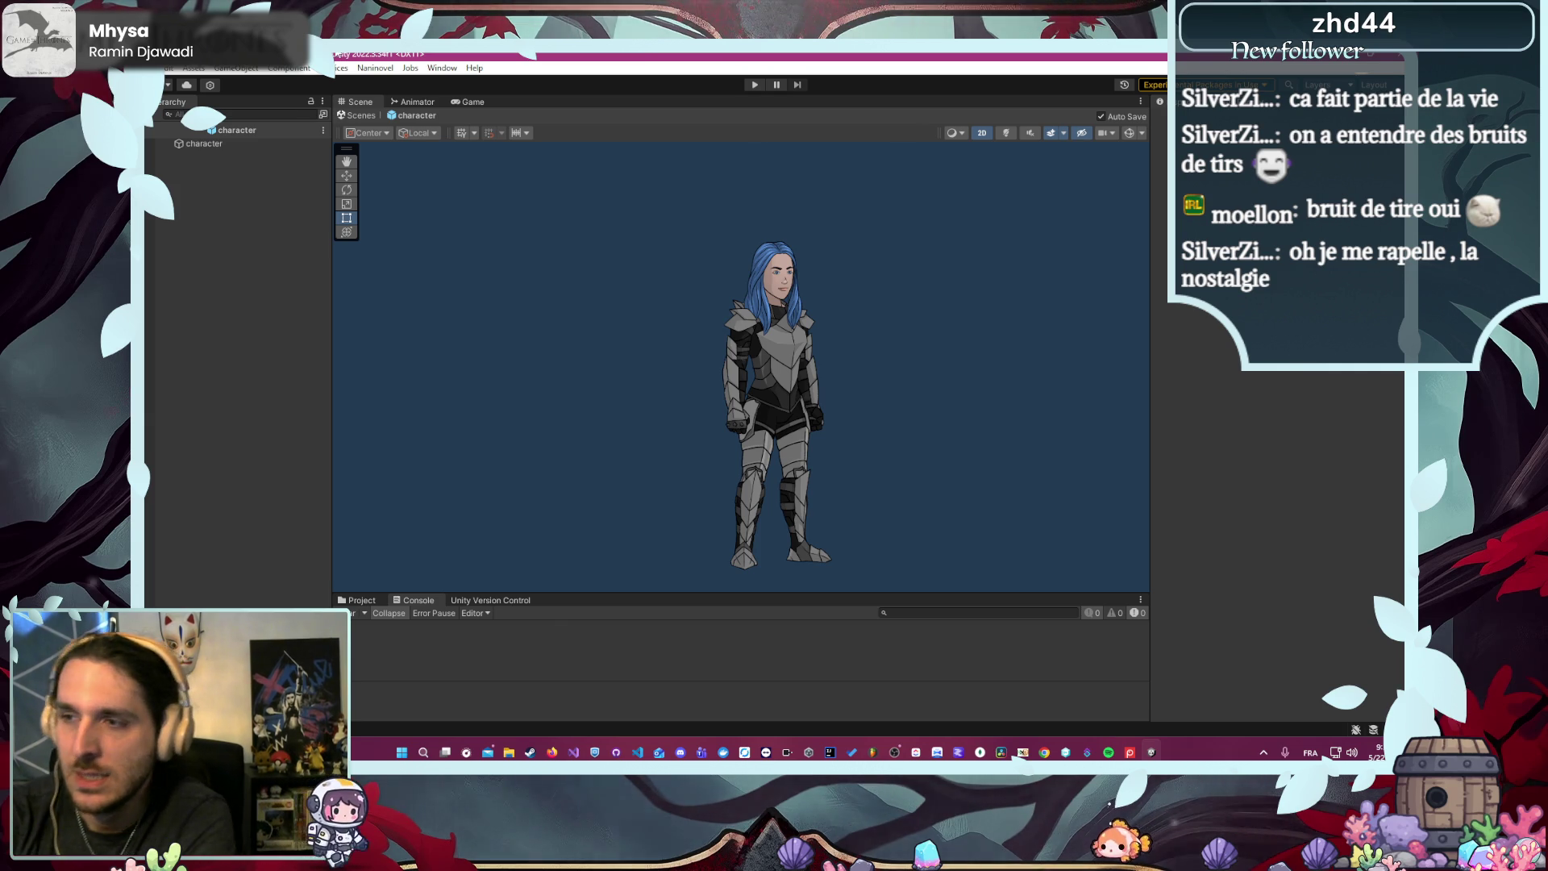
- Show the Project files and drag the splitter up to heighten the panel
{"action": "left_click", "coordinate": [356, 598]}
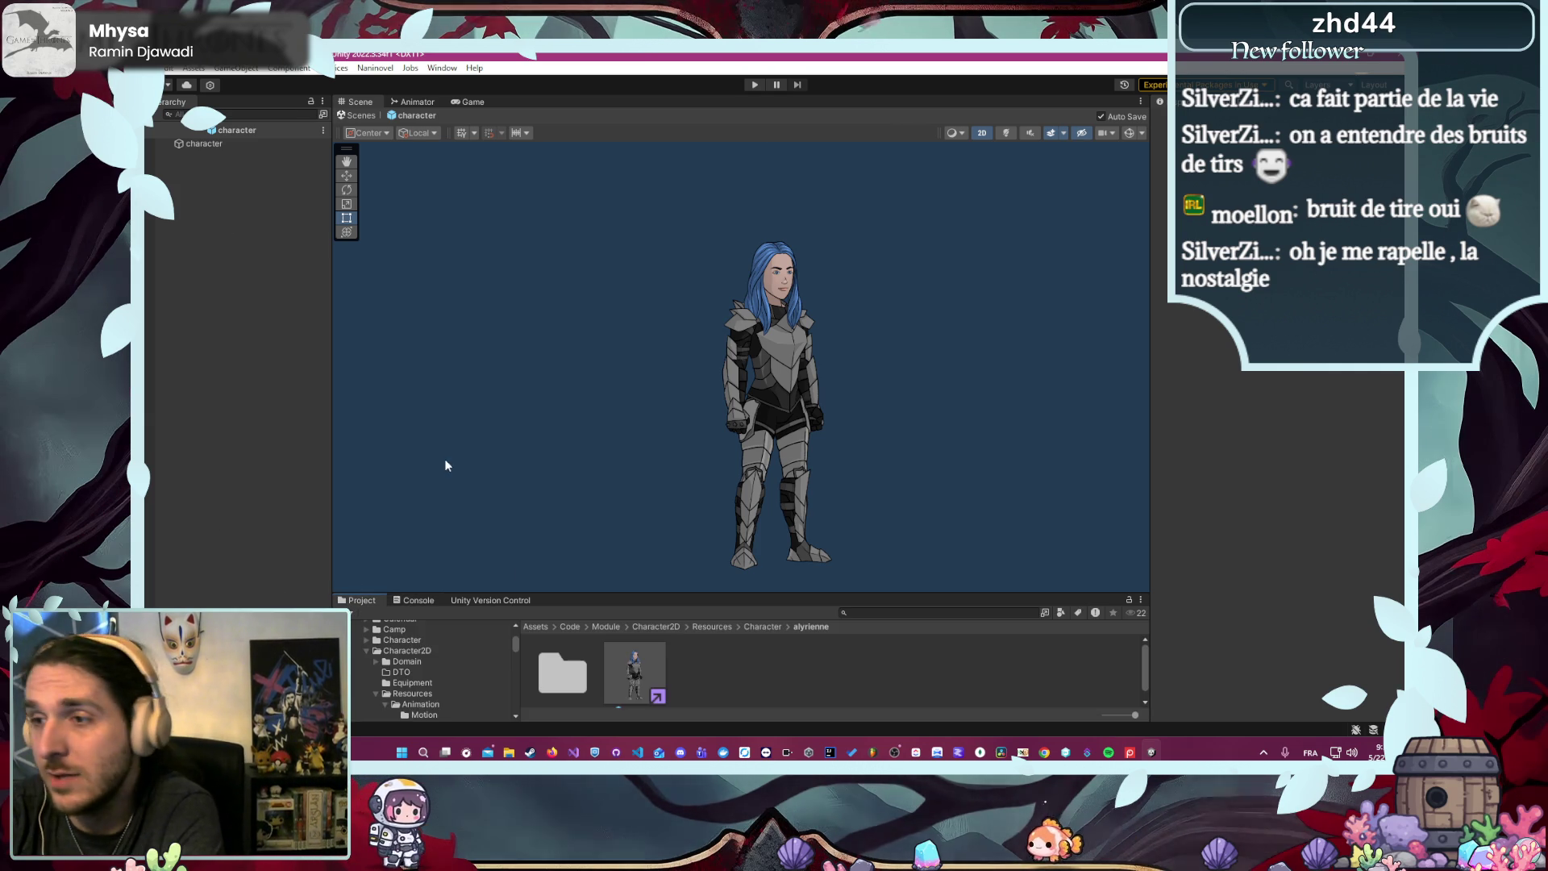
{"action": "left_click_drag", "start_coordinate": [708, 593], "coordinate": [695, 502]}
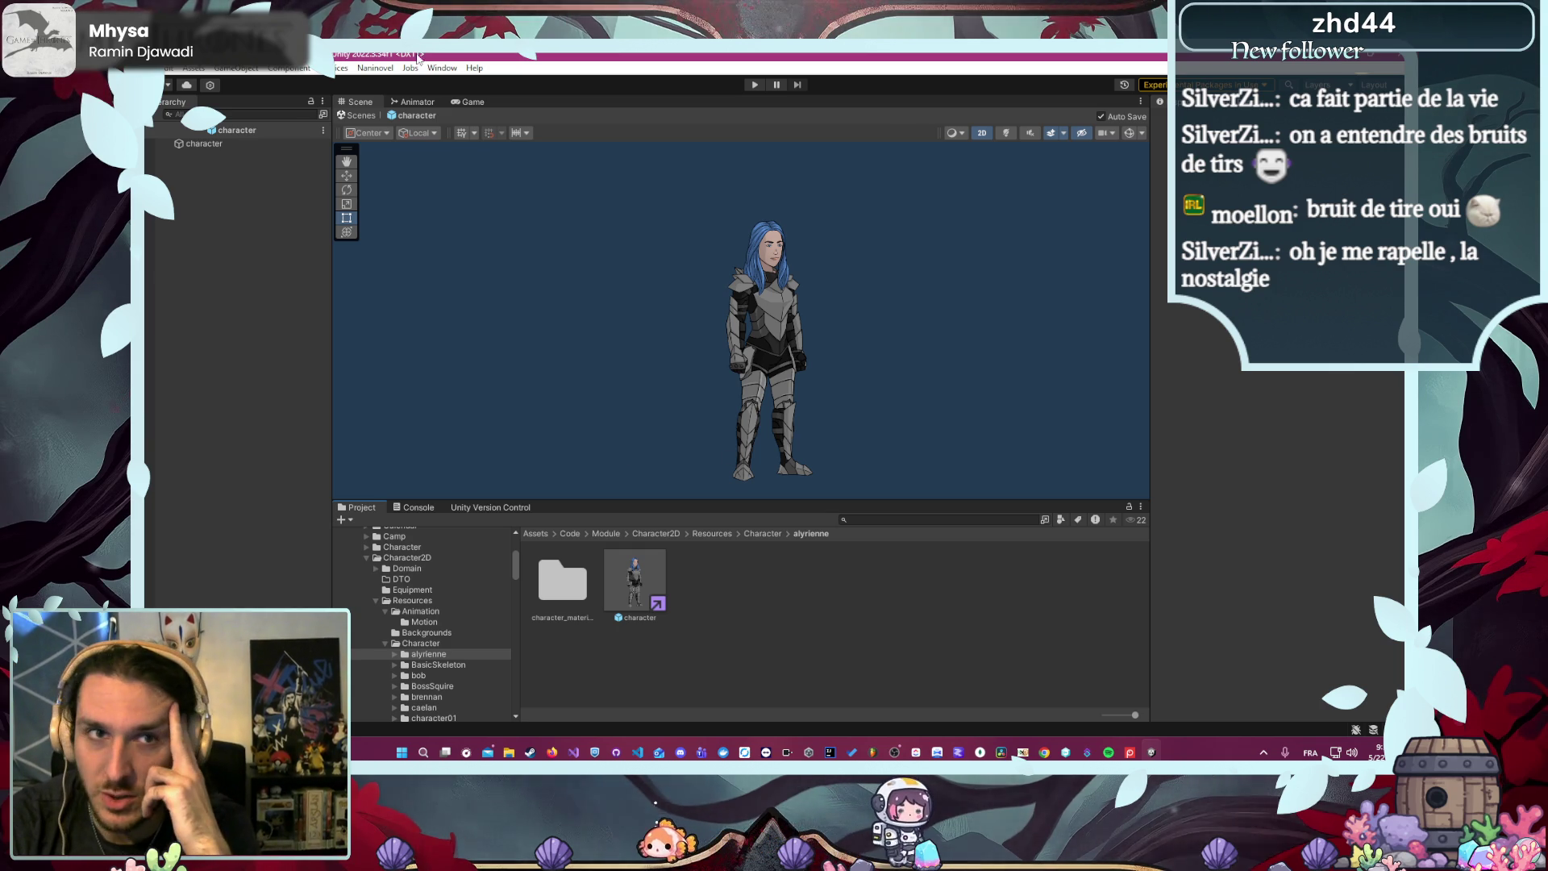
- In Naninovel's Characters settings, locate Brennan's prefab from its resource entry
{"action": "mouse_move", "coordinate": [408, 150]}
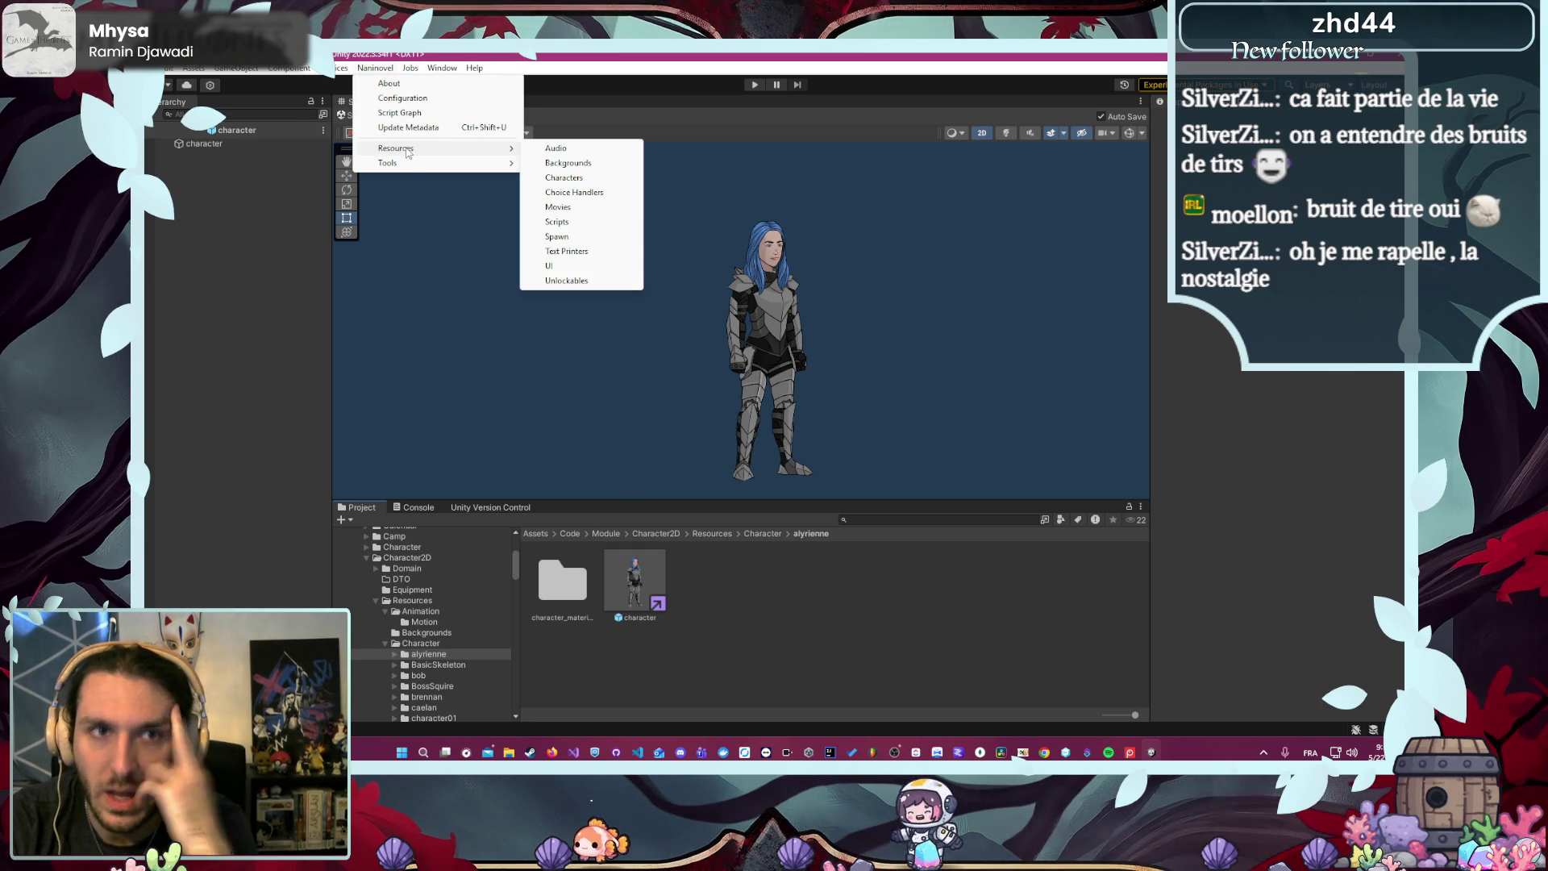
{"action": "left_click", "coordinate": [554, 177]}
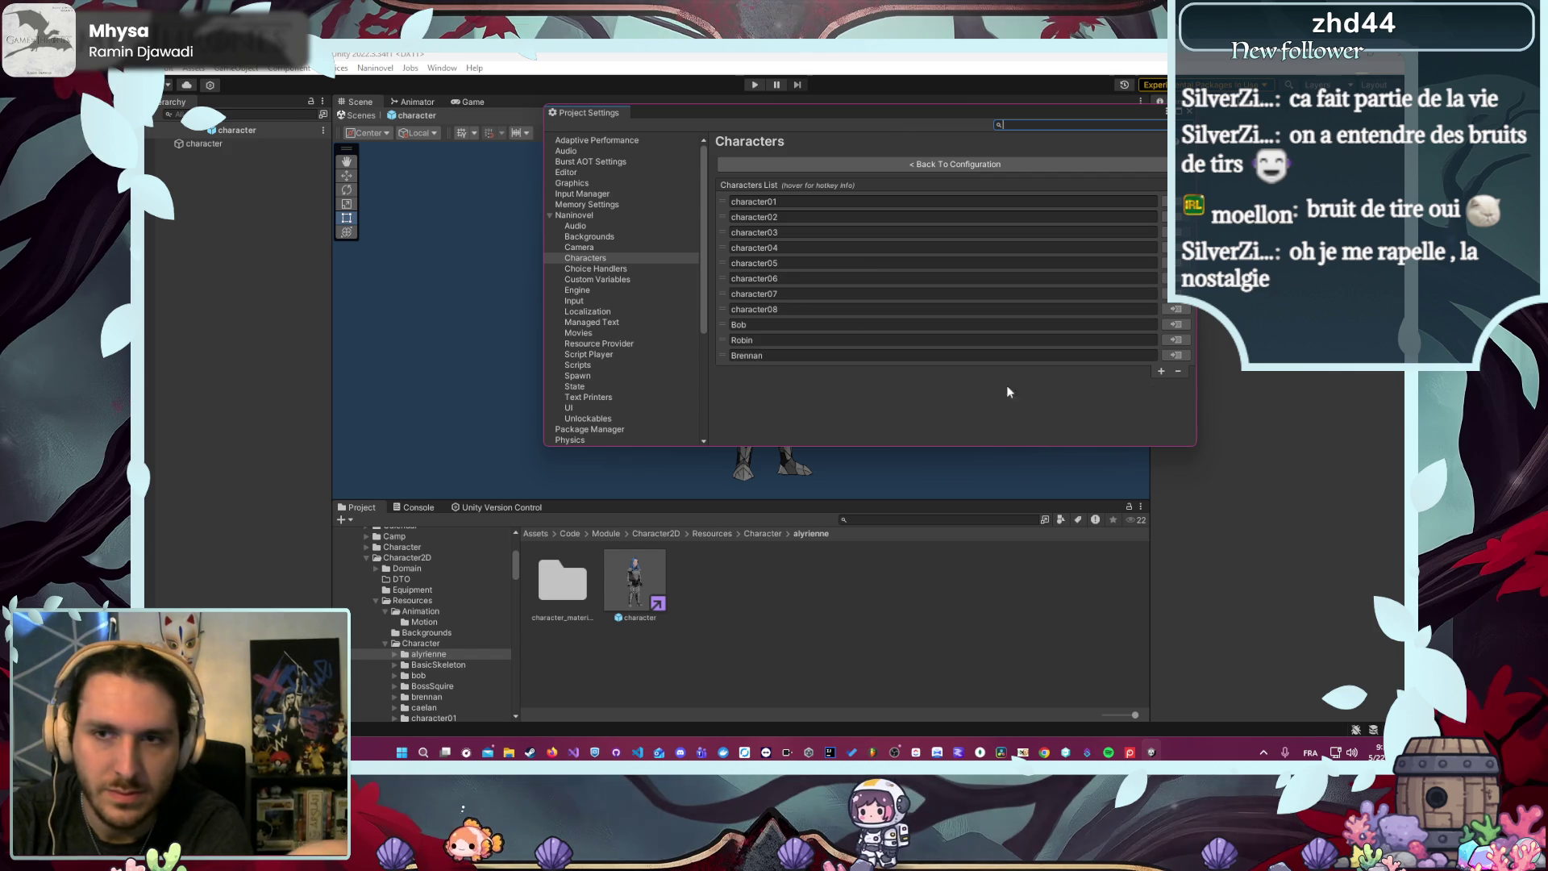
{"action": "left_click", "coordinate": [1177, 355]}
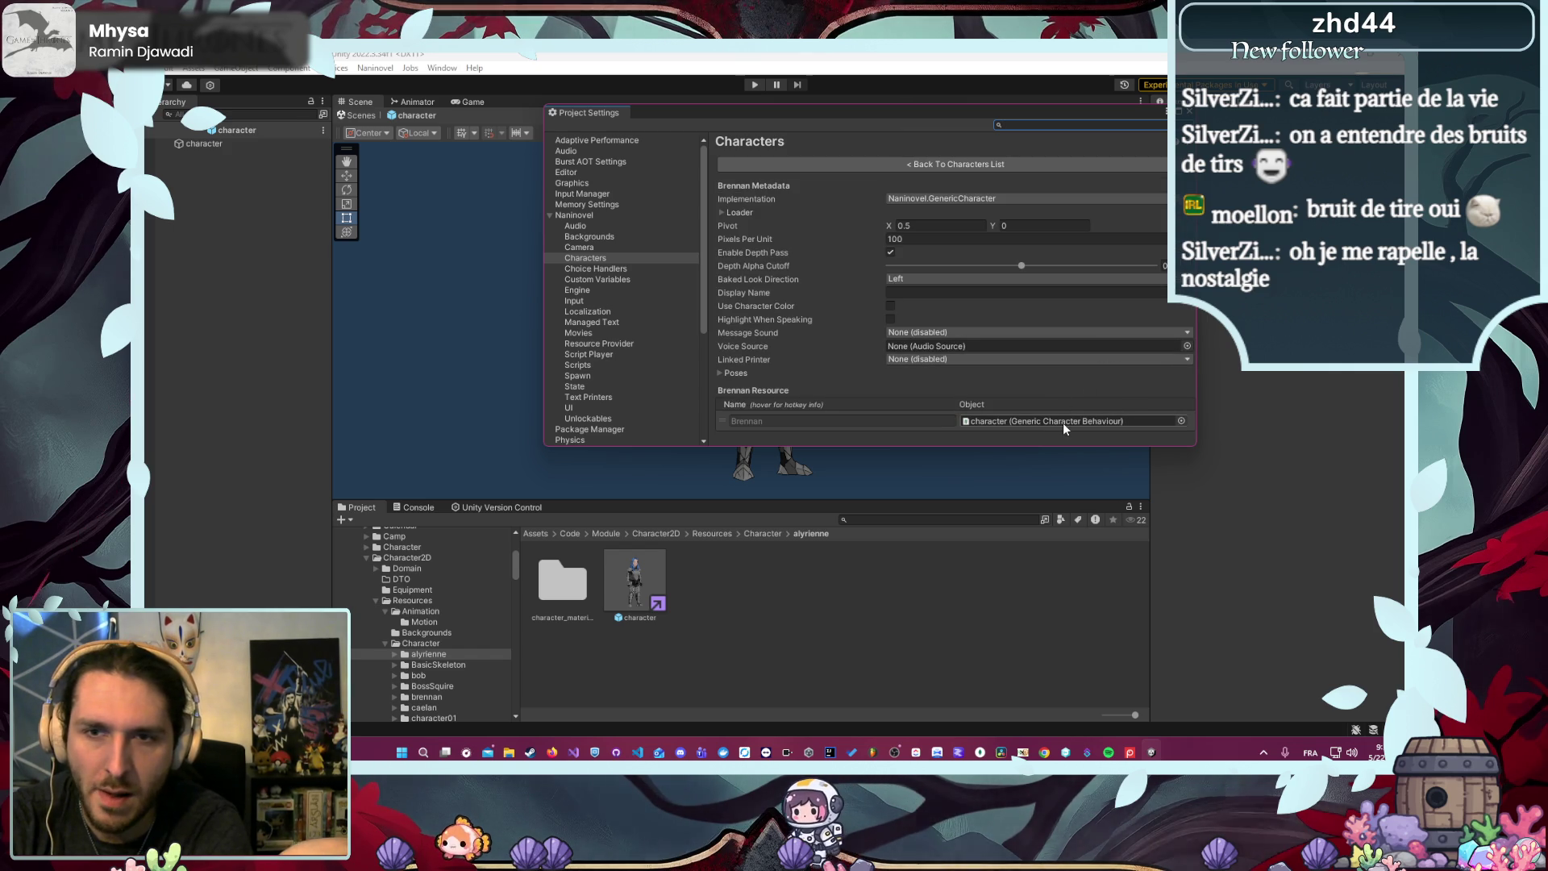
{"action": "left_click", "coordinate": [856, 421]}
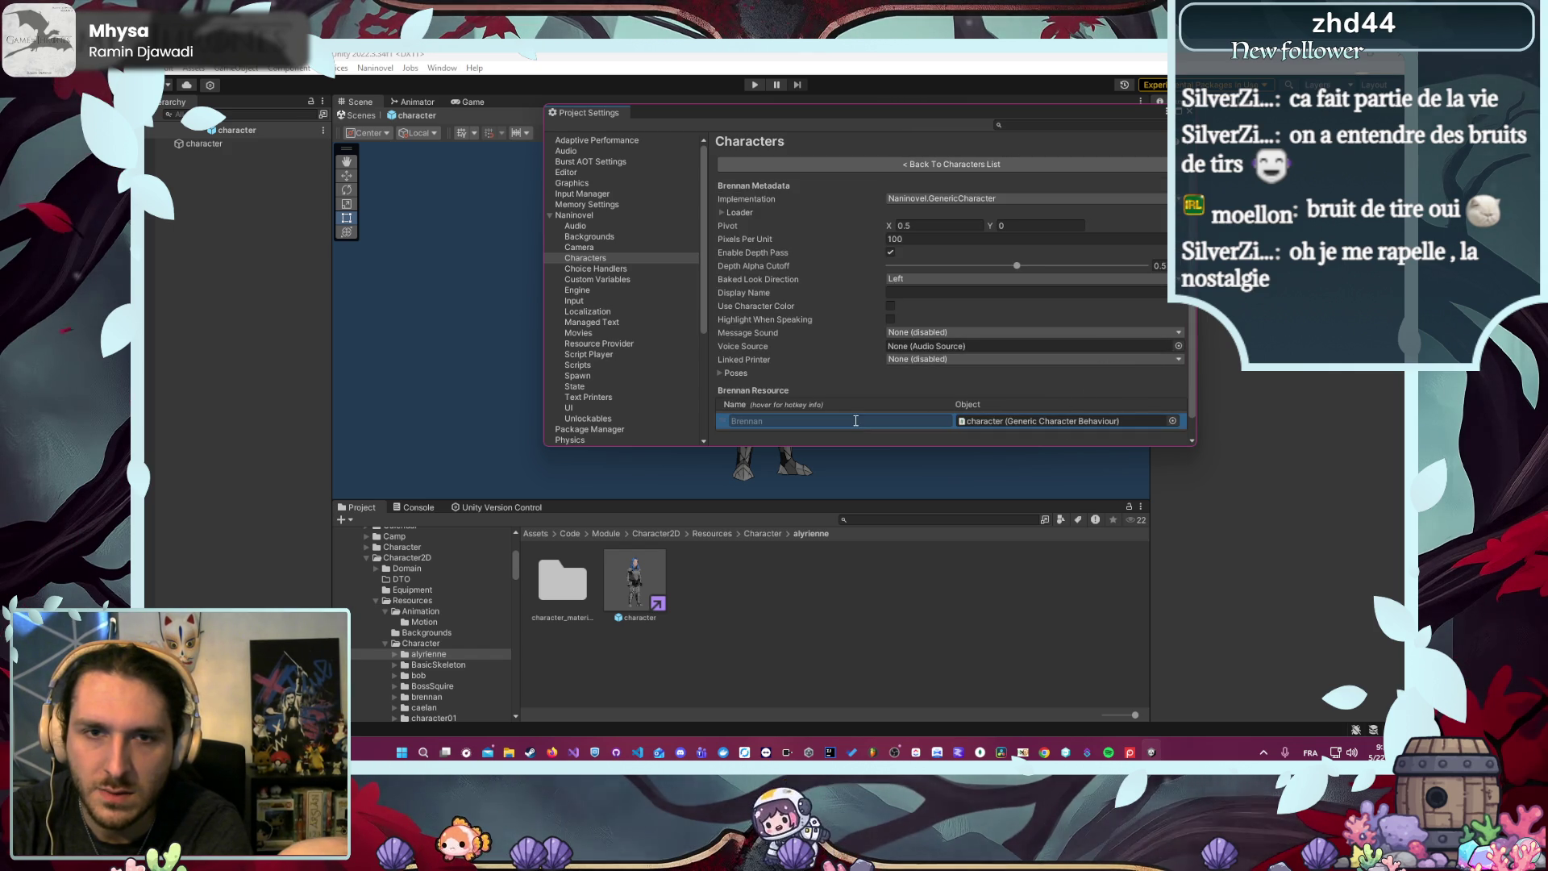
{"action": "left_click", "coordinate": [983, 421]}
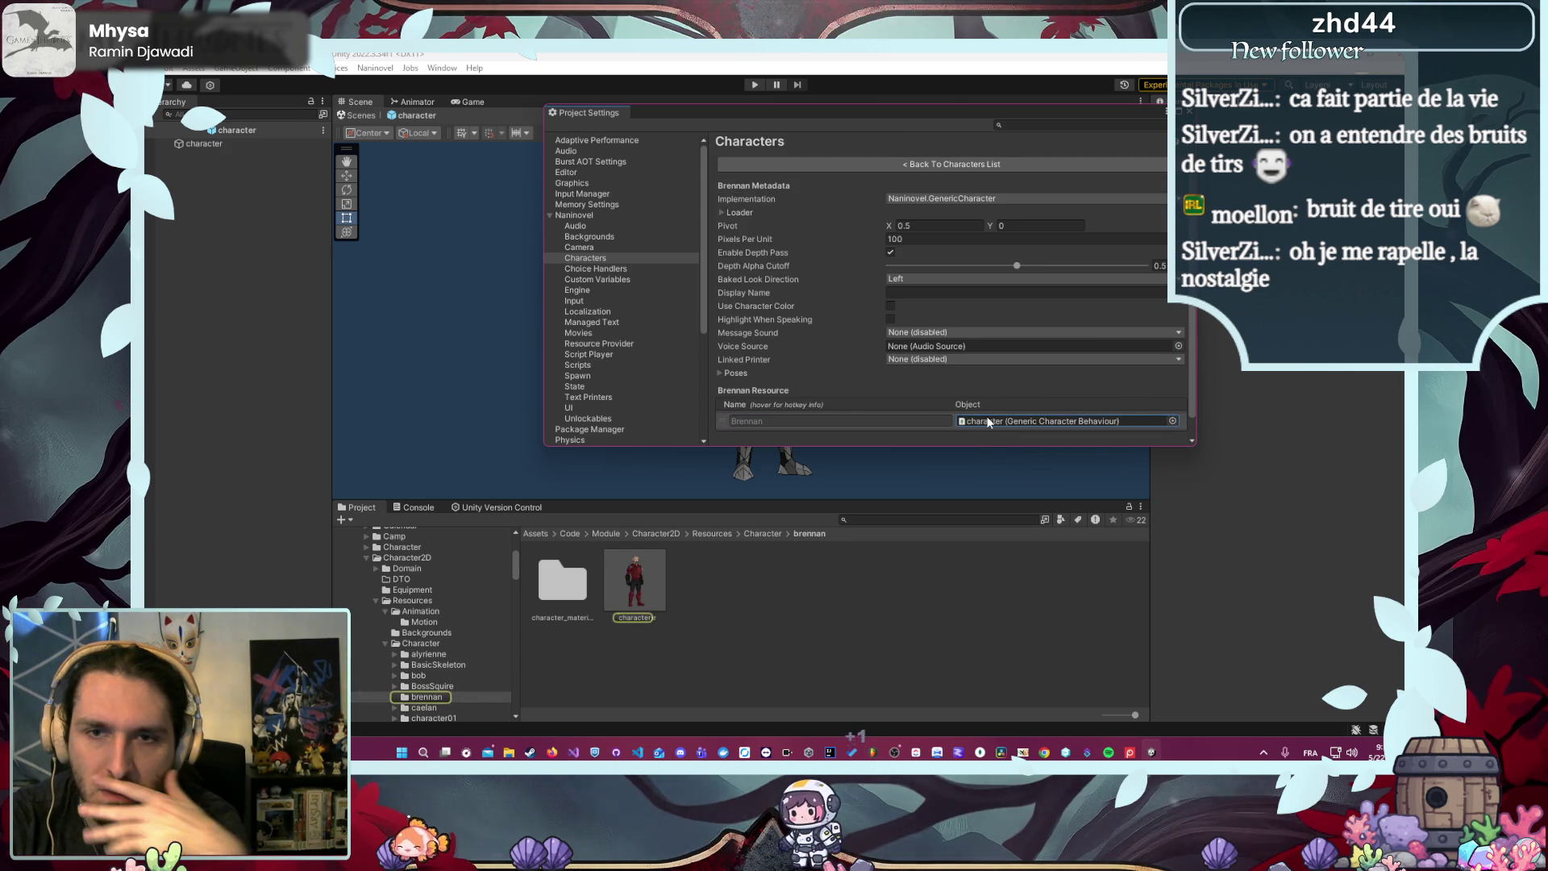
{"action": "left_click", "coordinate": [807, 163]}
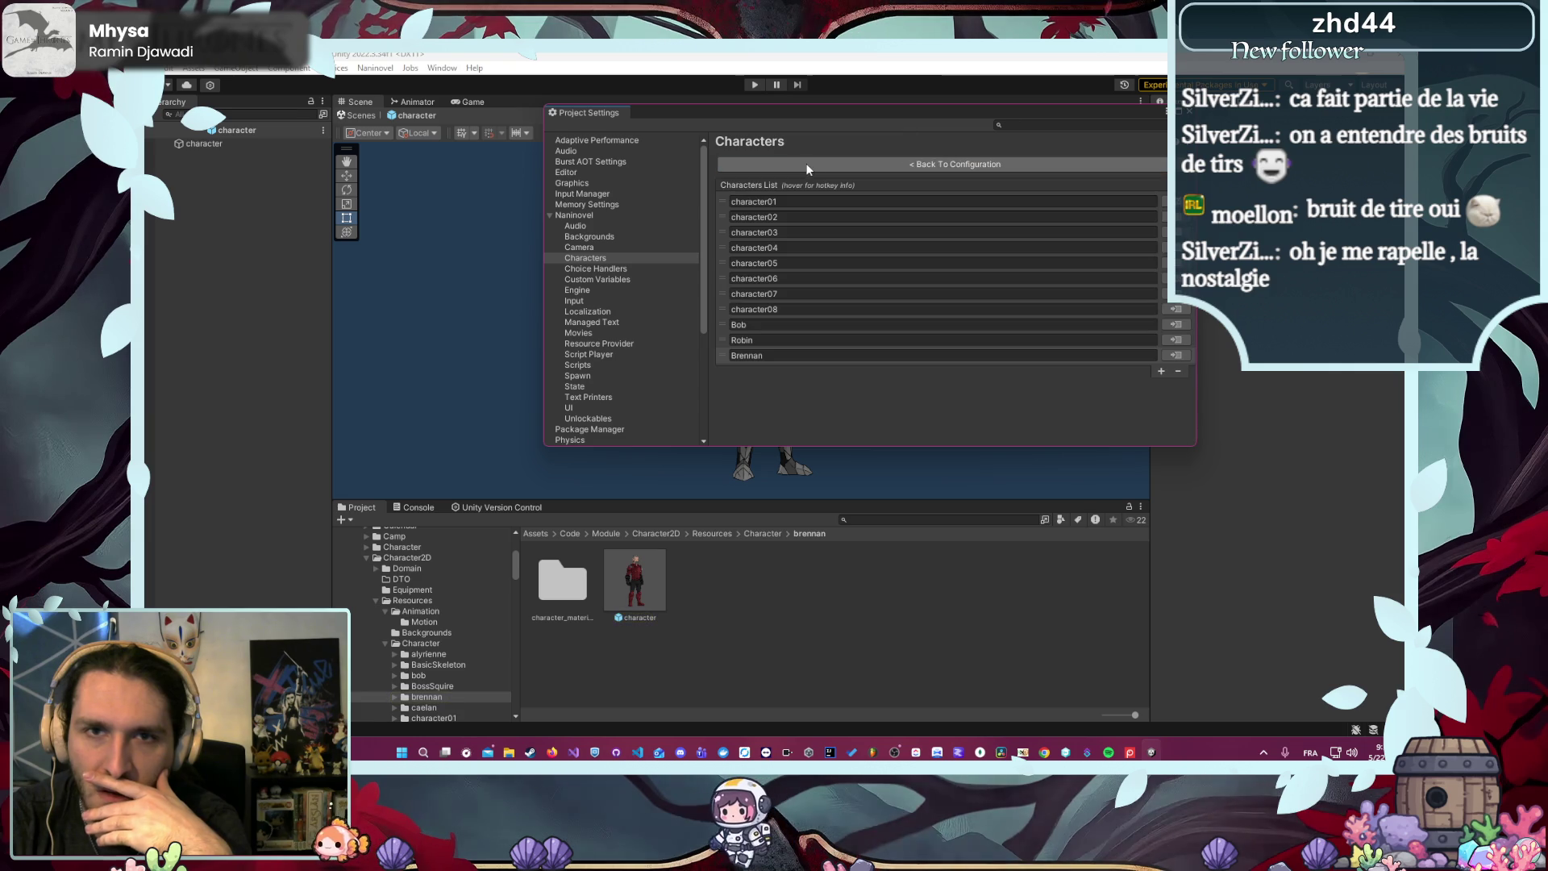
- Rename the Brennan character entry to lowercase brennan and close the project settings
{"action": "left_click", "coordinate": [739, 356]}
{"action": "key", "text": "BackSpace"}
{"action": "type", "text": "b"}
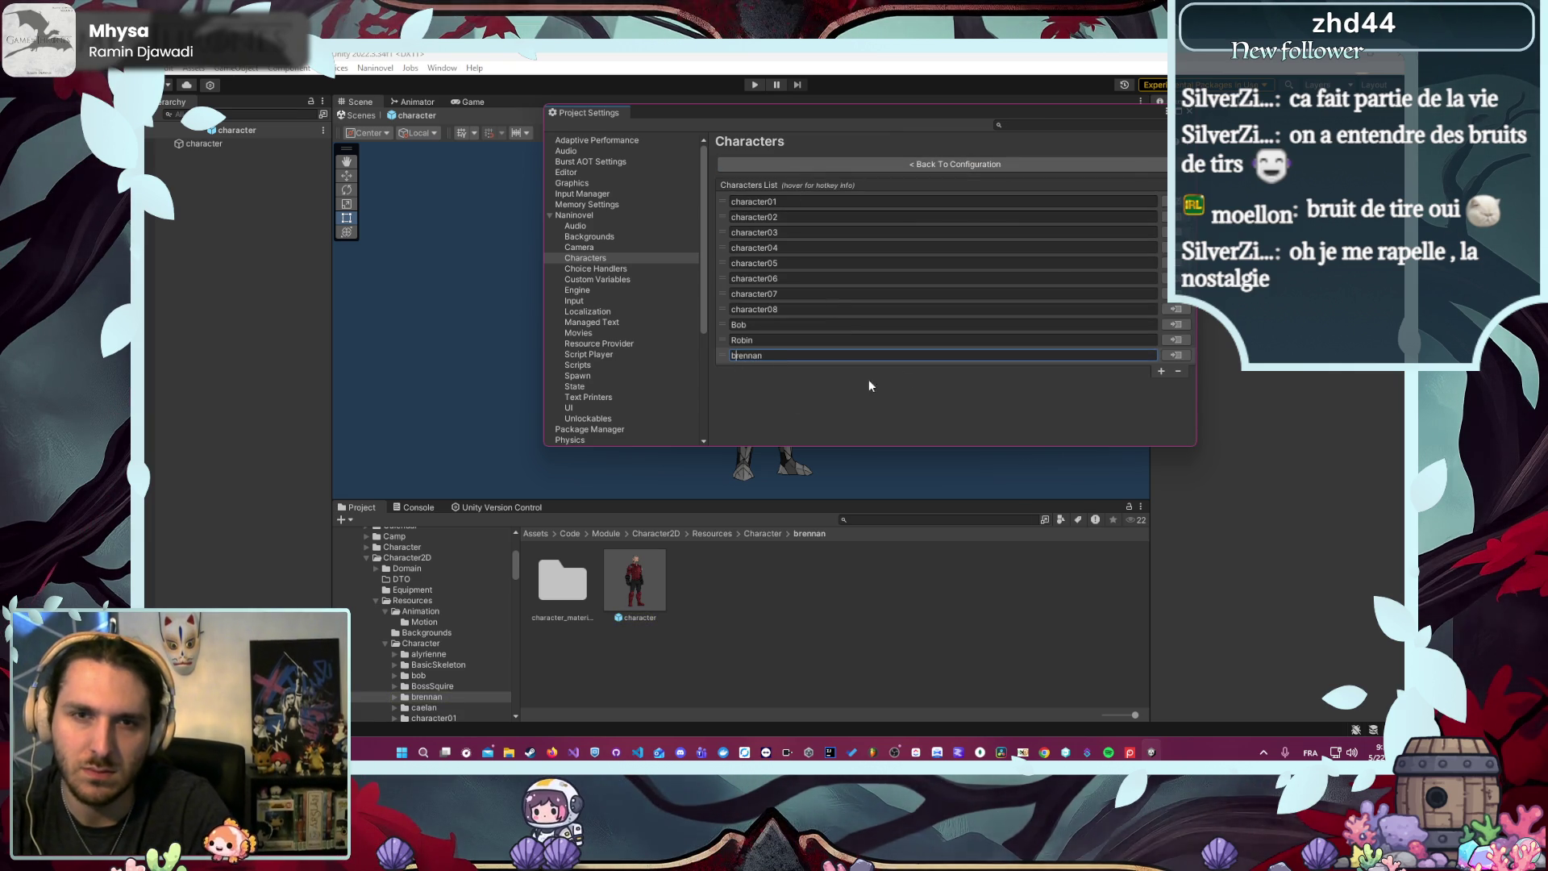
{"action": "left_click", "coordinate": [1189, 114]}
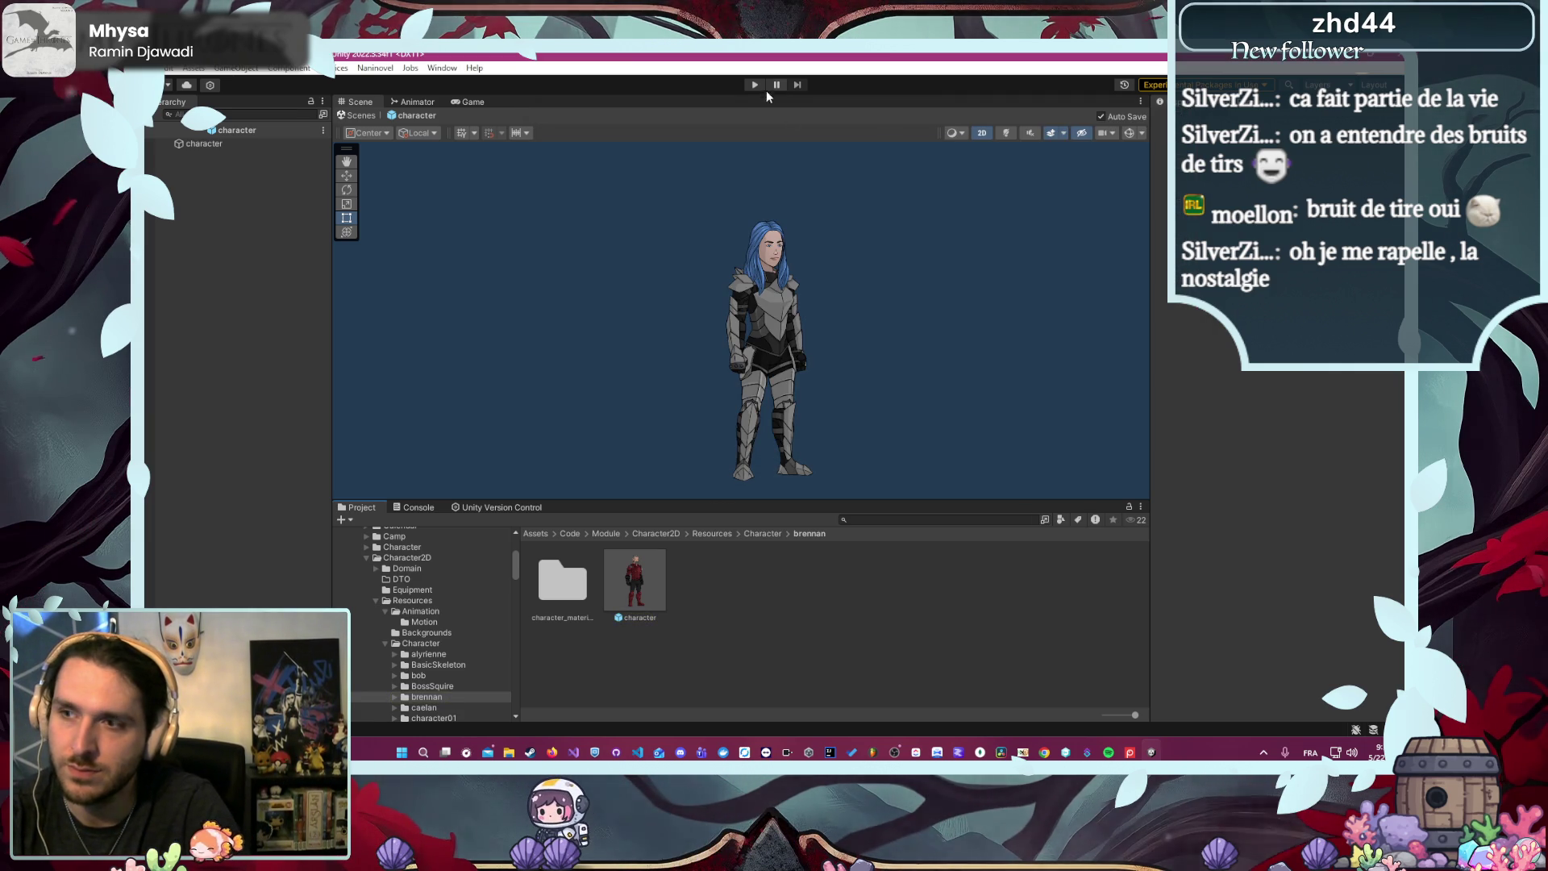
- Play the game as Gardien and launch the Défense du village d'Écorce Noire mission with Brennan
{"action": "left_click", "coordinate": [754, 85]}
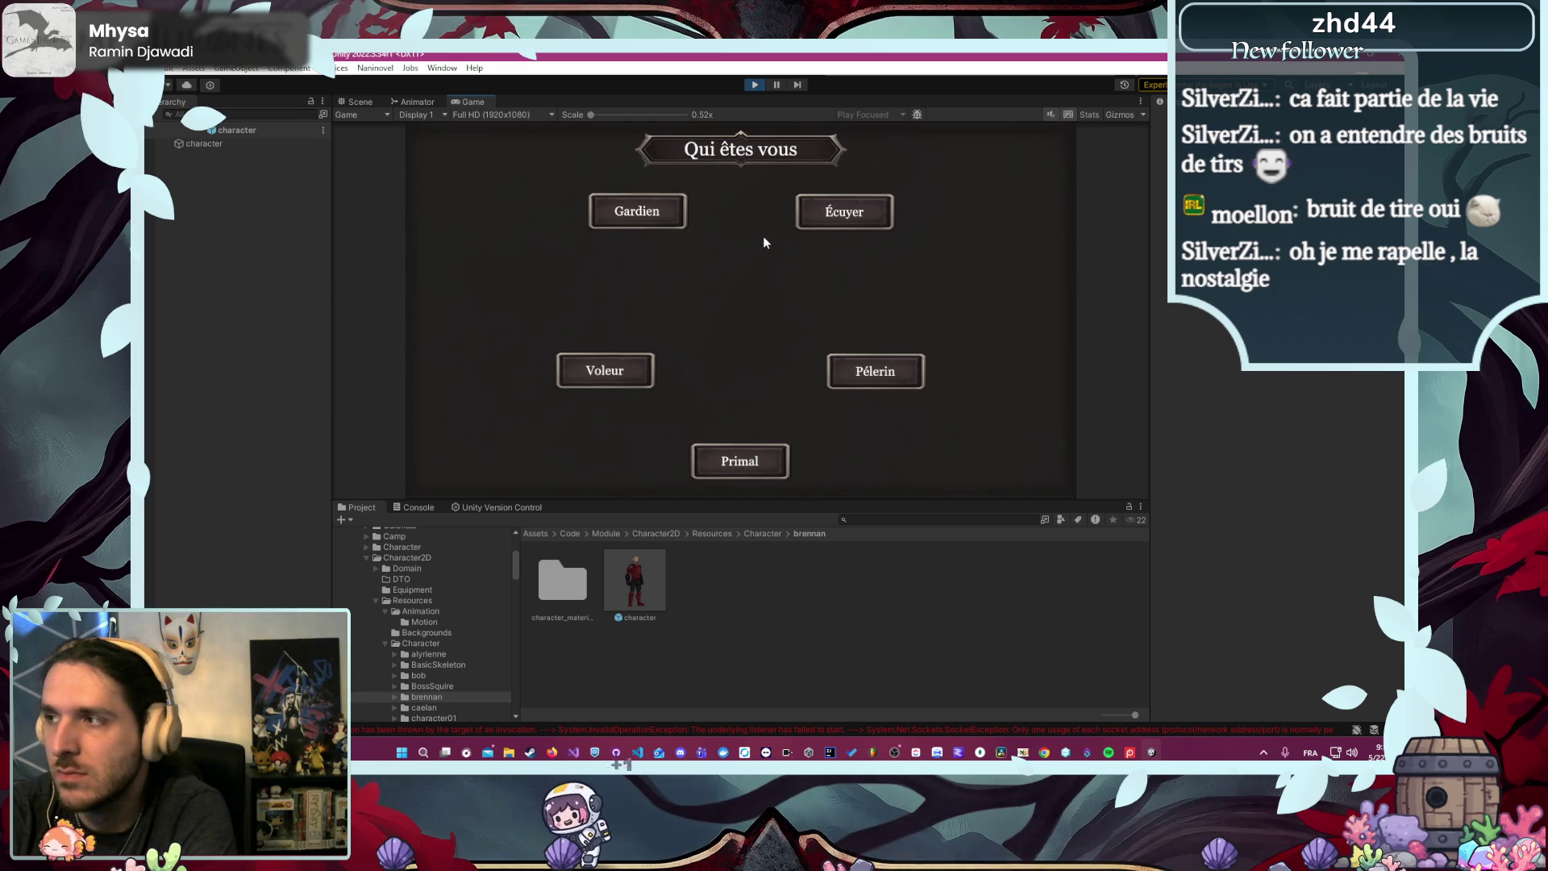
{"action": "left_click", "coordinate": [637, 211]}
{"action": "left_click", "coordinate": [850, 458]}
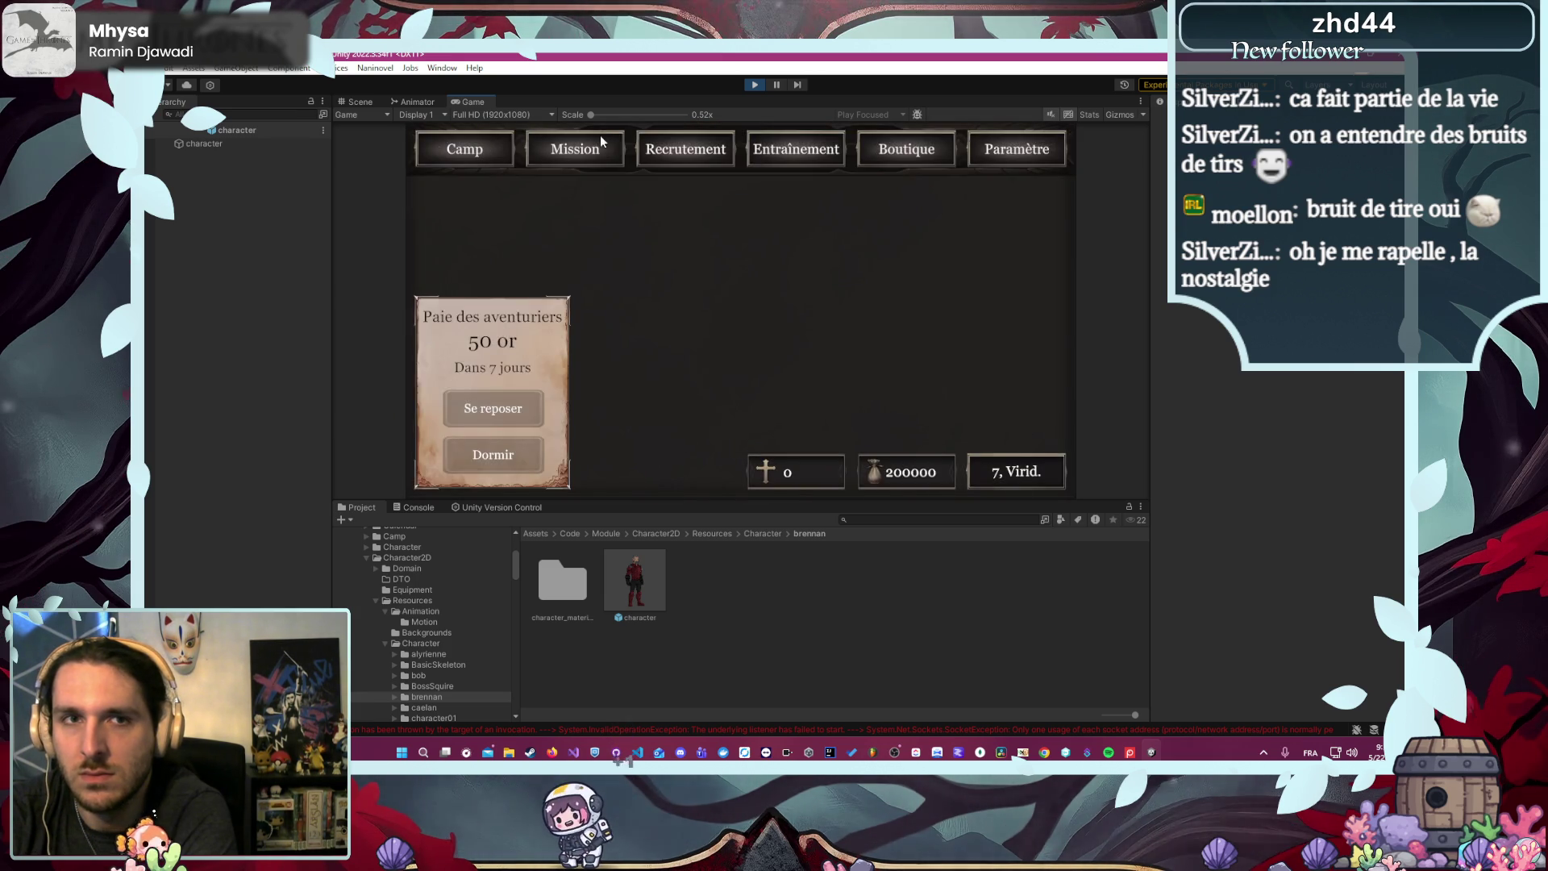
{"action": "left_click", "coordinate": [600, 138]}
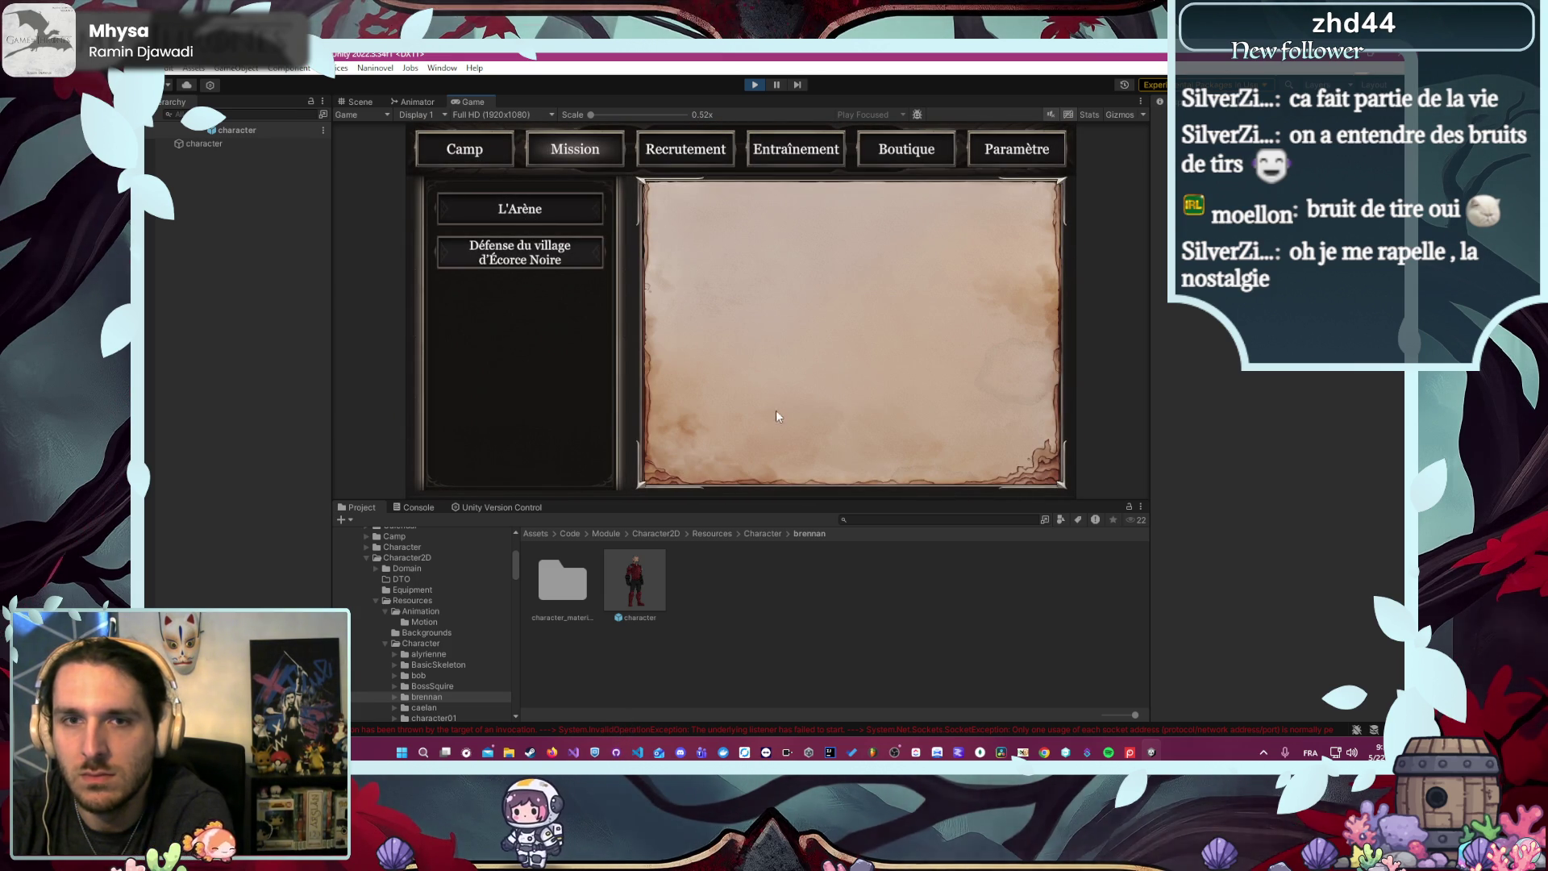
{"action": "left_click", "coordinate": [509, 260]}
{"action": "left_click", "coordinate": [826, 455]}
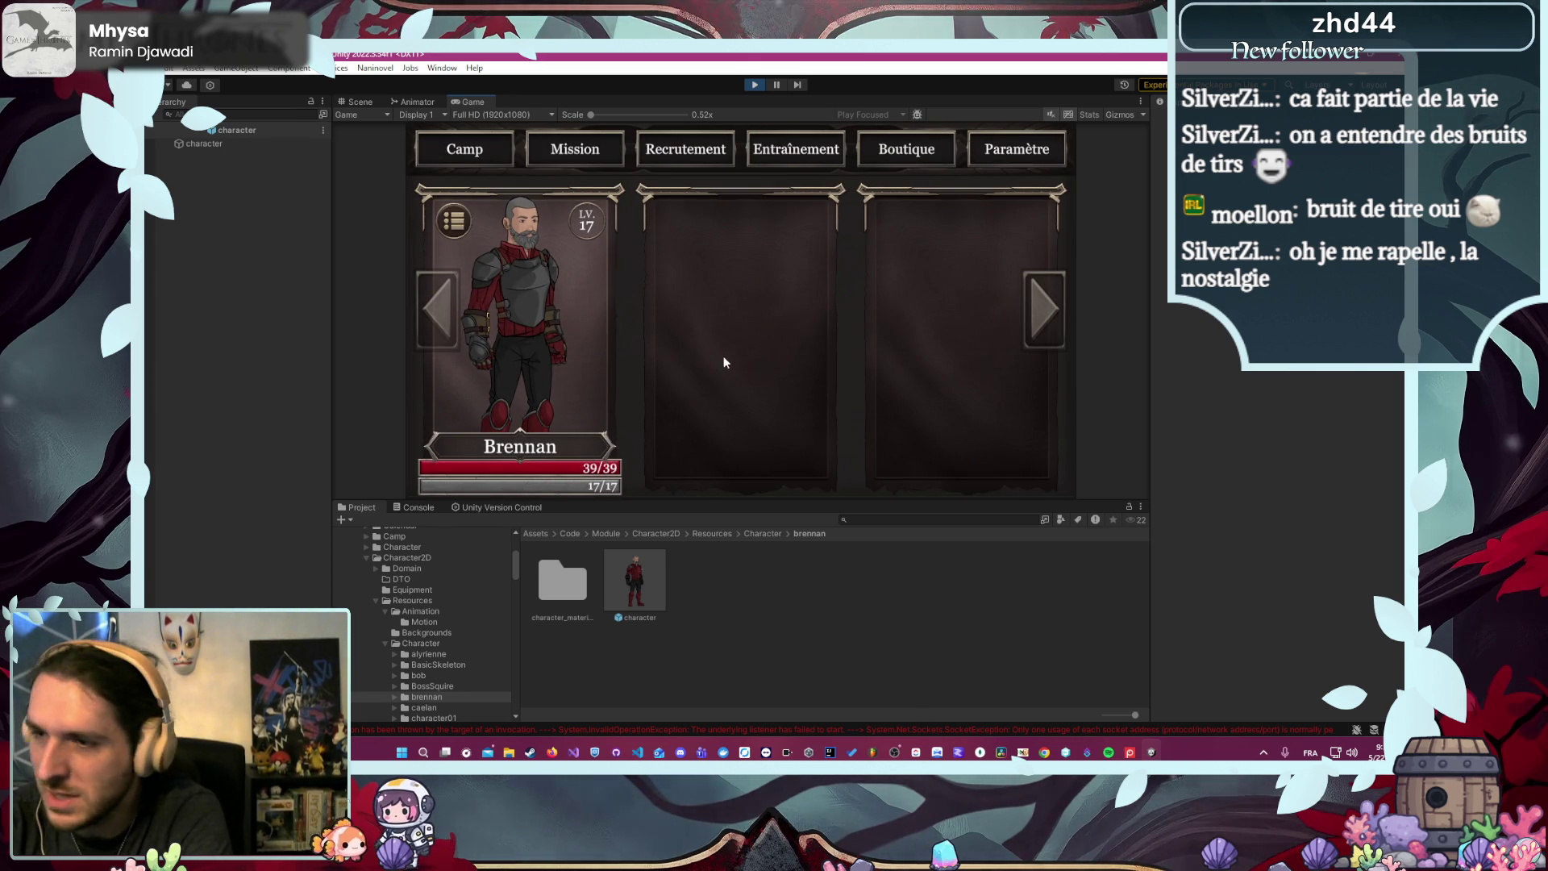
{"action": "left_click", "coordinate": [498, 324]}
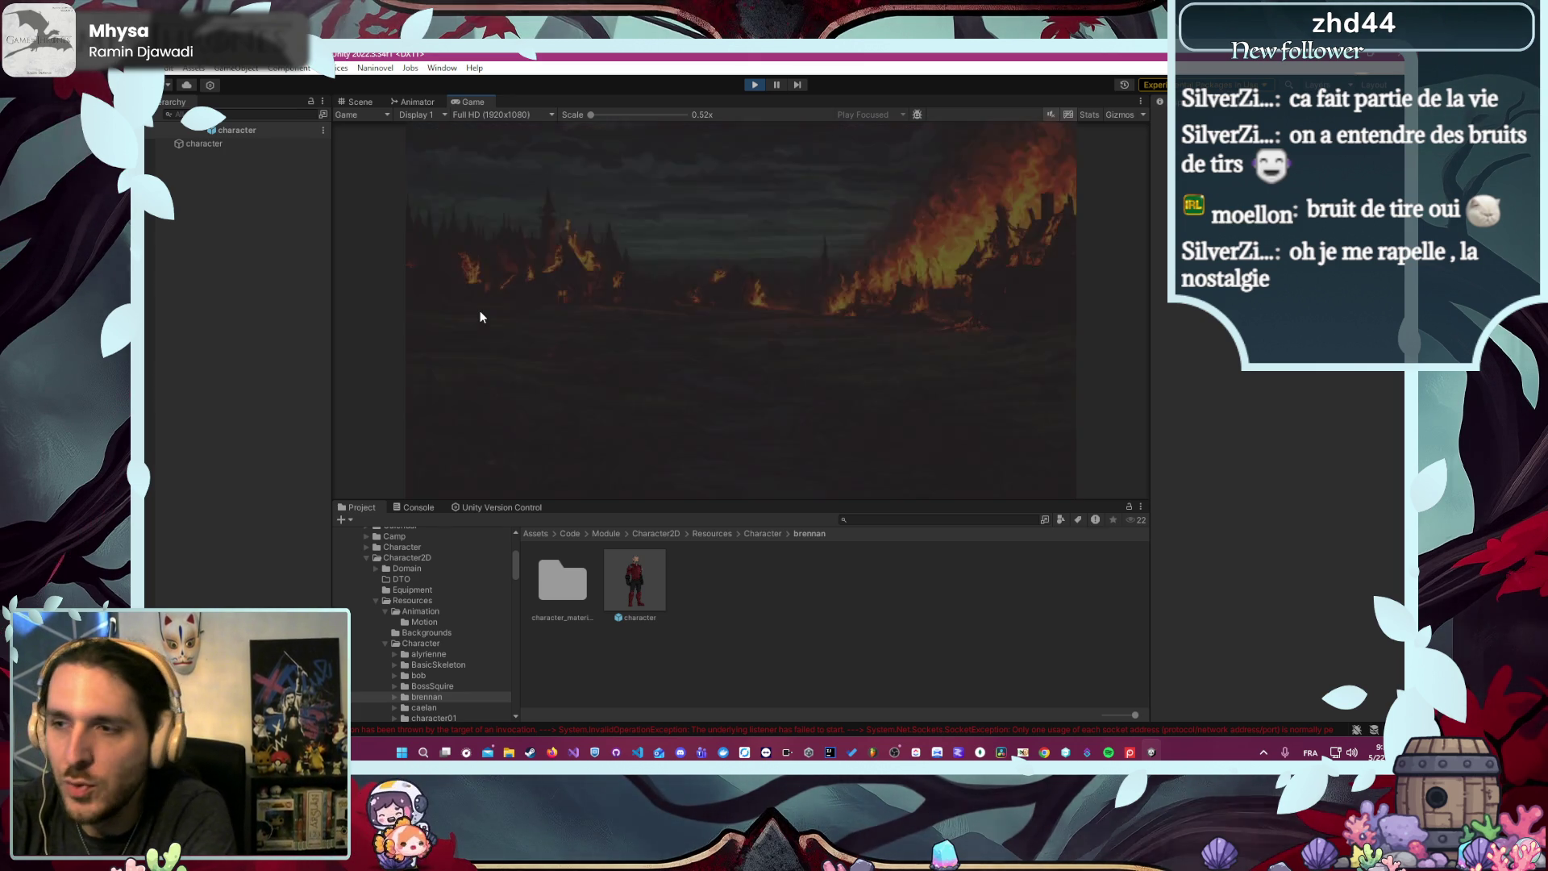
- Advance the cutscene narration, view the brennan prefab error, clear the console and stop playing
{"action": "left_click", "coordinate": [773, 439]}
{"action": "left_click", "coordinate": [774, 439]}
{"action": "left_click", "coordinate": [772, 438]}
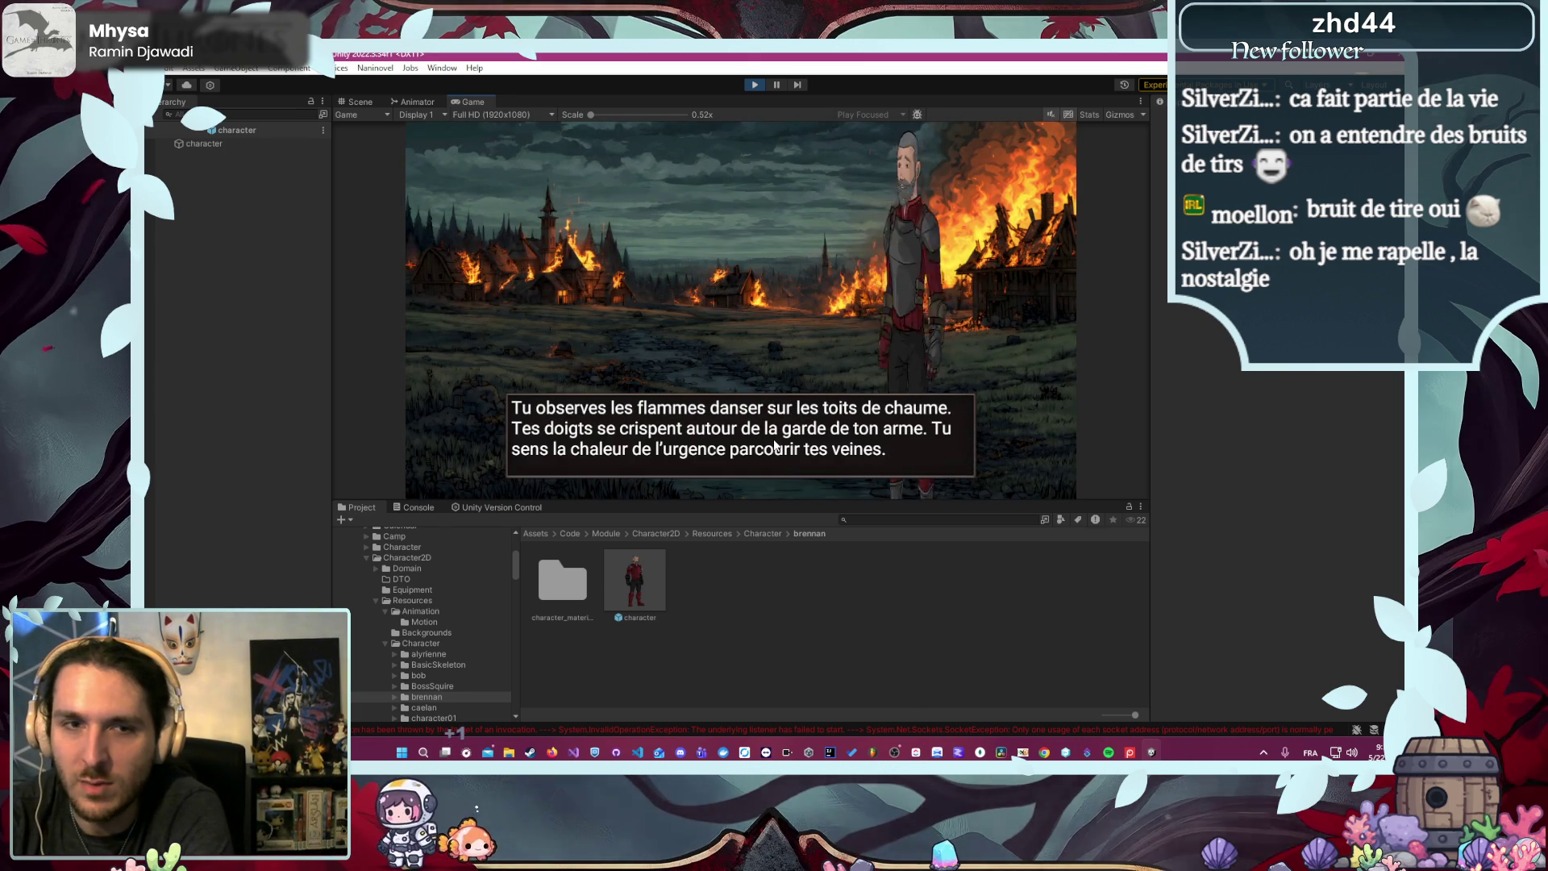
{"action": "left_click", "coordinate": [433, 730]}
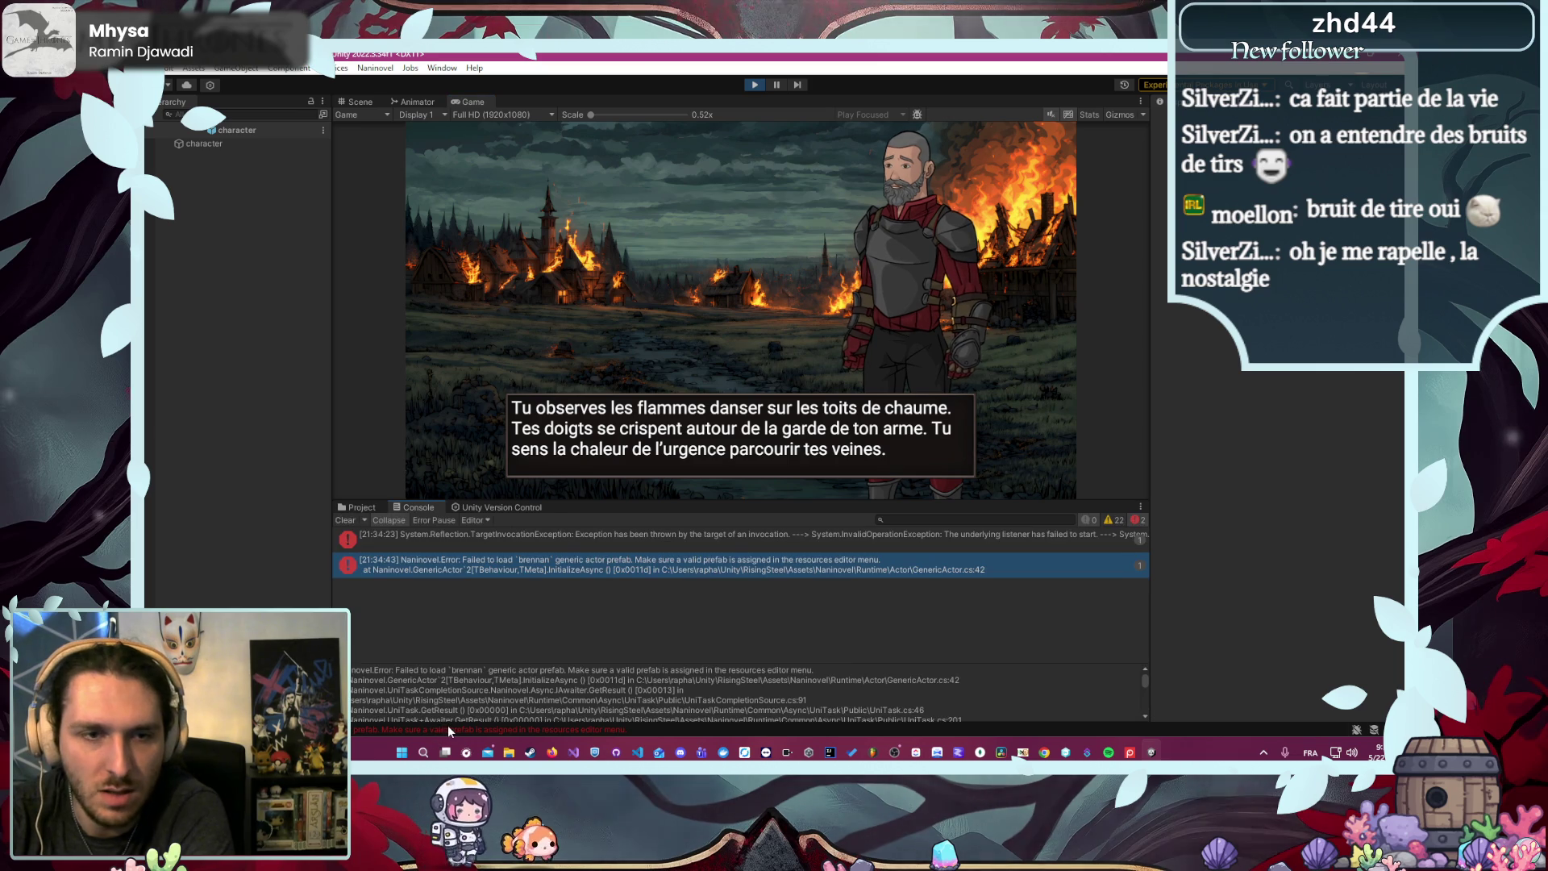
{"action": "left_click", "coordinate": [352, 520]}
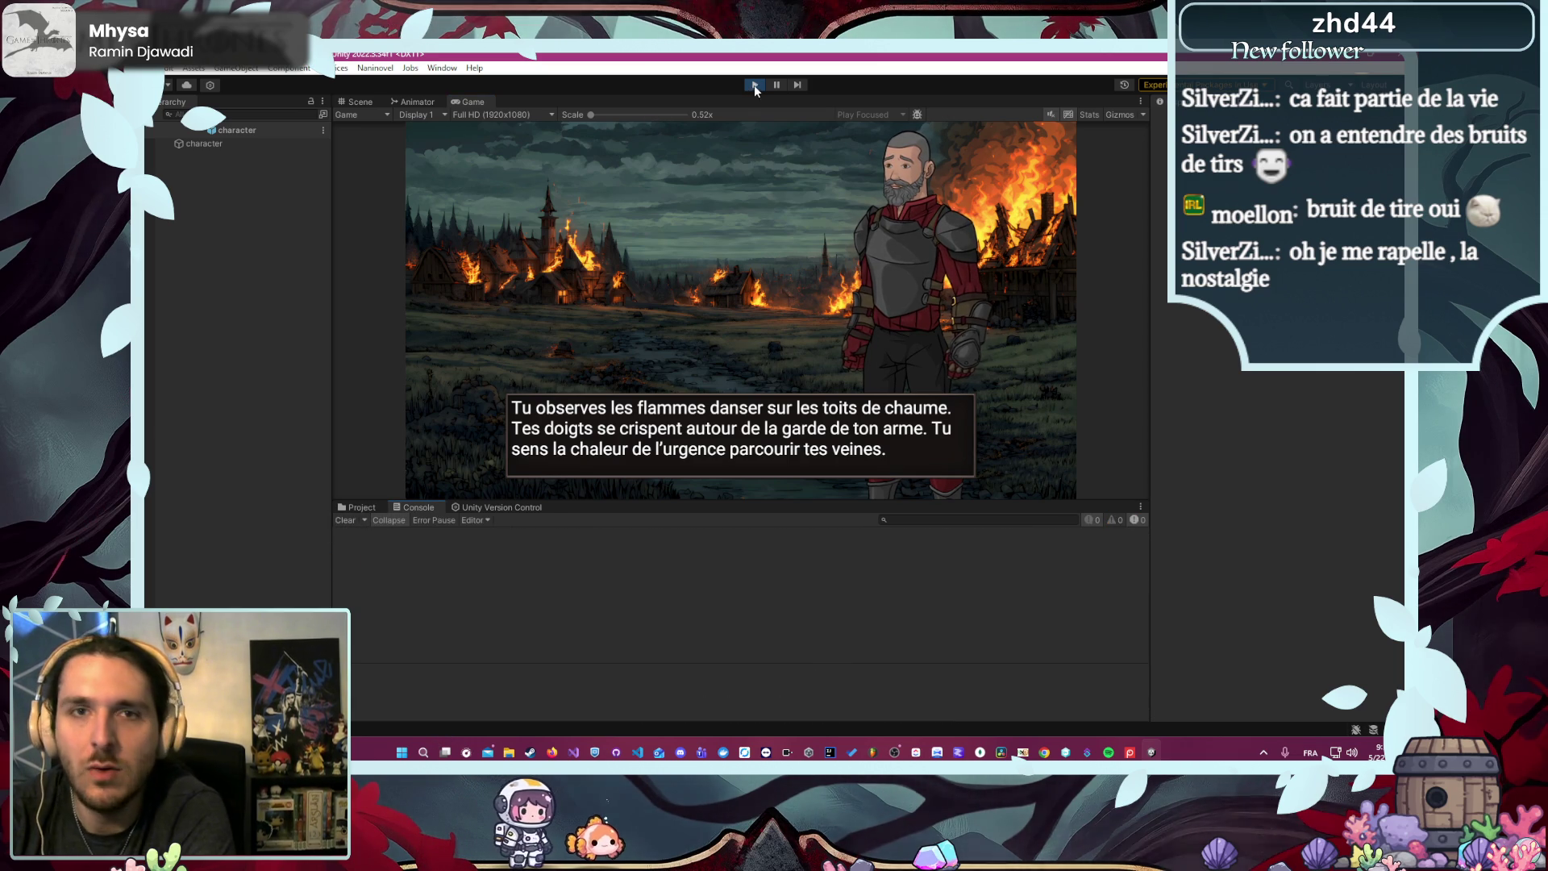
{"action": "left_click", "coordinate": [753, 85]}
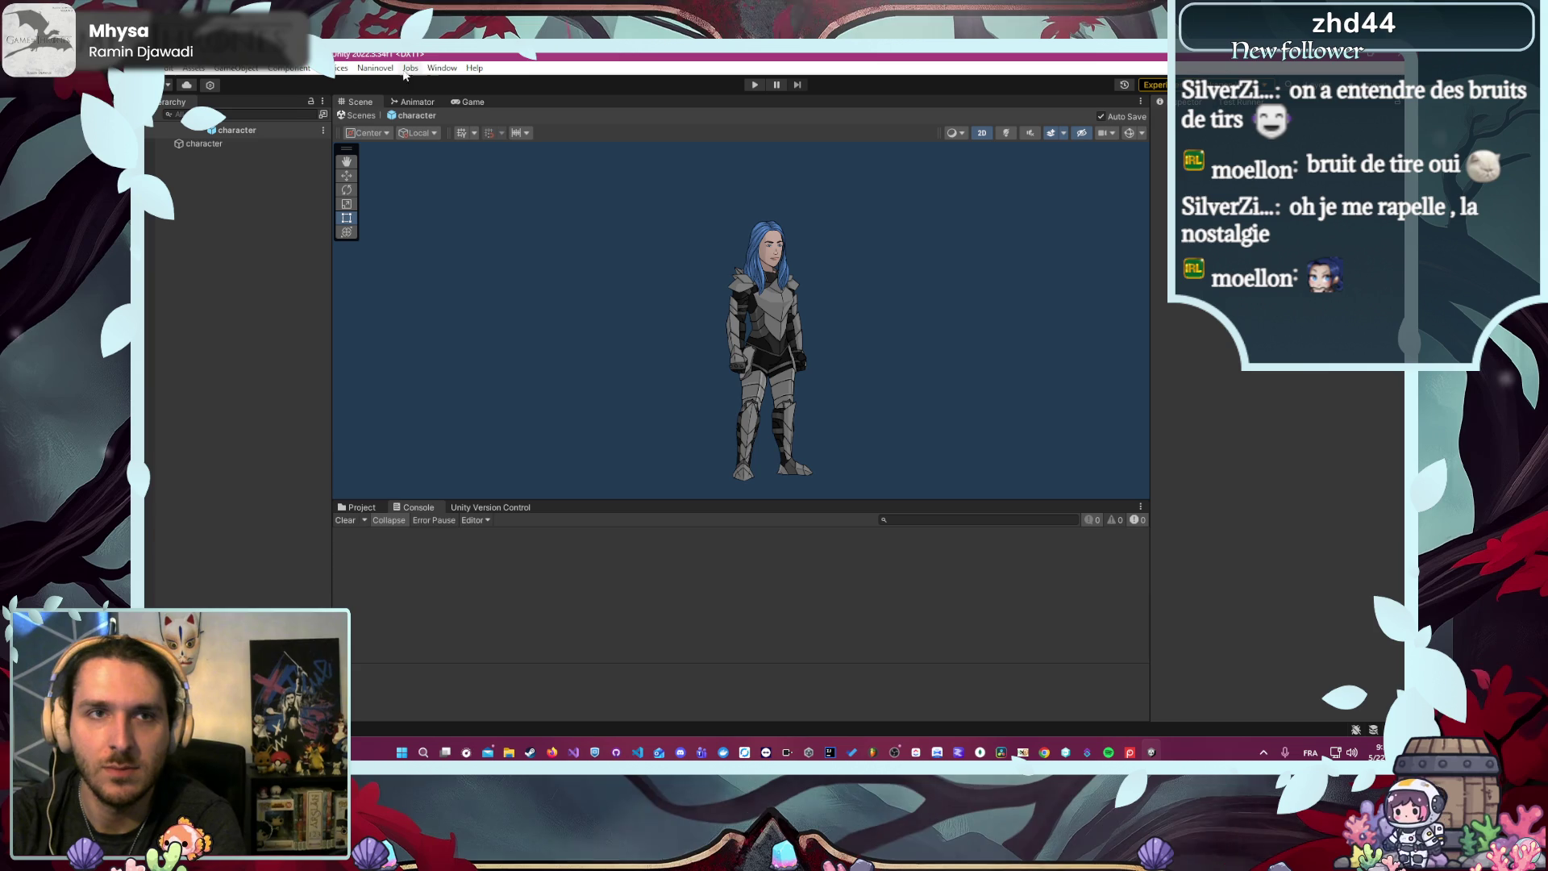
- Open the Naninovel Characters resource list and check the character01 and brennan entries
{"action": "left_click", "coordinate": [379, 68]}
{"action": "mouse_move", "coordinate": [397, 154]}
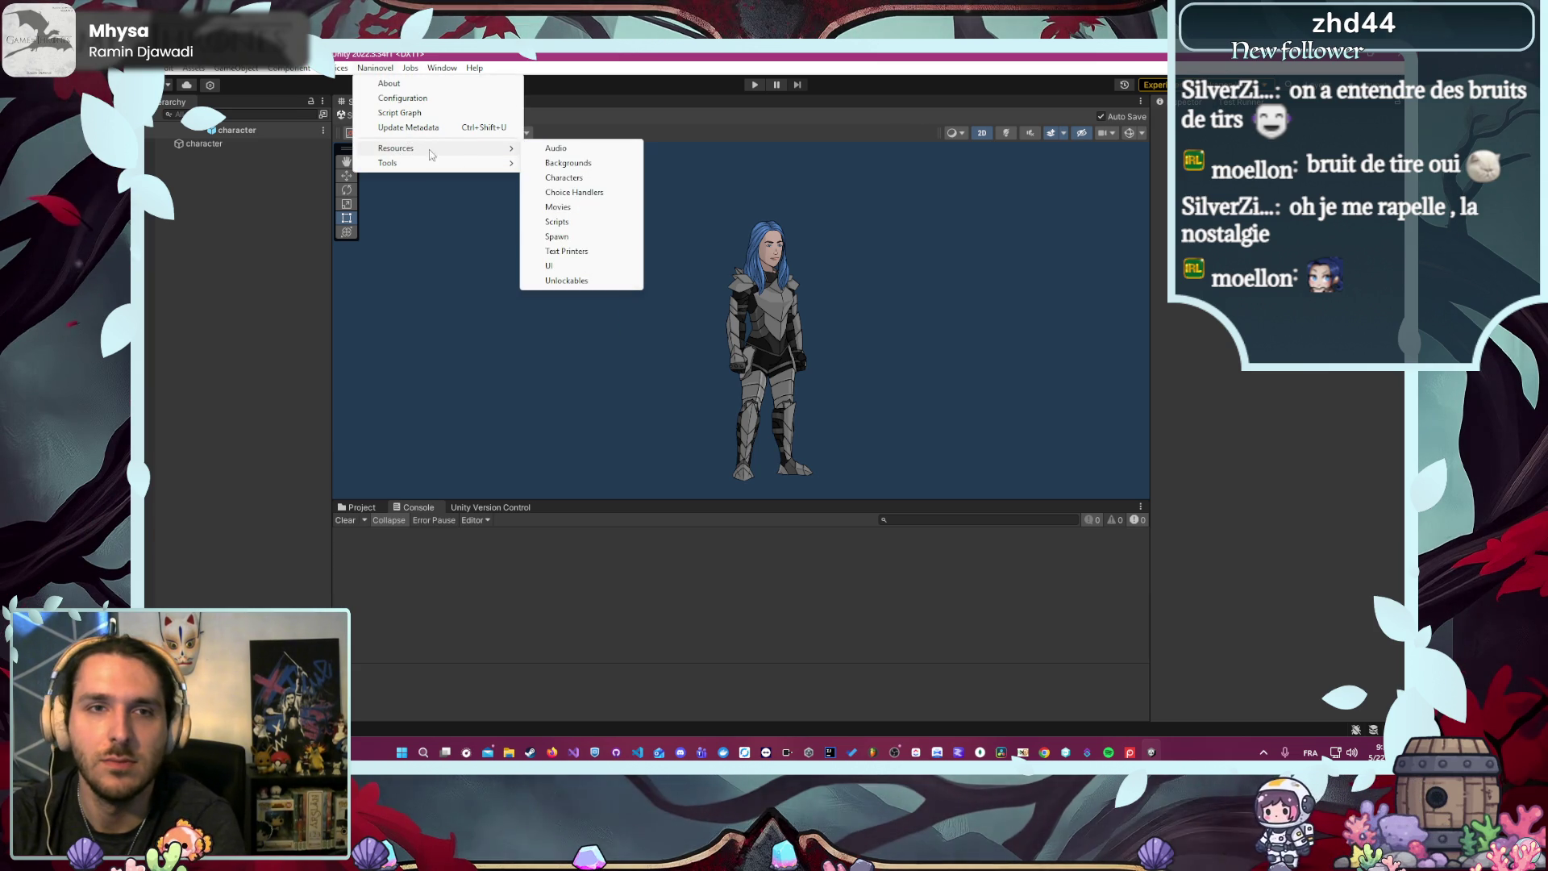
{"action": "left_click", "coordinate": [566, 185]}
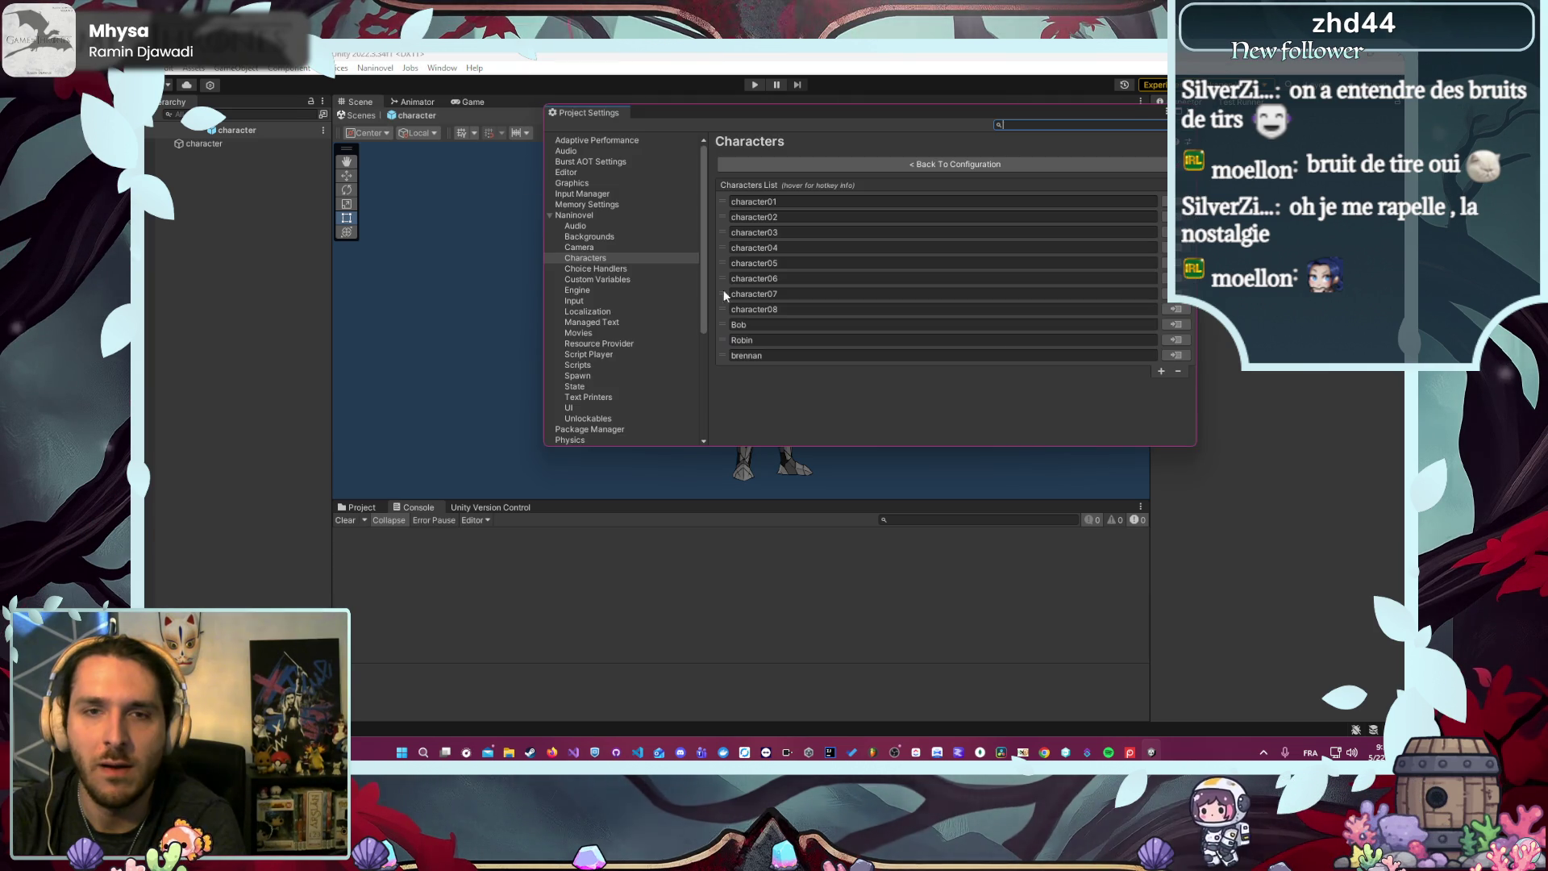
{"action": "left_click", "coordinate": [1067, 202]}
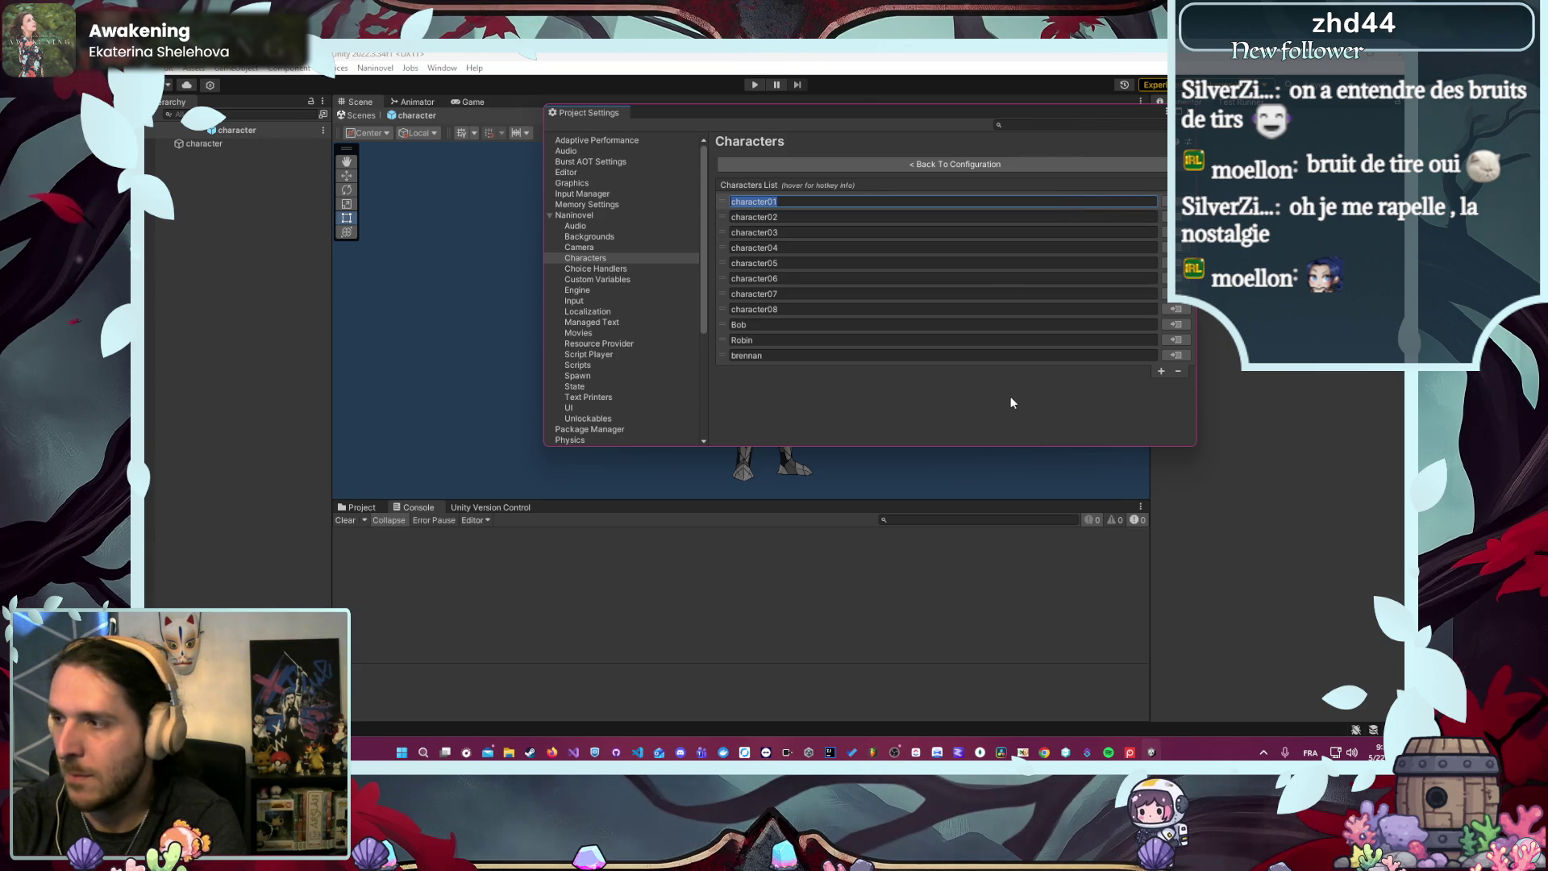
{"action": "left_click", "coordinate": [975, 356]}
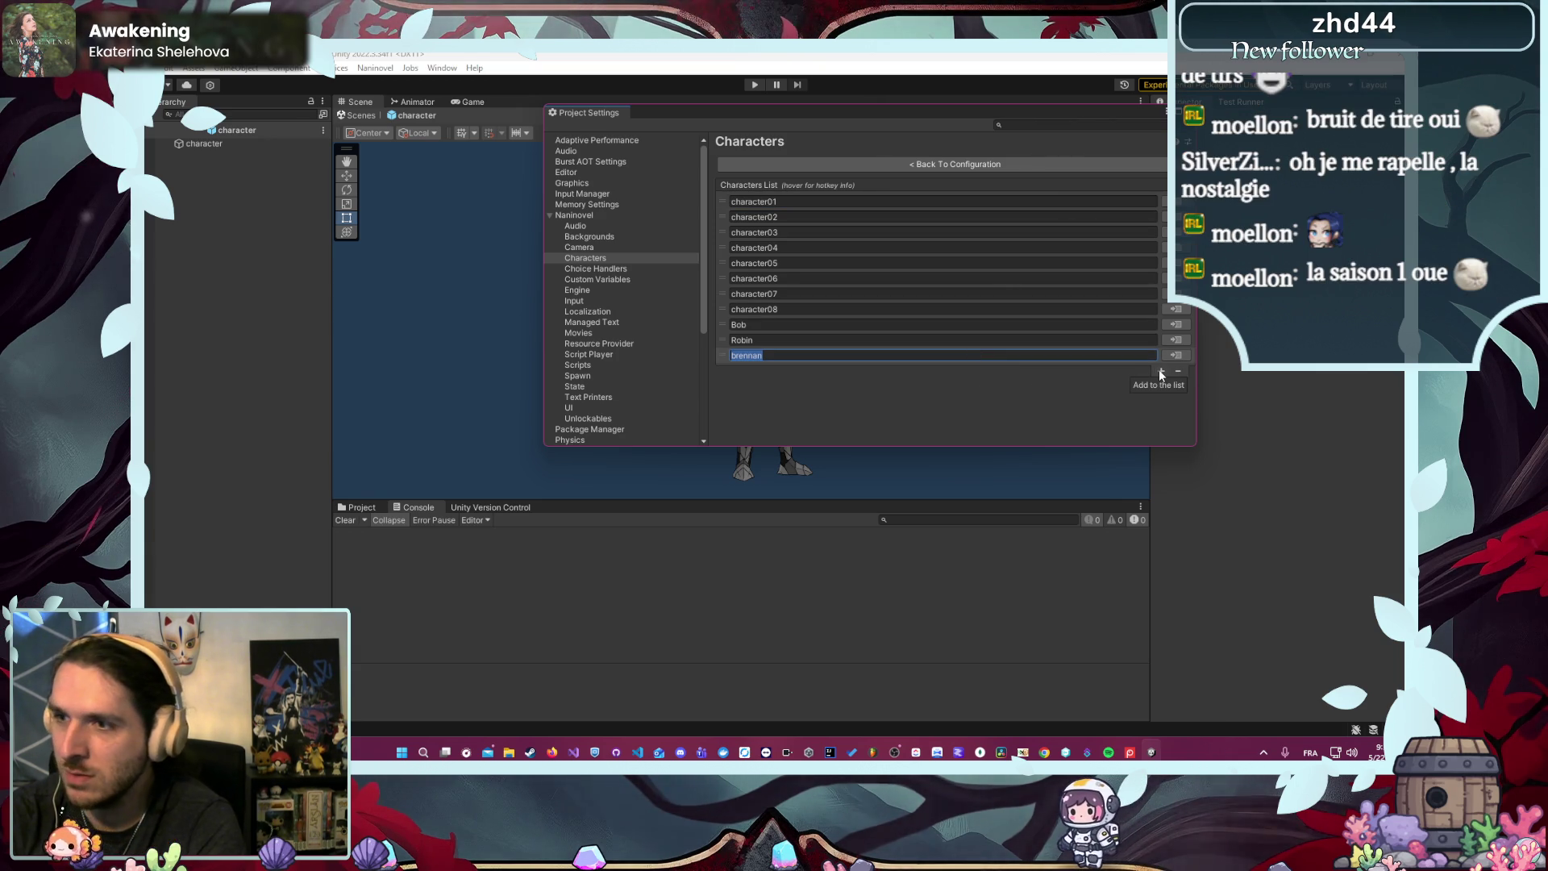
- Show the Project panel and add a new blank entry below brennan
{"action": "left_click", "coordinate": [361, 507]}
{"action": "scroll", "coordinate": [474, 674], "scroll_direction": "down", "scroll_amount": 3}
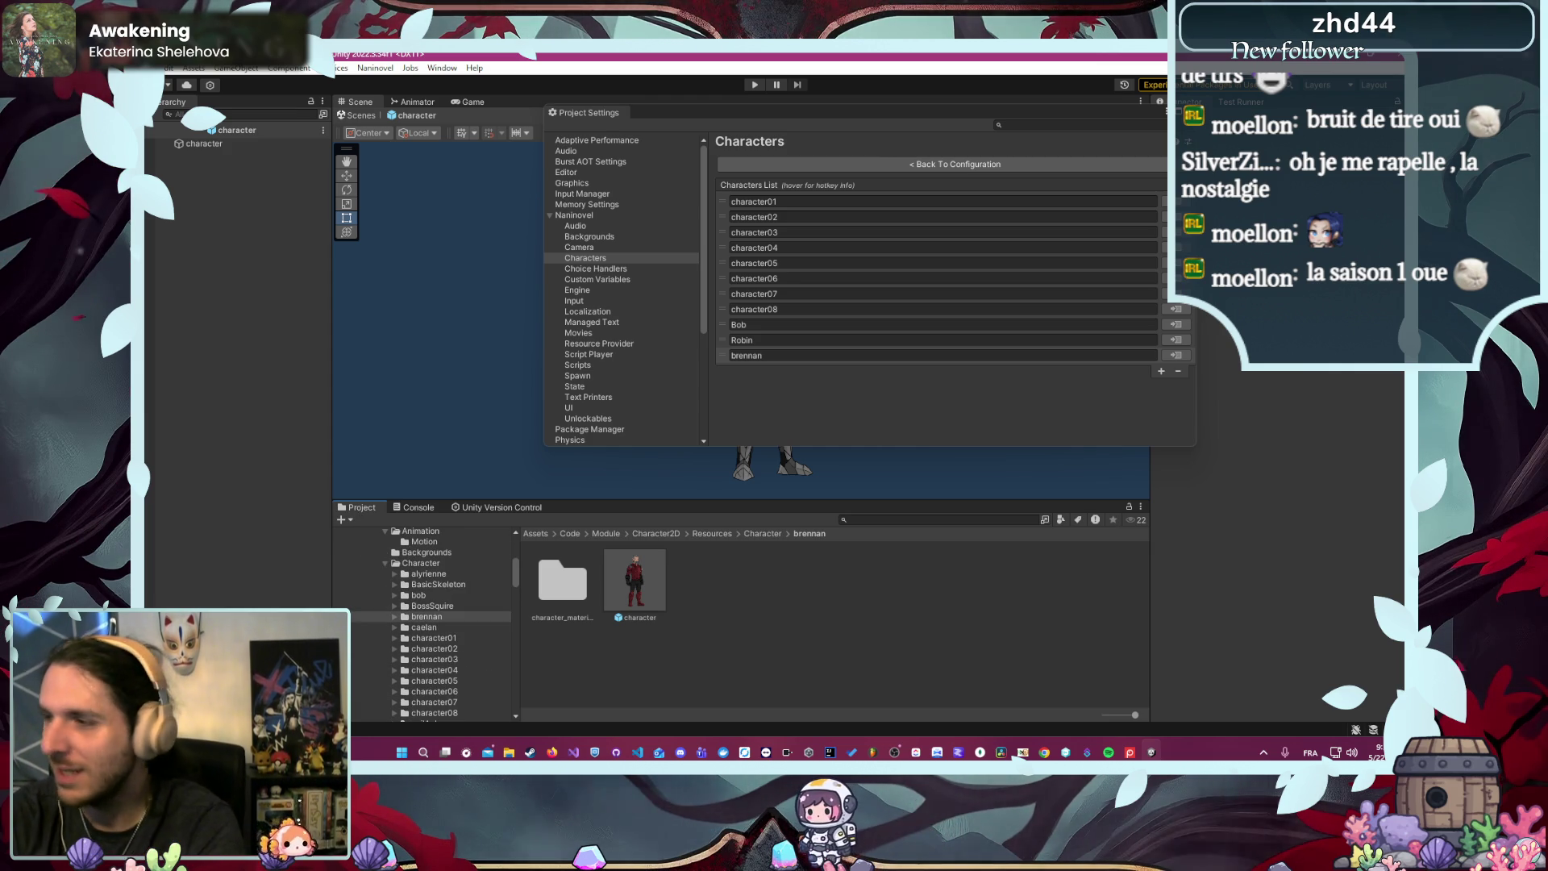
{"action": "left_click", "coordinate": [1161, 370]}
{"action": "left_click", "coordinate": [997, 372]}
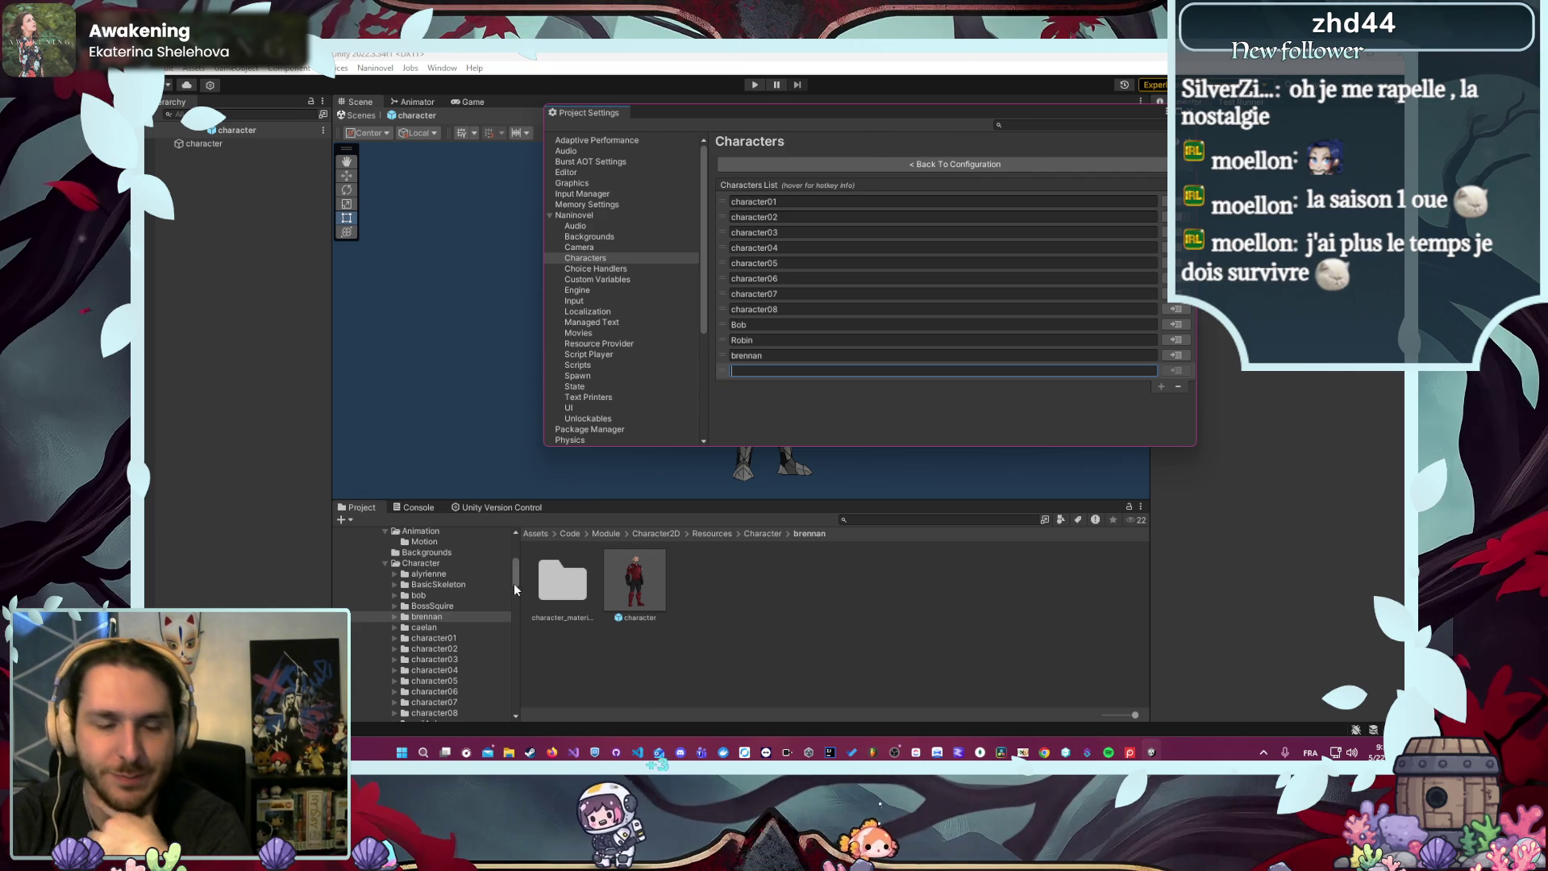
- Name the new entry 'alyrienne' and try adding the character prefab as its resource
{"action": "left_click", "coordinate": [442, 574]}
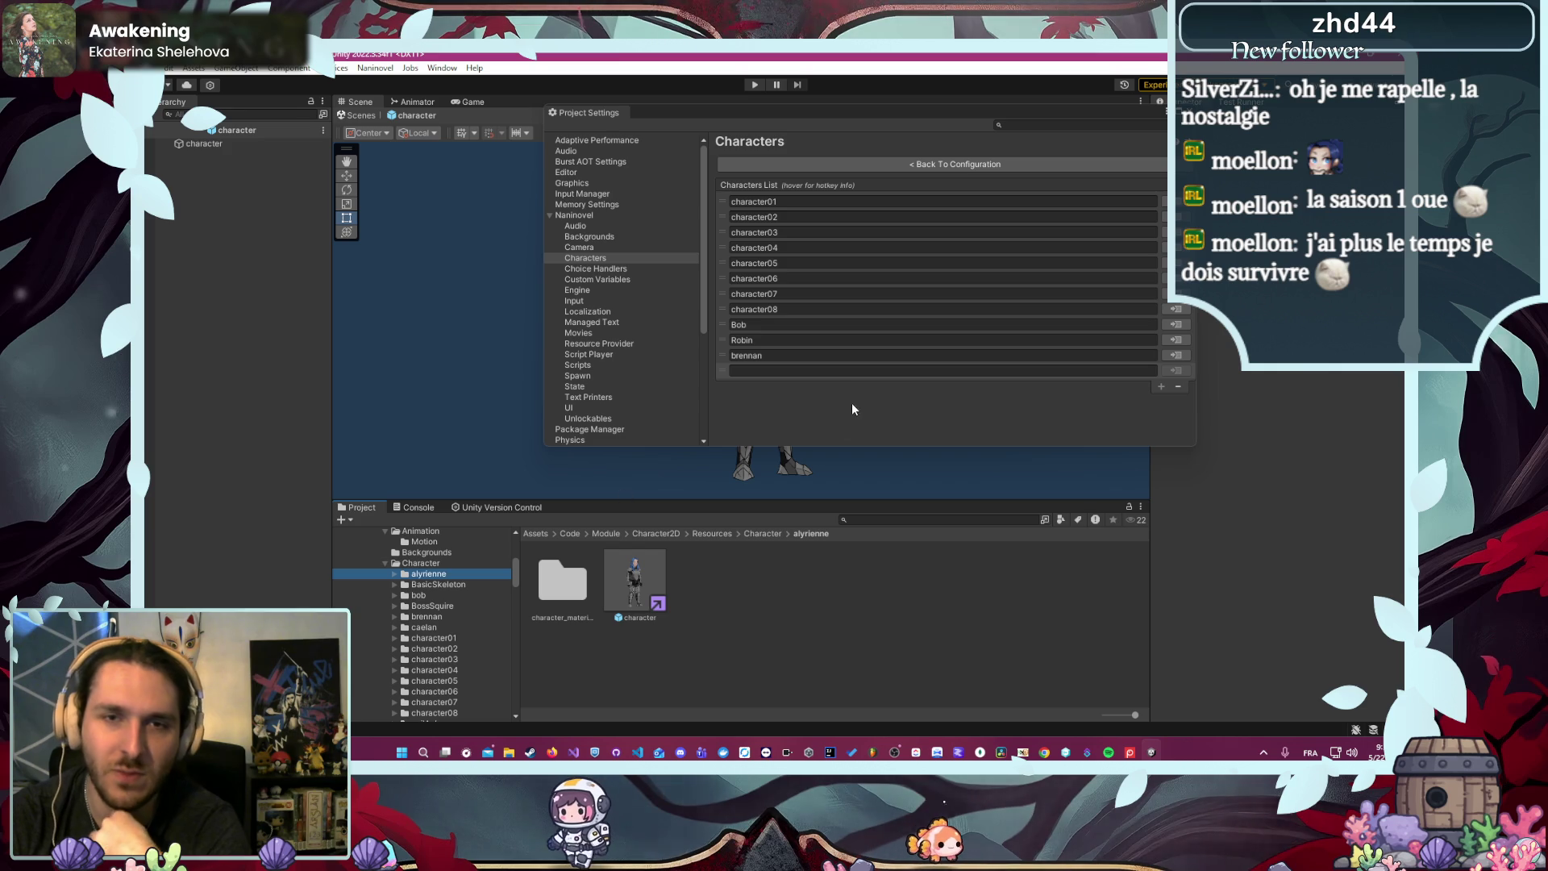
{"action": "left_click", "coordinate": [836, 370]}
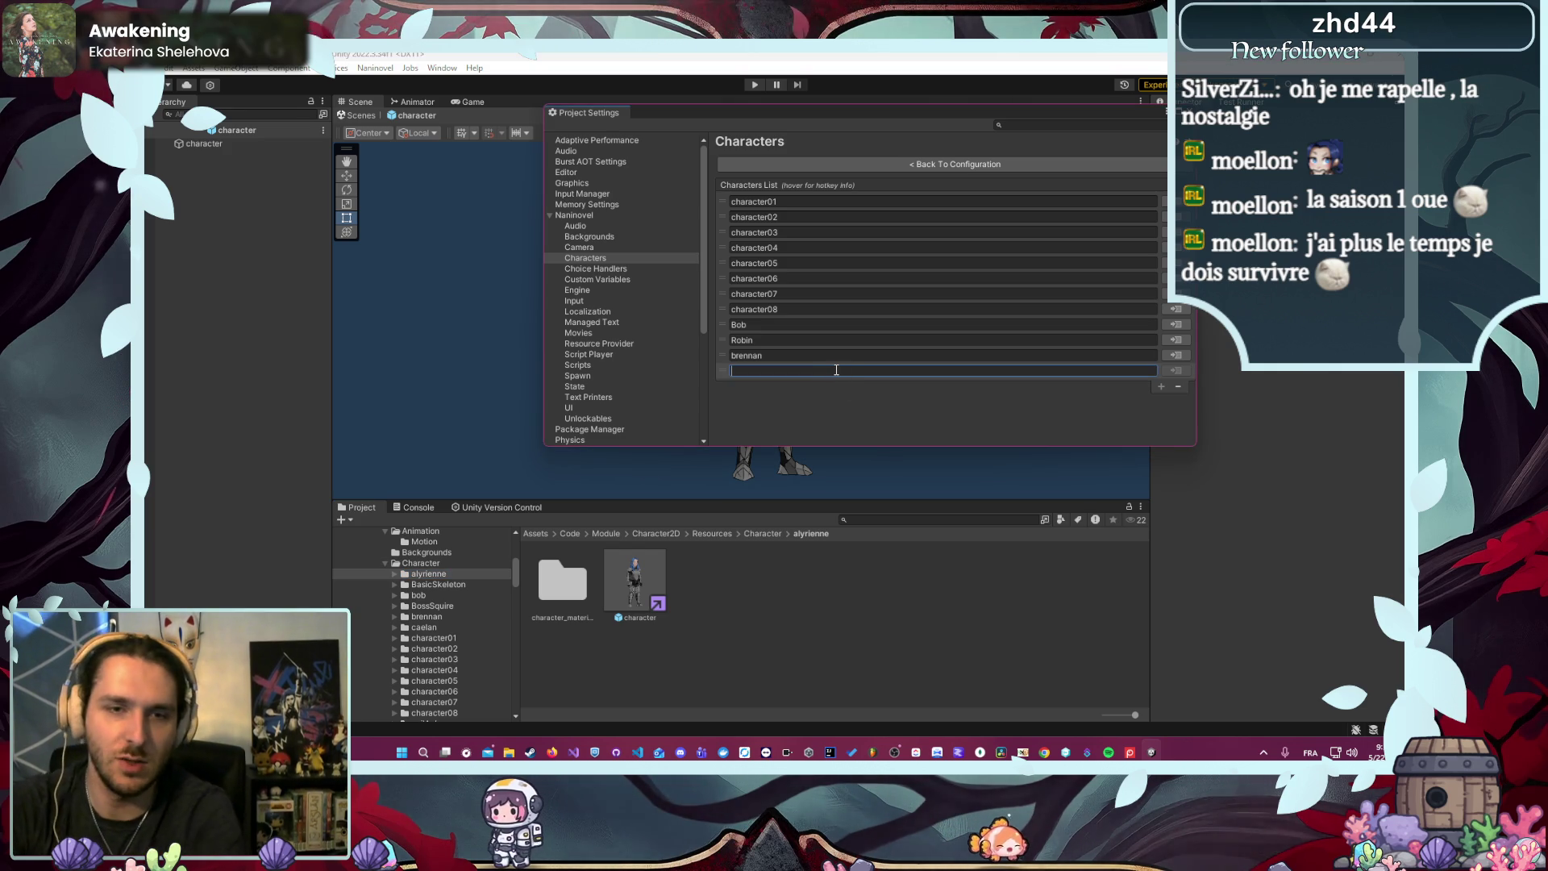
{"action": "type", "text": "alyrienne"}
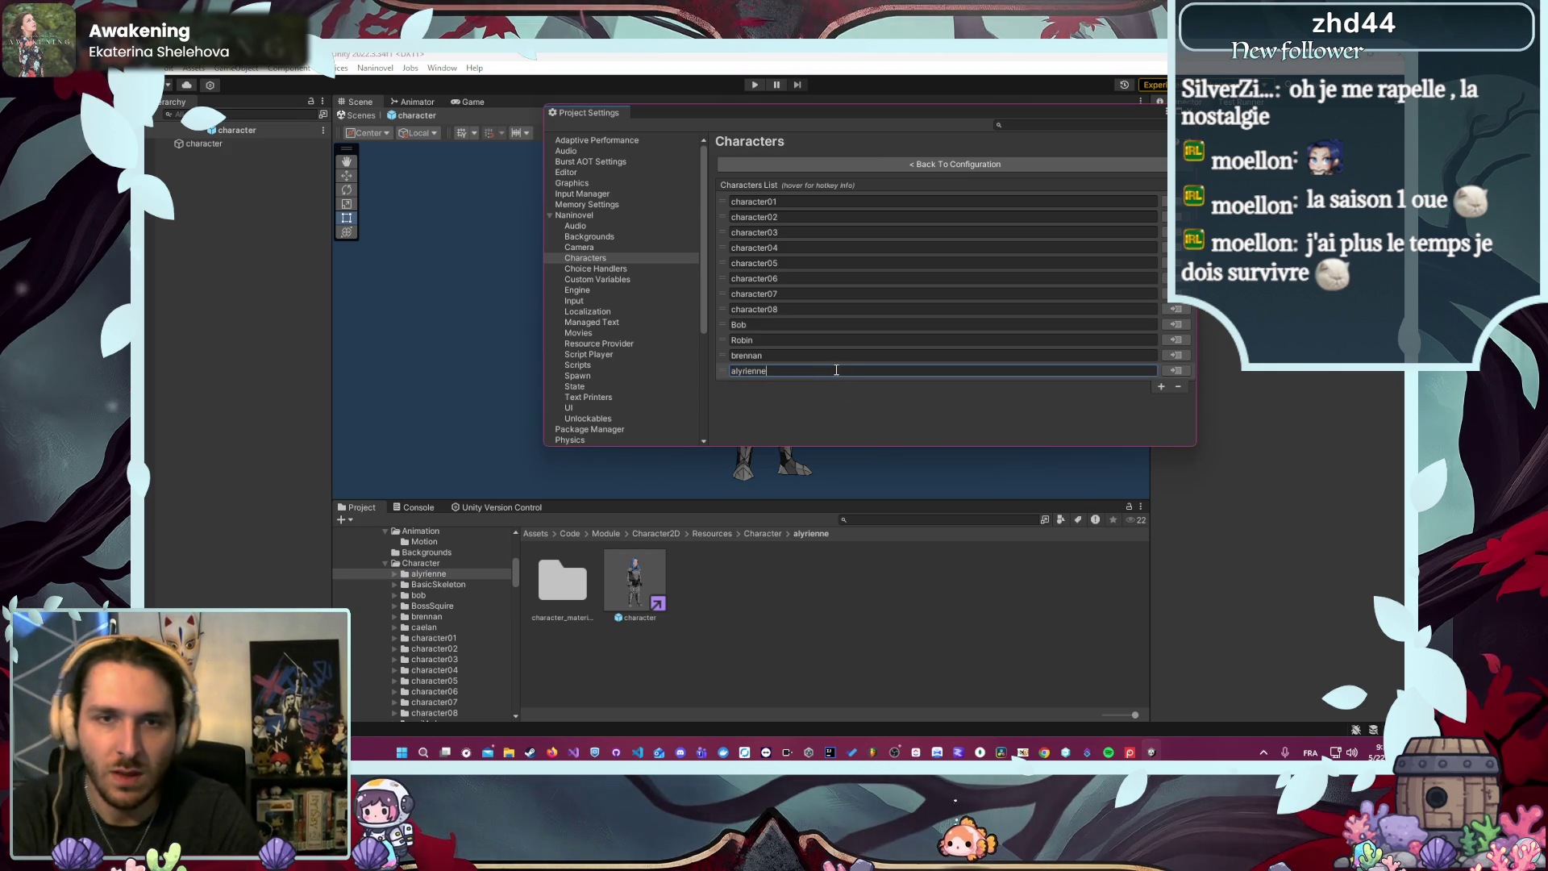
{"action": "left_click", "coordinate": [1175, 370]}
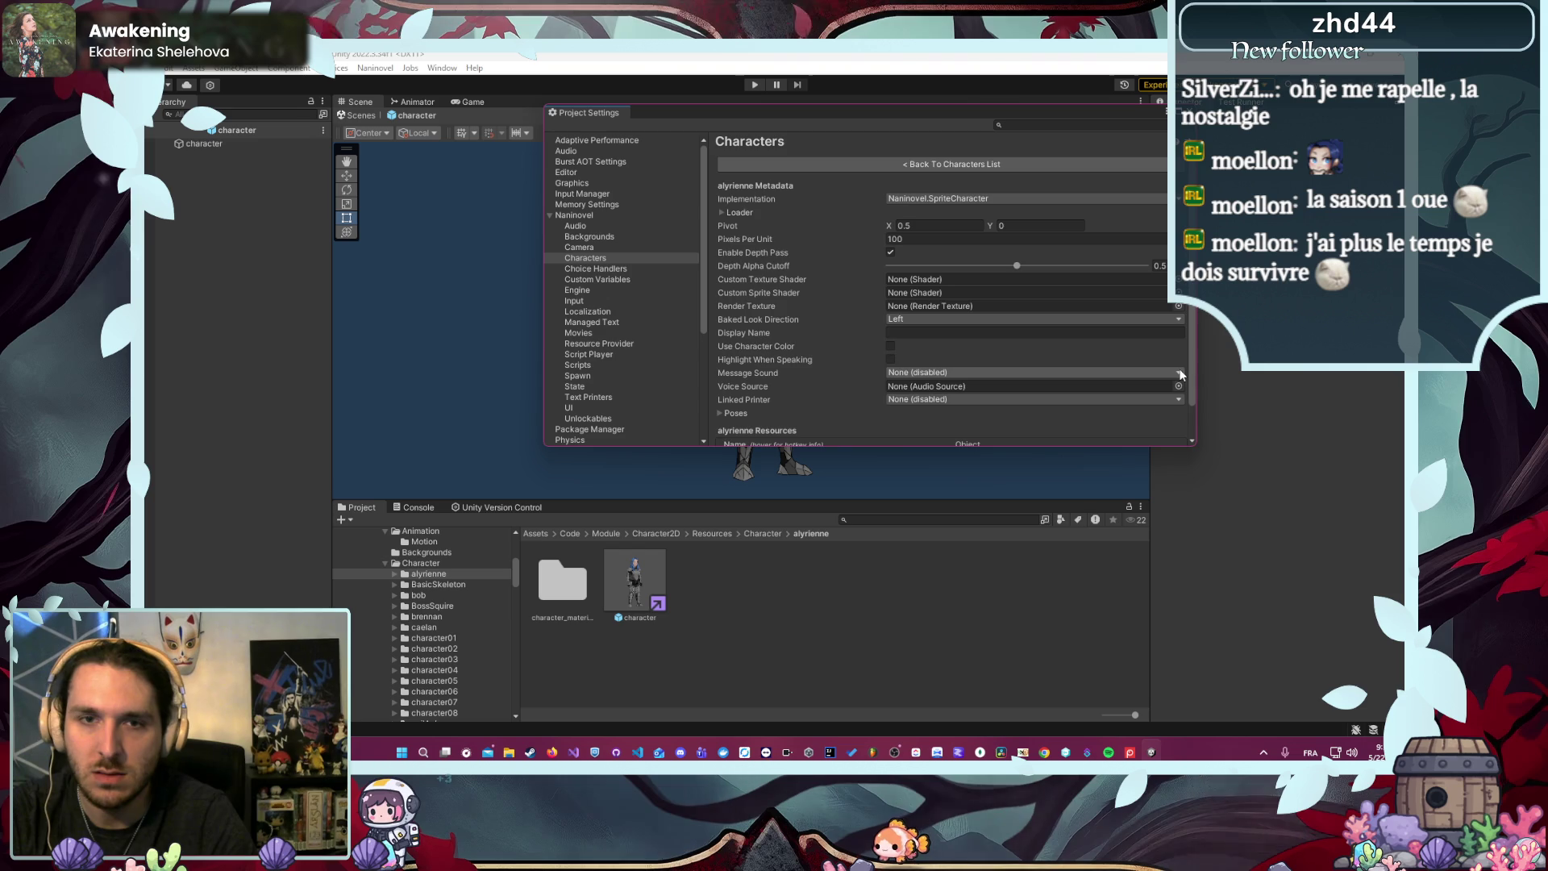
{"action": "scroll", "coordinate": [1130, 376], "scroll_direction": "down", "scroll_amount": 2}
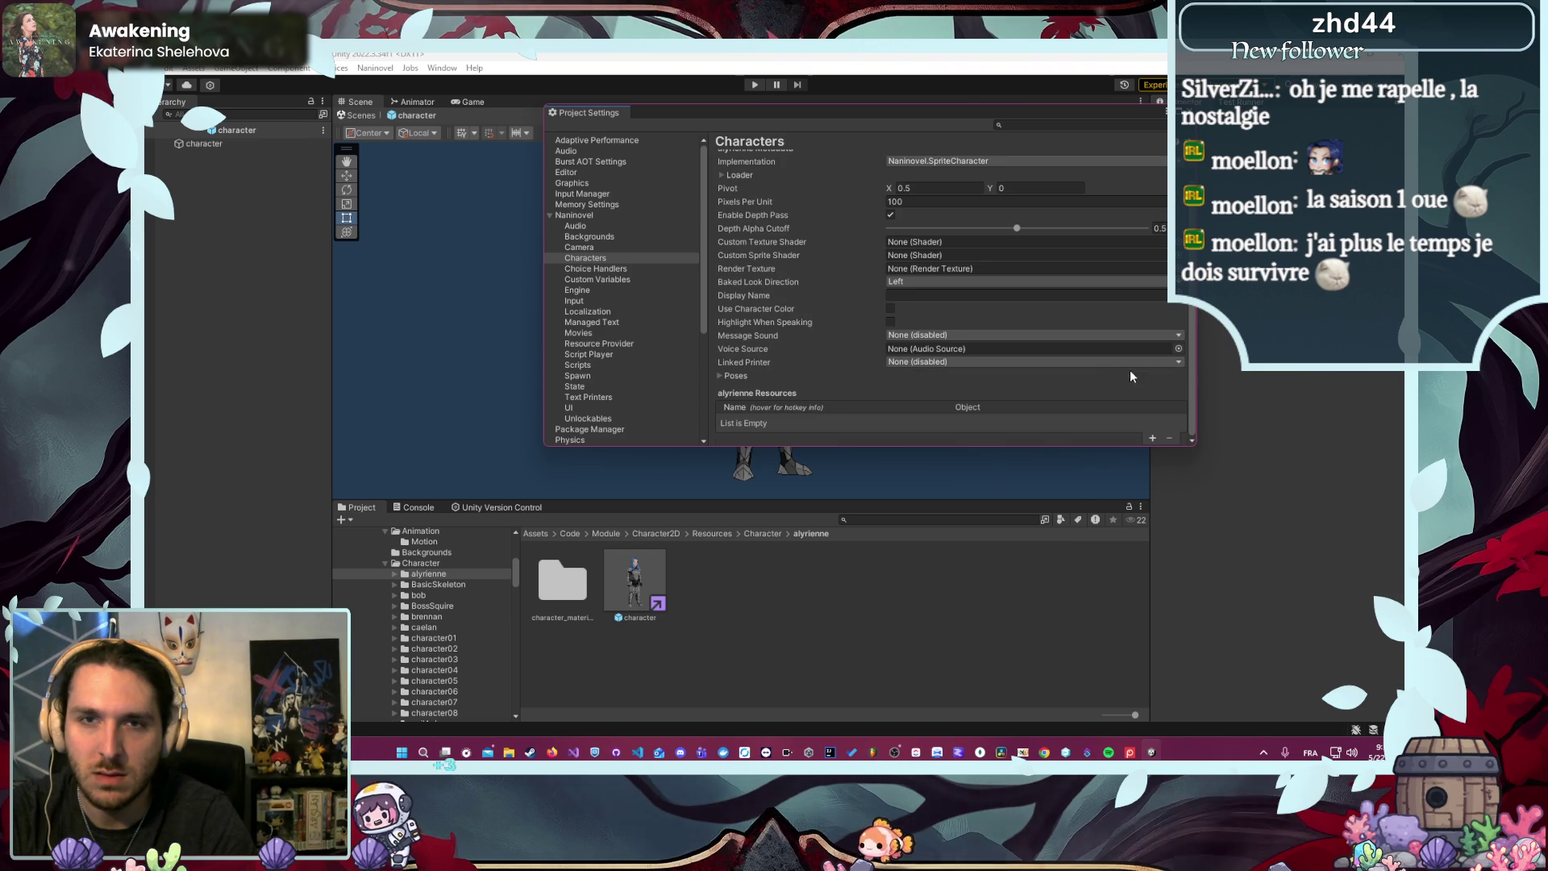
{"action": "left_click", "coordinate": [1148, 438]}
{"action": "left_click_drag", "start_coordinate": [634, 585], "coordinate": [981, 441]}
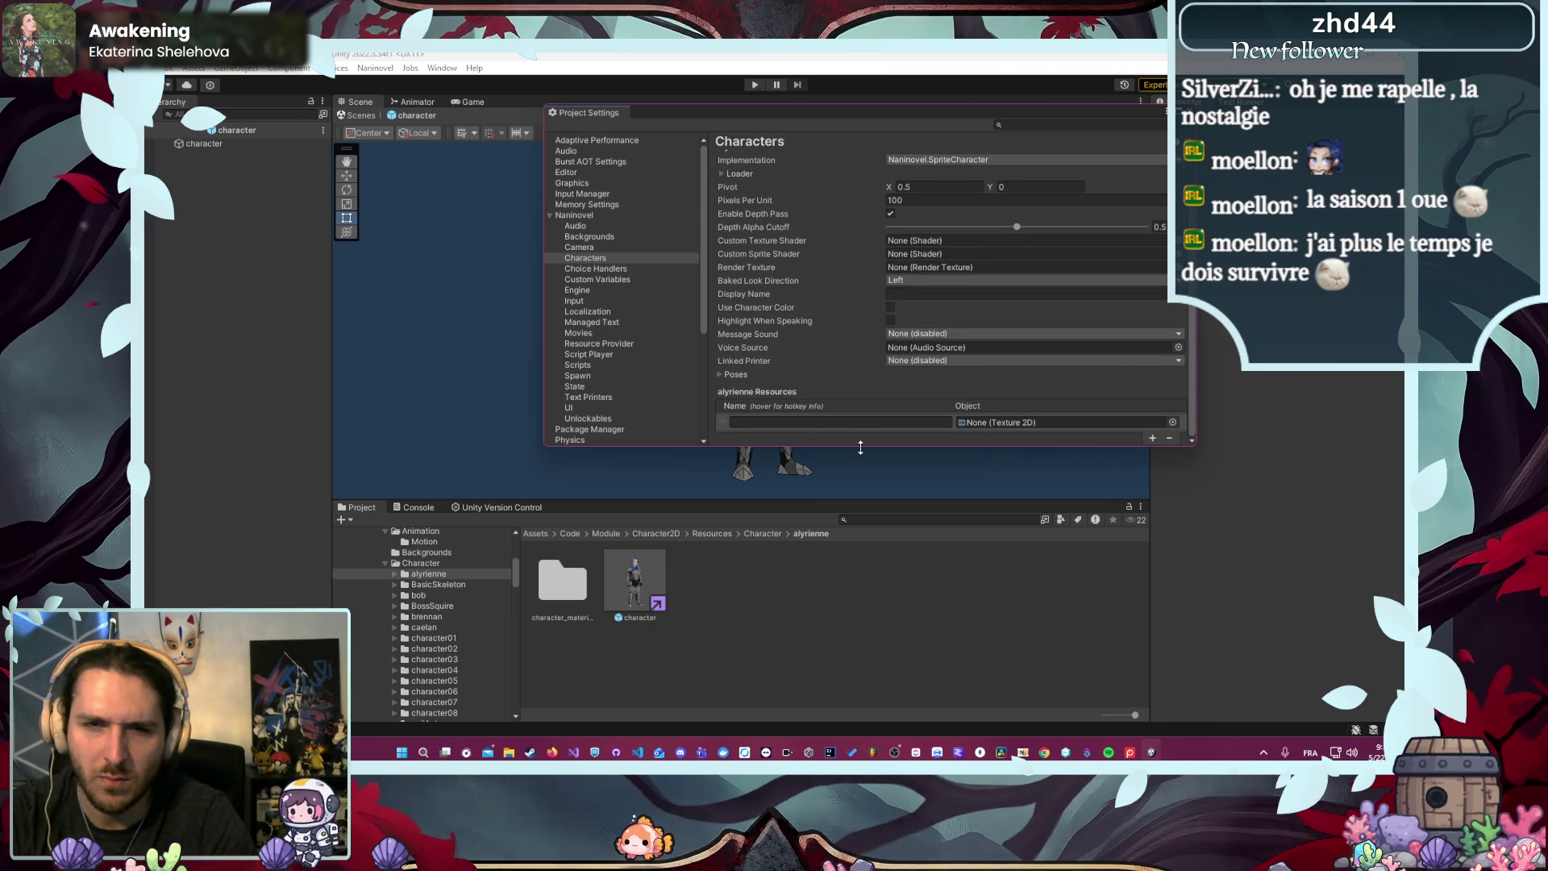
{"action": "left_click_drag", "start_coordinate": [847, 445], "coordinate": [847, 502]}
- Compare with brennan, then make alyrienne a Naninovel.GenericCharacter using the character prefab
{"action": "left_click", "coordinate": [839, 164]}
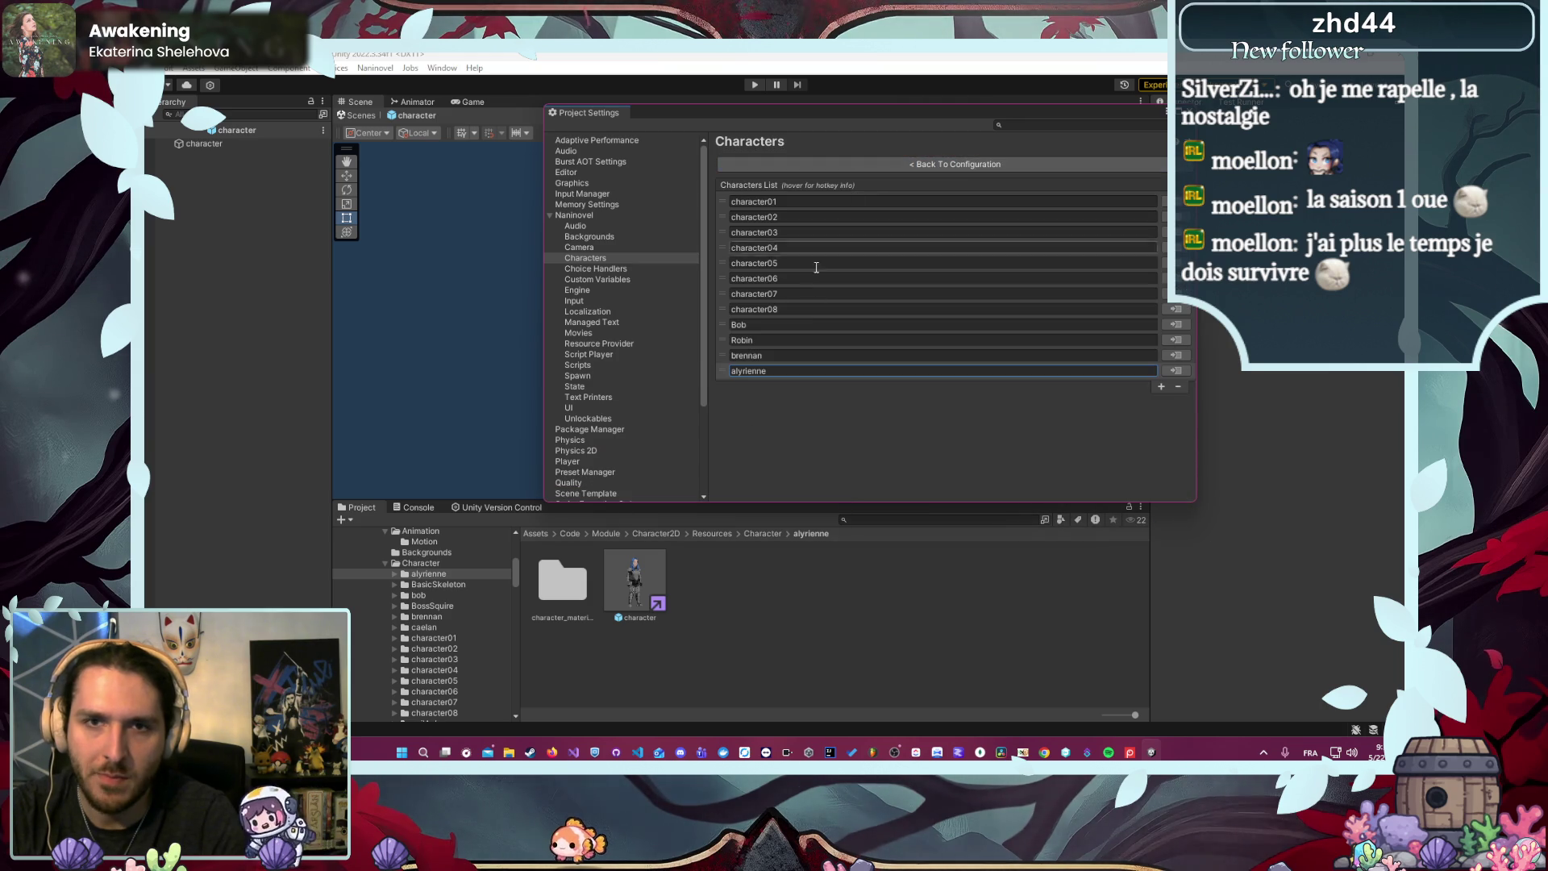
{"action": "left_click", "coordinate": [986, 370]}
{"action": "left_click", "coordinate": [1176, 355]}
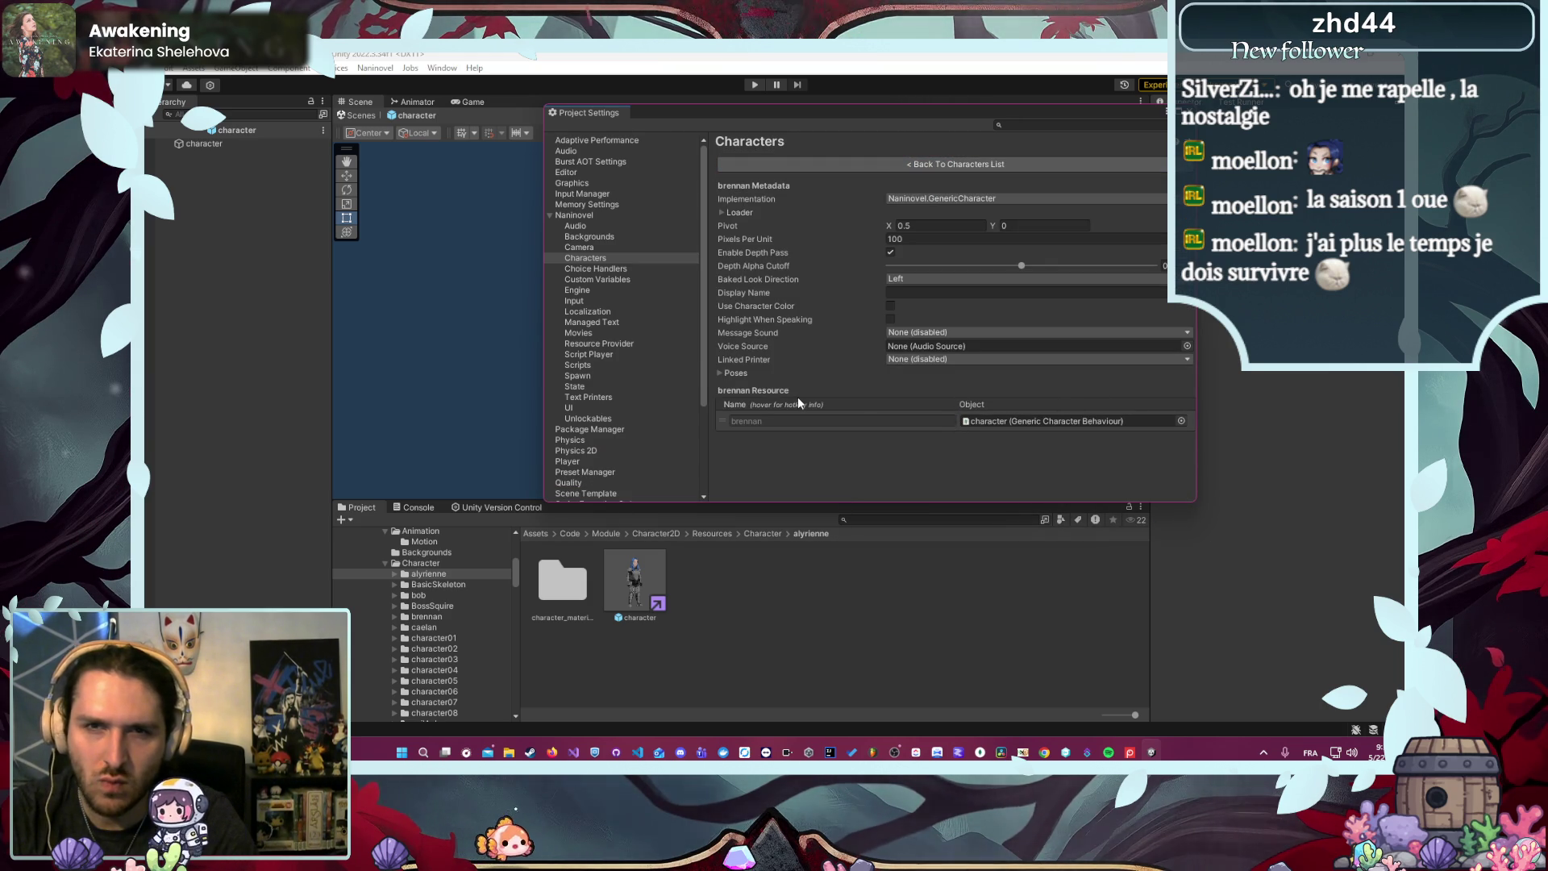
{"action": "left_click", "coordinate": [872, 163]}
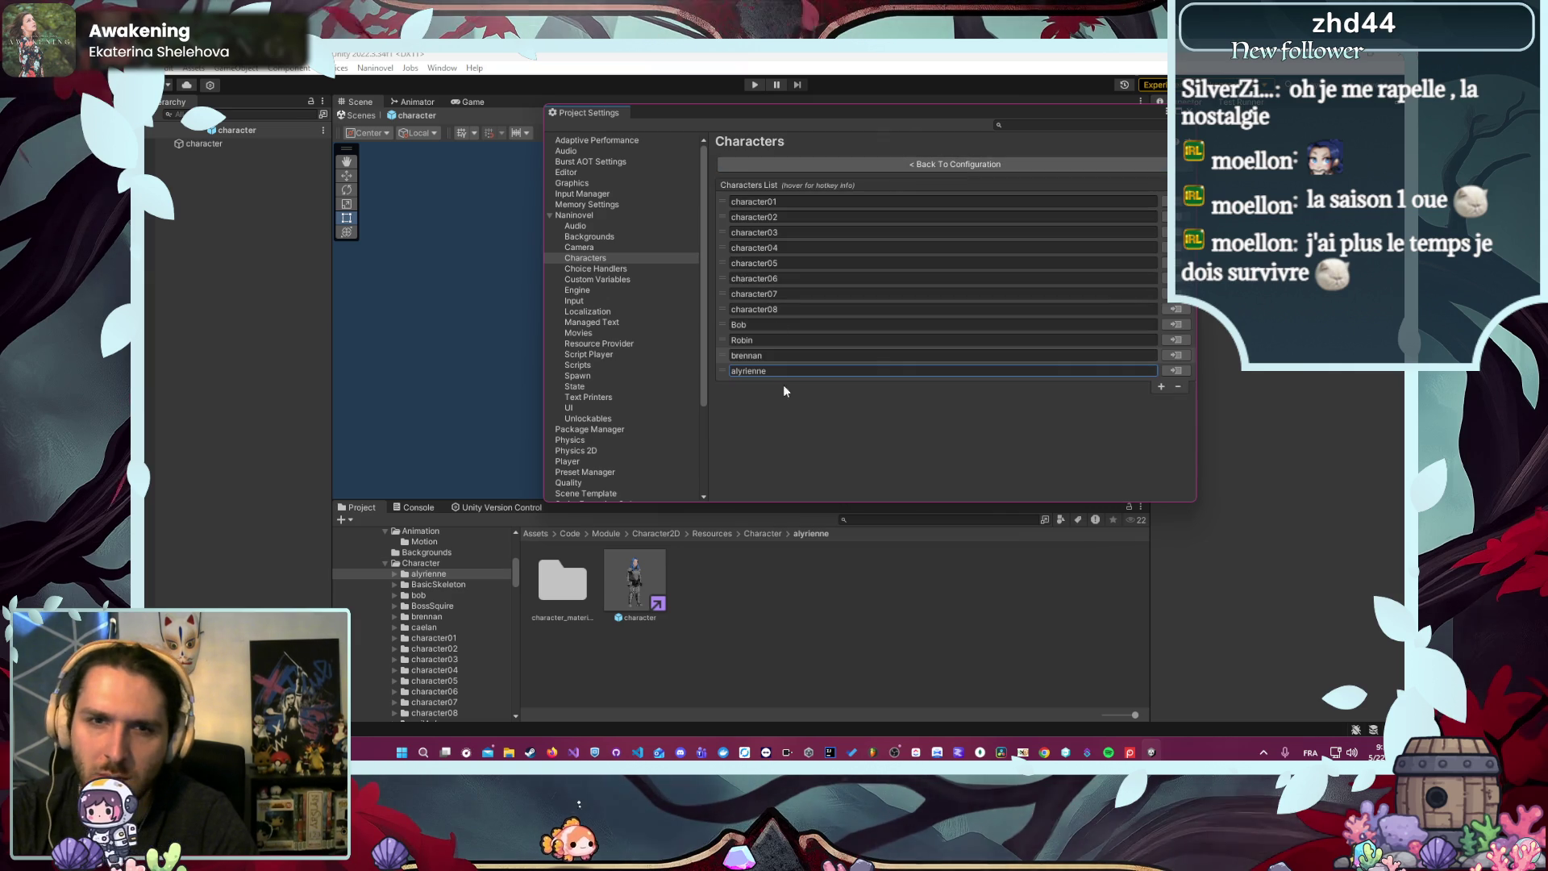
{"action": "left_click", "coordinate": [1176, 371]}
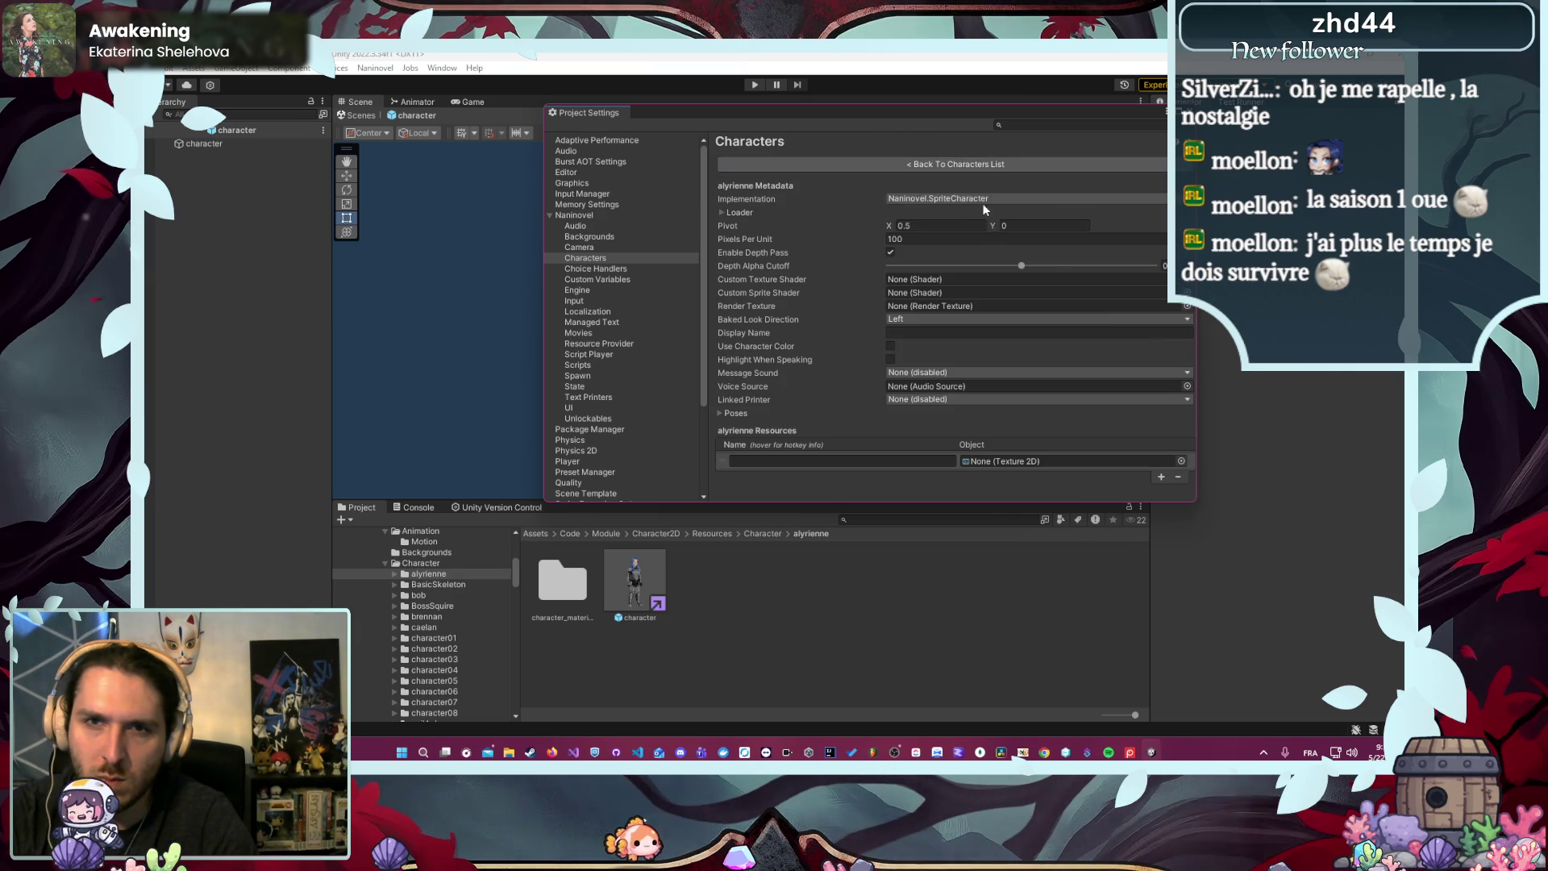
{"action": "left_click", "coordinate": [1017, 198]}
{"action": "left_click", "coordinate": [959, 214]}
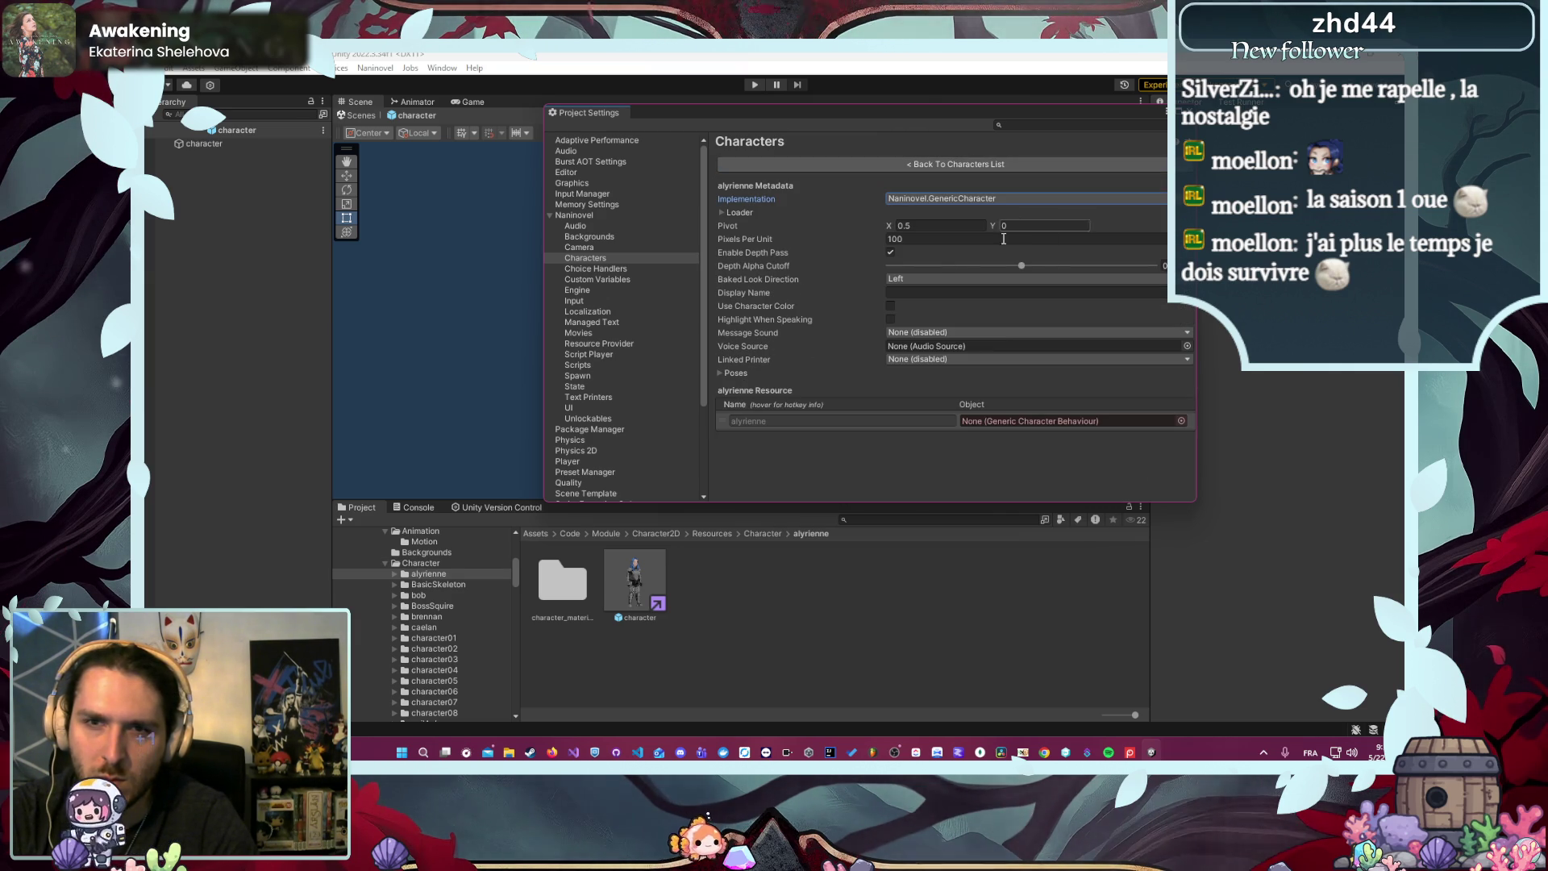
{"action": "left_click_drag", "start_coordinate": [638, 574], "coordinate": [1048, 423]}
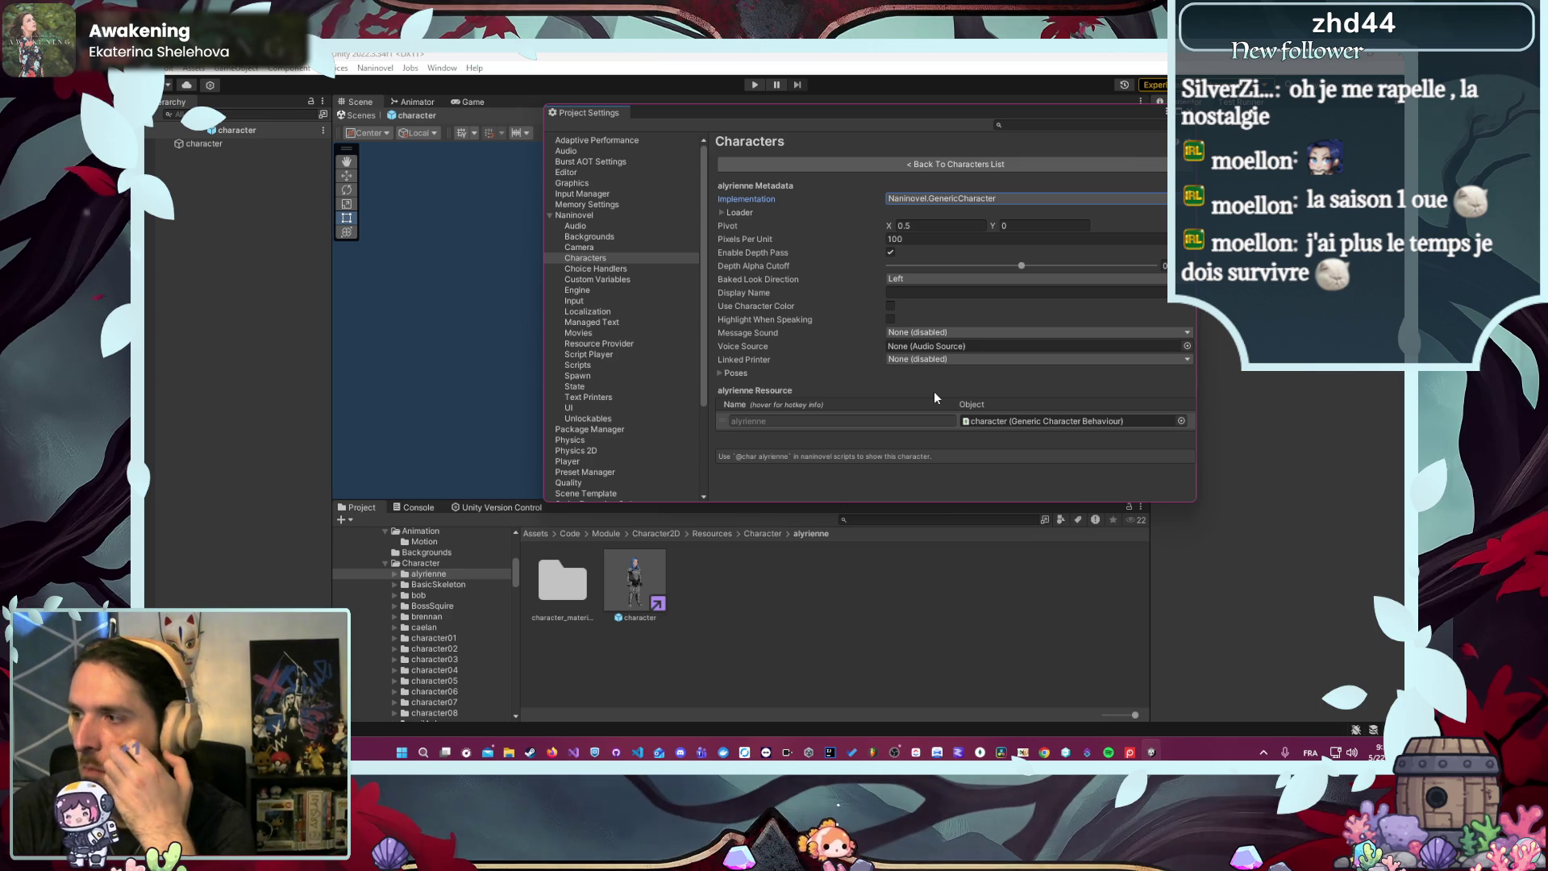
- Check brennan's assigned resource, close Project Settings and start the game
{"action": "left_click", "coordinate": [838, 167]}
{"action": "left_click", "coordinate": [1177, 356]}
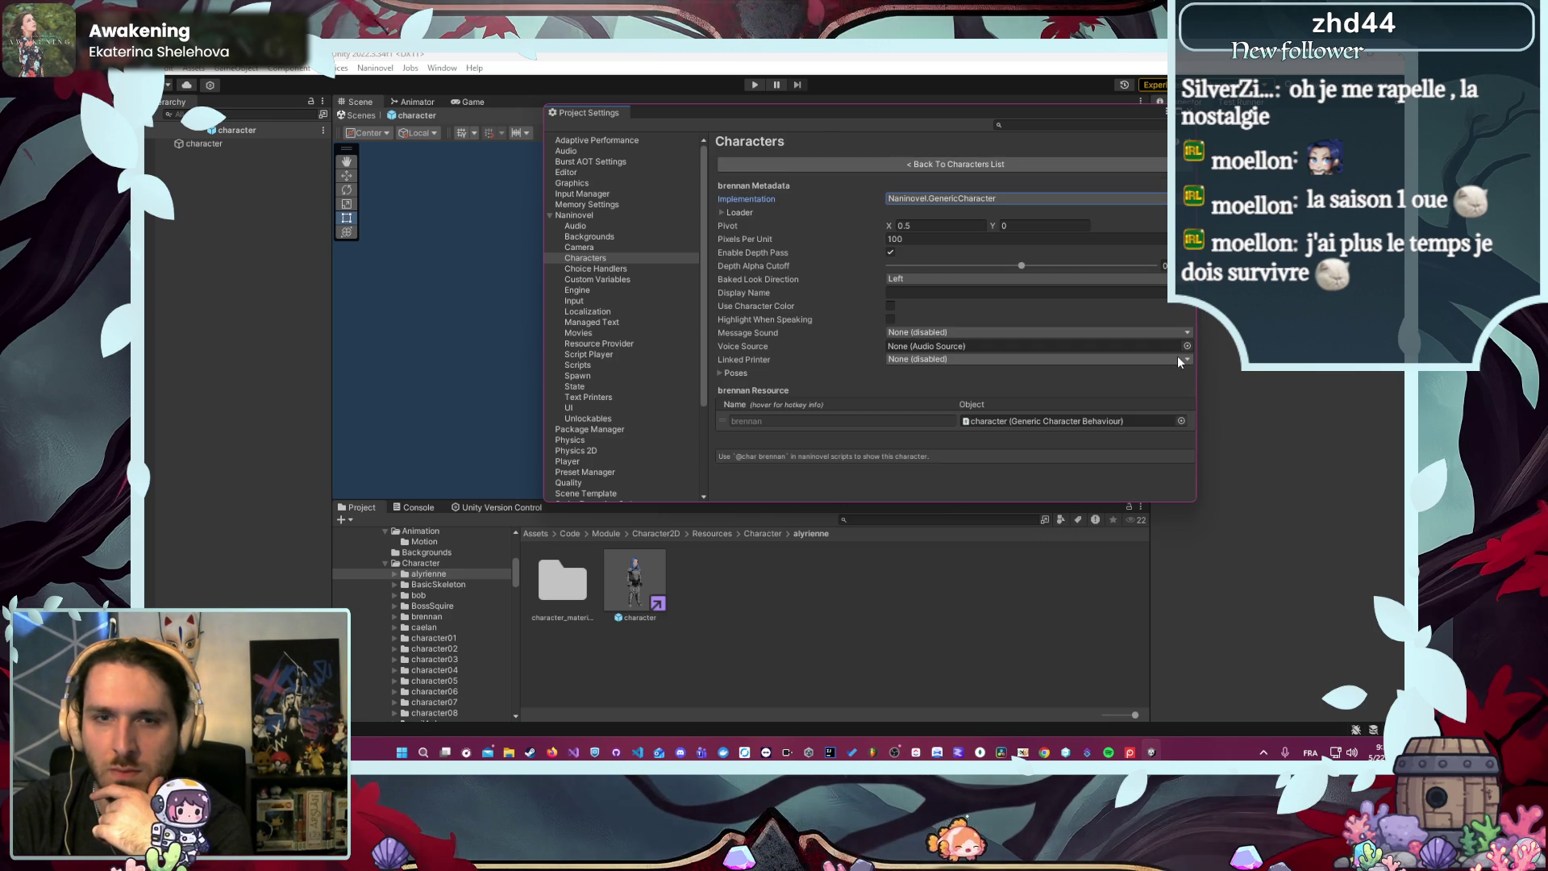
{"action": "left_click", "coordinate": [919, 421]}
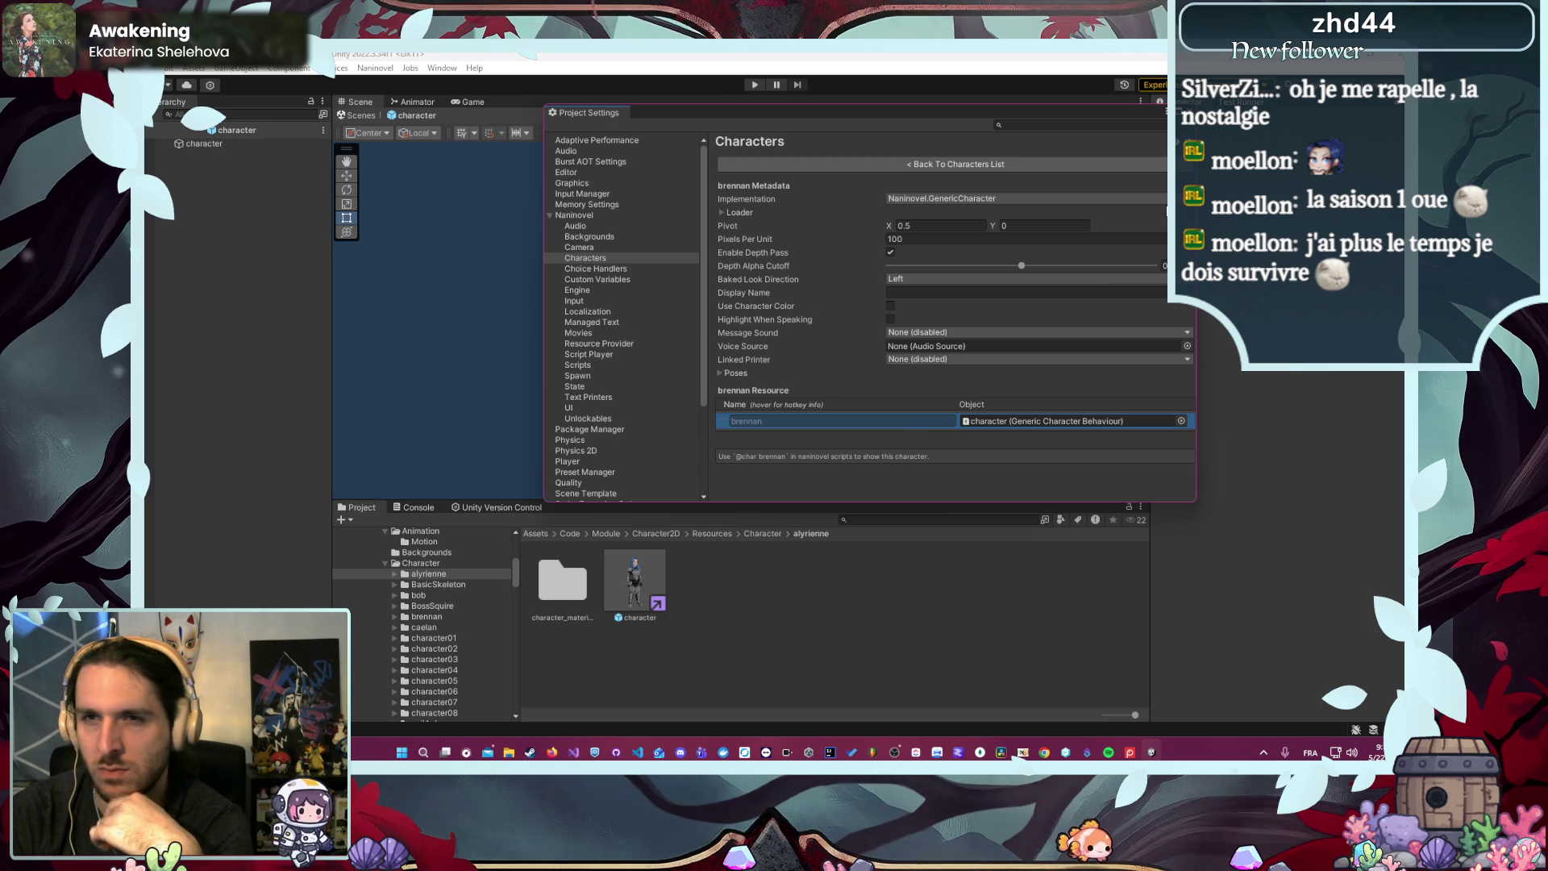
{"action": "left_click", "coordinate": [663, 101]}
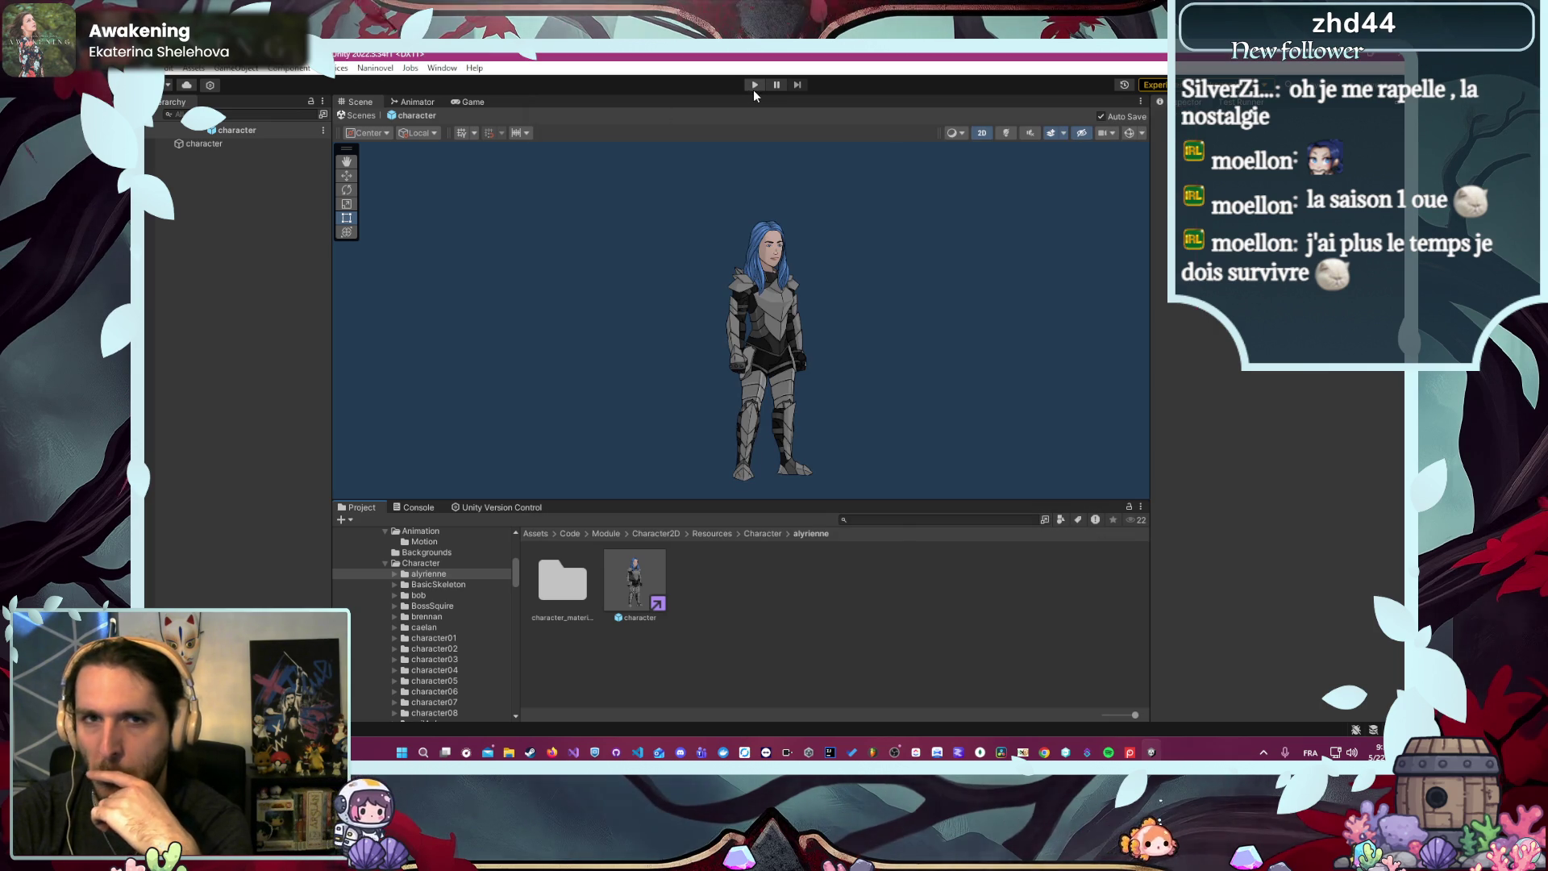
{"action": "left_click", "coordinate": [753, 88]}
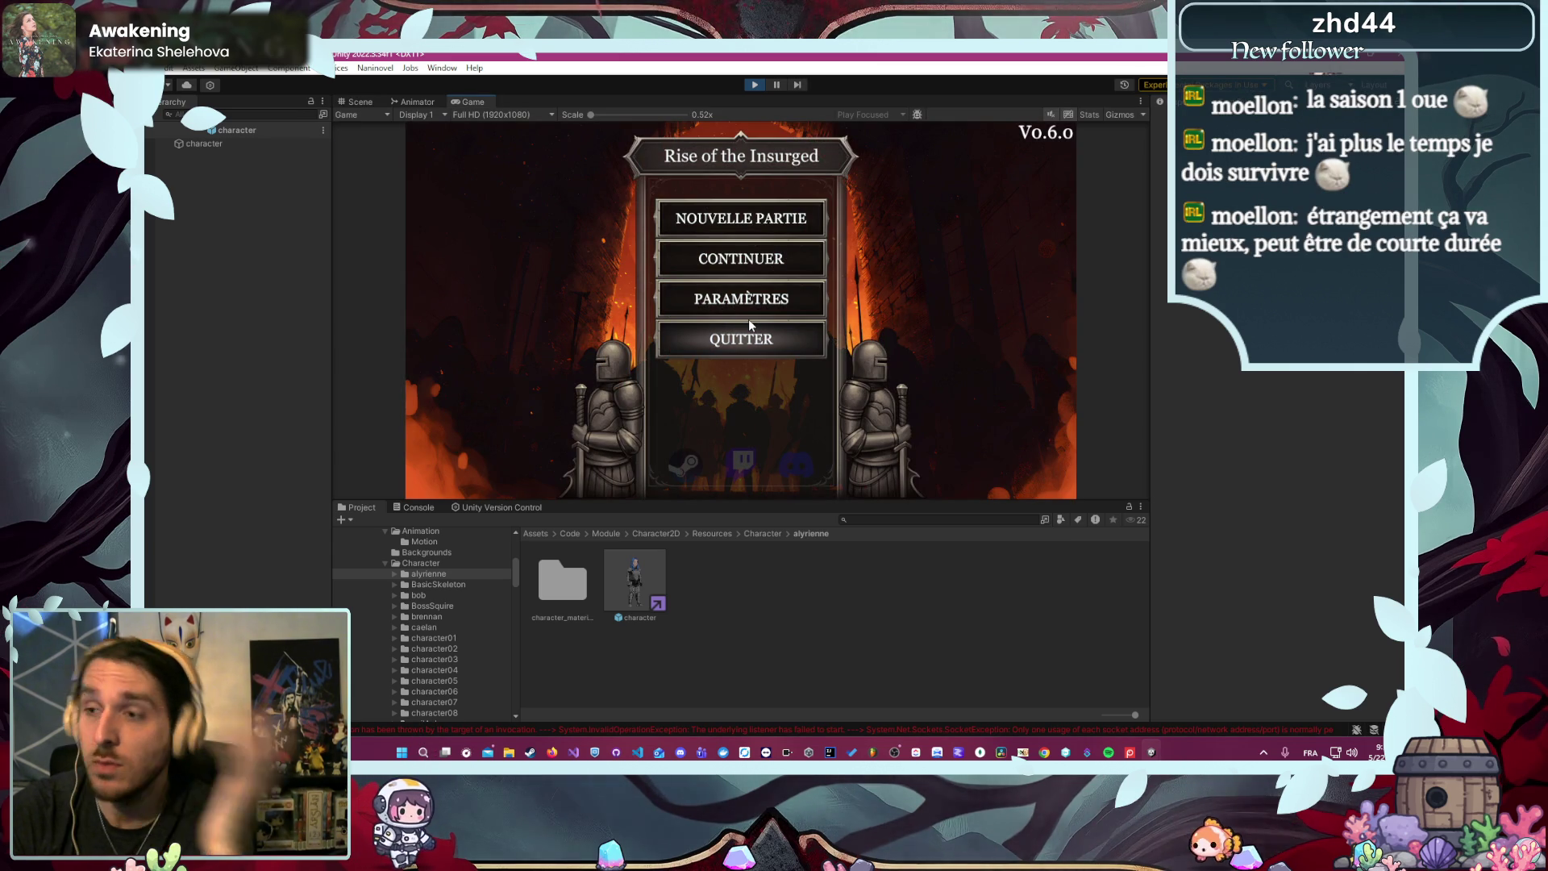
- Start a new game as Alyrienne, launch Défense du village d'Écorce Noire, advance the narration, then stop
{"action": "left_click", "coordinate": [704, 211]}
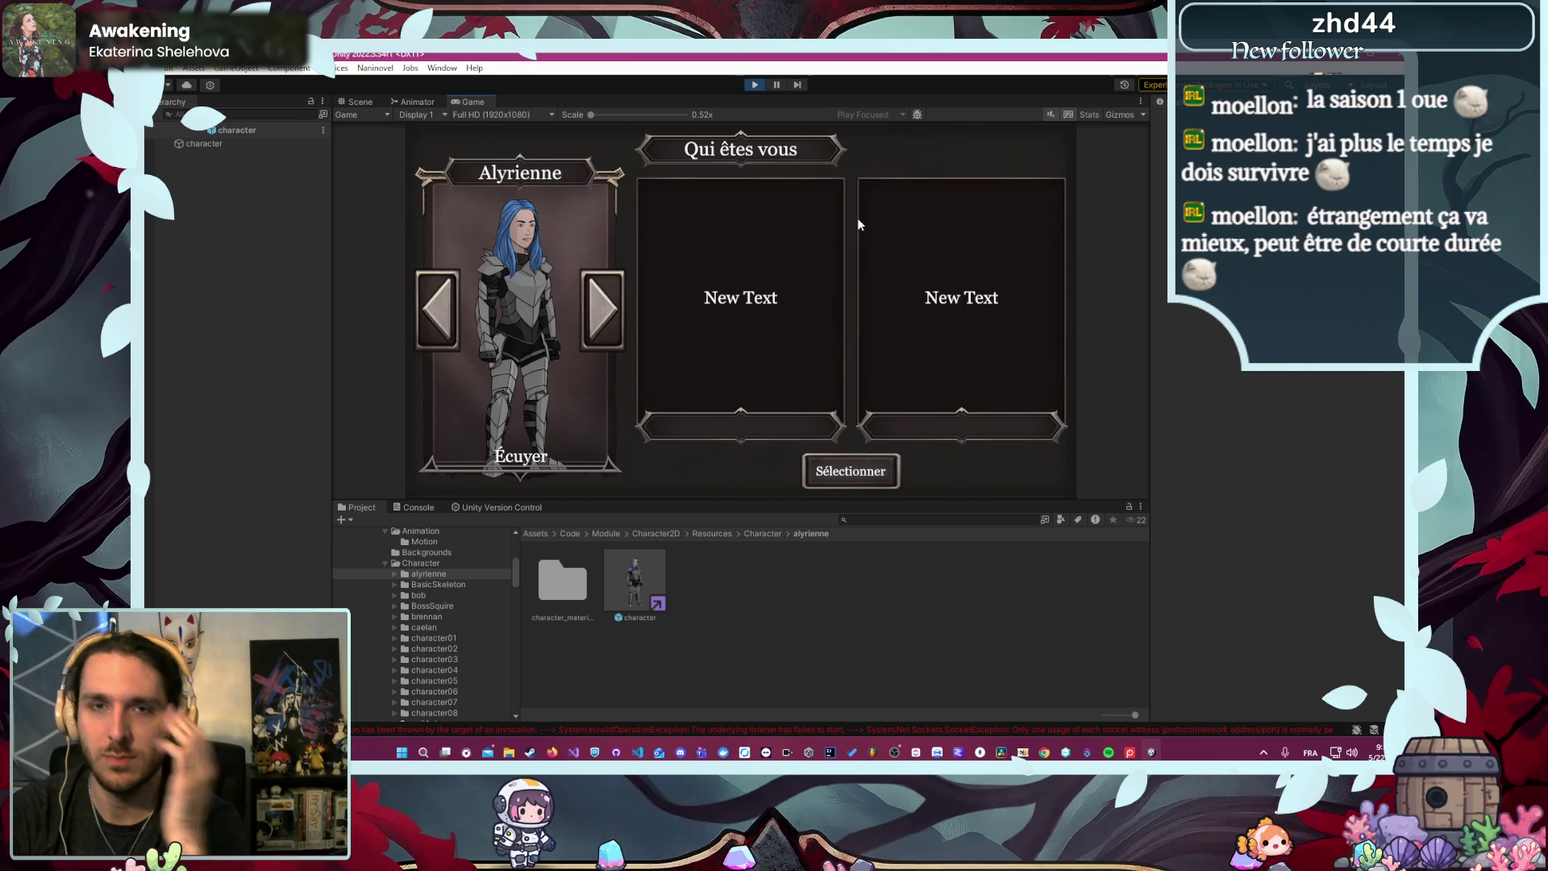
{"action": "left_click", "coordinate": [843, 474]}
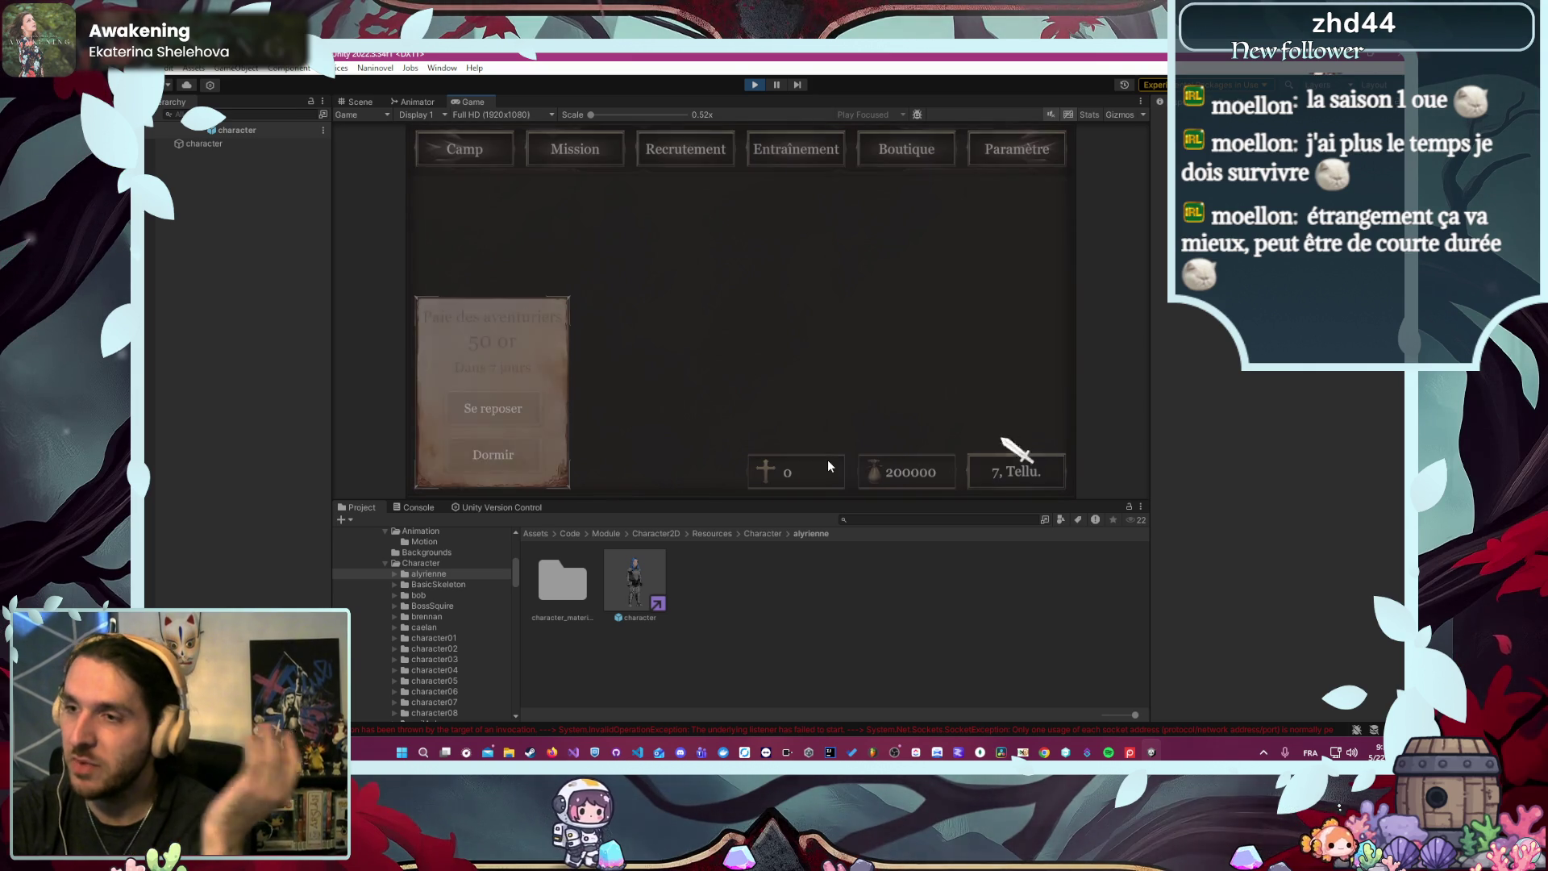
{"action": "left_click", "coordinate": [570, 156]}
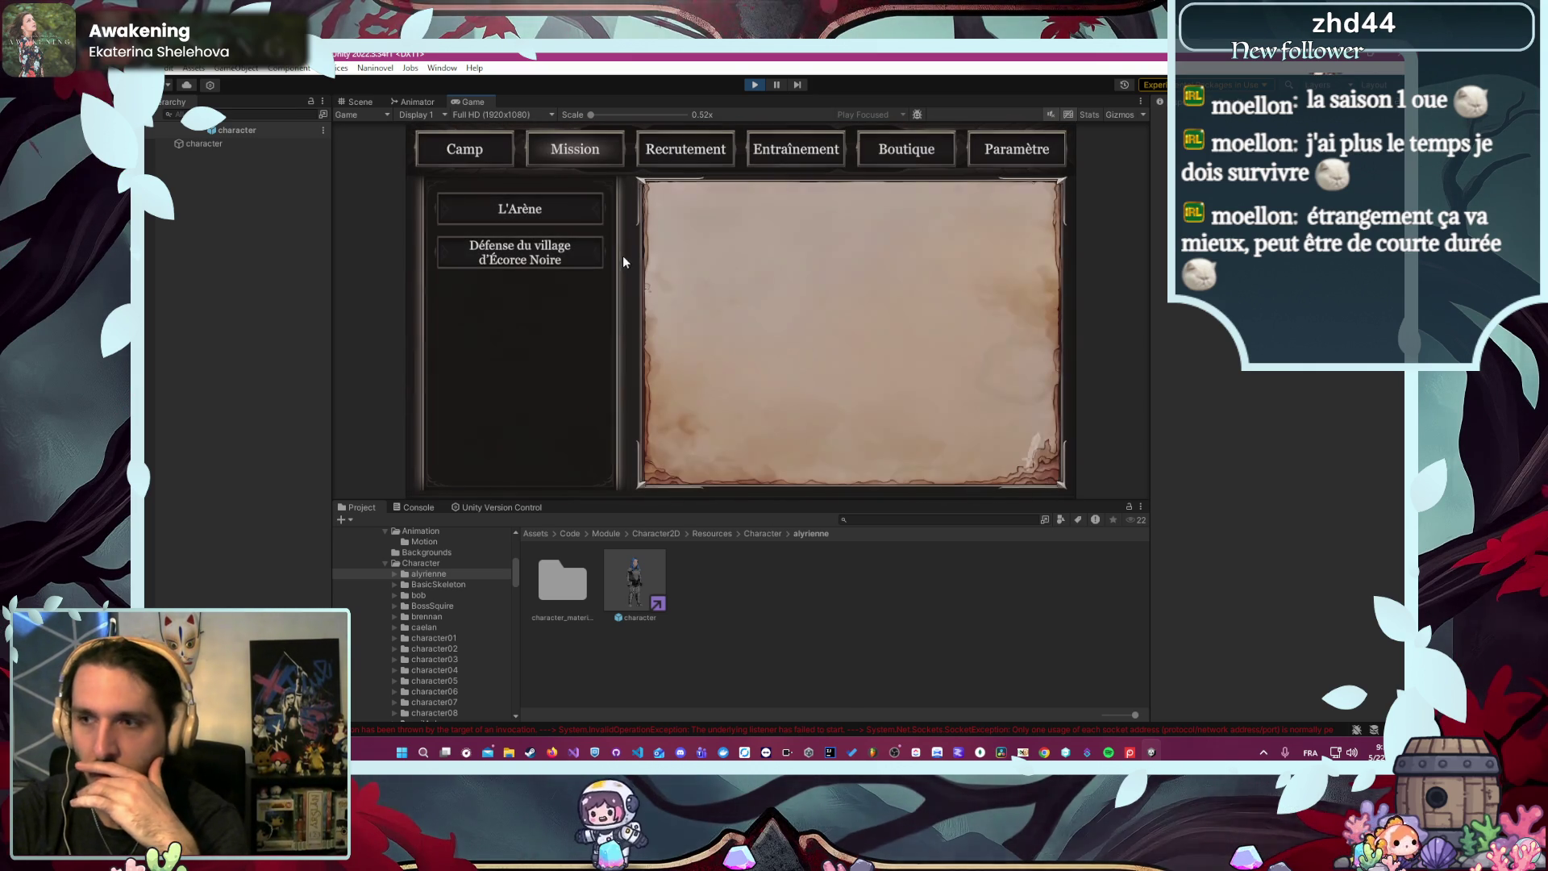
{"action": "left_click", "coordinate": [532, 250]}
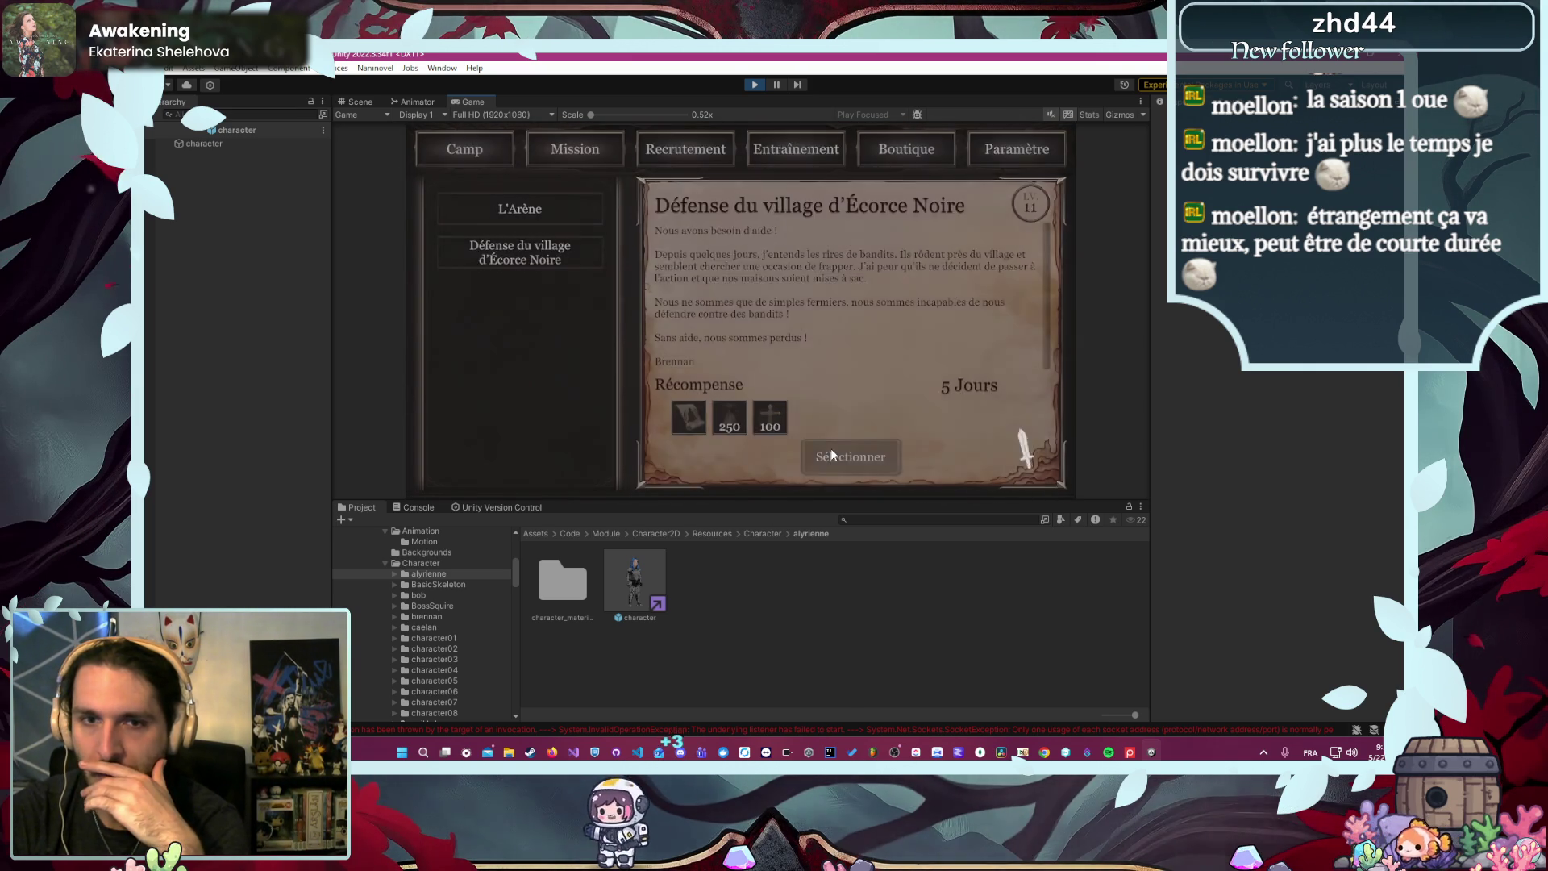
{"action": "left_click", "coordinate": [833, 456]}
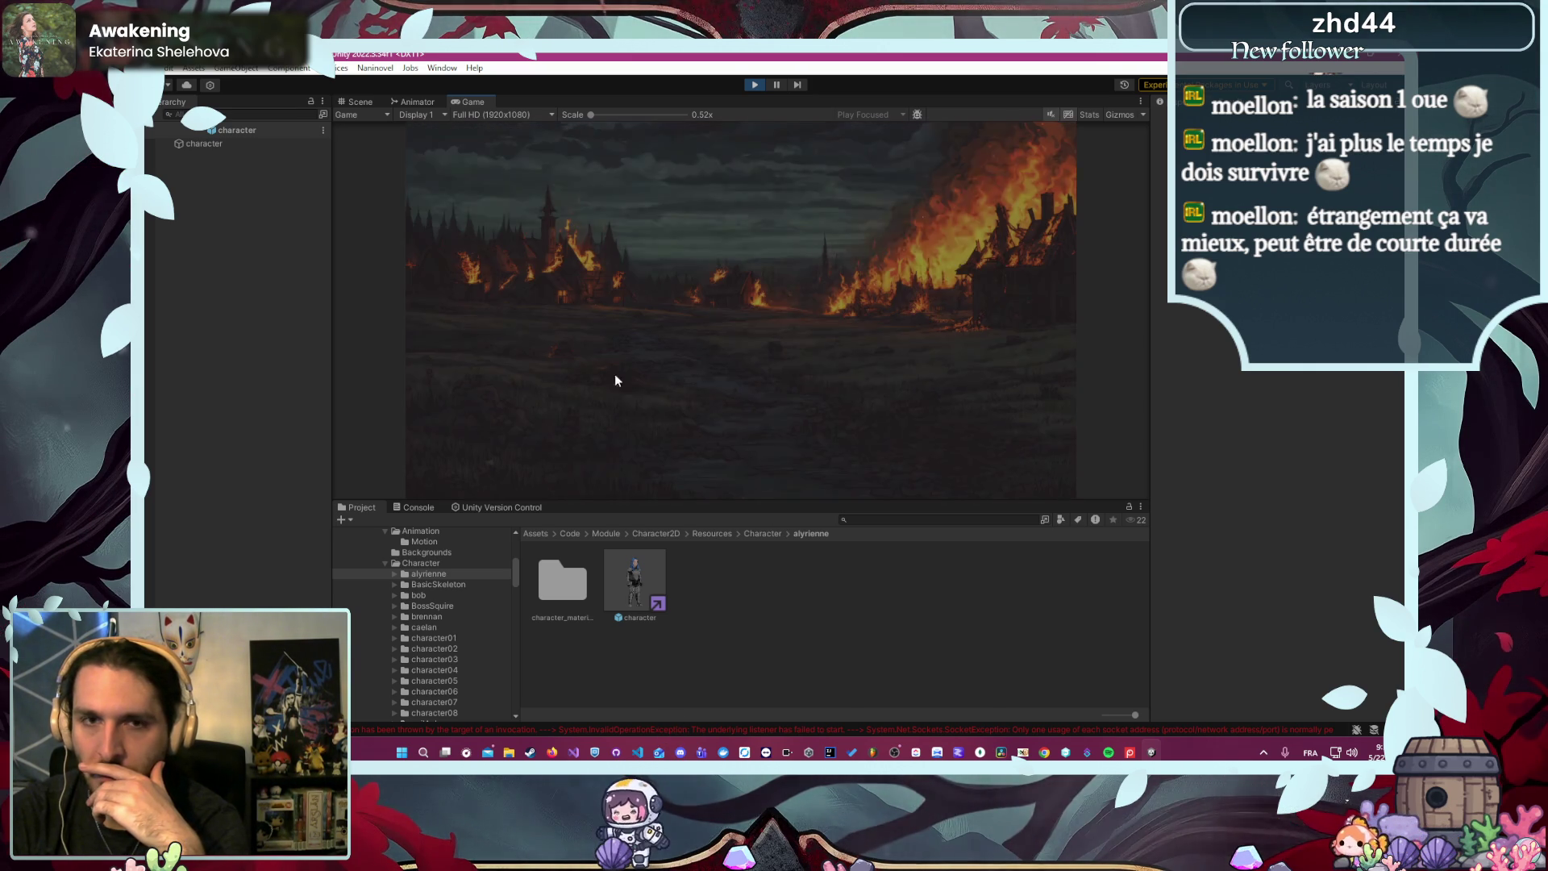
{"action": "left_click", "coordinate": [896, 461]}
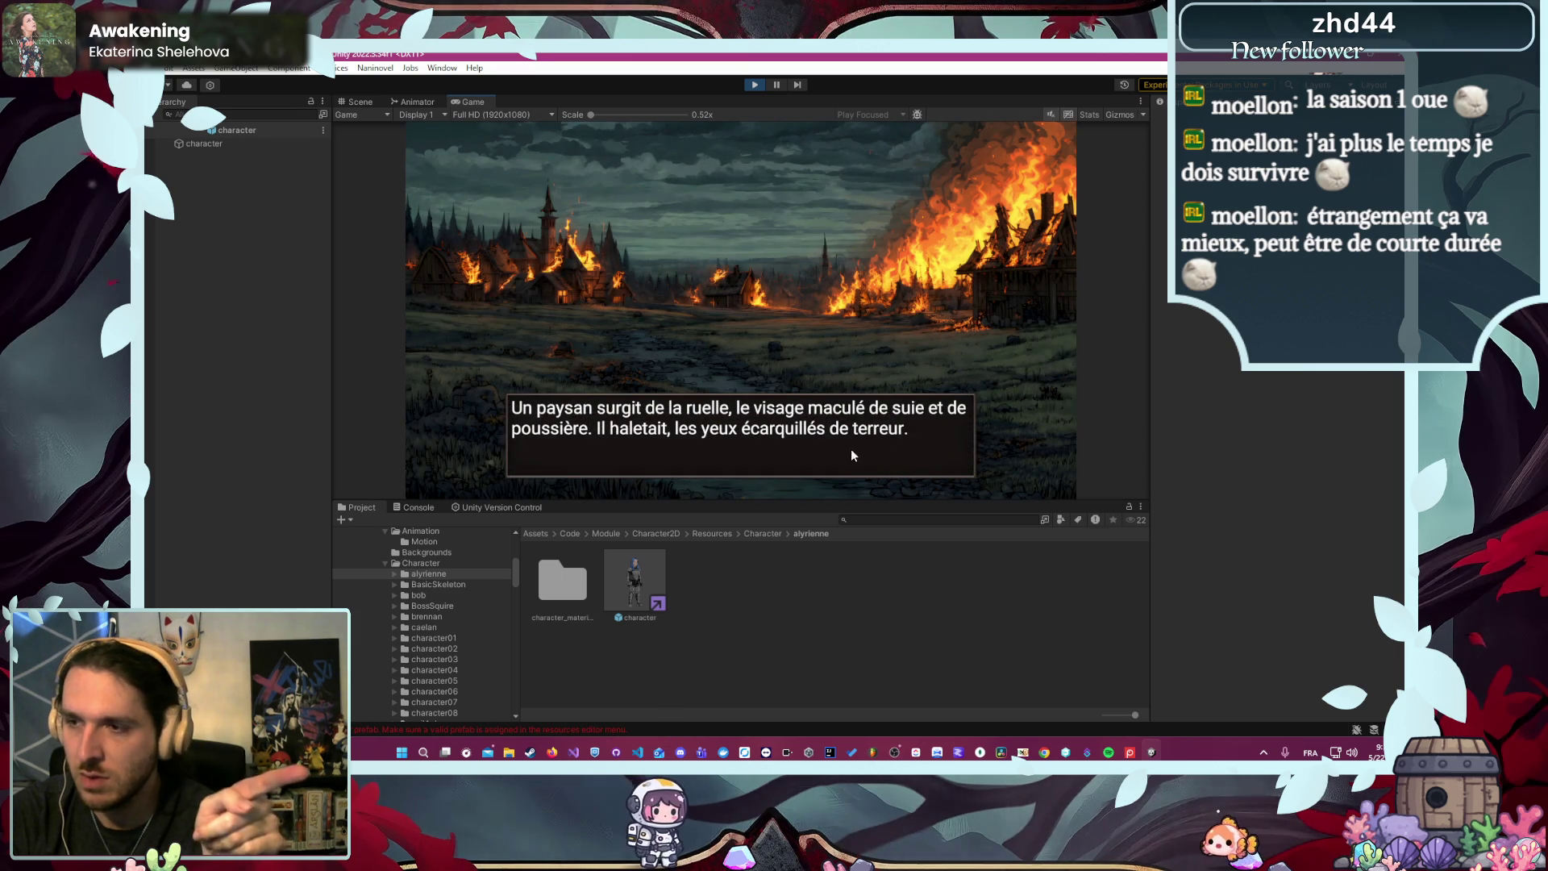
{"action": "left_click", "coordinate": [753, 85]}
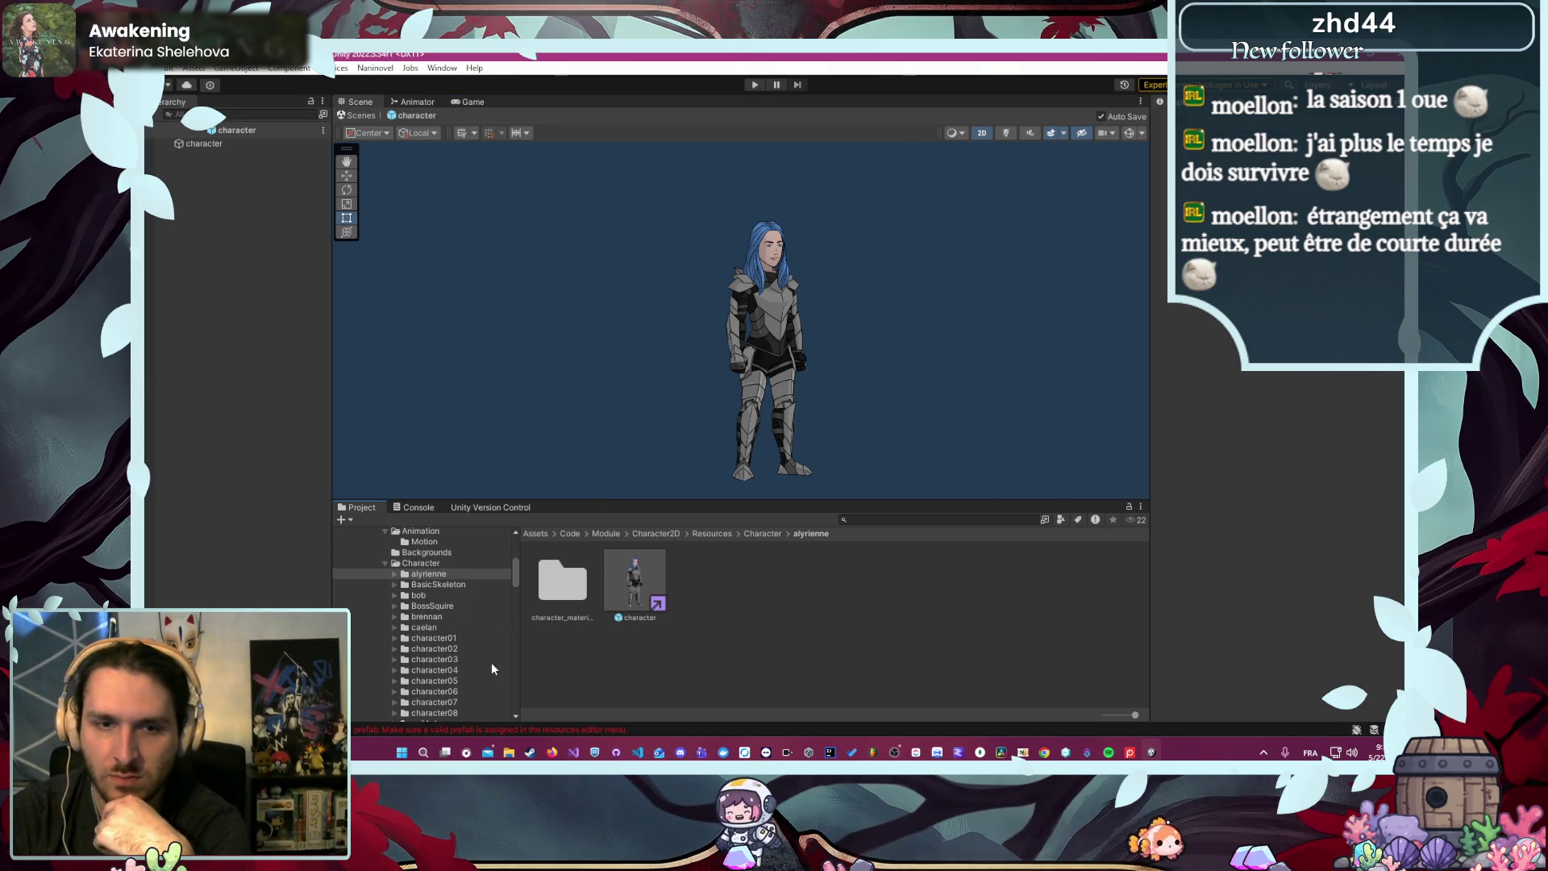
- Enlarge the Project panel and open old/Naninovel/Script/Mission/mission01-blackbark/DefenseOfBlackBark-0.nani in the code editor
{"action": "scroll", "coordinate": [484, 622], "scroll_direction": "down", "scroll_amount": 5}
{"action": "scroll", "coordinate": [488, 629], "scroll_direction": "down", "scroll_amount": 10}
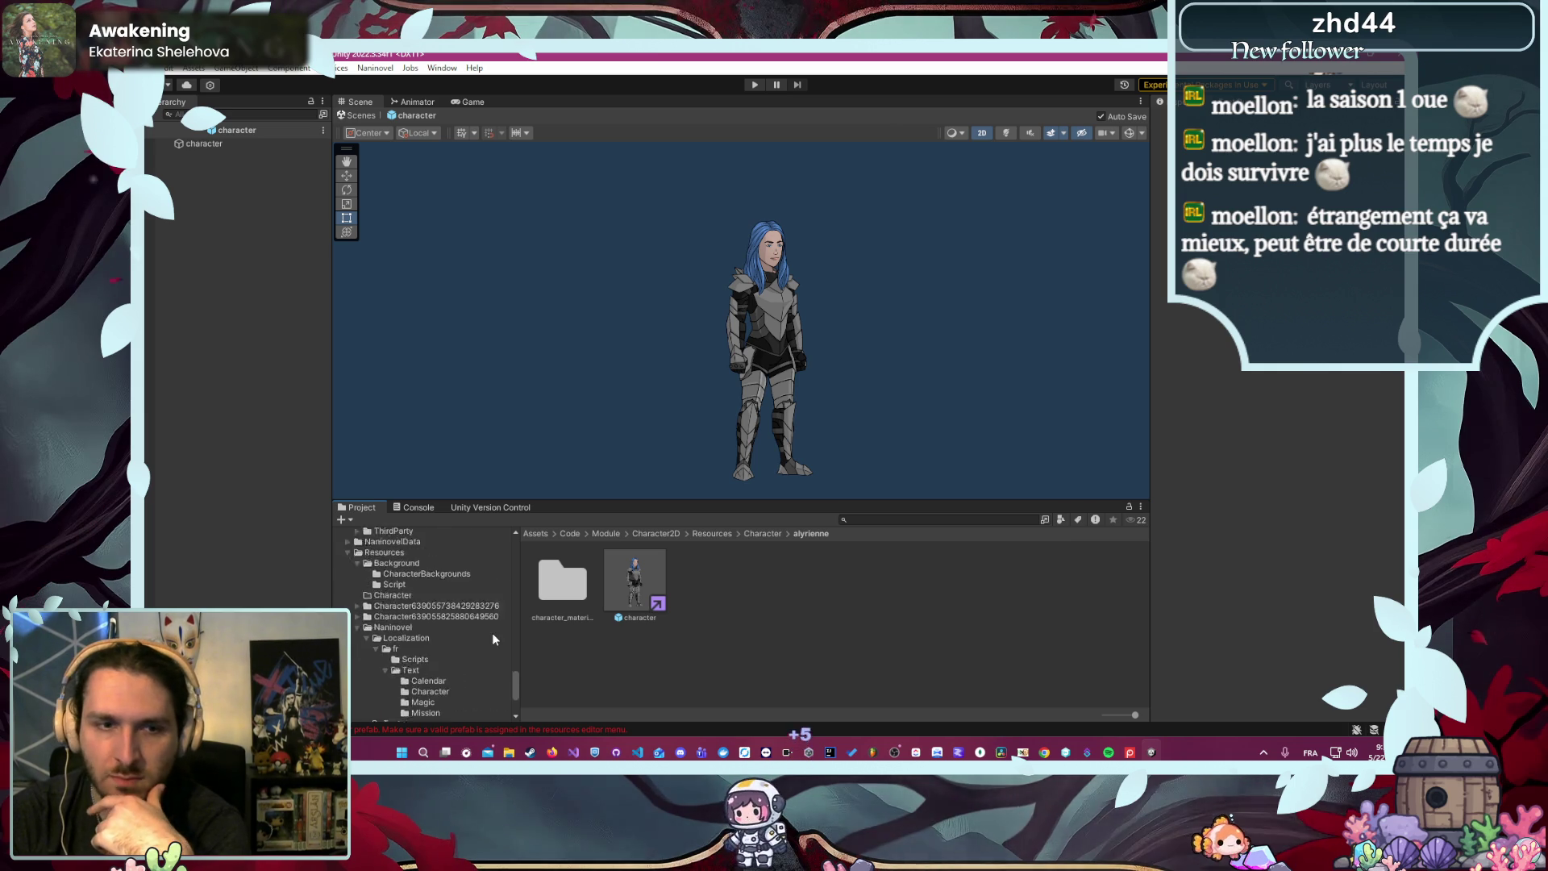
{"action": "scroll", "coordinate": [494, 657], "scroll_direction": "down", "scroll_amount": 4}
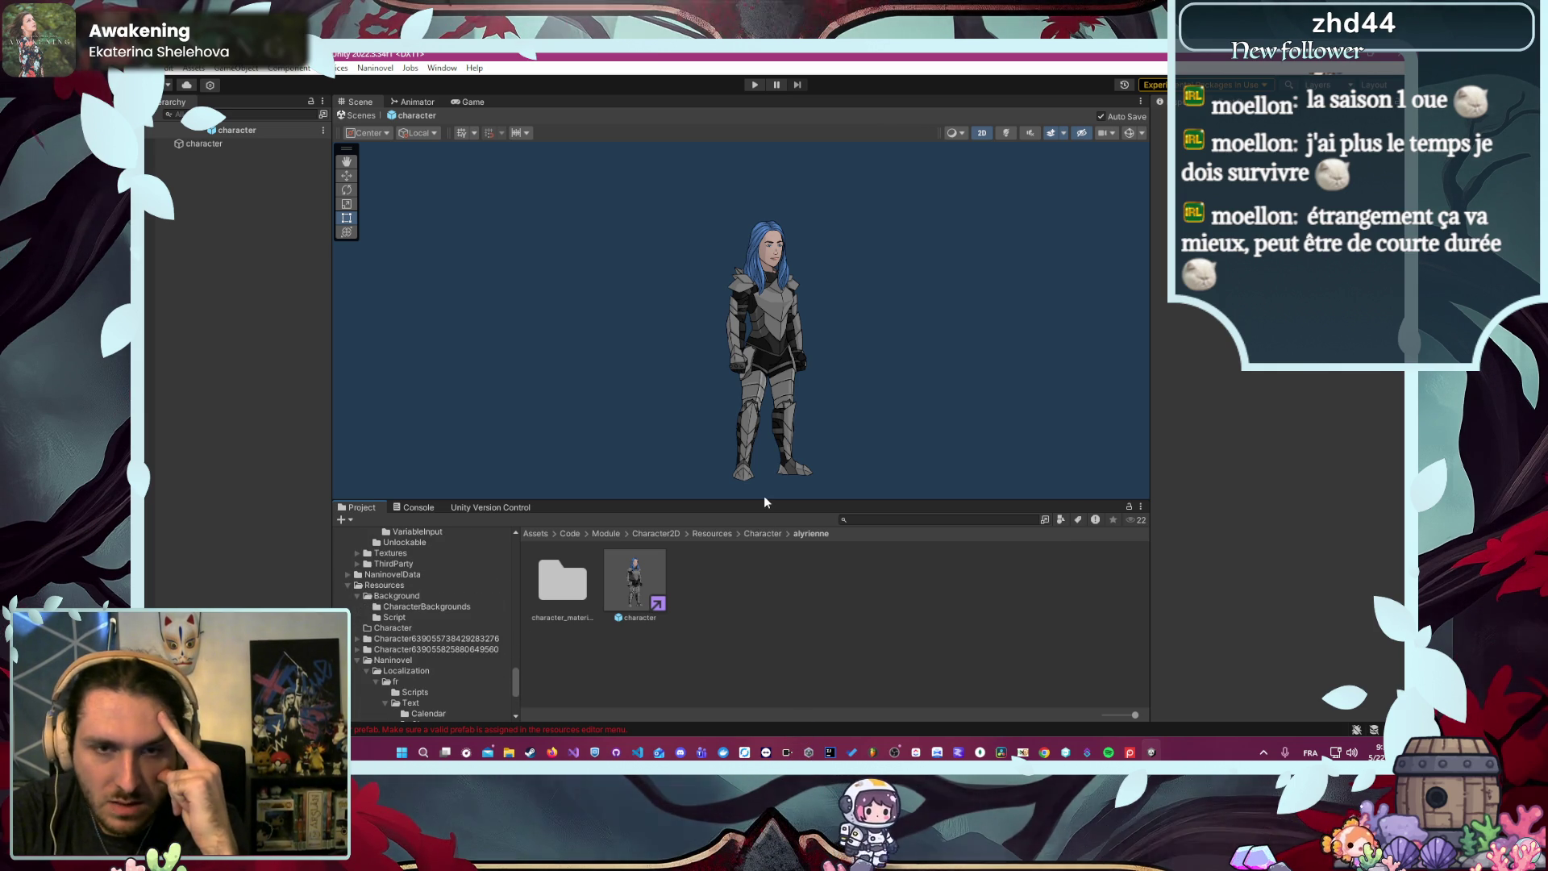
{"action": "left_click_drag", "start_coordinate": [763, 500], "coordinate": [746, 324]}
{"action": "scroll", "coordinate": [486, 589], "scroll_direction": "up", "scroll_amount": 15}
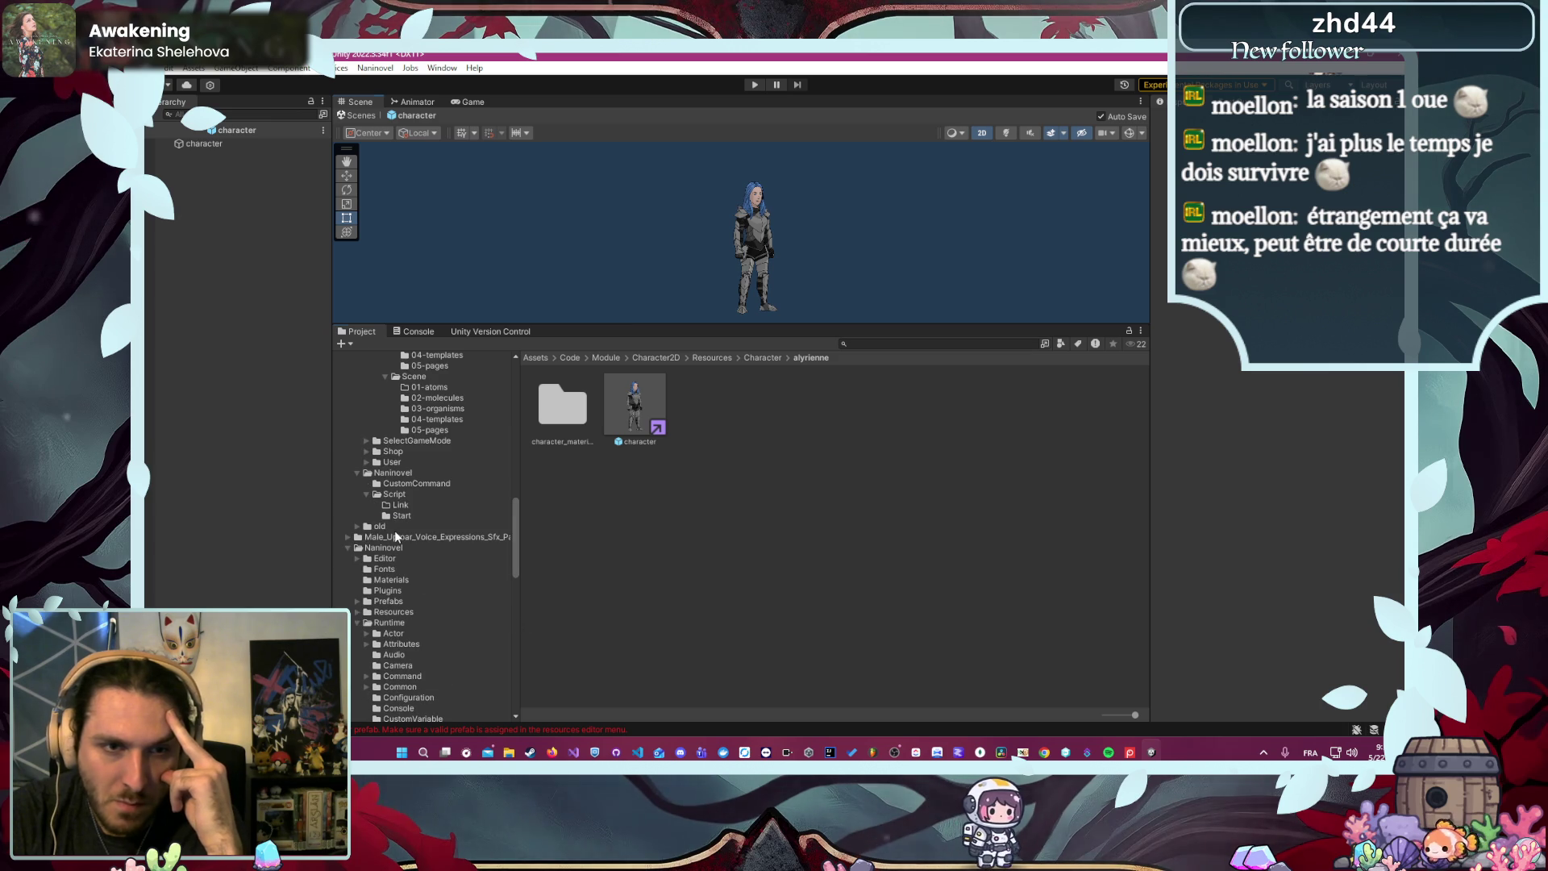
{"action": "left_click", "coordinate": [357, 525]}
{"action": "left_click", "coordinate": [403, 611]}
{"action": "left_click", "coordinate": [636, 418]}
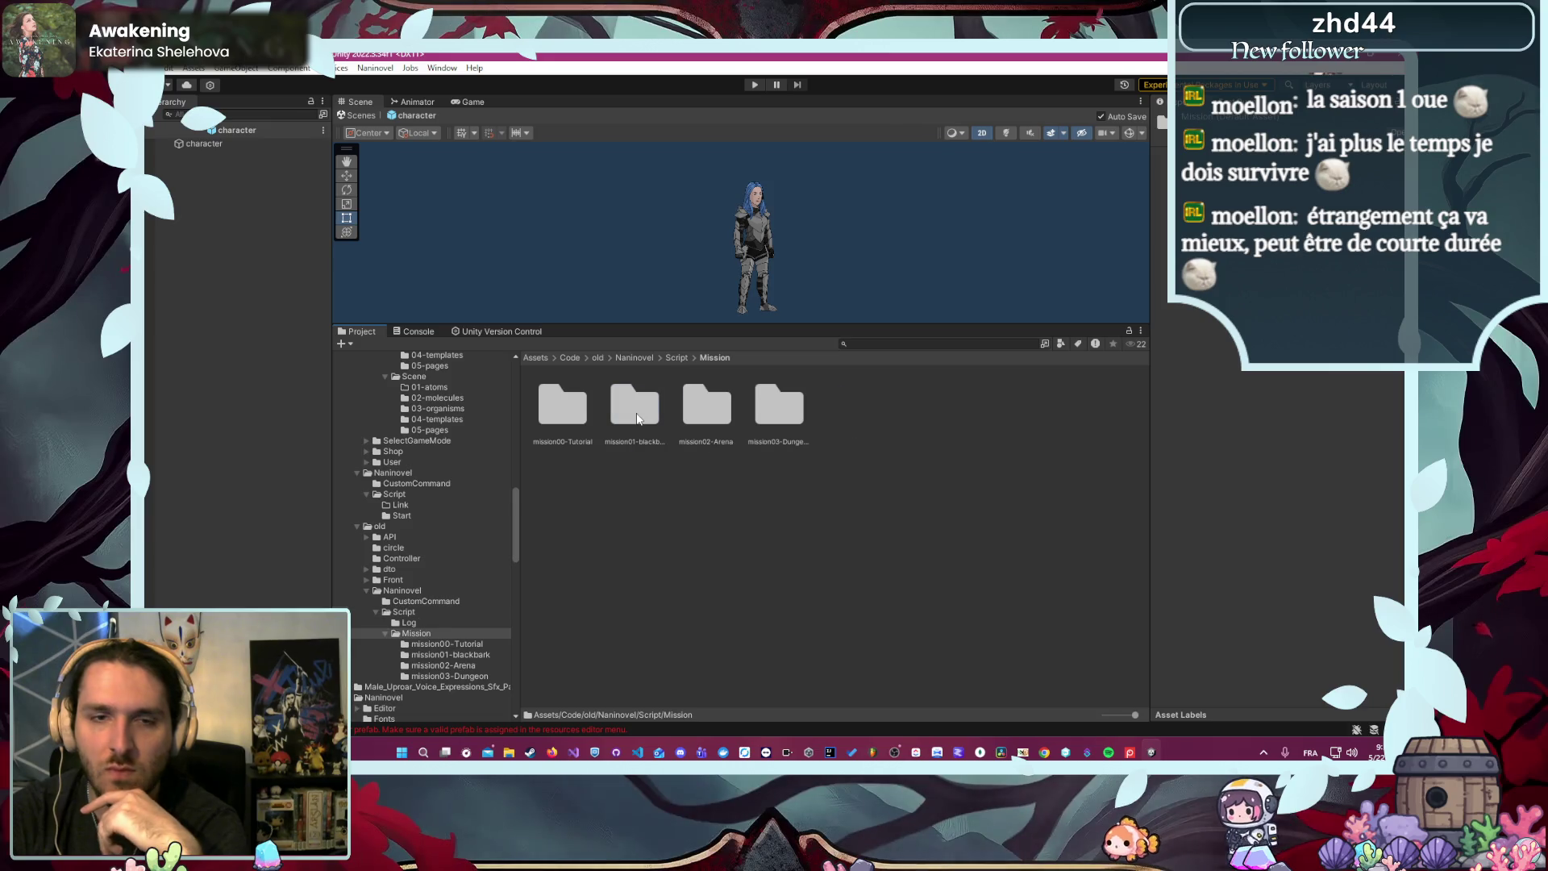
{"action": "double_click", "coordinate": [636, 418]}
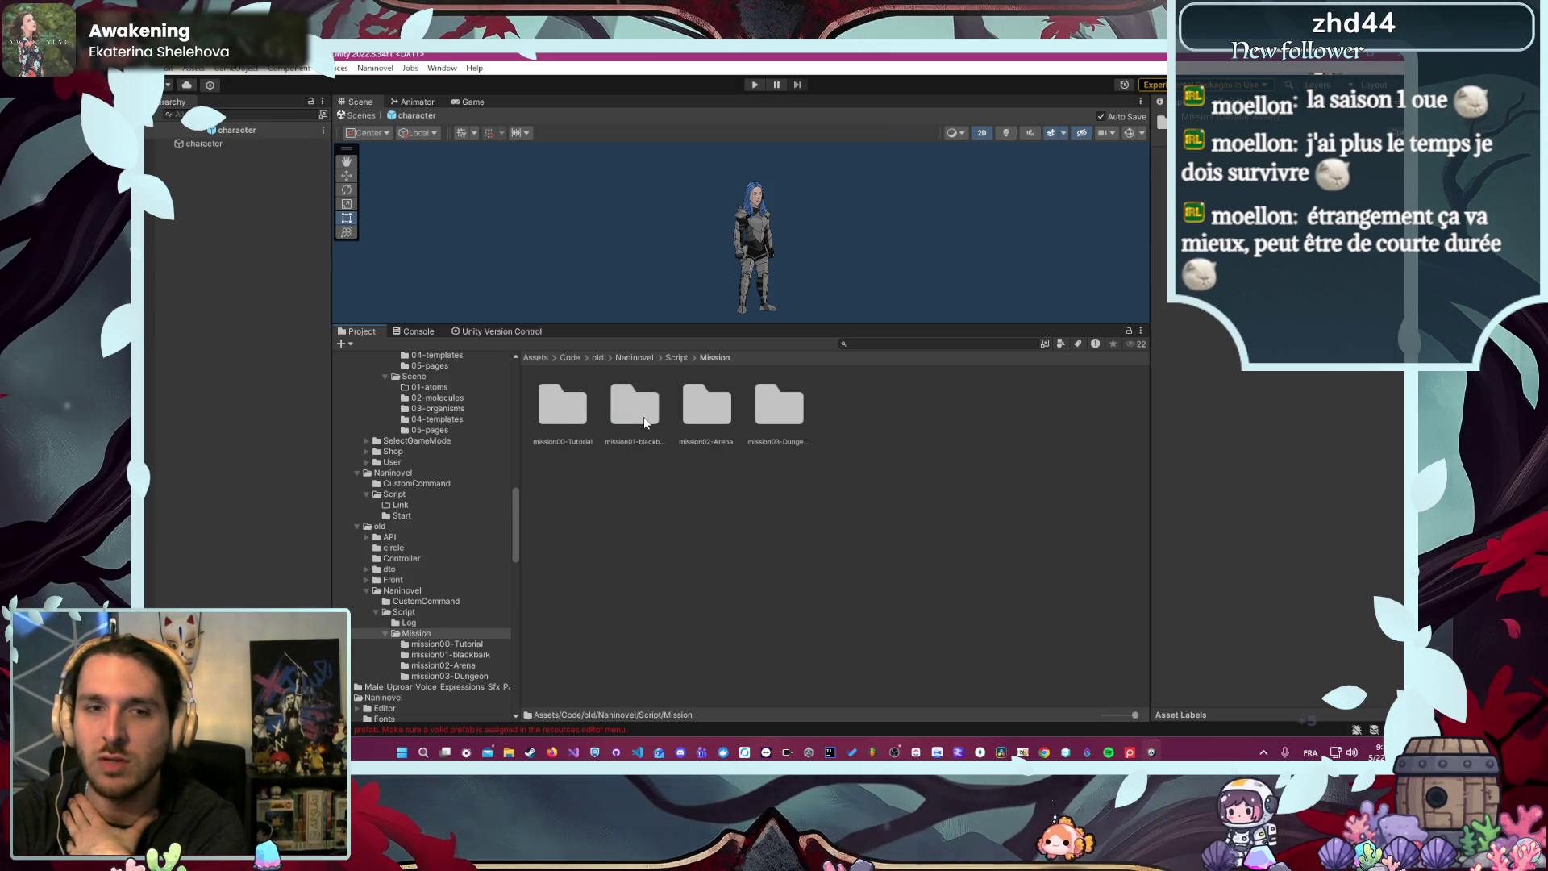
{"action": "double_click", "coordinate": [645, 418]}
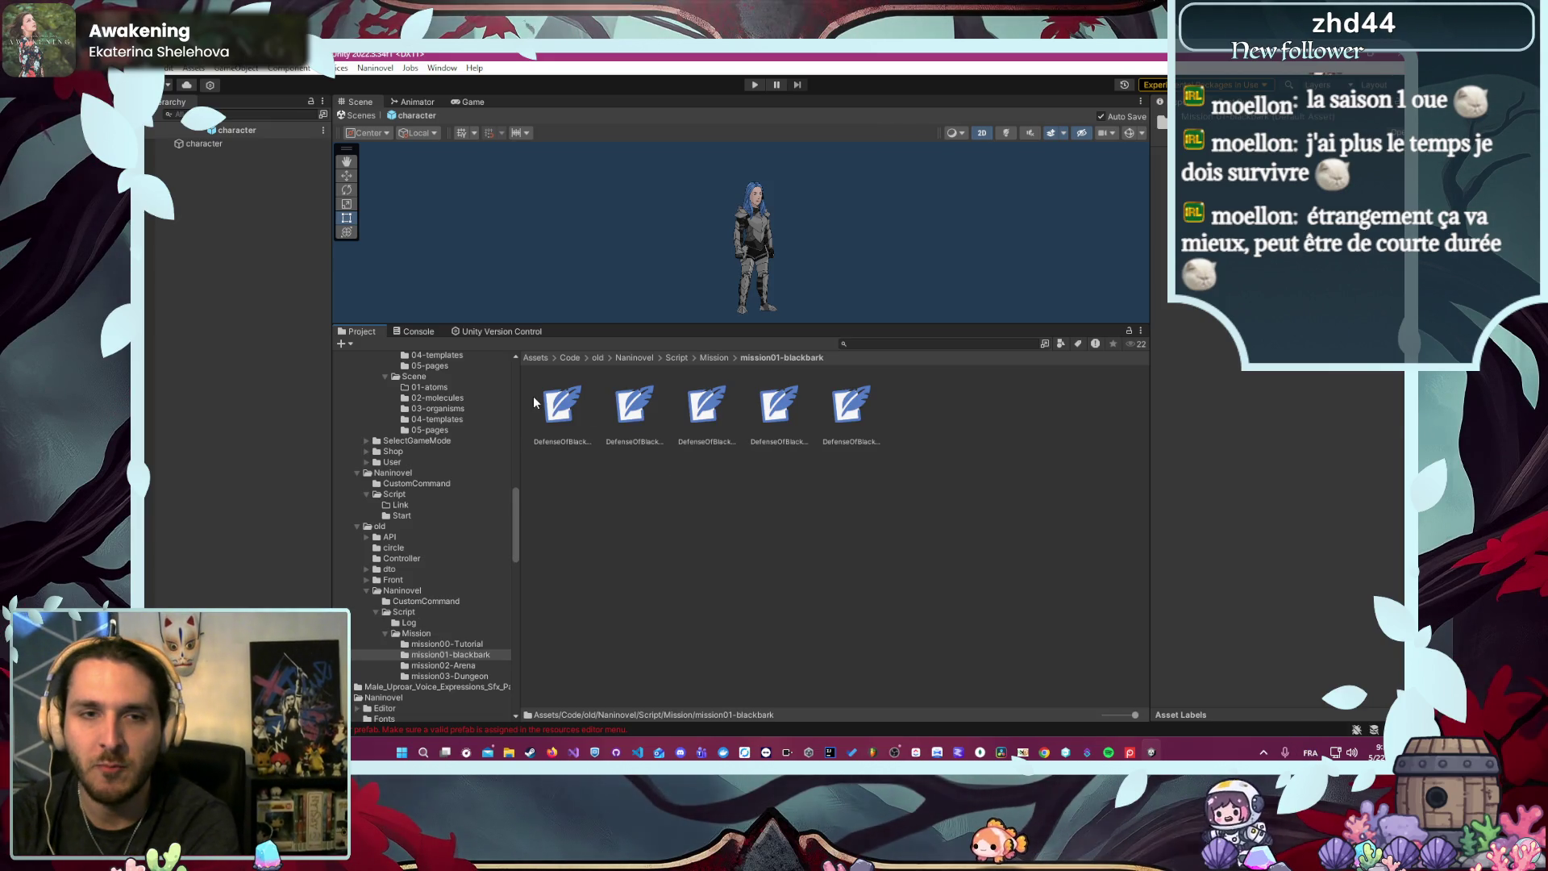
{"action": "left_click", "coordinate": [568, 409]}
{"action": "double_click", "coordinate": [567, 411]}
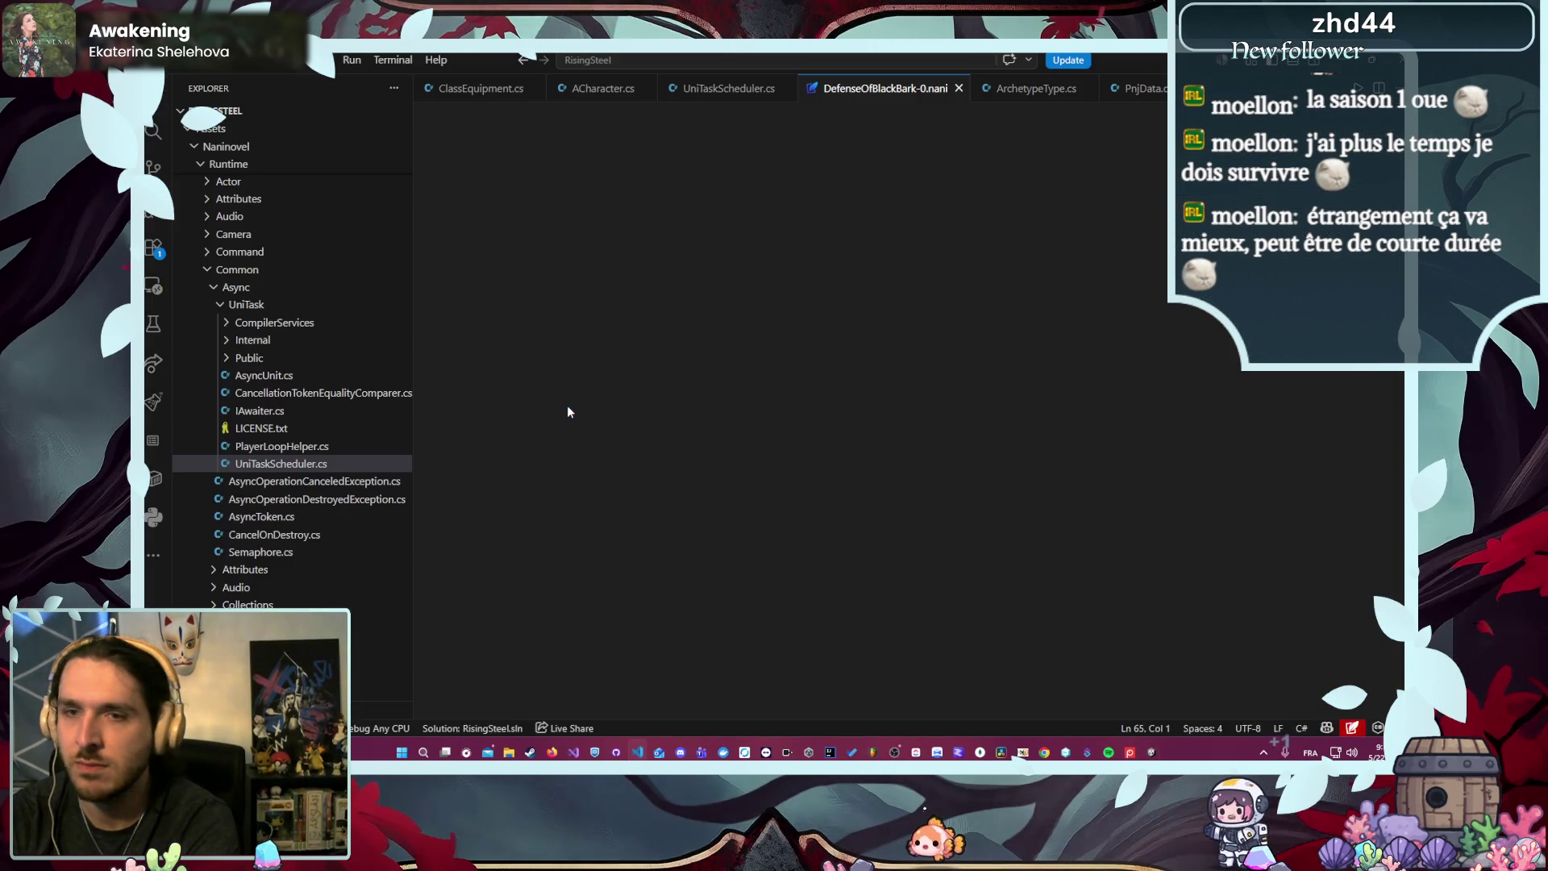
- Replace every 'Brennan' with lowercase 'brennan' throughout DefenseOfBlackBark-0.nani
{"action": "double_click", "coordinate": [525, 476]}
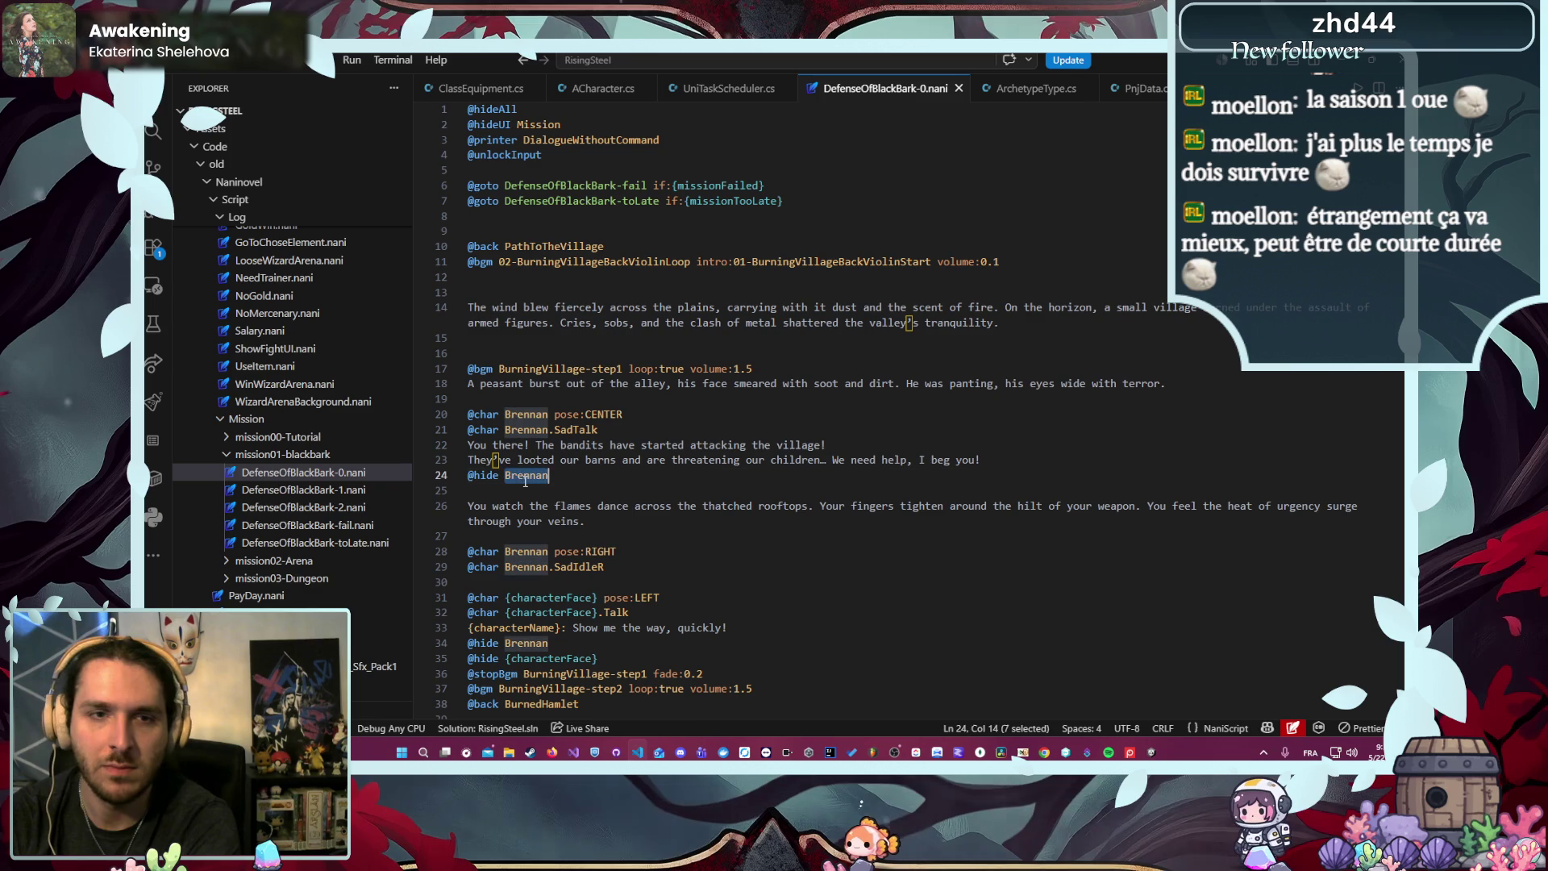
{"action": "key", "text": "ctrl+shift+f"}
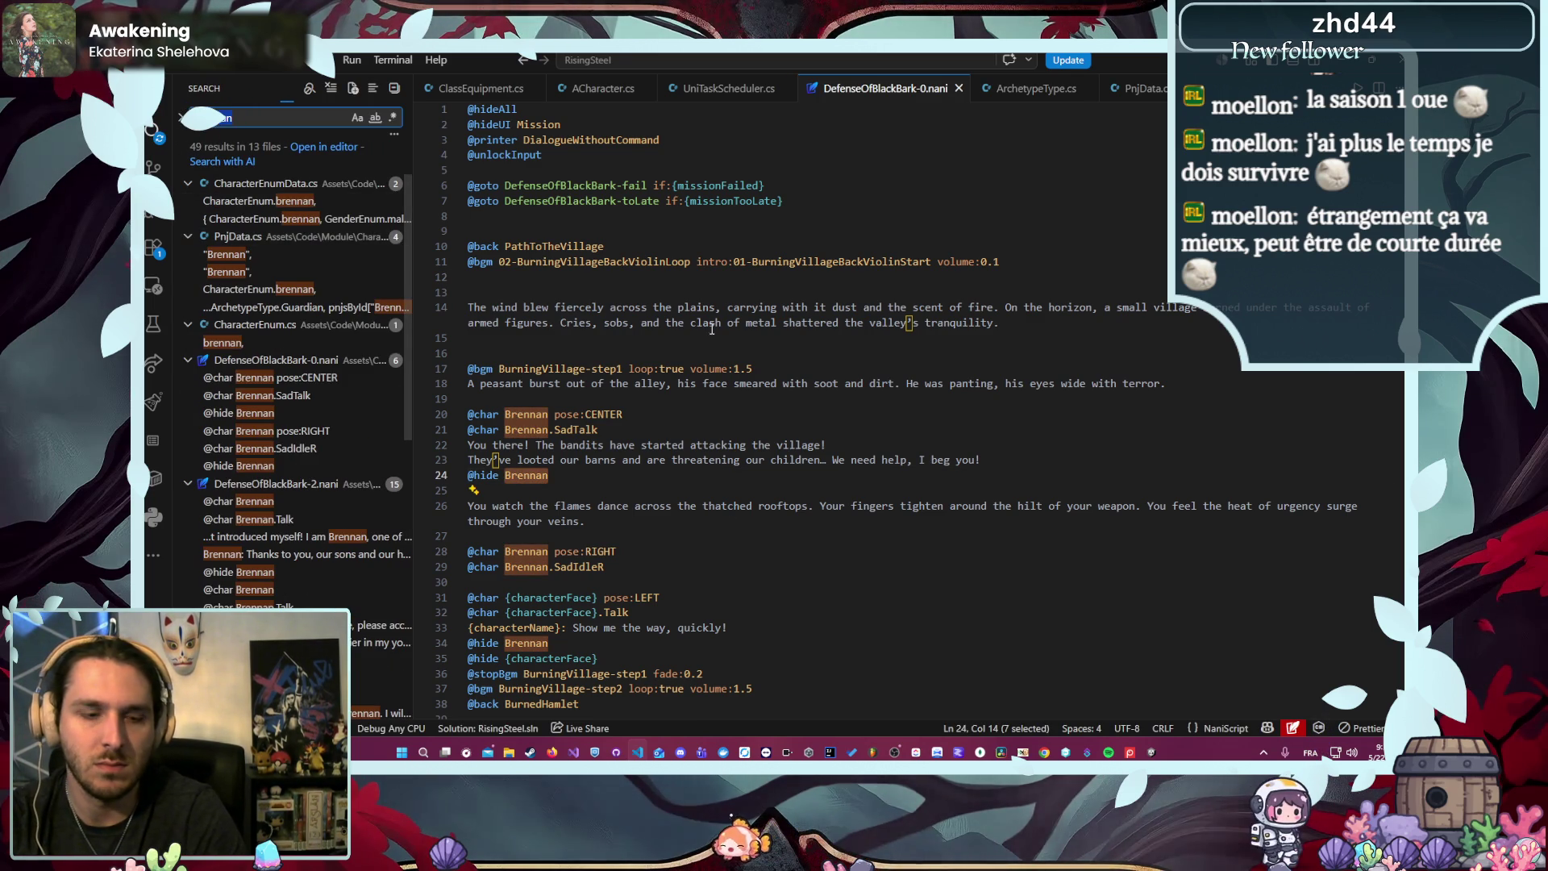
{"action": "left_click", "coordinate": [781, 251]}
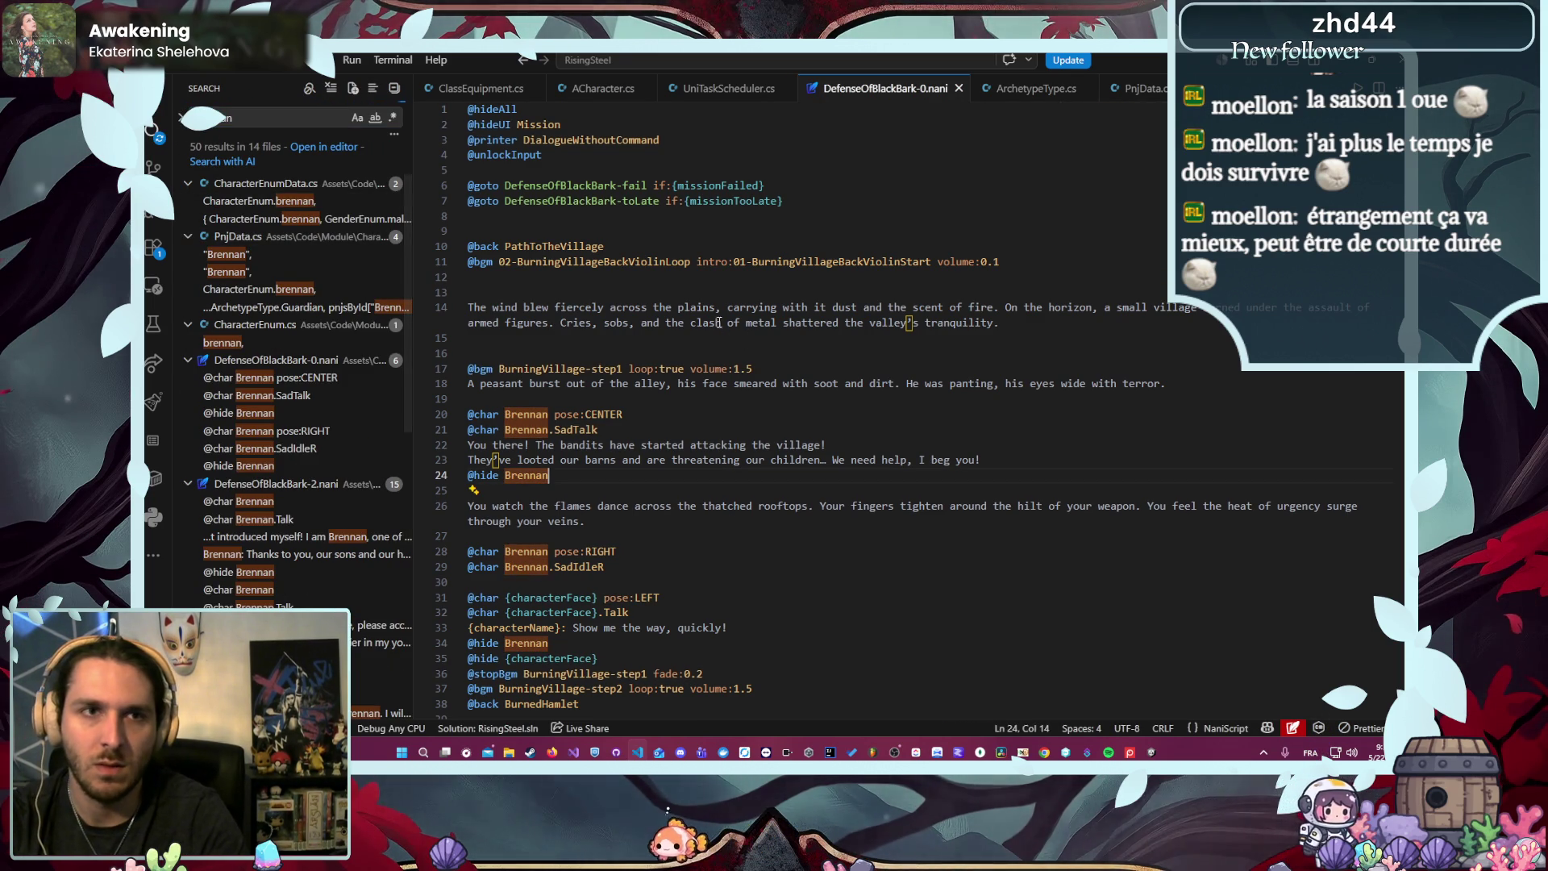
{"action": "left_click", "coordinate": [909, 215]}
{"action": "key", "text": "ctrl+f"}
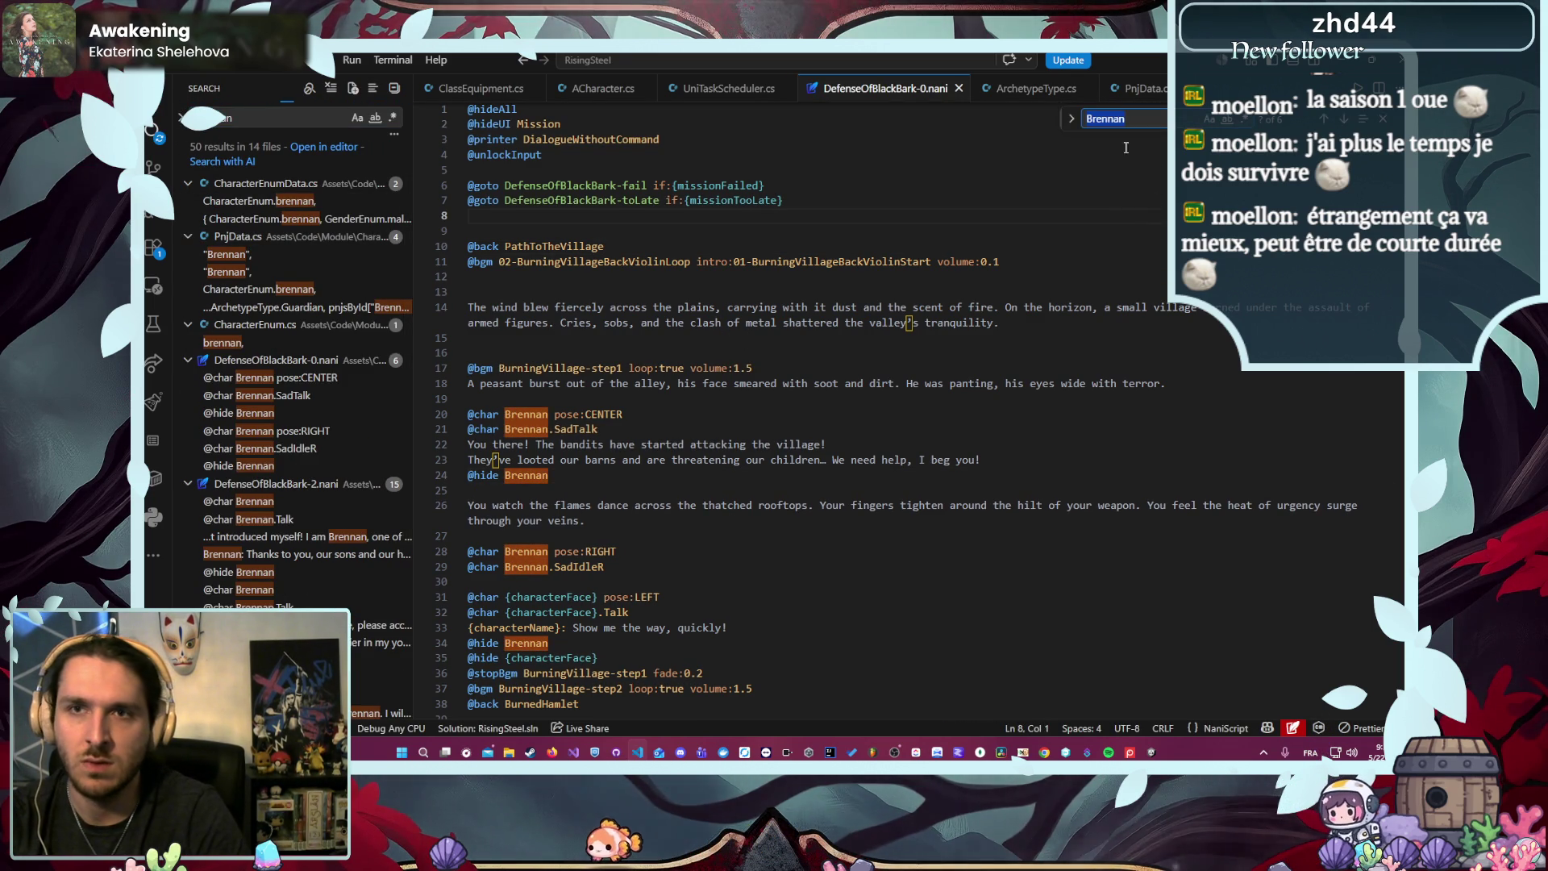
{"action": "left_click", "coordinate": [1073, 120]}
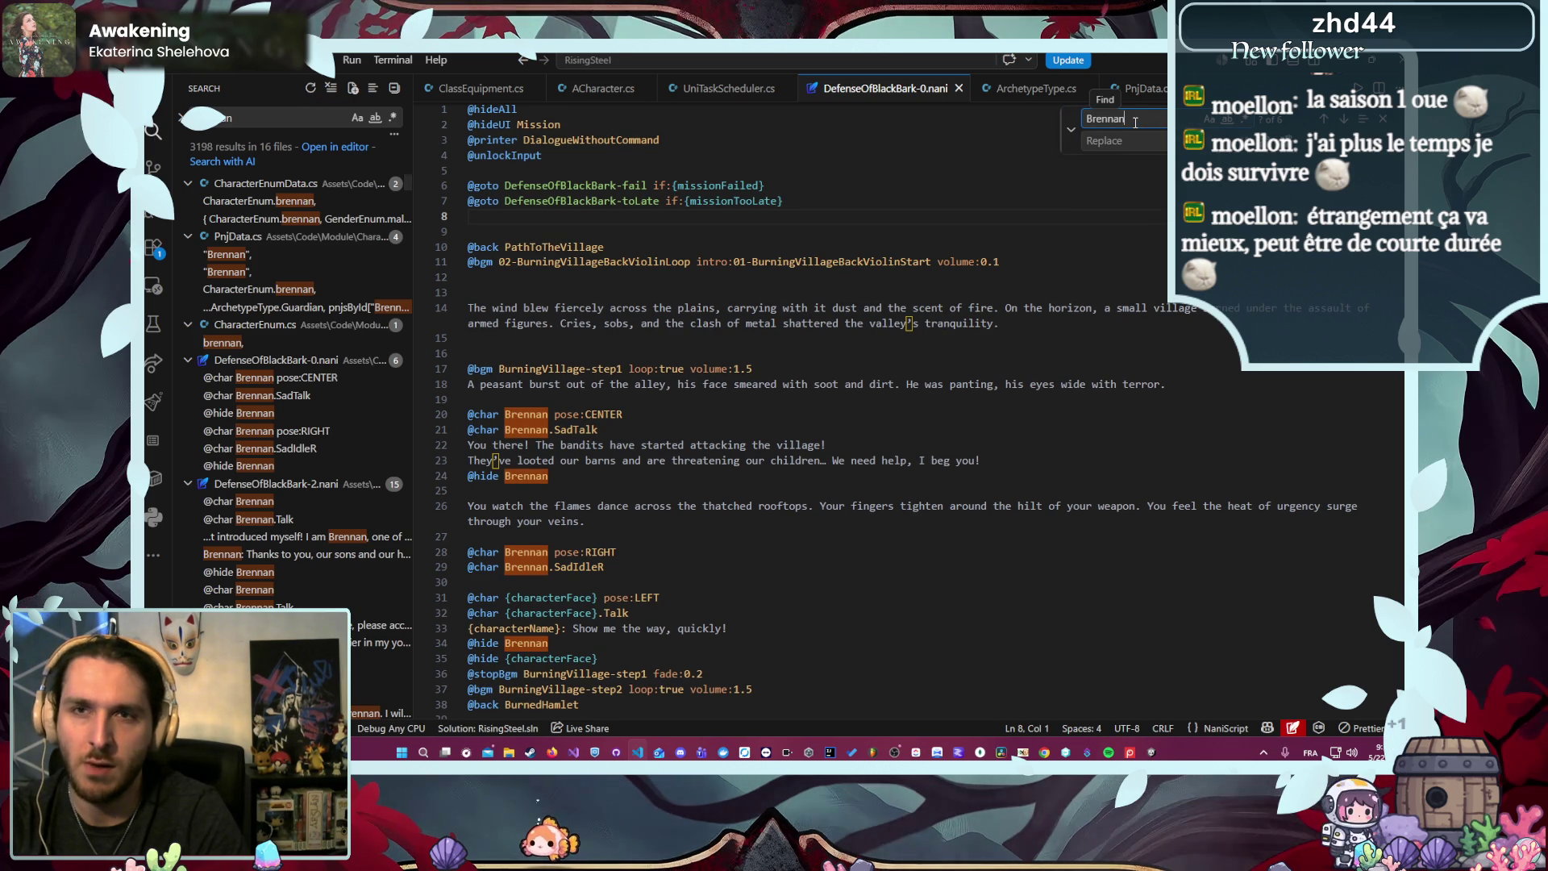
{"action": "left_click", "coordinate": [1122, 141]}
{"action": "type", "text": "Brennan"}
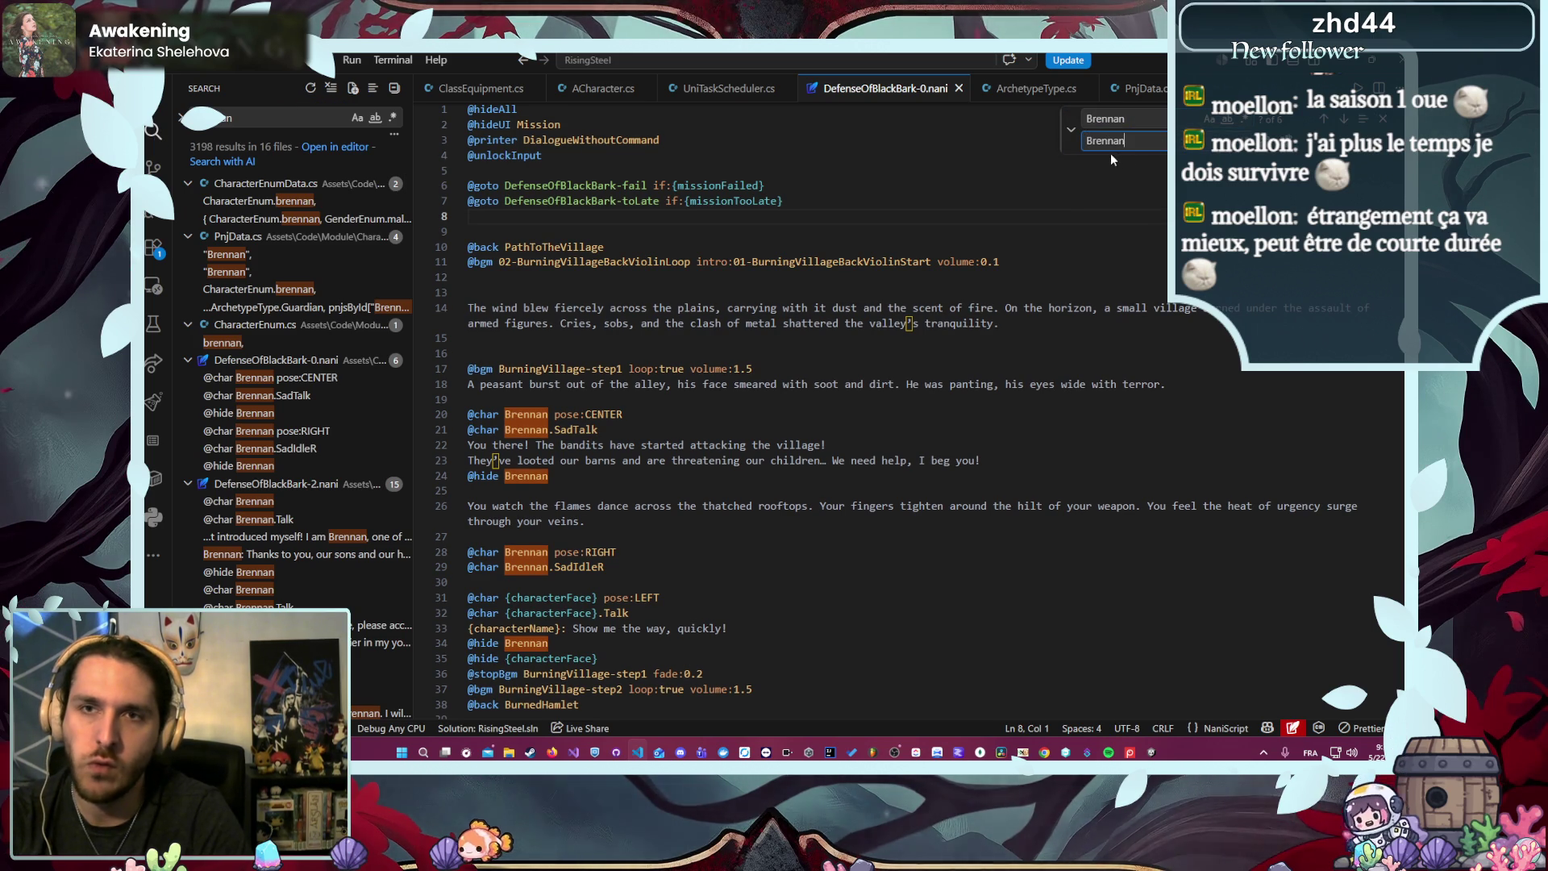
{"action": "key", "text": "BackSpace"}
{"action": "type", "text": "b"}
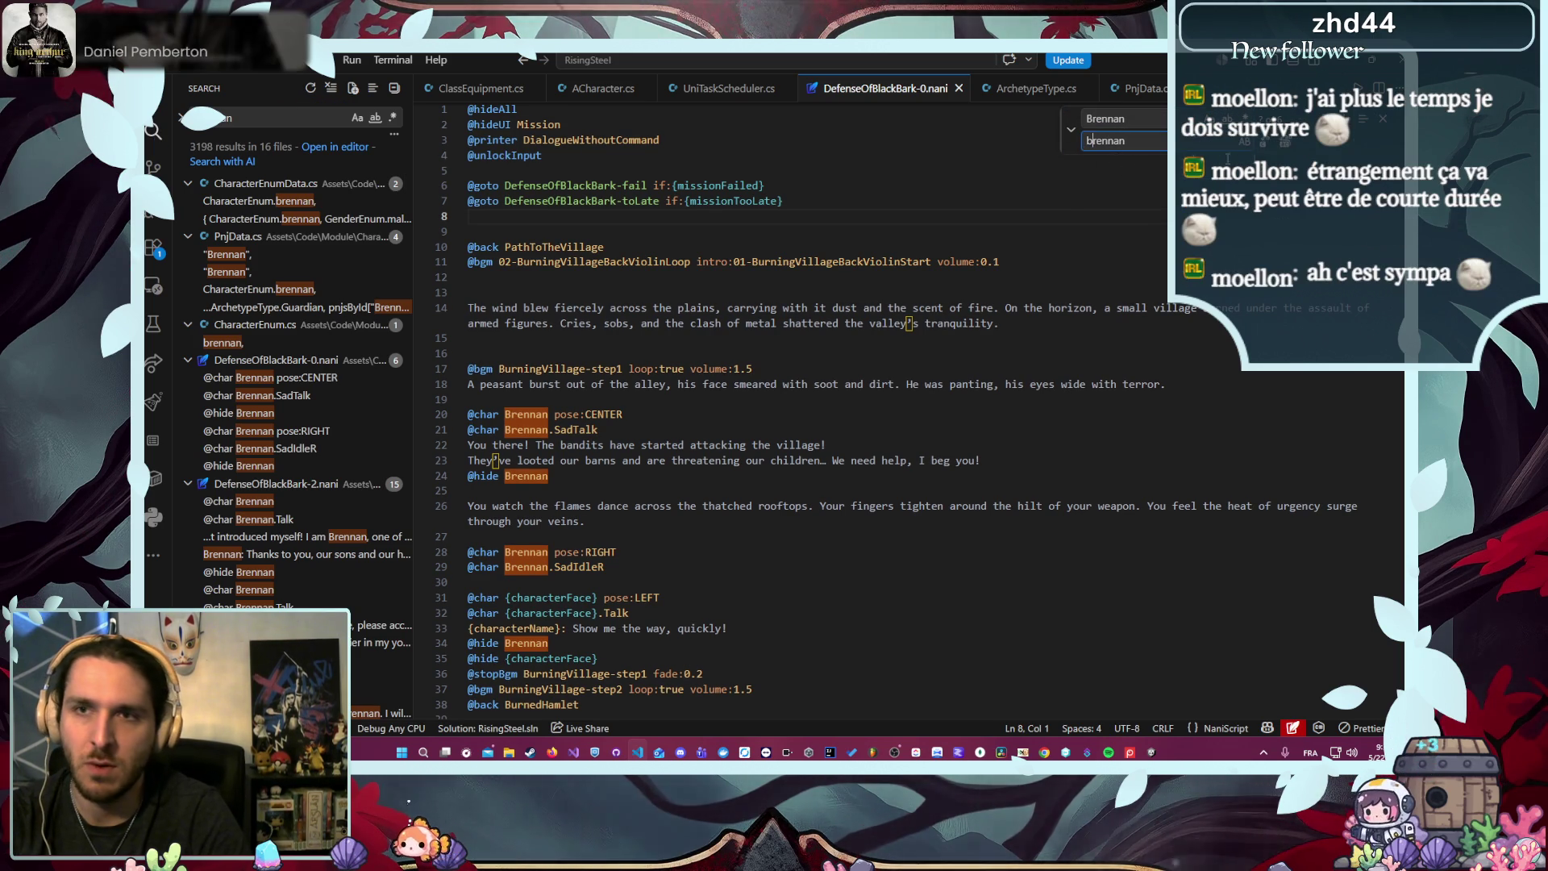
{"action": "left_click", "coordinate": [1283, 149]}
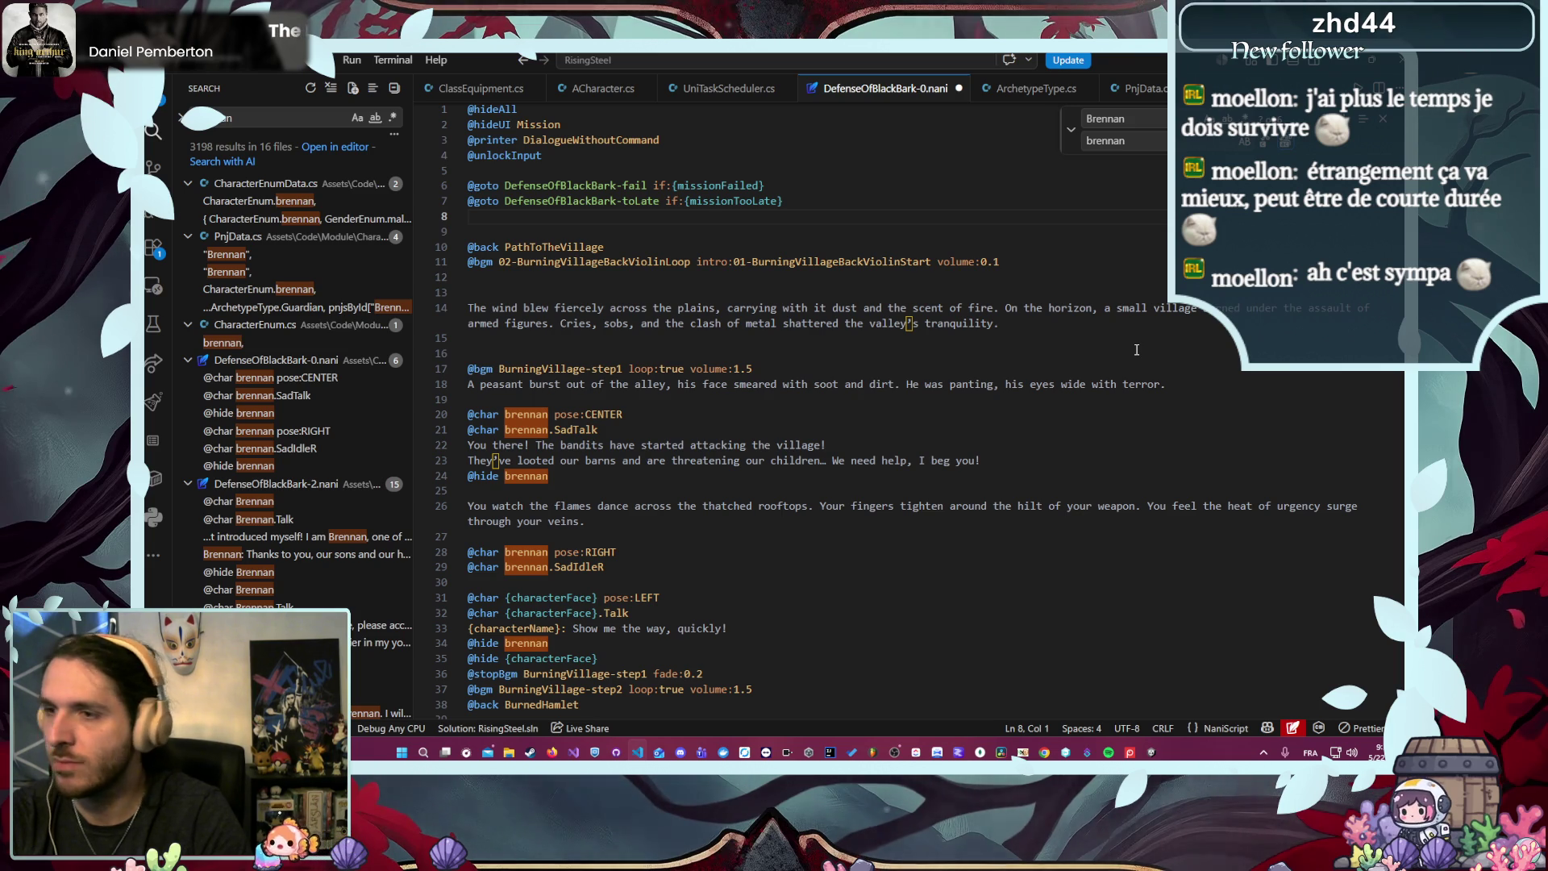
- Save the script, close the find and replace bar, and switch back to Unity
{"action": "triple_click", "coordinate": [1132, 376]}
{"action": "left_click", "coordinate": [1207, 355]}
{"action": "key", "text": "ctrl+s"}
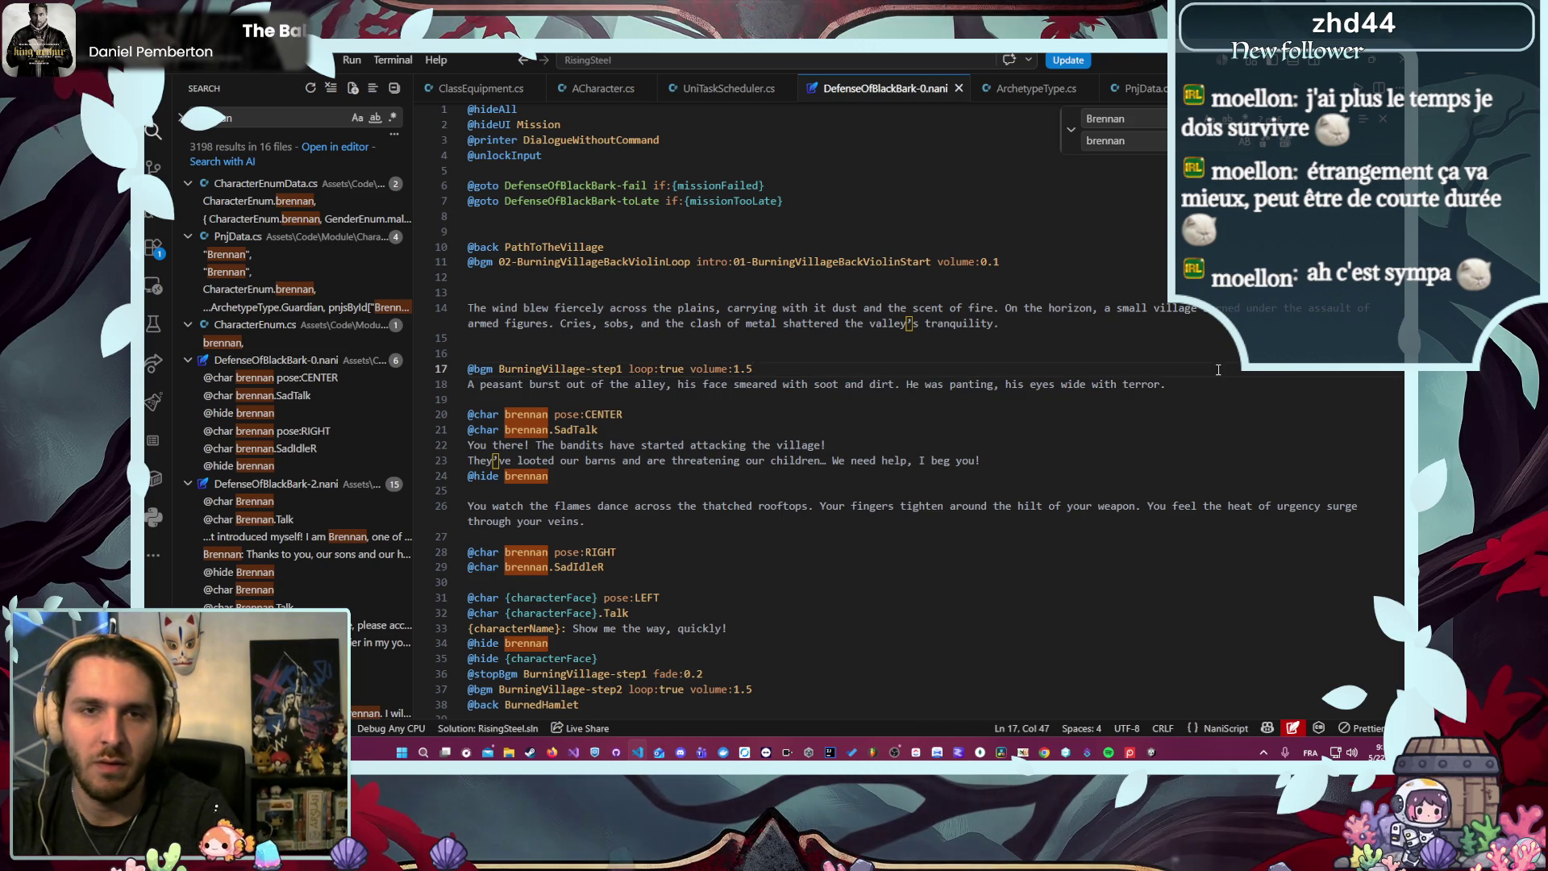
{"action": "key", "text": "Escape"}
{"action": "key", "text": "alt+Tab"}
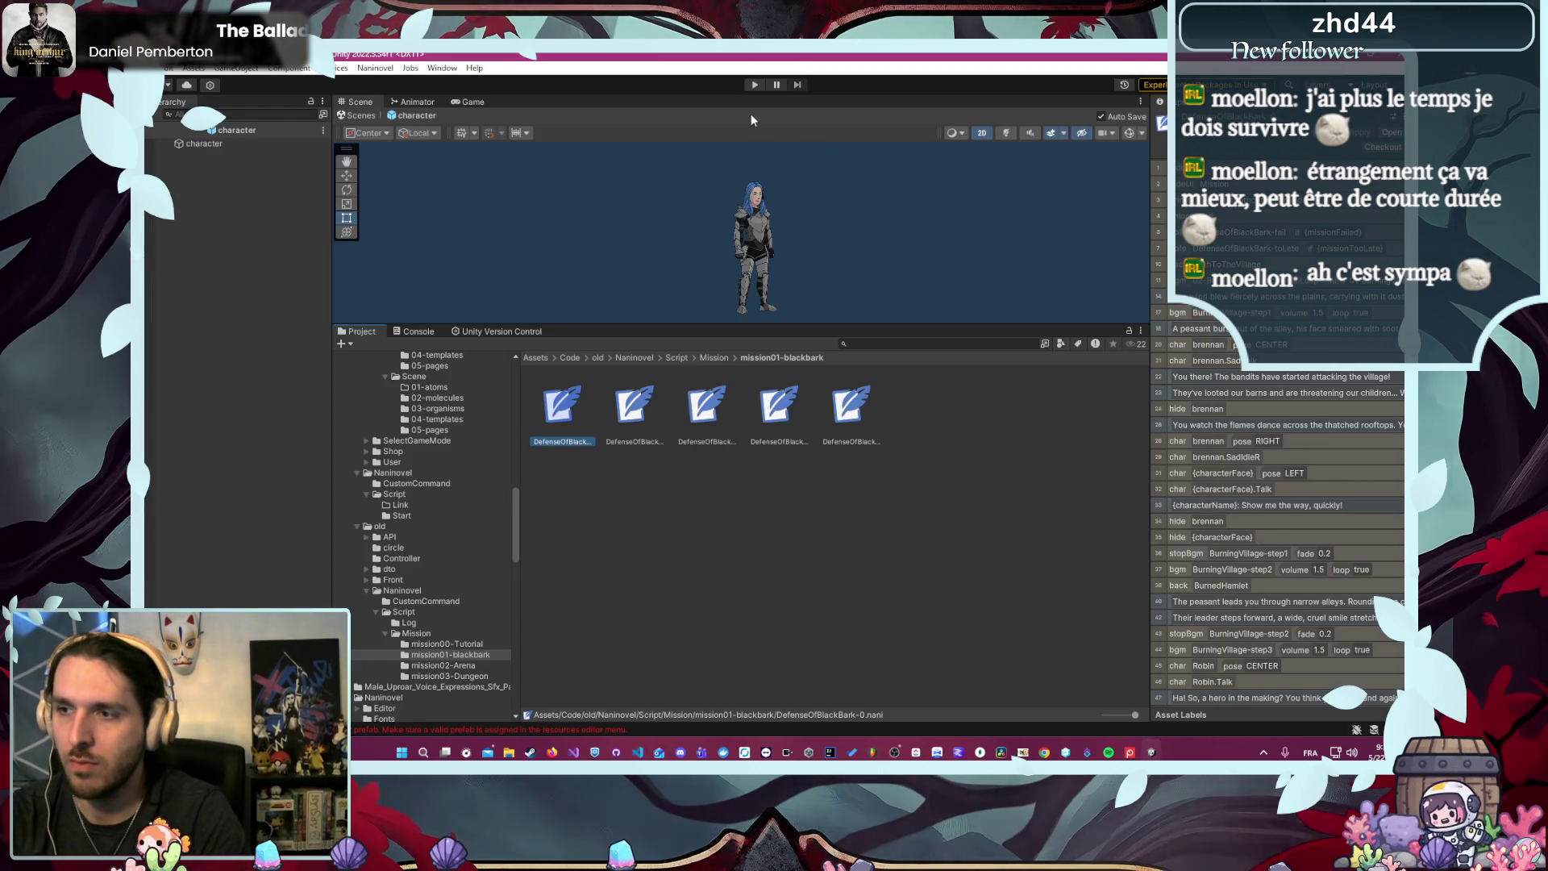
- Play a new game as Alyrienne and launch the Défense du village mission from the camp hub
{"action": "left_click", "coordinate": [753, 85]}
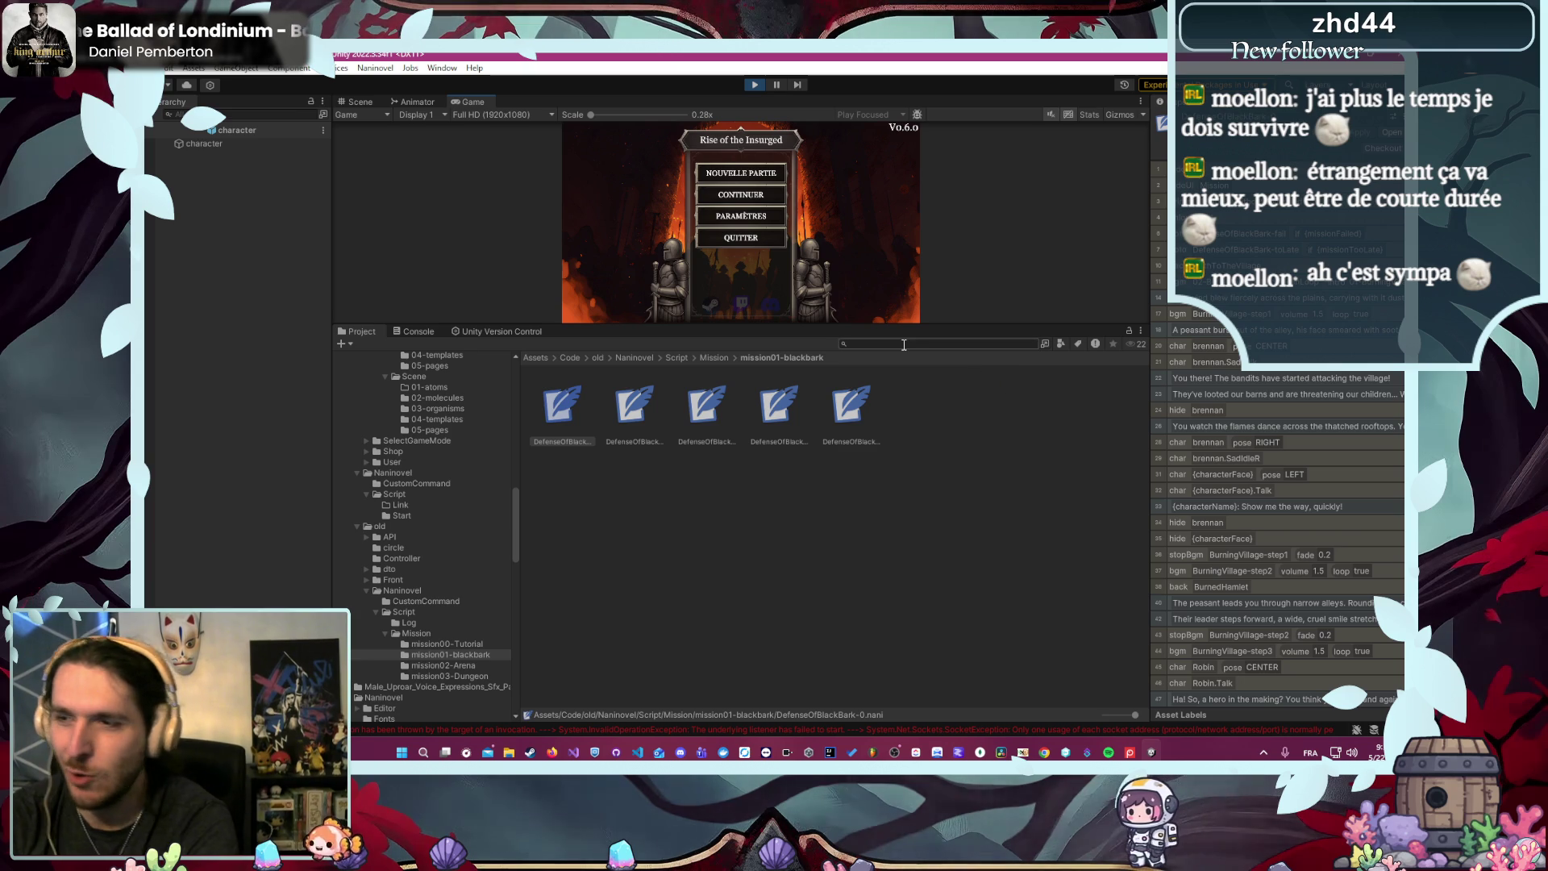
{"action": "left_click_drag", "start_coordinate": [693, 325], "coordinate": [692, 468]}
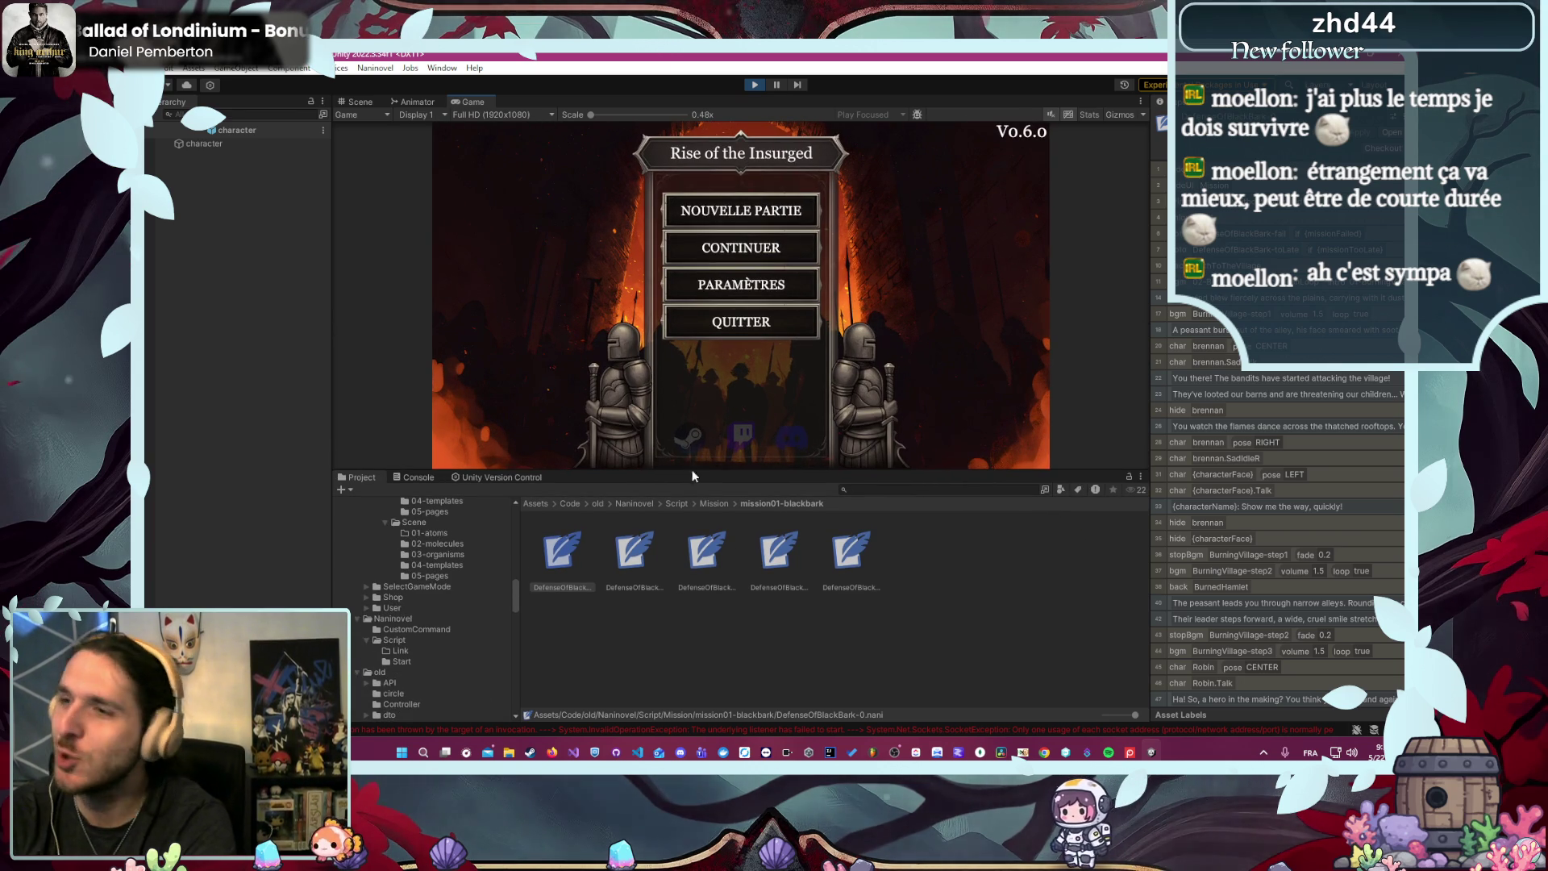
{"action": "left_click", "coordinate": [743, 211]}
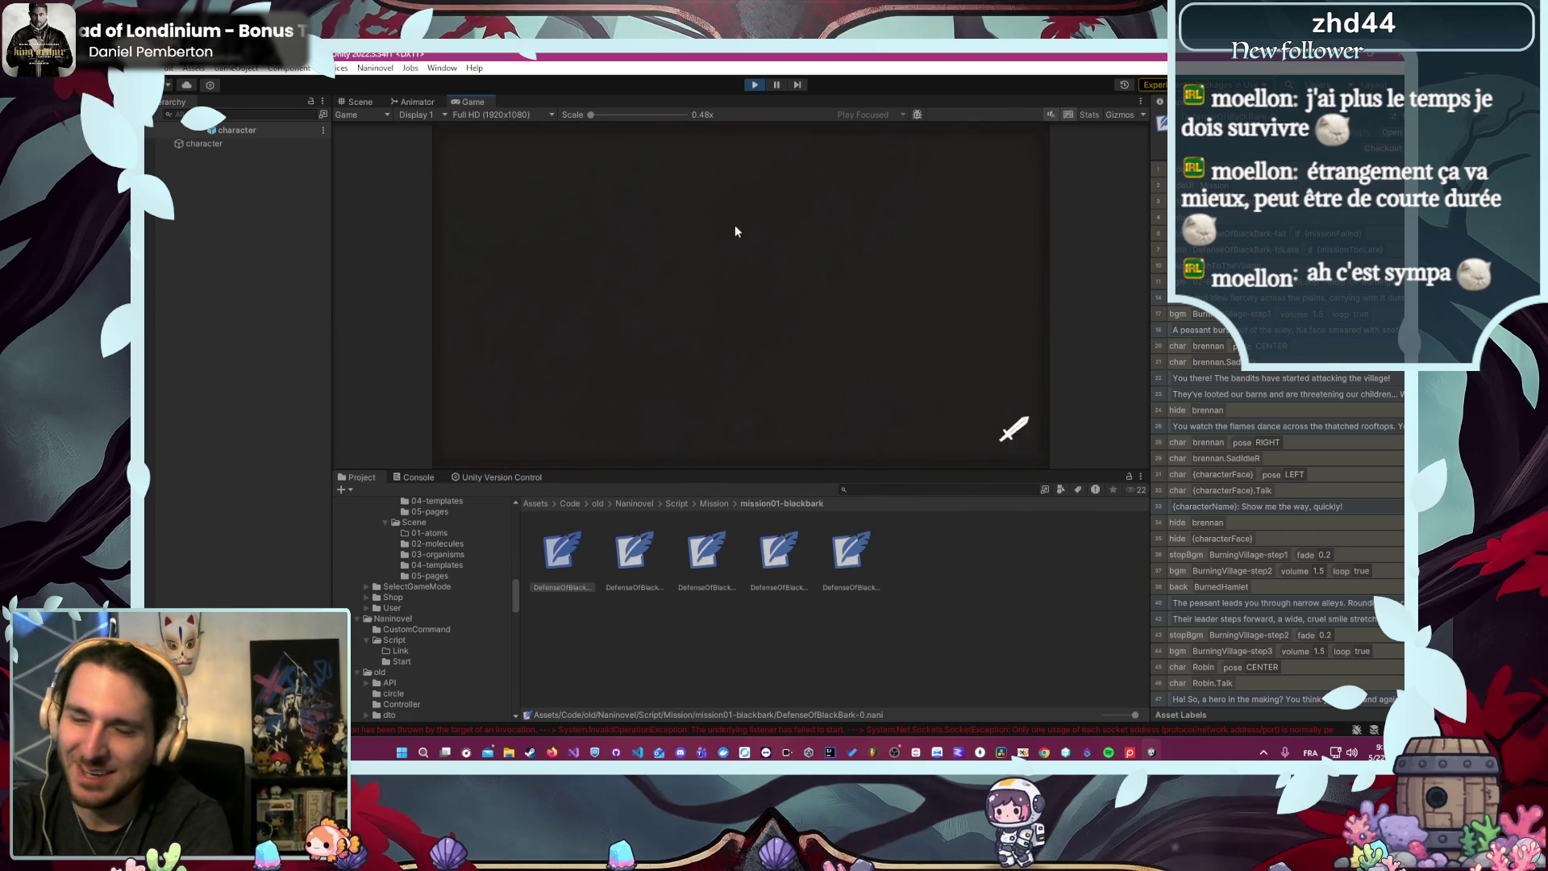
{"action": "left_click", "coordinate": [848, 209]}
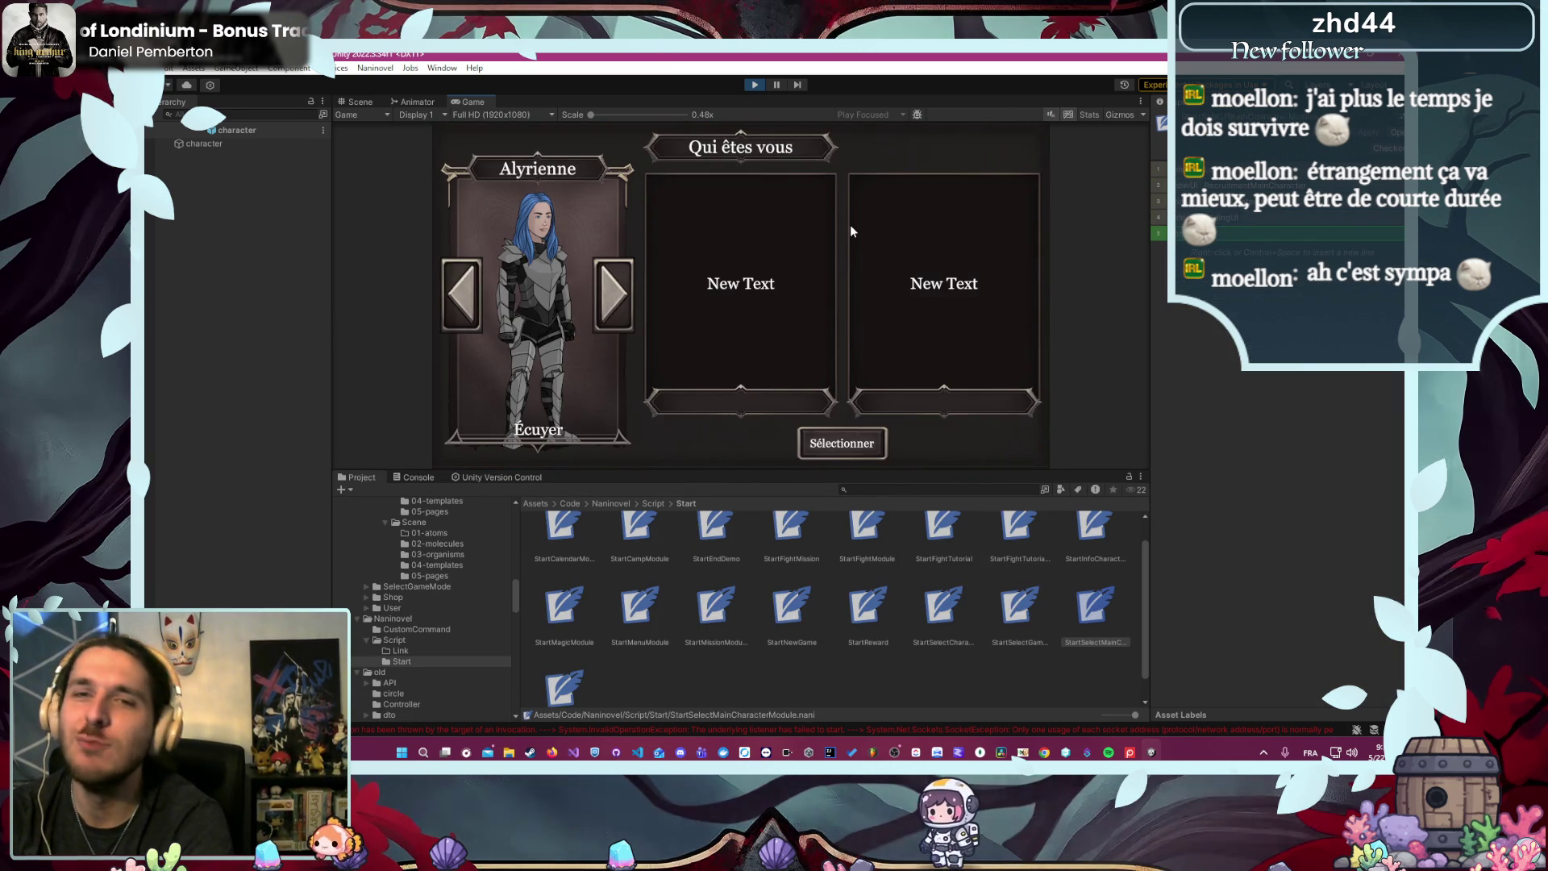
{"action": "left_click", "coordinate": [806, 445]}
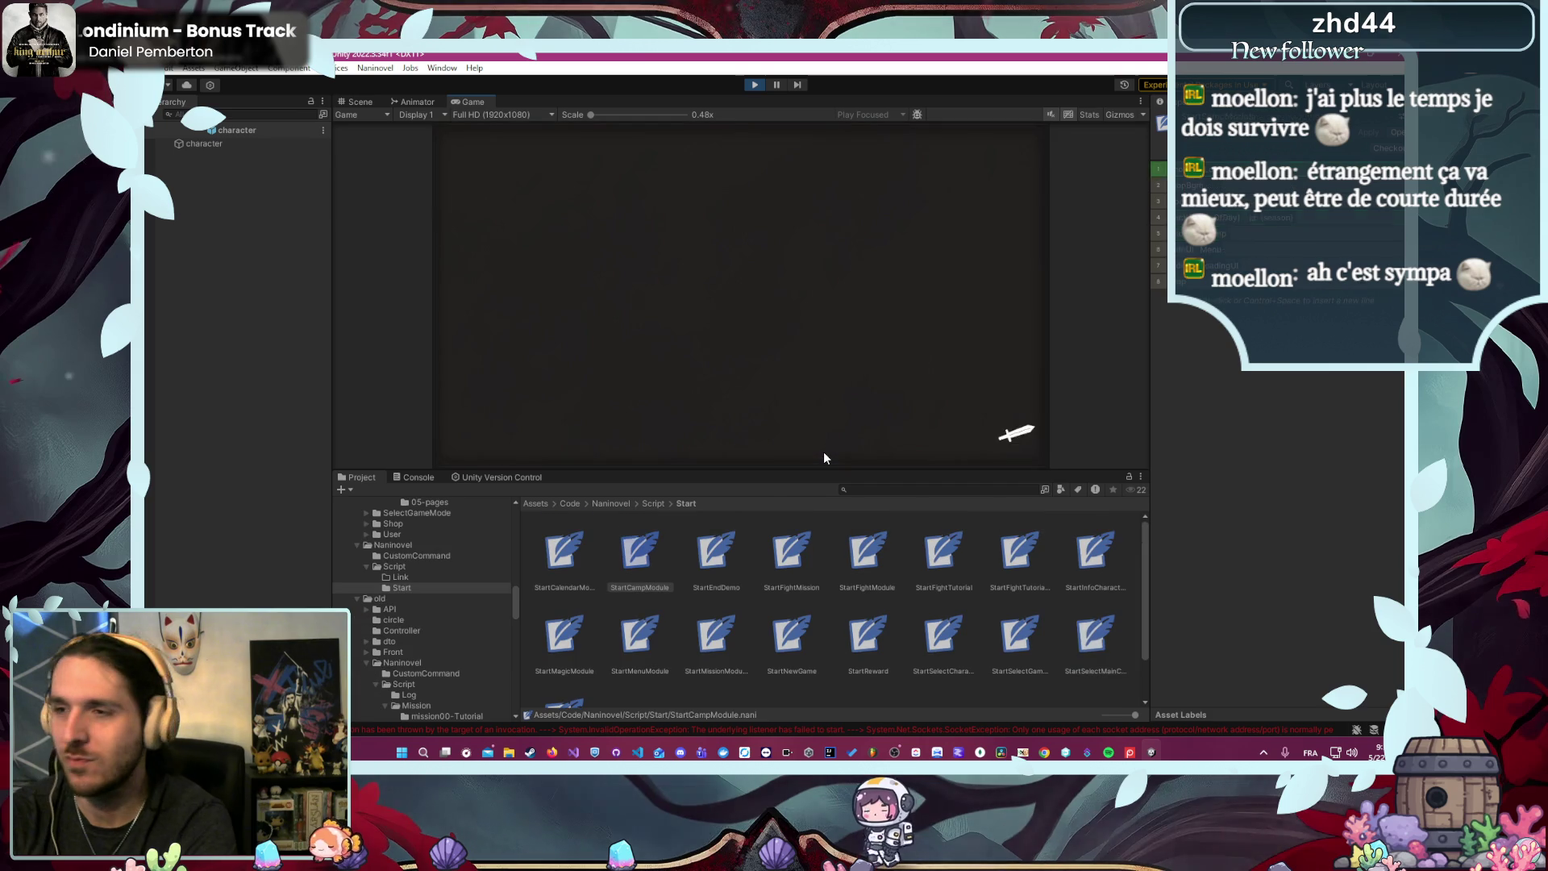
{"action": "left_click", "coordinate": [626, 136]}
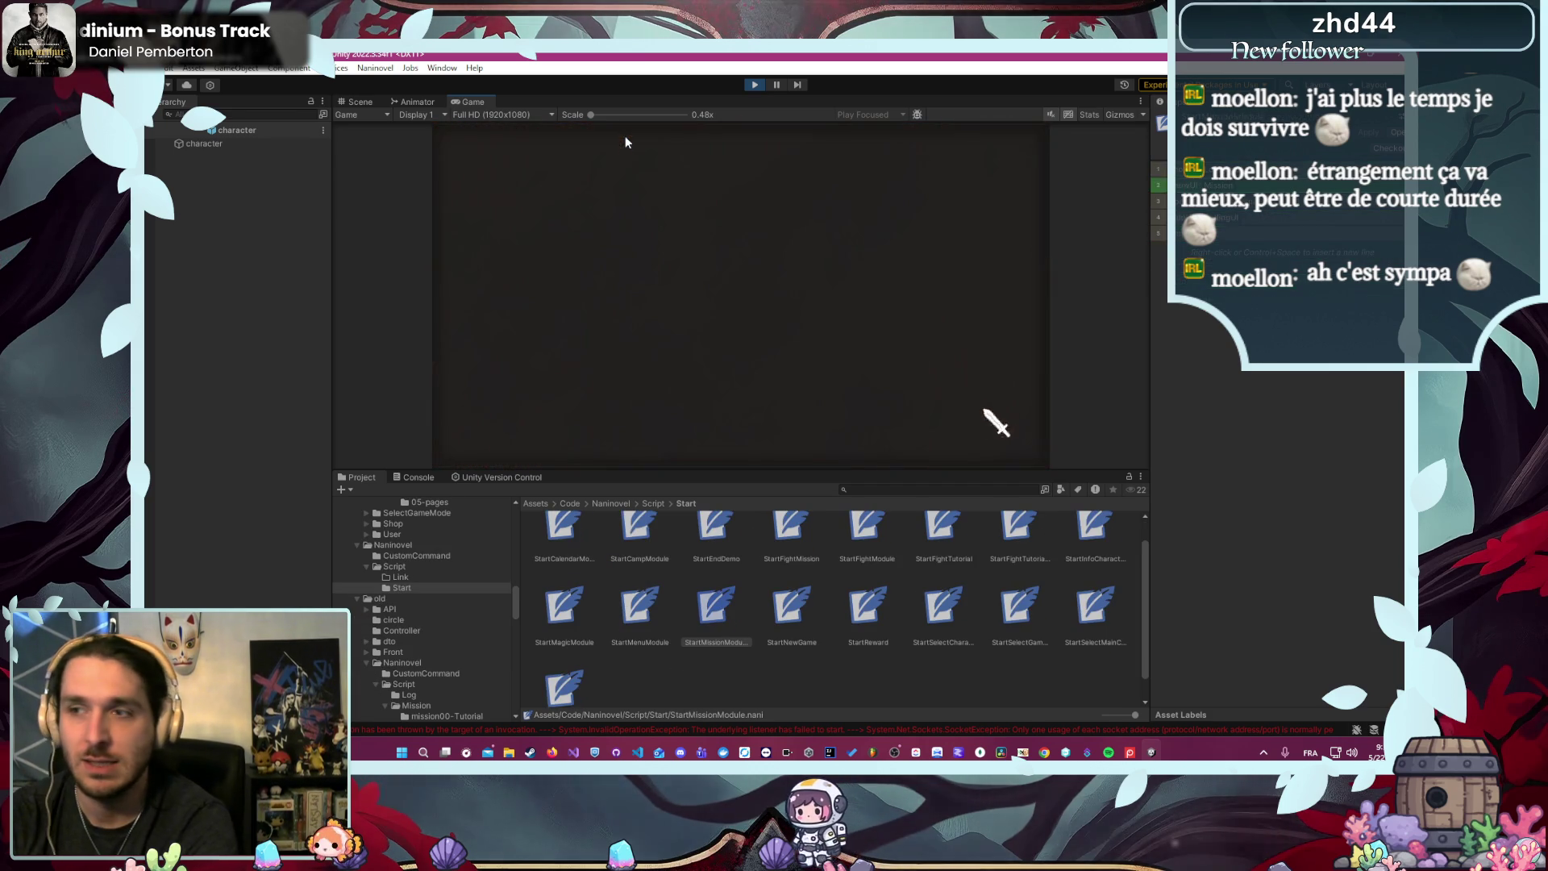
{"action": "left_click", "coordinate": [565, 243]}
{"action": "left_click", "coordinate": [855, 434]}
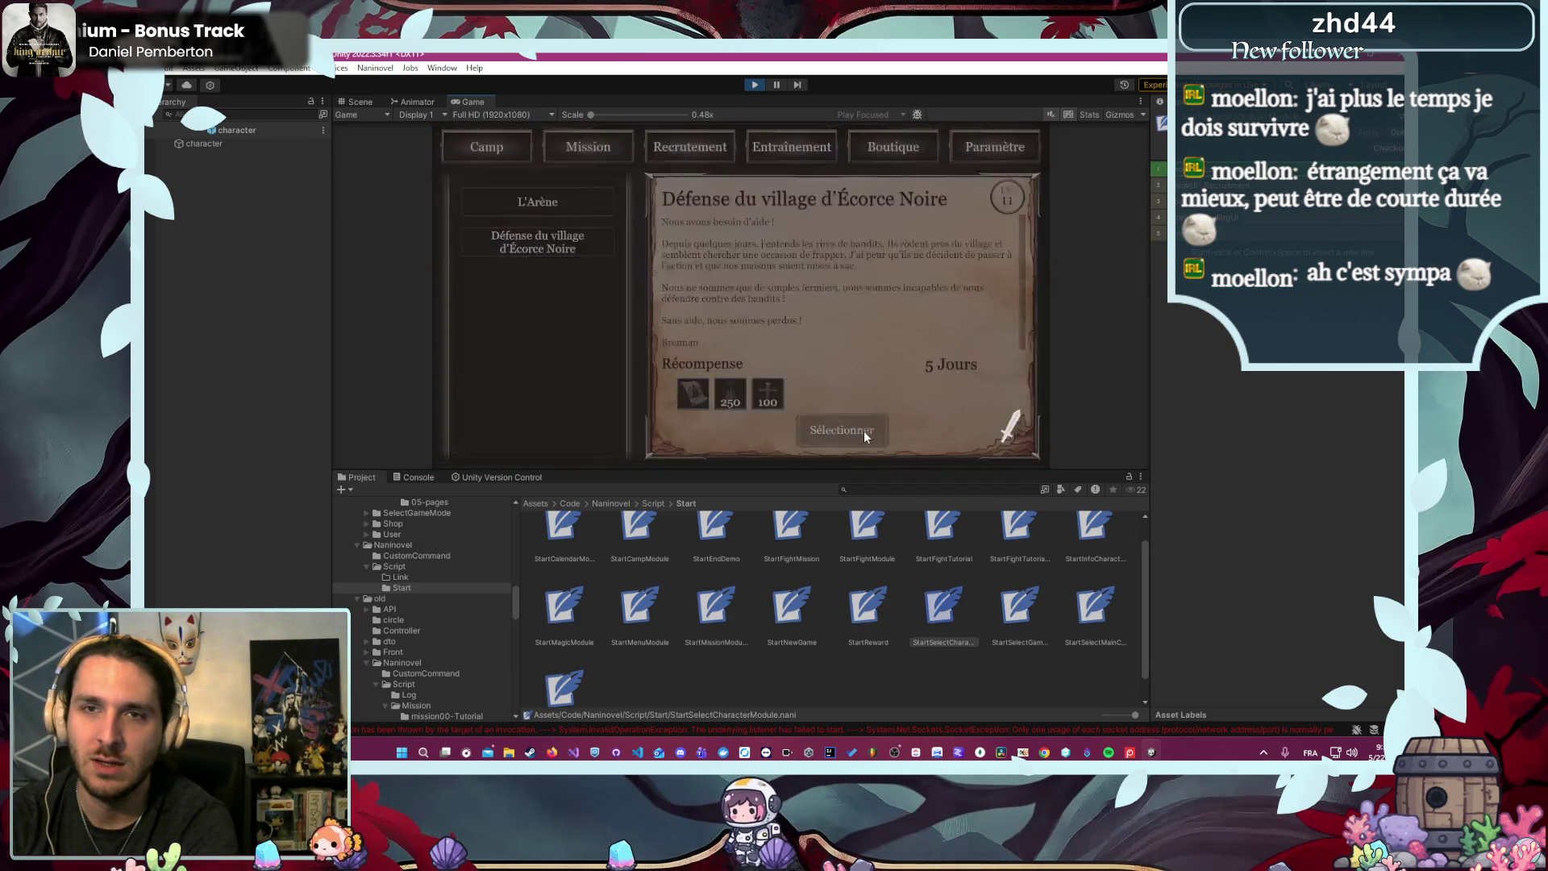
- Clear the console, start the mission with Alyrienne and click through the dialogue past Robin's line
{"action": "left_click", "coordinate": [536, 728]}
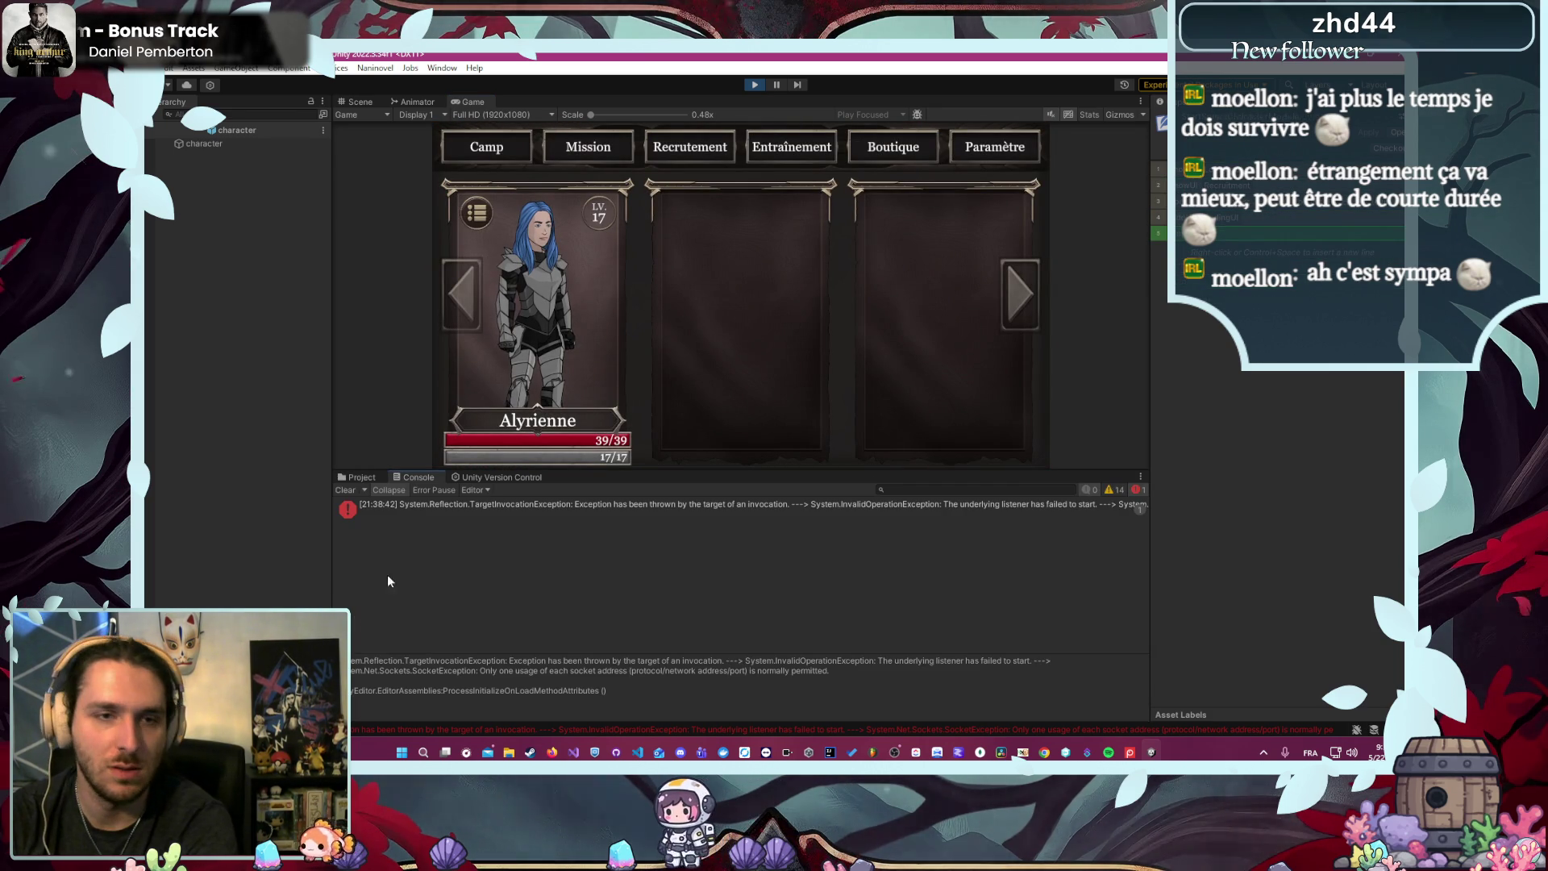
{"action": "left_click", "coordinate": [336, 489]}
{"action": "left_click", "coordinate": [577, 296]}
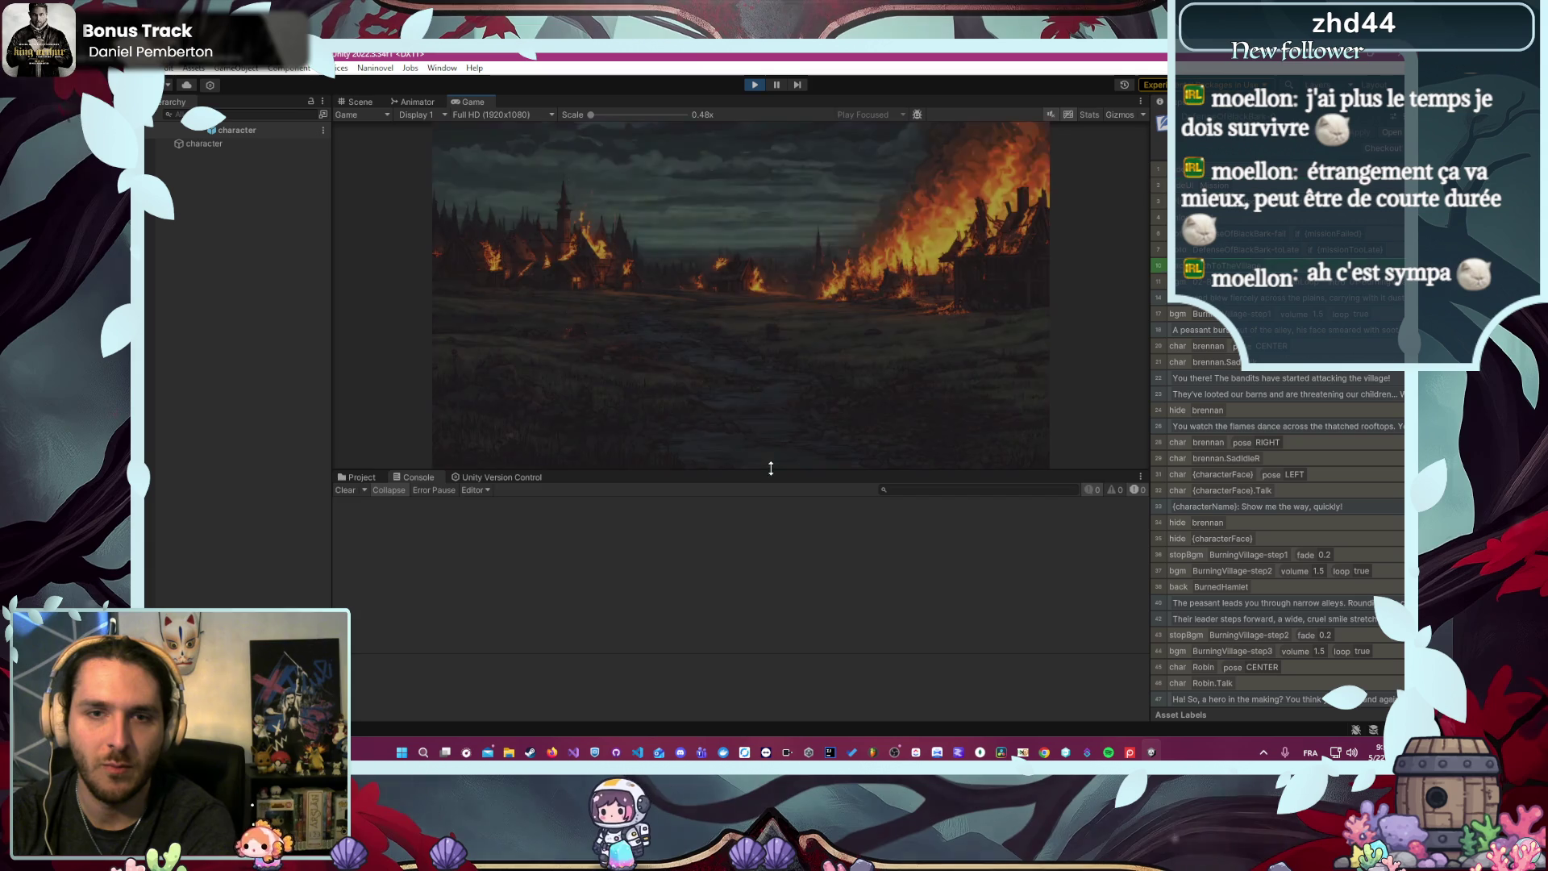
{"action": "left_click_drag", "start_coordinate": [743, 473], "coordinate": [744, 541]}
{"action": "left_click", "coordinate": [738, 462]}
{"action": "left_click", "coordinate": [737, 463]}
{"action": "left_click", "coordinate": [738, 463]}
{"action": "left_click", "coordinate": [738, 463]}
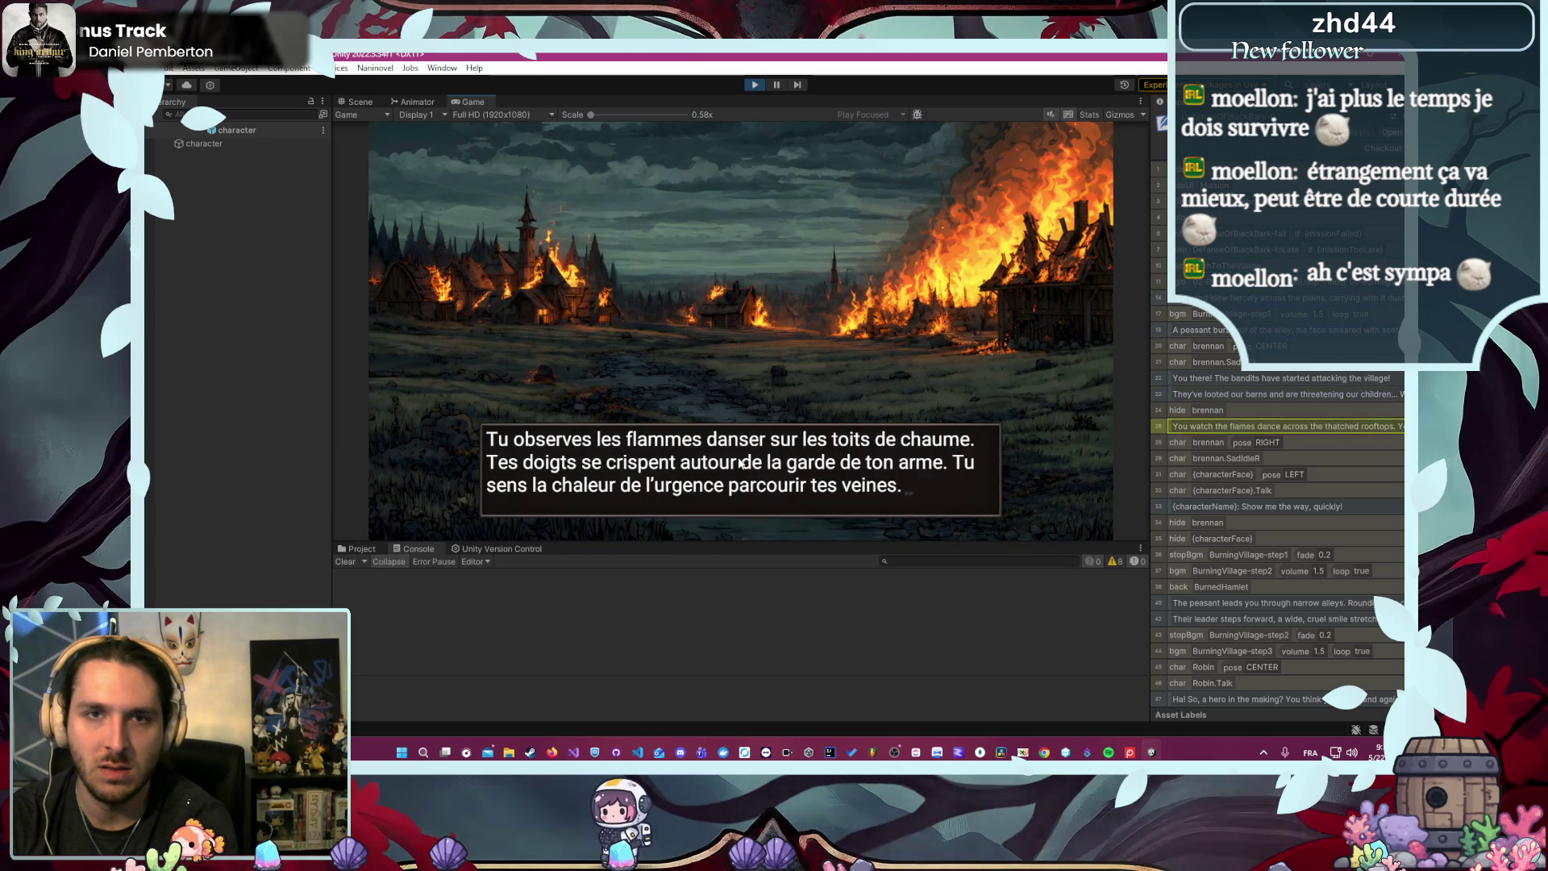
{"action": "left_click", "coordinate": [738, 463]}
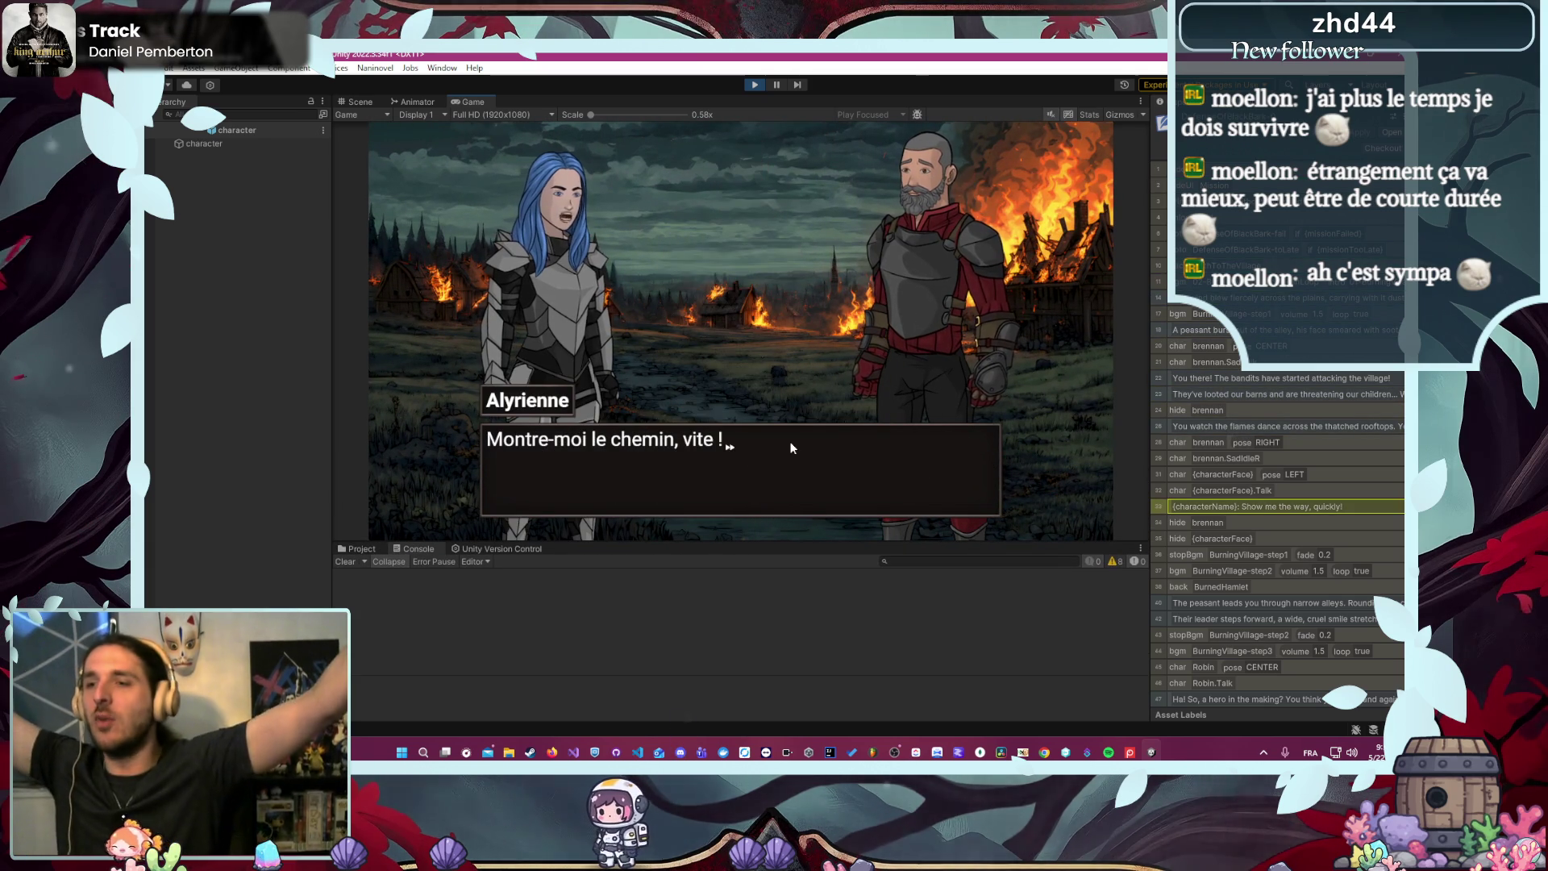
{"action": "left_click", "coordinate": [782, 459]}
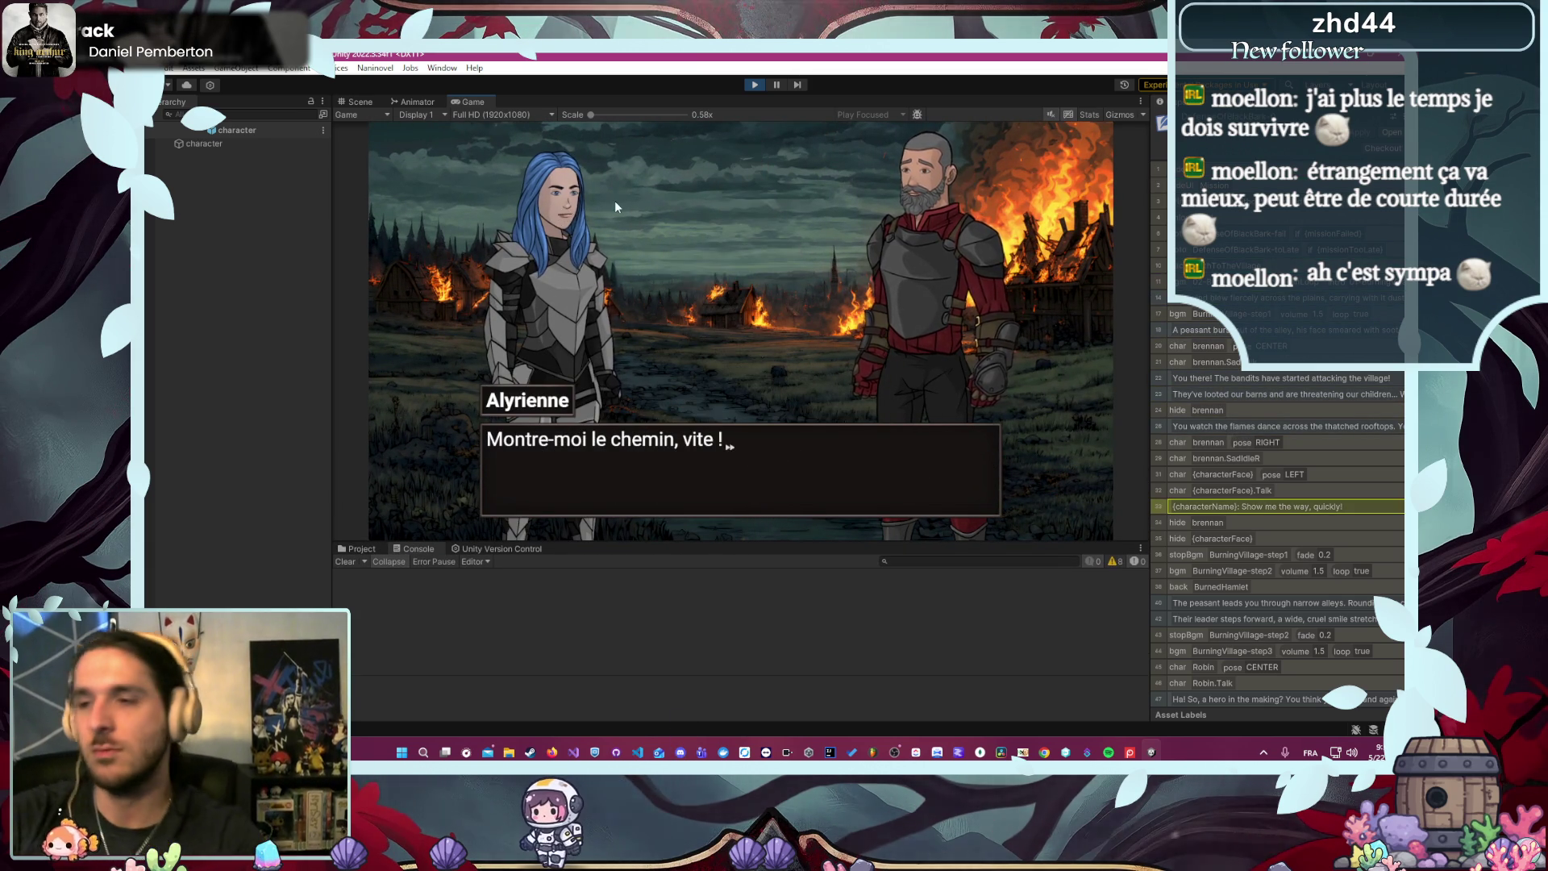
{"action": "left_click", "coordinate": [574, 299]}
{"action": "left_click", "coordinate": [597, 327]}
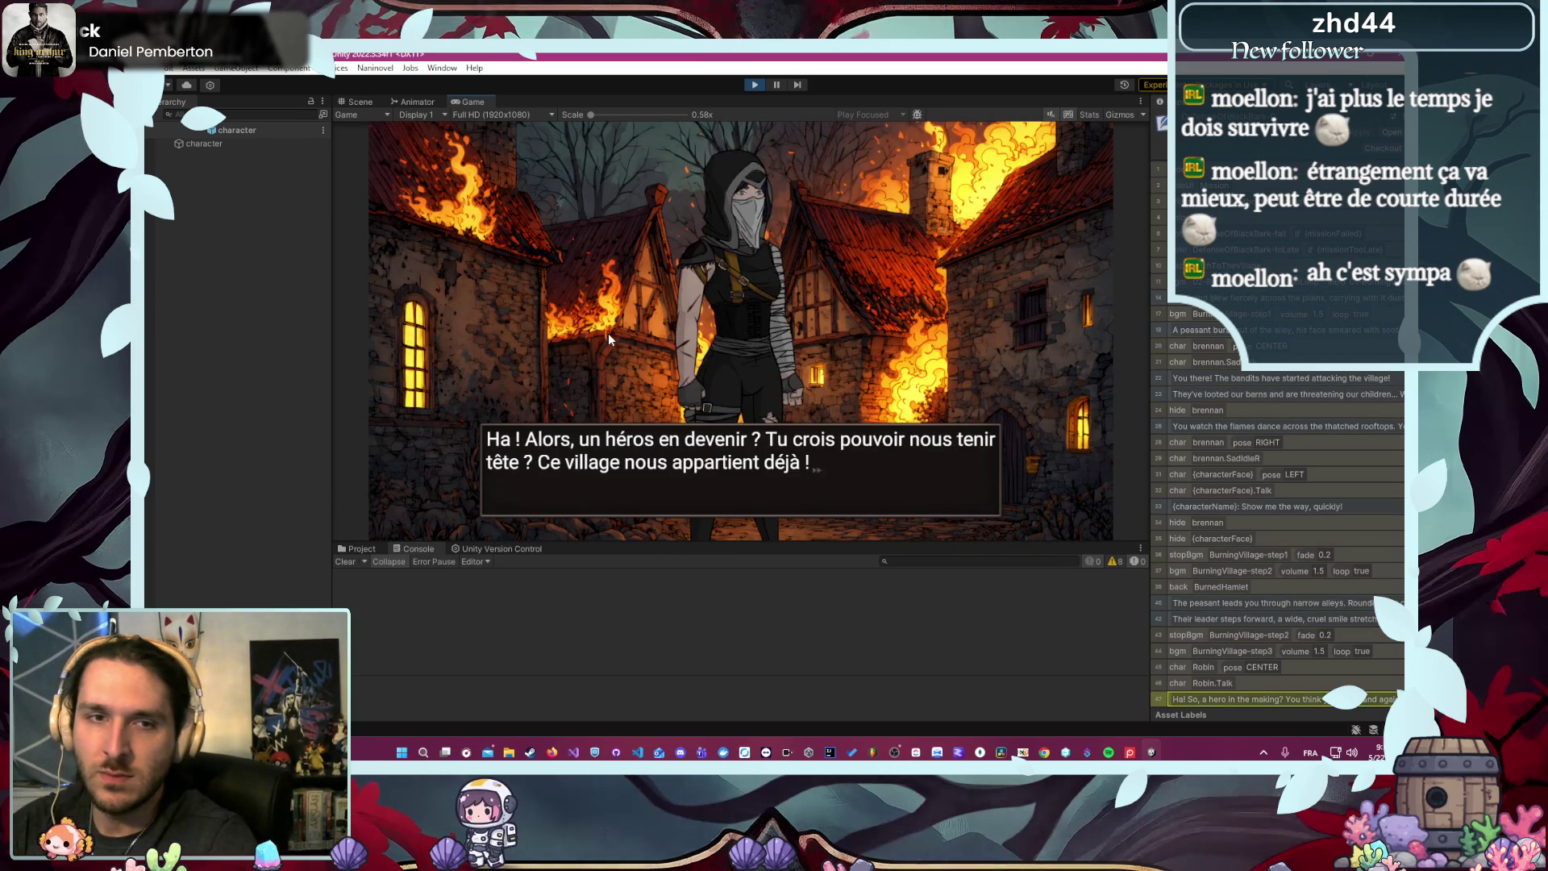
{"action": "left_click", "coordinate": [613, 337]}
{"action": "left_click", "coordinate": [618, 339]}
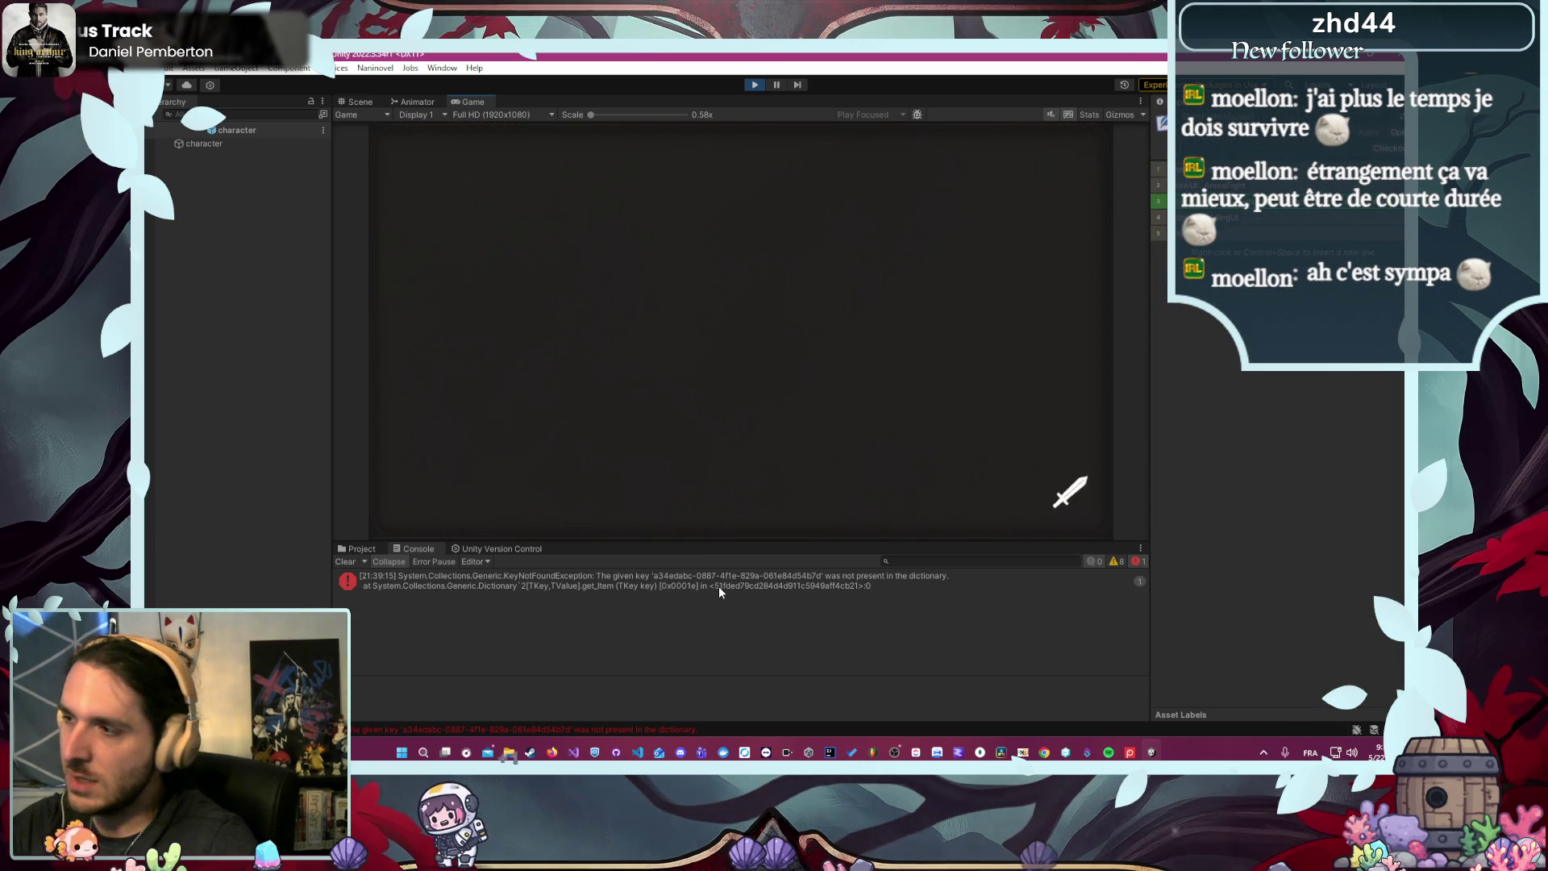
- Stop the game and open the Naninovel Characters configuration, enlarging the Project panel
{"action": "left_click", "coordinate": [753, 85]}
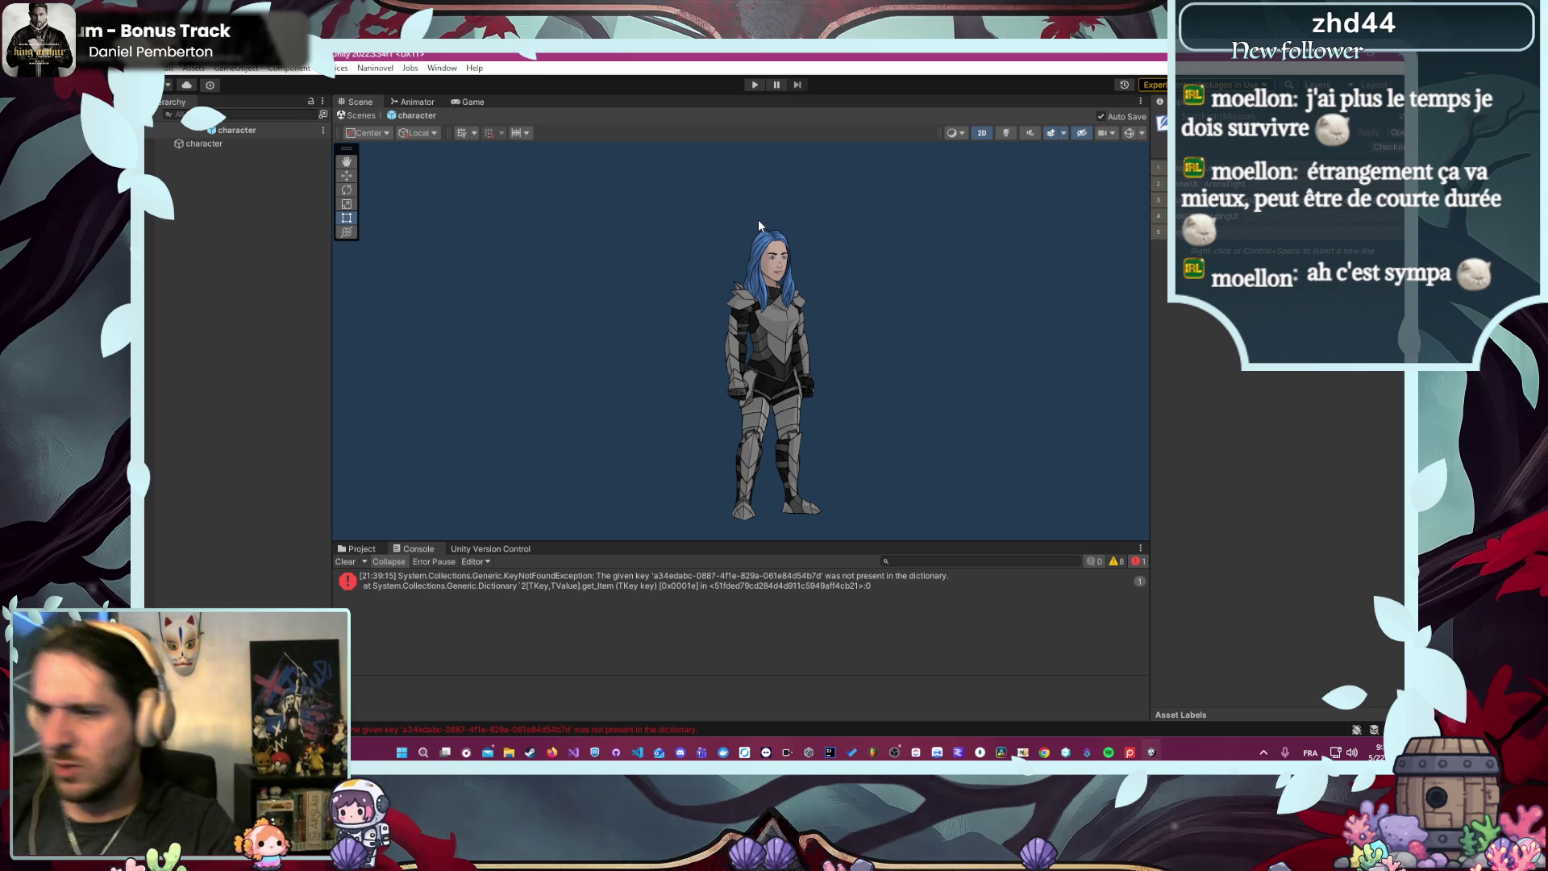
{"action": "left_click", "coordinate": [359, 550]}
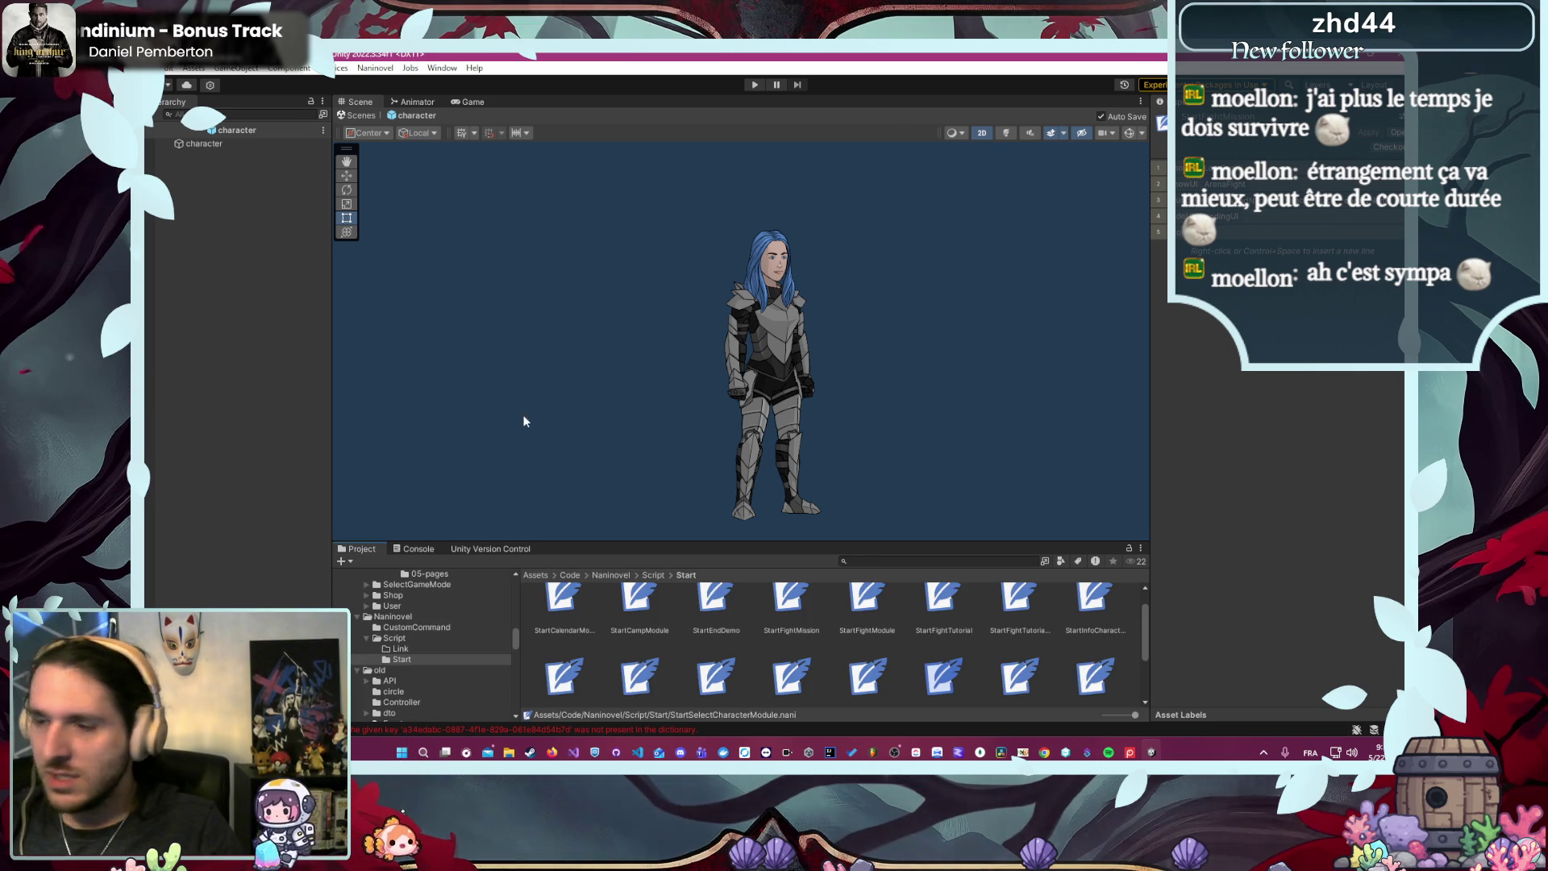
{"action": "left_click", "coordinate": [375, 68]}
{"action": "mouse_move", "coordinate": [452, 149]}
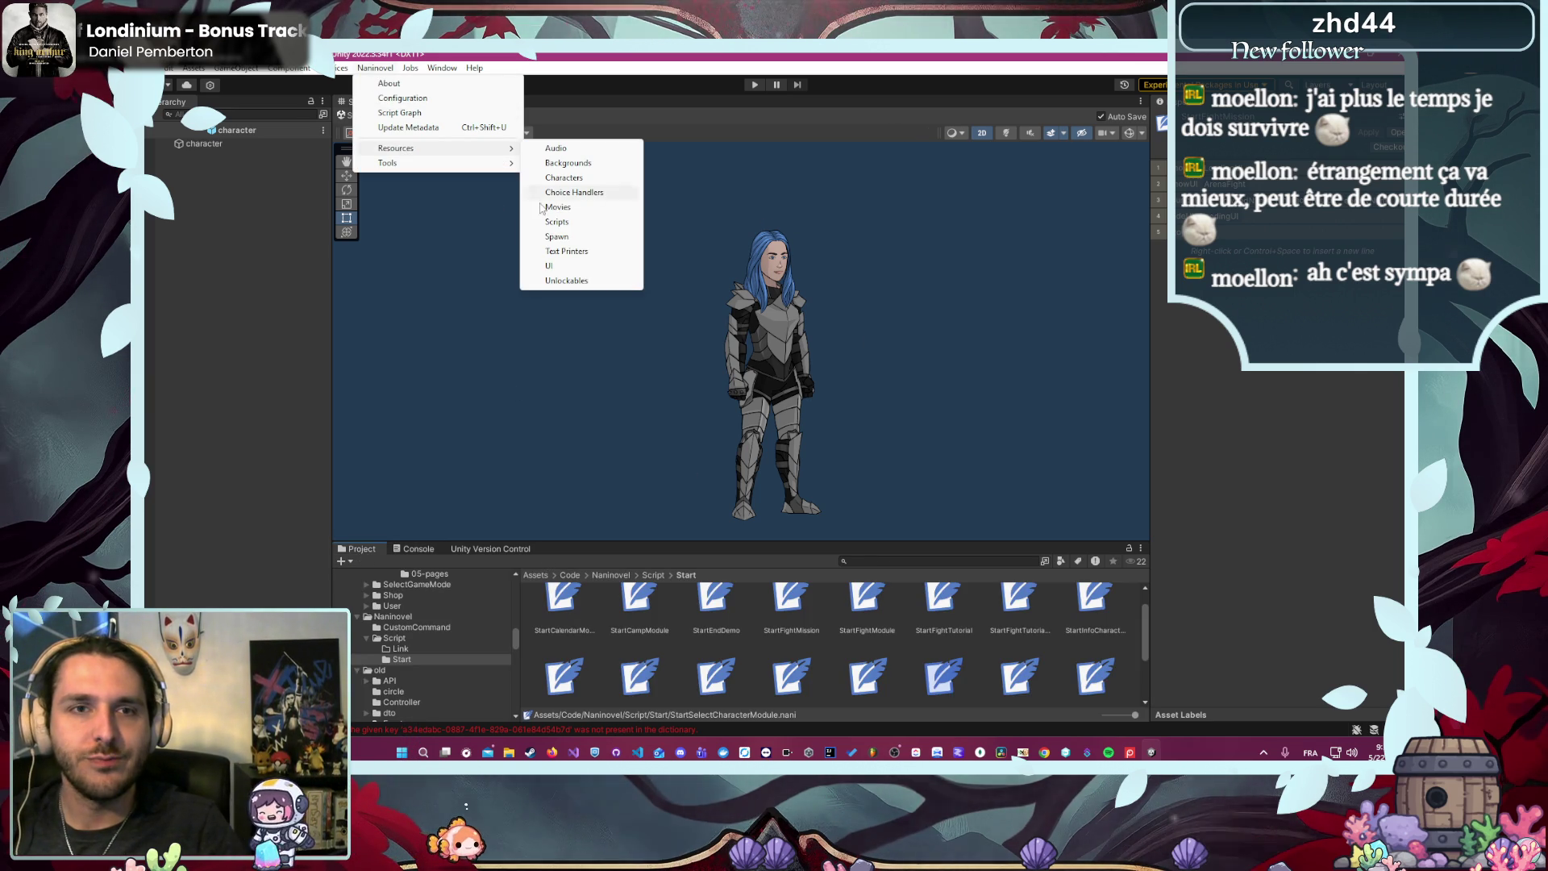
{"action": "left_click", "coordinate": [563, 177]}
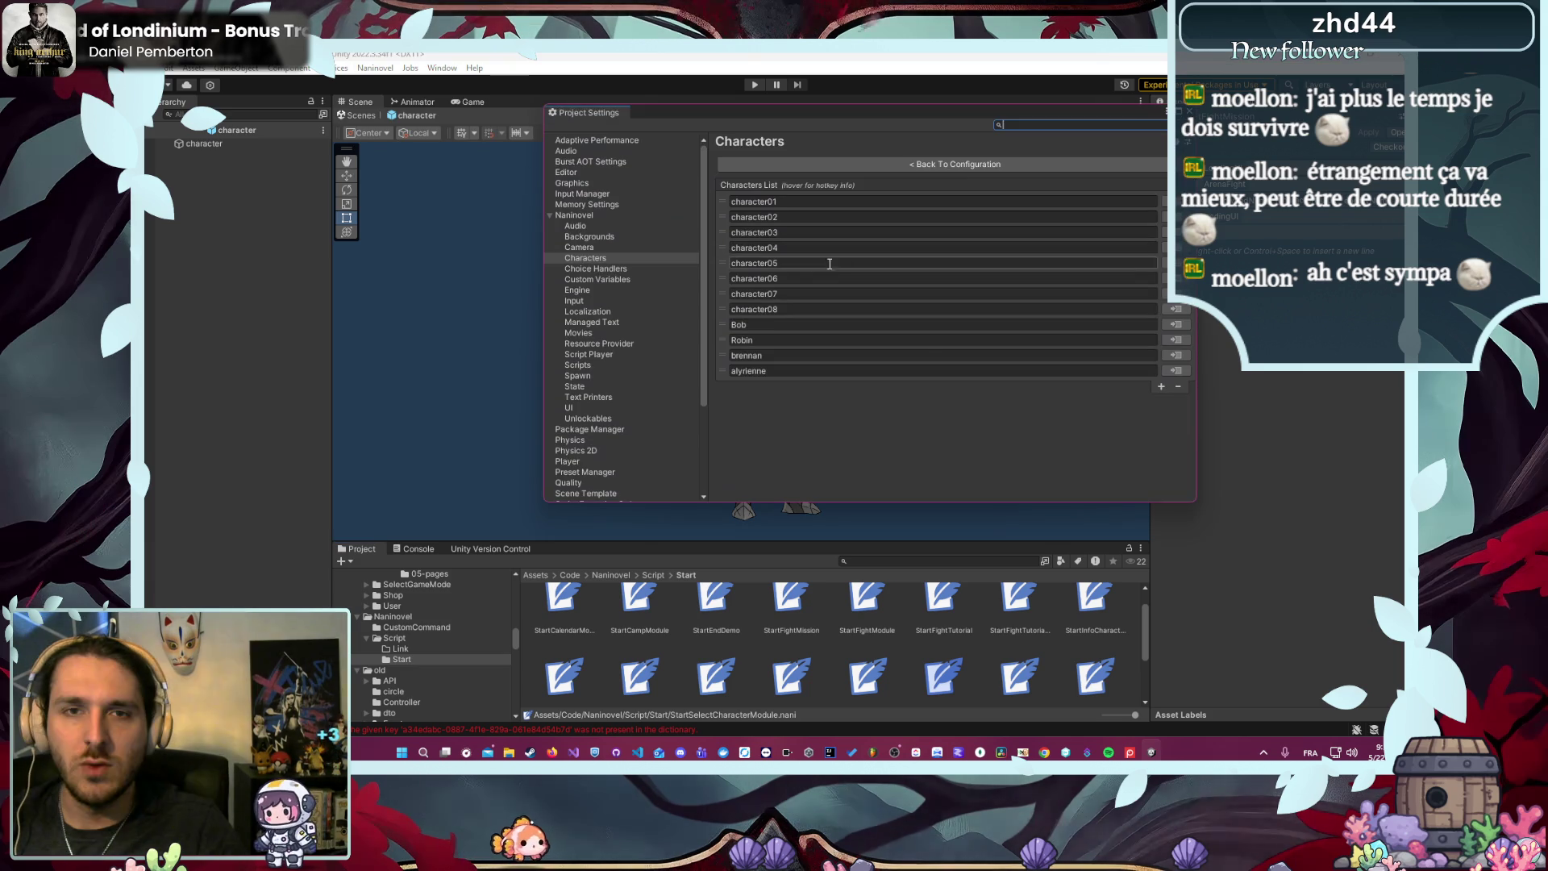
{"action": "left_click_drag", "start_coordinate": [687, 541], "coordinate": [682, 468]}
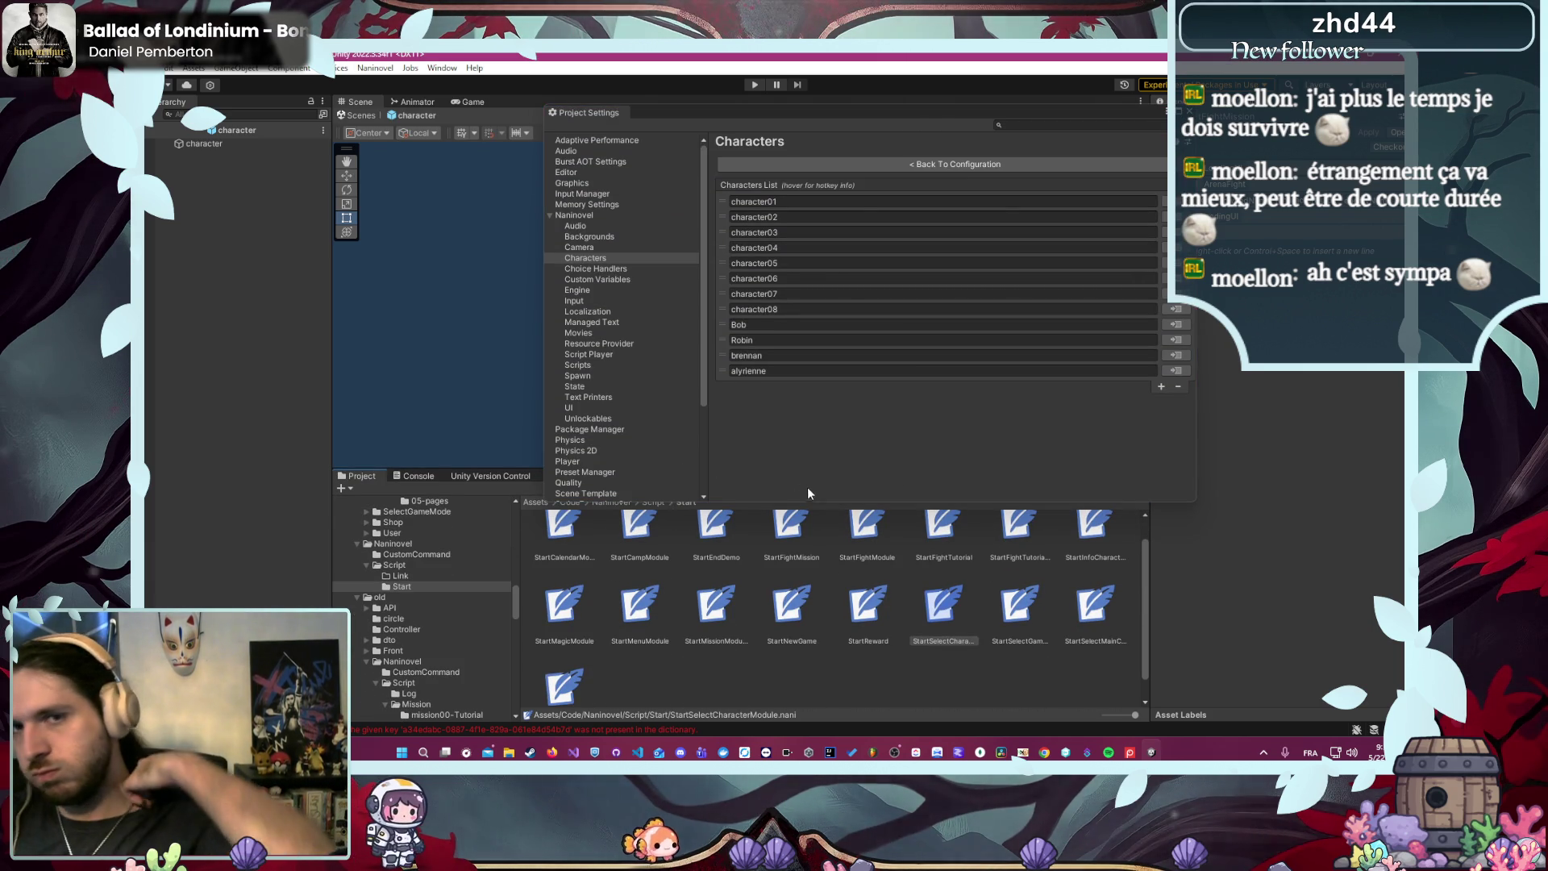
{"action": "scroll", "coordinate": [428, 578], "scroll_direction": "up", "scroll_amount": 10}
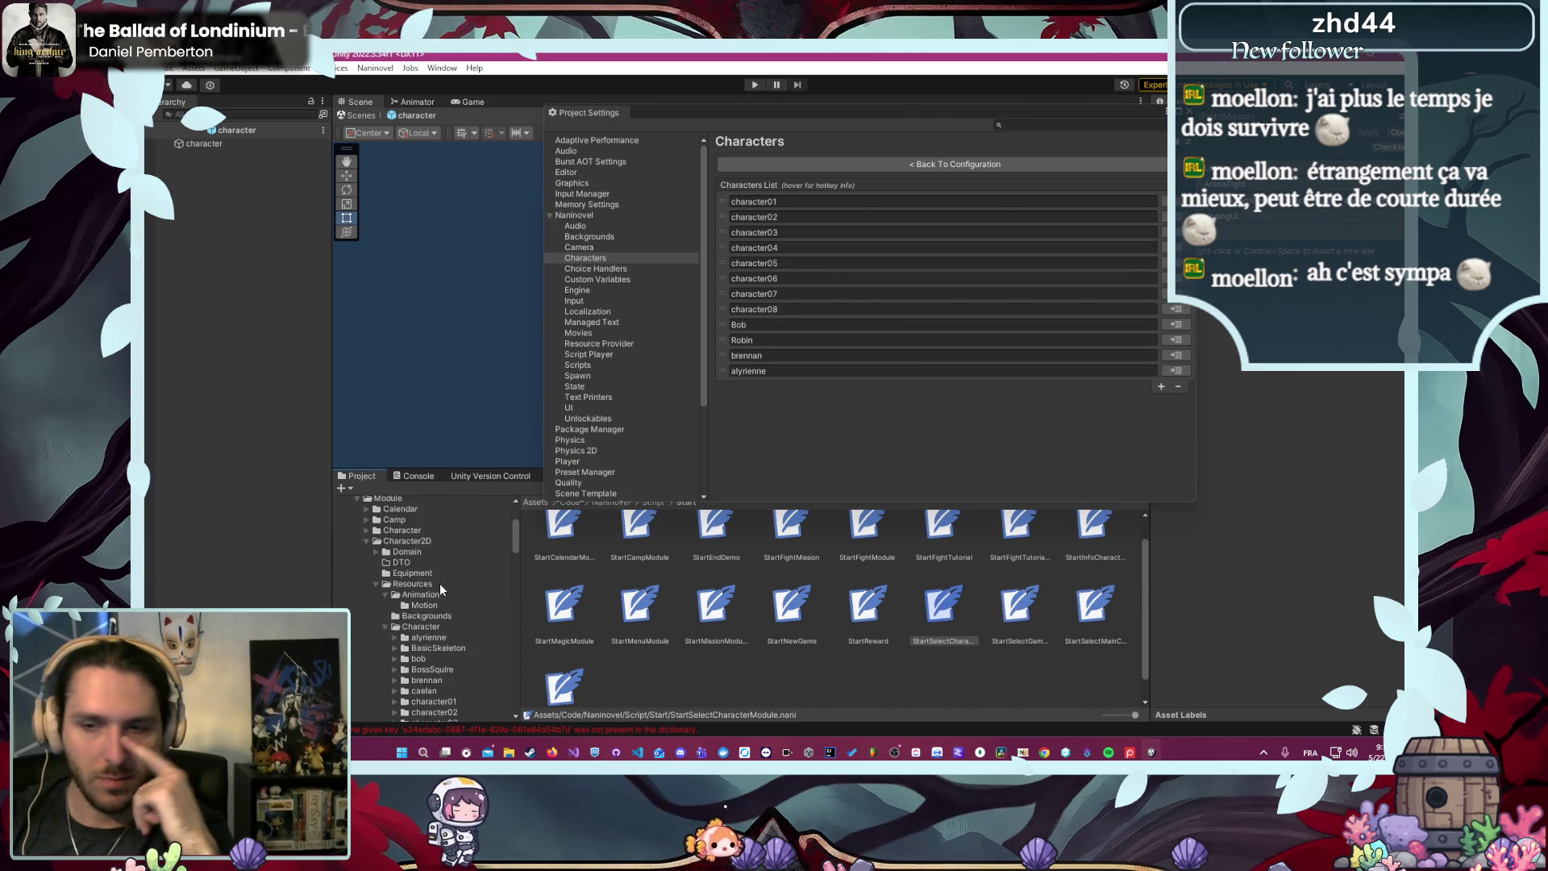
{"action": "scroll", "coordinate": [438, 583], "scroll_direction": "down", "scroll_amount": 3}
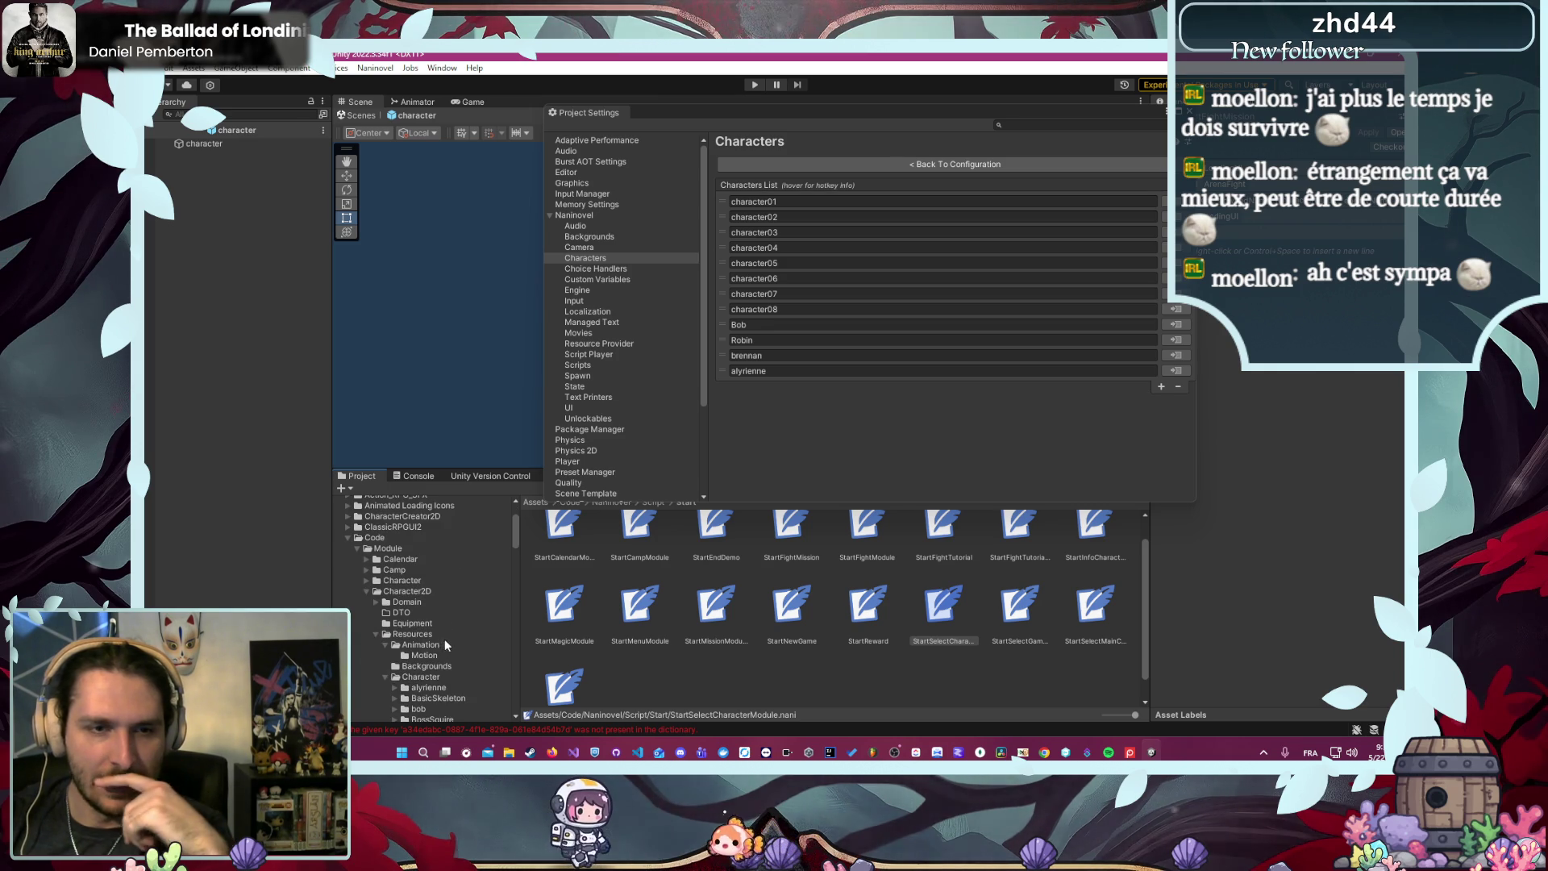
{"action": "scroll", "coordinate": [442, 640], "scroll_direction": "down", "scroll_amount": 4}
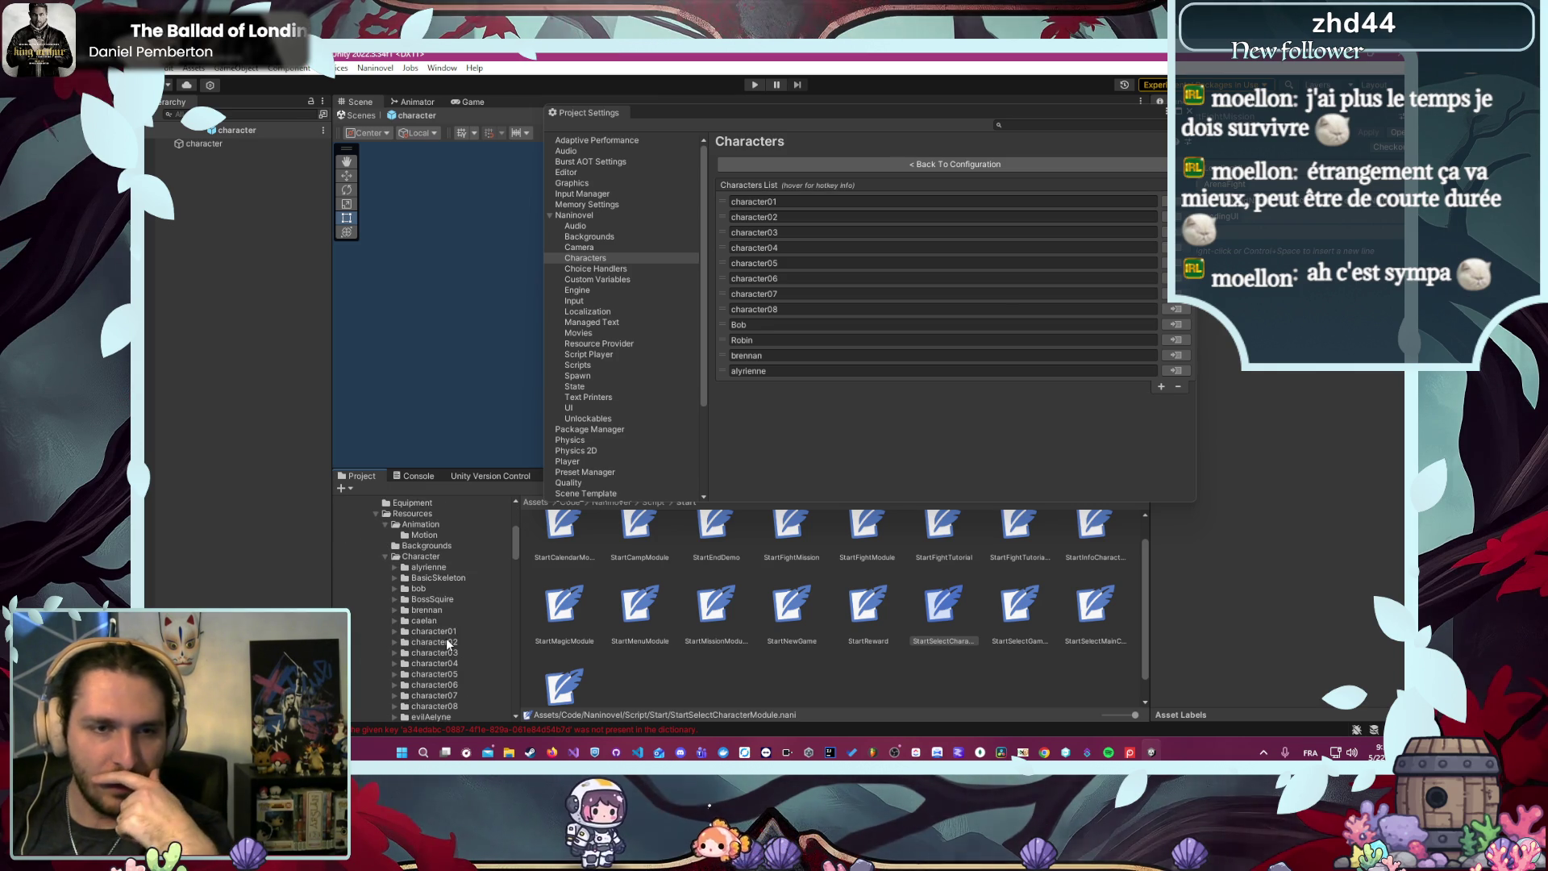
- Add a blank entry to the characters list and remove the Robin entry
{"action": "left_click", "coordinate": [1161, 386]}
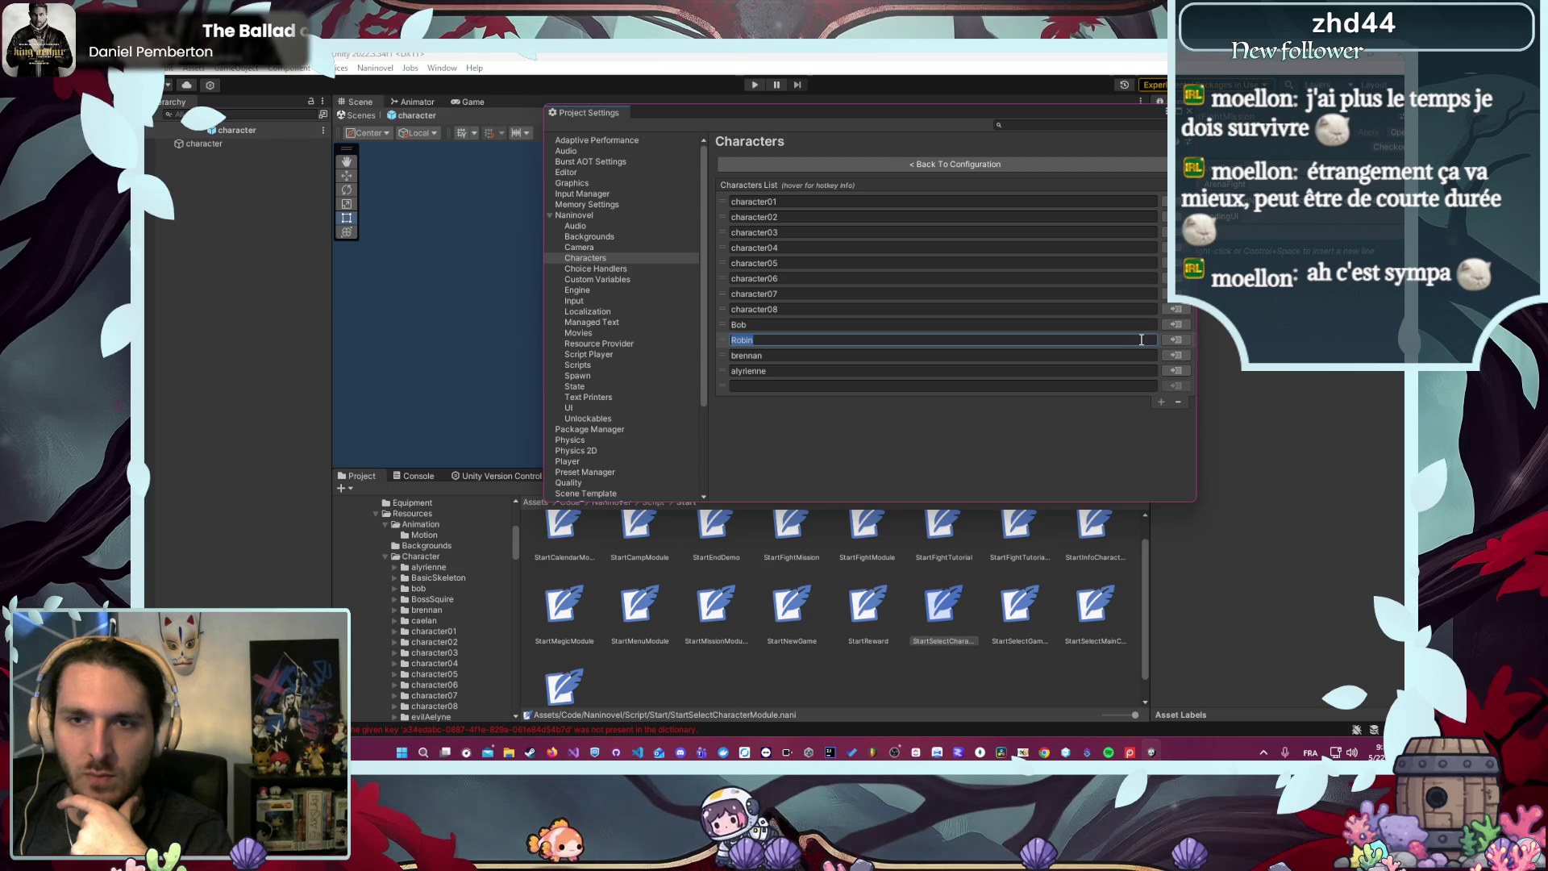
{"action": "key", "text": "Escape"}
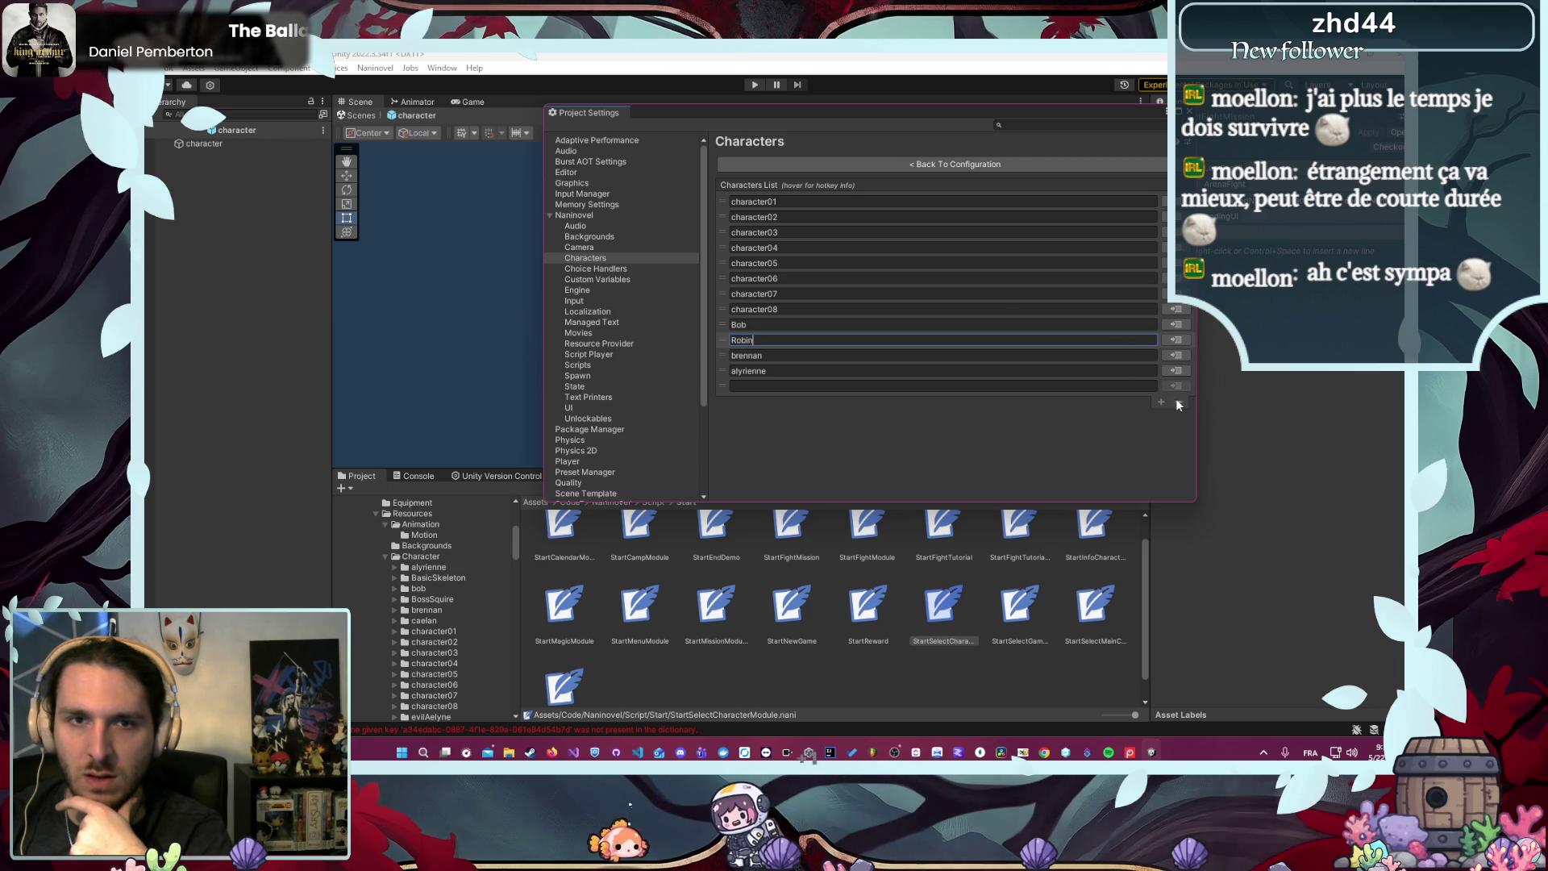
{"action": "left_click", "coordinate": [1178, 401]}
{"action": "key", "text": "Escape"}
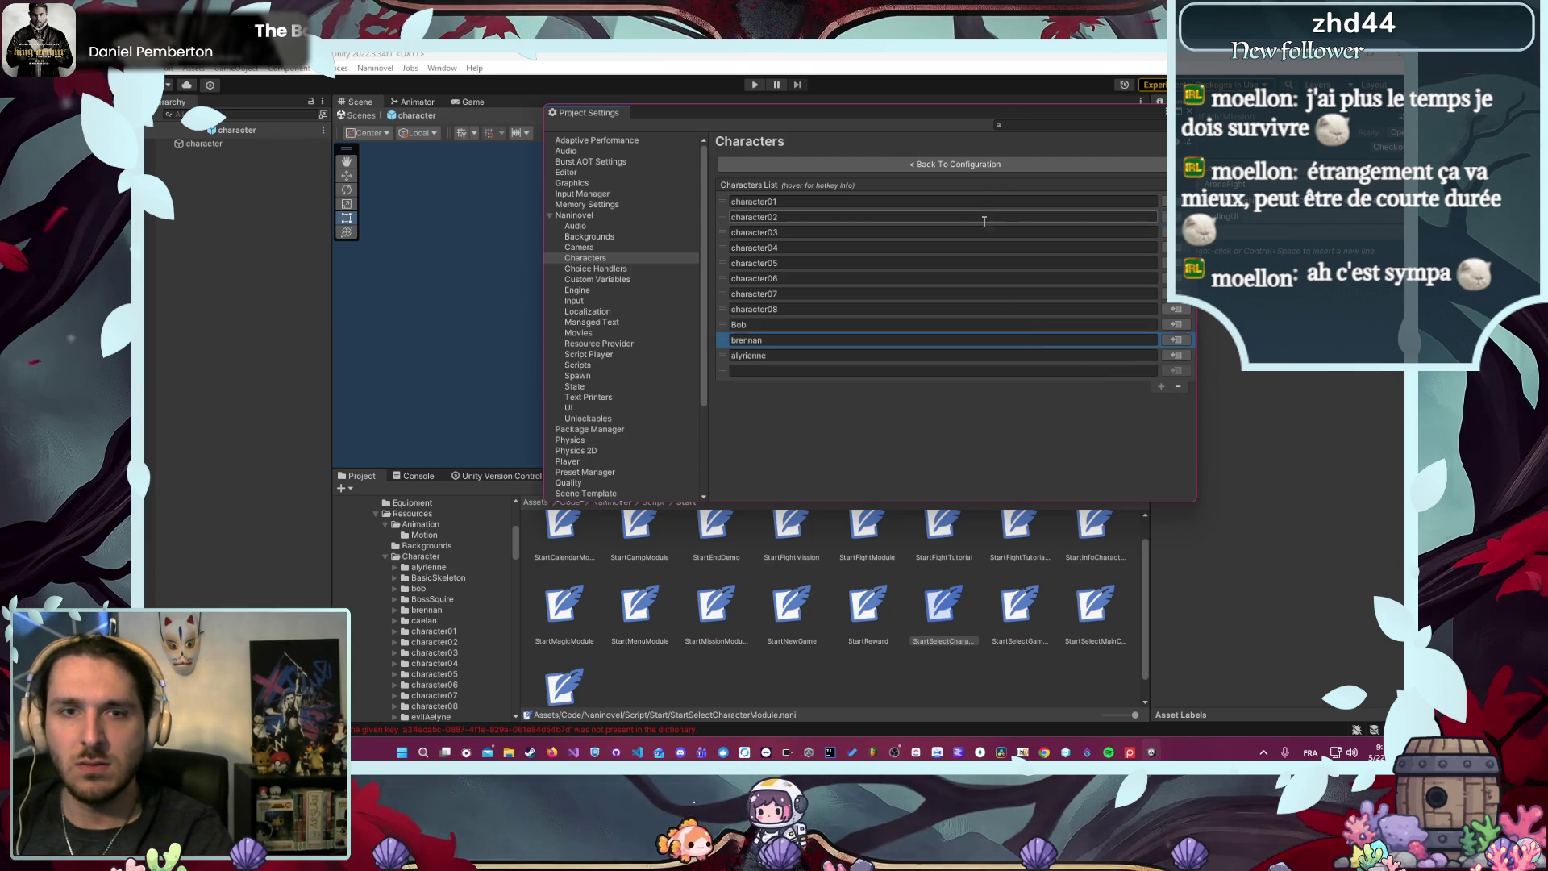
- Remove character02 and the remaining placeholder entries down to character01
{"action": "left_click", "coordinate": [984, 217]}
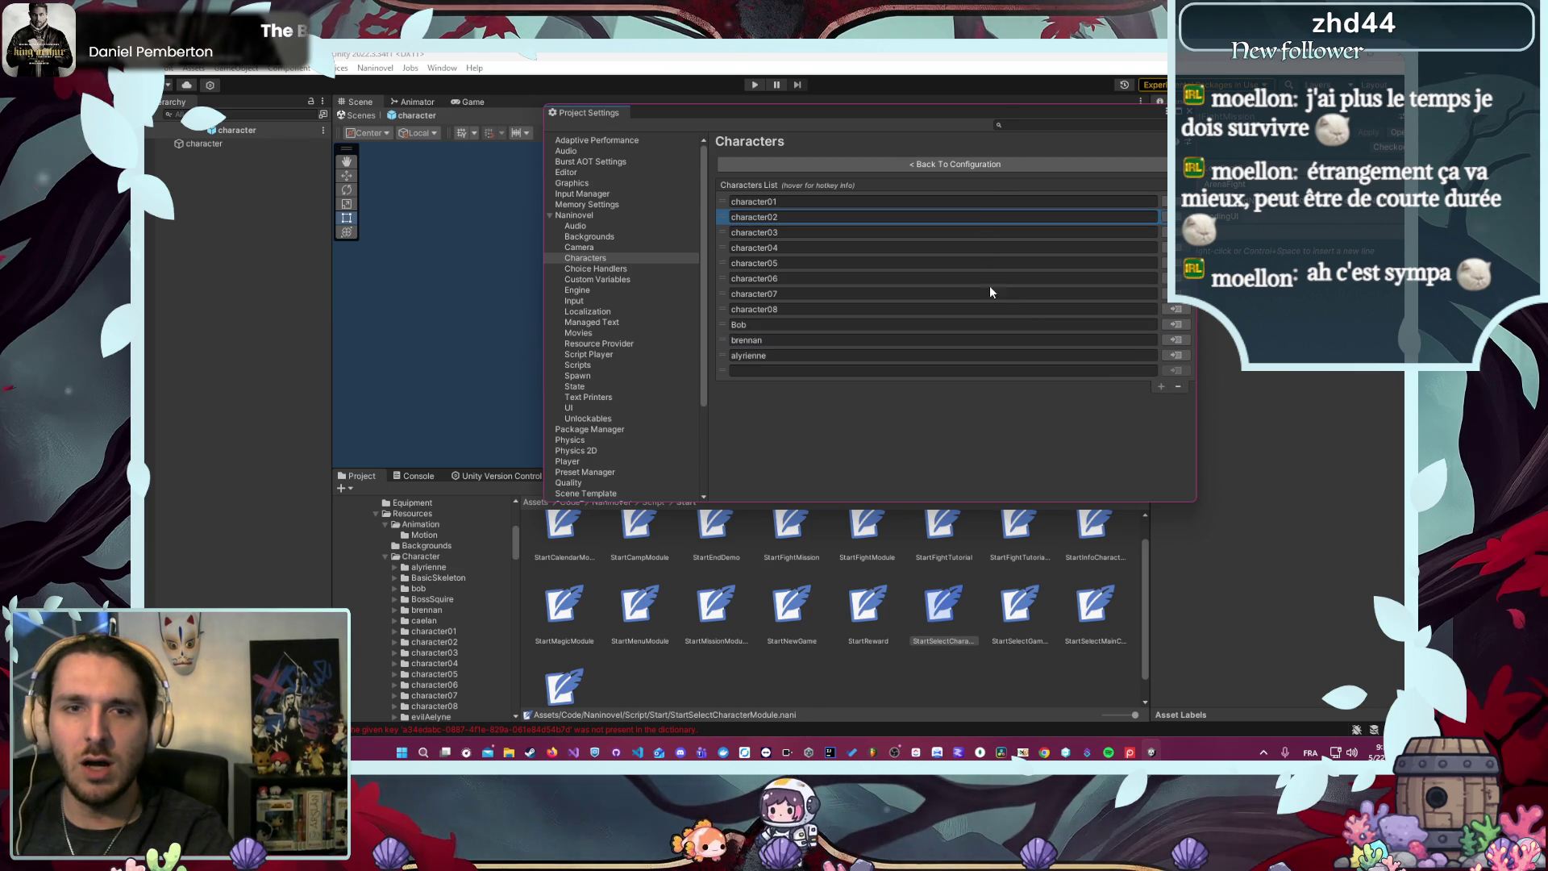
{"action": "left_click", "coordinate": [1180, 386]}
{"action": "left_click", "coordinate": [1178, 371]}
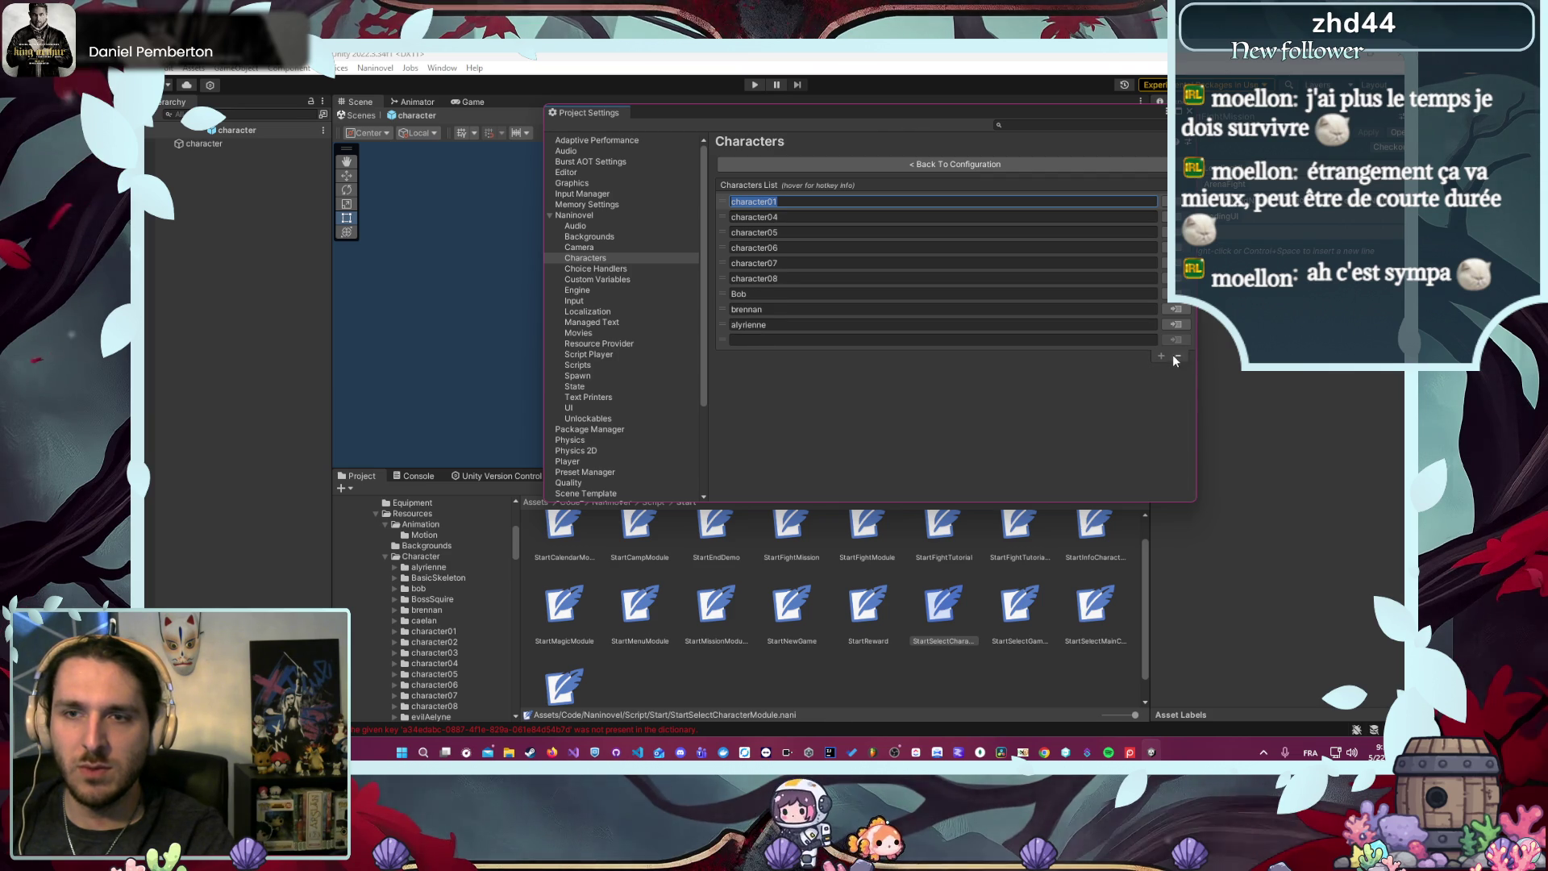
{"action": "left_click", "coordinate": [1176, 356]}
{"action": "left_click", "coordinate": [1181, 340]}
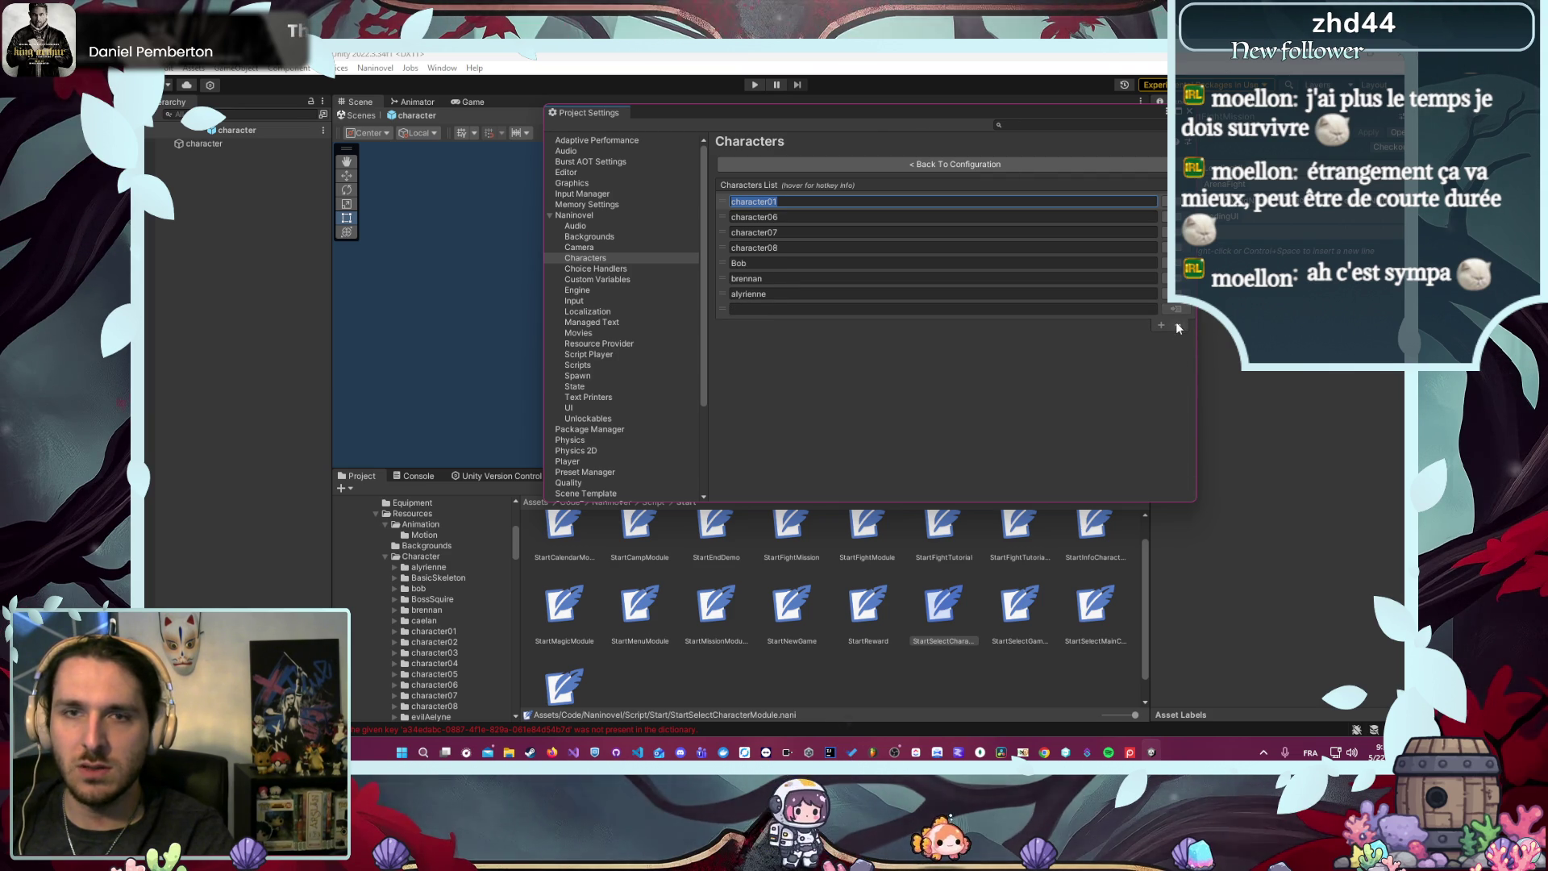
{"action": "left_click", "coordinate": [1178, 323]}
{"action": "left_click", "coordinate": [1179, 309]}
{"action": "left_click", "coordinate": [1179, 295]}
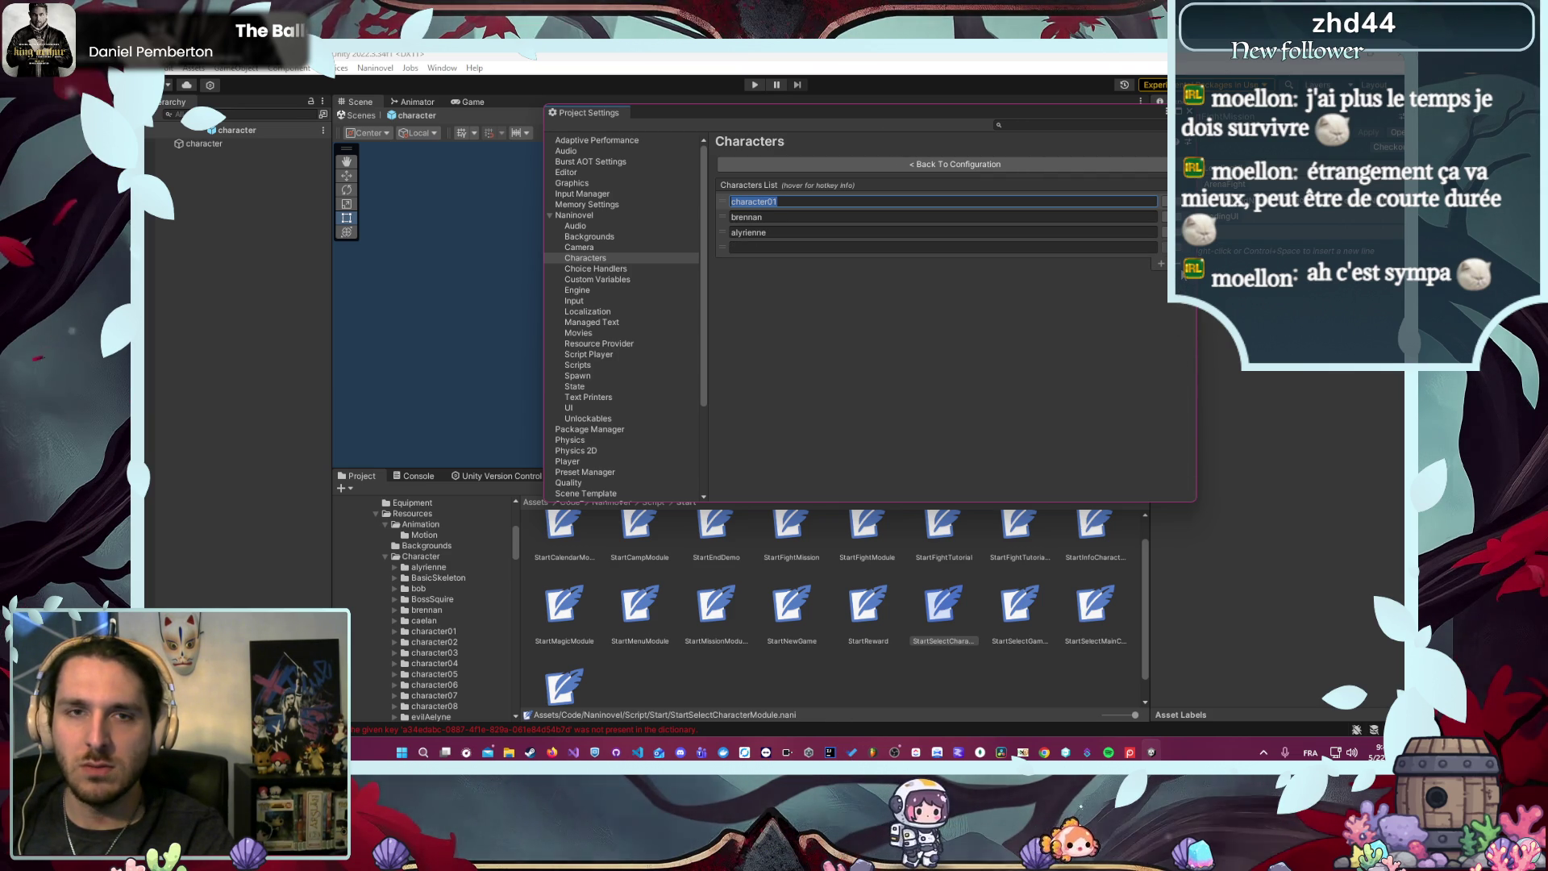
{"action": "left_click", "coordinate": [1178, 263]}
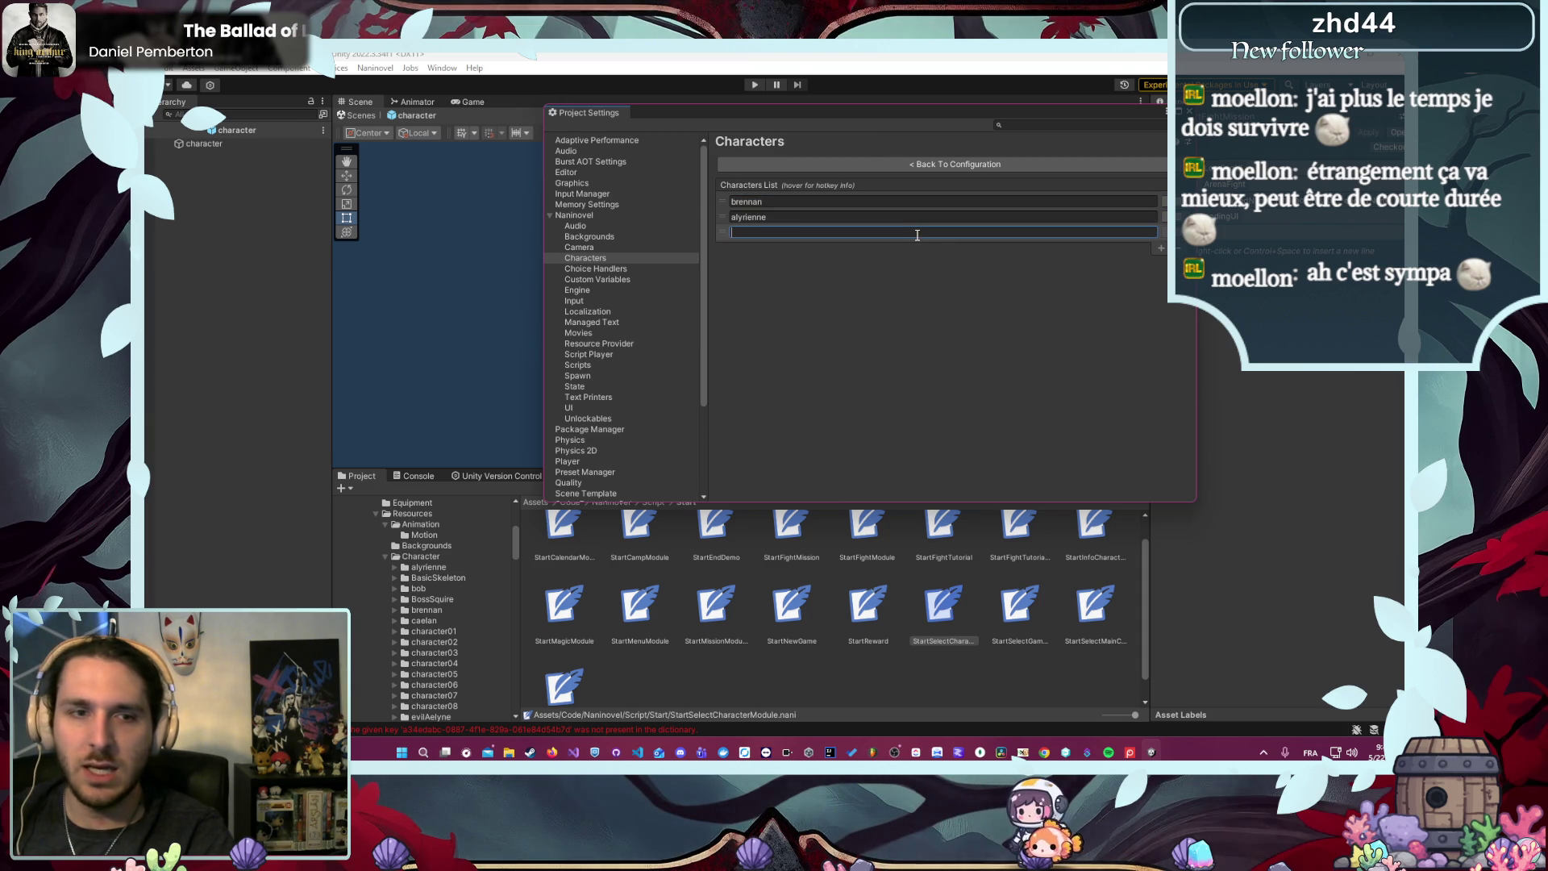
- Name the new entry caelan, make it a generic character and assign its character prefab
{"action": "type", "text": "caelan"}
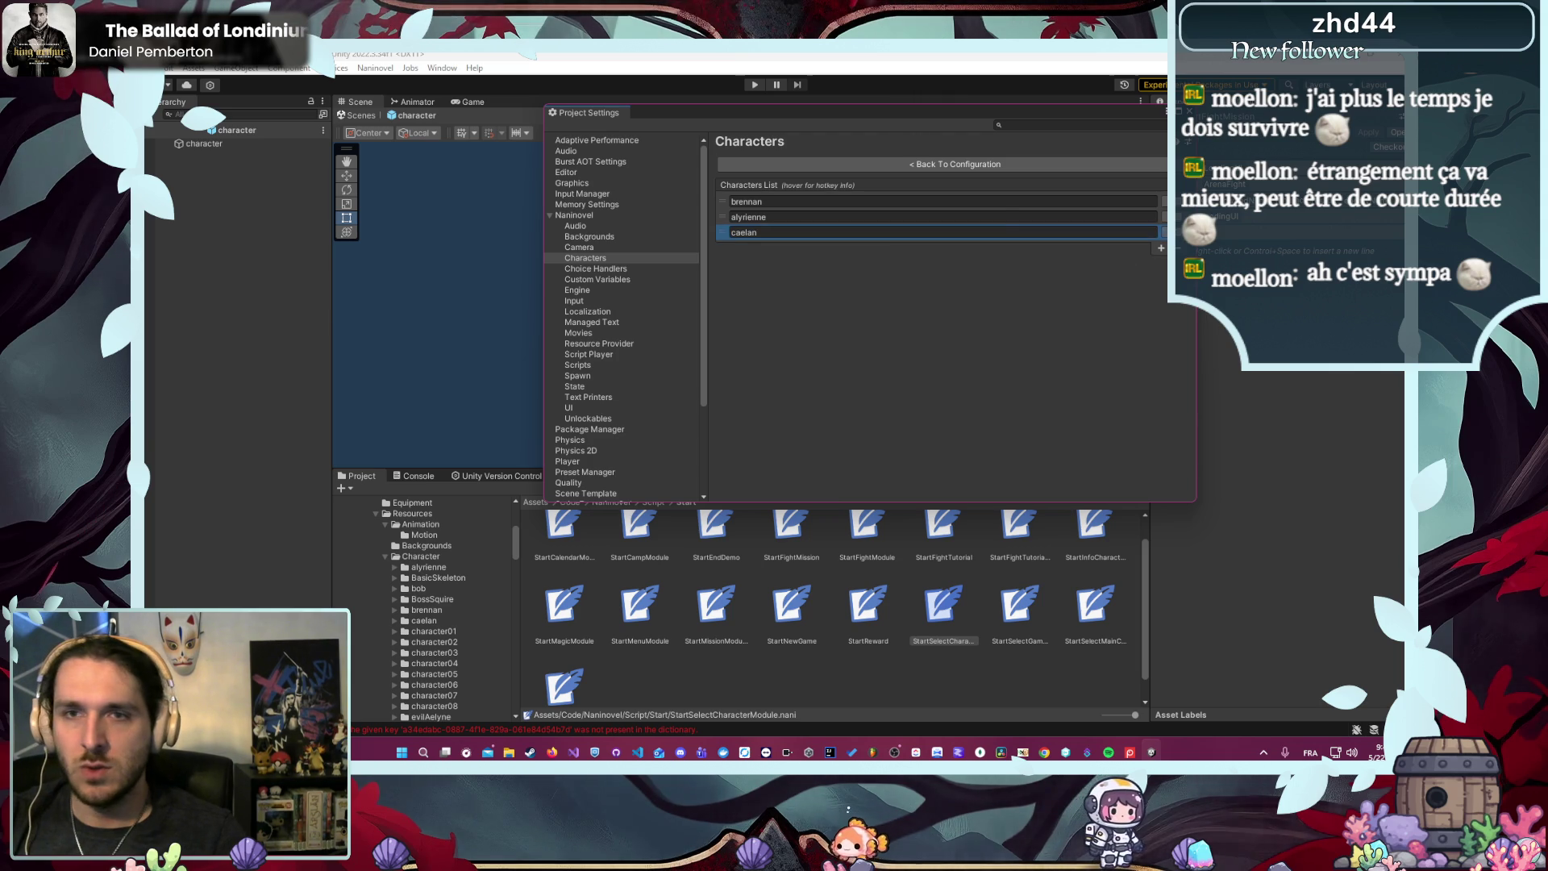
{"action": "left_click", "coordinate": [1164, 232]}
{"action": "left_click", "coordinate": [951, 198]}
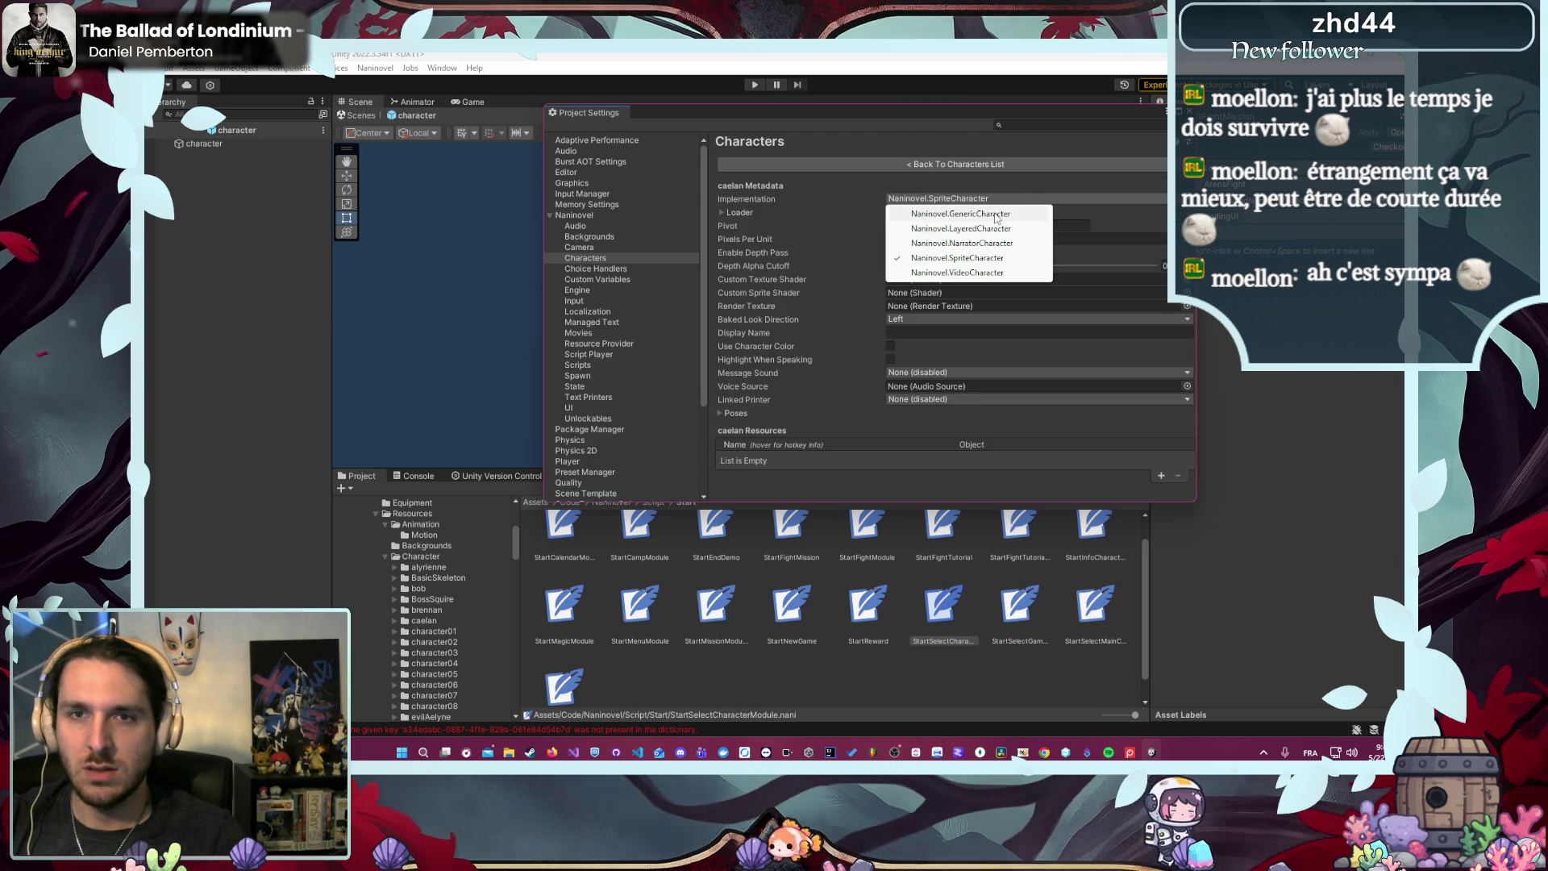
{"action": "left_click", "coordinate": [926, 262]}
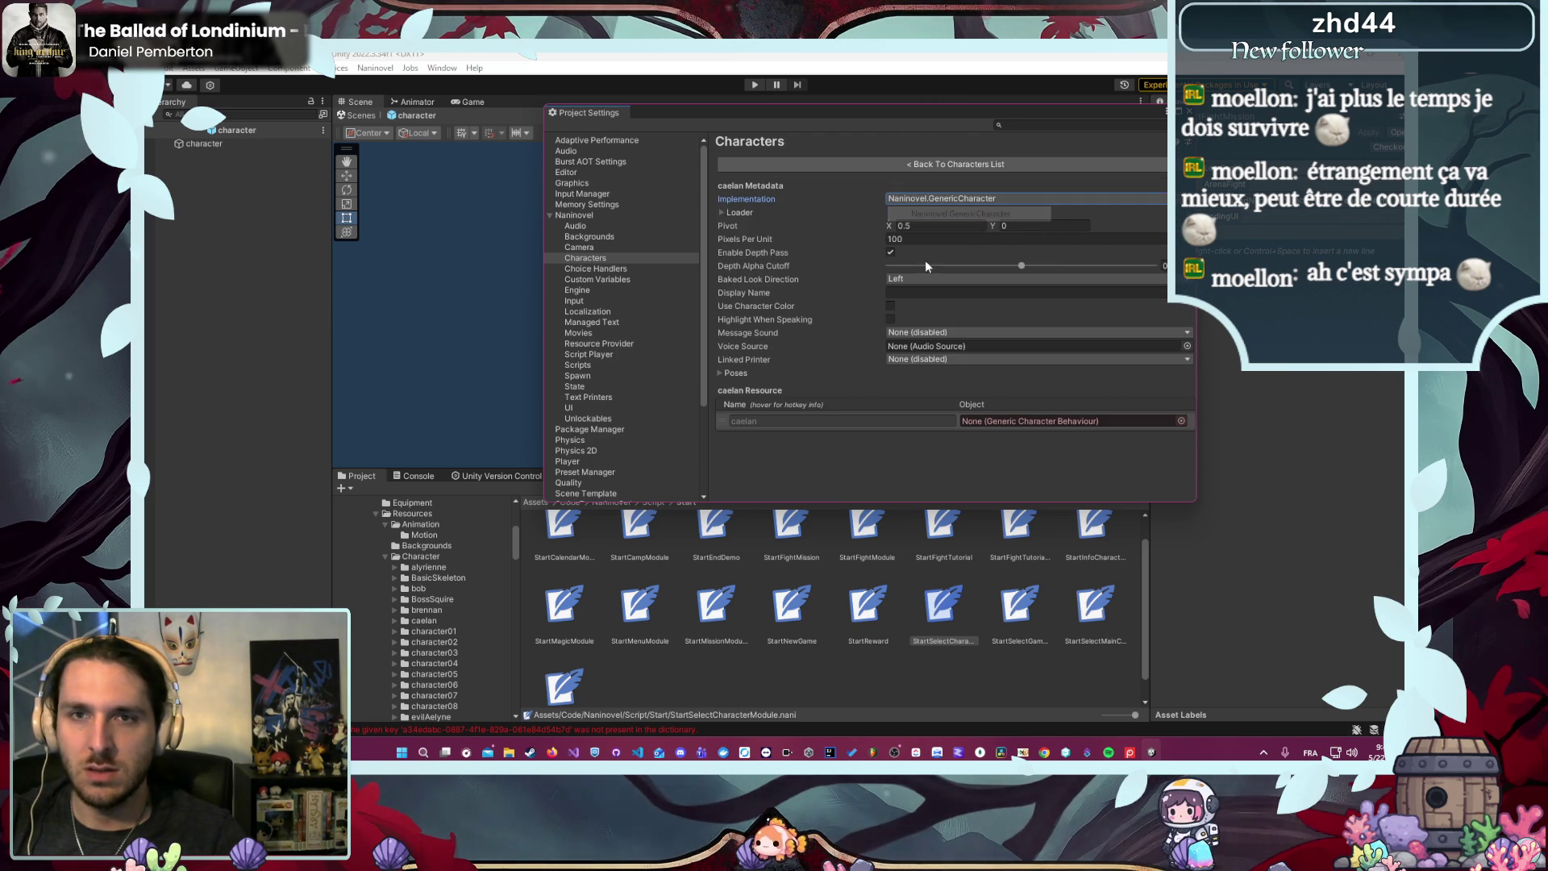
{"action": "left_click", "coordinate": [447, 620]}
{"action": "left_click_drag", "start_coordinate": [637, 548], "coordinate": [1017, 414]}
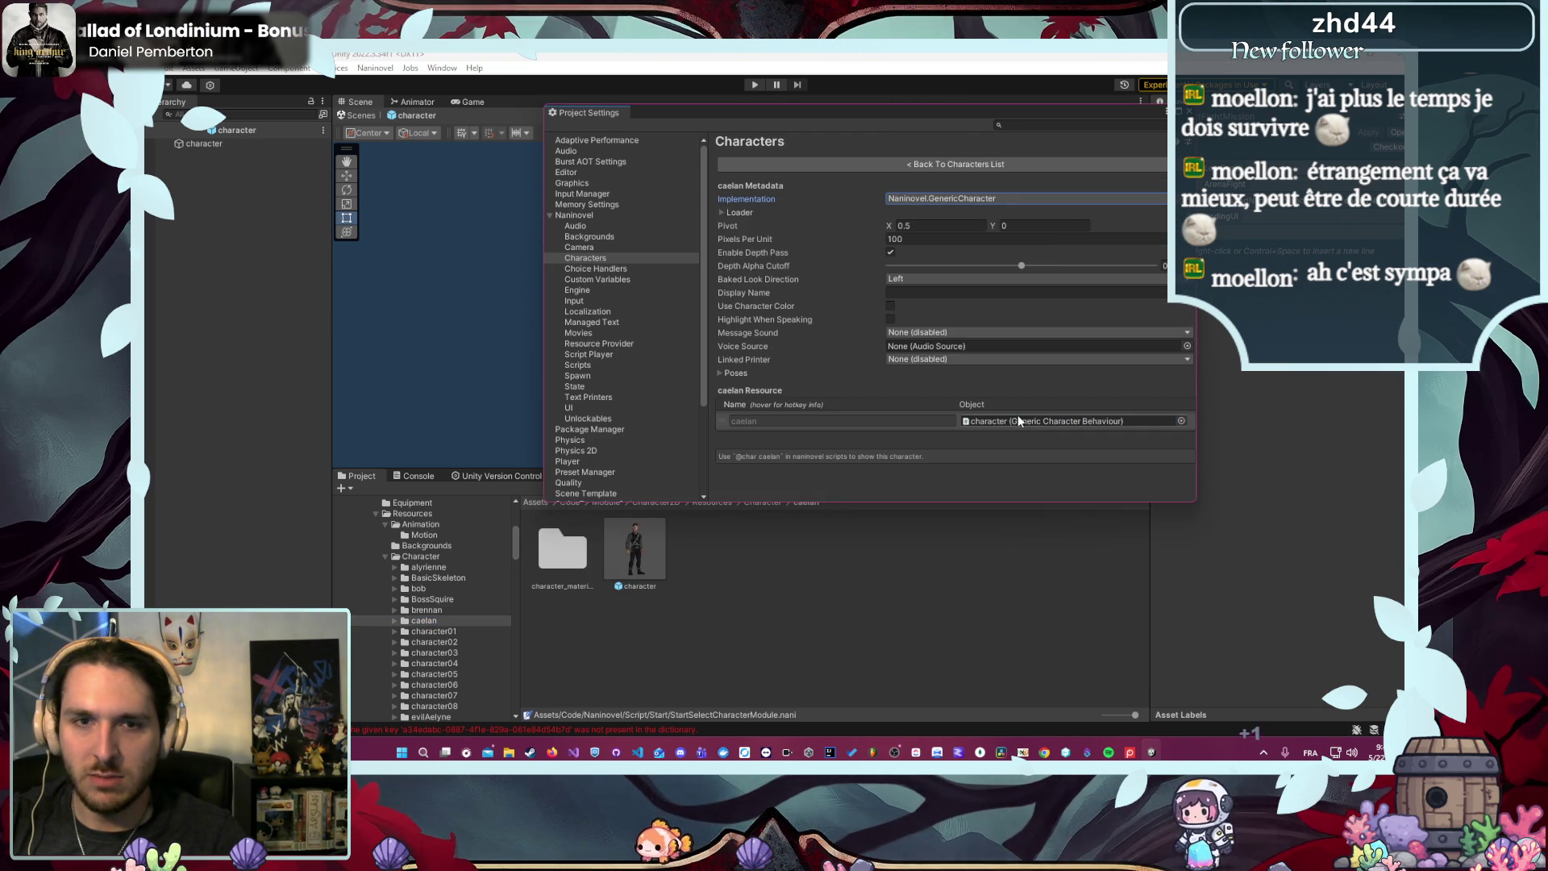
{"action": "left_click", "coordinate": [882, 163]}
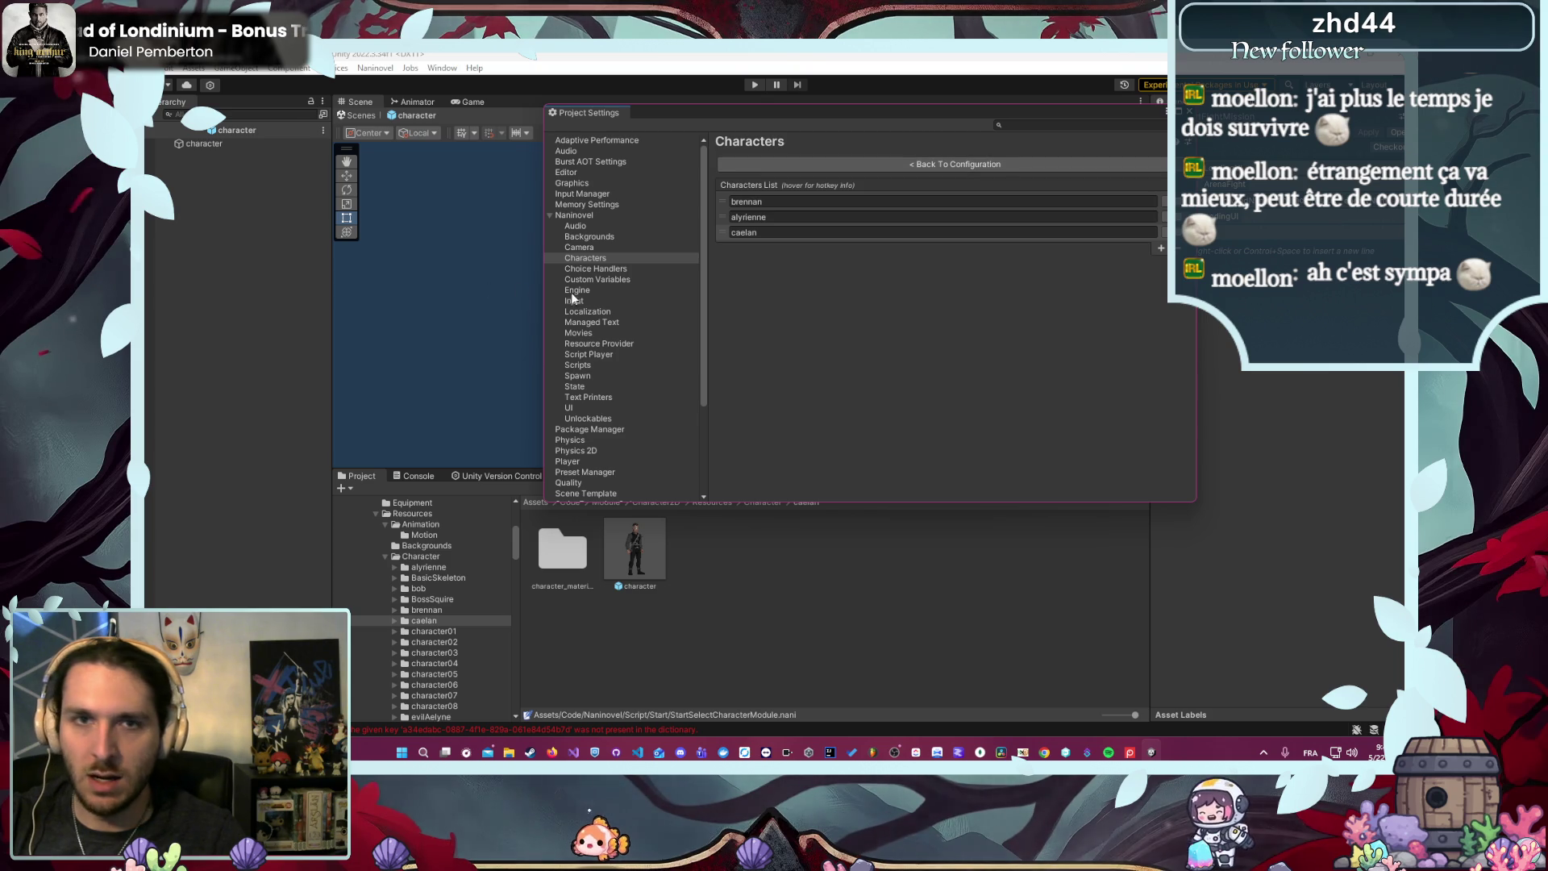
- Add a robine entry as a generic character using its prefab, then add another blank entry
{"action": "left_click", "coordinate": [1160, 248]}
{"action": "scroll", "coordinate": [444, 649], "scroll_direction": "down", "scroll_amount": 4}
{"action": "scroll", "coordinate": [434, 639], "scroll_direction": "down", "scroll_amount": 2}
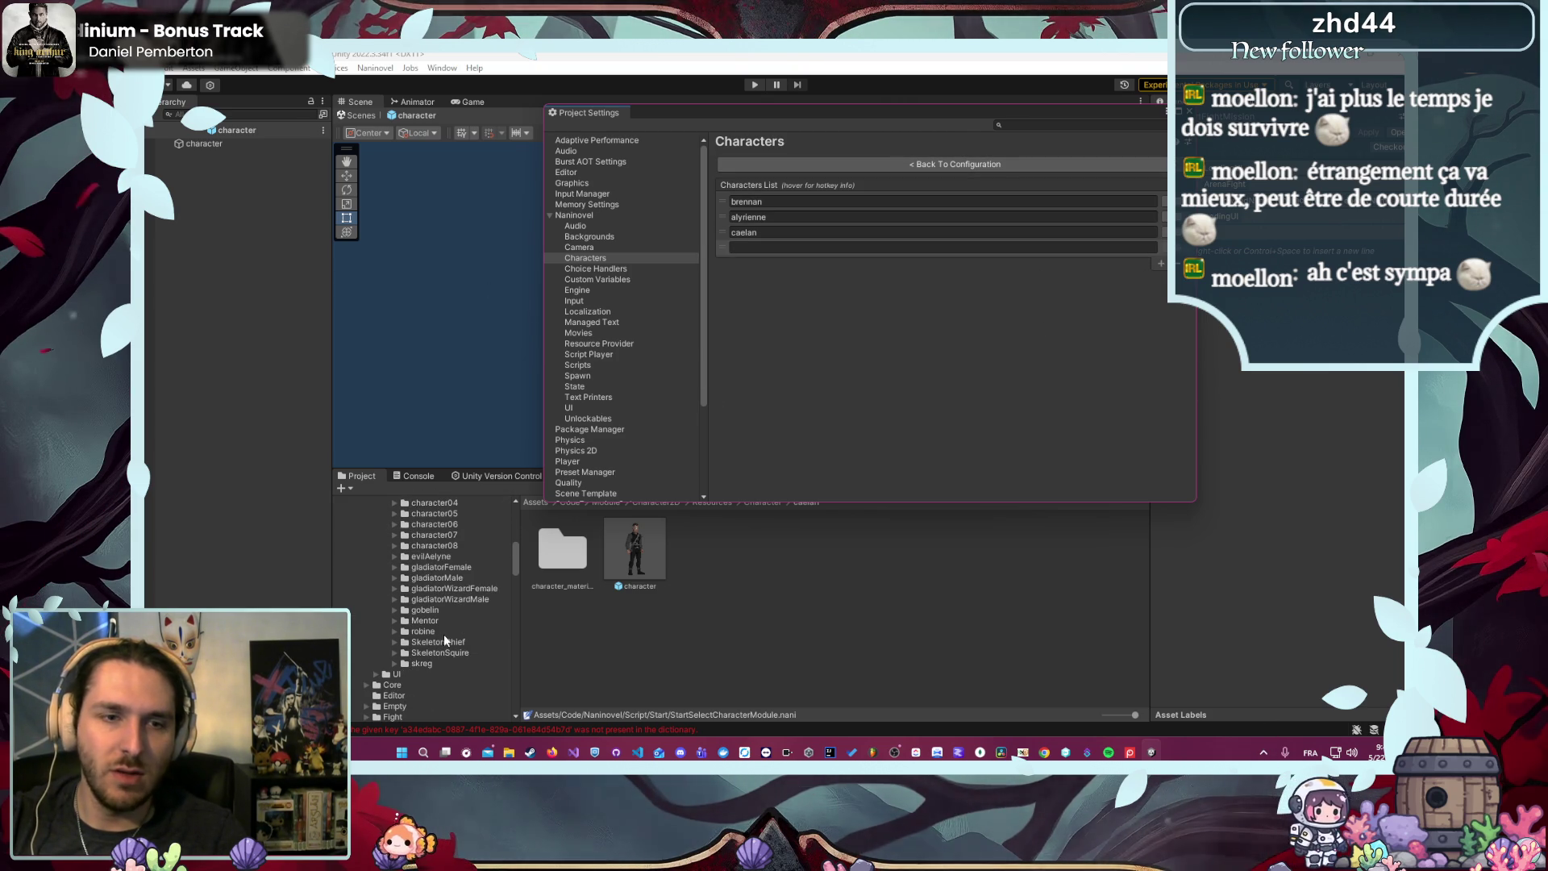
{"action": "left_click", "coordinate": [937, 248]}
{"action": "type", "text": "robine"}
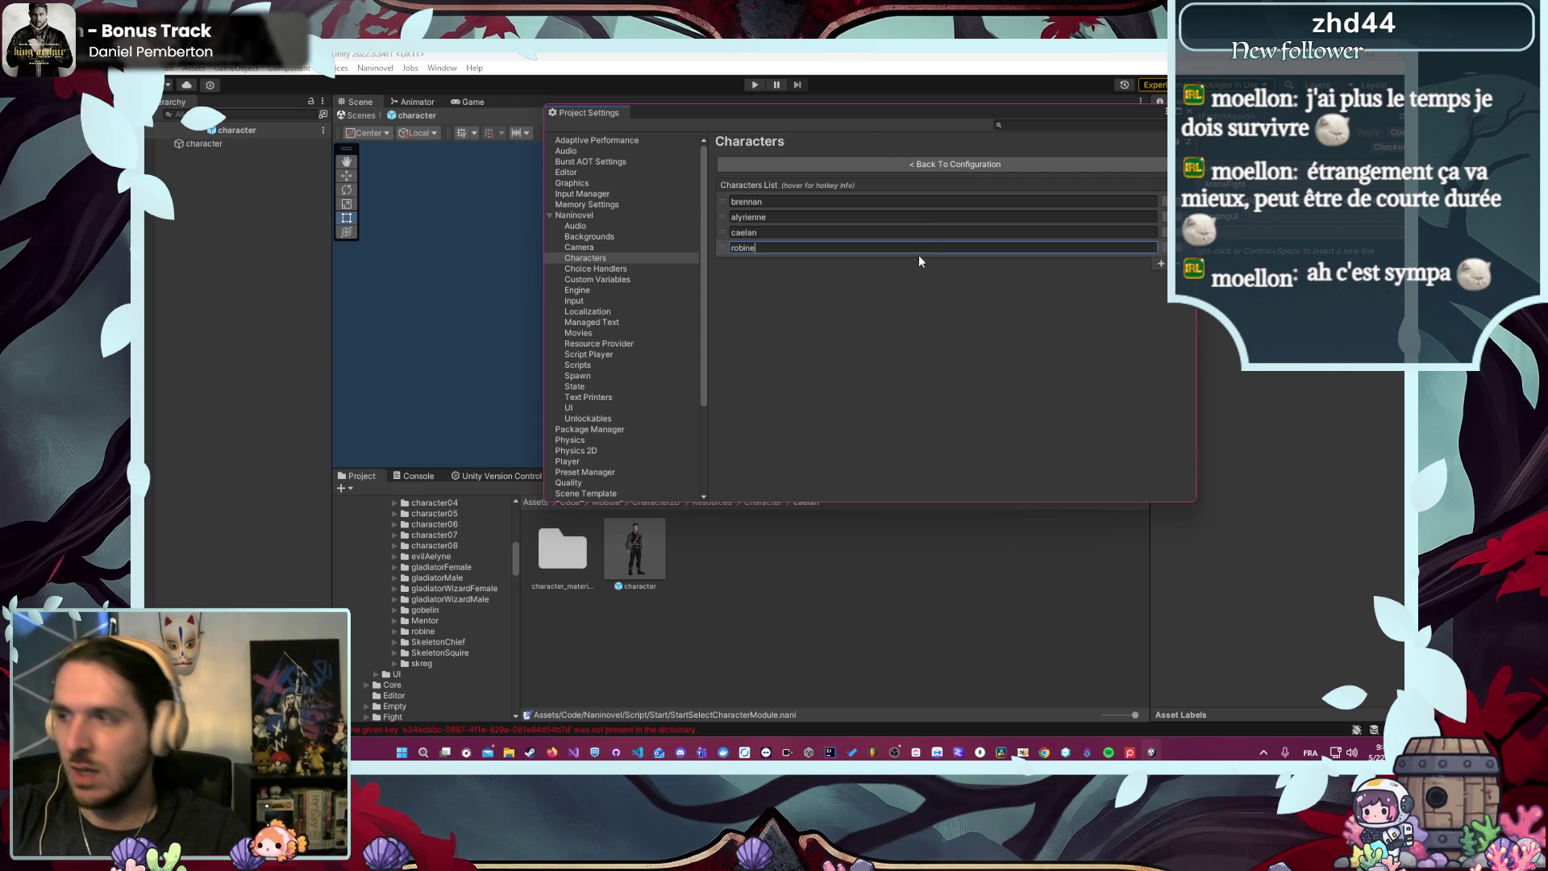
{"action": "left_click", "coordinate": [1163, 248]}
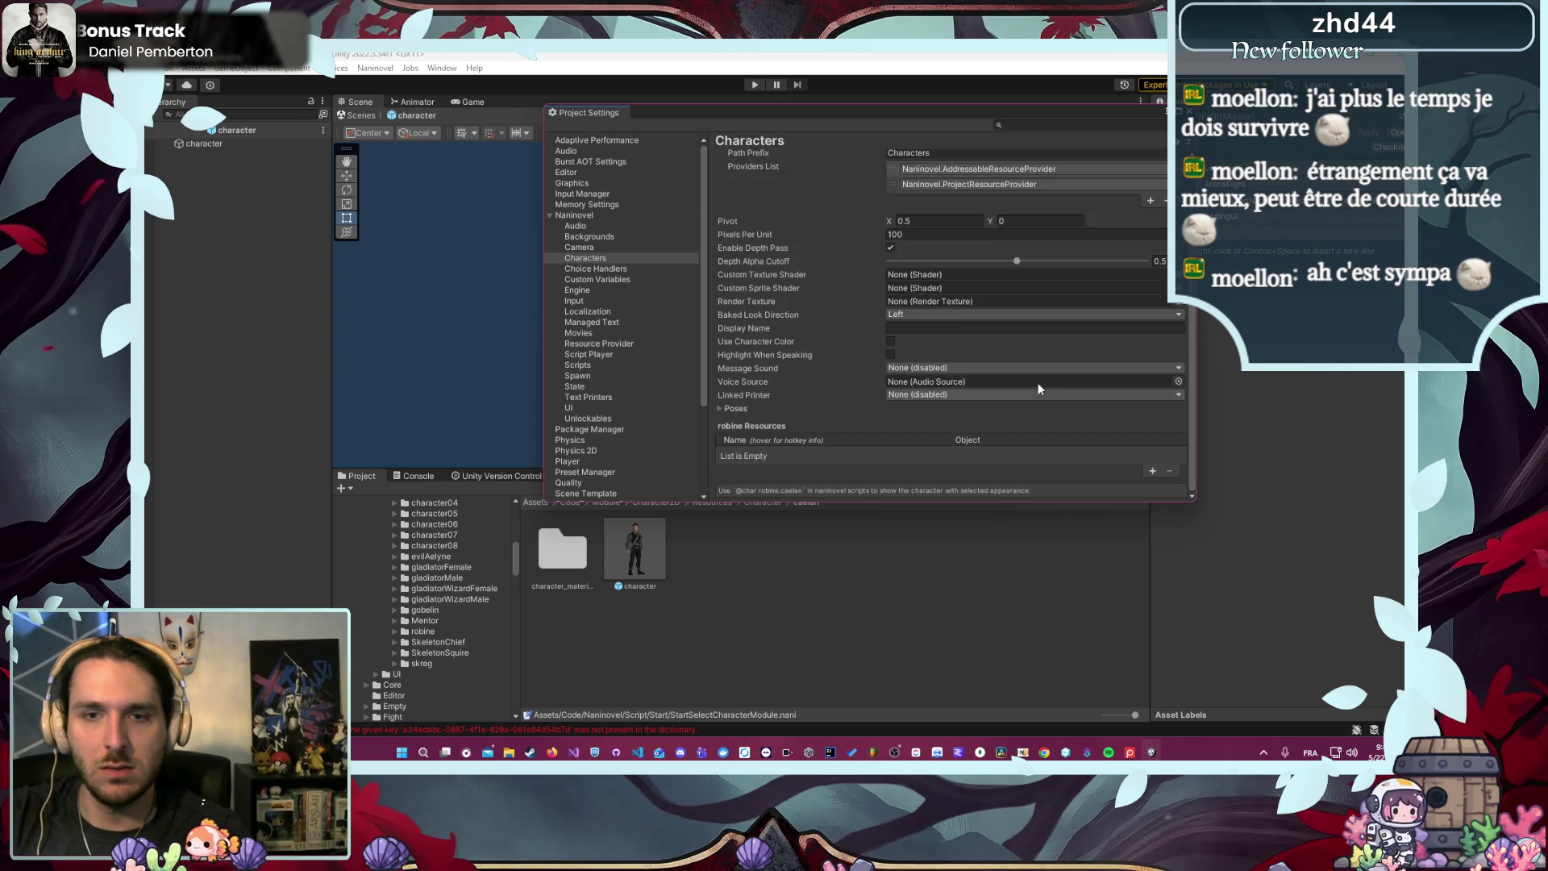
{"action": "left_click", "coordinate": [991, 198]}
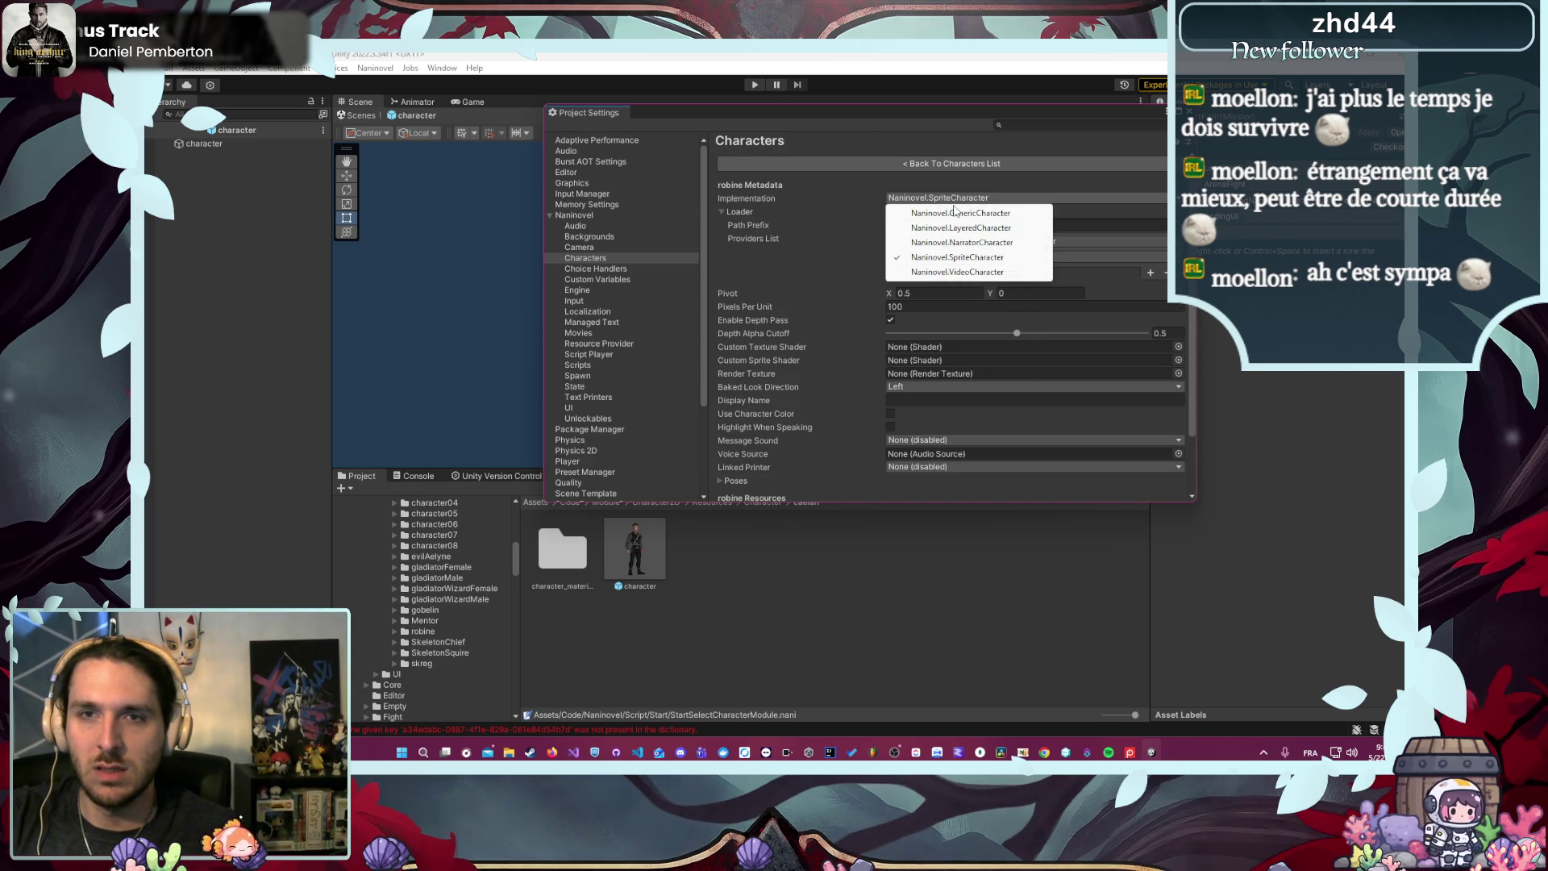
{"action": "left_click", "coordinate": [960, 213]}
{"action": "mouse_move", "coordinate": [425, 630]}
{"action": "left_mouse_down"}
{"action": "mouse_move", "coordinate": [672, 549]}
{"action": "mouse_move", "coordinate": [1072, 457]}
{"action": "left_mouse_up"}
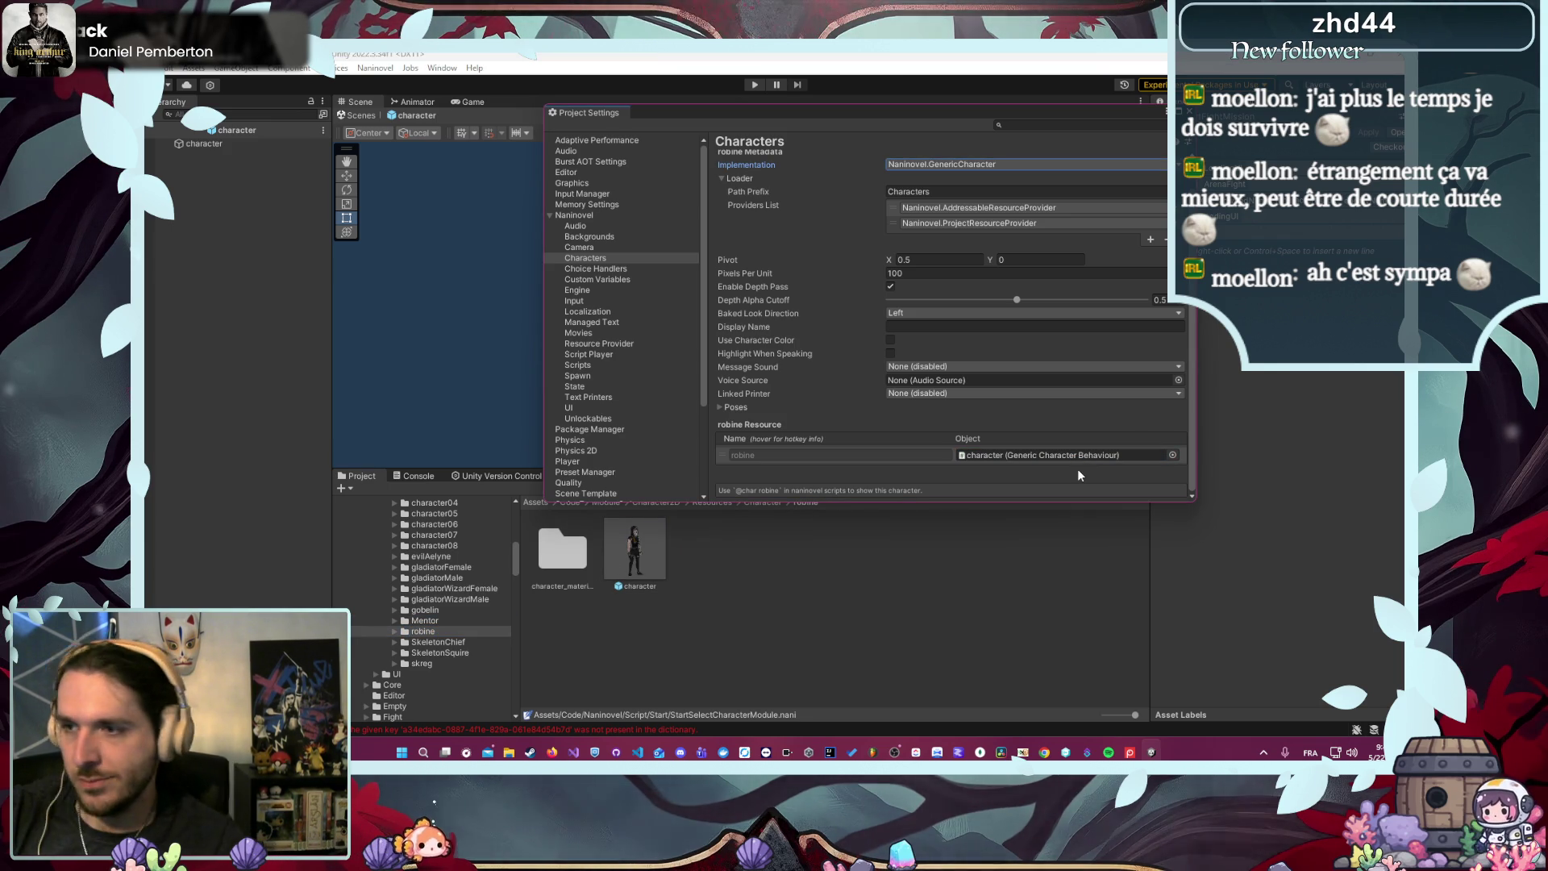
{"action": "scroll", "coordinate": [771, 206], "scroll_direction": "up", "scroll_amount": 2}
{"action": "left_click", "coordinate": [806, 164]}
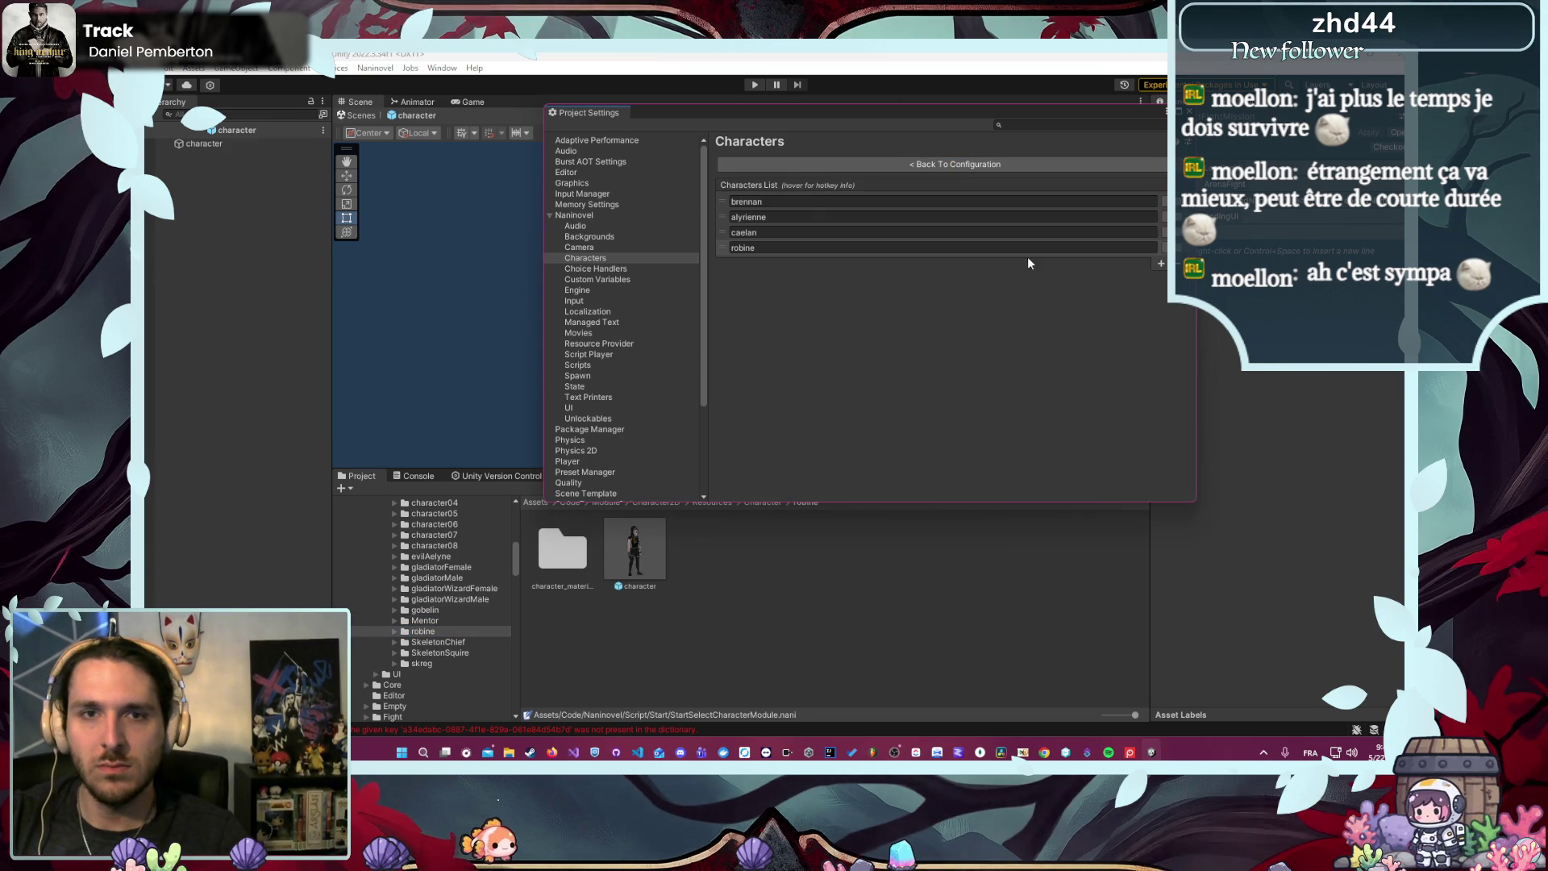
{"action": "left_click", "coordinate": [1156, 263]}
{"action": "type", "text": "s"}
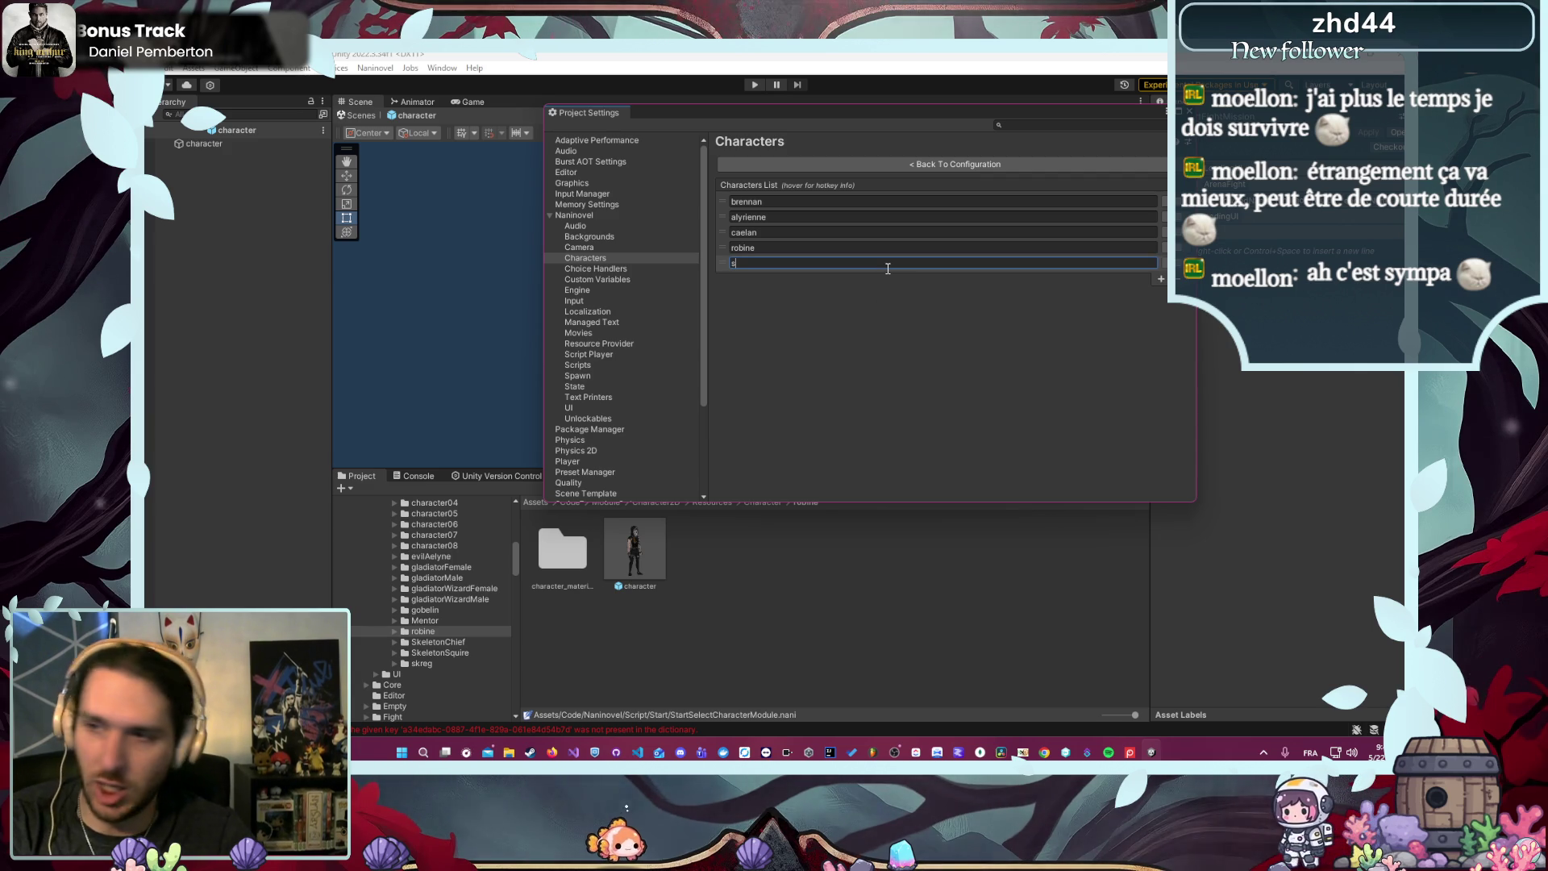
- Add a skreg character of type Naninovel.GenericCharacter, assigning its character prefab as the resource
{"action": "type", "text": "kreg"}
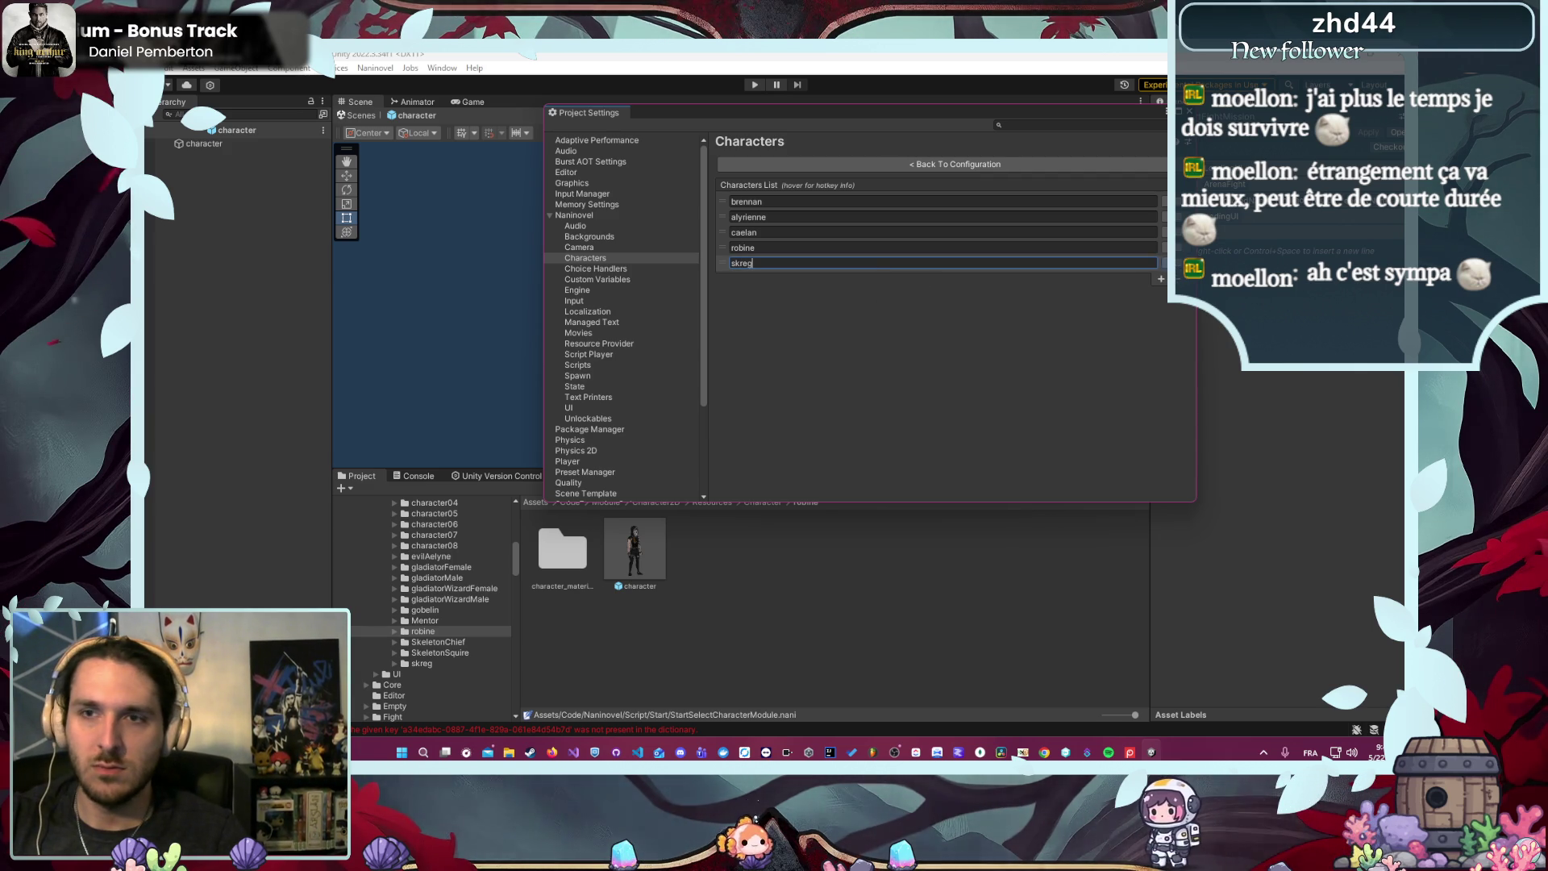
{"action": "key", "text": "Return"}
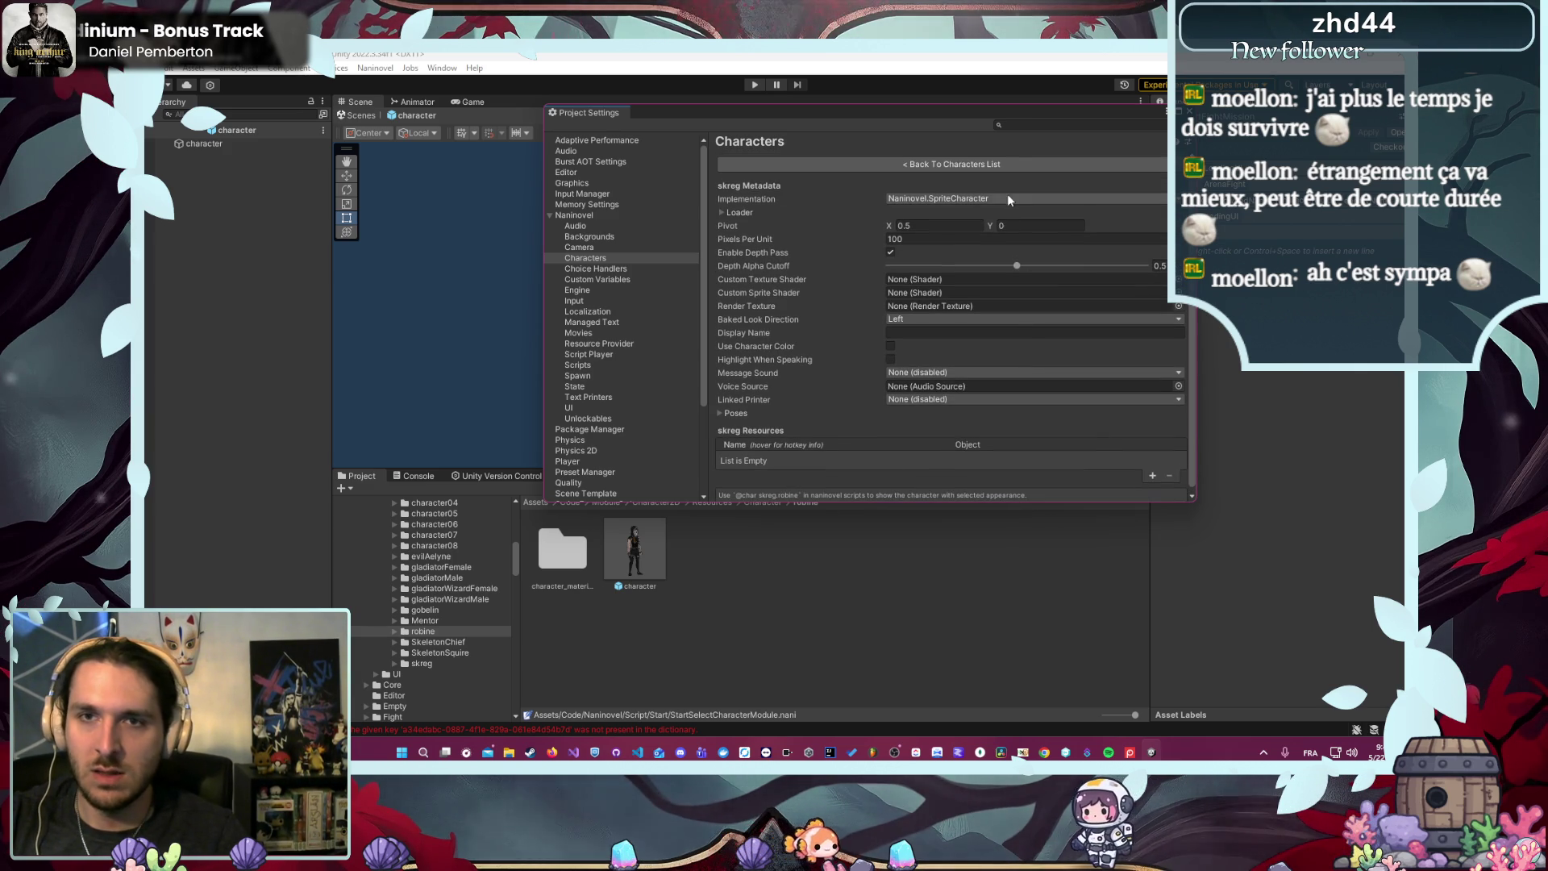
{"action": "left_click", "coordinate": [1008, 197]}
{"action": "left_click", "coordinate": [1003, 211]}
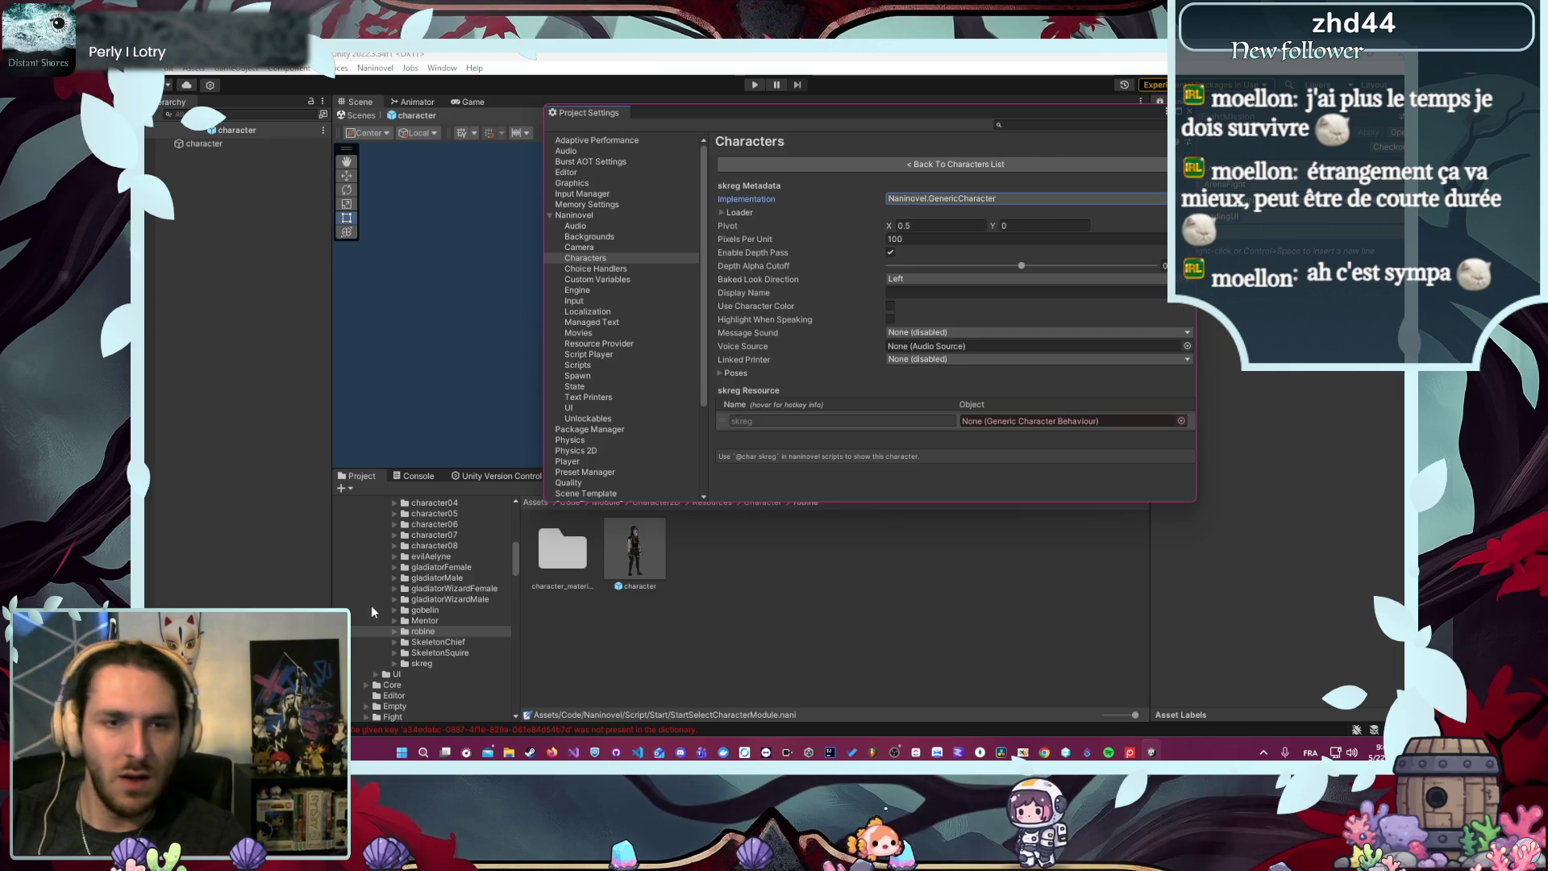
{"action": "left_click", "coordinate": [422, 663]}
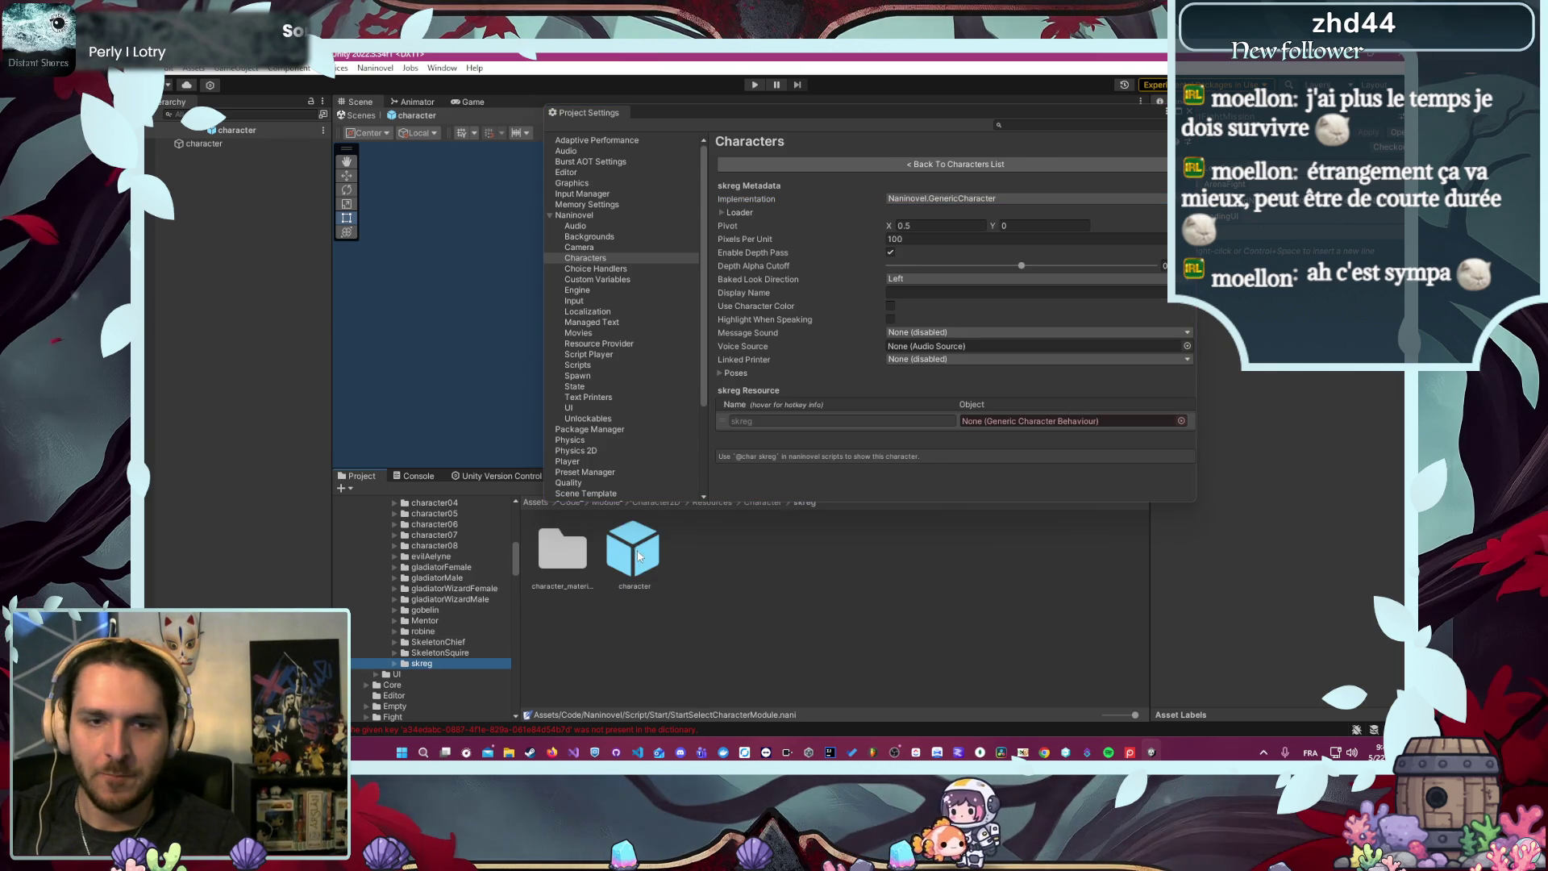
{"action": "left_click_drag", "start_coordinate": [635, 552], "coordinate": [999, 424]}
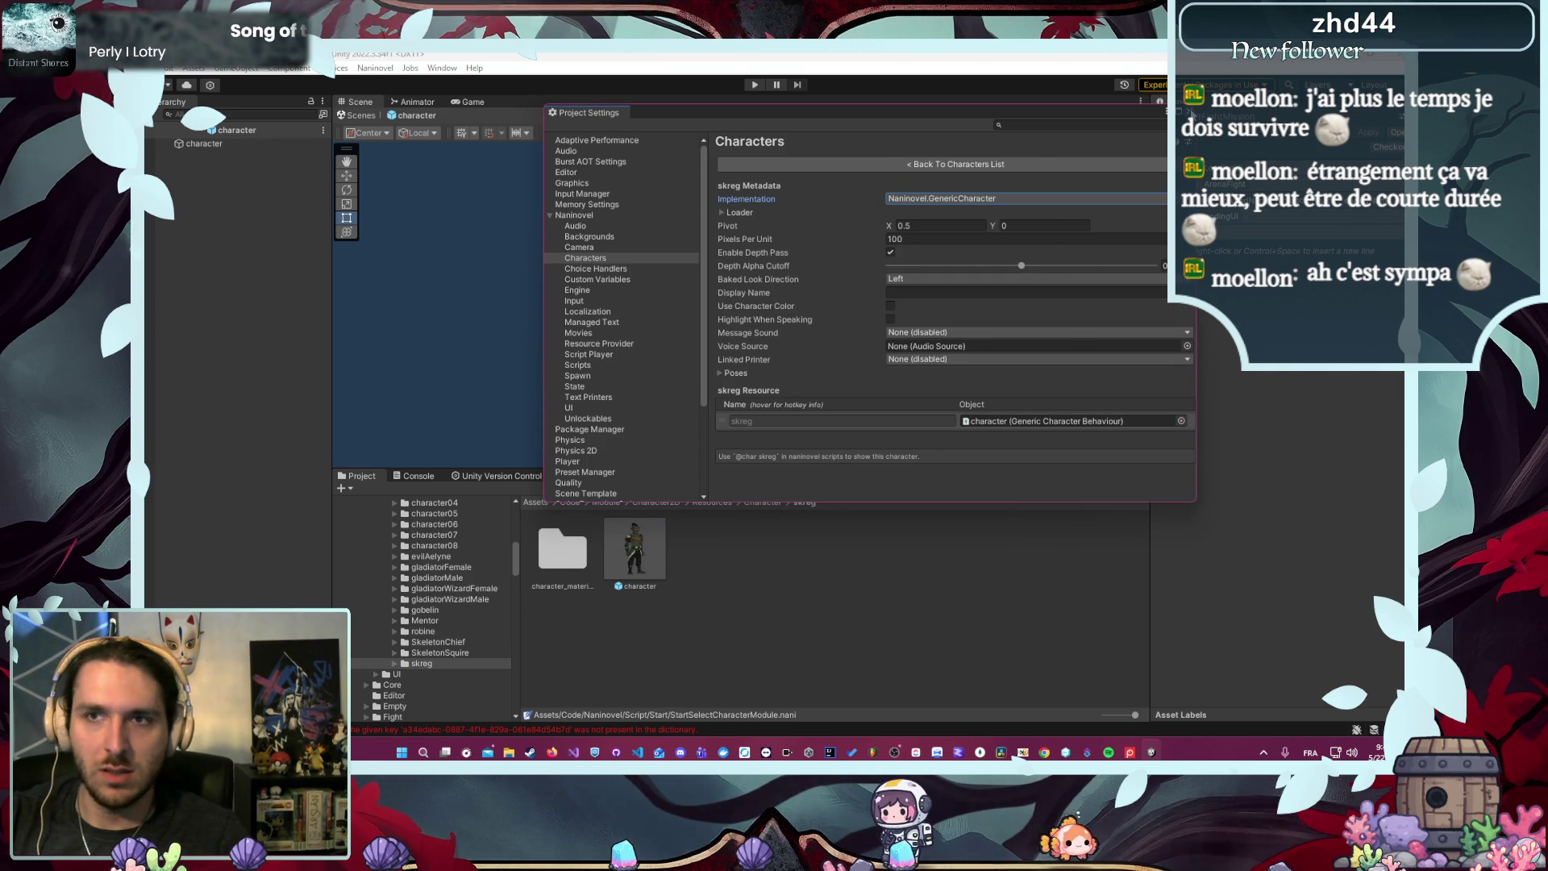
{"action": "left_click", "coordinate": [466, 571]}
{"action": "scroll", "coordinate": [466, 571], "scroll_direction": "up", "scroll_amount": 6}
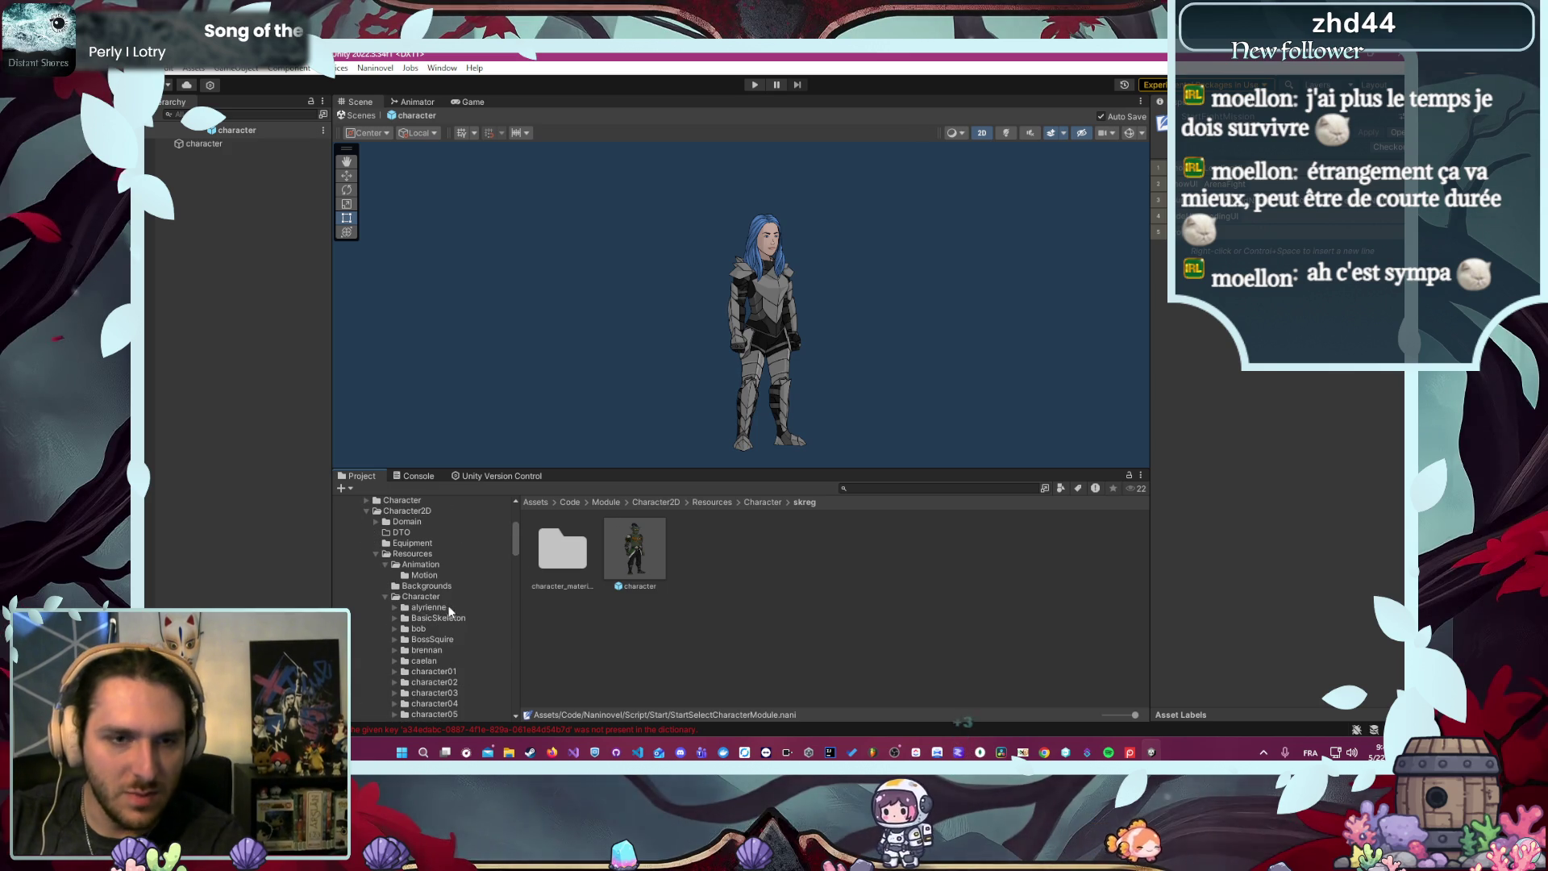
- Delete the BasicSkeleton and BossSquire character folders
{"action": "left_click", "coordinate": [462, 619]}
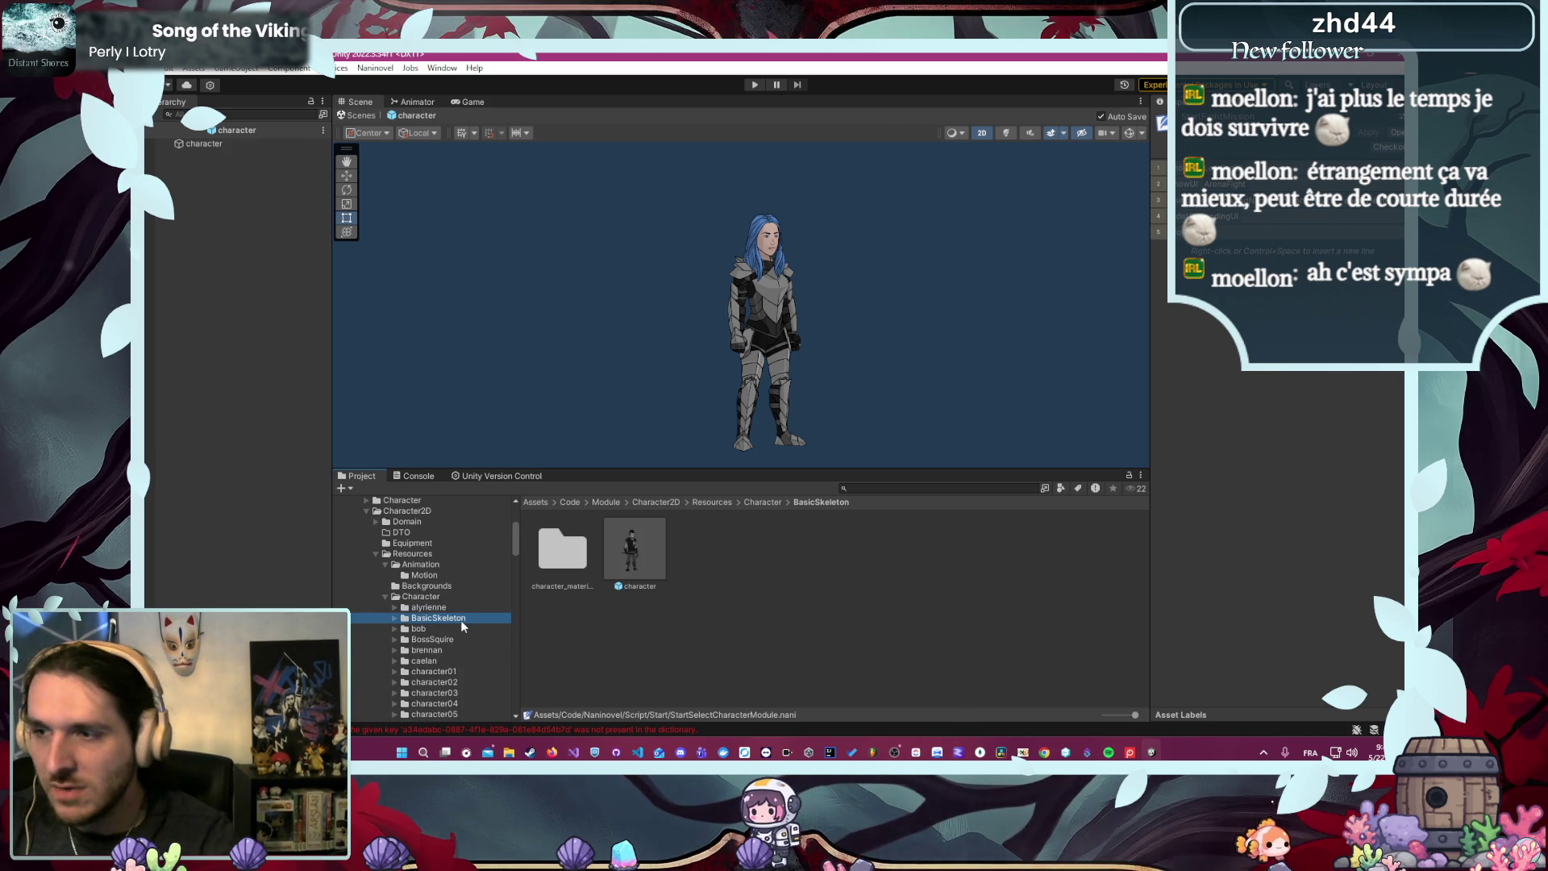
{"action": "left_click", "coordinate": [692, 640]}
{"action": "left_click", "coordinate": [441, 620]}
{"action": "key", "text": "Delete"}
{"action": "left_click", "coordinate": [818, 426]}
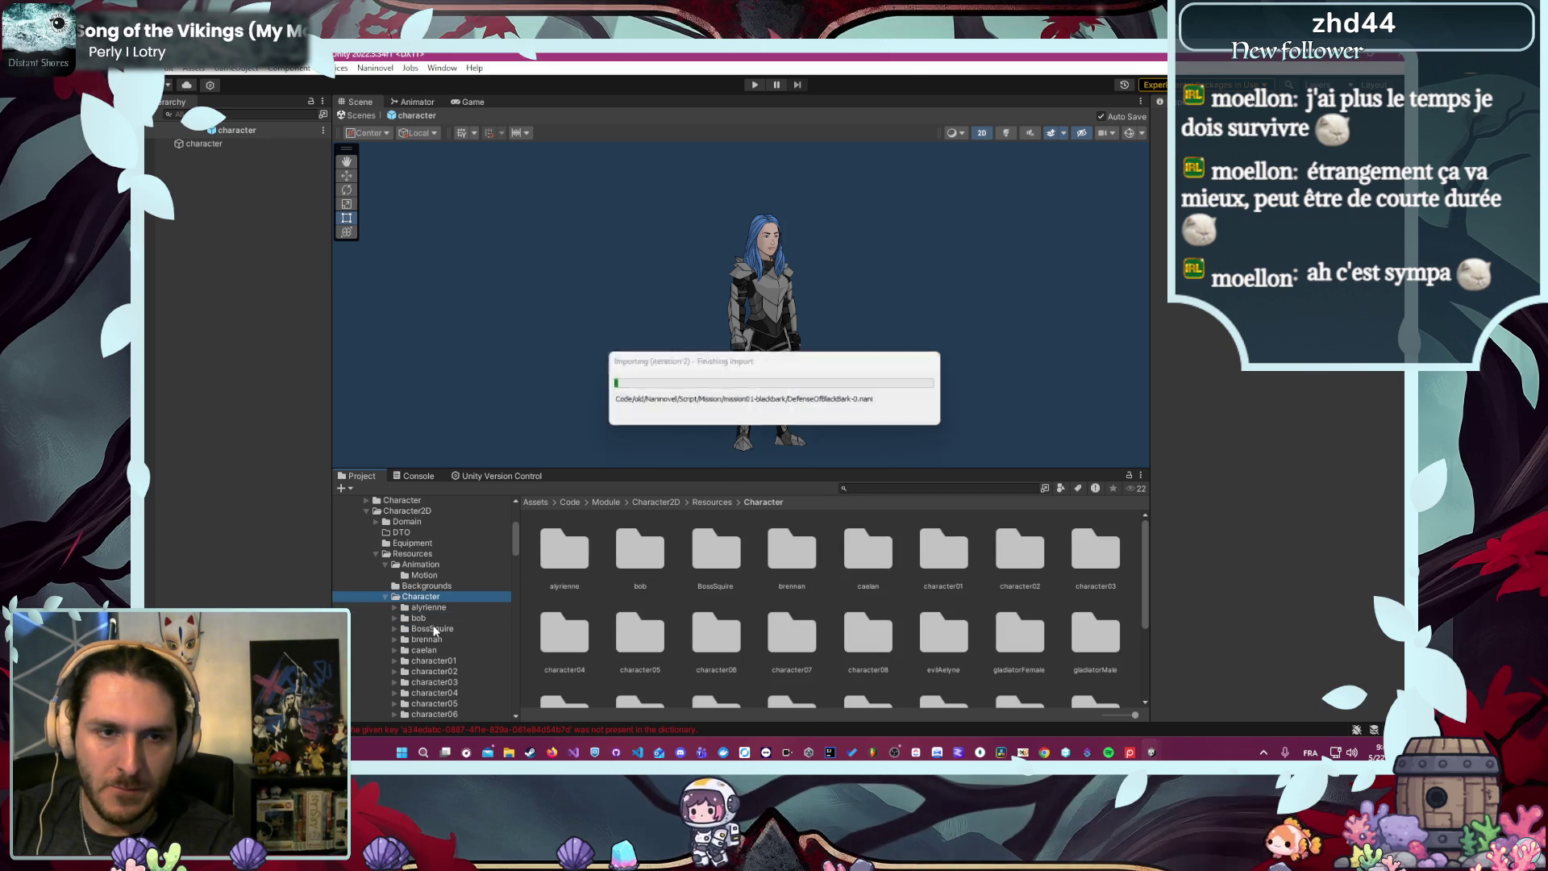
{"action": "left_click", "coordinate": [439, 616]}
{"action": "left_click", "coordinate": [446, 627]}
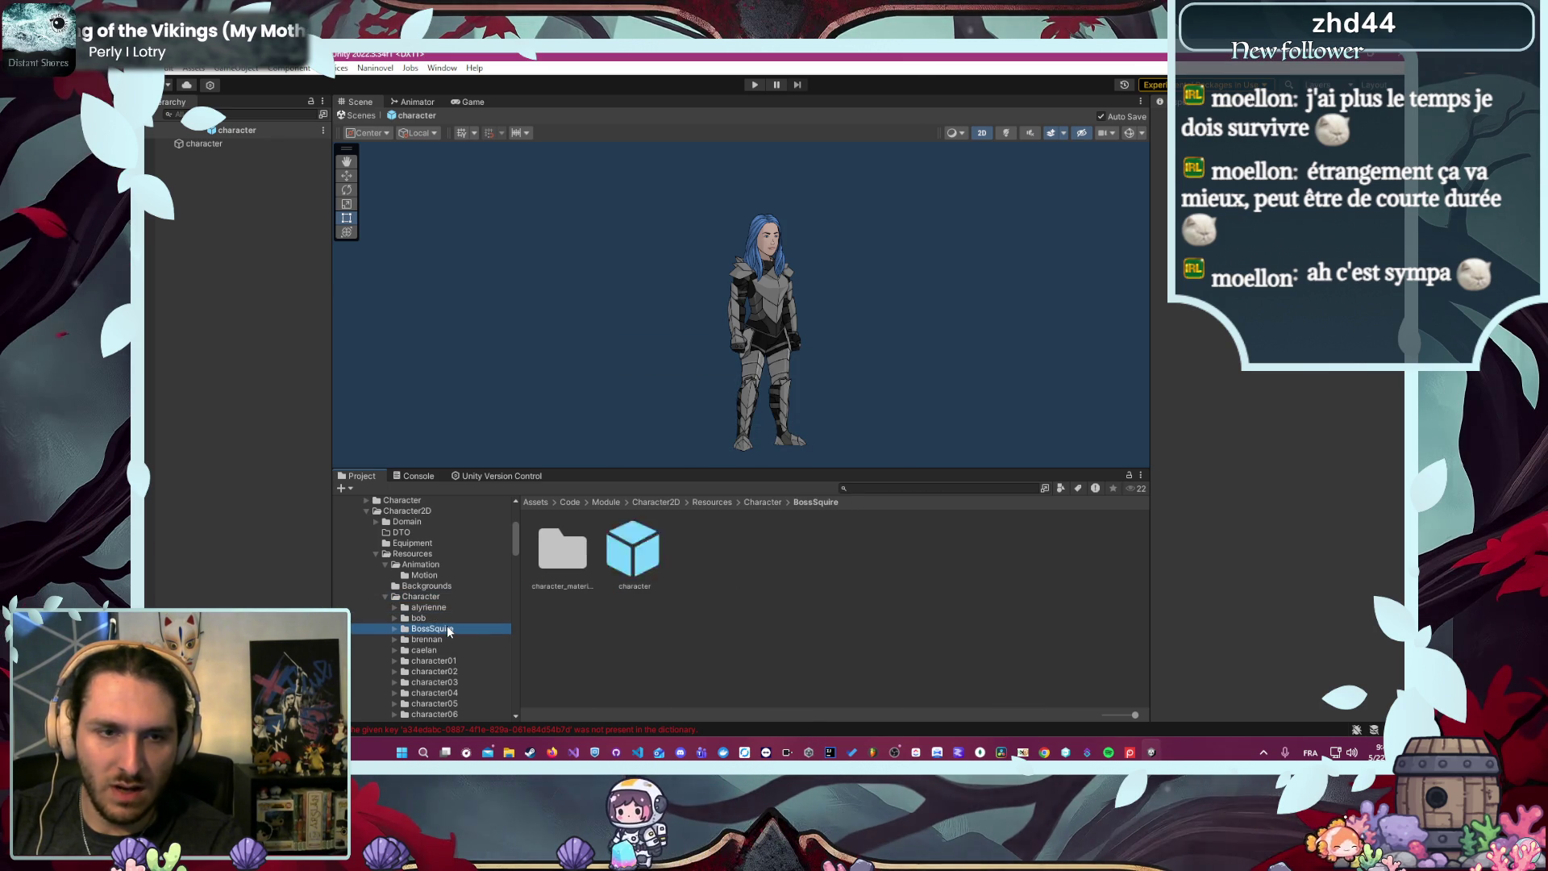
{"action": "key", "text": "Delete"}
{"action": "left_click", "coordinate": [833, 424]}
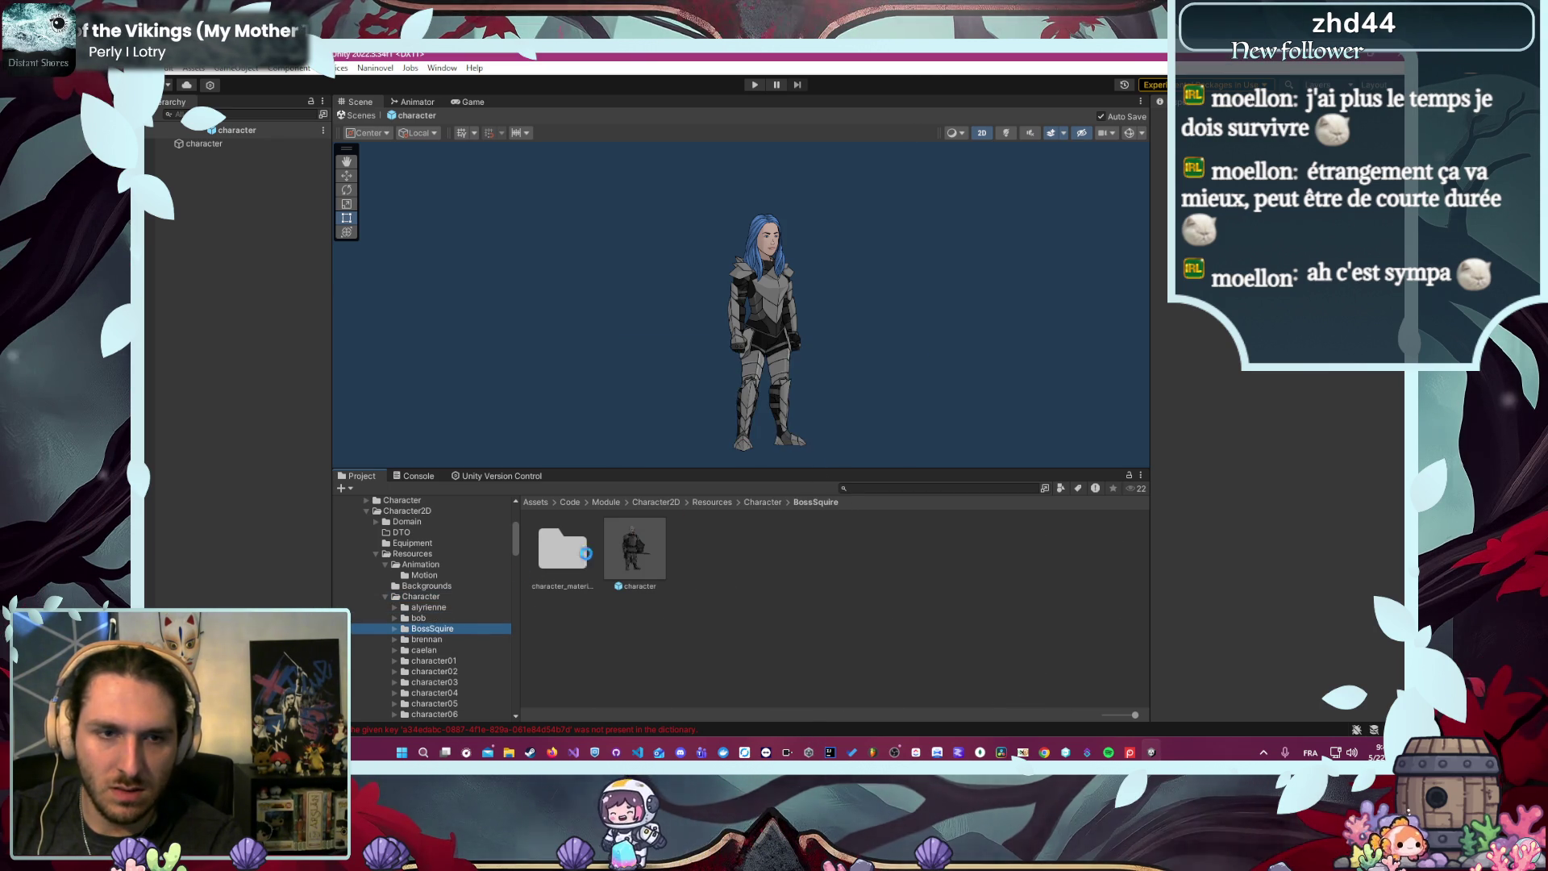
- Delete the character01 and character02 folders
{"action": "left_click", "coordinate": [442, 631]}
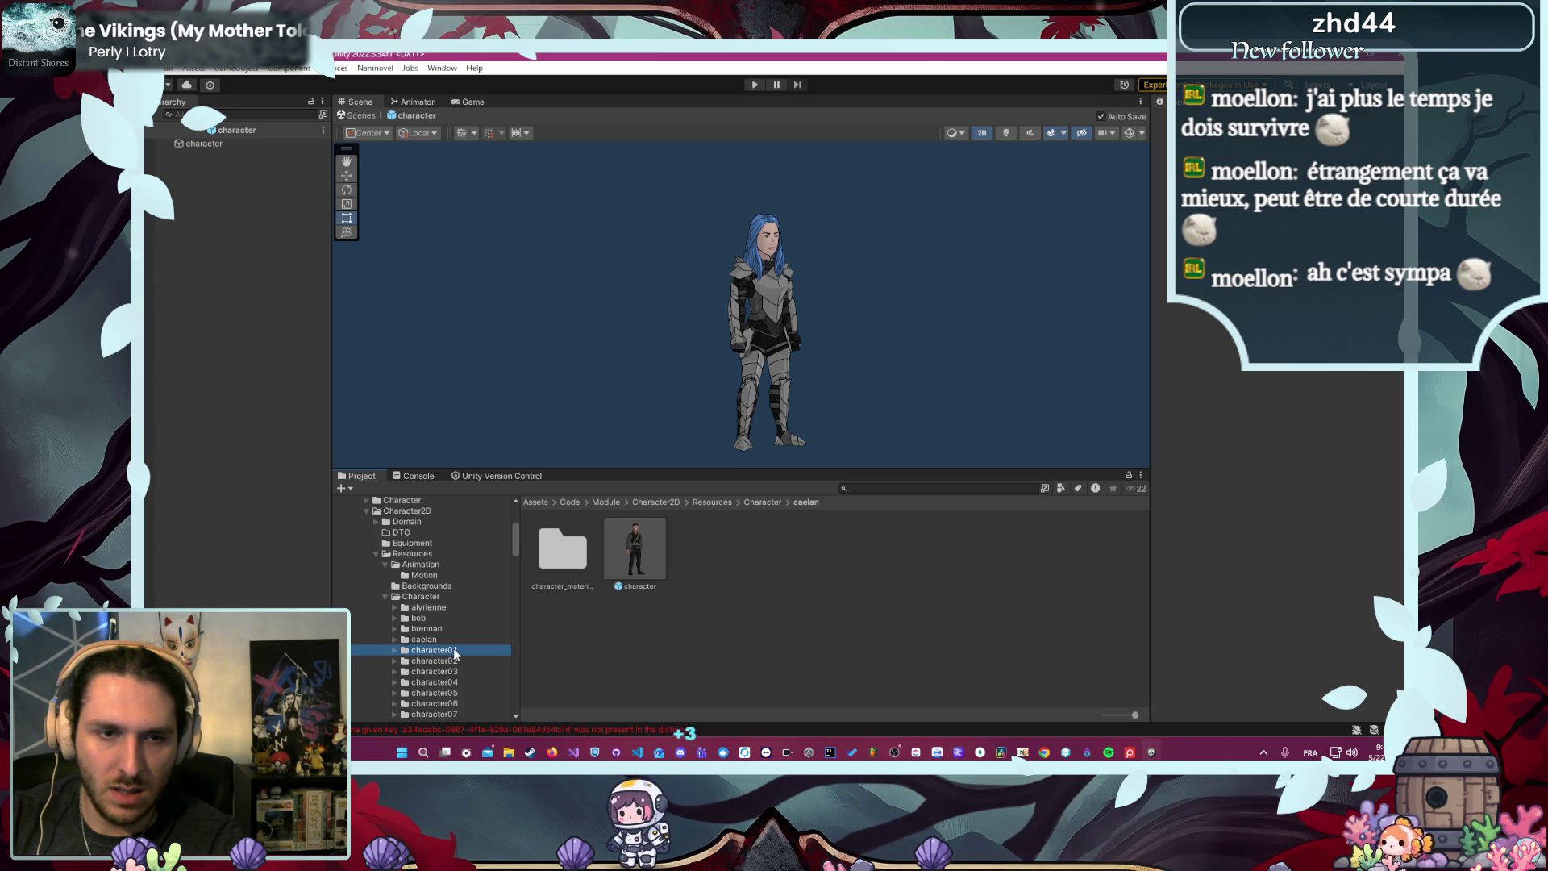
{"action": "left_click", "coordinate": [454, 650]}
{"action": "key", "text": "Delete"}
{"action": "key", "text": "Return"}
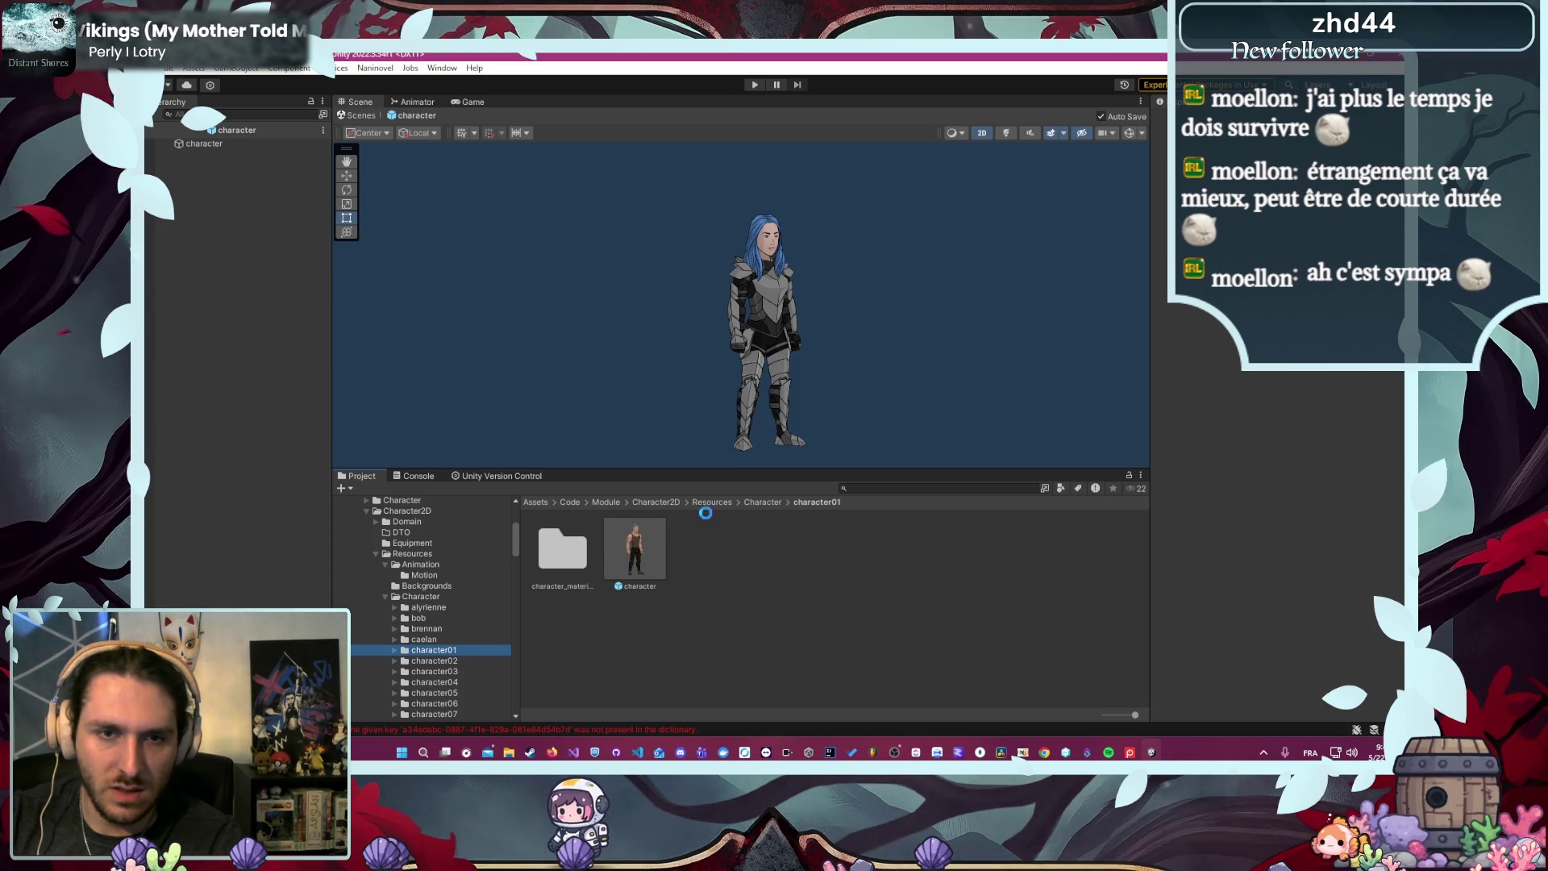
{"action": "left_click", "coordinate": [439, 649]}
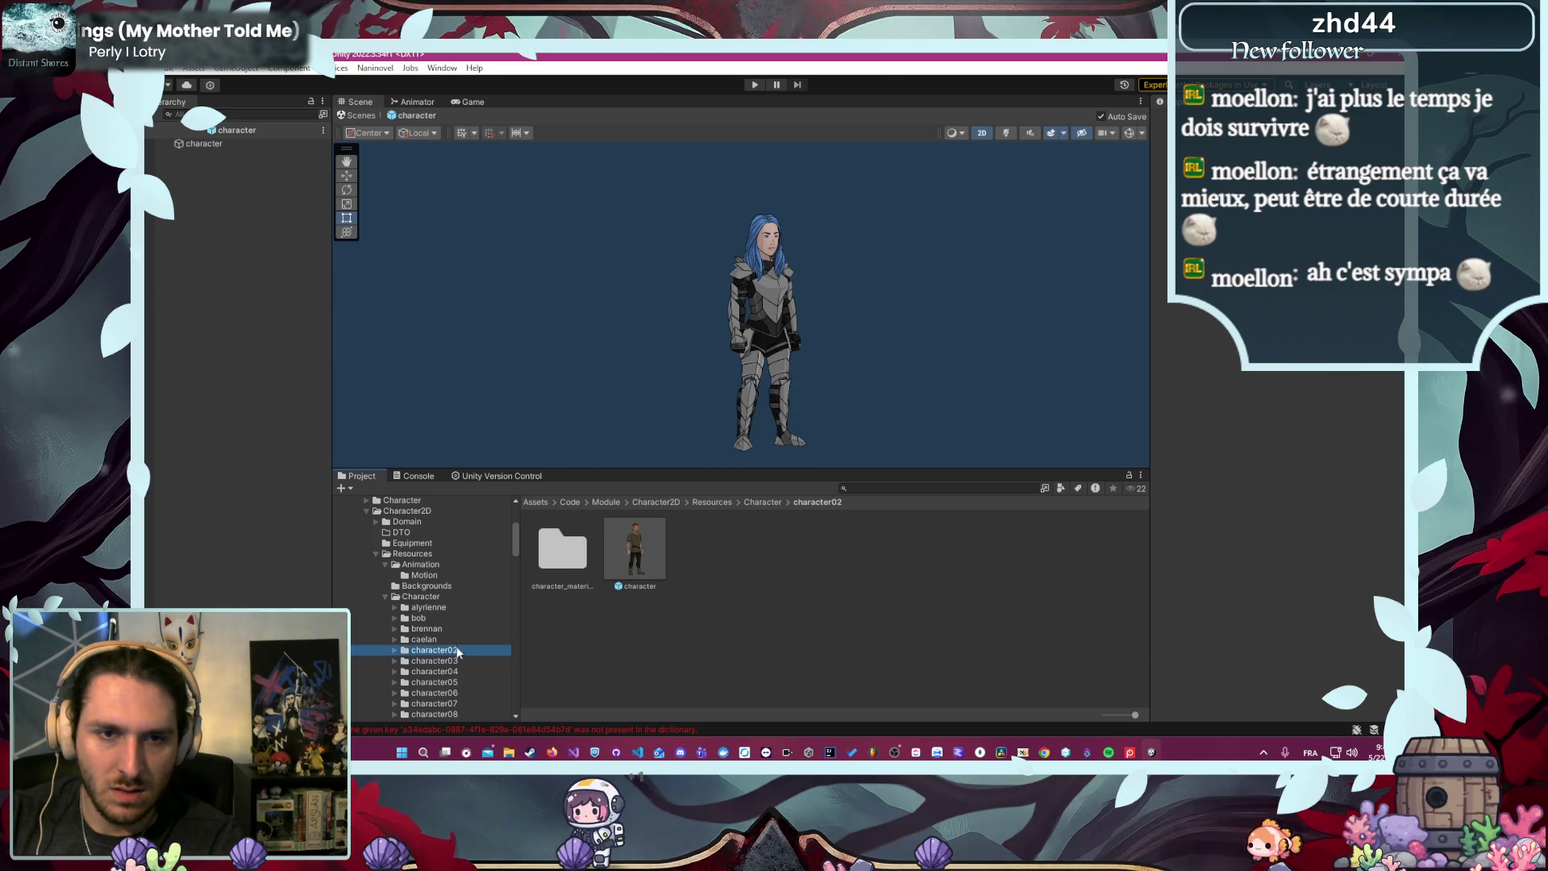
{"action": "key", "text": "Delete"}
{"action": "left_click", "coordinate": [833, 424]}
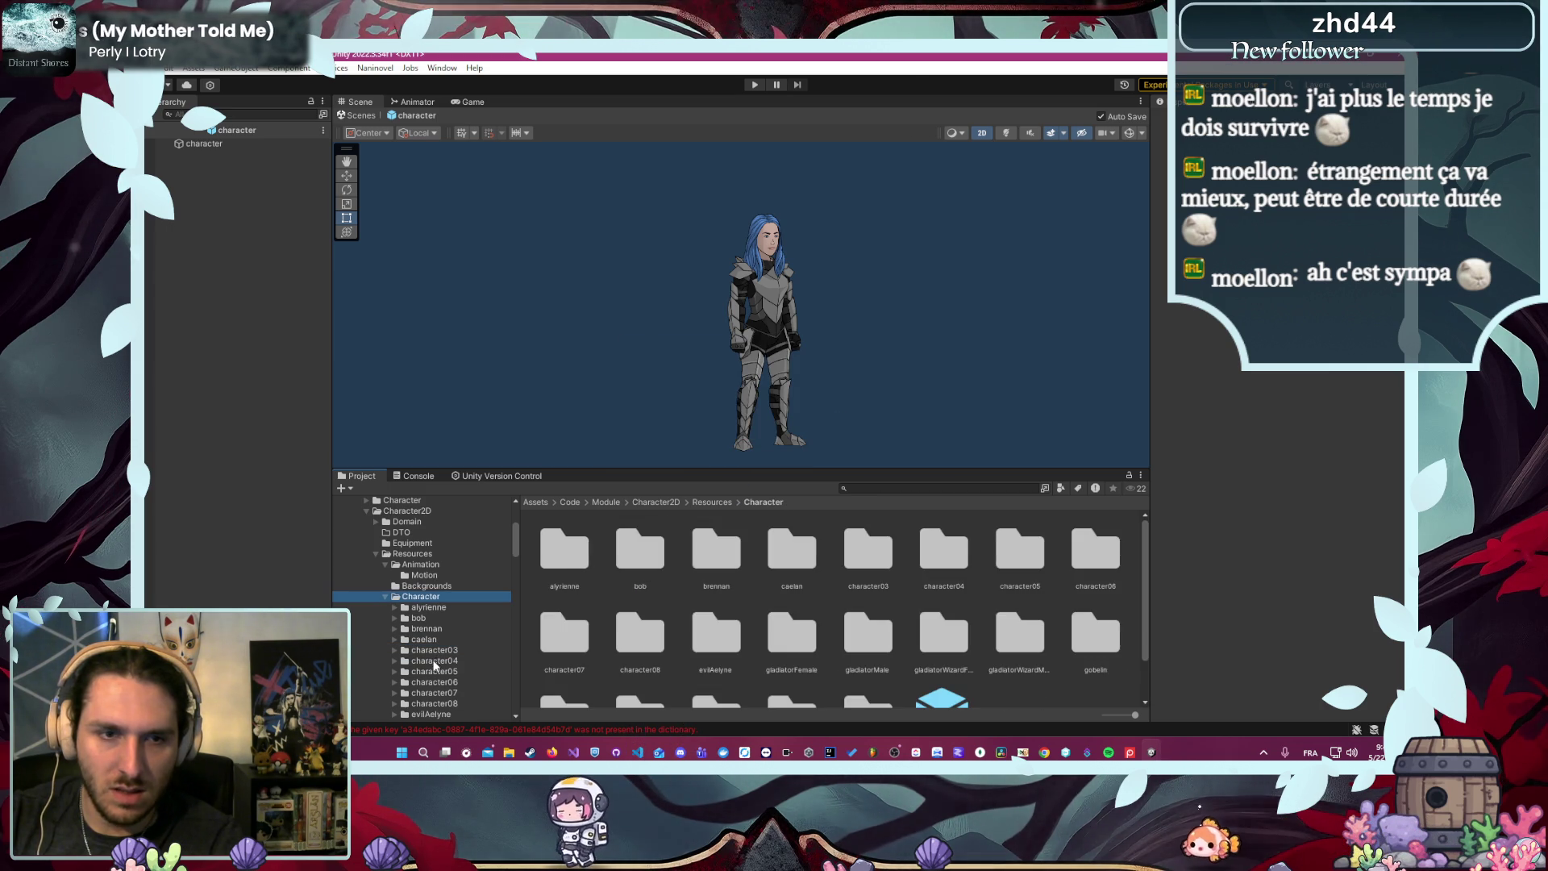
- Delete the character03, character04 and character05 folders
{"action": "left_click", "coordinate": [439, 649]}
{"action": "key", "text": "Delete"}
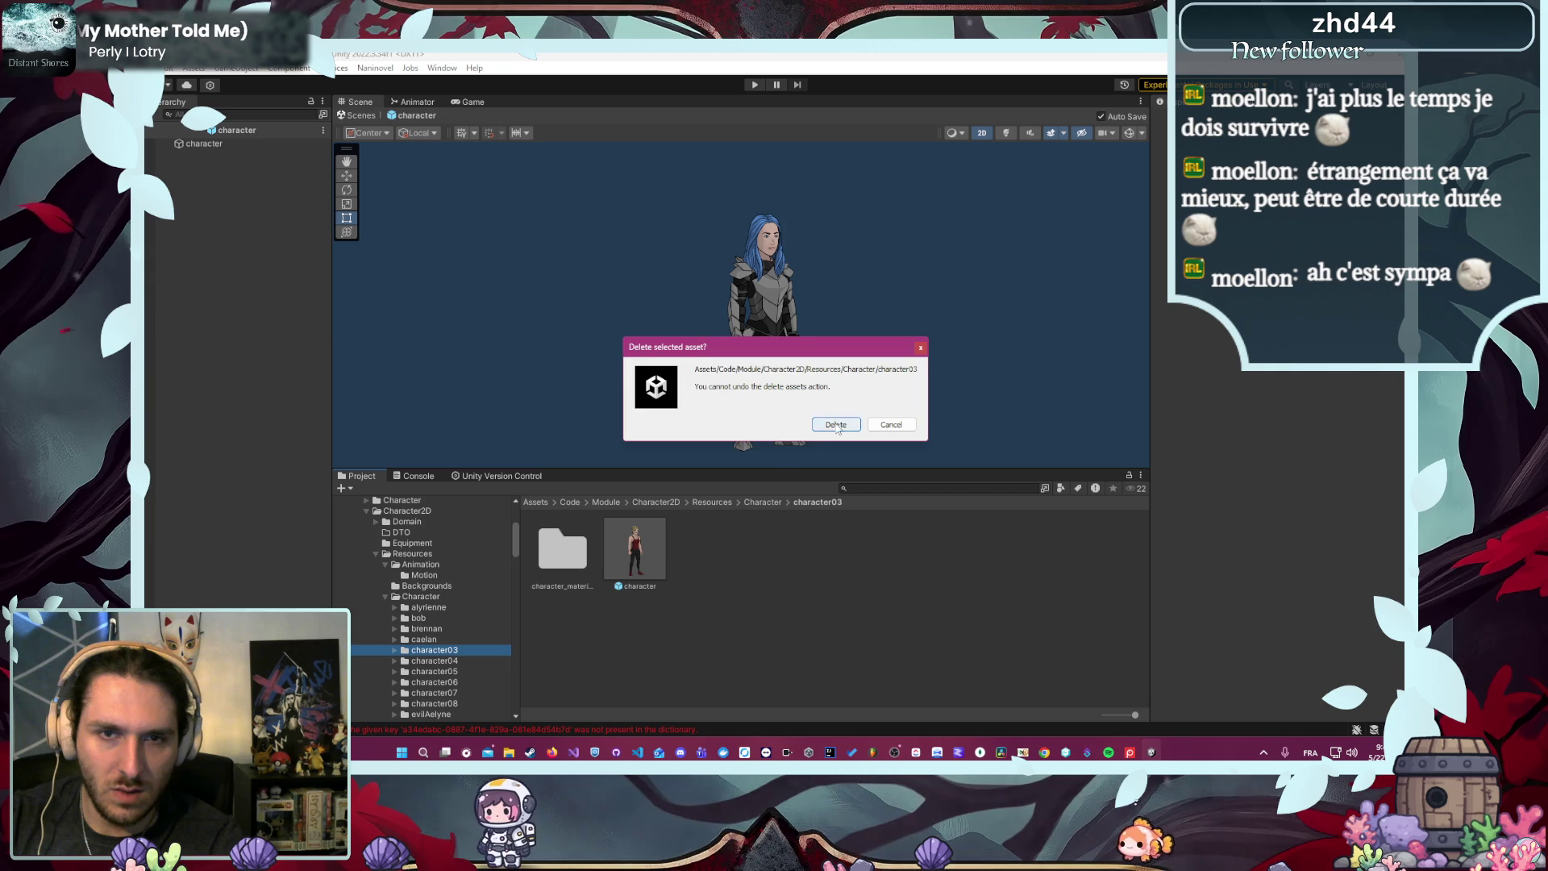
{"action": "left_click", "coordinate": [833, 424]}
{"action": "left_click", "coordinate": [440, 650]}
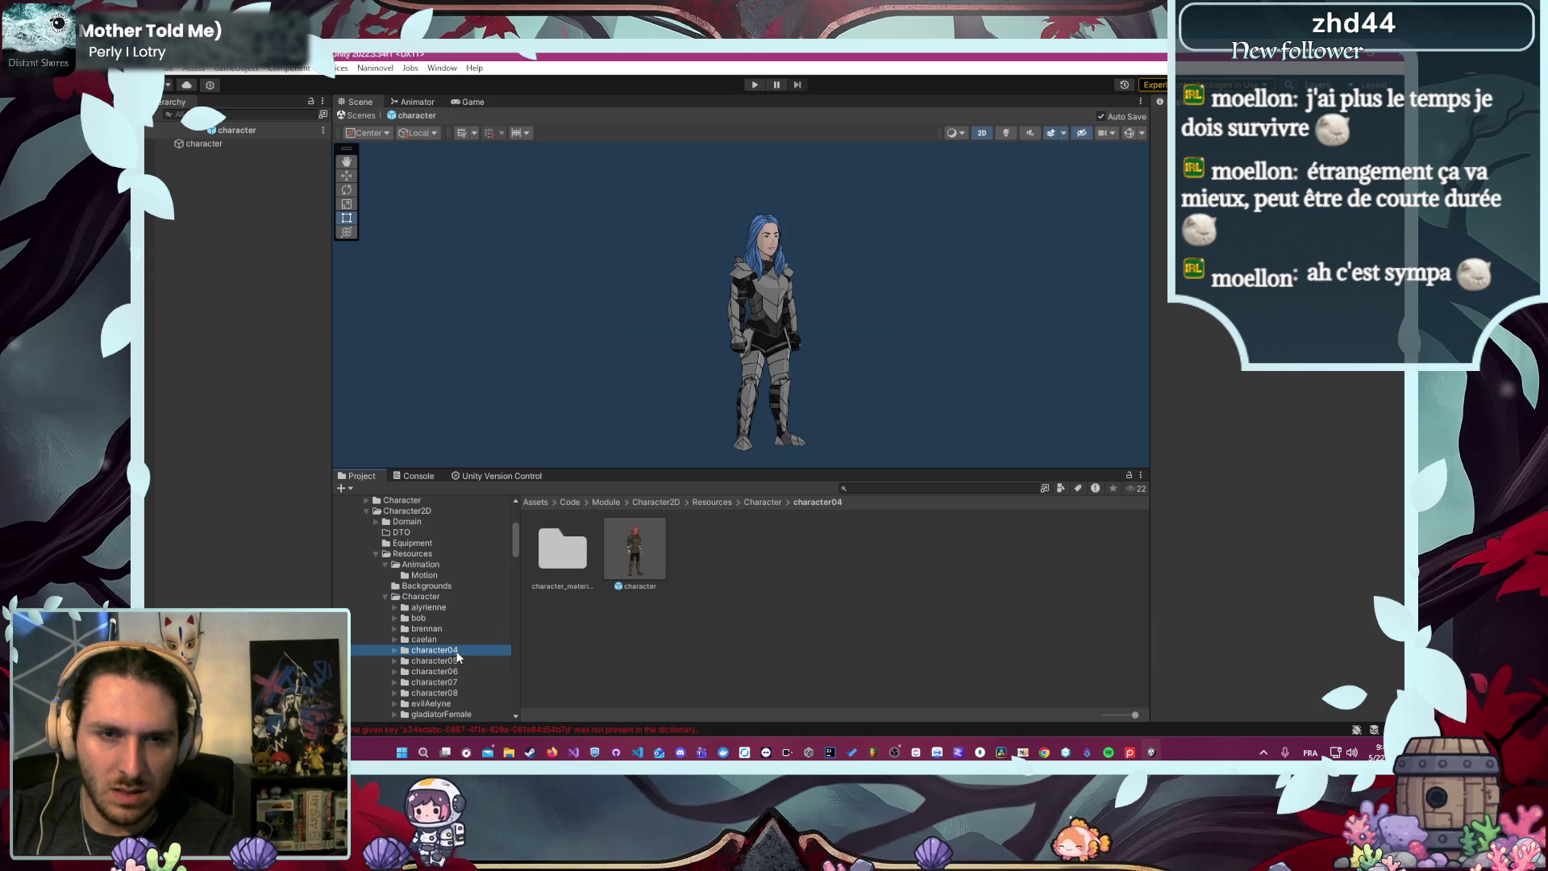
{"action": "key", "text": "Delete"}
{"action": "left_click", "coordinate": [834, 425]}
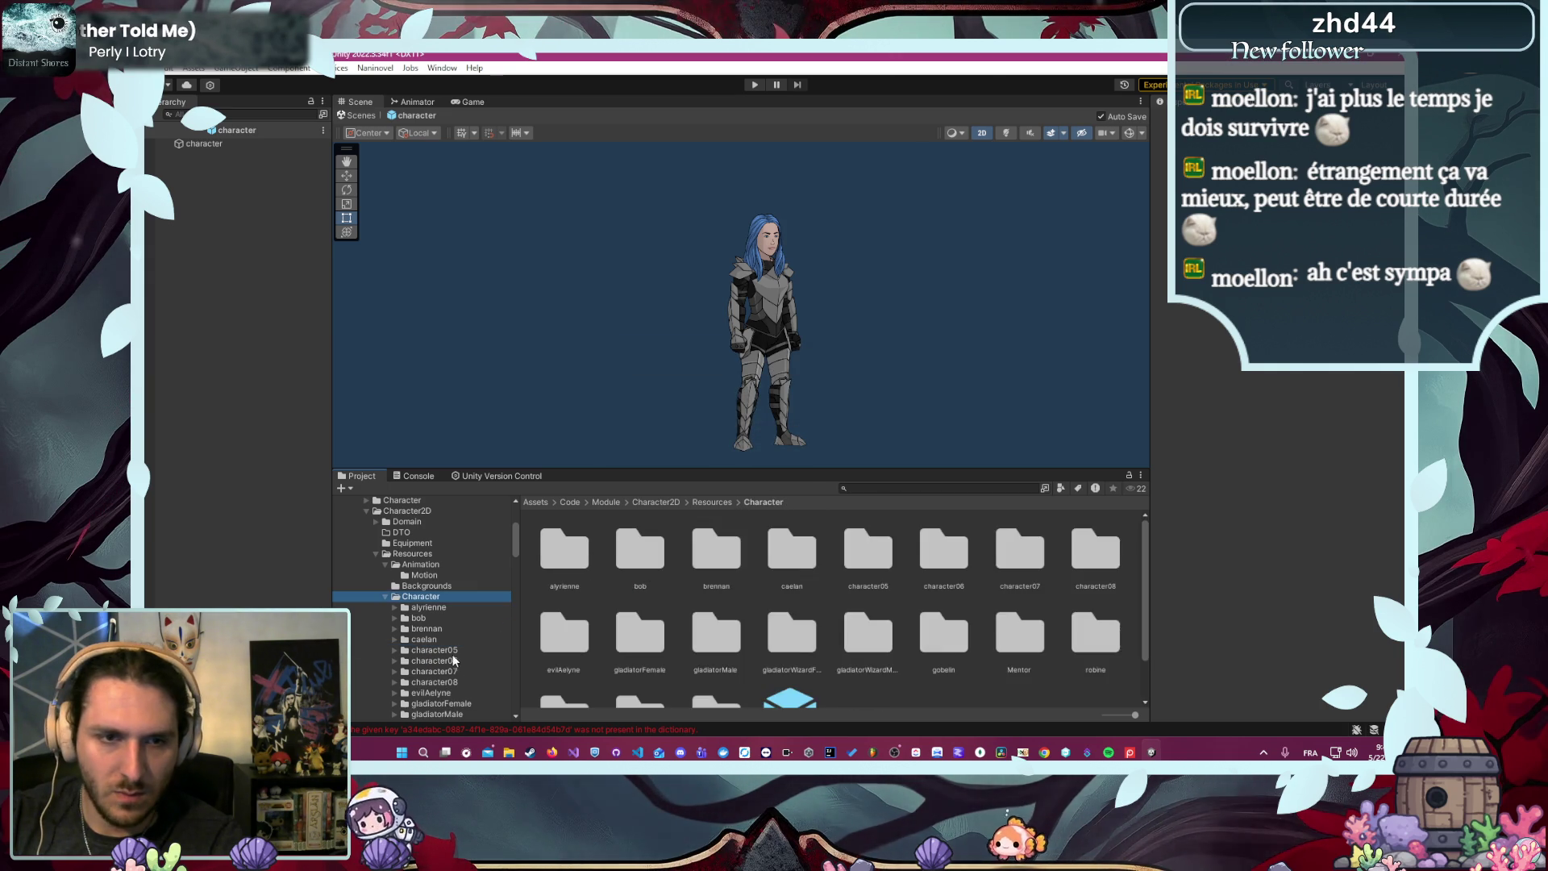
{"action": "left_click", "coordinate": [443, 650]}
{"action": "key", "text": "Delete"}
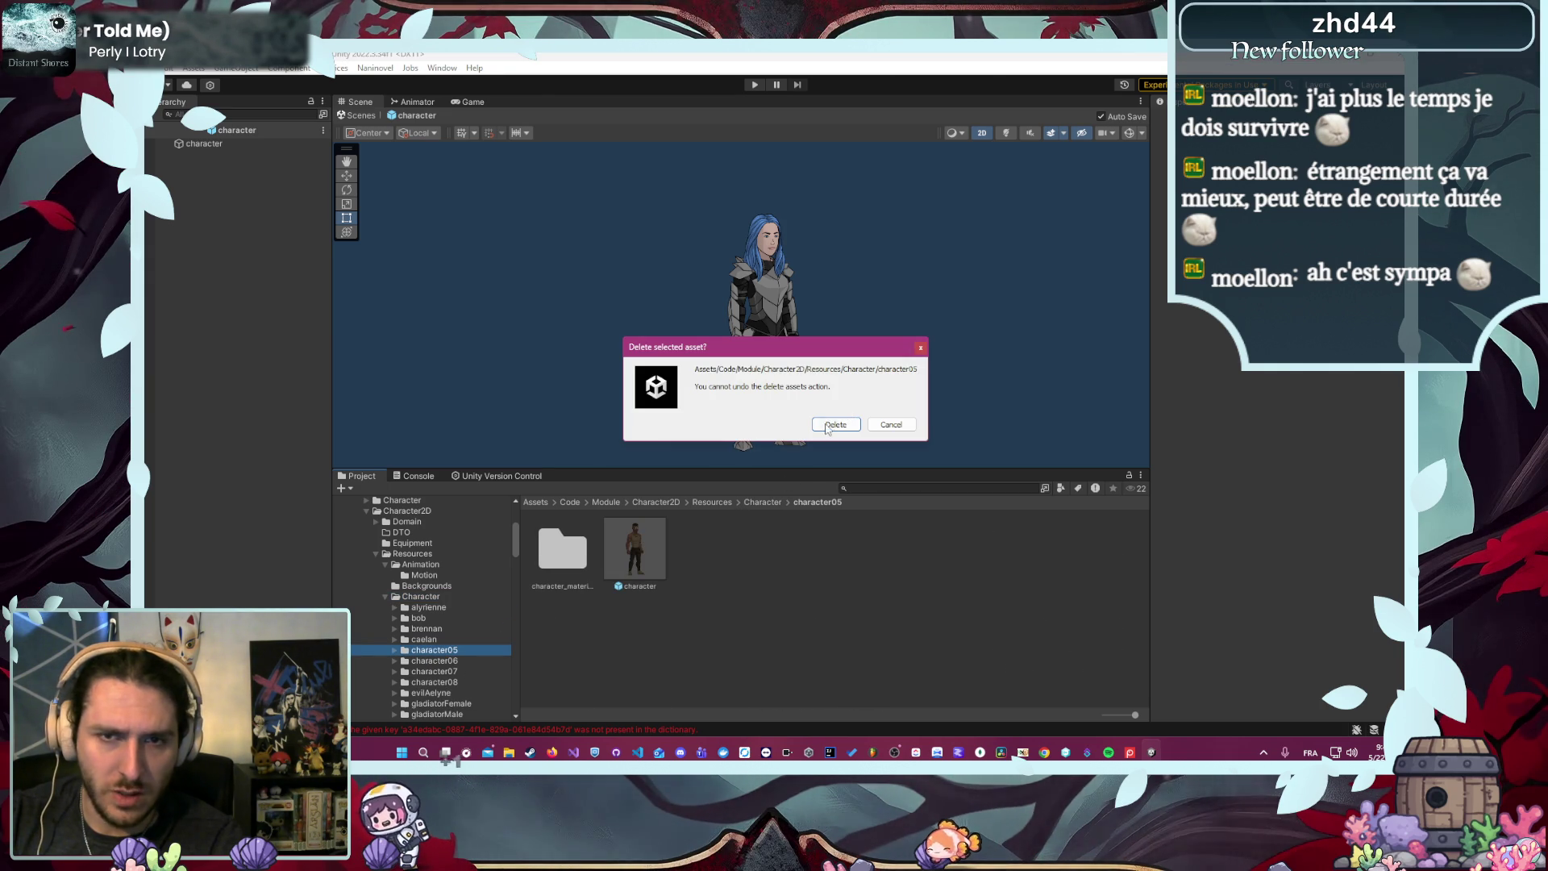
{"action": "left_click", "coordinate": [836, 424]}
- Delete the character06, character07 and character08 folders
{"action": "left_click", "coordinate": [447, 651]}
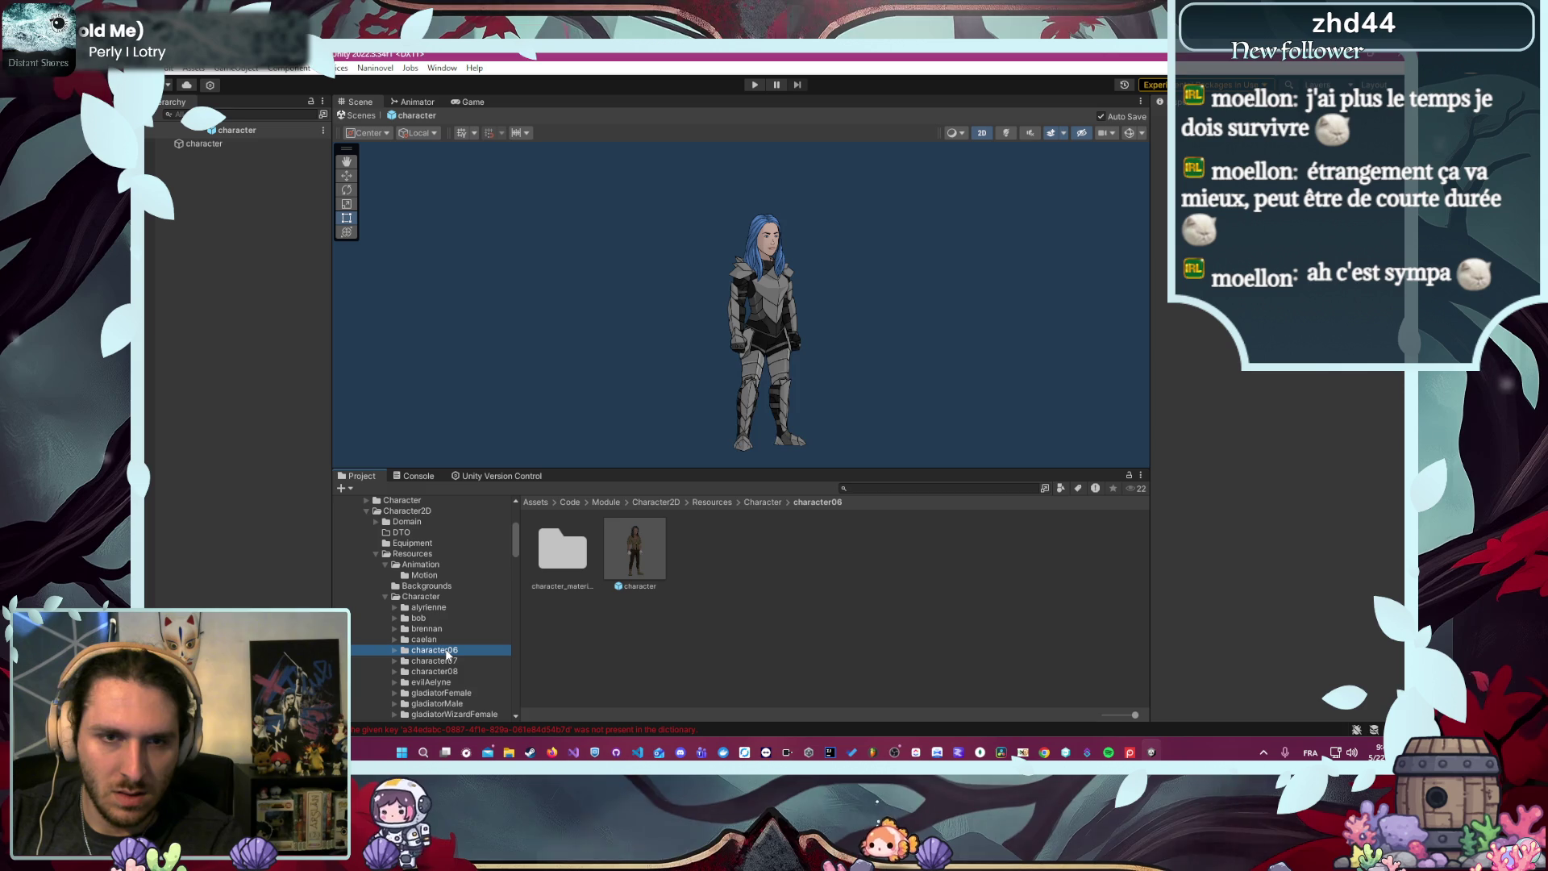
{"action": "key", "text": "Delete"}
{"action": "left_click", "coordinate": [833, 425]}
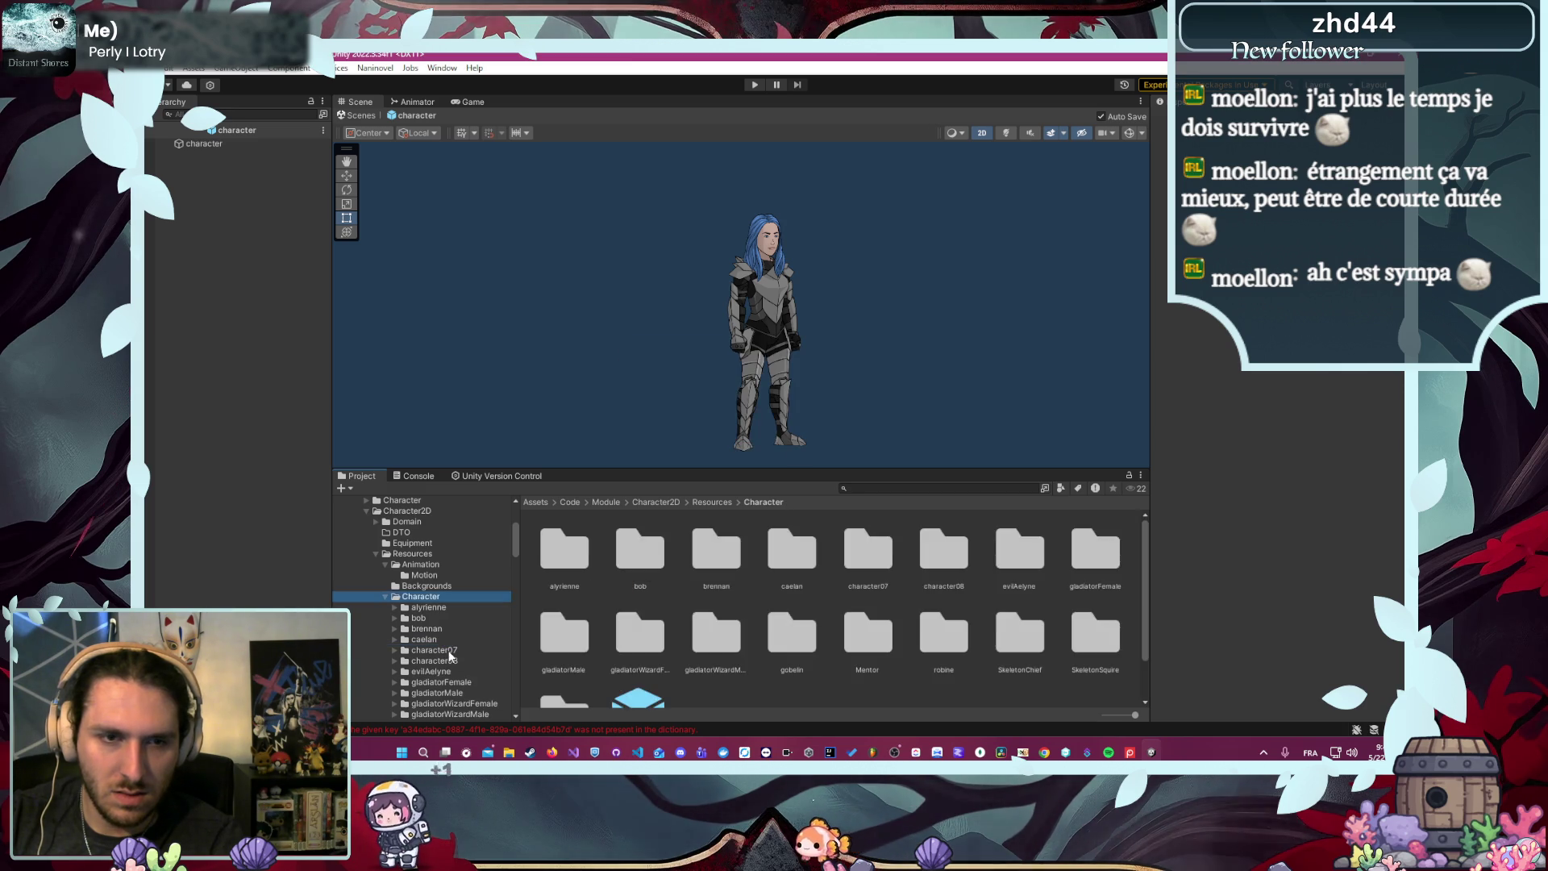
{"action": "left_click", "coordinate": [443, 649]}
{"action": "key", "text": "Delete"}
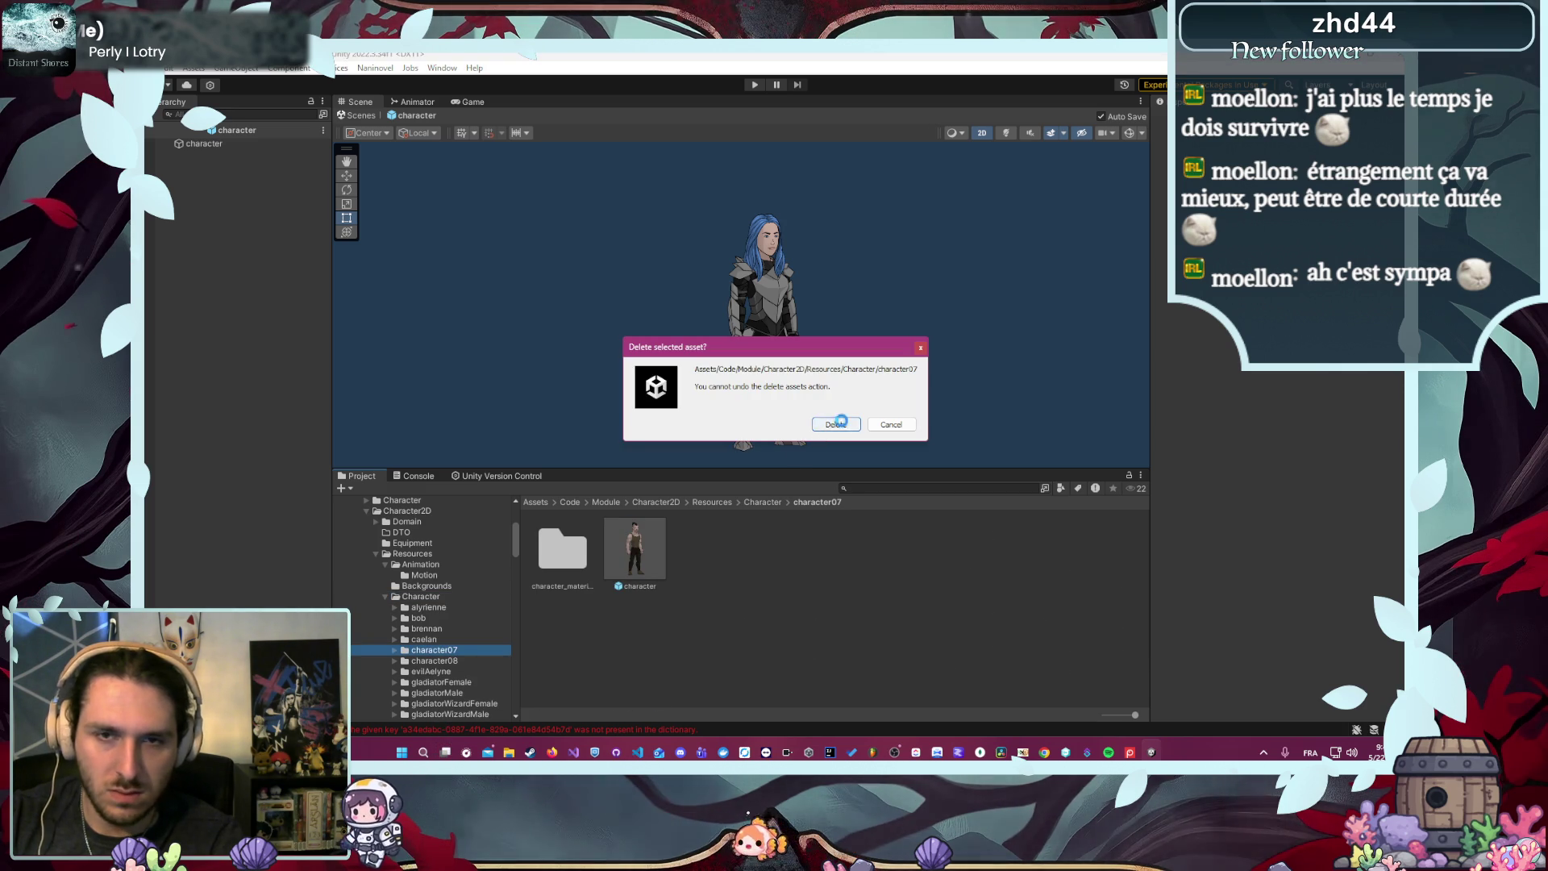
{"action": "left_click", "coordinate": [836, 424]}
{"action": "left_click", "coordinate": [432, 650]}
{"action": "key", "text": "Delete"}
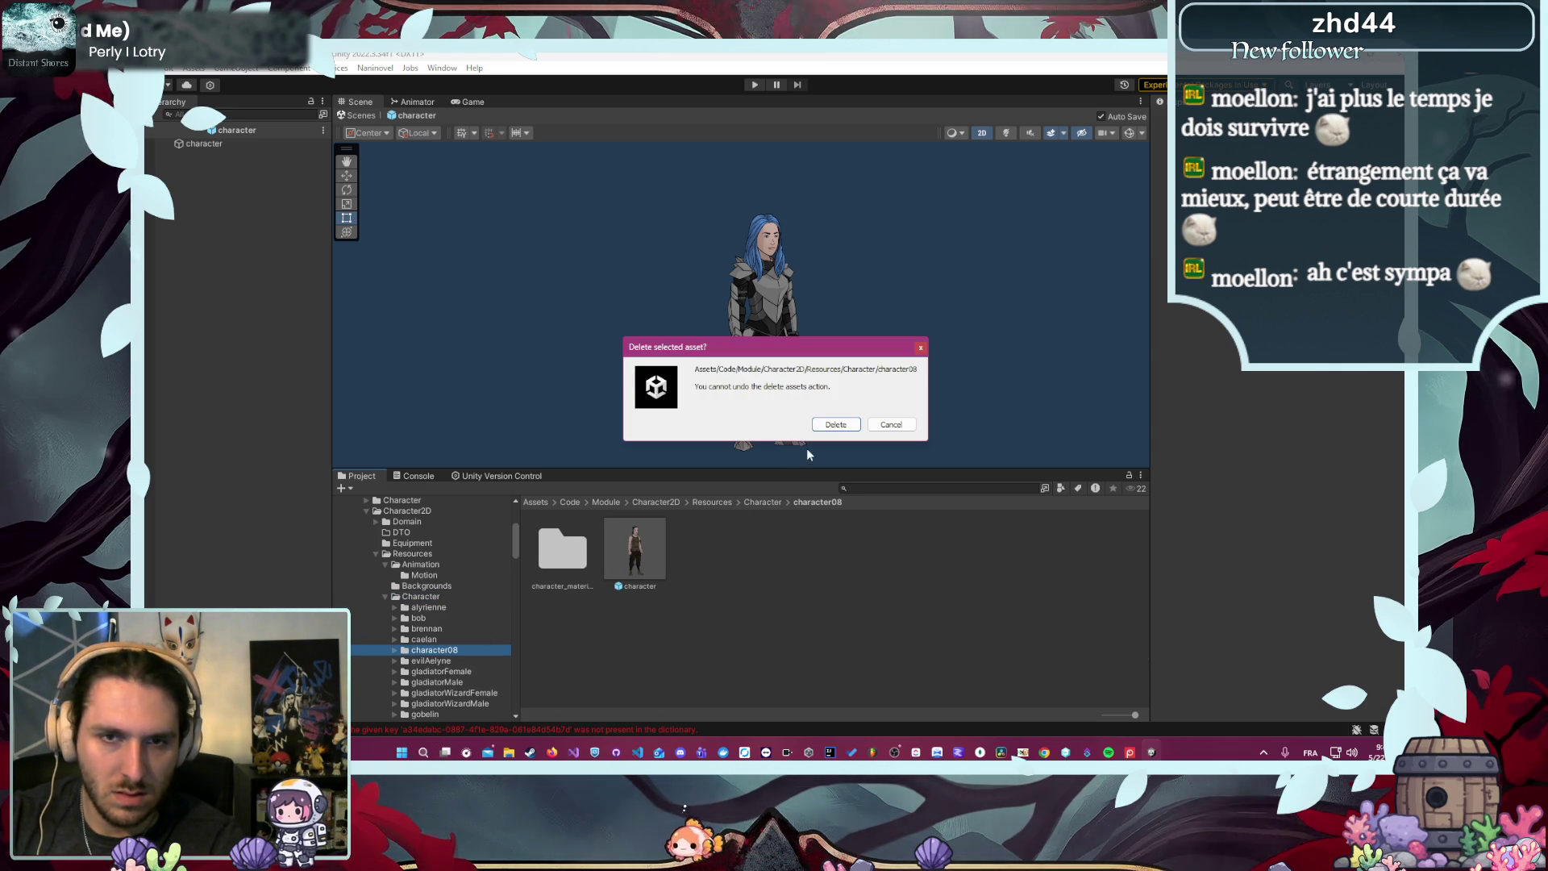
{"action": "left_click", "coordinate": [836, 424]}
- Browse the caelan, evilAelyne and gladiator folders and delete the gladiatorWizardMale folder
{"action": "left_click", "coordinate": [440, 641]}
{"action": "left_click", "coordinate": [441, 649]}
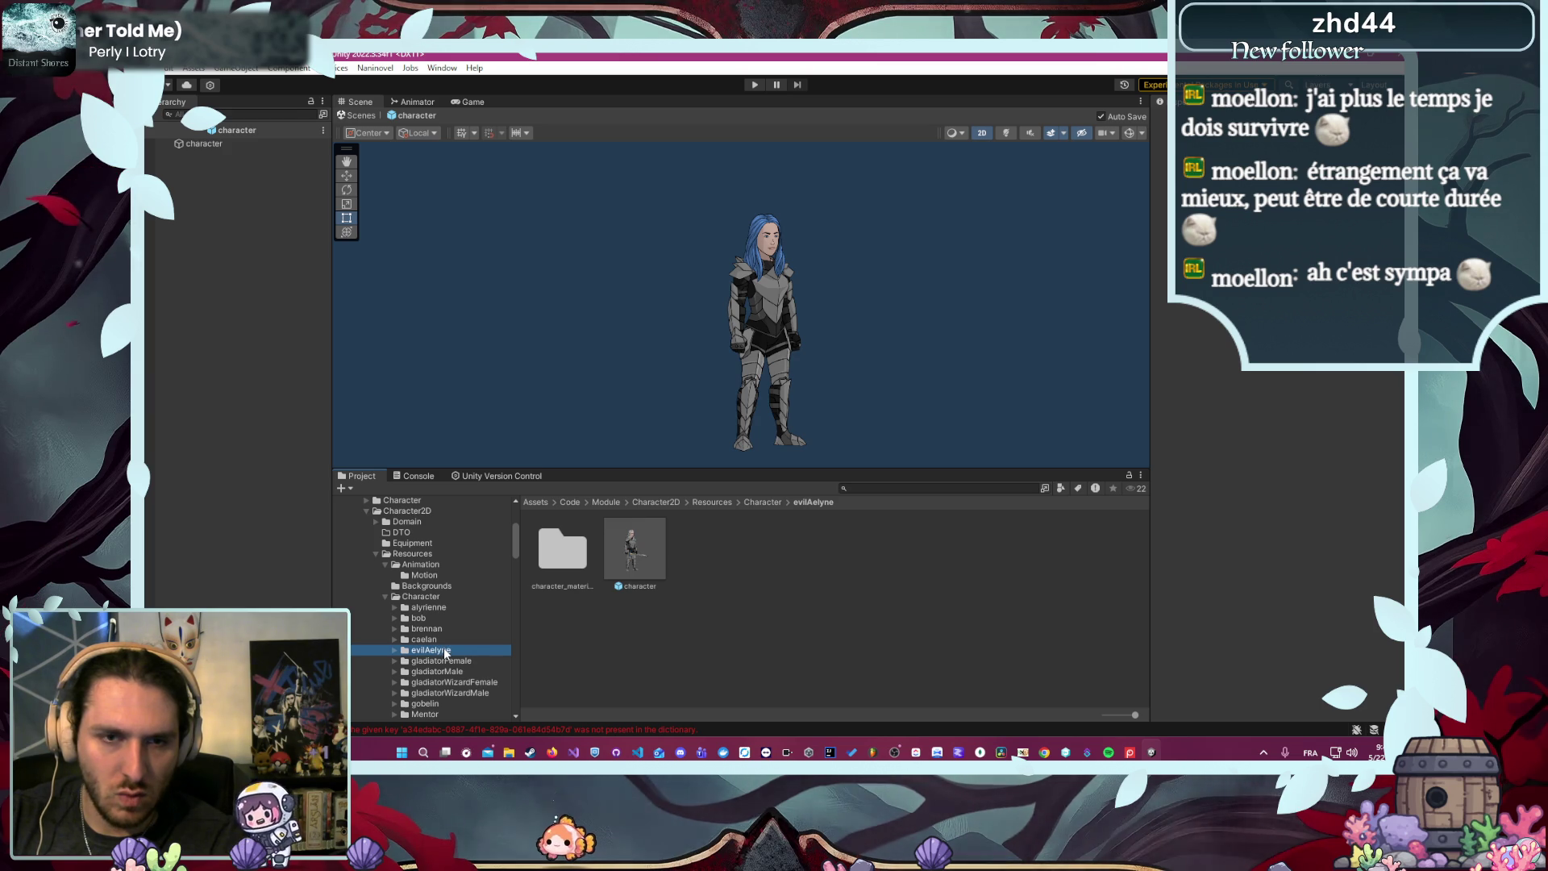
{"action": "left_click", "coordinate": [444, 649]}
{"action": "left_click", "coordinate": [447, 670]}
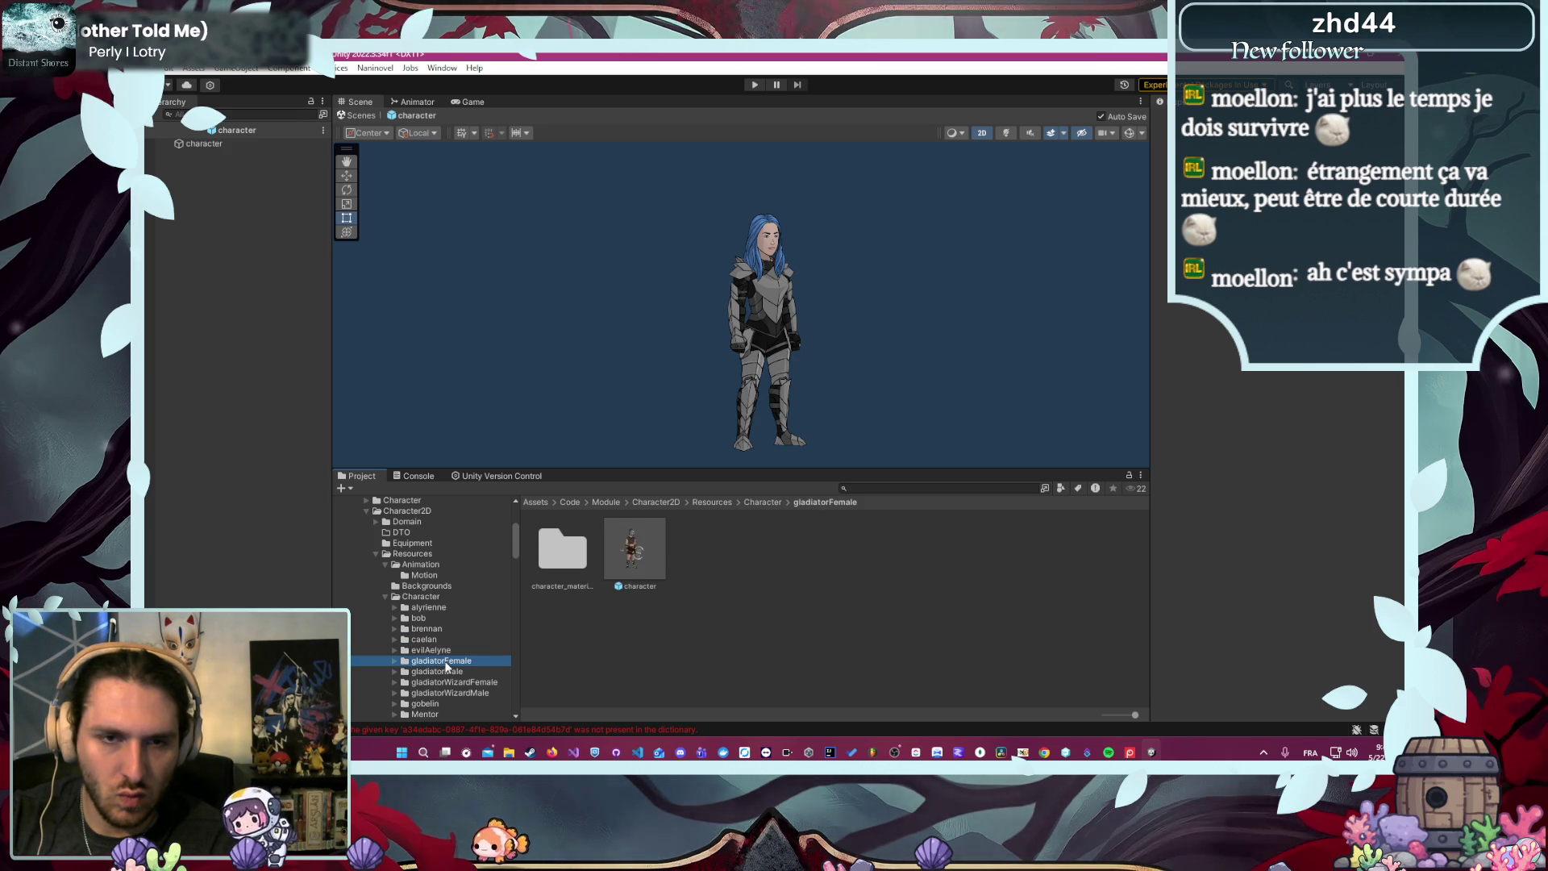
{"action": "scroll", "coordinate": [448, 665], "scroll_direction": "down", "scroll_amount": 2}
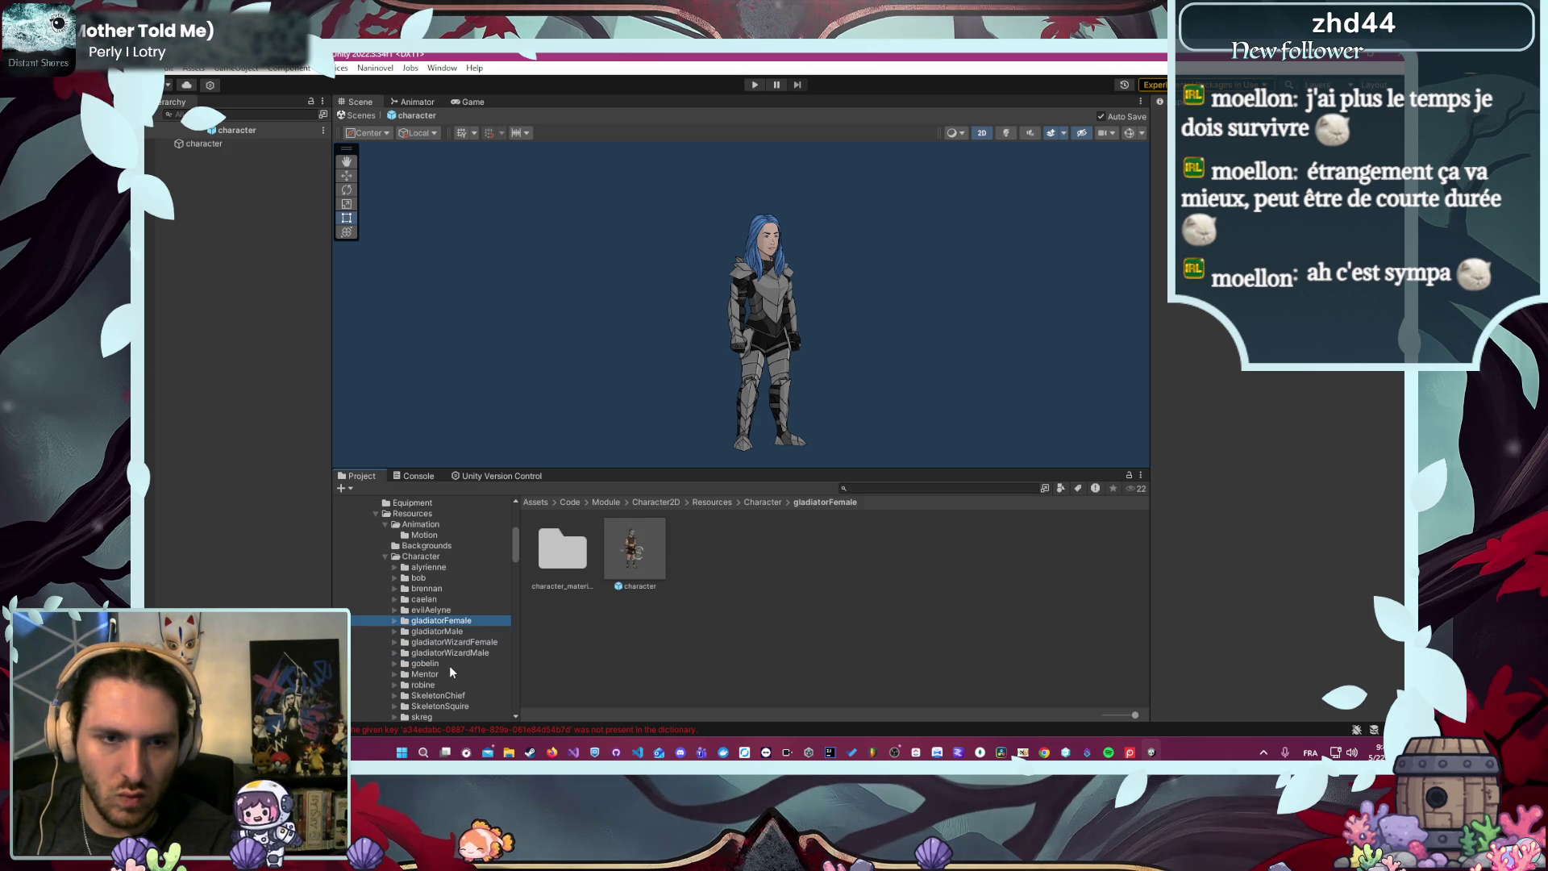
{"action": "left_click", "coordinate": [483, 643]}
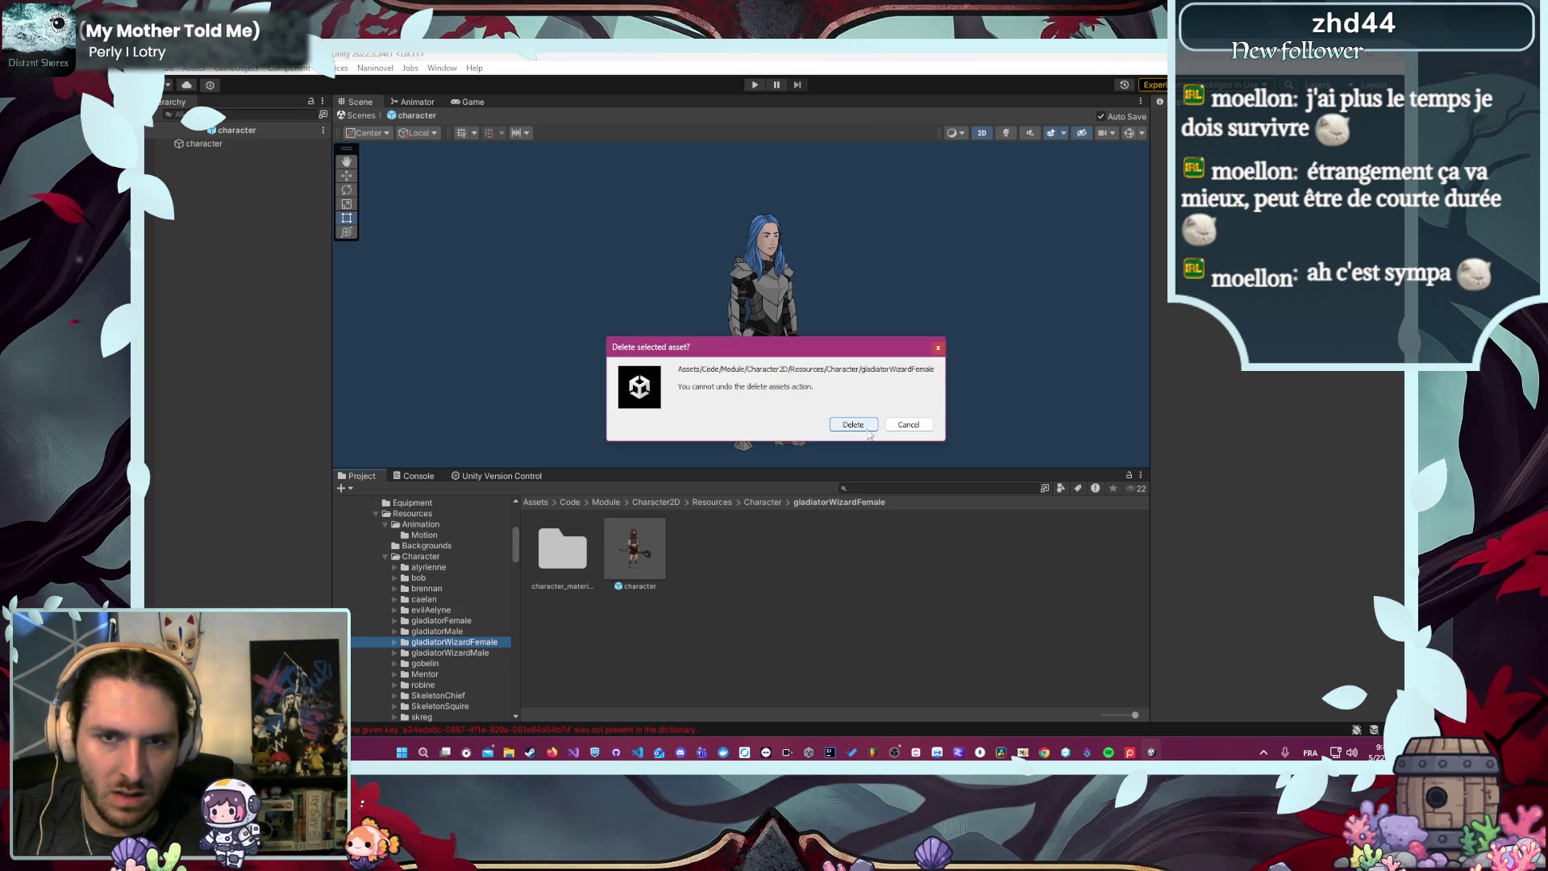
{"action": "left_click", "coordinate": [472, 640]}
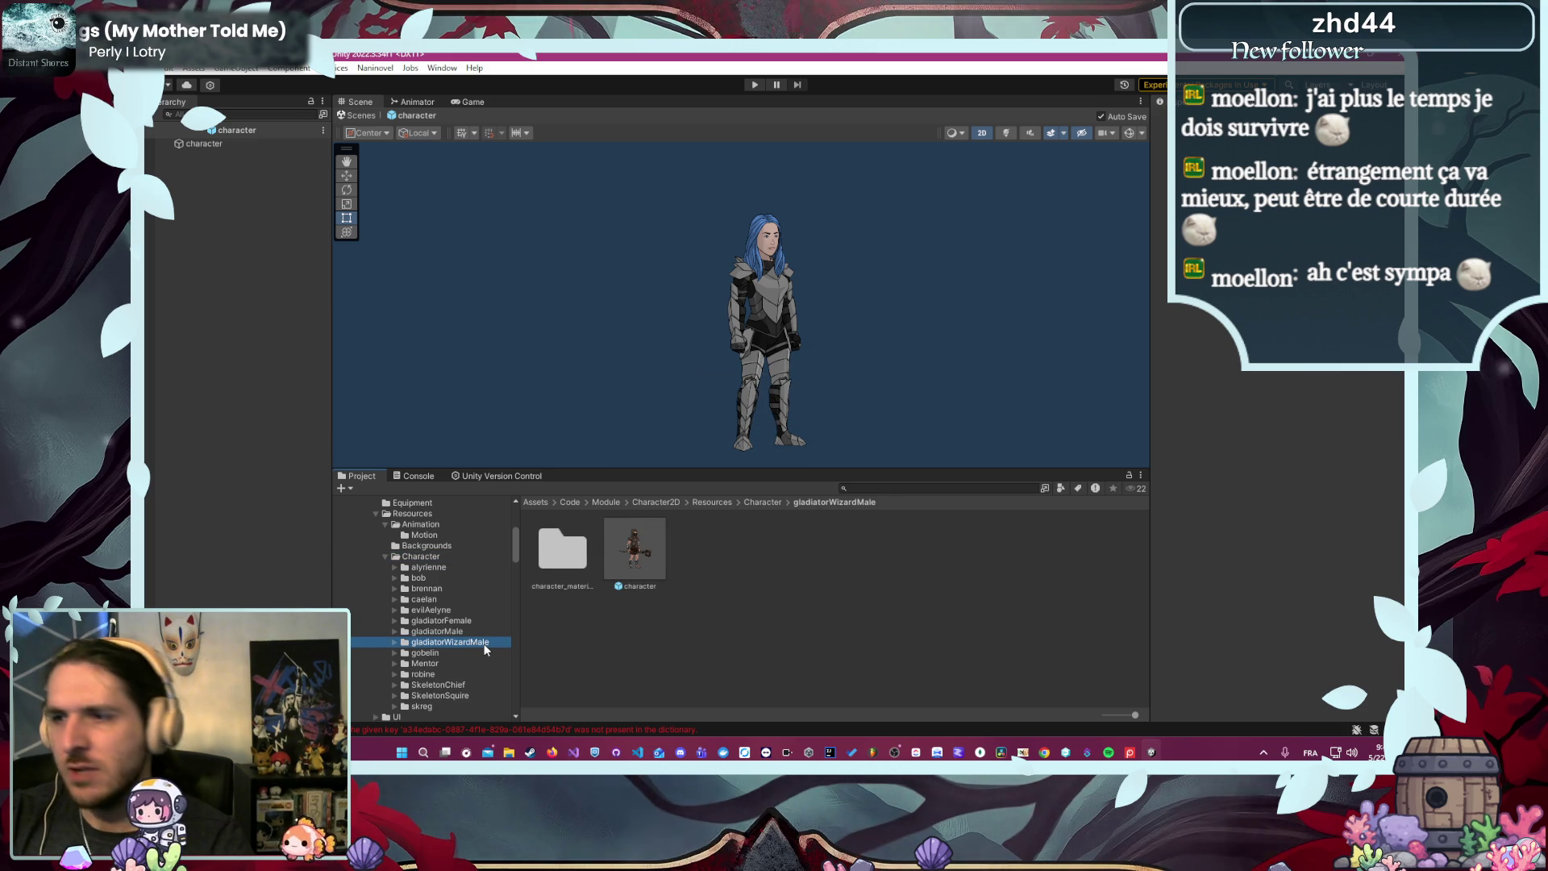
{"action": "key", "text": "Delete"}
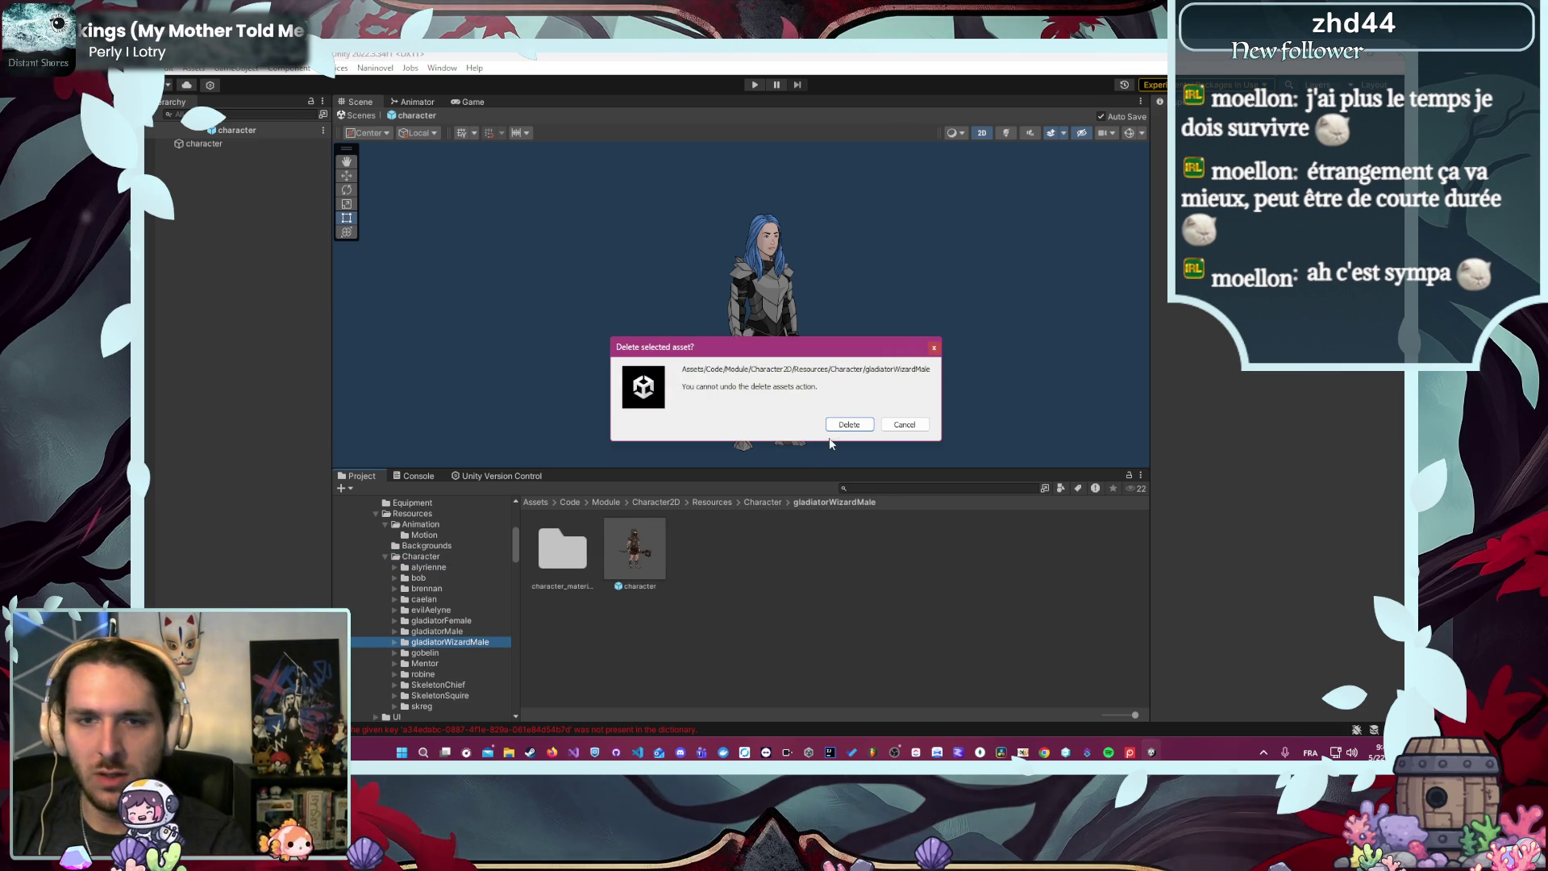
{"action": "left_click", "coordinate": [847, 424]}
- Delete the gobelin folder, preview the Mentor prefab, then delete the Mentor folder
{"action": "left_click", "coordinate": [454, 643]}
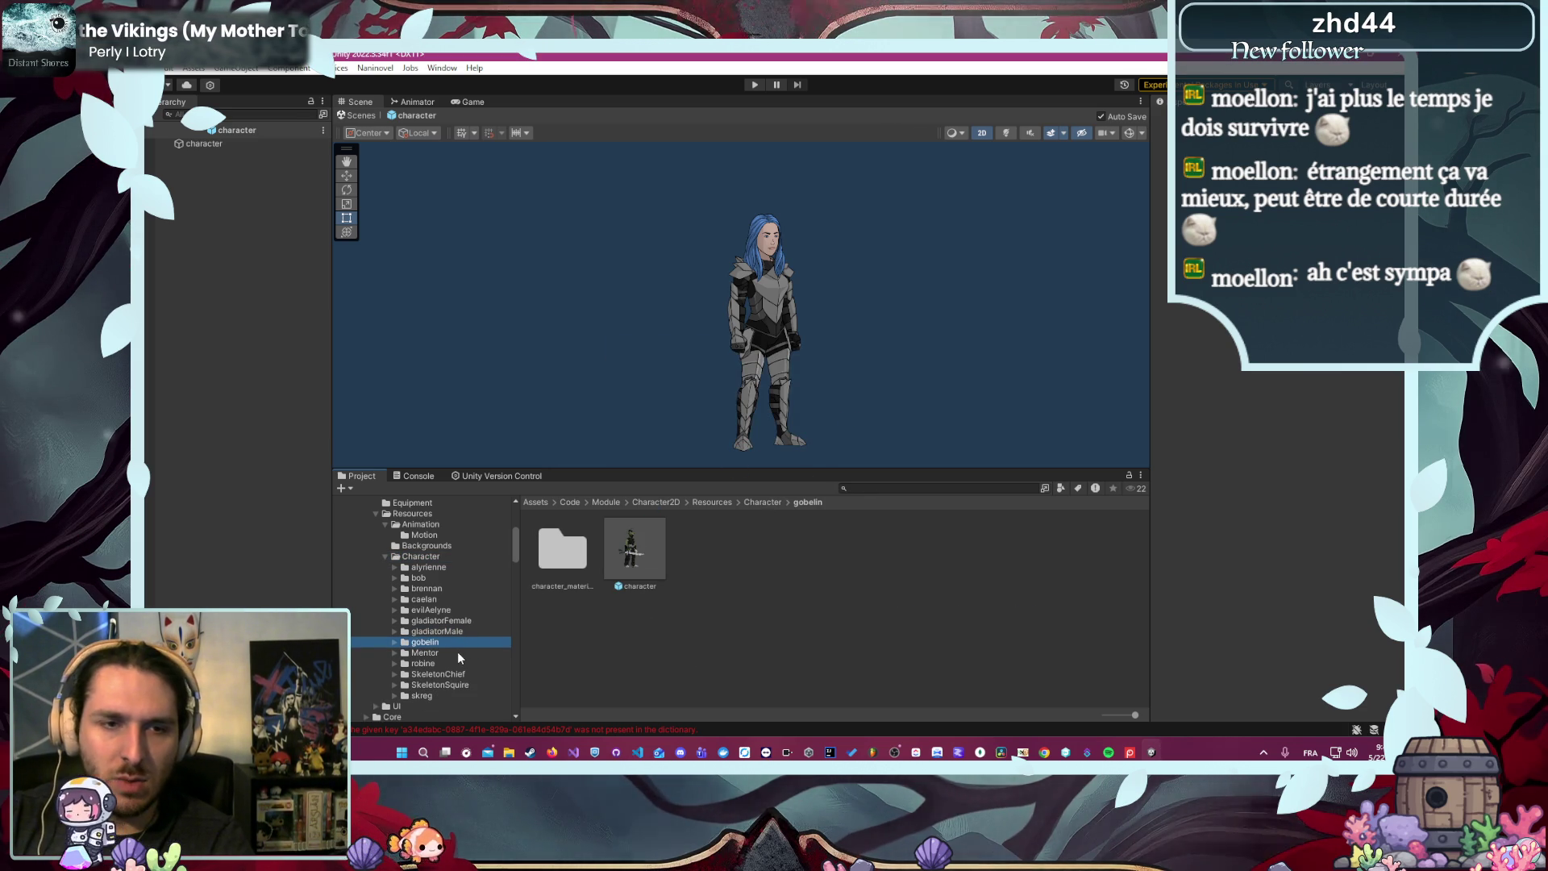
{"action": "key", "text": "Delete"}
{"action": "left_click", "coordinate": [822, 424]}
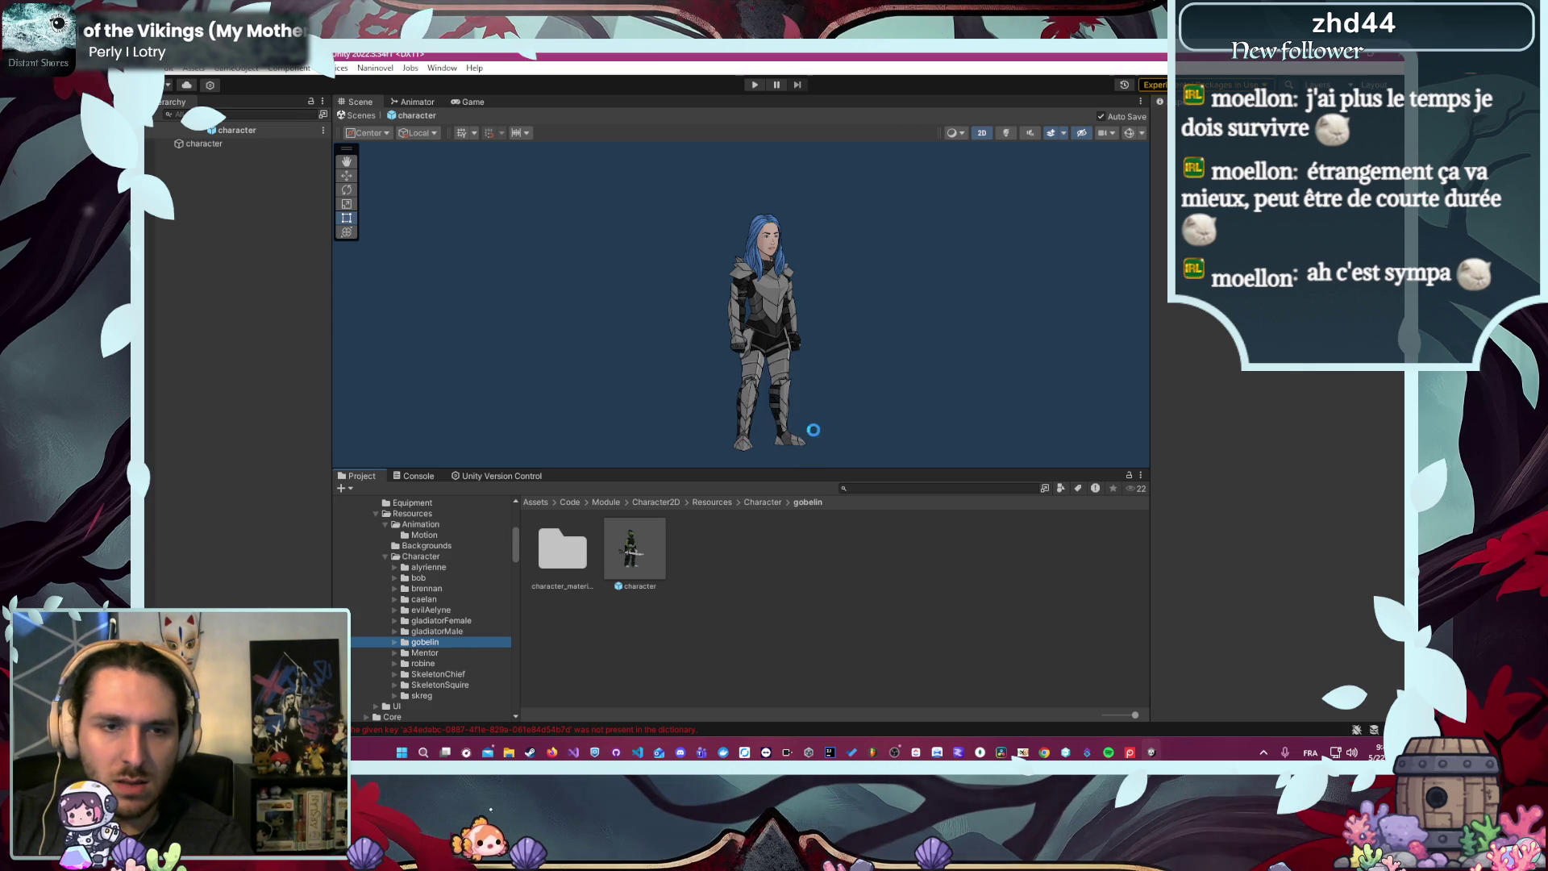
{"action": "left_click", "coordinate": [437, 641]}
{"action": "key", "text": "Delete"}
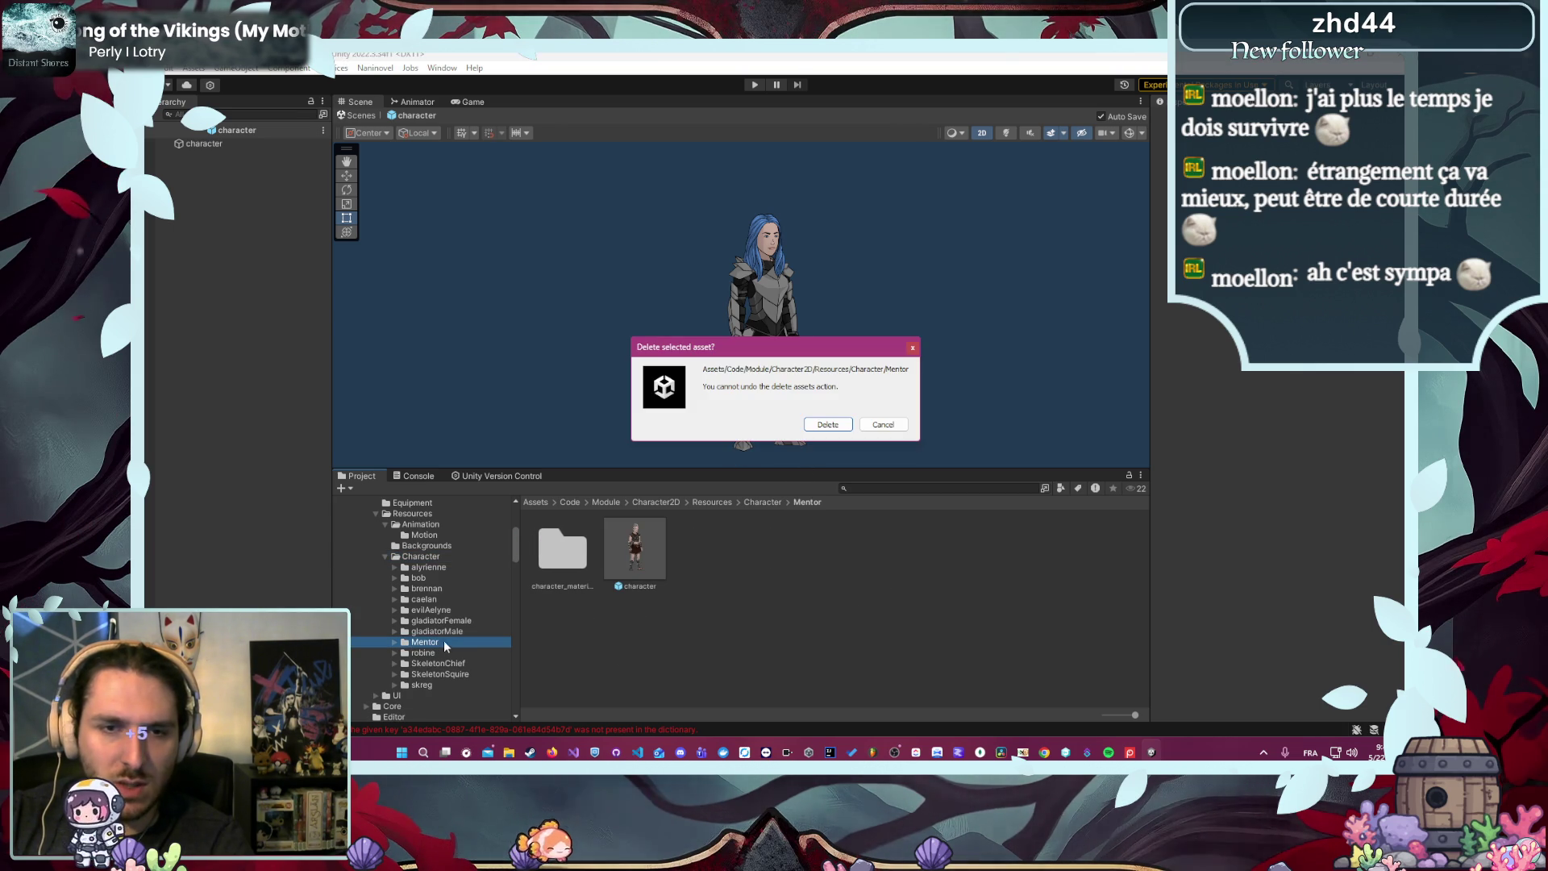
{"action": "left_click", "coordinate": [882, 424]}
{"action": "double_click", "coordinate": [621, 547]}
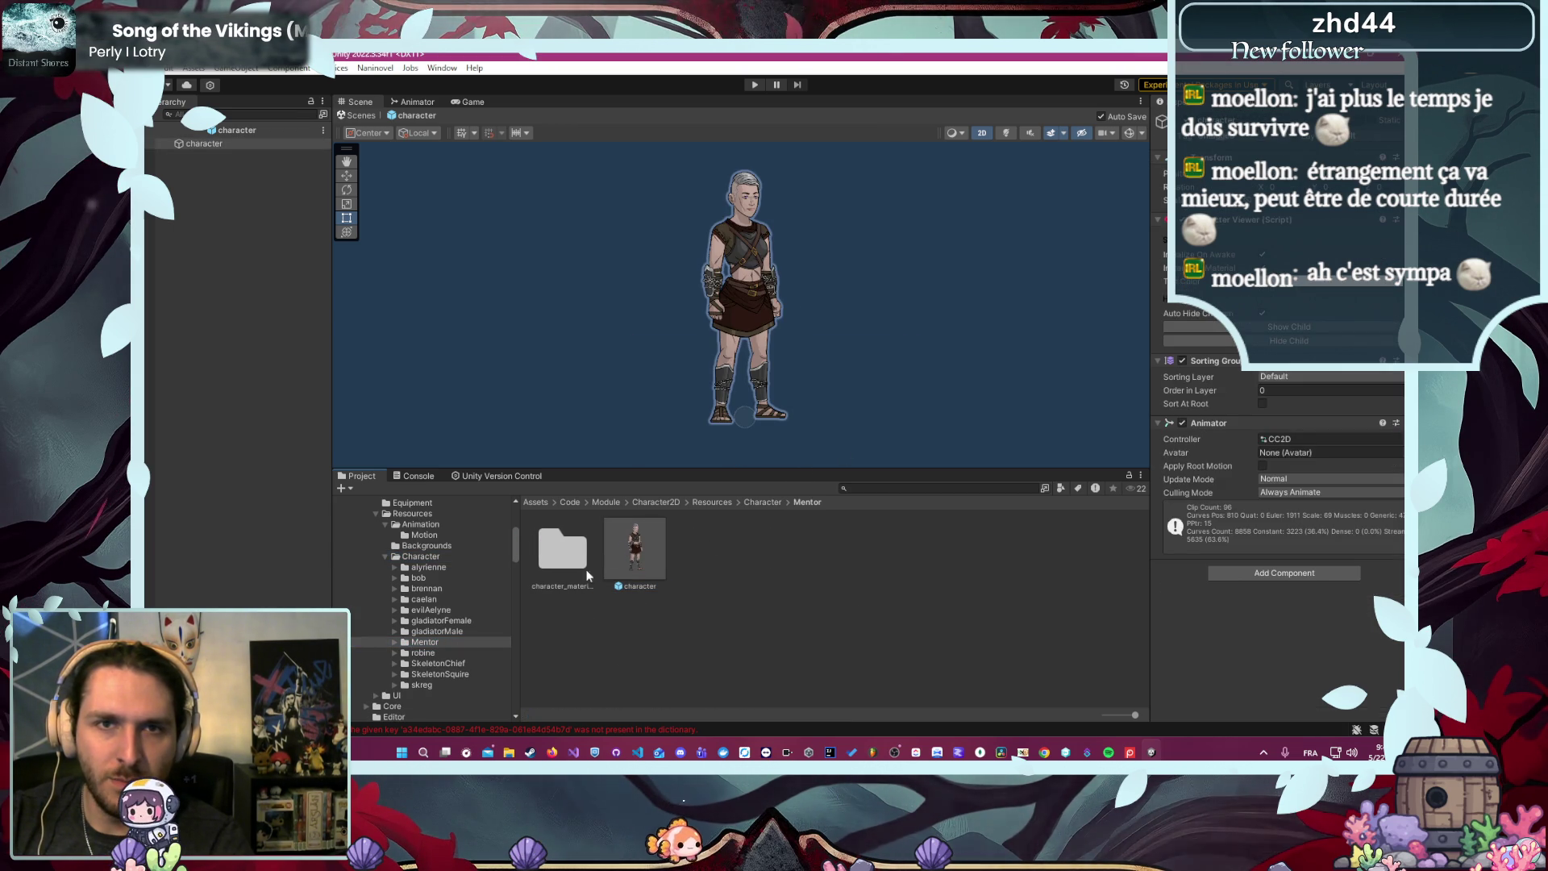
{"action": "left_click", "coordinate": [473, 645]}
{"action": "key", "text": "Delete"}
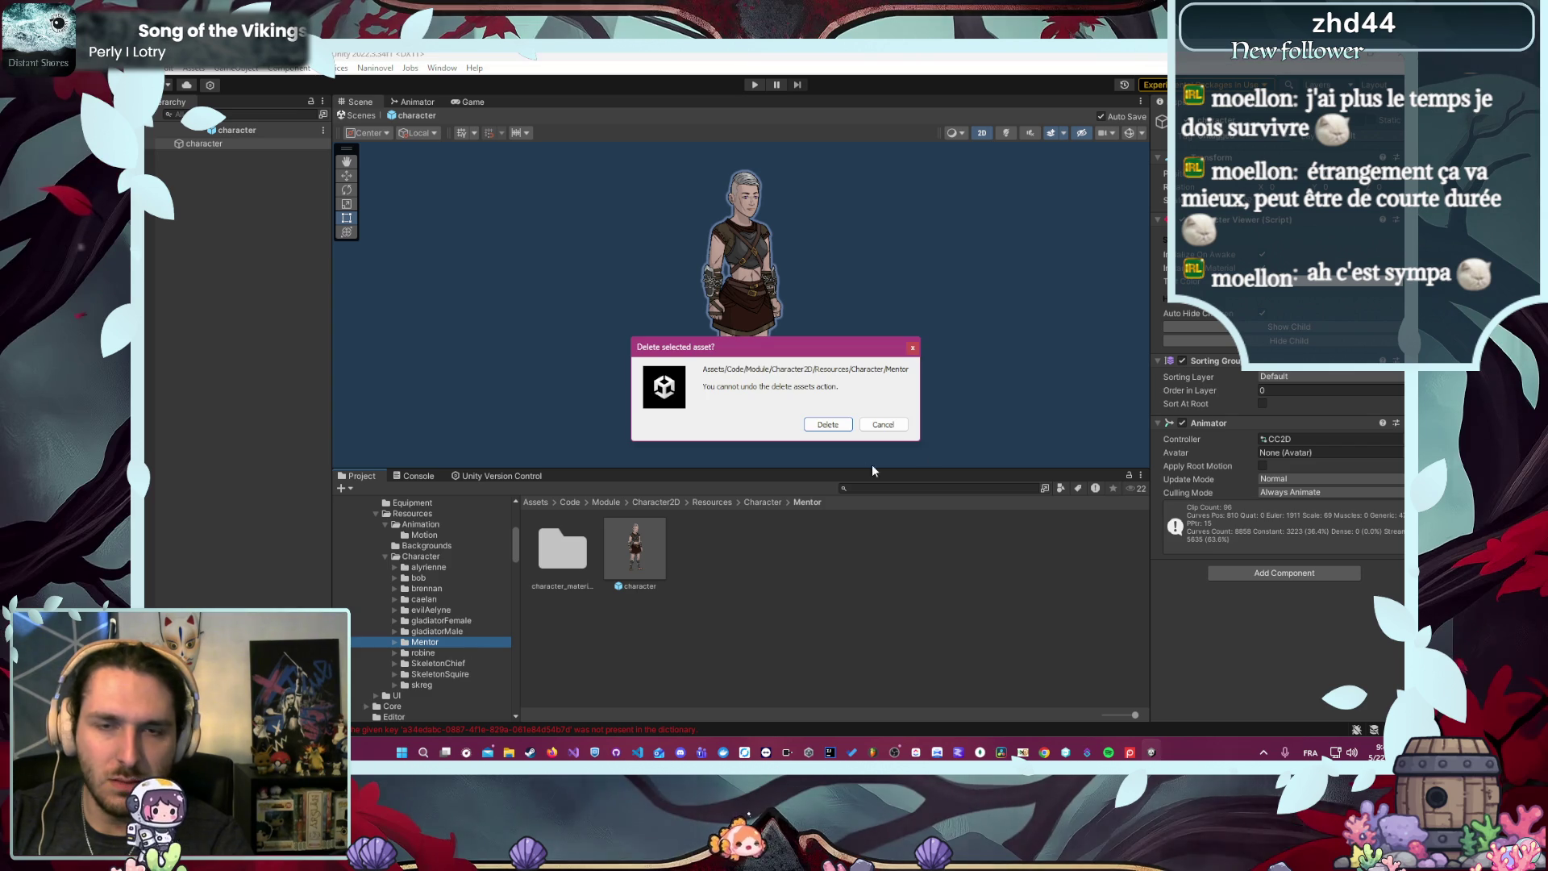
{"action": "left_click", "coordinate": [827, 424]}
- Preview the robine, SkeletonChief and SkeletonSquire character prefabs before deciding to remove them
{"action": "left_click", "coordinate": [422, 642]}
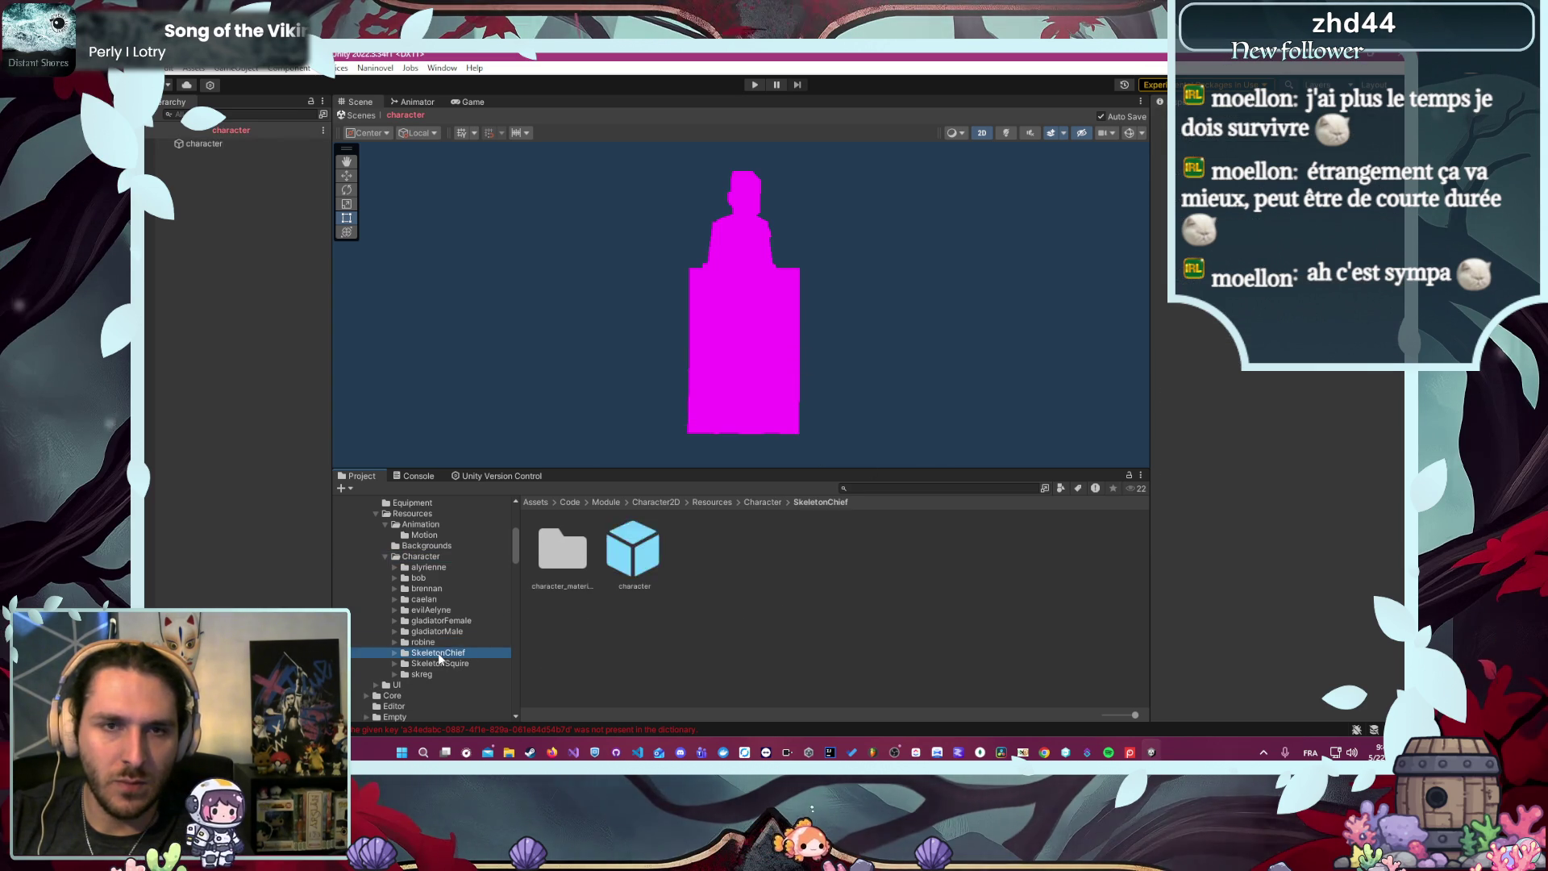
{"action": "left_click", "coordinate": [647, 547]}
{"action": "double_click", "coordinate": [647, 546]}
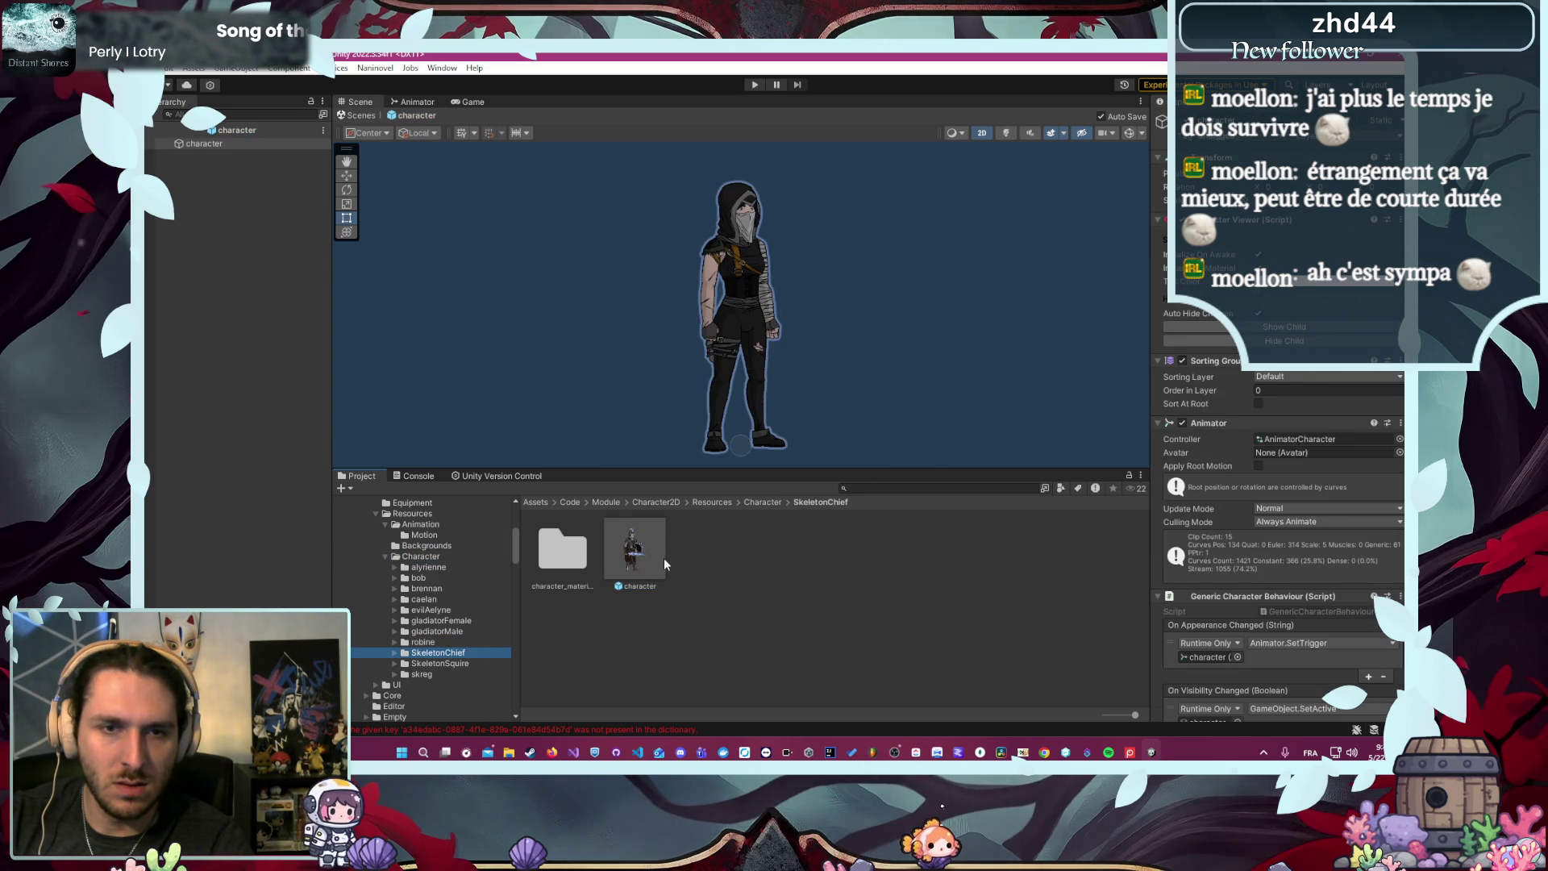
{"action": "double_click", "coordinate": [635, 548]}
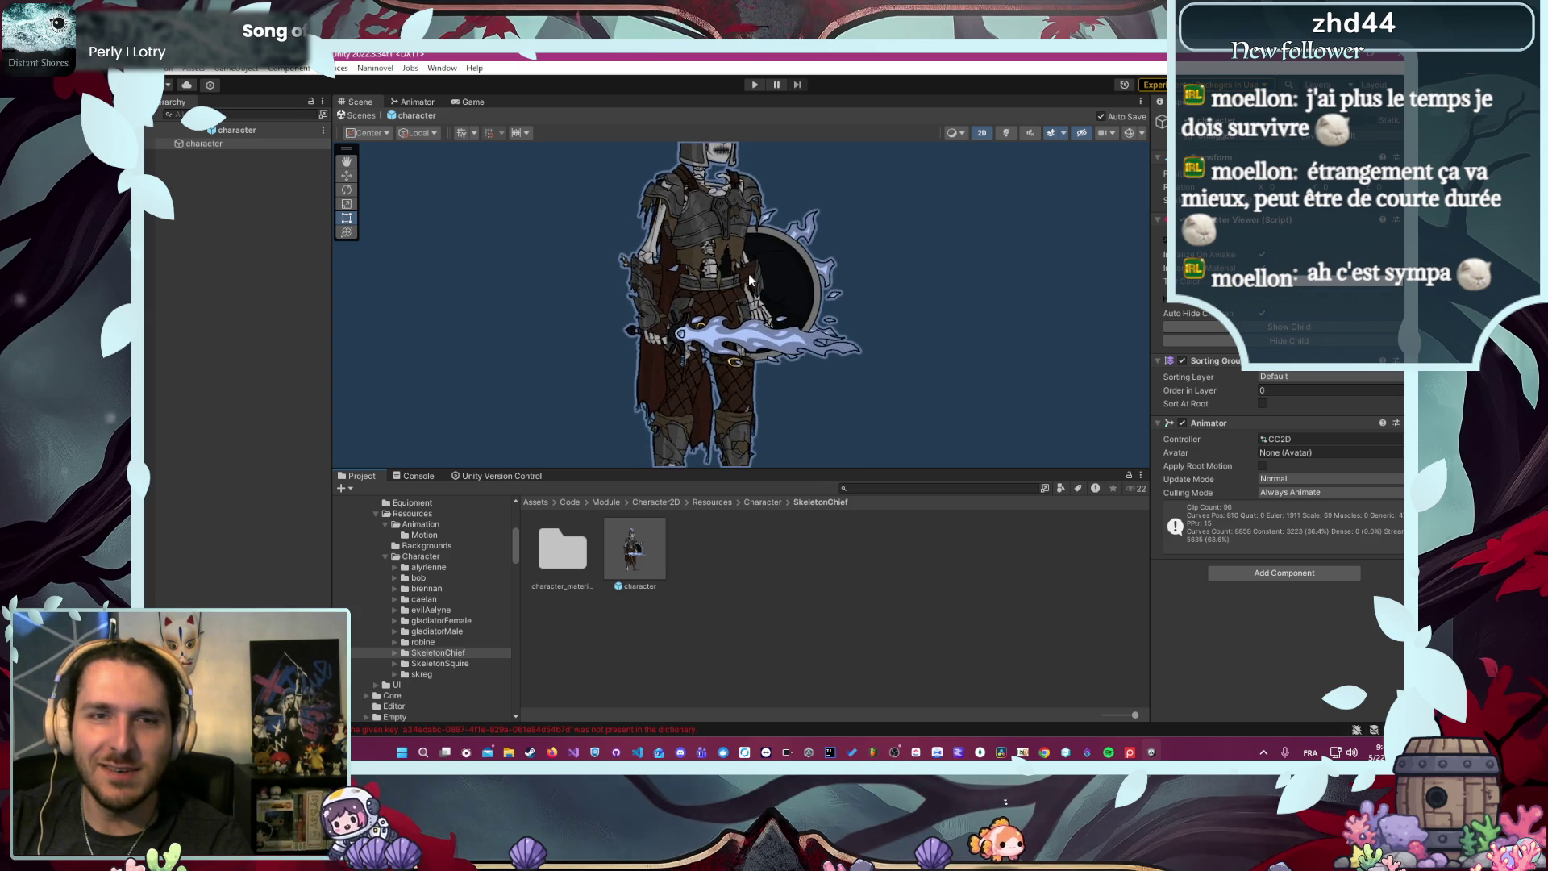
{"action": "scroll", "coordinate": [871, 340], "scroll_direction": "up", "scroll_amount": 5}
{"action": "scroll", "coordinate": [871, 341], "scroll_direction": "down", "scroll_amount": 5}
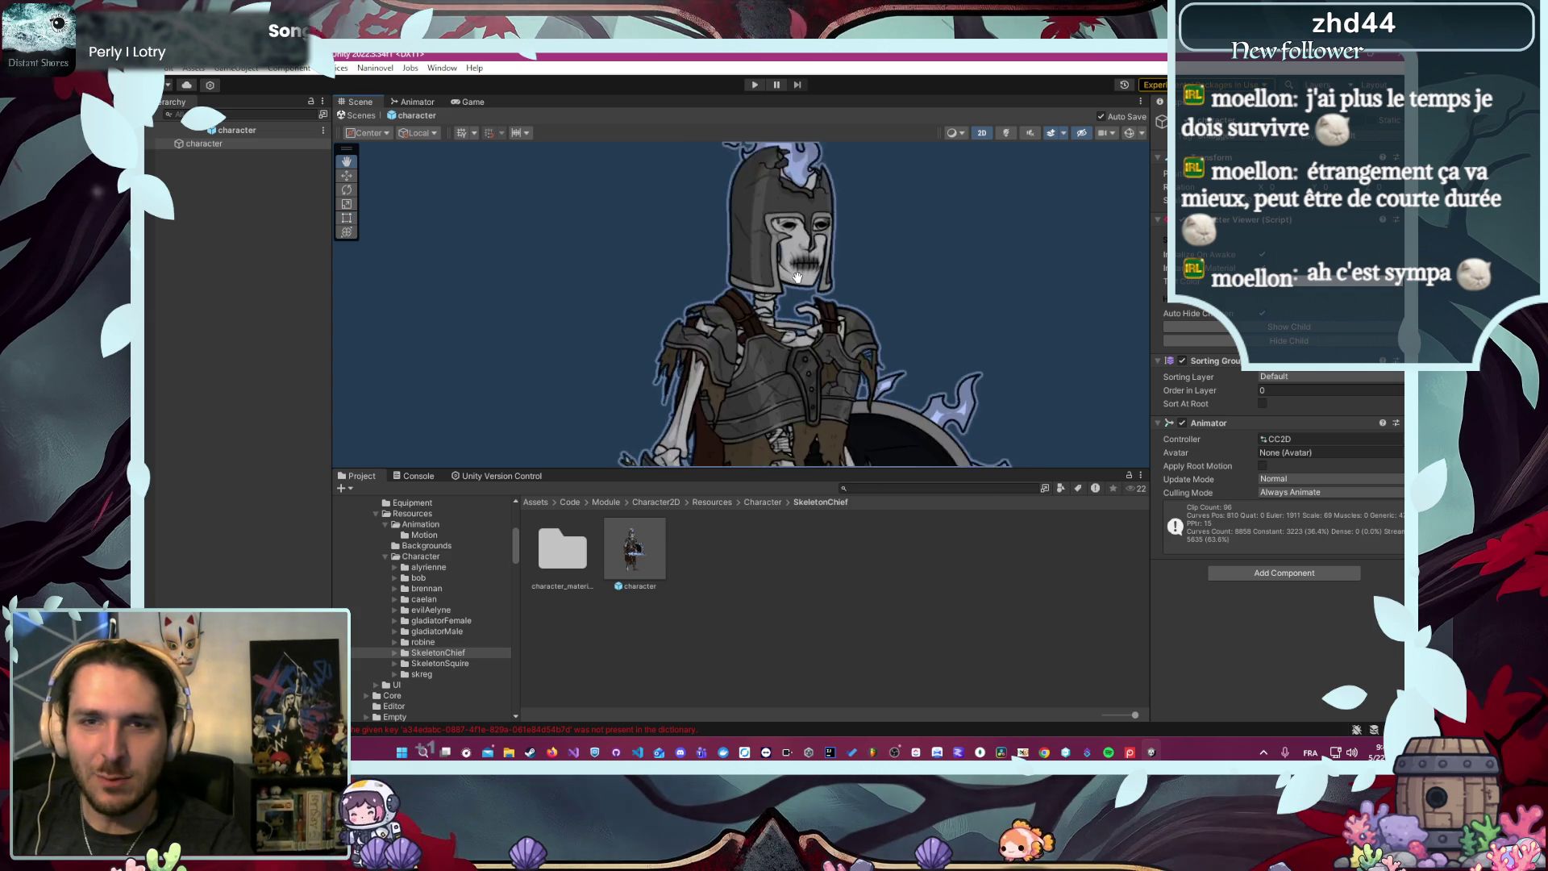
{"action": "left_click", "coordinate": [451, 662]}
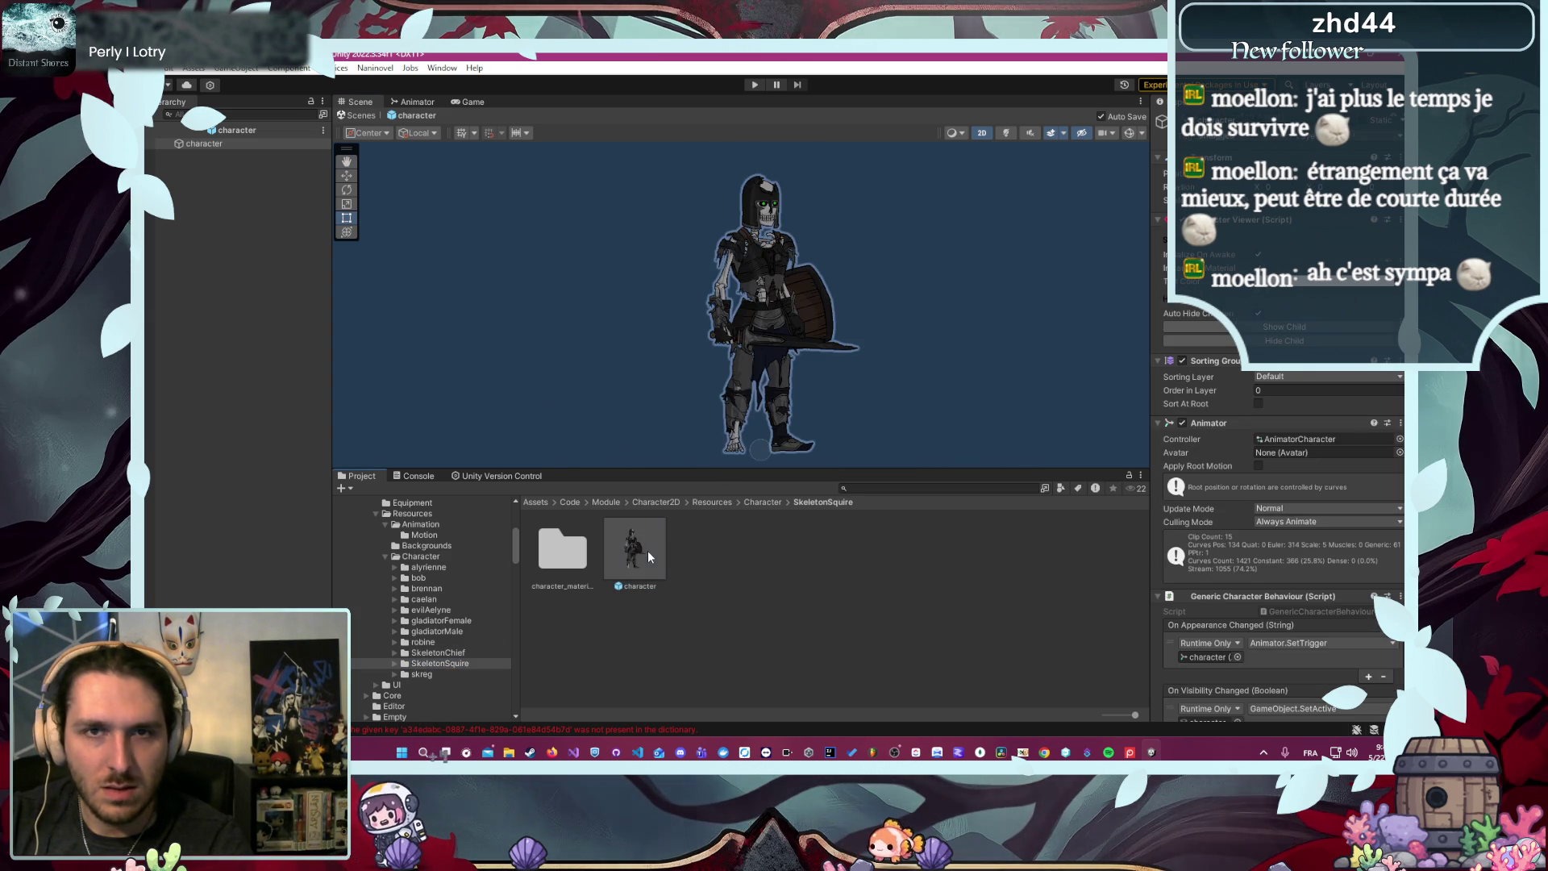
{"action": "key", "text": "Delete"}
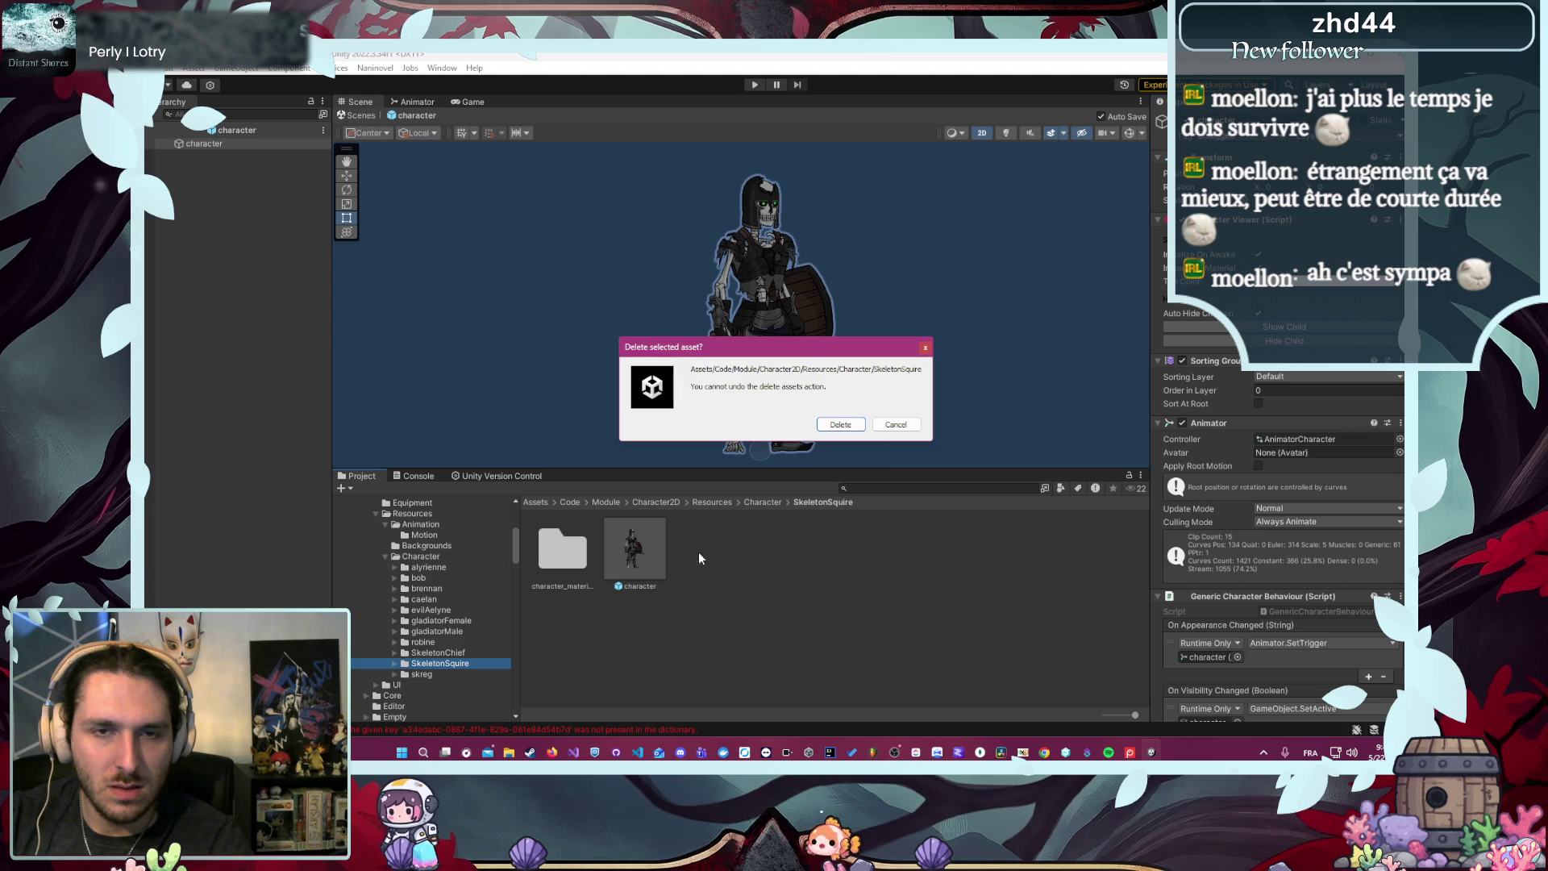
{"action": "left_click", "coordinate": [894, 428]}
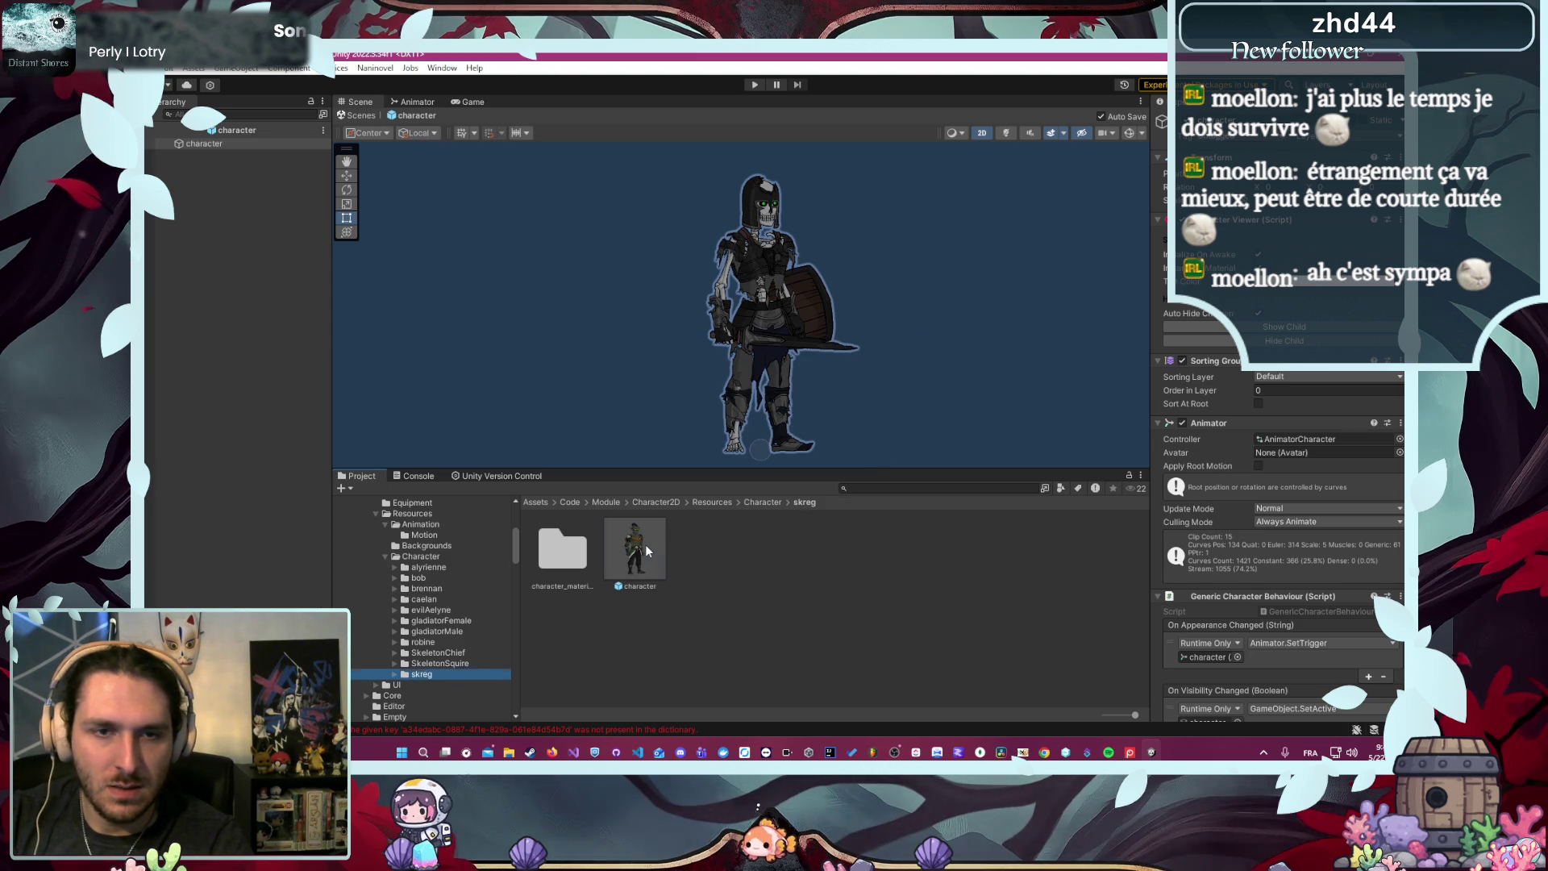
- Delete the SkeletonChief and SkeletonSquire folders
{"action": "left_click", "coordinate": [442, 654]}
{"action": "key", "text": "Delete"}
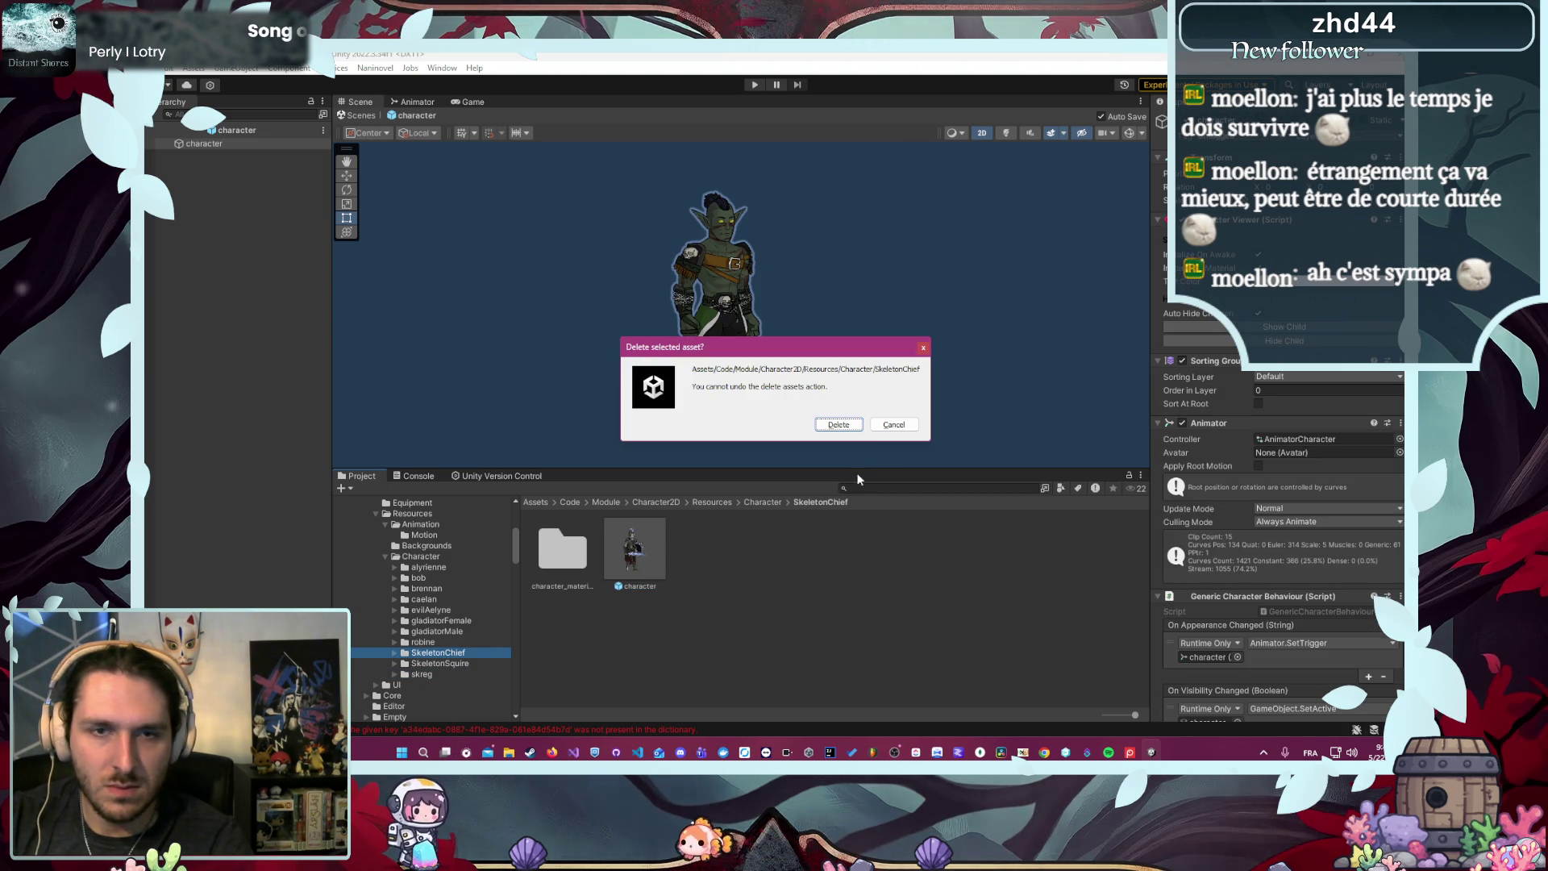
{"action": "left_click", "coordinate": [836, 424]}
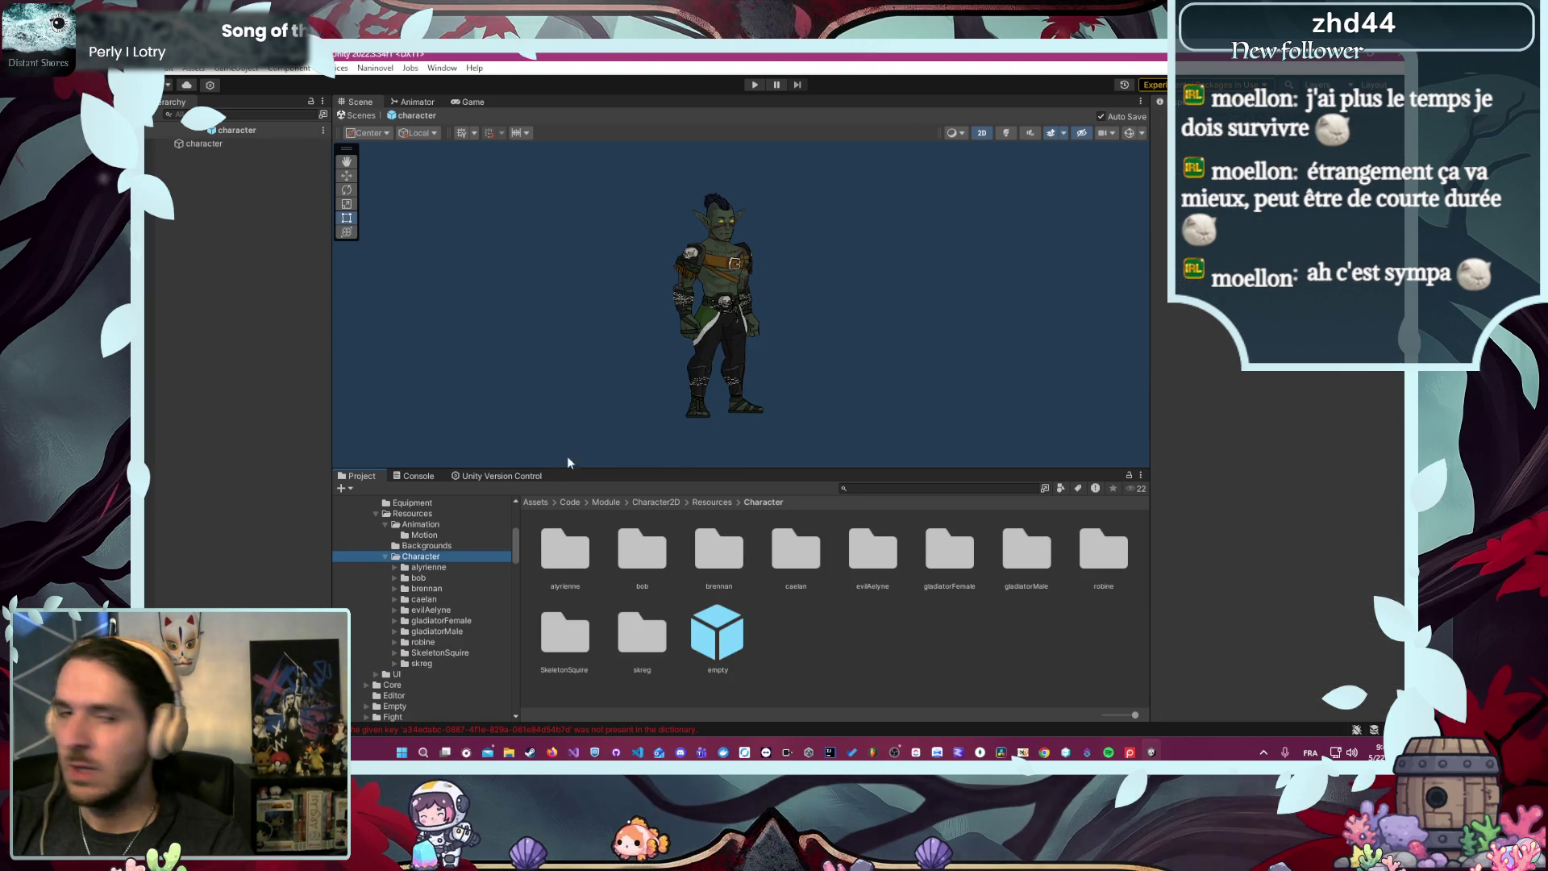
{"action": "left_click", "coordinate": [453, 655]}
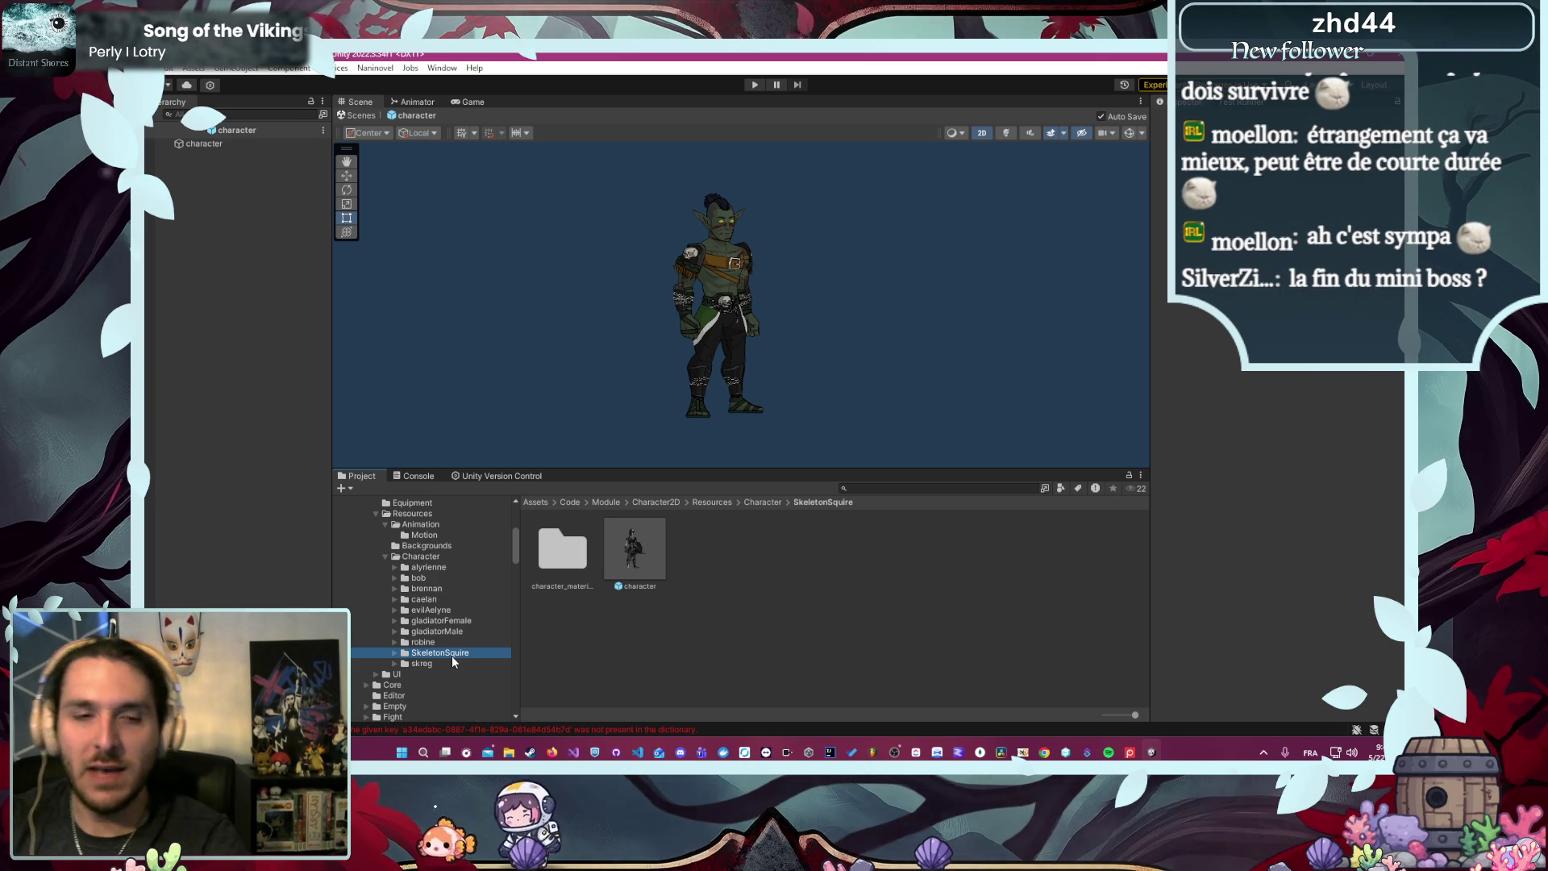
{"action": "key", "text": "Delete"}
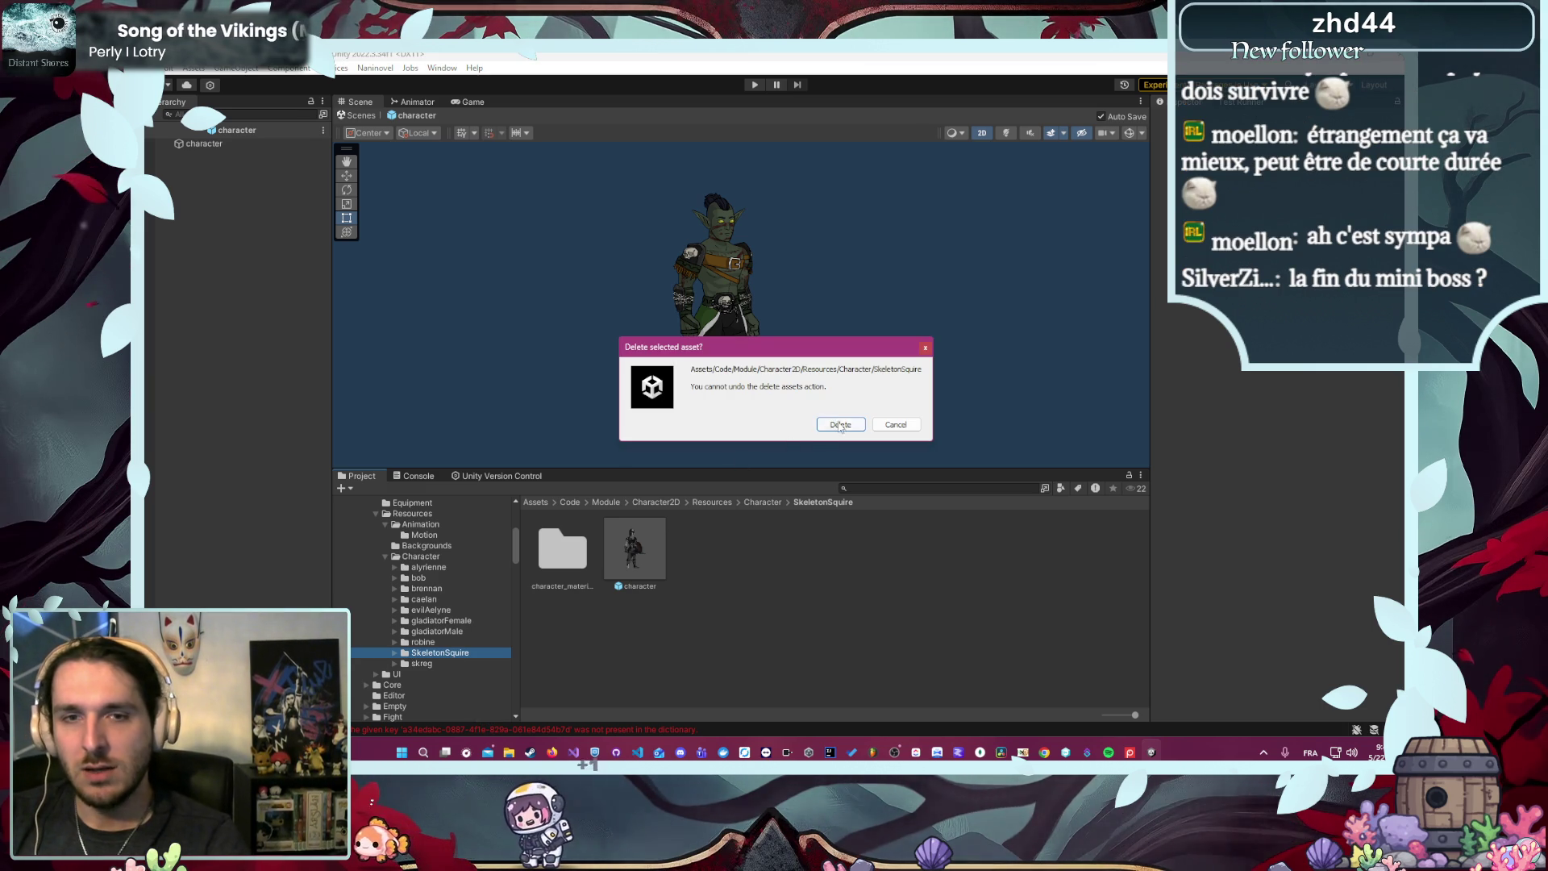
{"action": "left_click", "coordinate": [839, 425]}
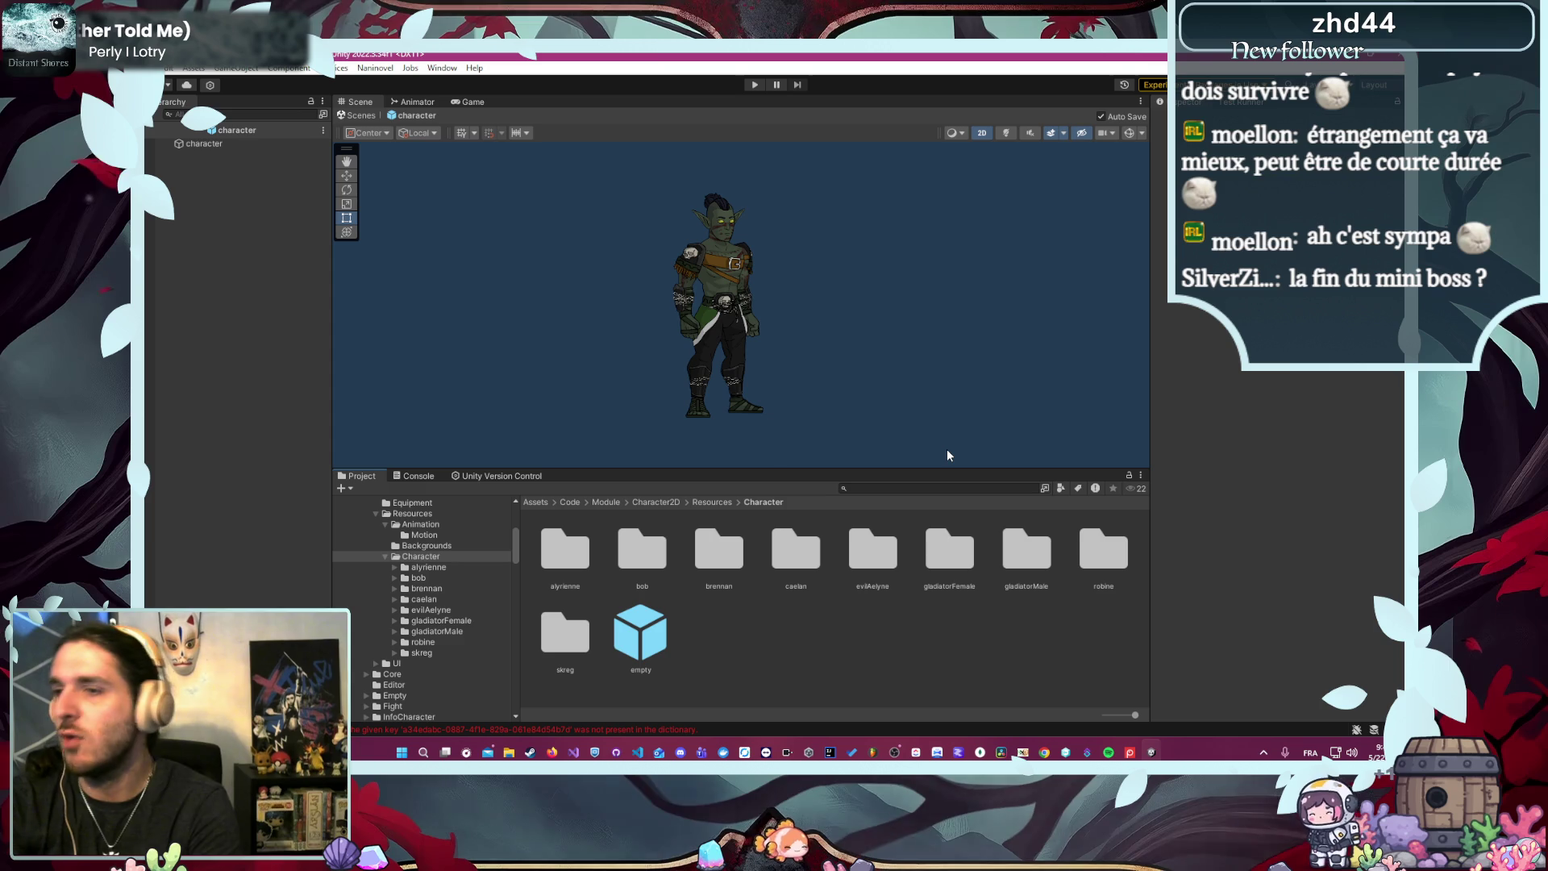
- Open the alyrienne character prefab and adjust the Scene view height to frame it
{"action": "left_click", "coordinate": [428, 563]}
{"action": "double_click", "coordinate": [626, 547]}
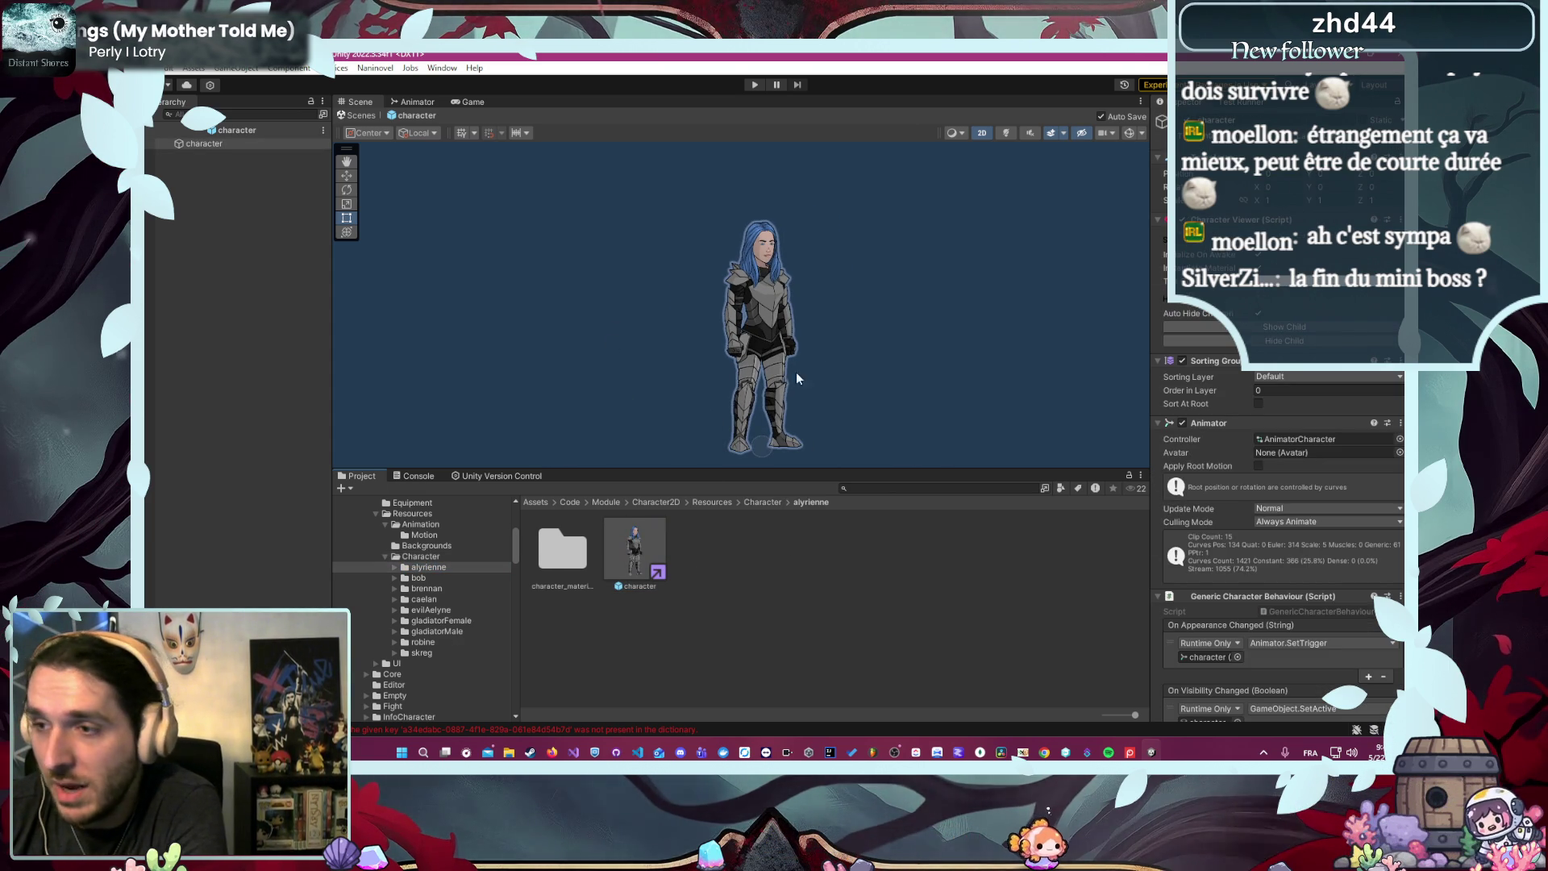
{"action": "left_click_drag", "start_coordinate": [815, 469], "coordinate": [820, 548]}
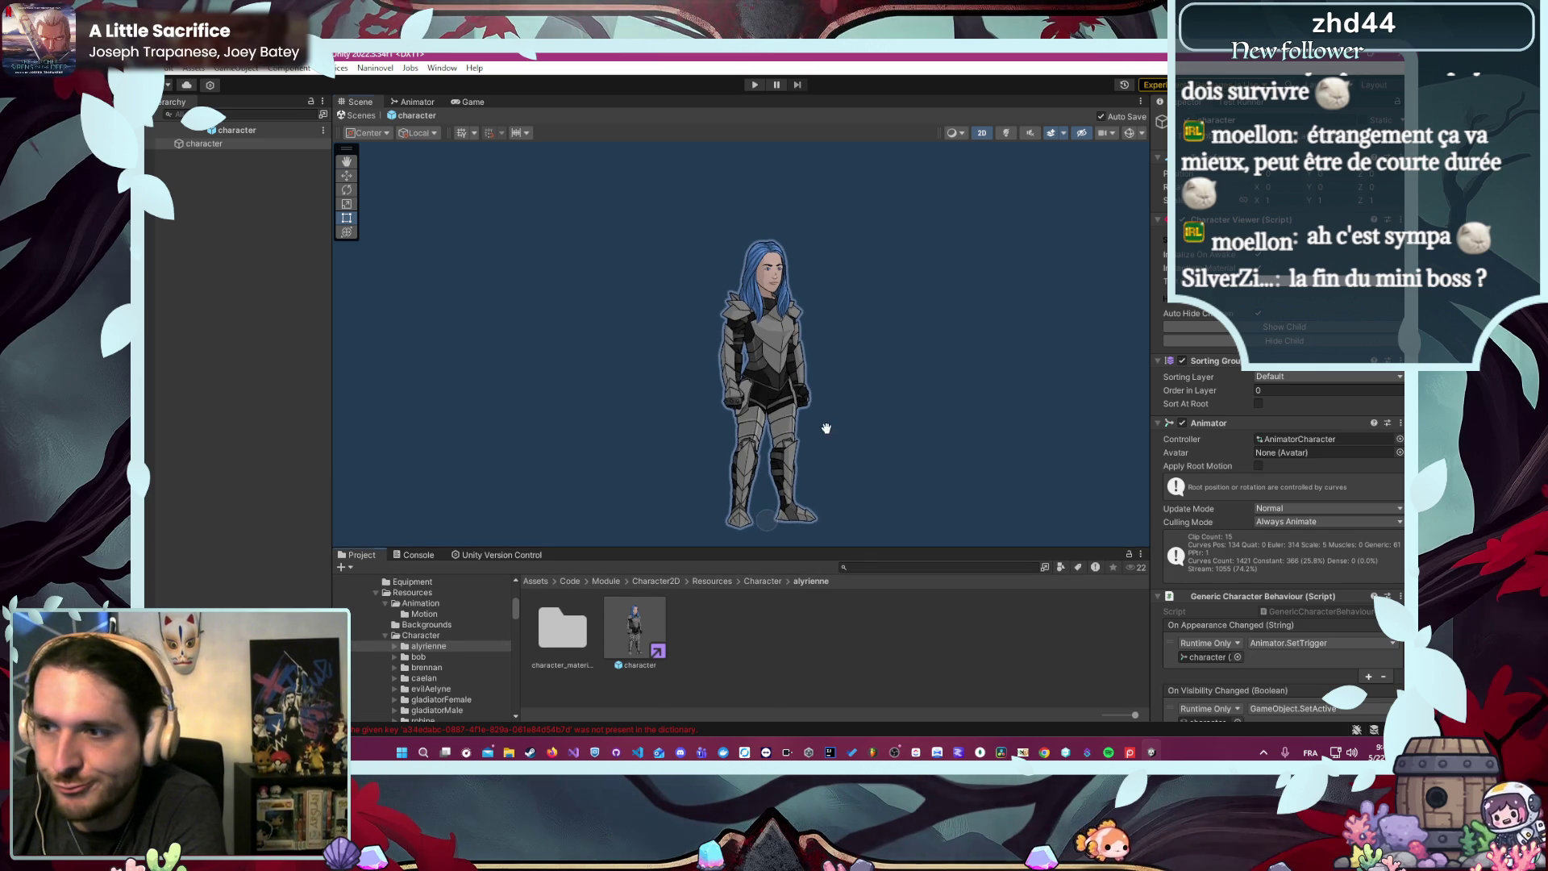
{"action": "scroll", "coordinate": [846, 411], "scroll_direction": "up", "scroll_amount": 1}
{"action": "scroll", "coordinate": [887, 395], "scroll_direction": "up", "scroll_amount": 1}
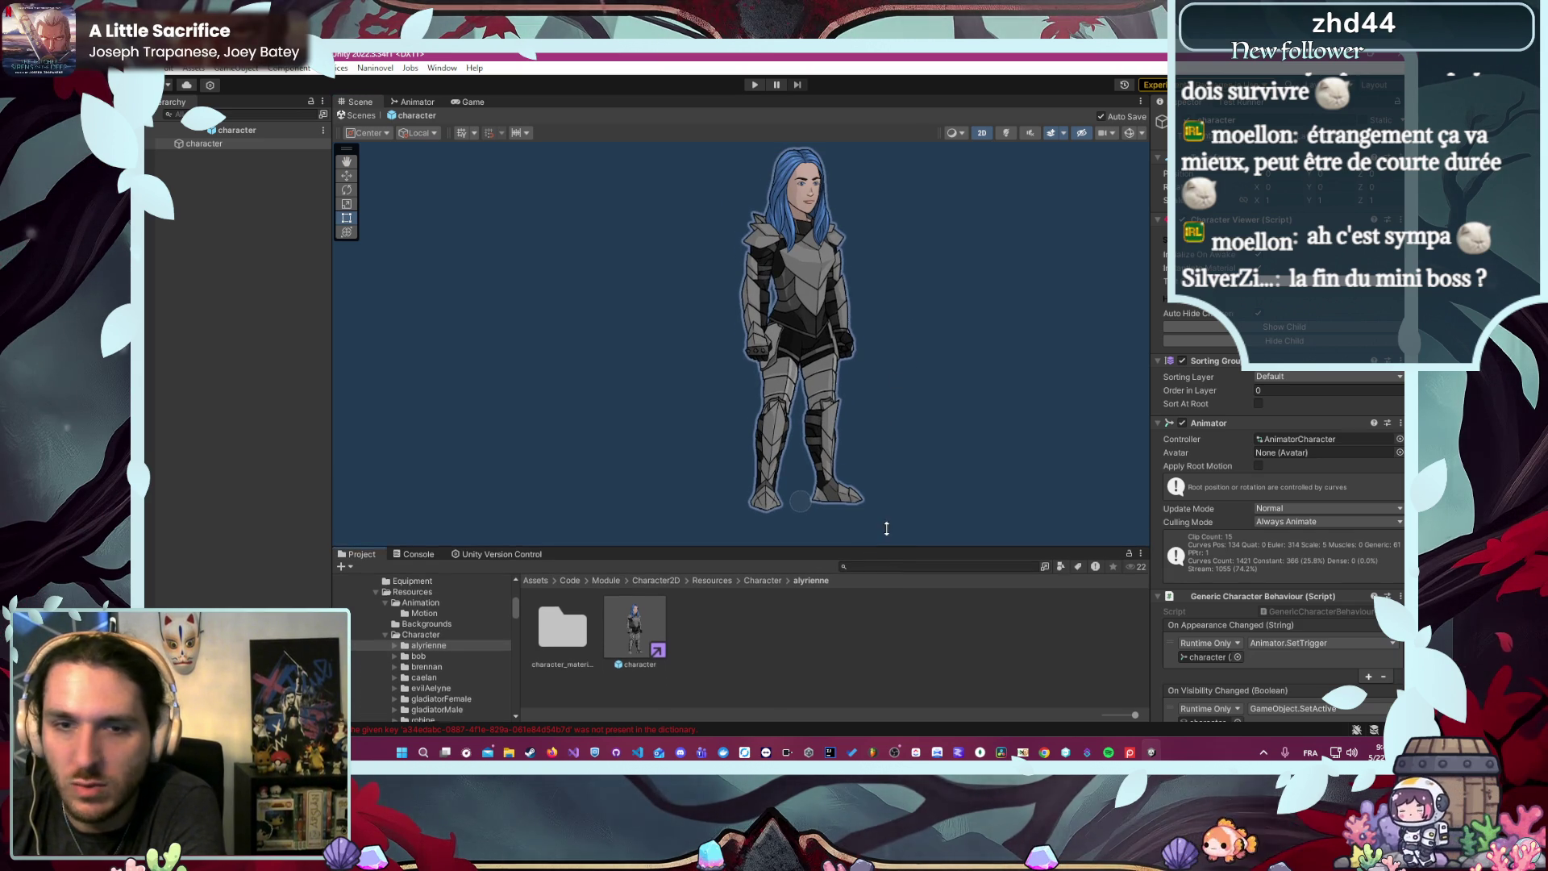
{"action": "left_click_drag", "start_coordinate": [885, 546], "coordinate": [889, 517]}
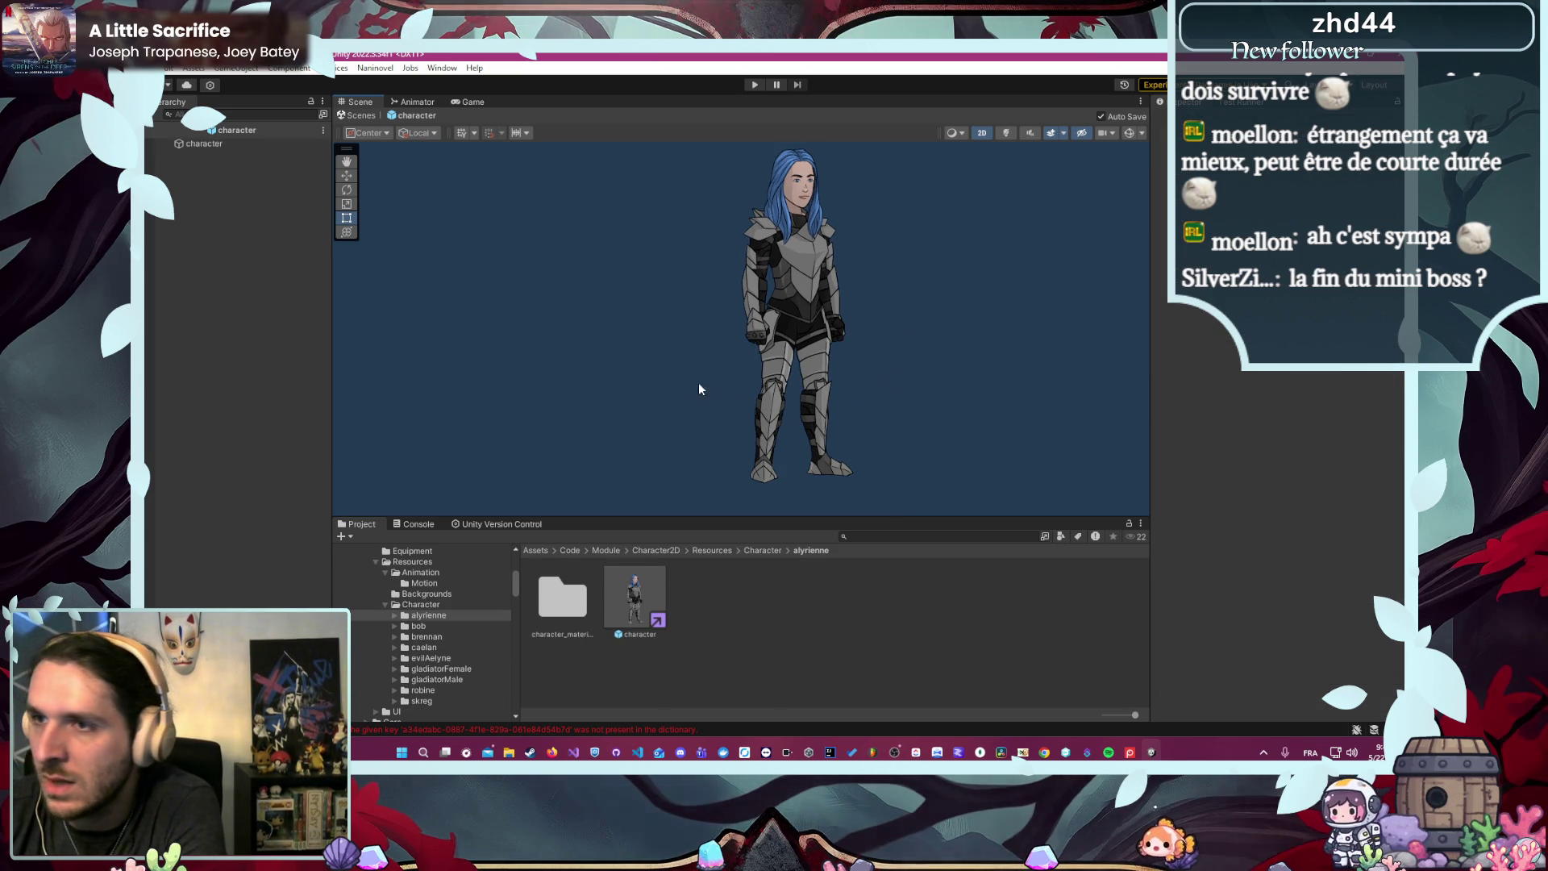
{"action": "left_click", "coordinate": [375, 67]}
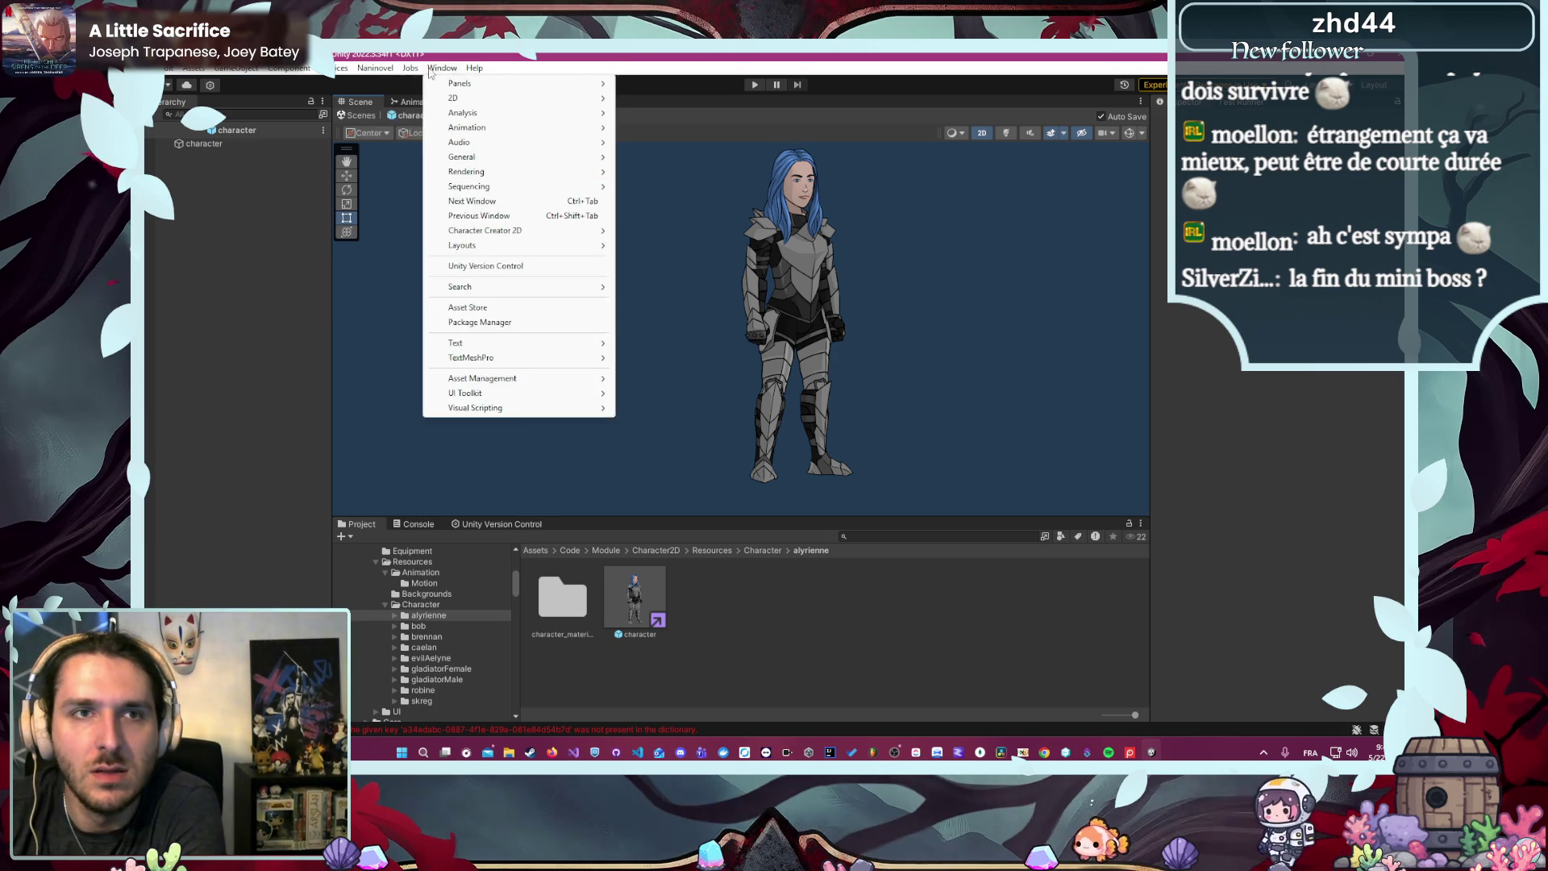
- Review the Naninovel Engine settings and window layouts, then start play mode
{"action": "mouse_move", "coordinate": [430, 152]}
{"action": "left_click", "coordinate": [557, 207]}
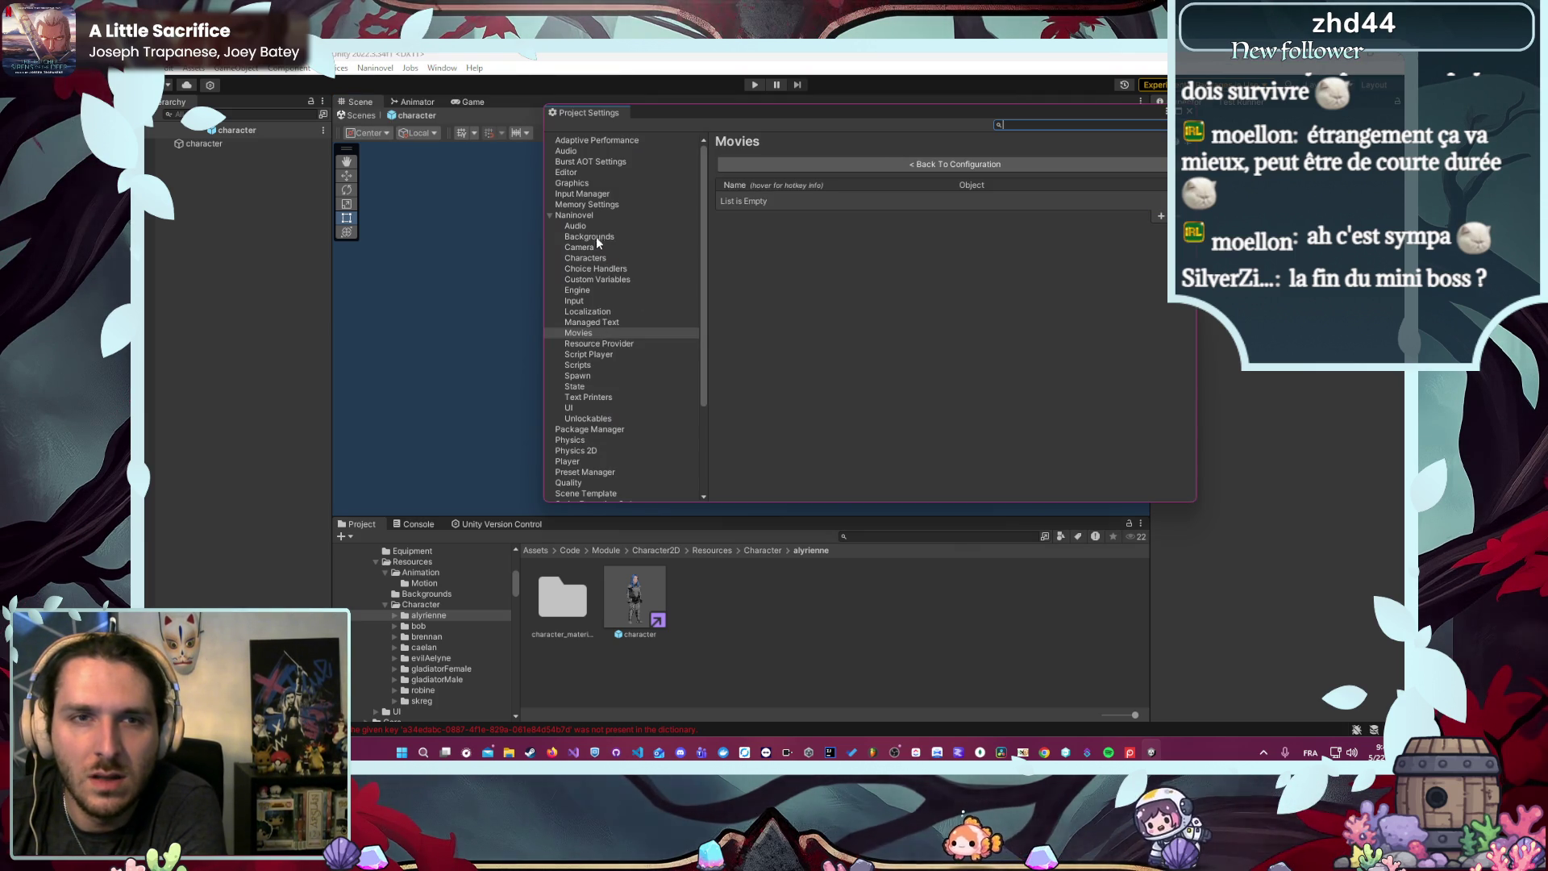
{"action": "left_click", "coordinate": [589, 289]}
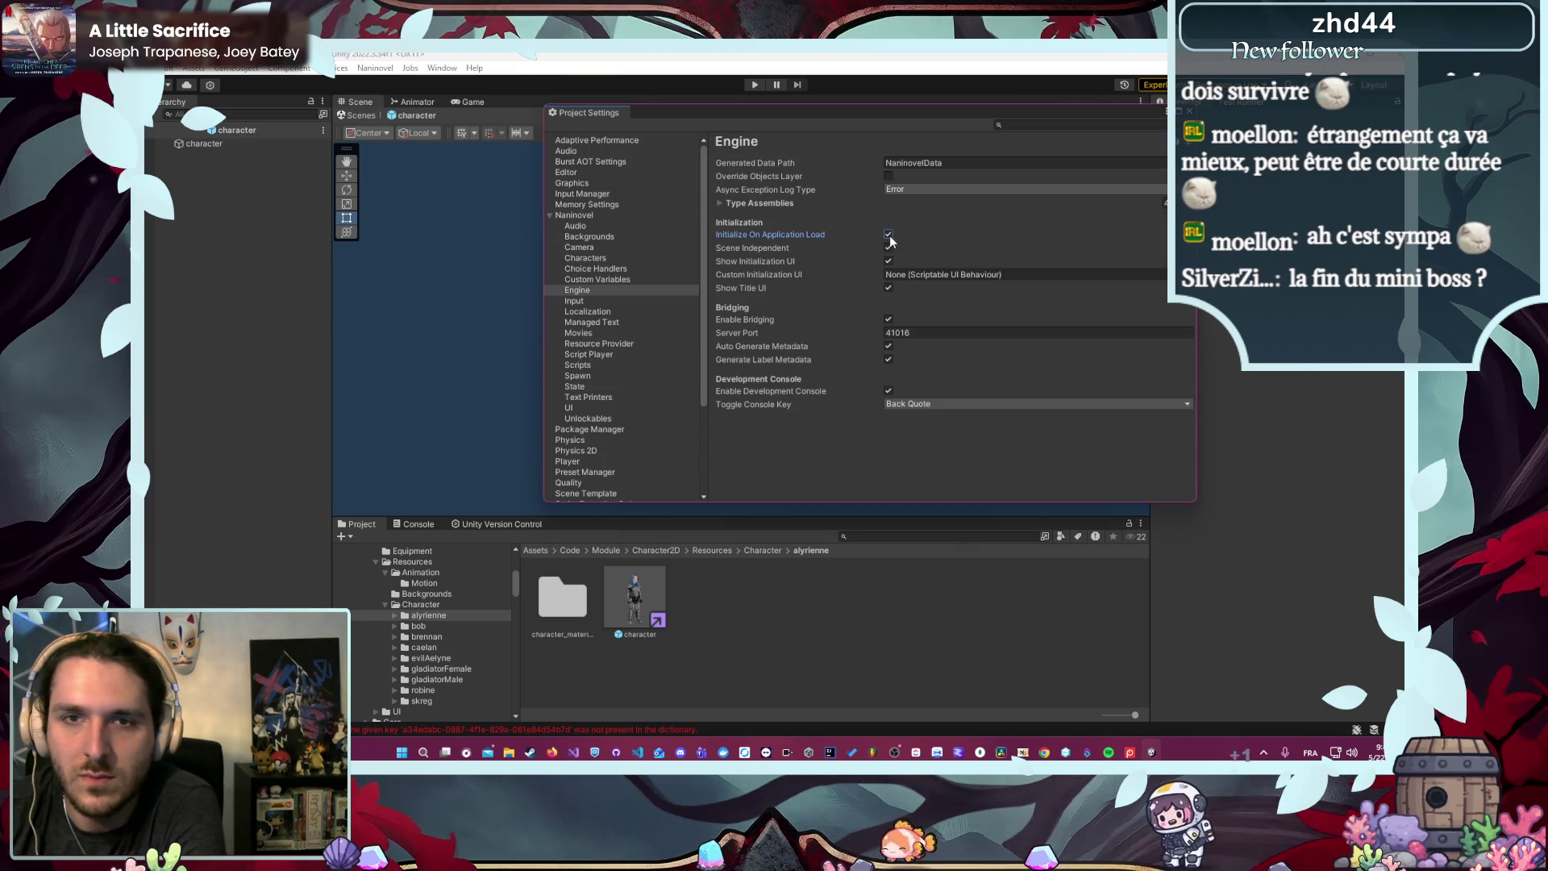
{"action": "left_click", "coordinate": [445, 69]}
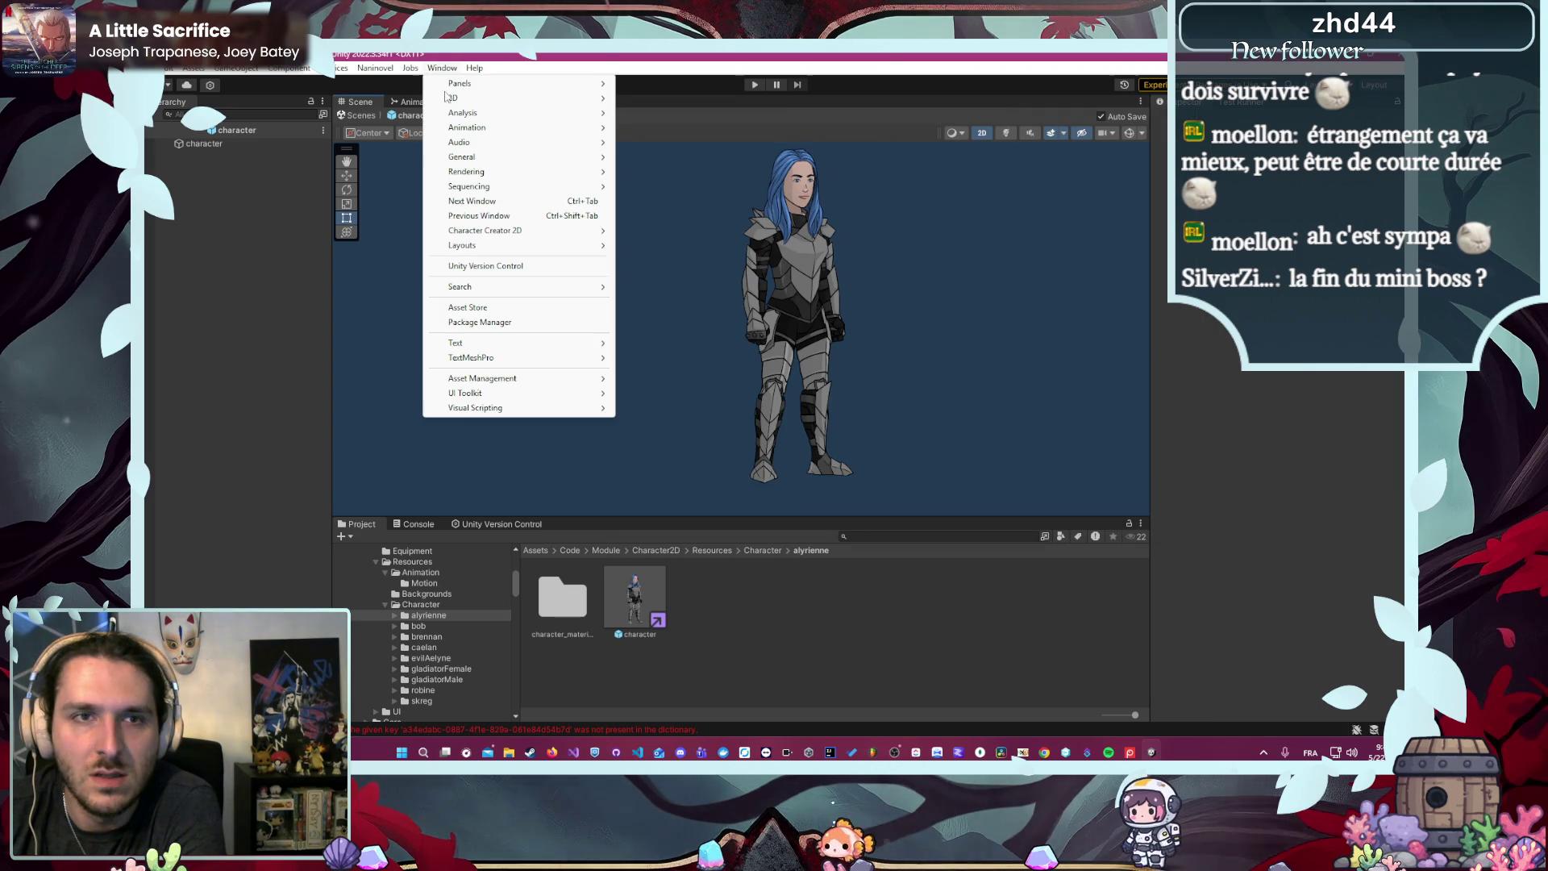
{"action": "mouse_move", "coordinate": [475, 245]}
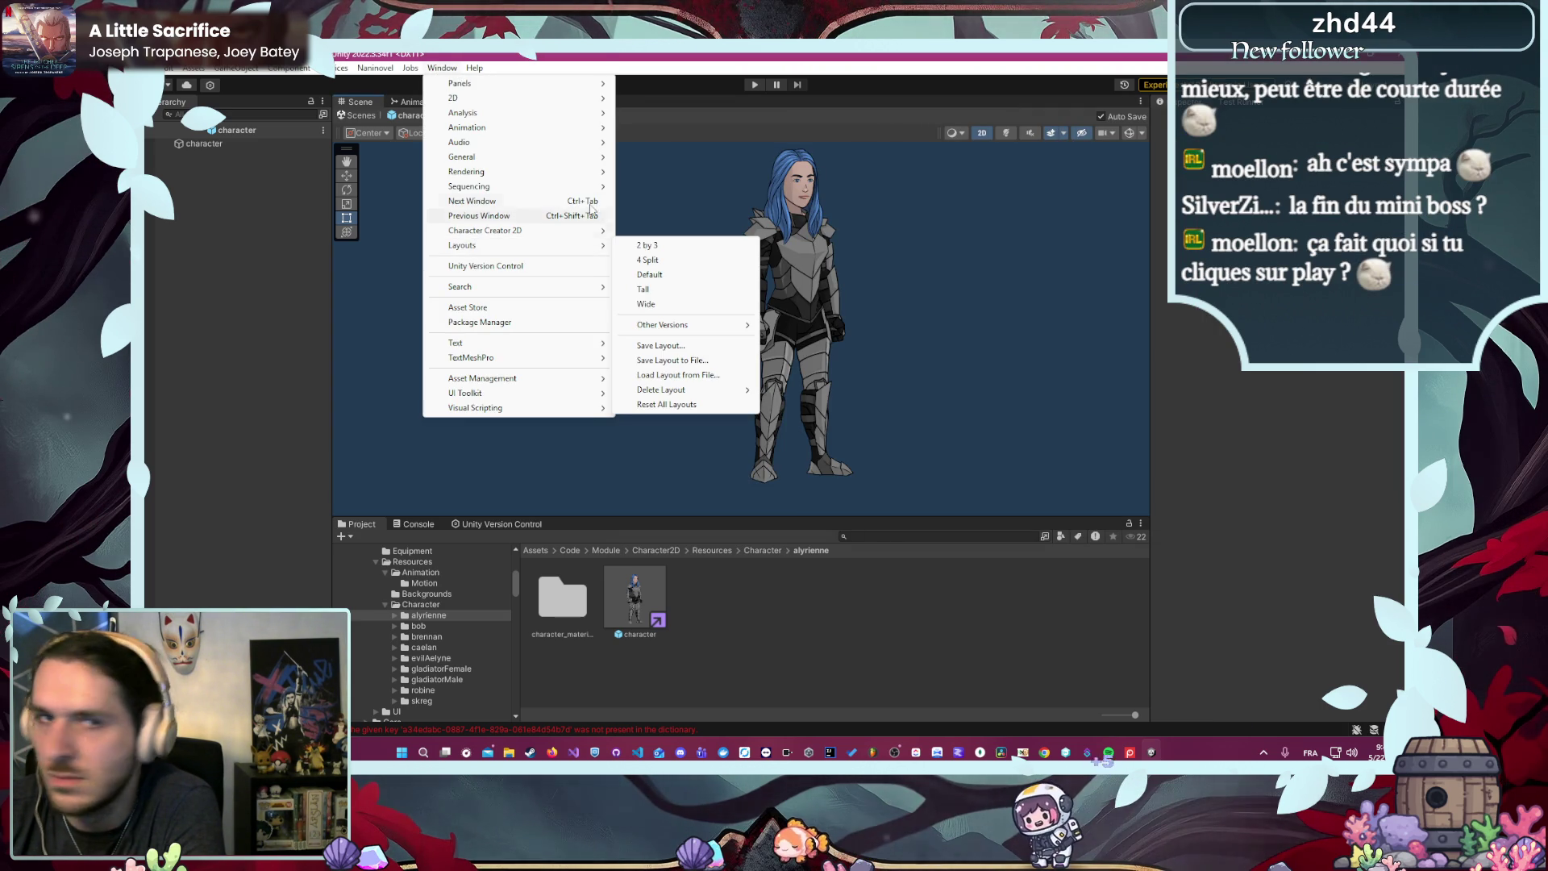
{"action": "left_click", "coordinate": [688, 161]}
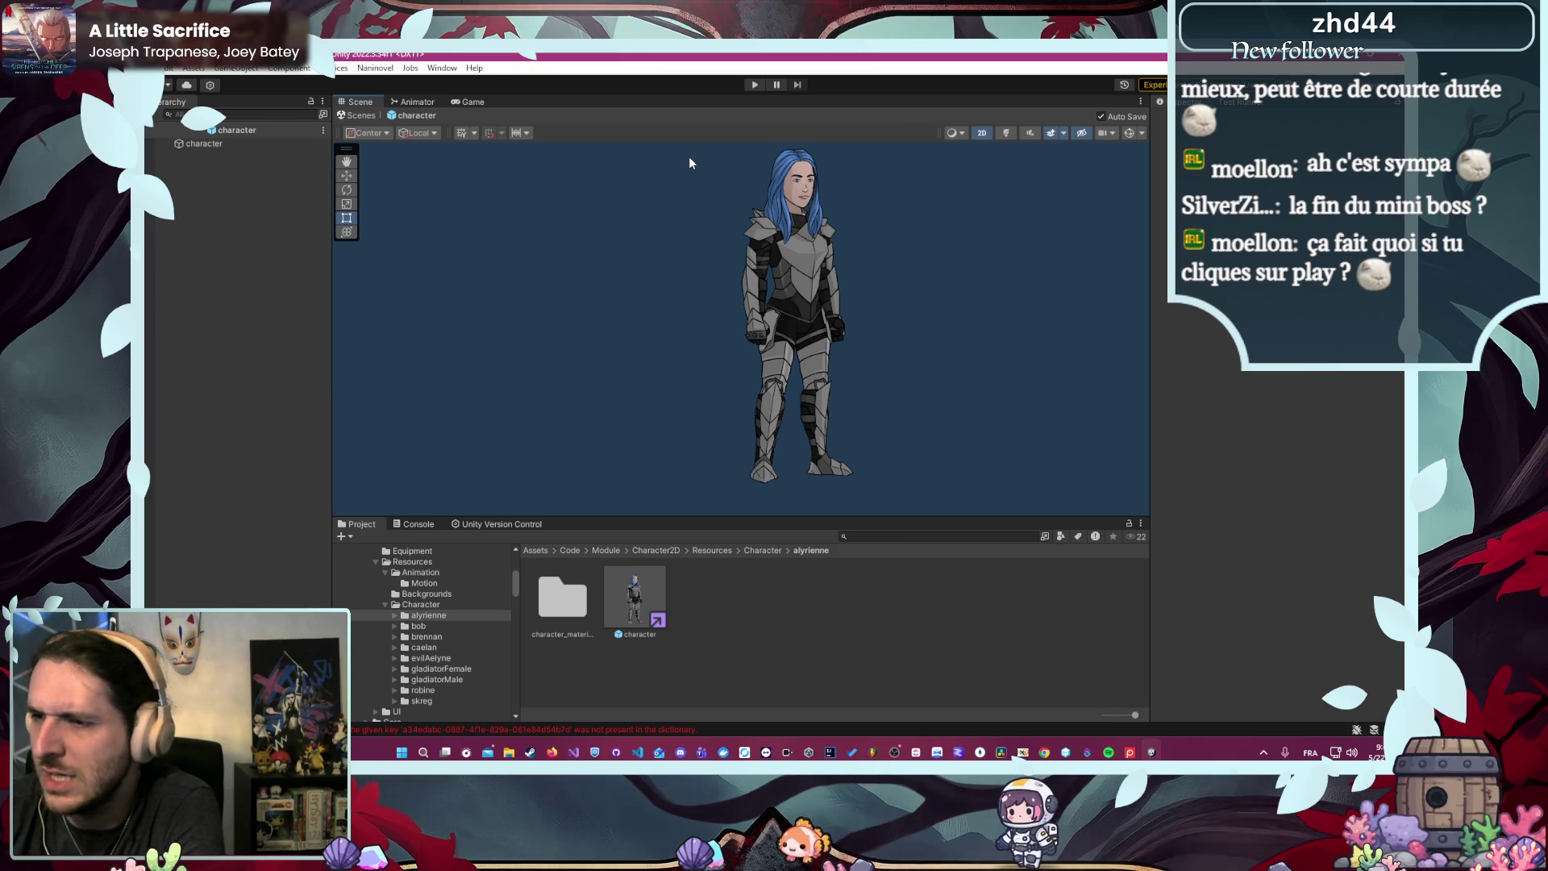
{"action": "left_click", "coordinate": [754, 85]}
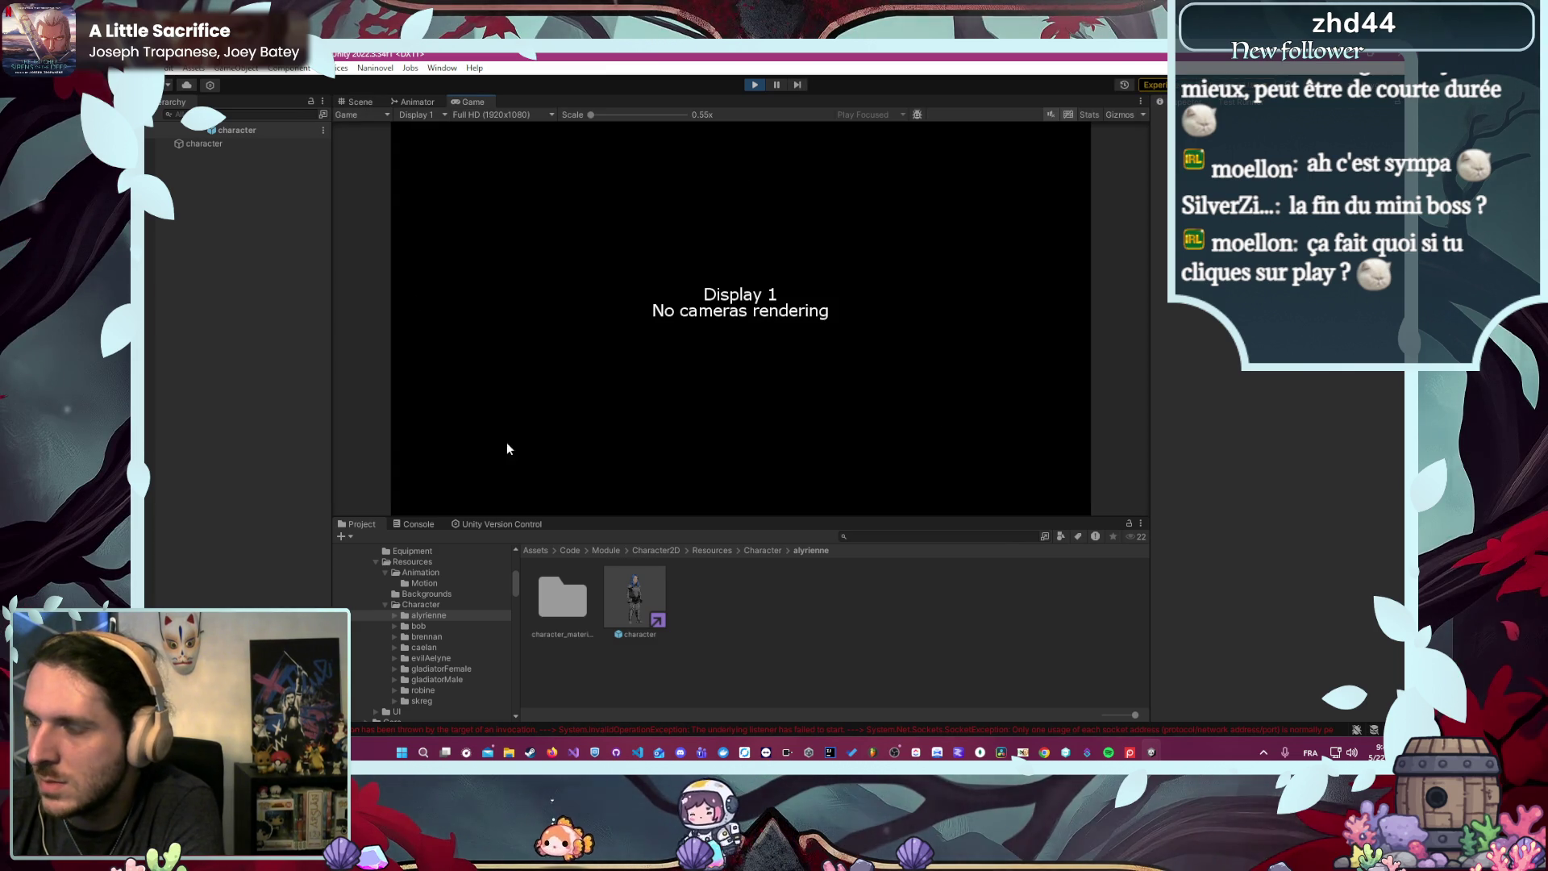
- Stop play, recheck the Naninovel Engine settings, and restart play mode
{"action": "key", "text": "ctrl+p"}
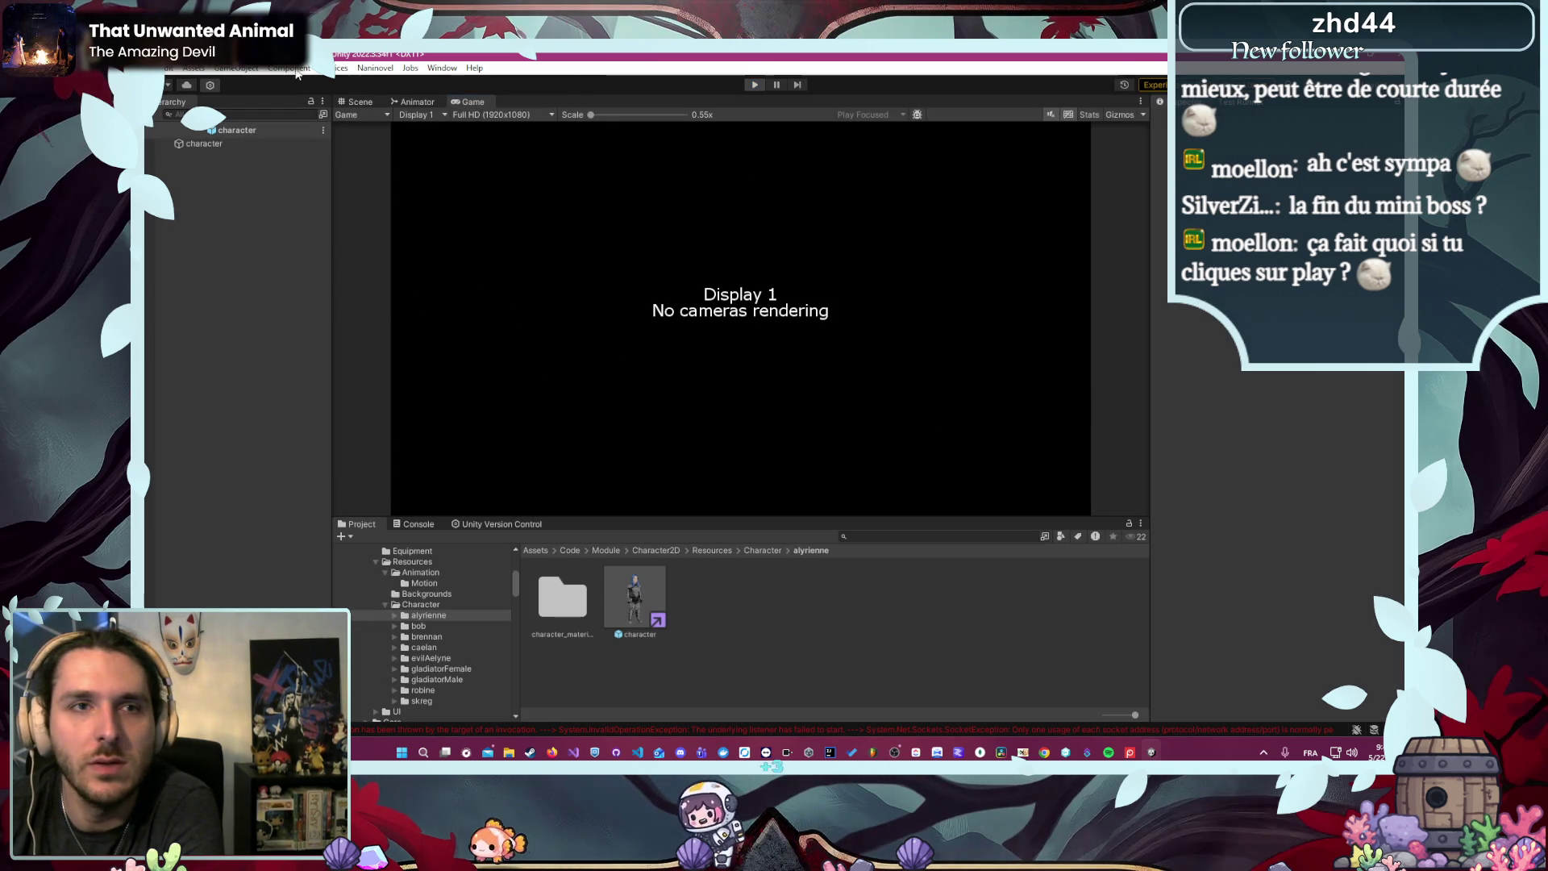
{"action": "left_click", "coordinate": [375, 68]}
{"action": "mouse_move", "coordinate": [419, 144]}
{"action": "left_click", "coordinate": [574, 274]}
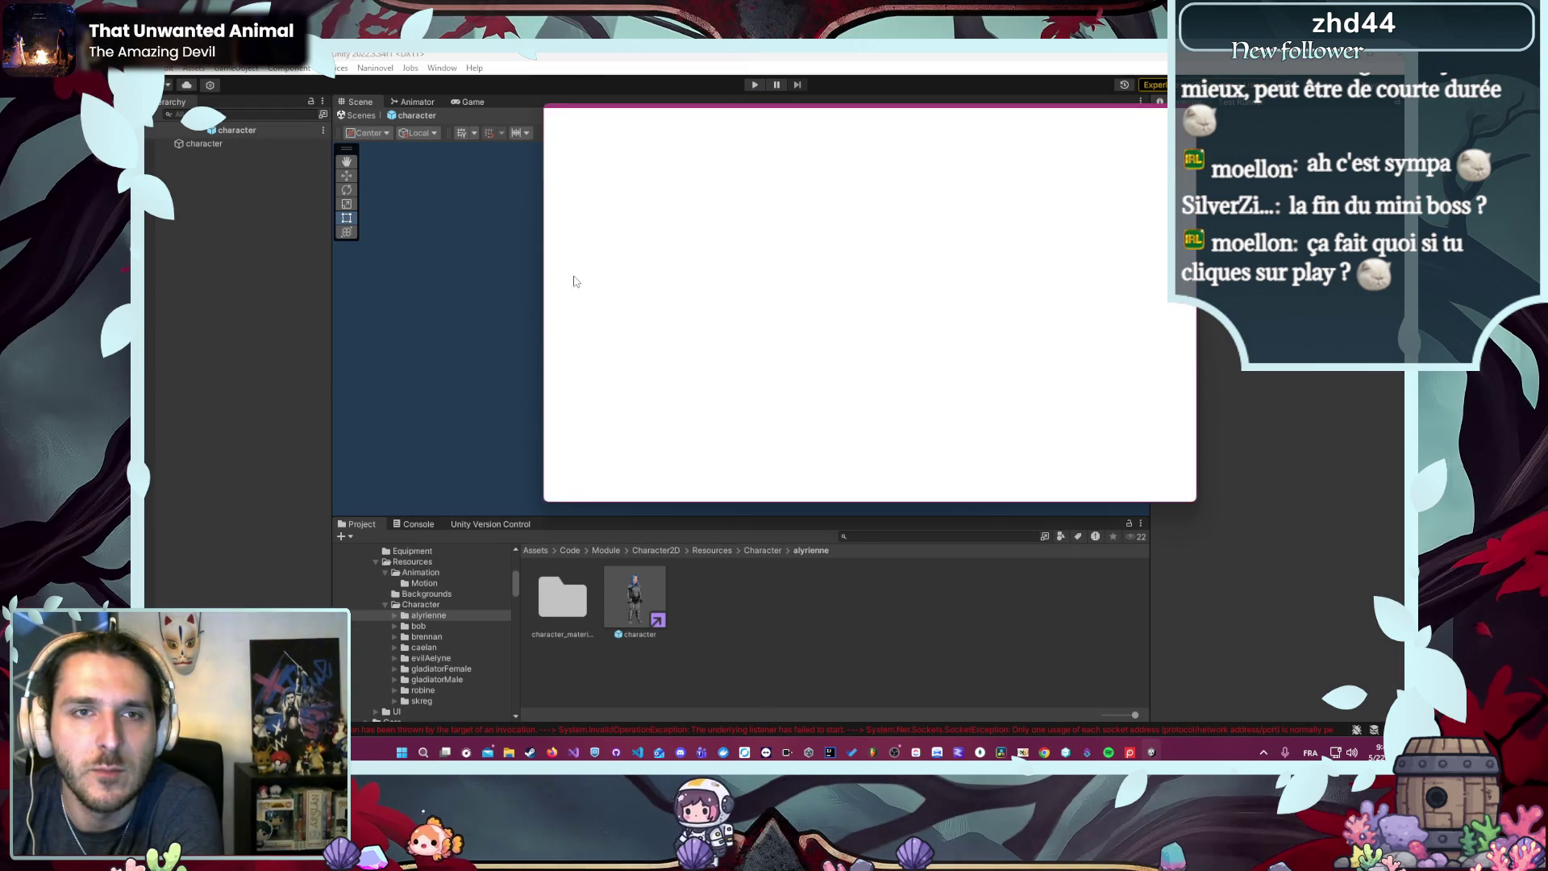
{"action": "left_click", "coordinate": [668, 292]}
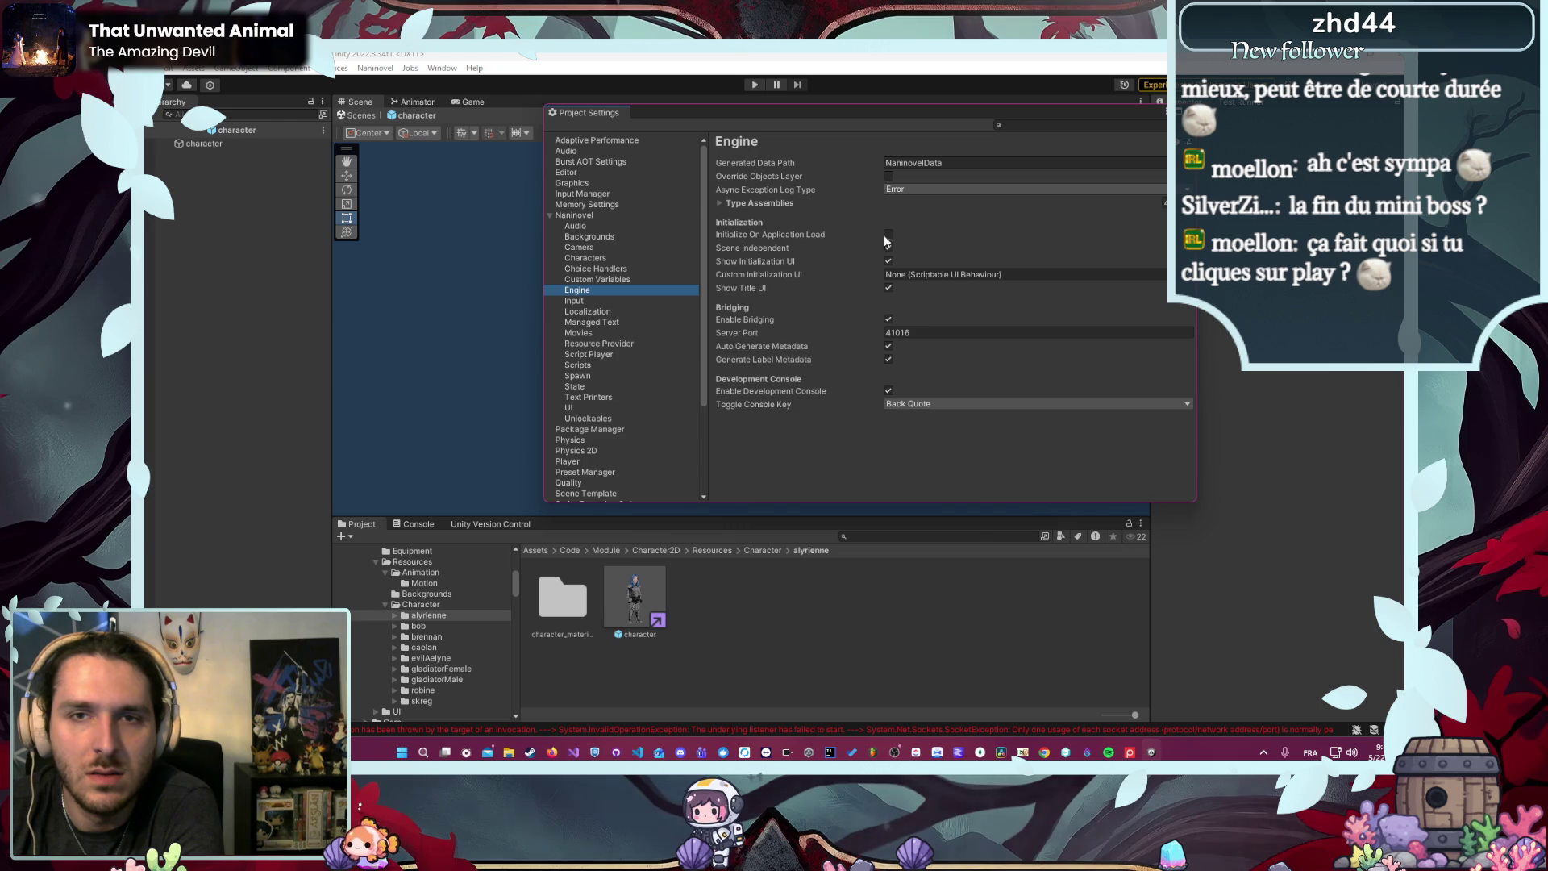
{"action": "left_click", "coordinate": [886, 81]}
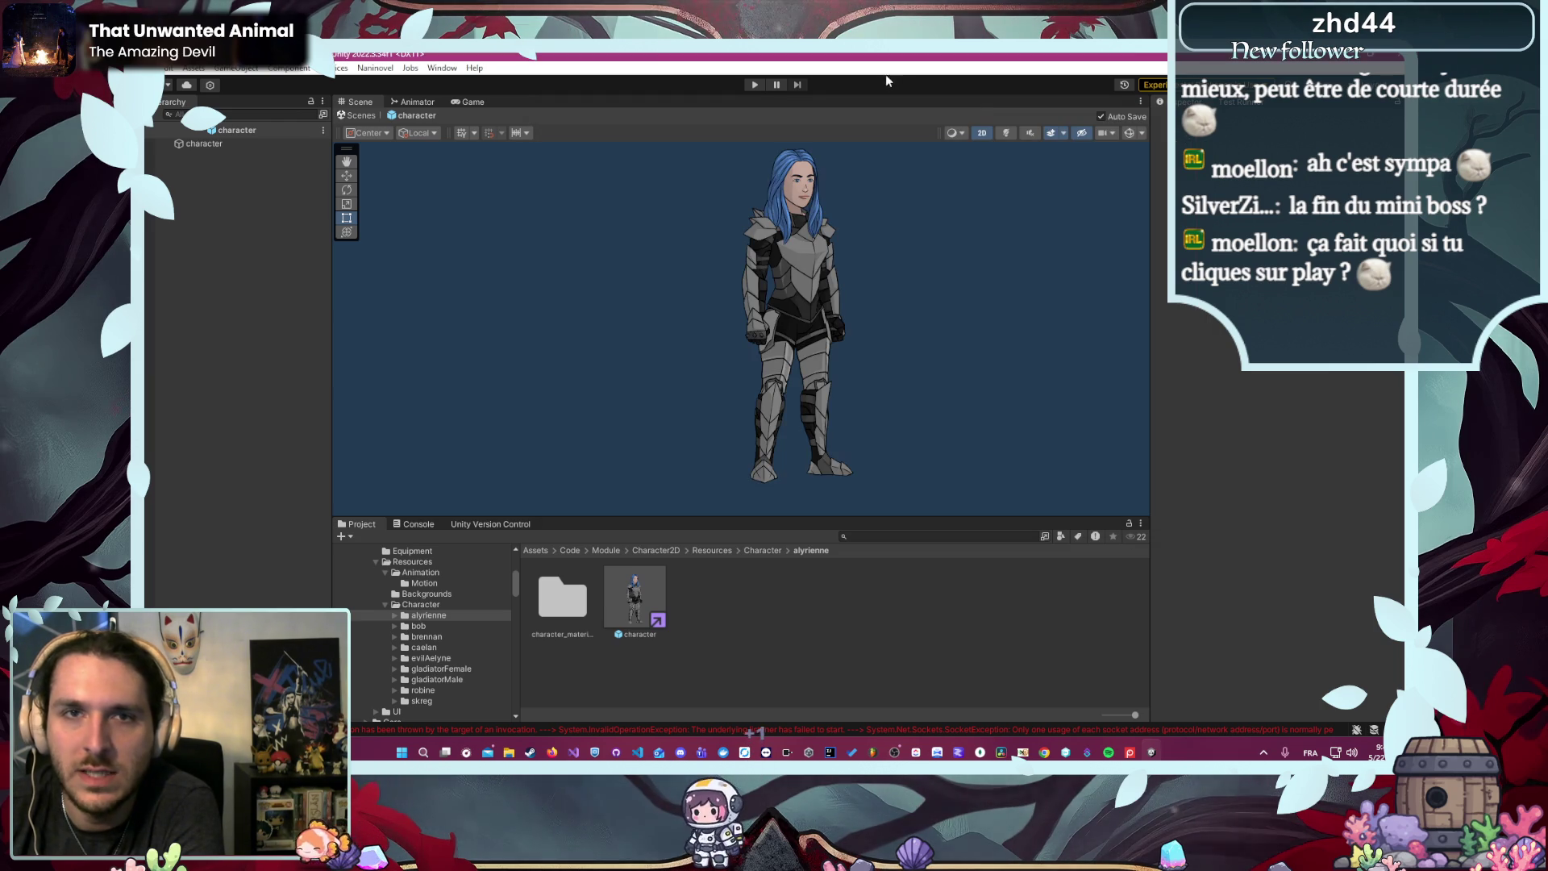
{"action": "left_click", "coordinate": [756, 85]}
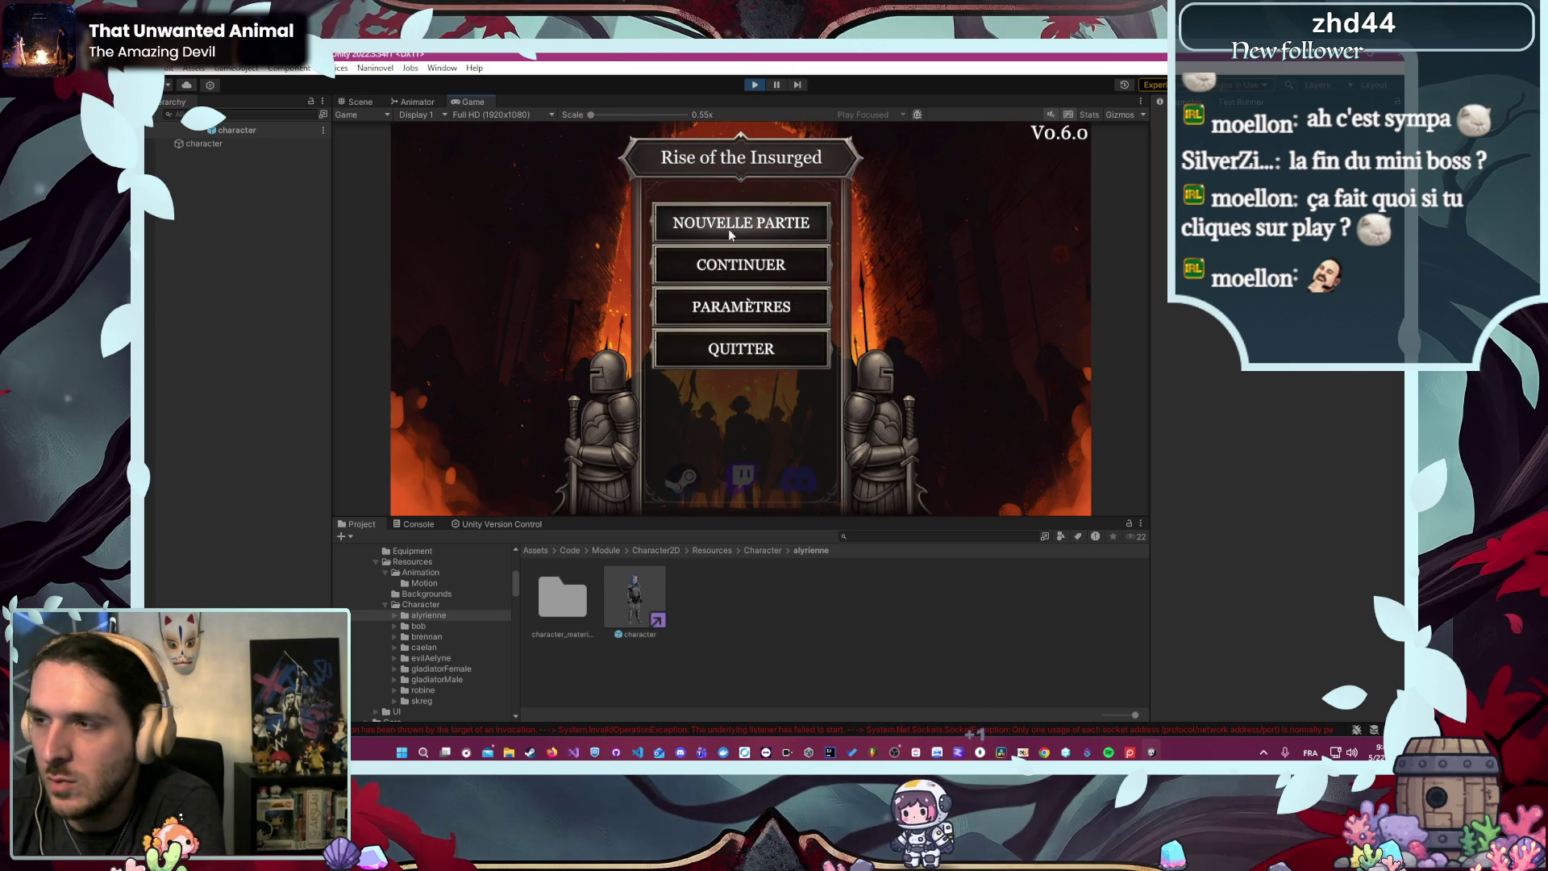
- Start NOUVELLE PARTIE, cycle the character picker through Brennan, Skreg, Caelan and Robine, then stop the game
{"action": "left_click", "coordinate": [709, 235]}
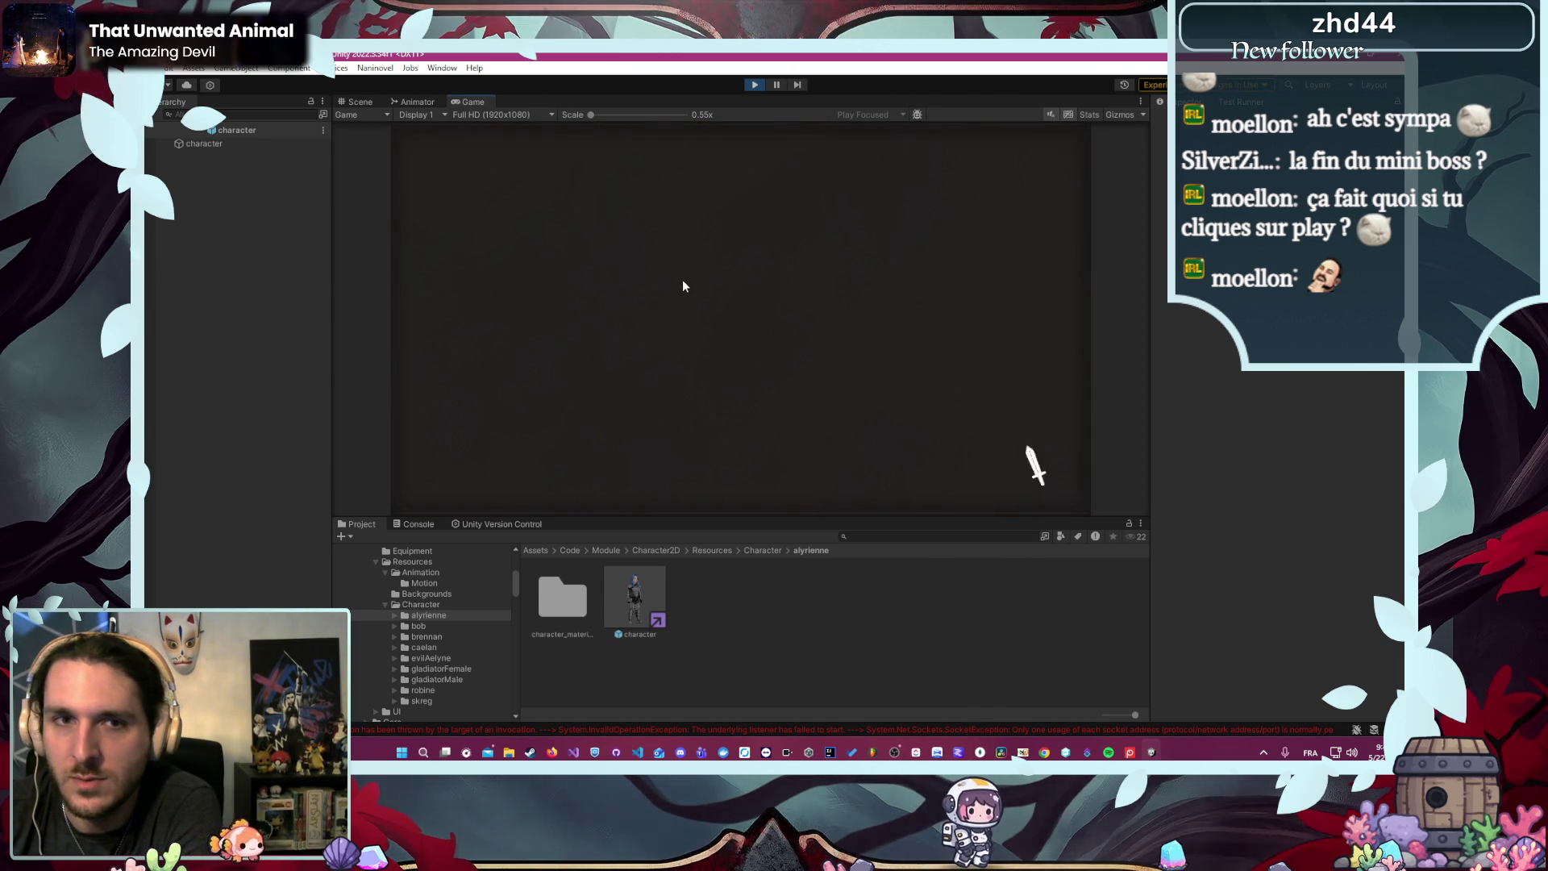
{"action": "left_click", "coordinate": [641, 228]}
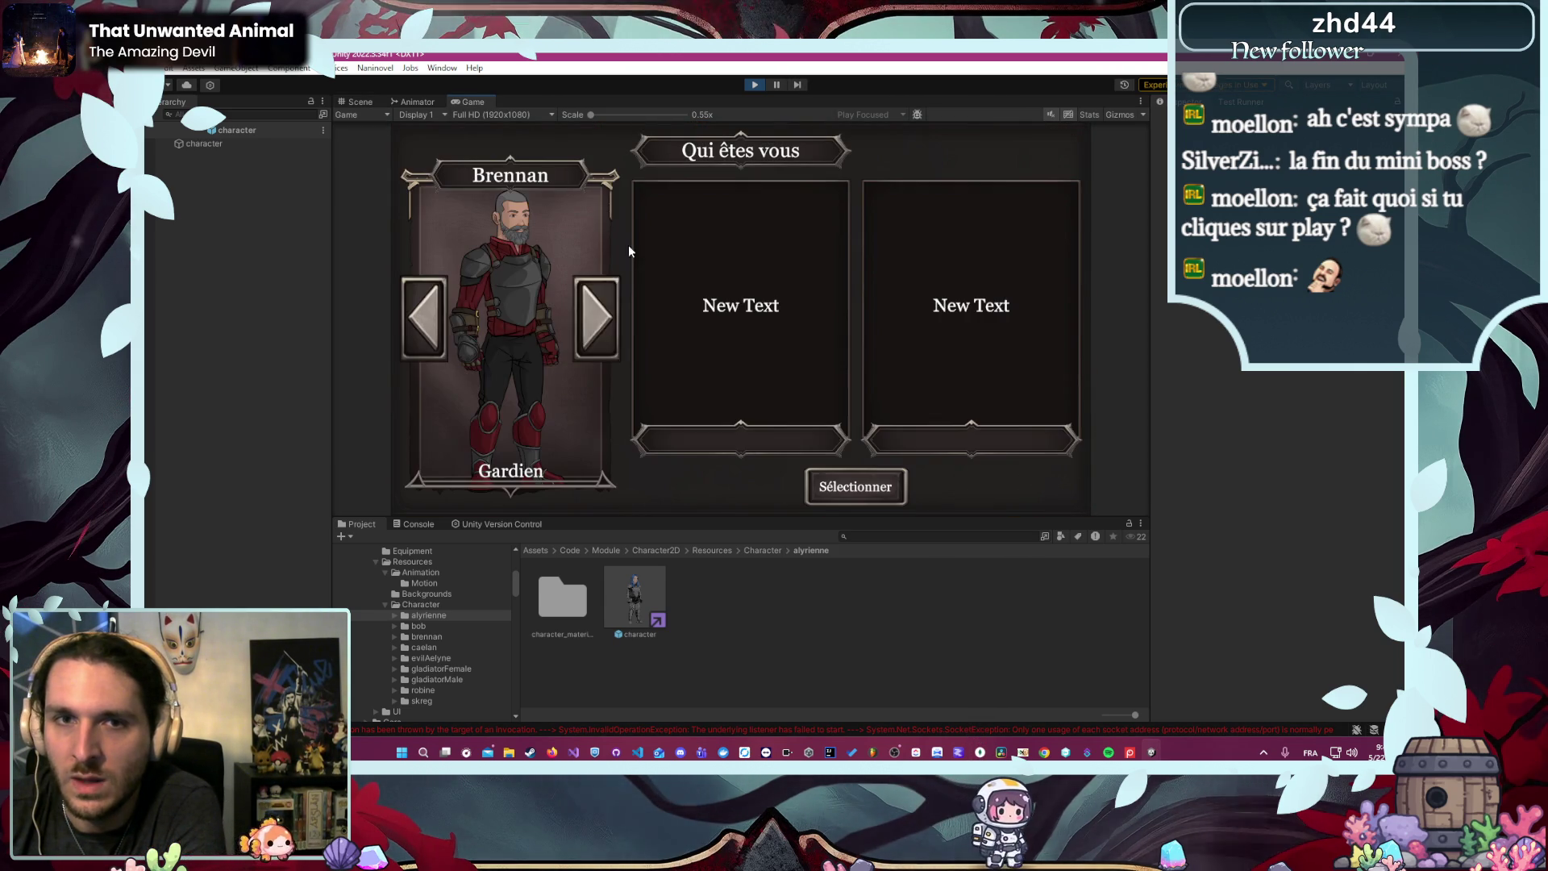
{"action": "left_click", "coordinate": [600, 326]}
{"action": "left_click", "coordinate": [600, 325]}
{"action": "left_click", "coordinate": [599, 326]}
{"action": "left_click", "coordinate": [600, 326]}
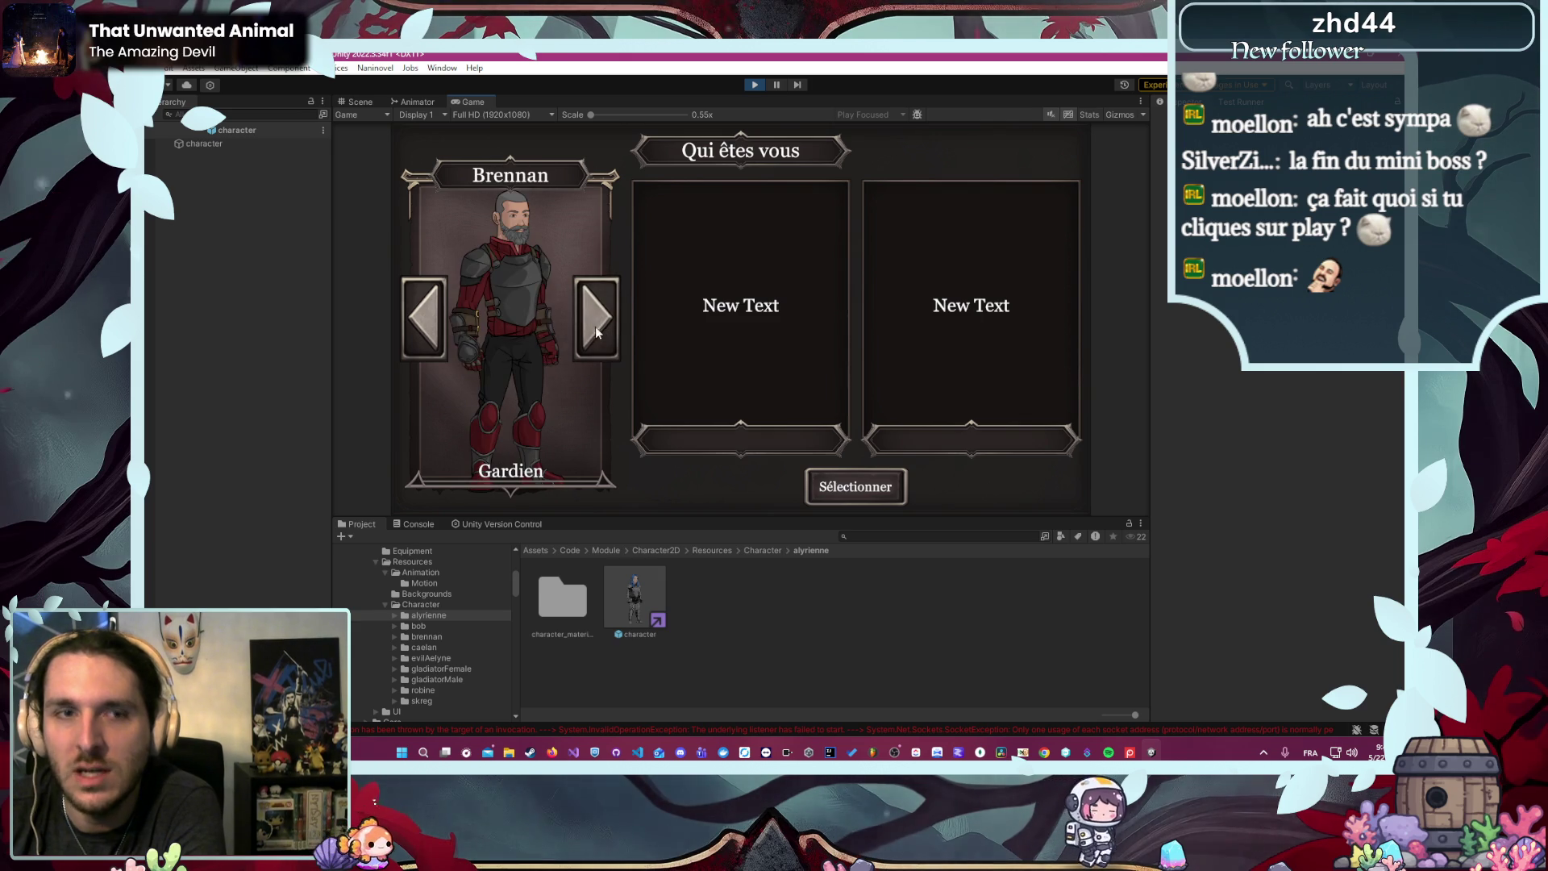
{"action": "left_click", "coordinate": [587, 338]}
{"action": "left_click", "coordinate": [585, 342]}
{"action": "left_click", "coordinate": [583, 346]}
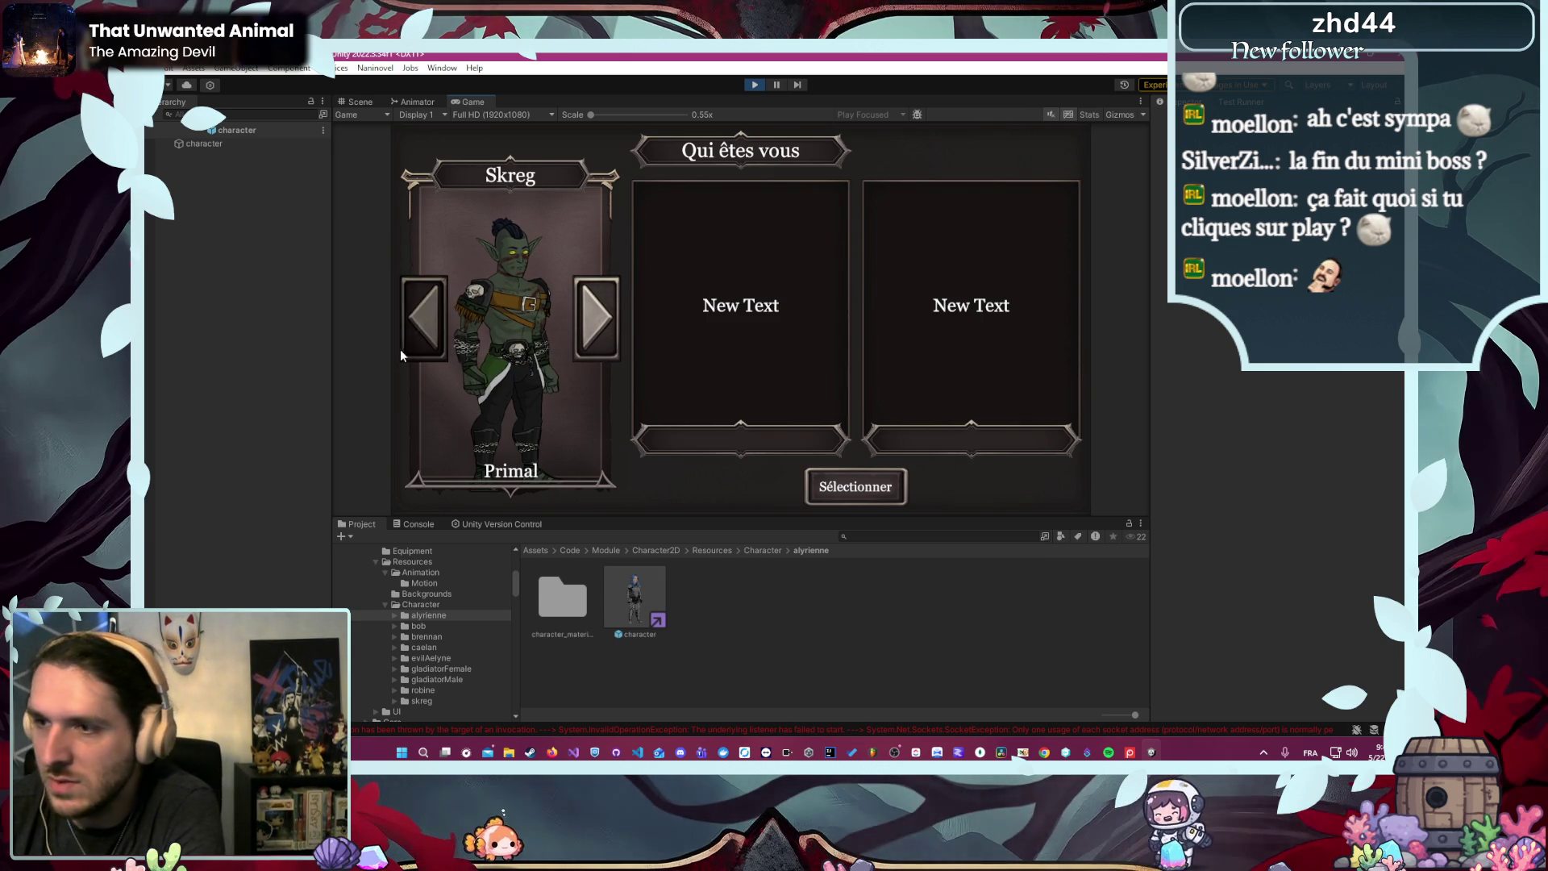
{"action": "left_click", "coordinate": [607, 312]}
{"action": "left_click", "coordinate": [601, 313]}
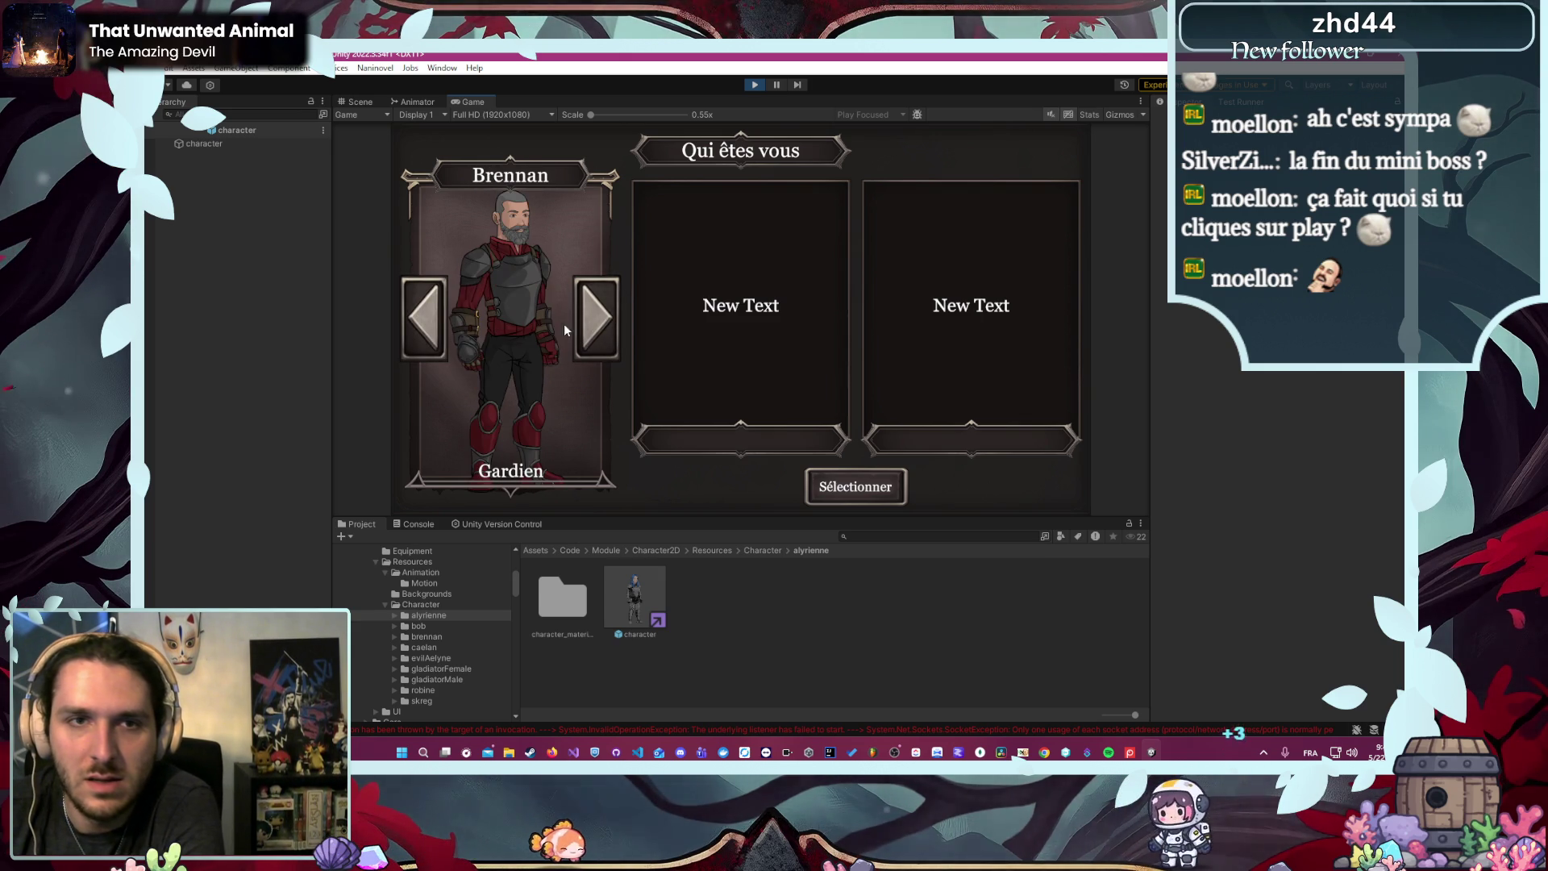
{"action": "left_click", "coordinate": [608, 334]}
{"action": "left_click", "coordinate": [605, 332]}
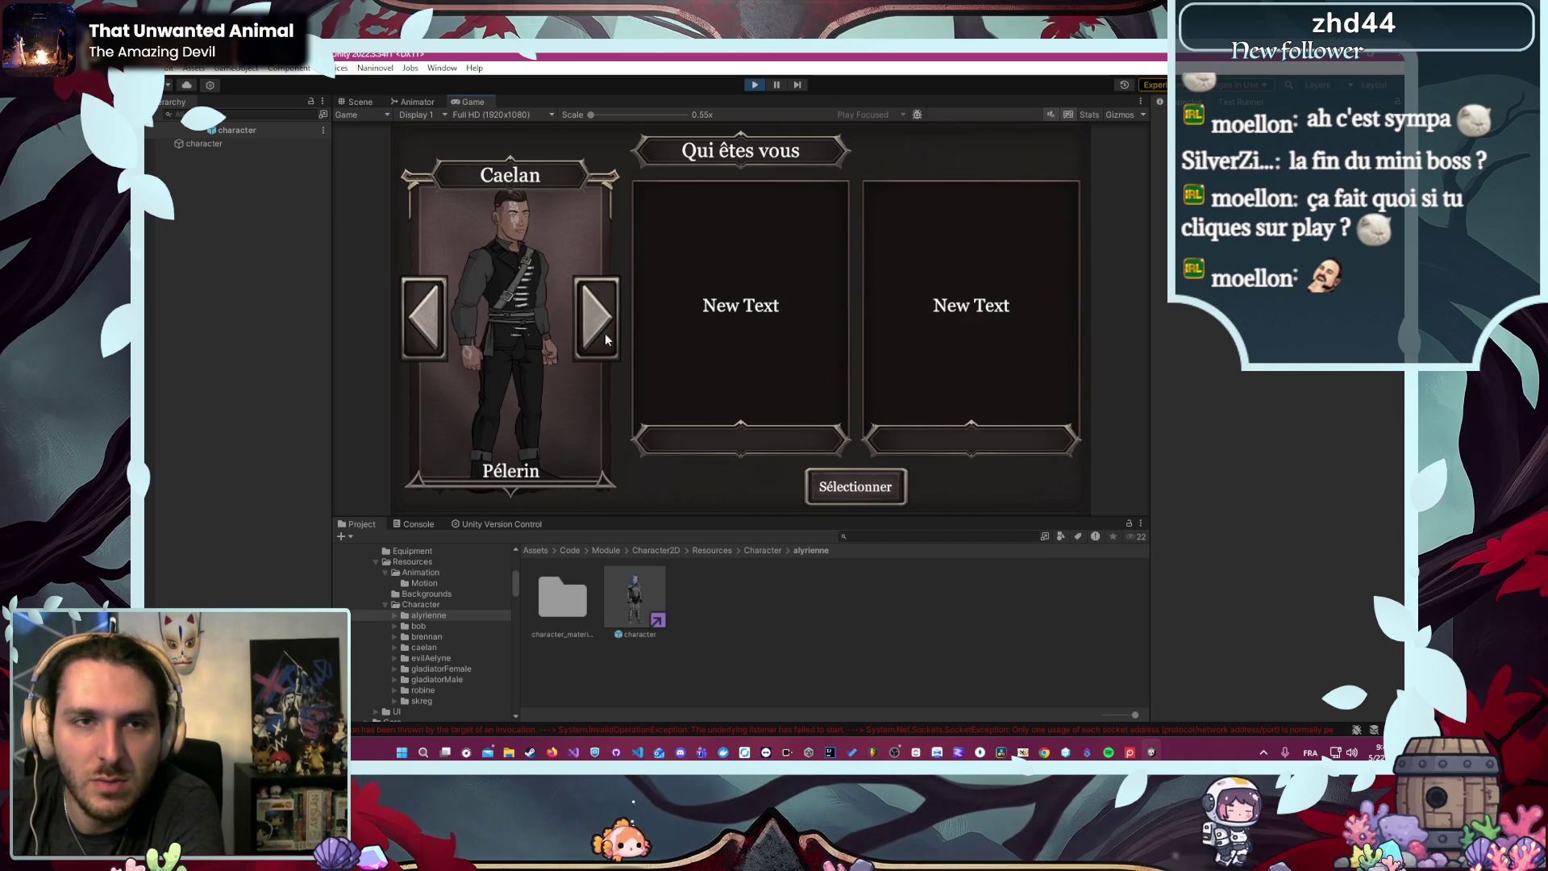
{"action": "left_click", "coordinate": [603, 332]}
{"action": "left_click", "coordinate": [586, 335]}
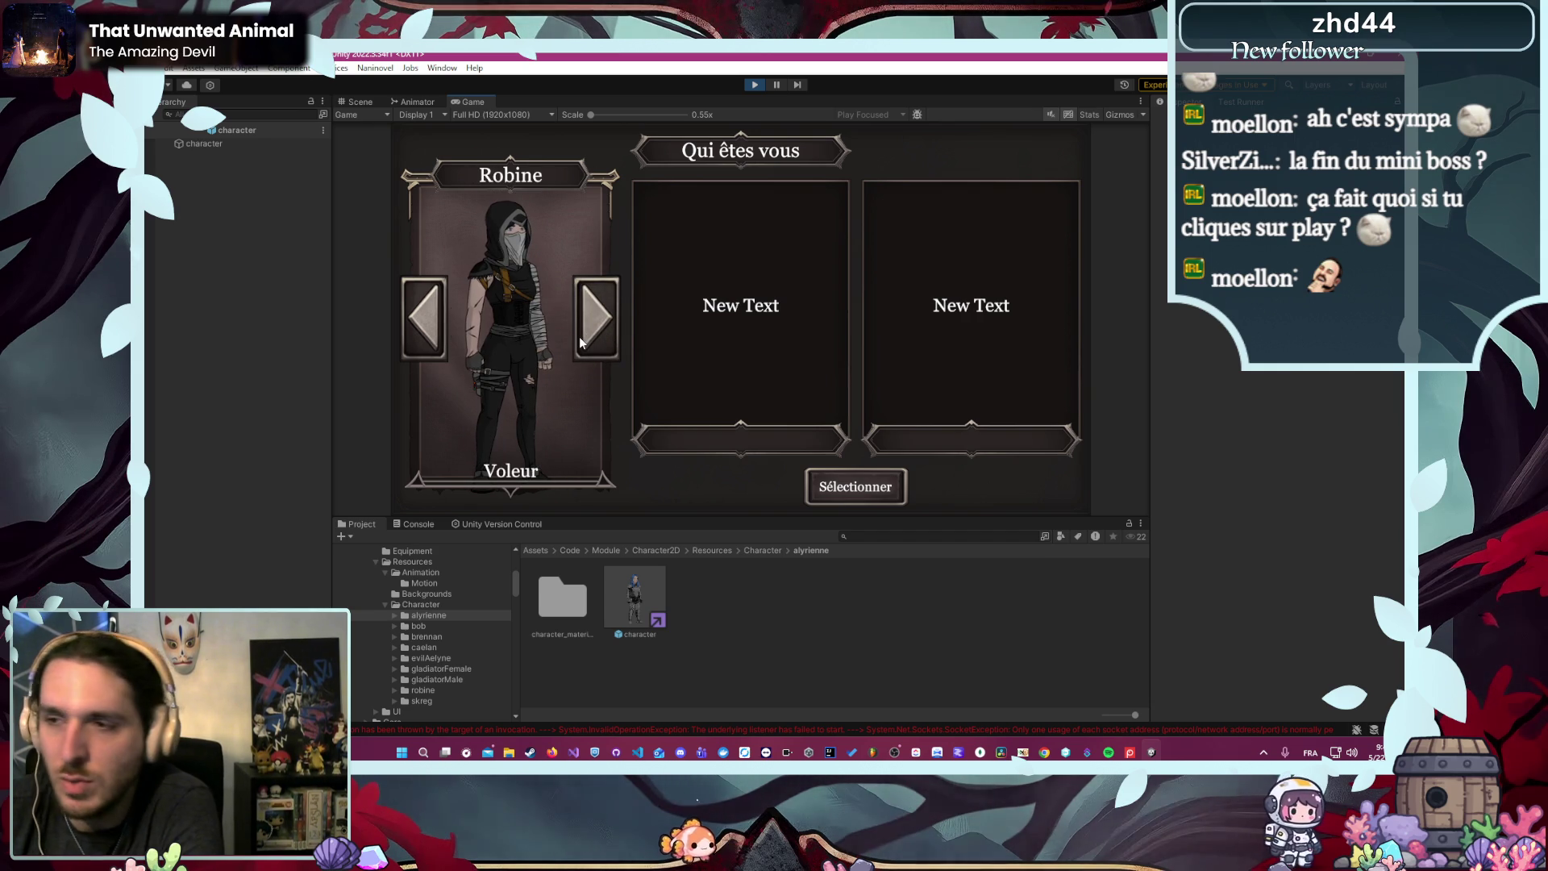
{"action": "left_click", "coordinate": [580, 342]}
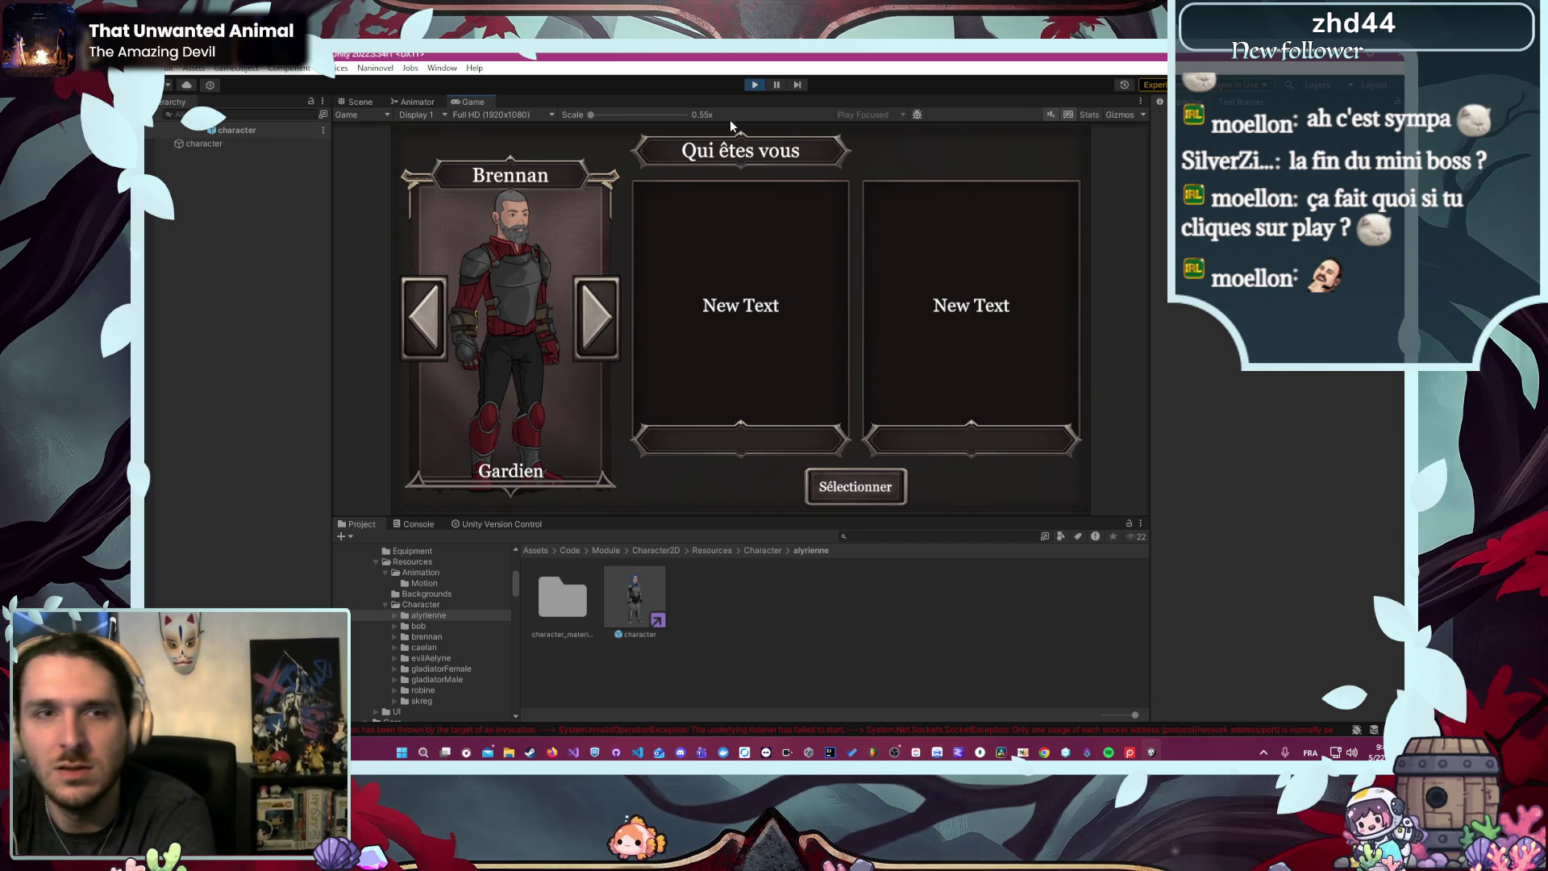
{"action": "left_click", "coordinate": [753, 87]}
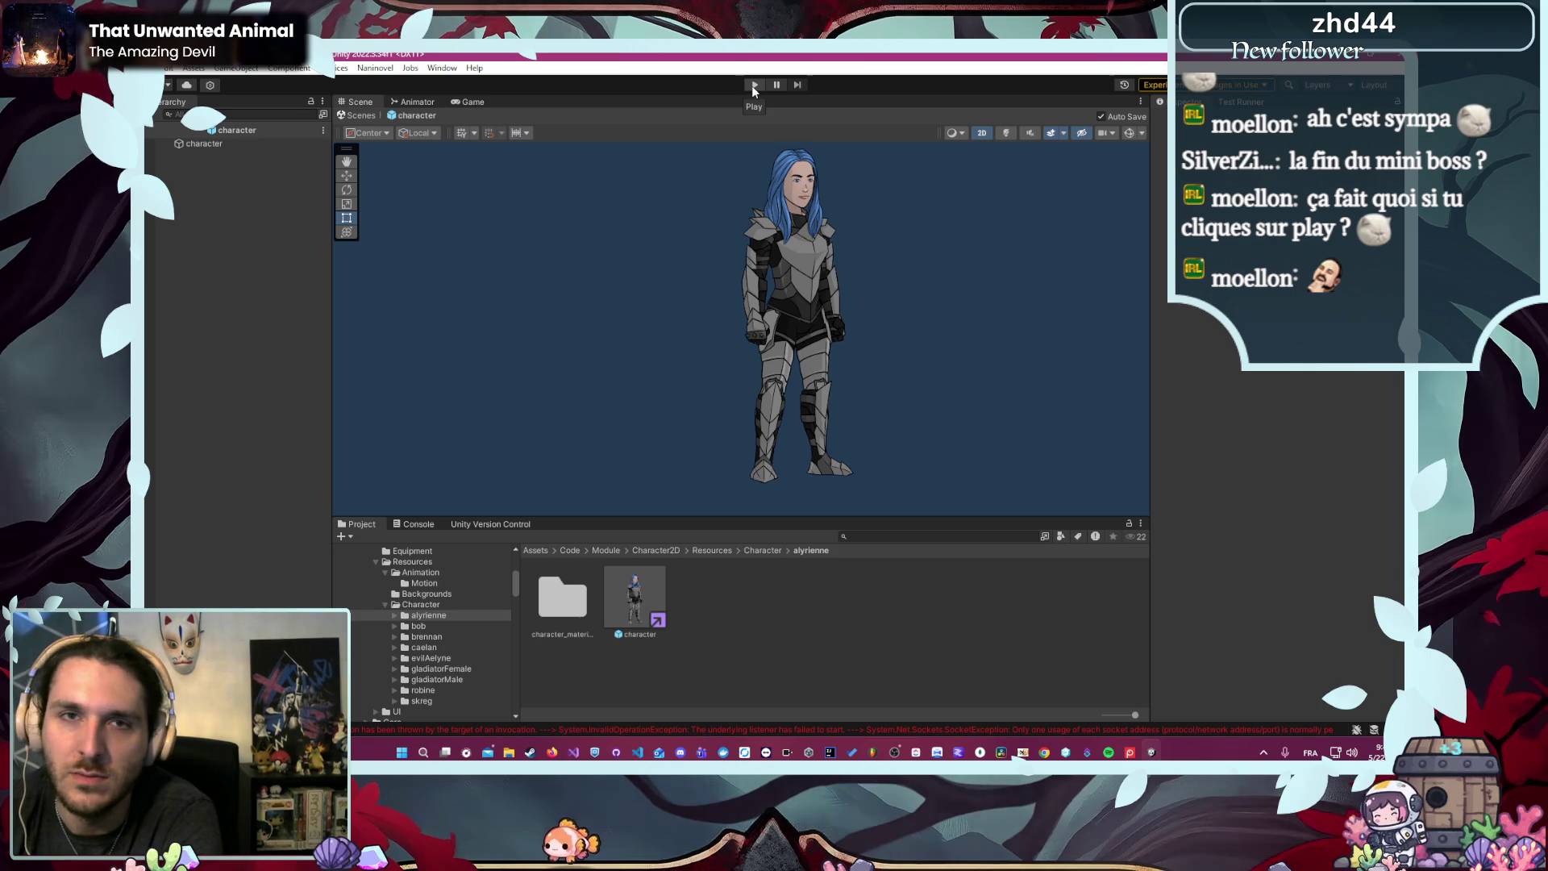
- Browse Naninovel's Spawn, Custom Variables, Input and Engine settings, then locate the Character Creator 2D menu
{"action": "left_click", "coordinate": [375, 68]}
{"action": "mouse_move", "coordinate": [415, 145]}
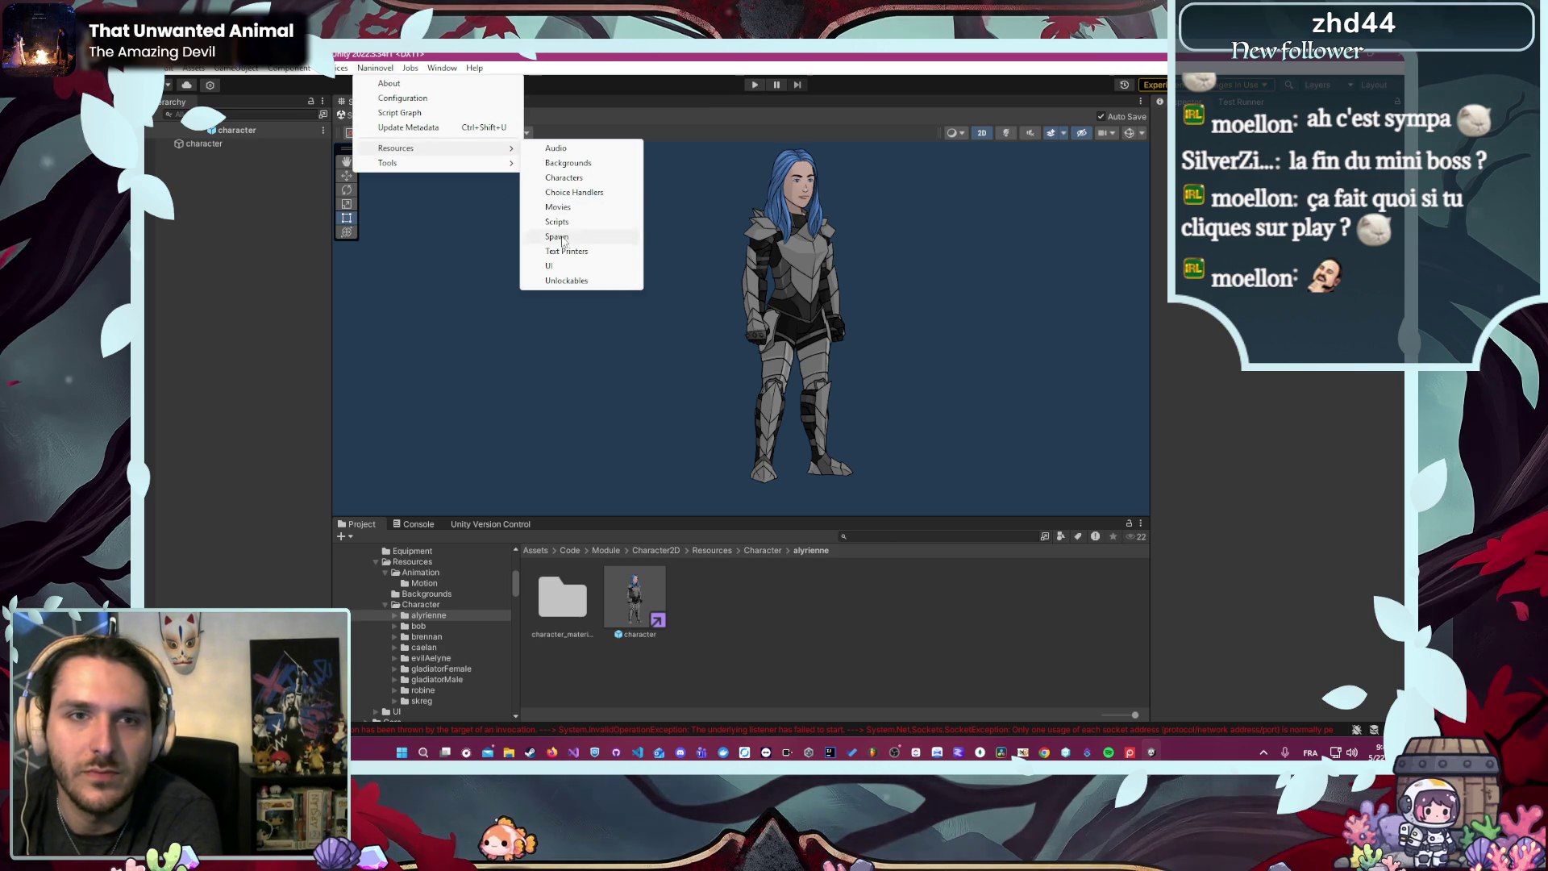
{"action": "left_click", "coordinate": [563, 247]}
{"action": "left_click", "coordinate": [597, 279]}
{"action": "left_click", "coordinate": [574, 301]}
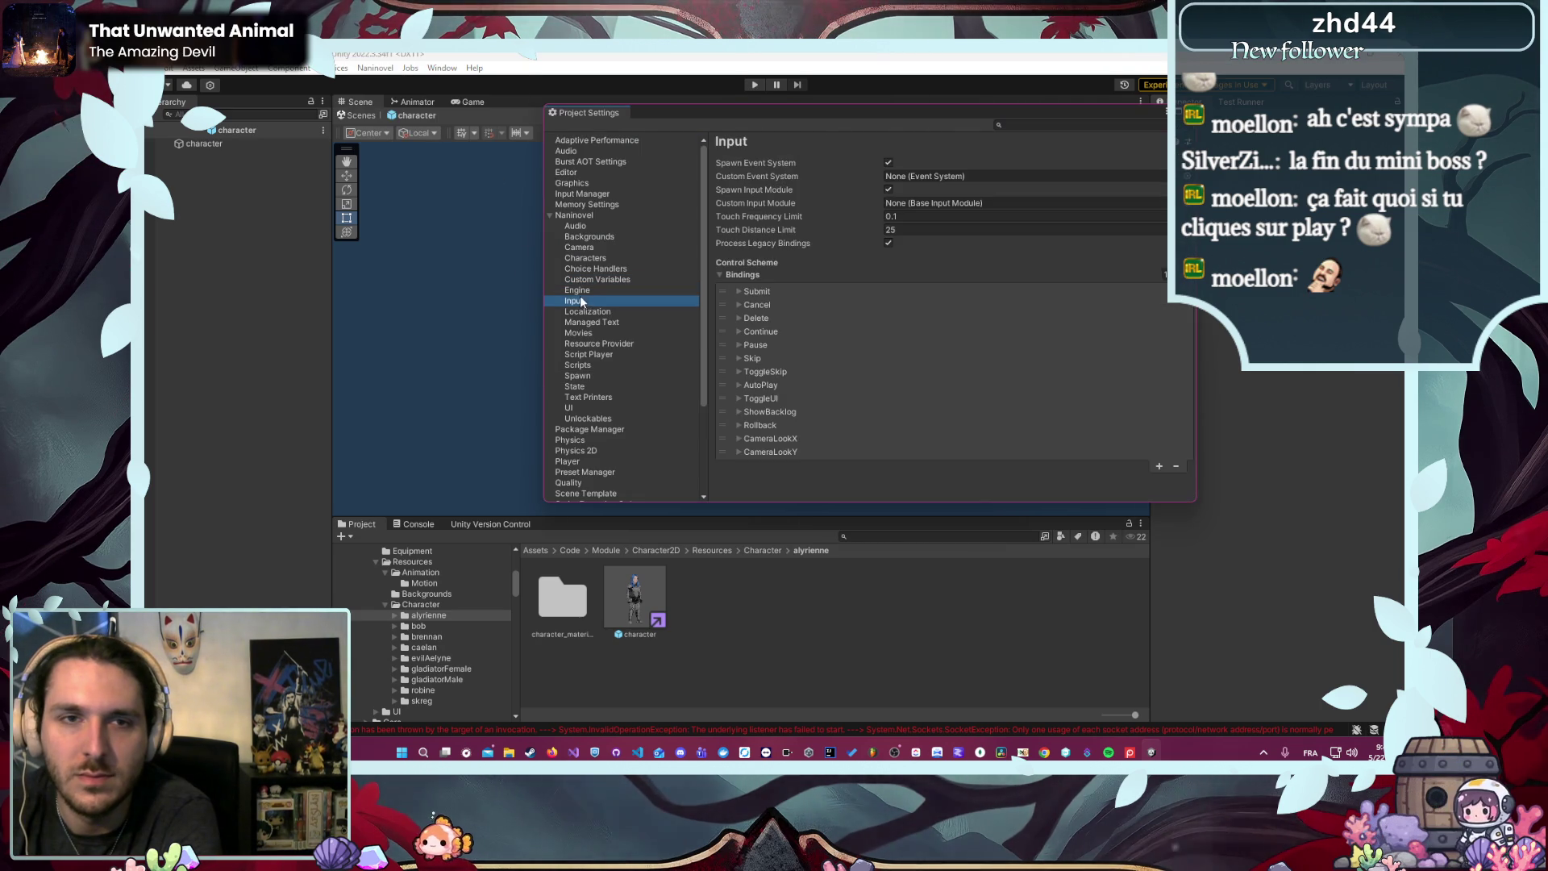
{"action": "left_click", "coordinate": [582, 292]}
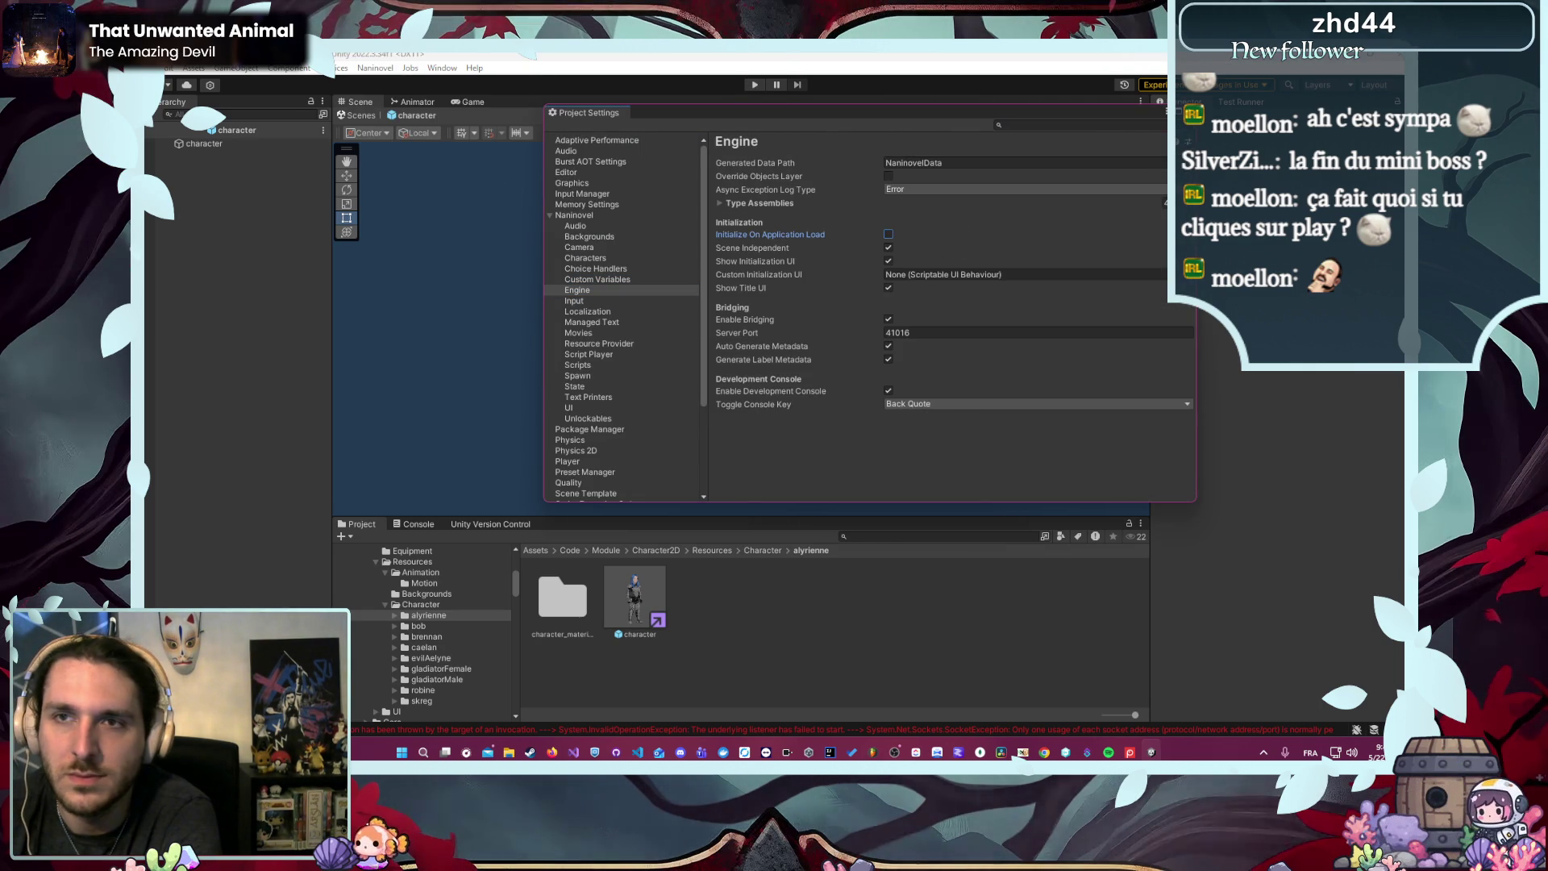
{"action": "key", "text": "alt+F4"}
{"action": "left_click", "coordinate": [442, 68]}
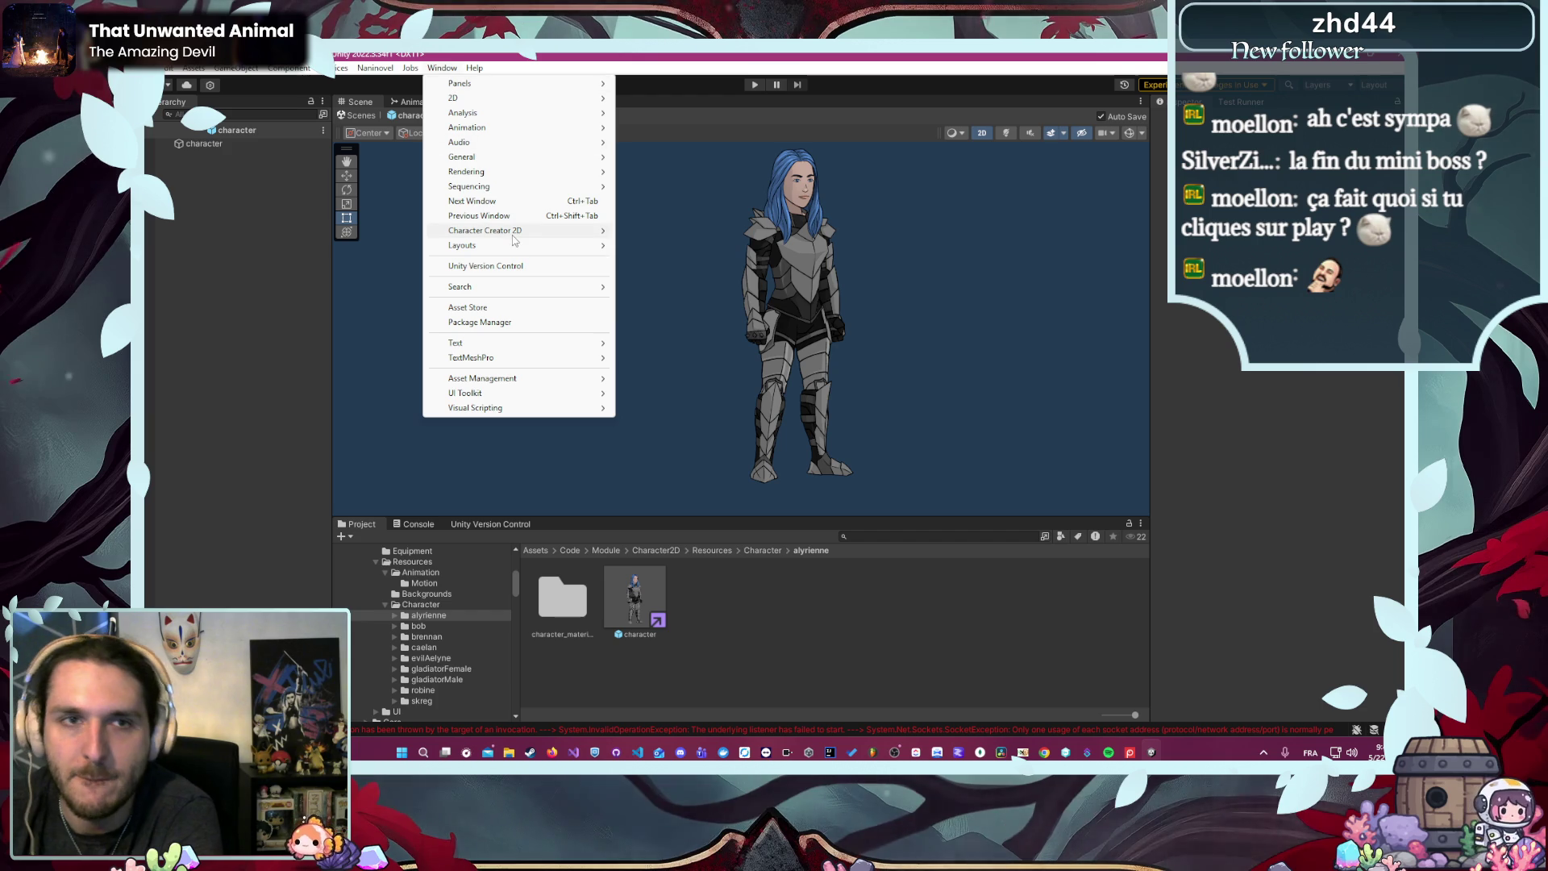
{"action": "mouse_move", "coordinate": [513, 234]}
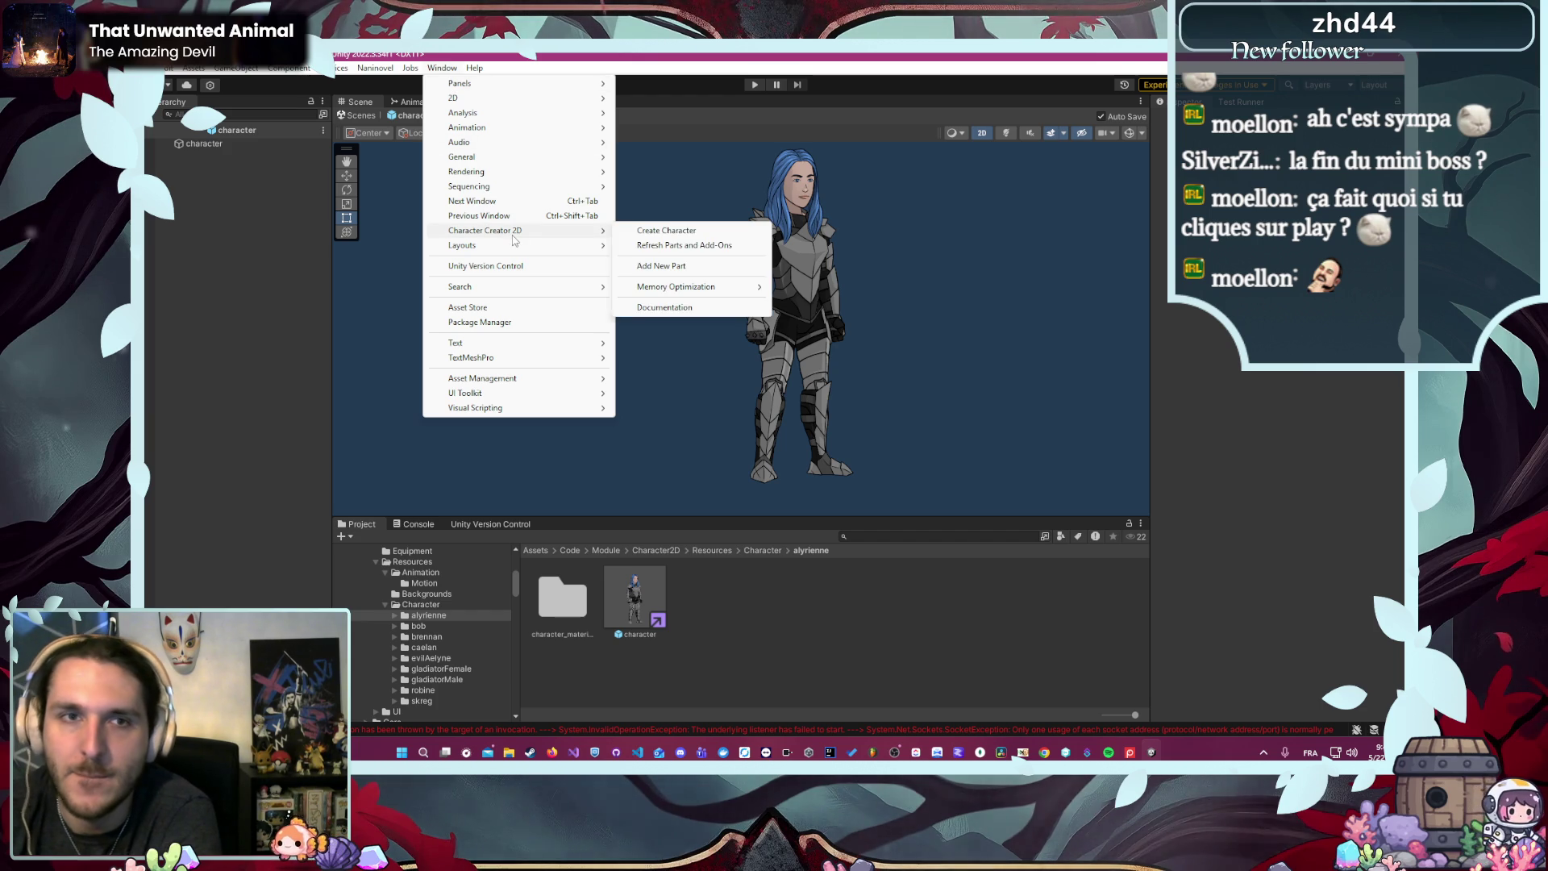
- Launch Create Character and load Assets/Code/Module/Character2D/Resources/Character/caelan/character.prefab into it
{"action": "left_click", "coordinate": [710, 235]}
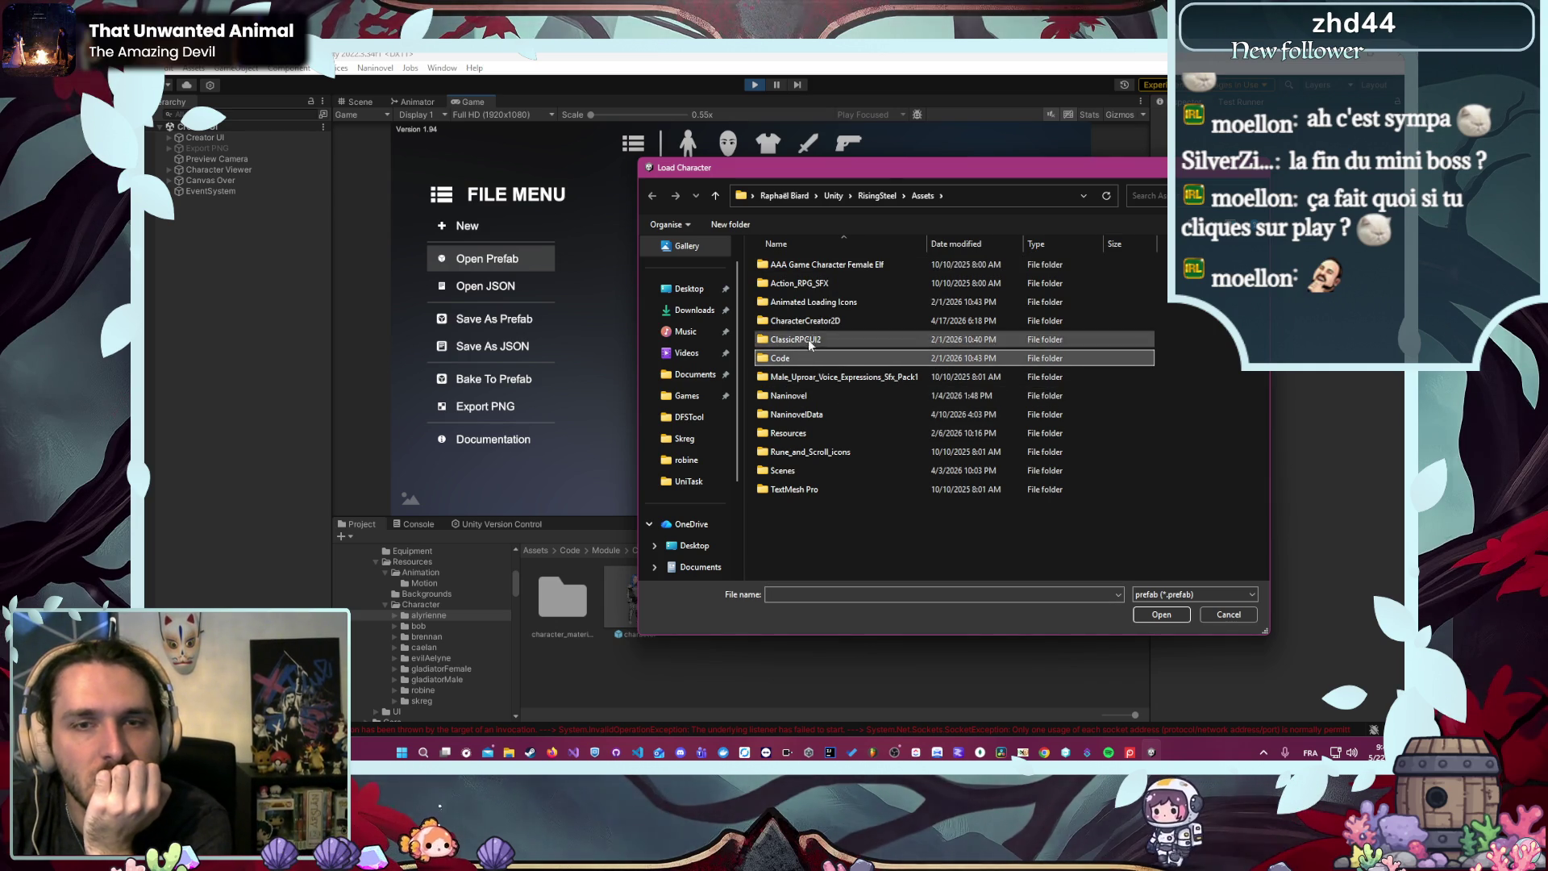
{"action": "left_click", "coordinate": [829, 354]}
{"action": "double_click", "coordinate": [830, 355]}
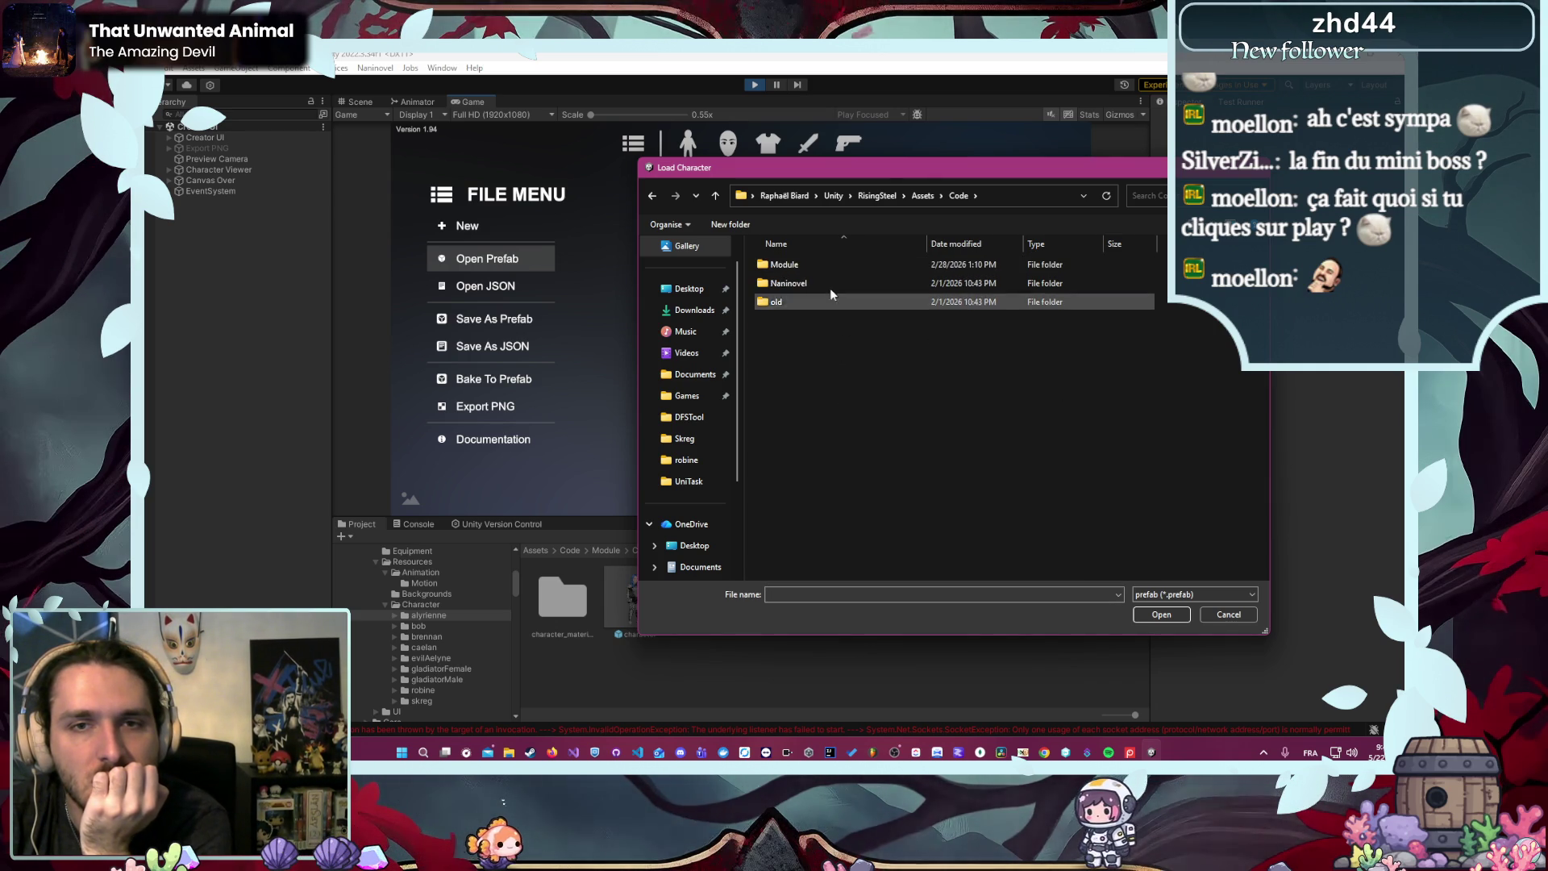
{"action": "double_click", "coordinate": [819, 265]}
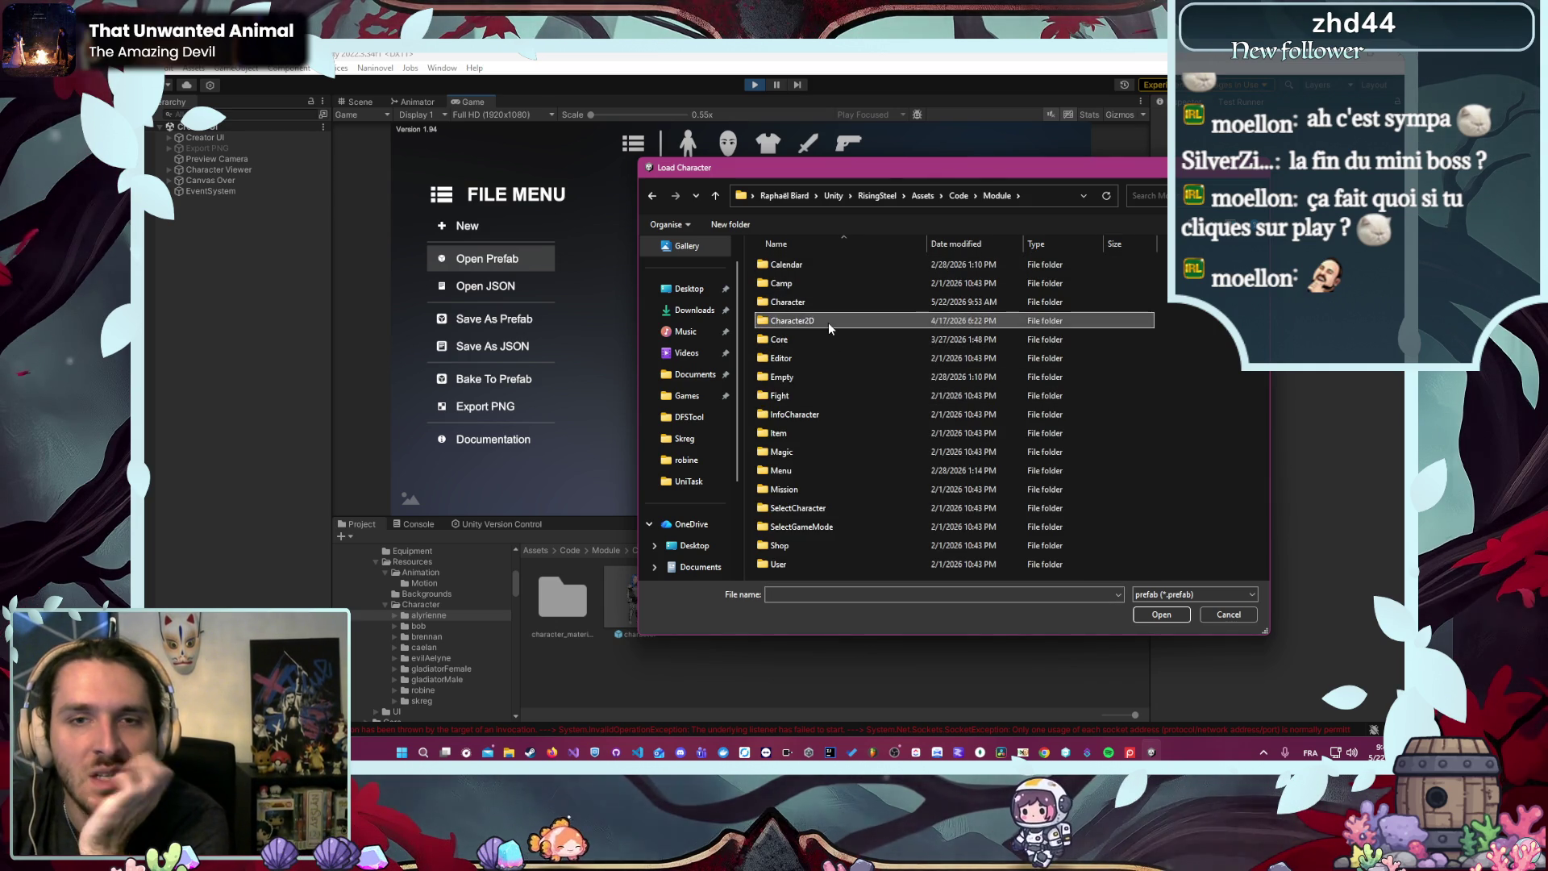
{"action": "double_click", "coordinate": [829, 321]}
{"action": "double_click", "coordinate": [824, 320]}
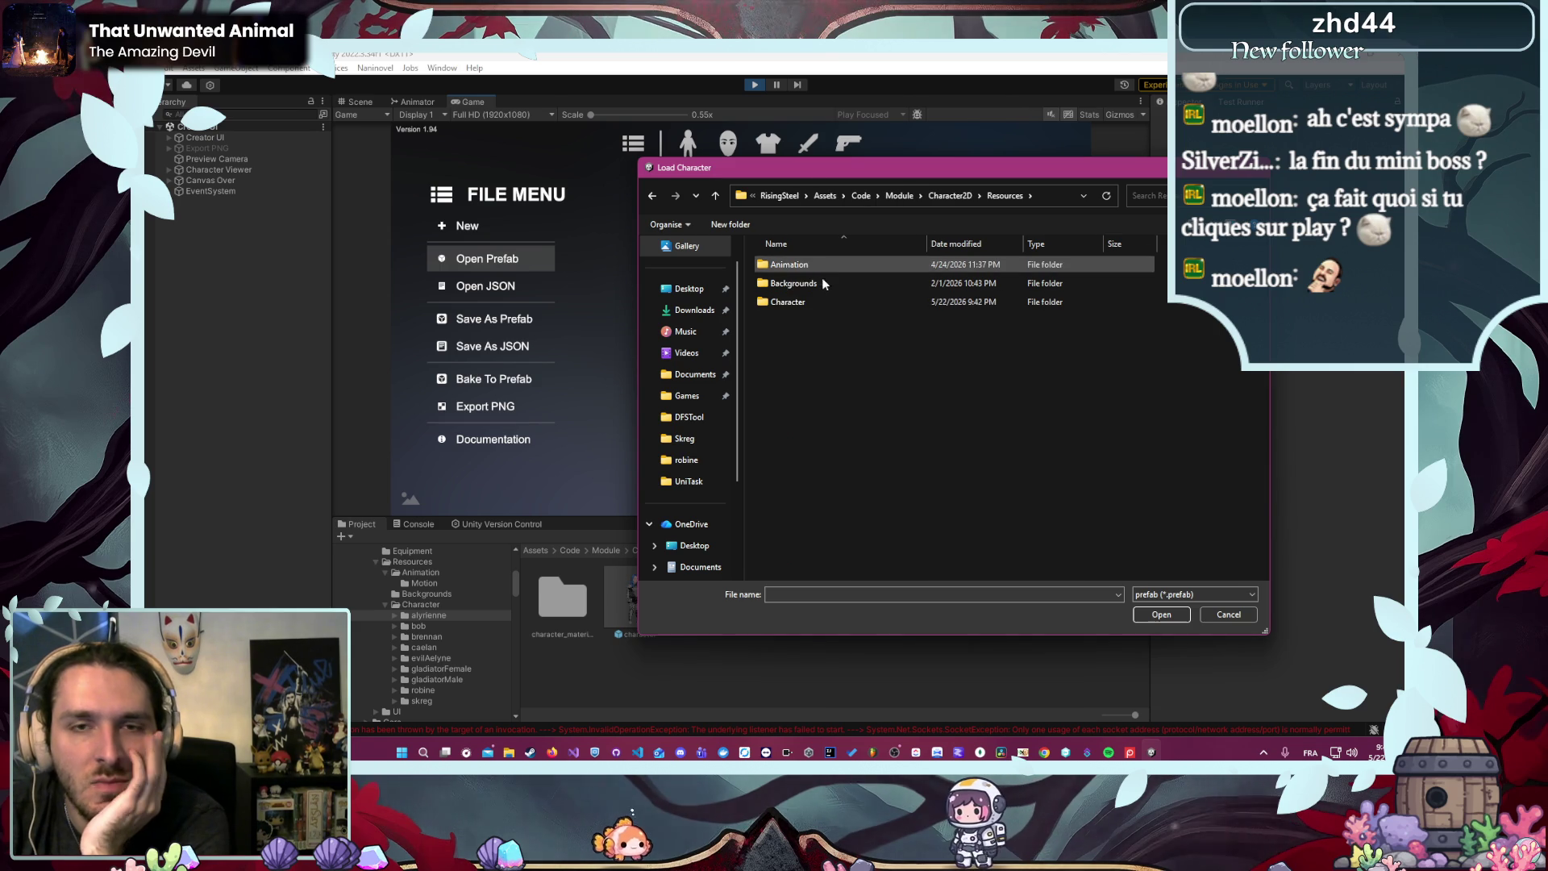
{"action": "double_click", "coordinate": [820, 303]}
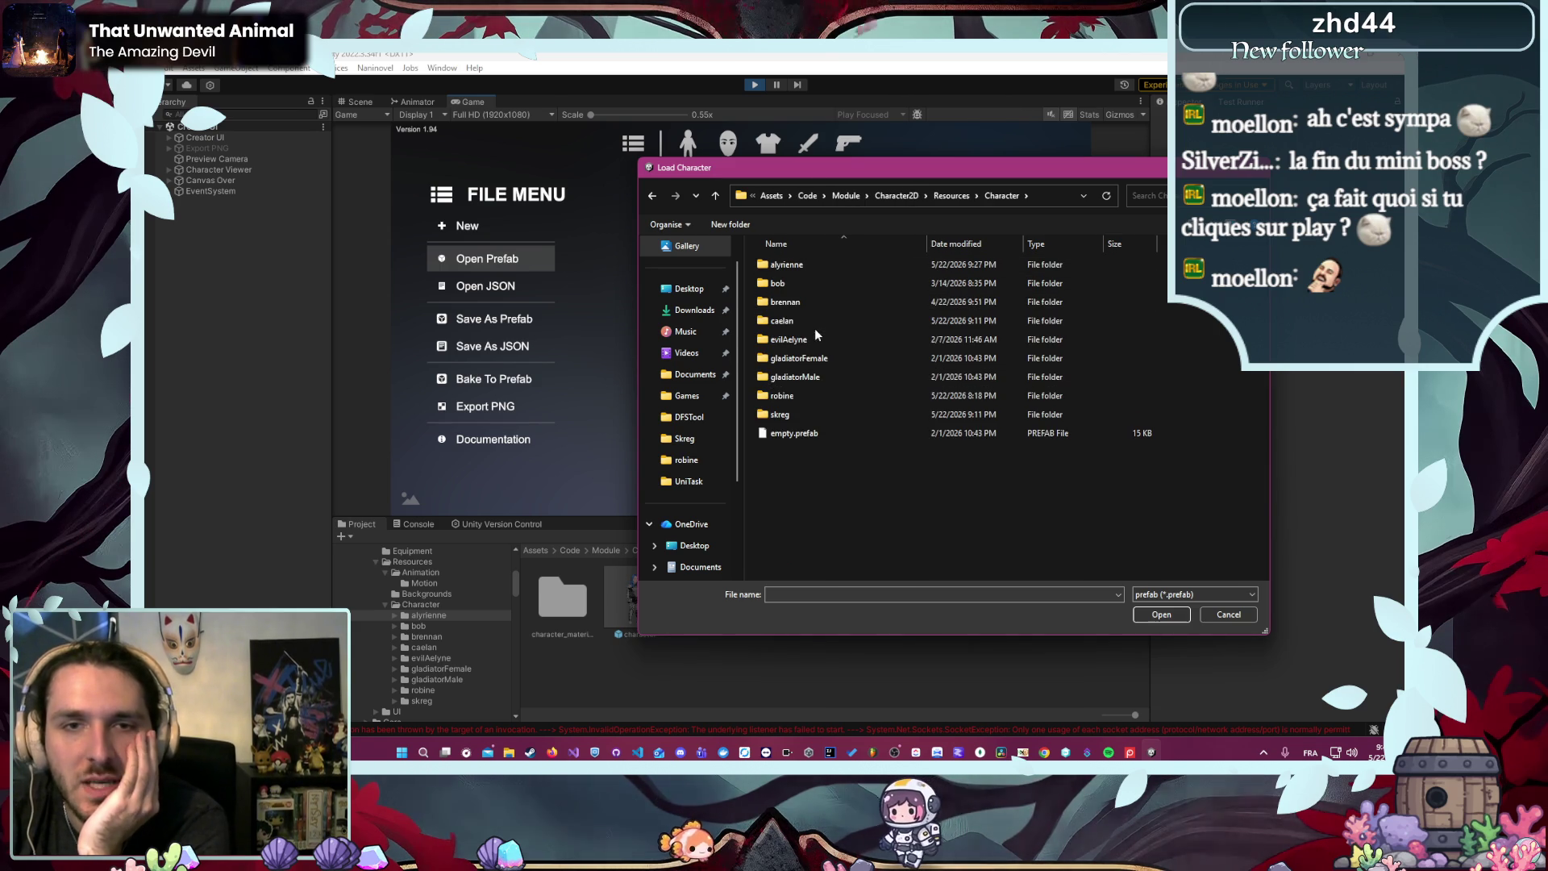
{"action": "double_click", "coordinate": [818, 321]}
{"action": "double_click", "coordinate": [812, 285]}
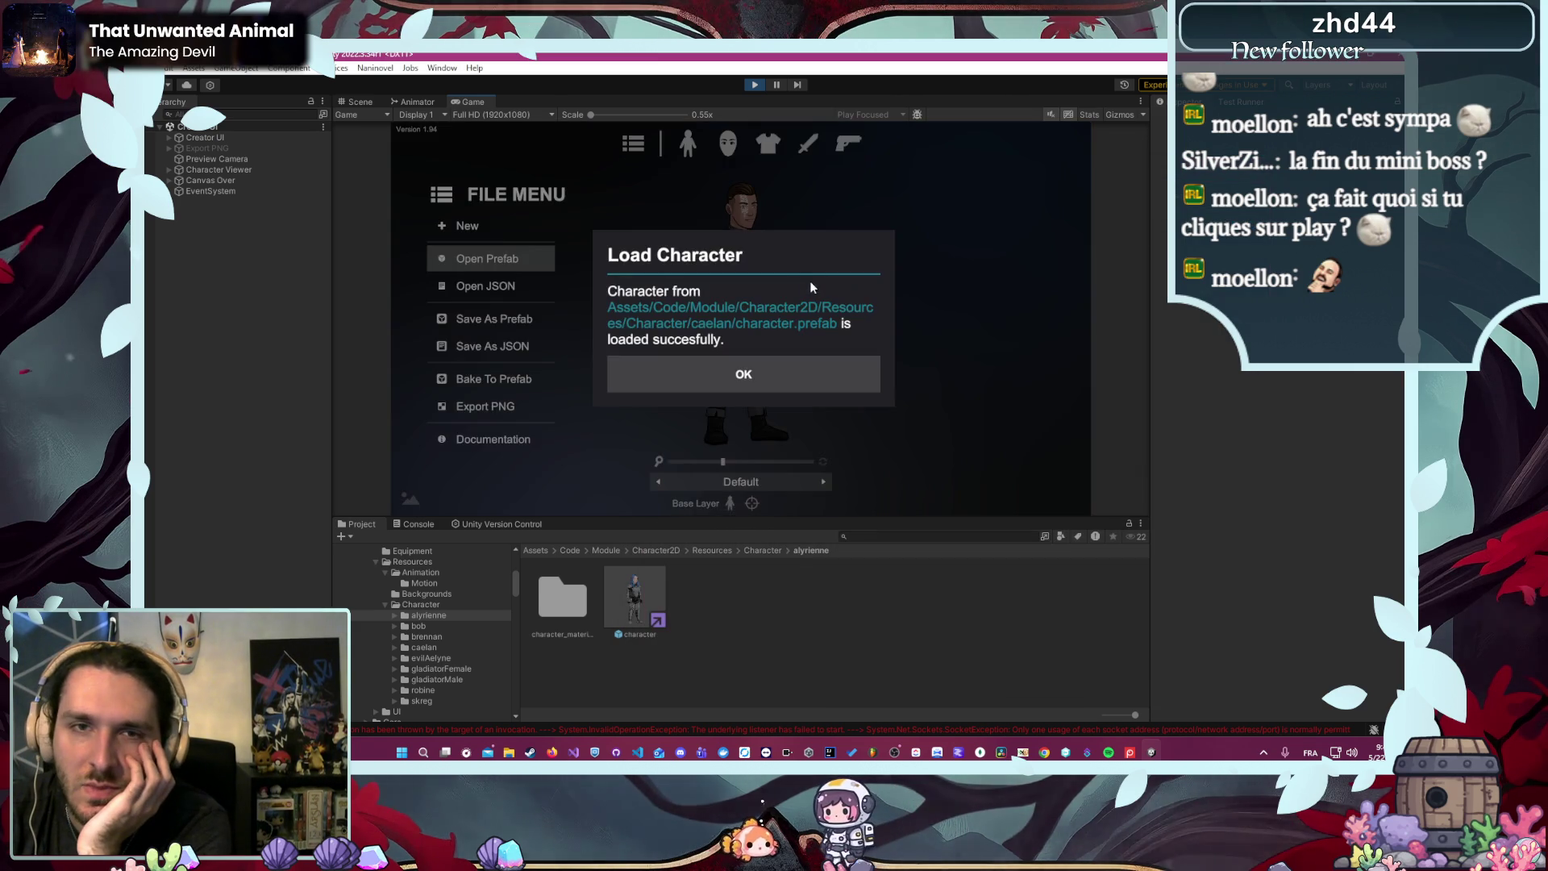
{"action": "left_click", "coordinate": [738, 375]}
{"action": "left_click_drag", "start_coordinate": [754, 461], "coordinate": [797, 466]}
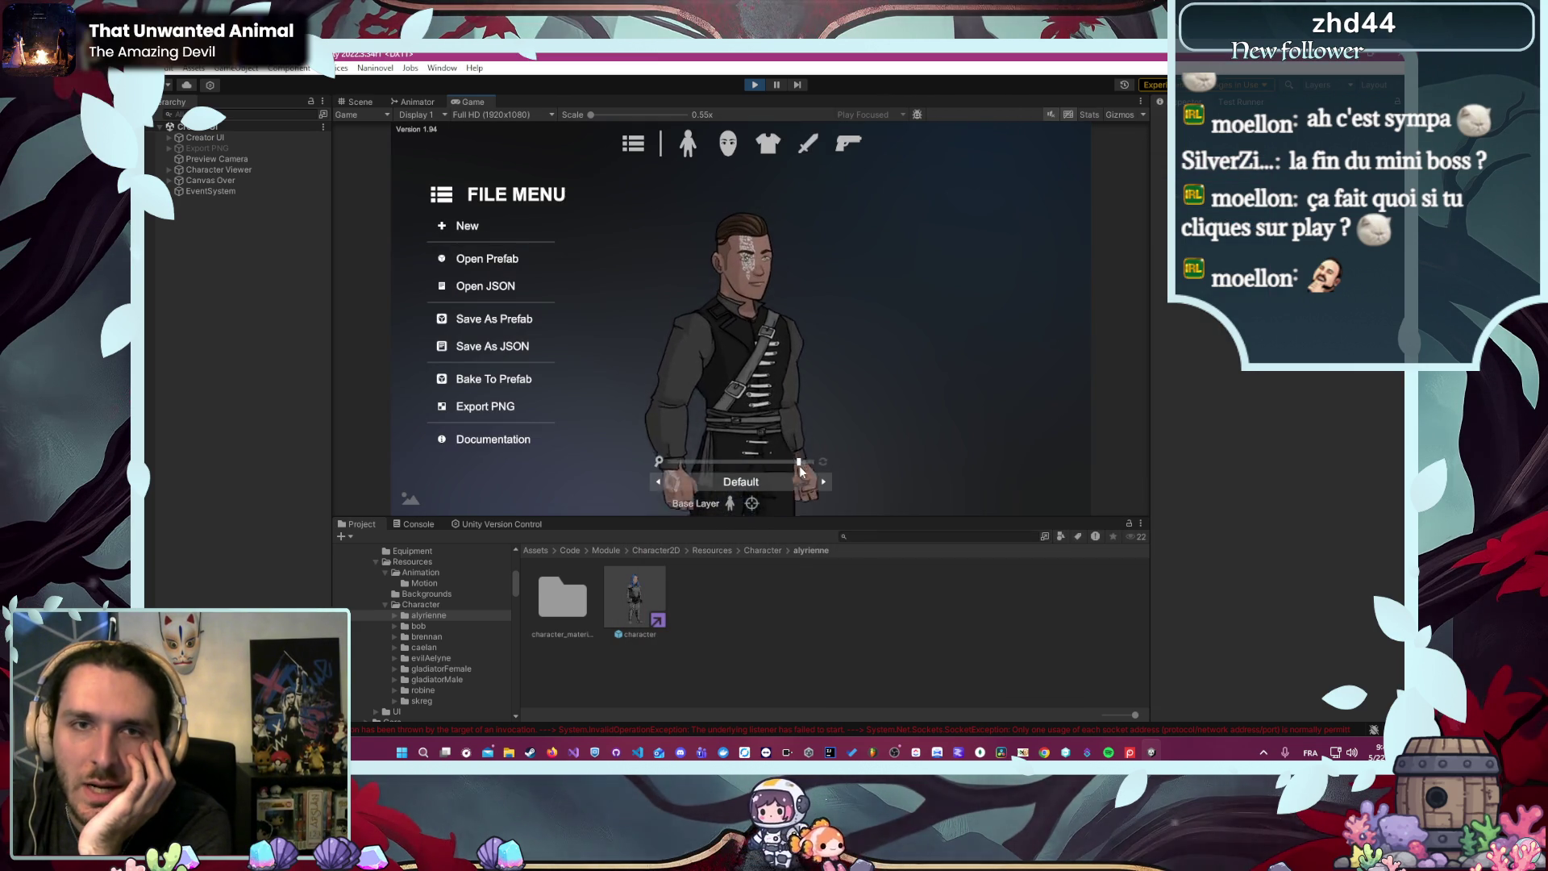
- Review Caelan's nose options and pick eye variant 01, returning to the face-part list
{"action": "left_click", "coordinate": [728, 143]}
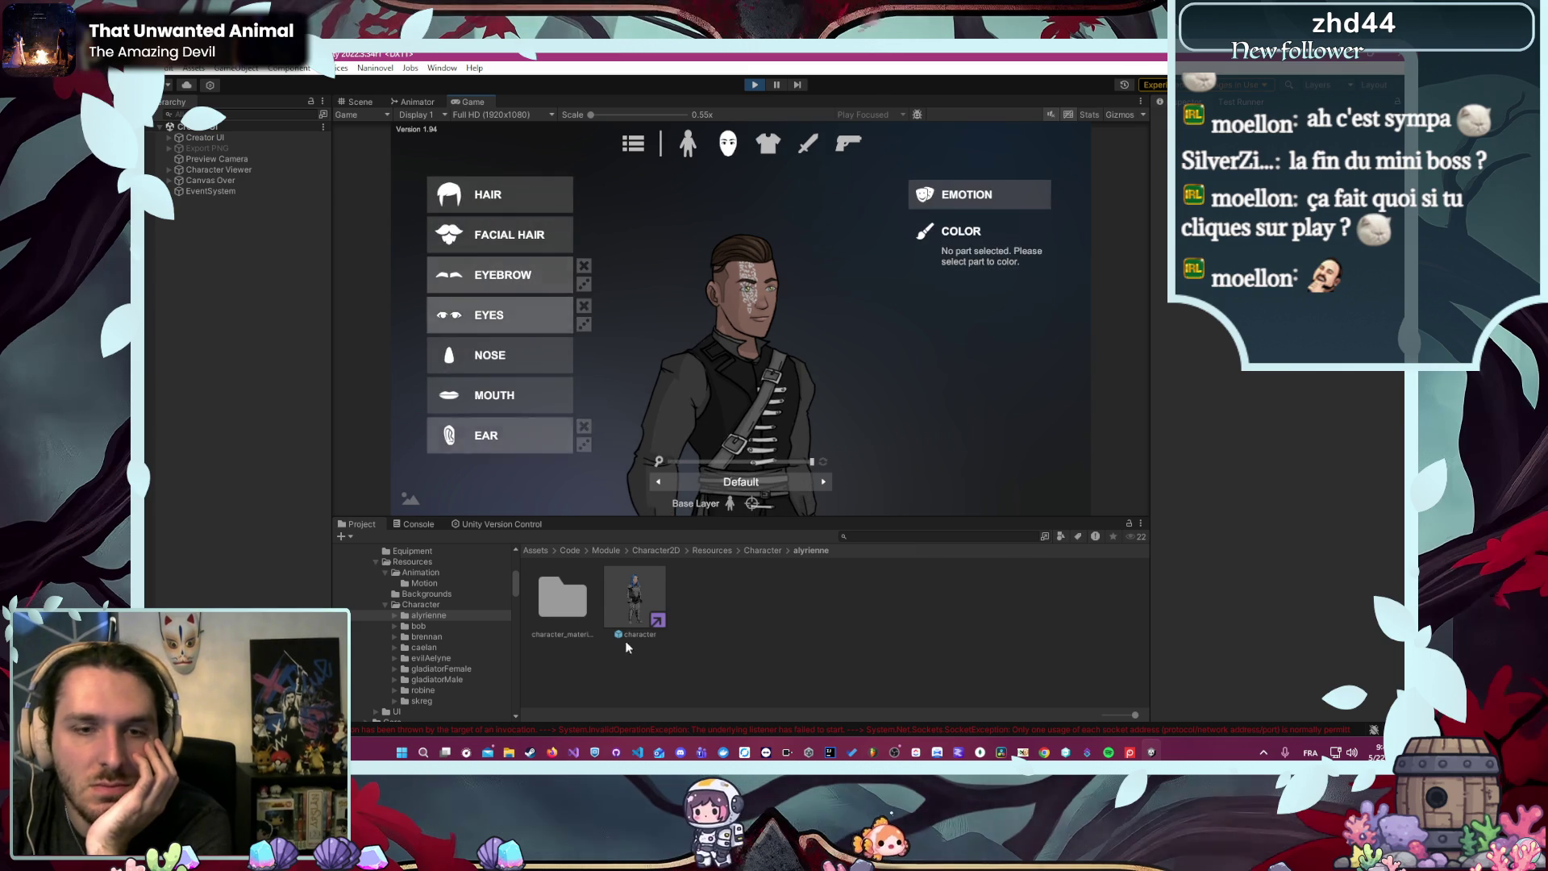
{"action": "left_click", "coordinate": [499, 362]}
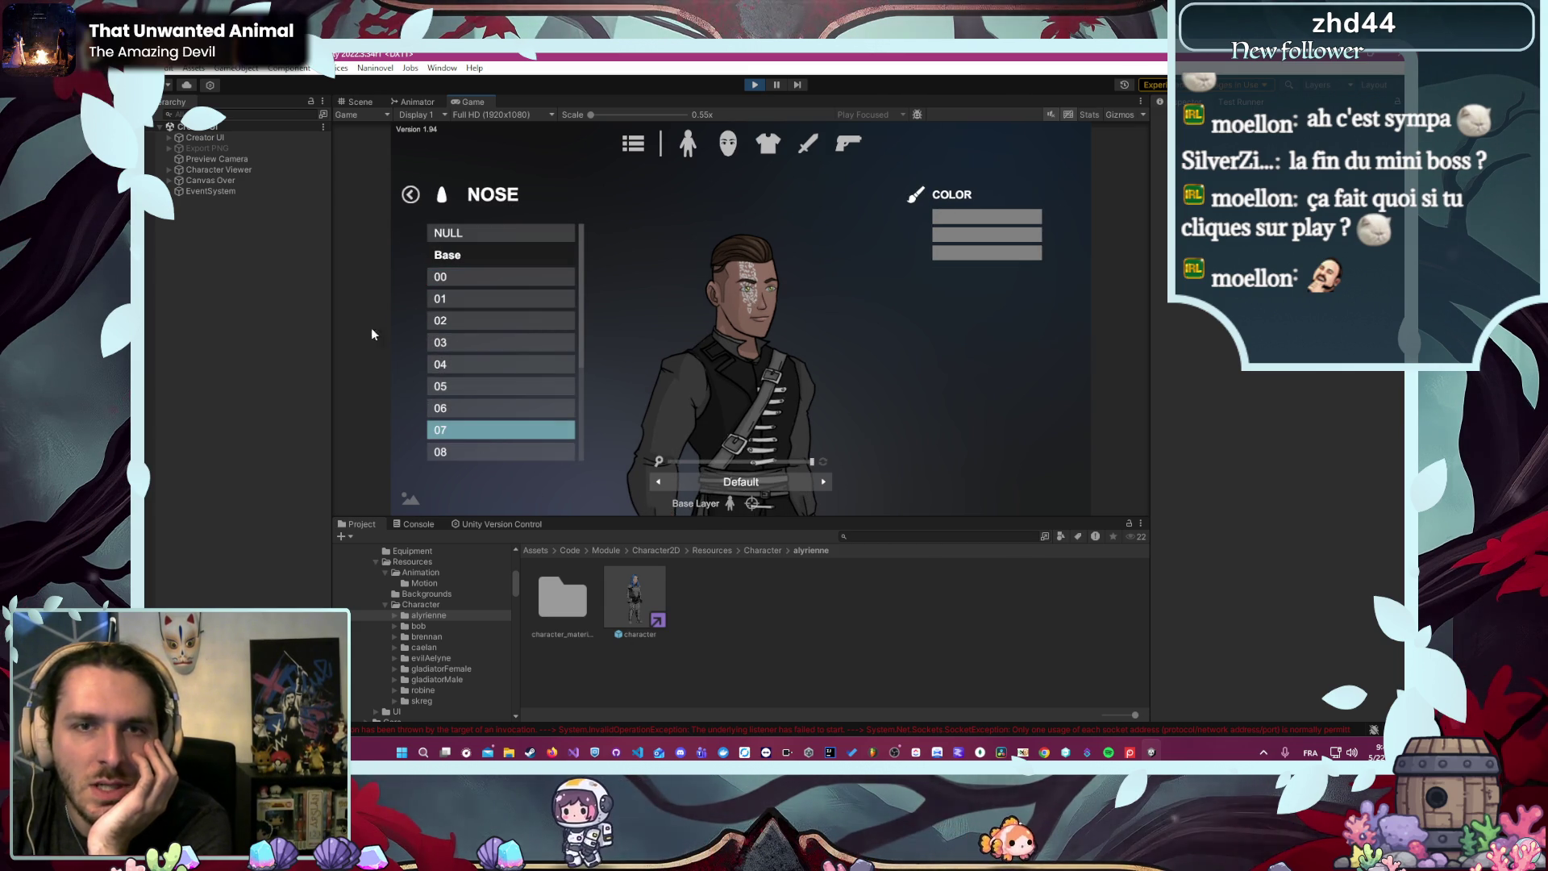
{"action": "left_click", "coordinate": [412, 197]}
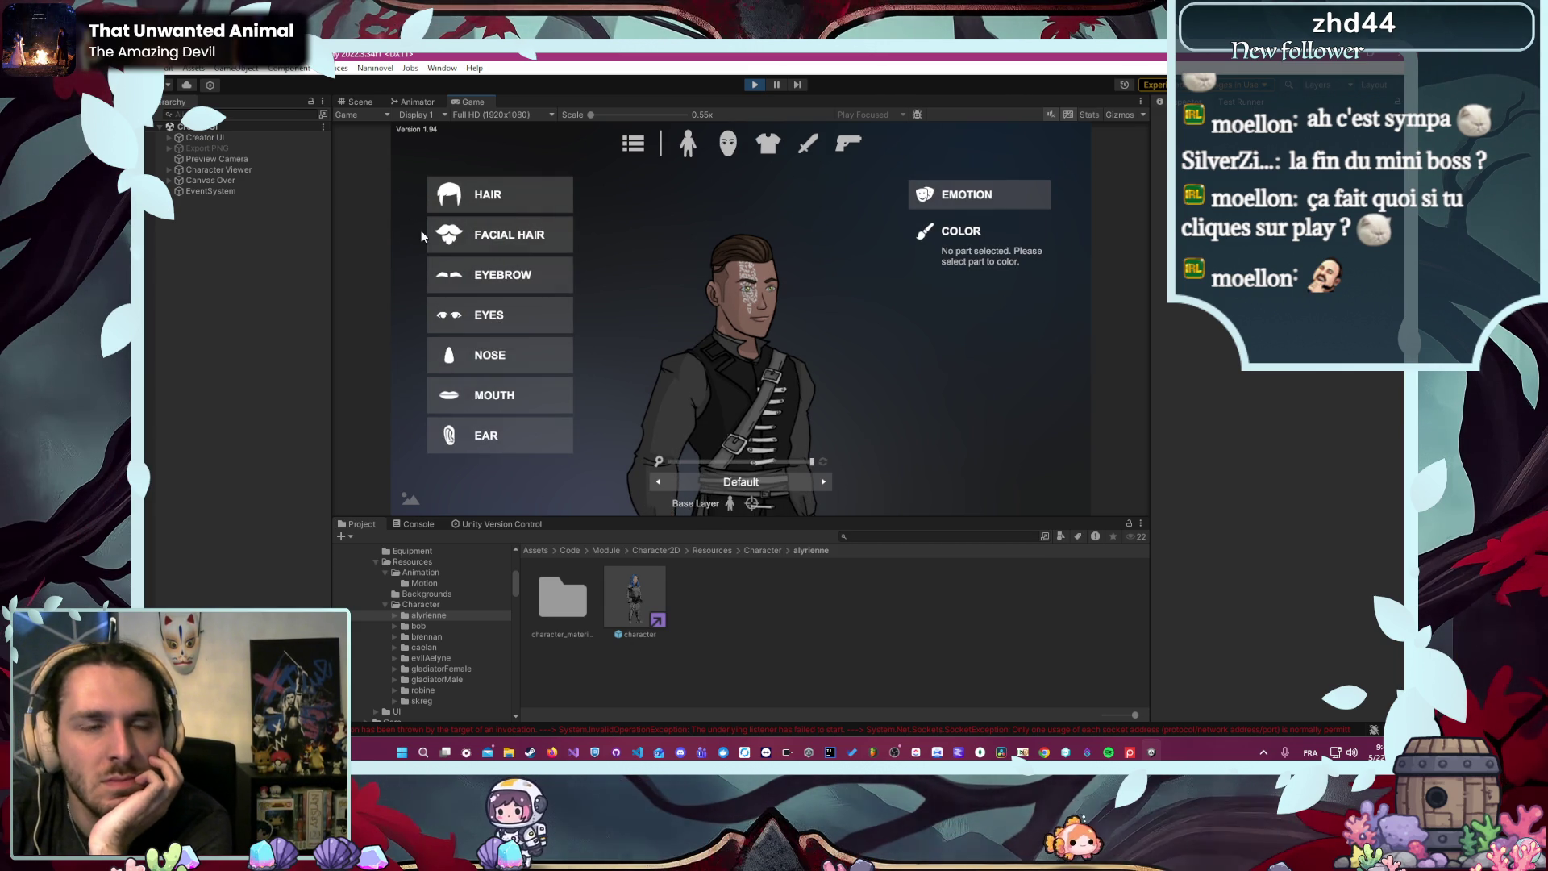
{"action": "left_click", "coordinate": [473, 314]}
{"action": "left_click", "coordinate": [473, 311]}
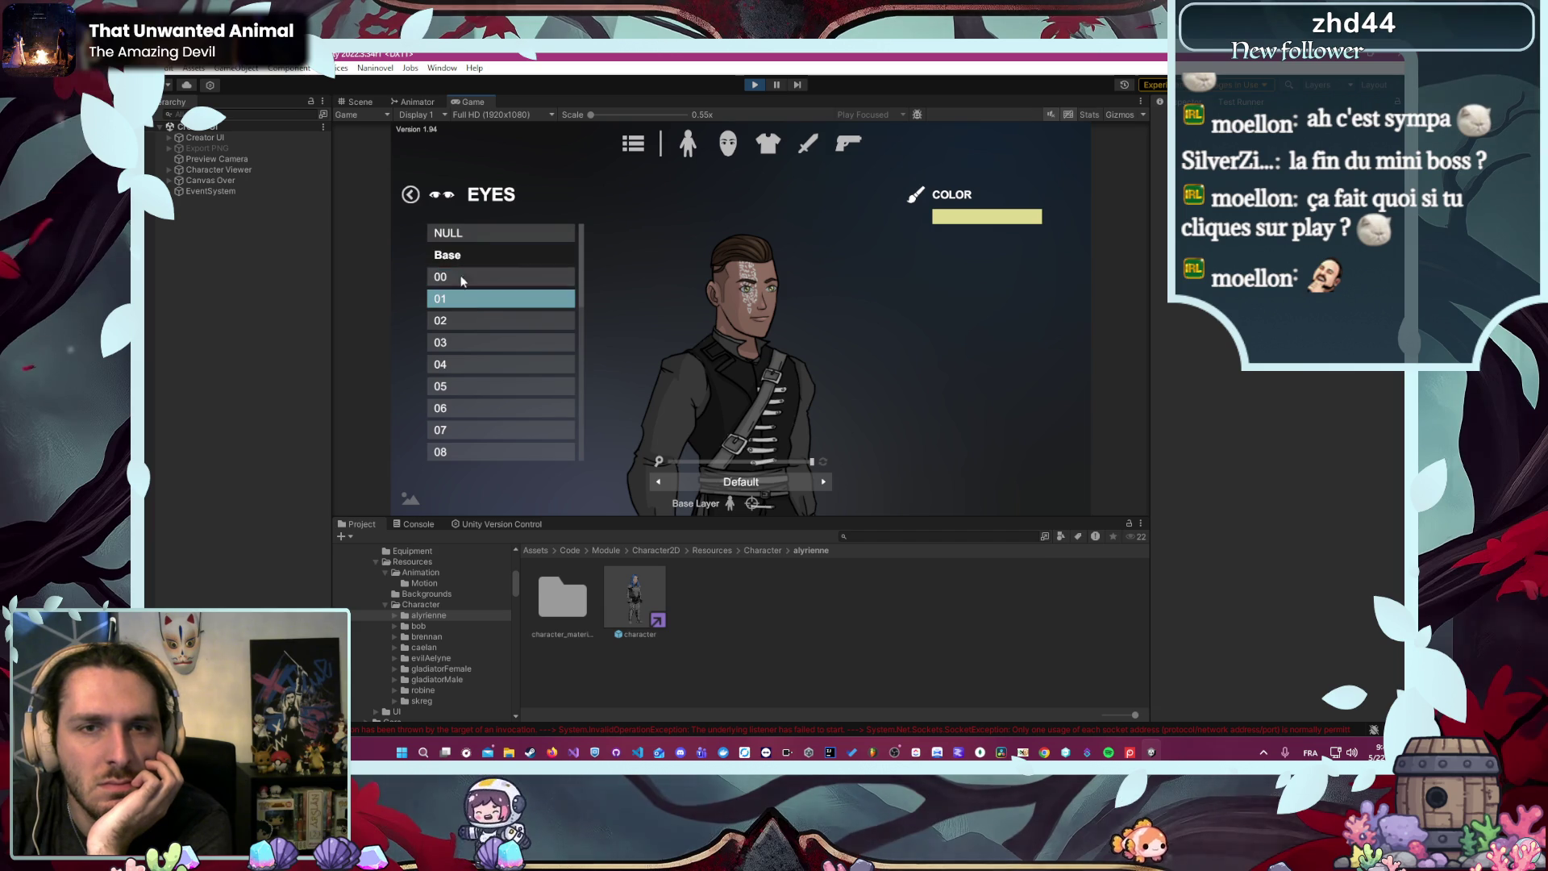
{"action": "left_click", "coordinate": [410, 195]}
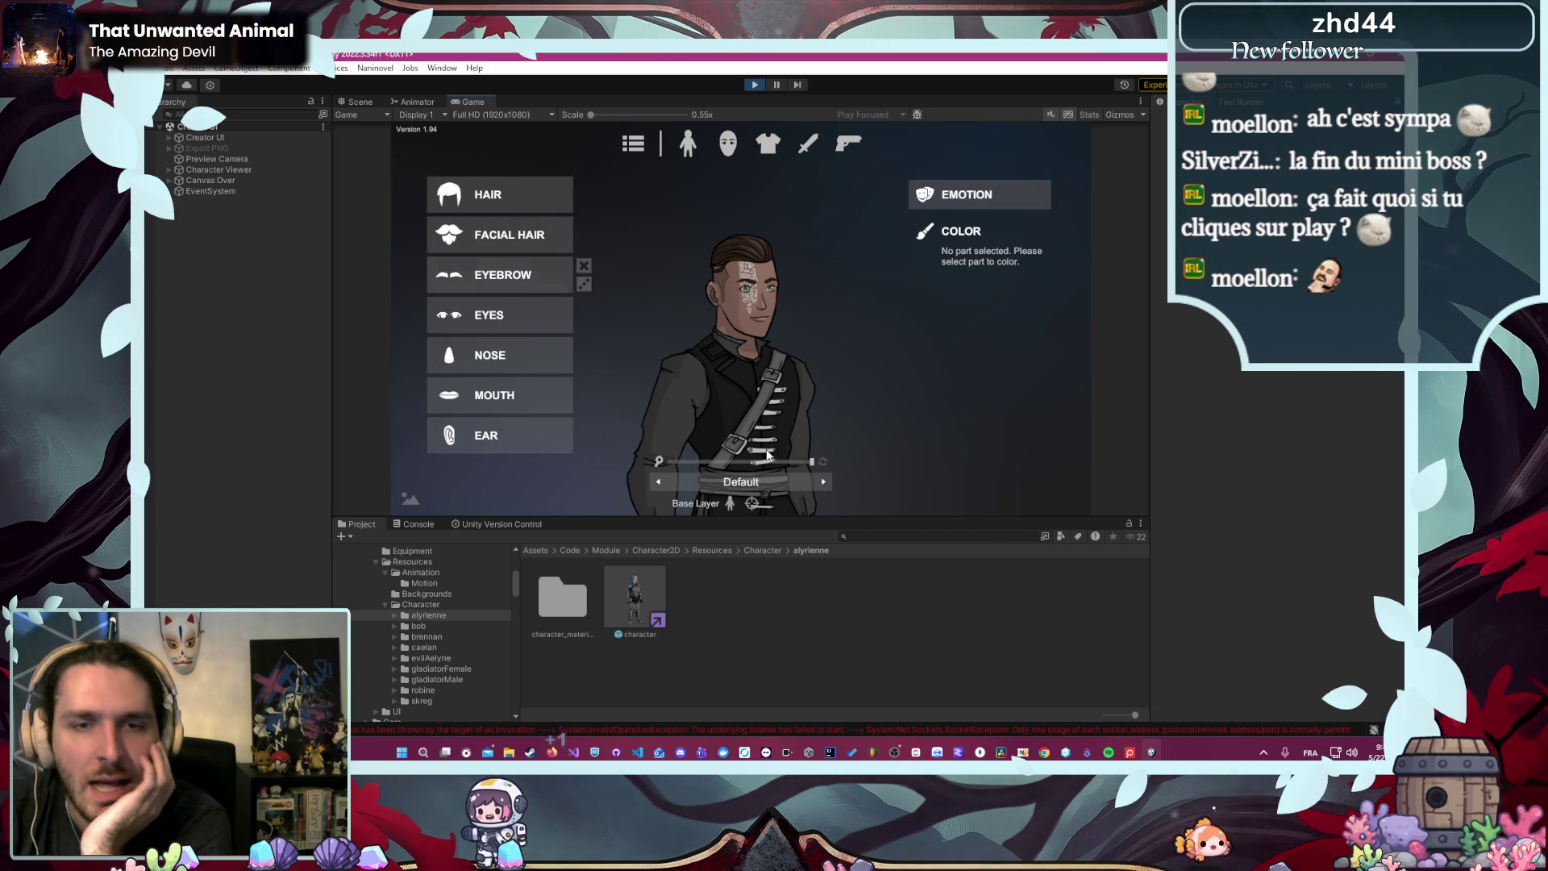
- Switch over to the Lore Weave class graph
{"action": "mouse_move", "coordinate": [490, 448]}
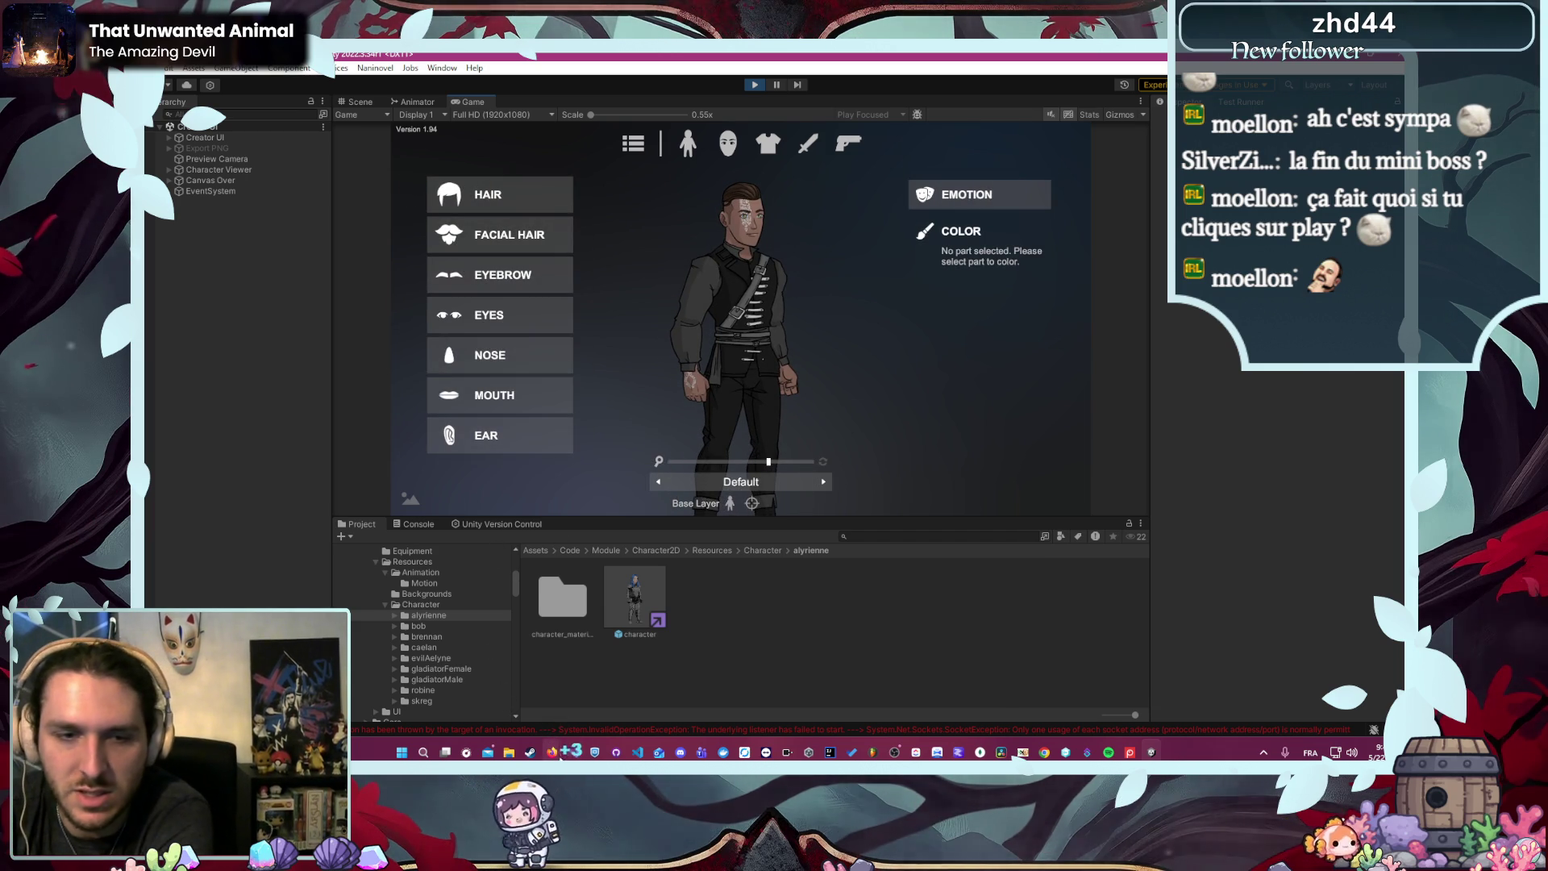
{"action": "mouse_move", "coordinate": [551, 752]}
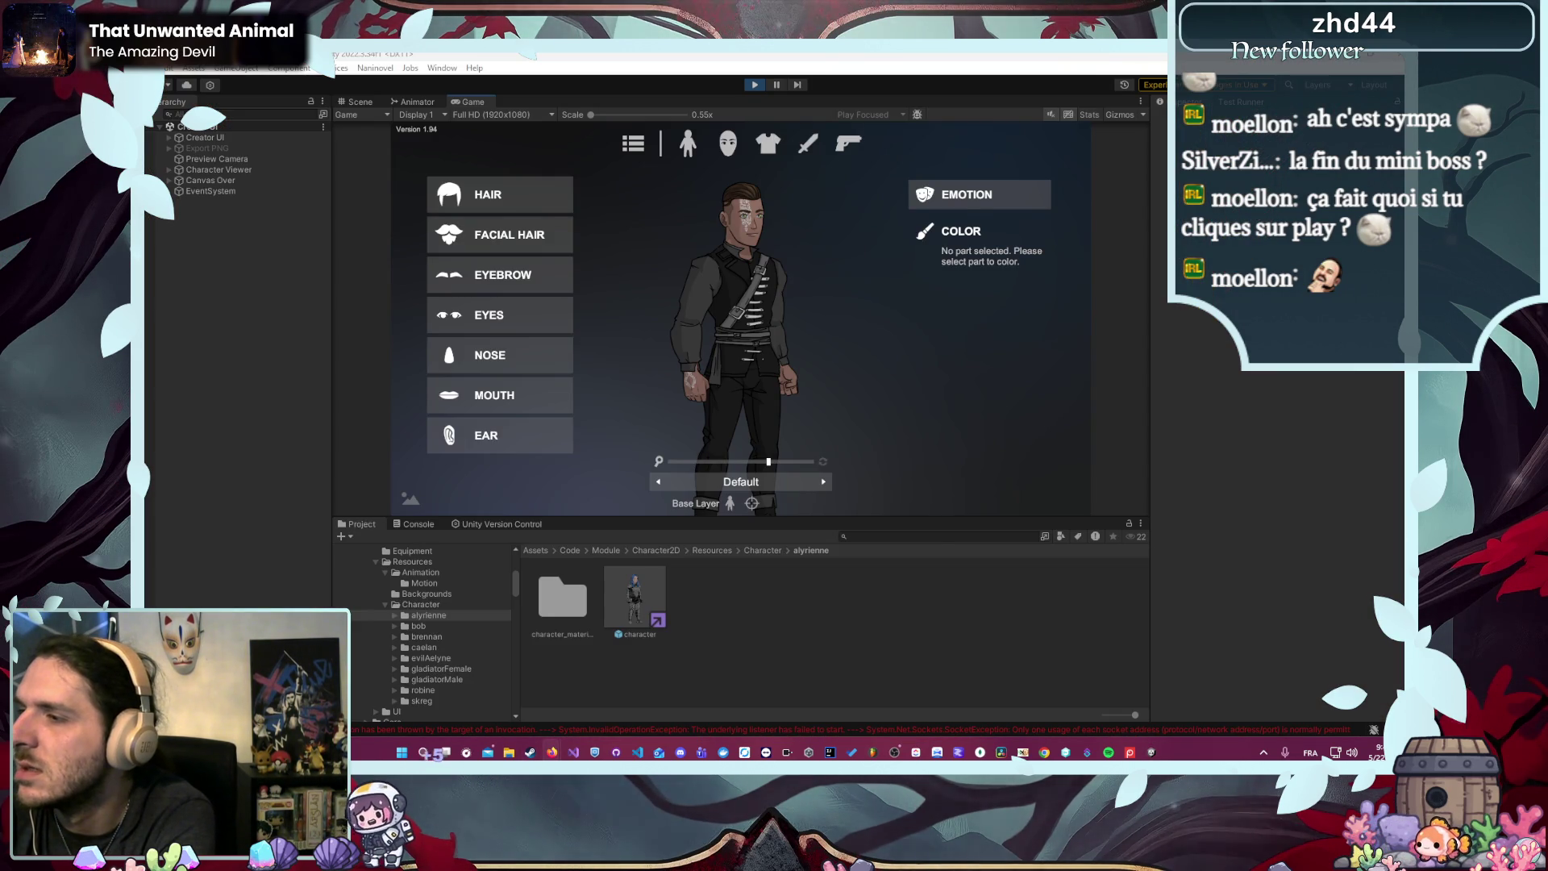
{"action": "key", "text": "alt+Tab"}
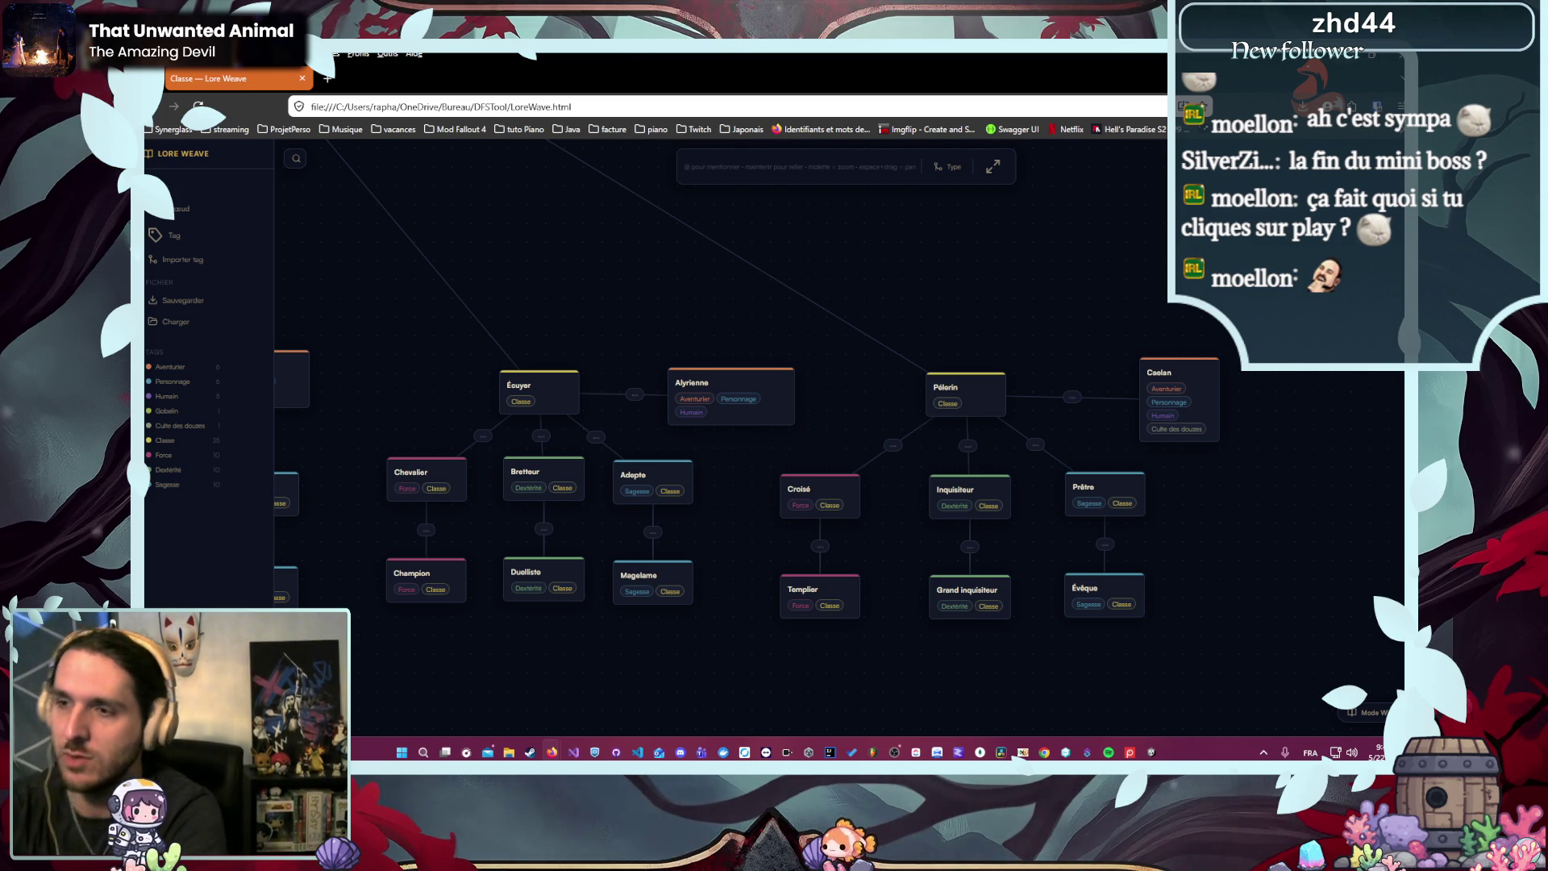
{"action": "key", "text": "alt+Tab"}
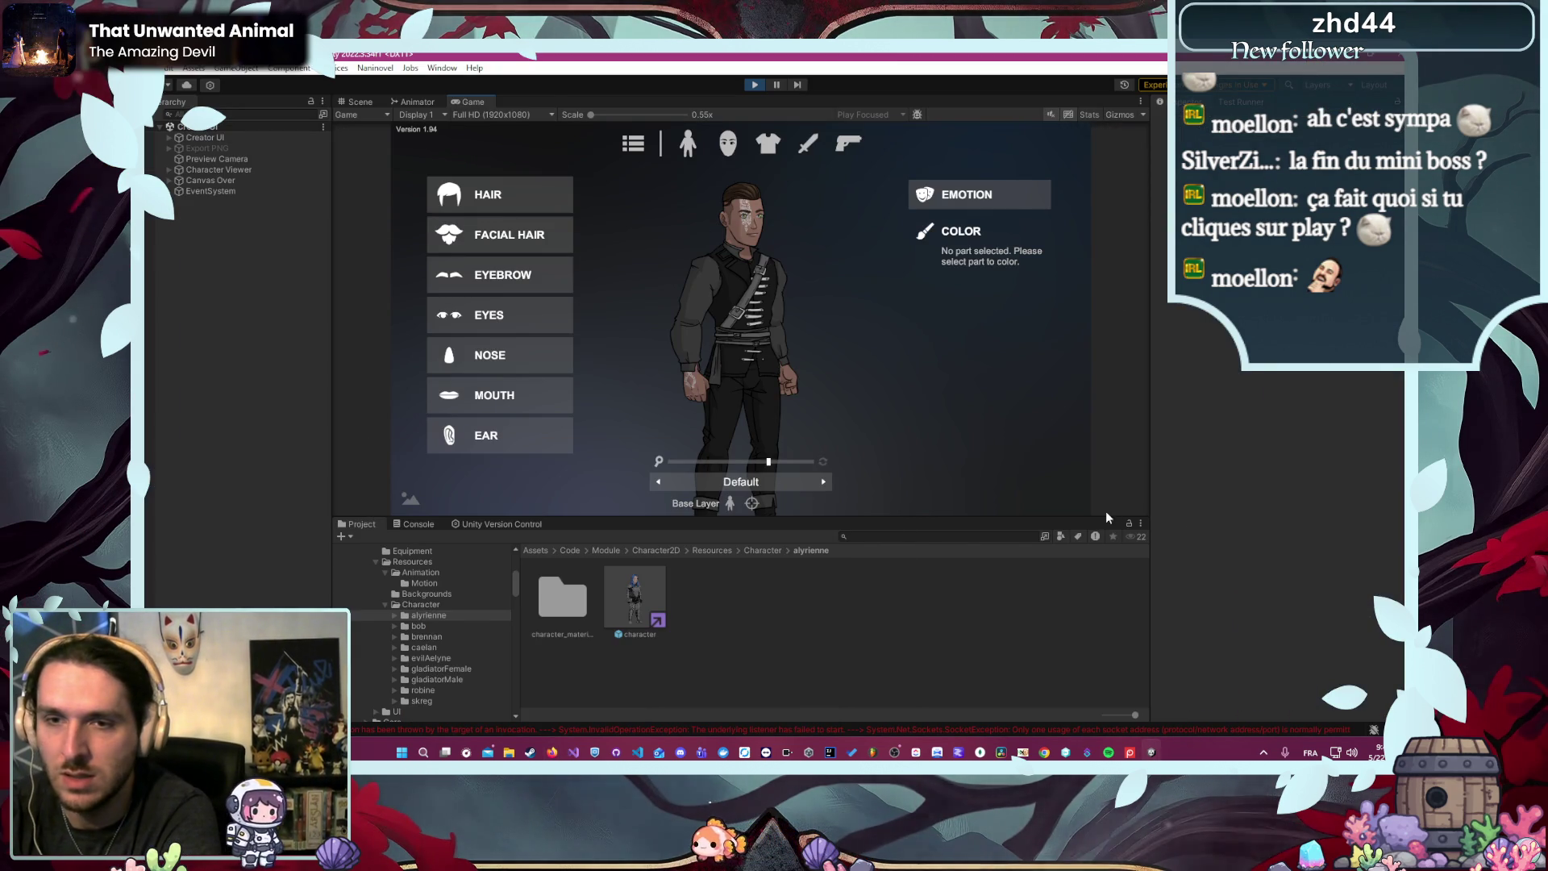
- Widen the creator view and swap the grey jacket for the dark strapped vest armor
{"action": "mouse_move", "coordinate": [1110, 518]}
{"action": "left_mouse_down"}
{"action": "mouse_move", "coordinate": [1110, 580]}
{"action": "mouse_move", "coordinate": [1038, 582]}
{"action": "left_mouse_up"}
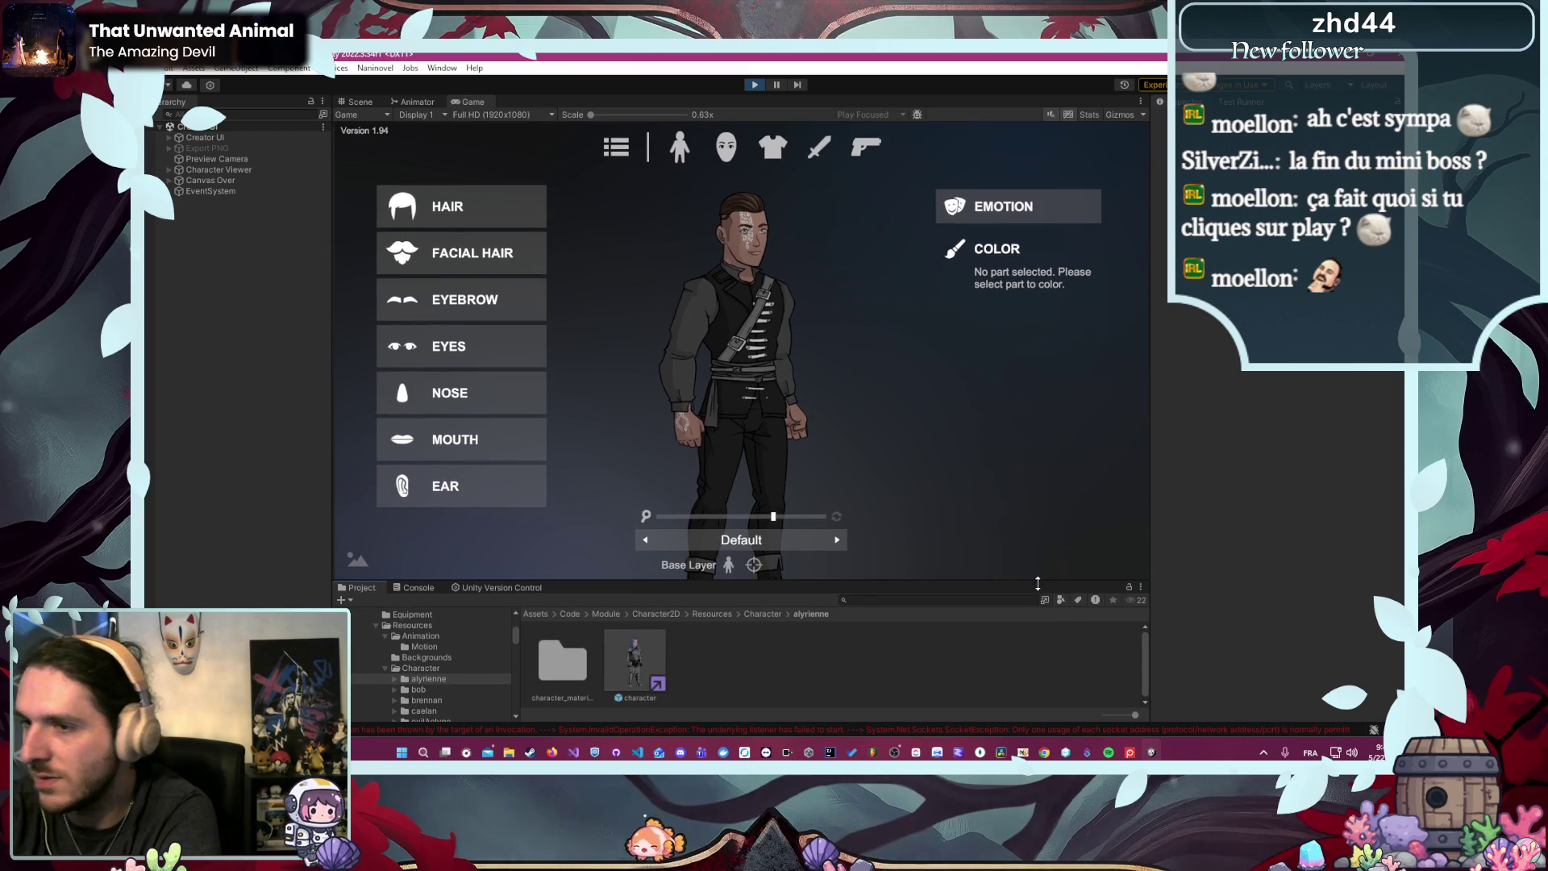
{"action": "left_click", "coordinate": [772, 149]}
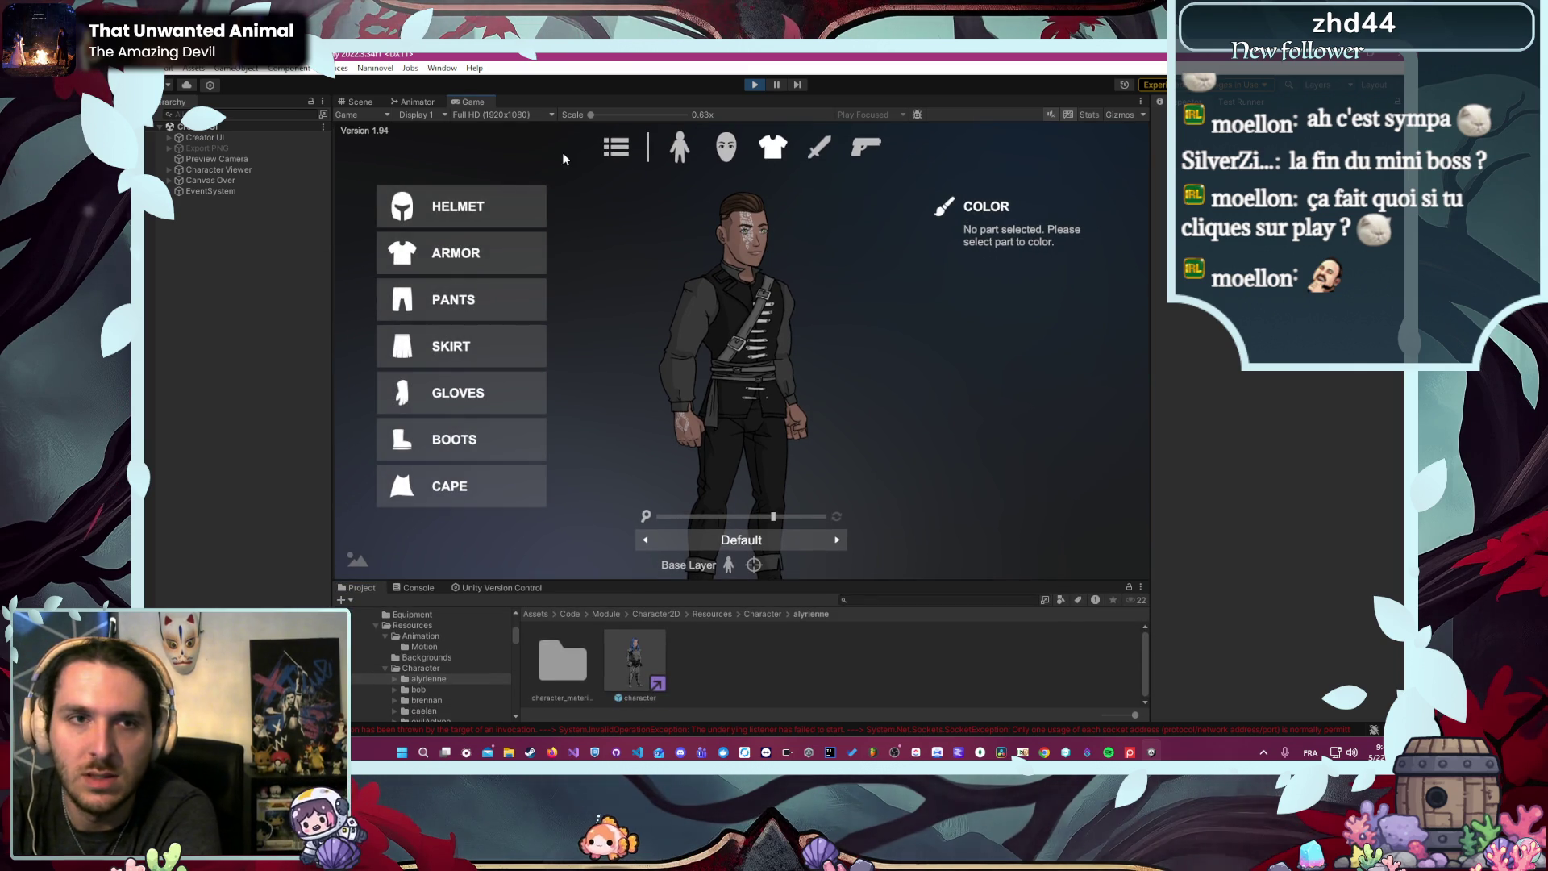
{"action": "left_click", "coordinate": [457, 243]}
{"action": "left_click", "coordinate": [448, 314]}
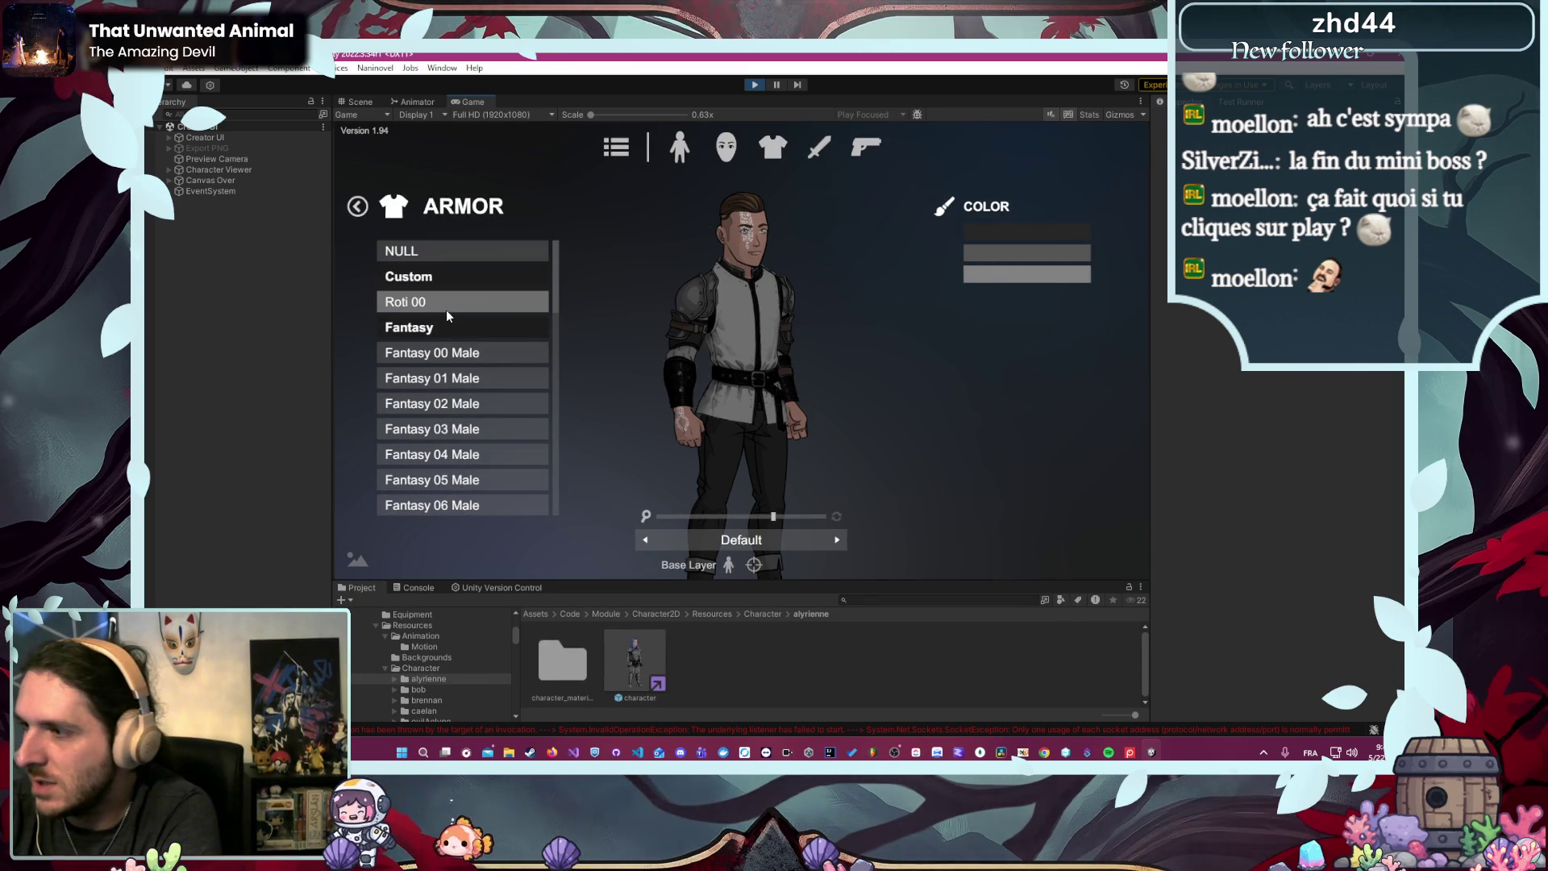
{"action": "left_click", "coordinate": [446, 309]}
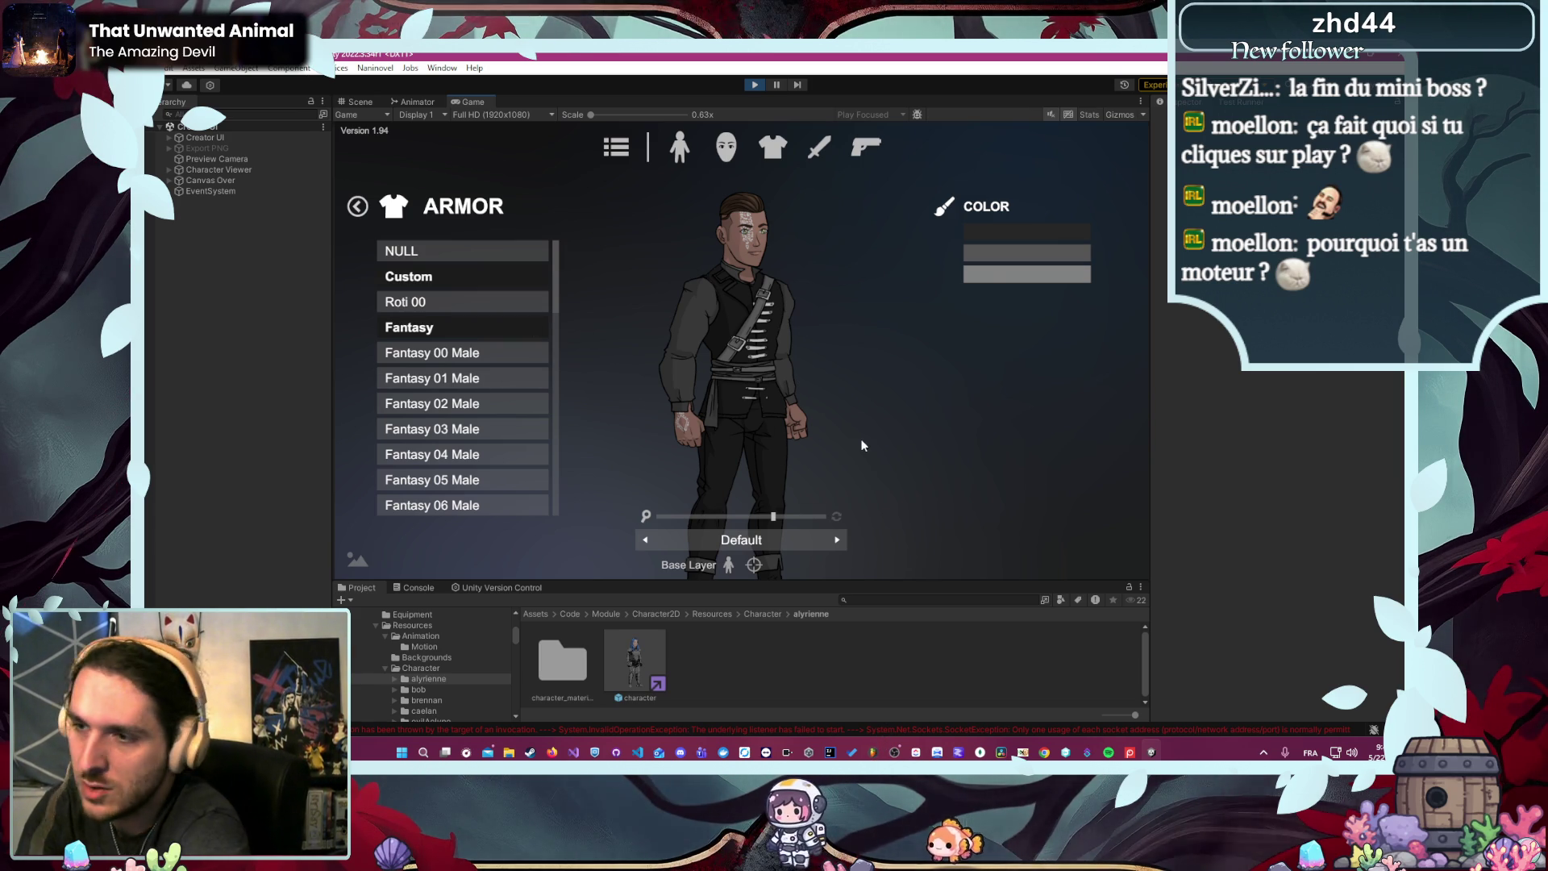
- Preview the Fantasy armors: vest, belted tunic, dark suit with shoulder pads and grey plated
{"action": "left_click", "coordinate": [516, 386]}
{"action": "left_click", "coordinate": [519, 424]}
{"action": "left_click", "coordinate": [519, 448]}
{"action": "left_click", "coordinate": [515, 479]}
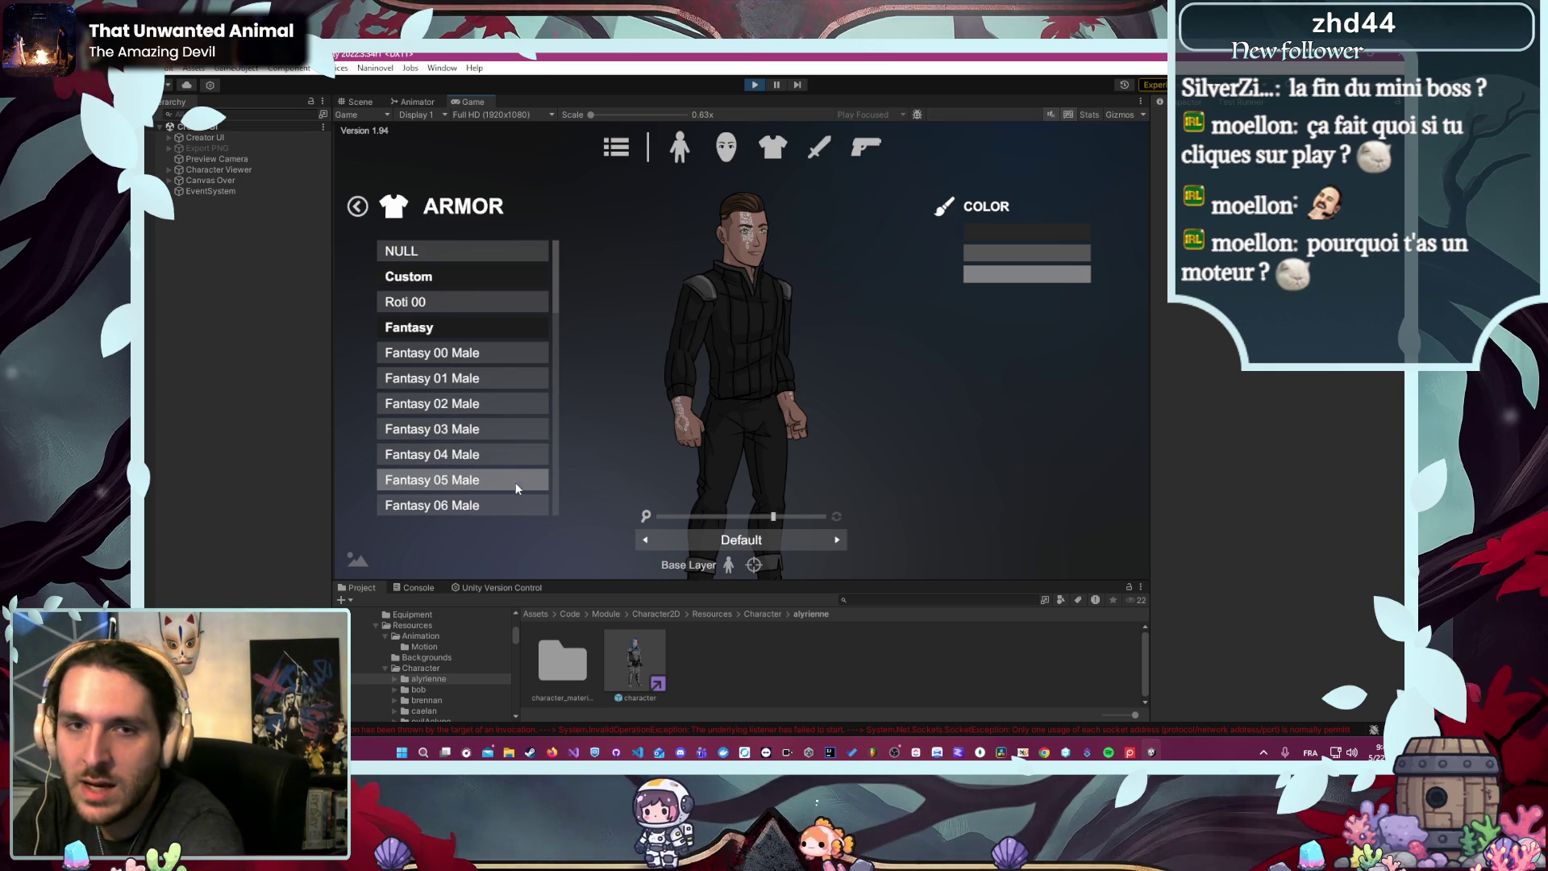
{"action": "scroll", "coordinate": [524, 482], "scroll_direction": "down", "scroll_amount": 2}
{"action": "left_click", "coordinate": [524, 482]}
{"action": "scroll", "coordinate": [524, 482], "scroll_direction": "down", "scroll_amount": 2}
{"action": "left_click", "coordinate": [525, 482]}
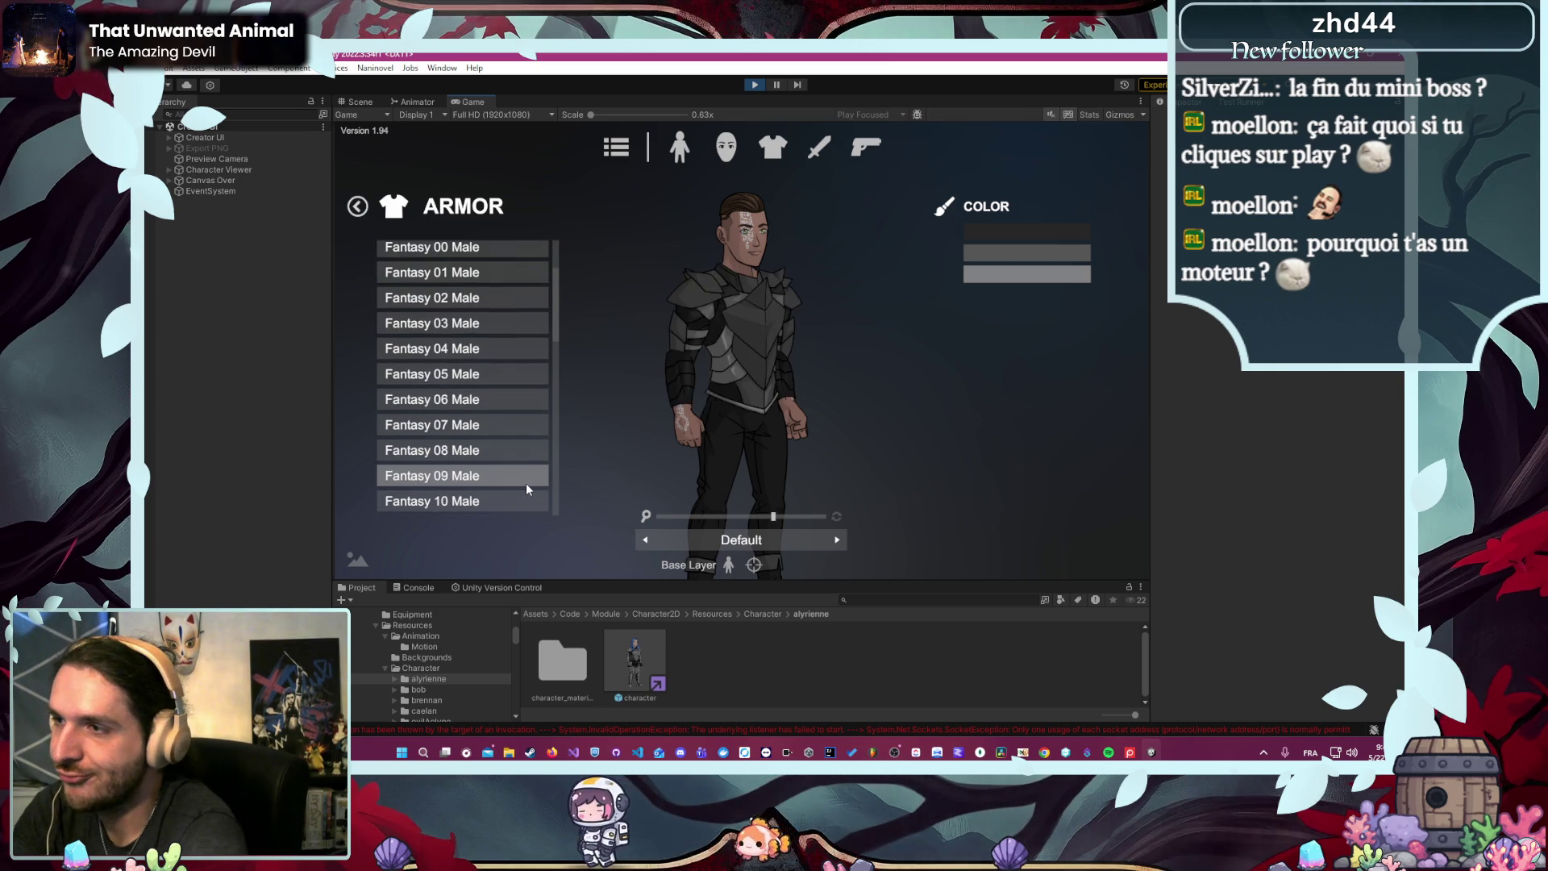
{"action": "left_click", "coordinate": [526, 482]}
{"action": "scroll", "coordinate": [532, 476], "scroll_direction": "down", "scroll_amount": 1}
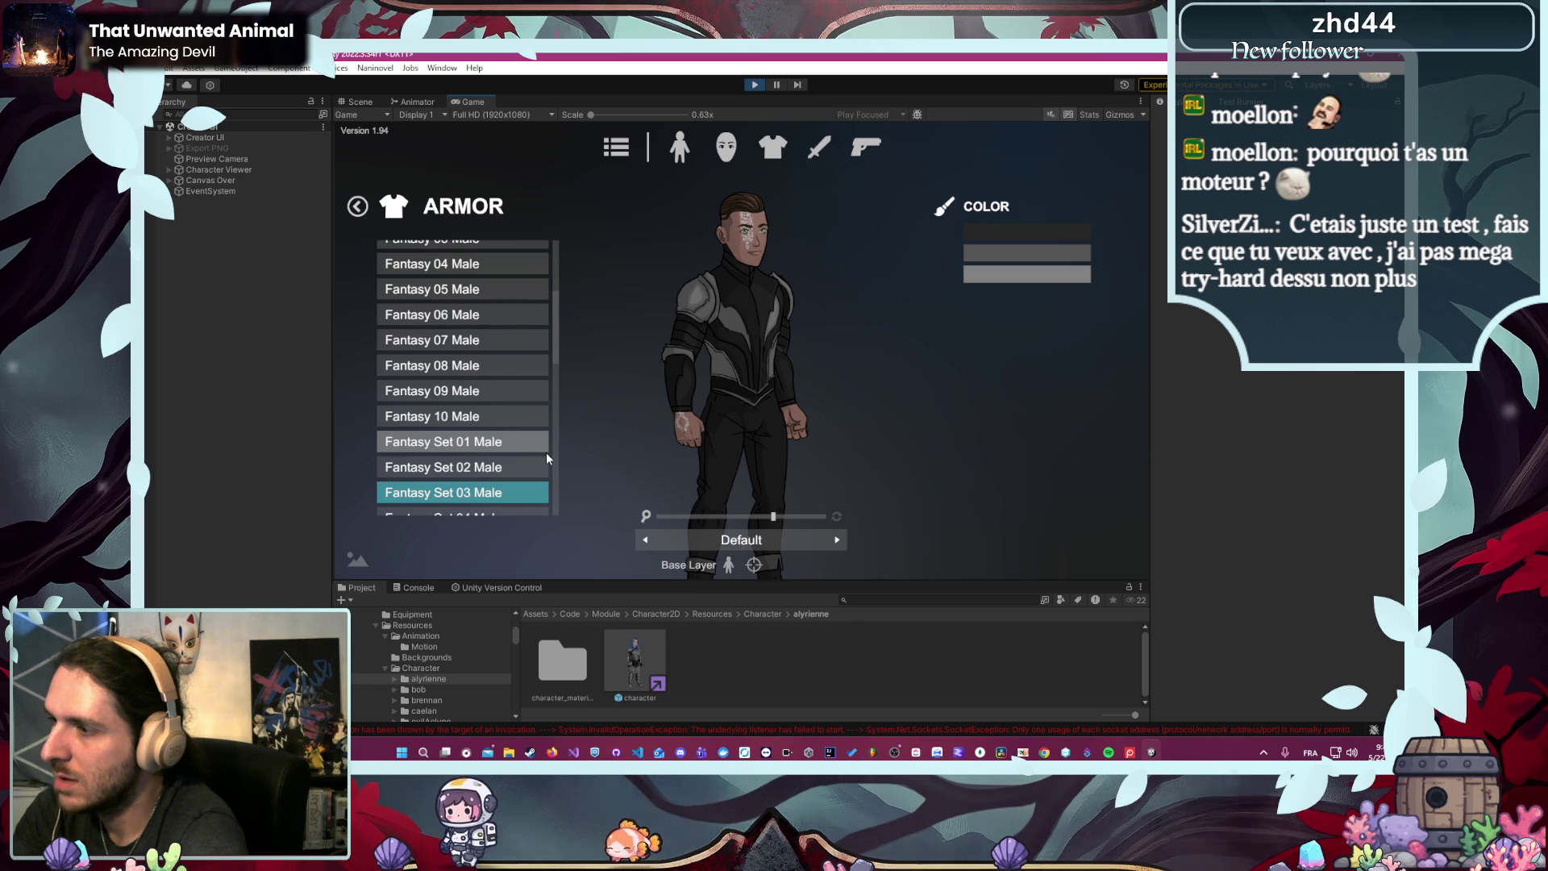
{"action": "scroll", "coordinate": [545, 452], "scroll_direction": "up", "scroll_amount": 2}
{"action": "left_click", "coordinate": [525, 405]}
{"action": "left_click", "coordinate": [487, 442]}
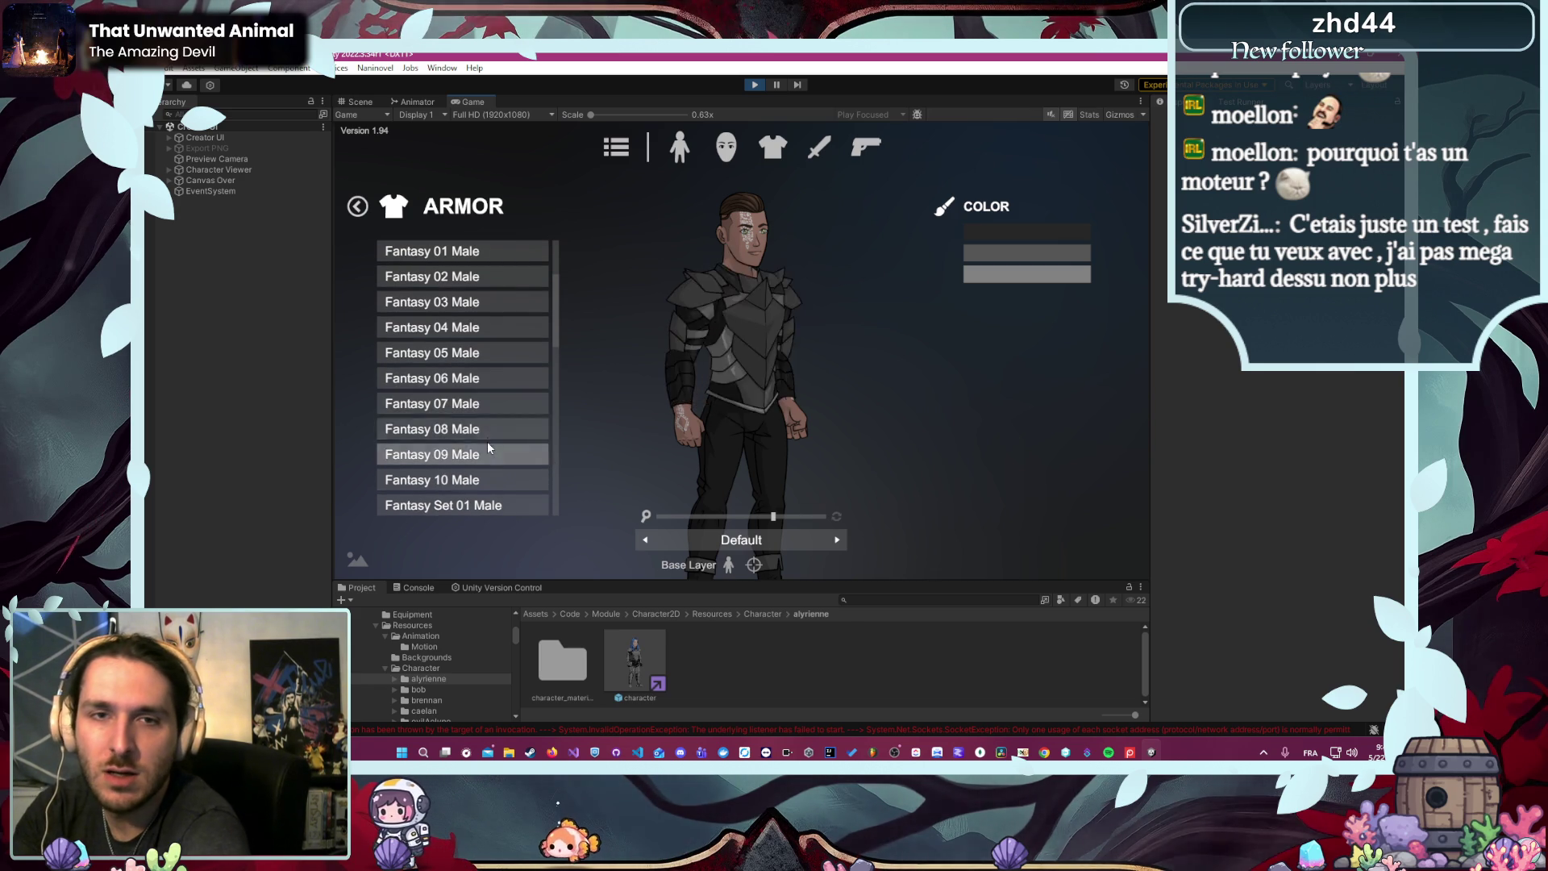
{"action": "left_click", "coordinate": [495, 385]}
{"action": "left_click", "coordinate": [498, 404]}
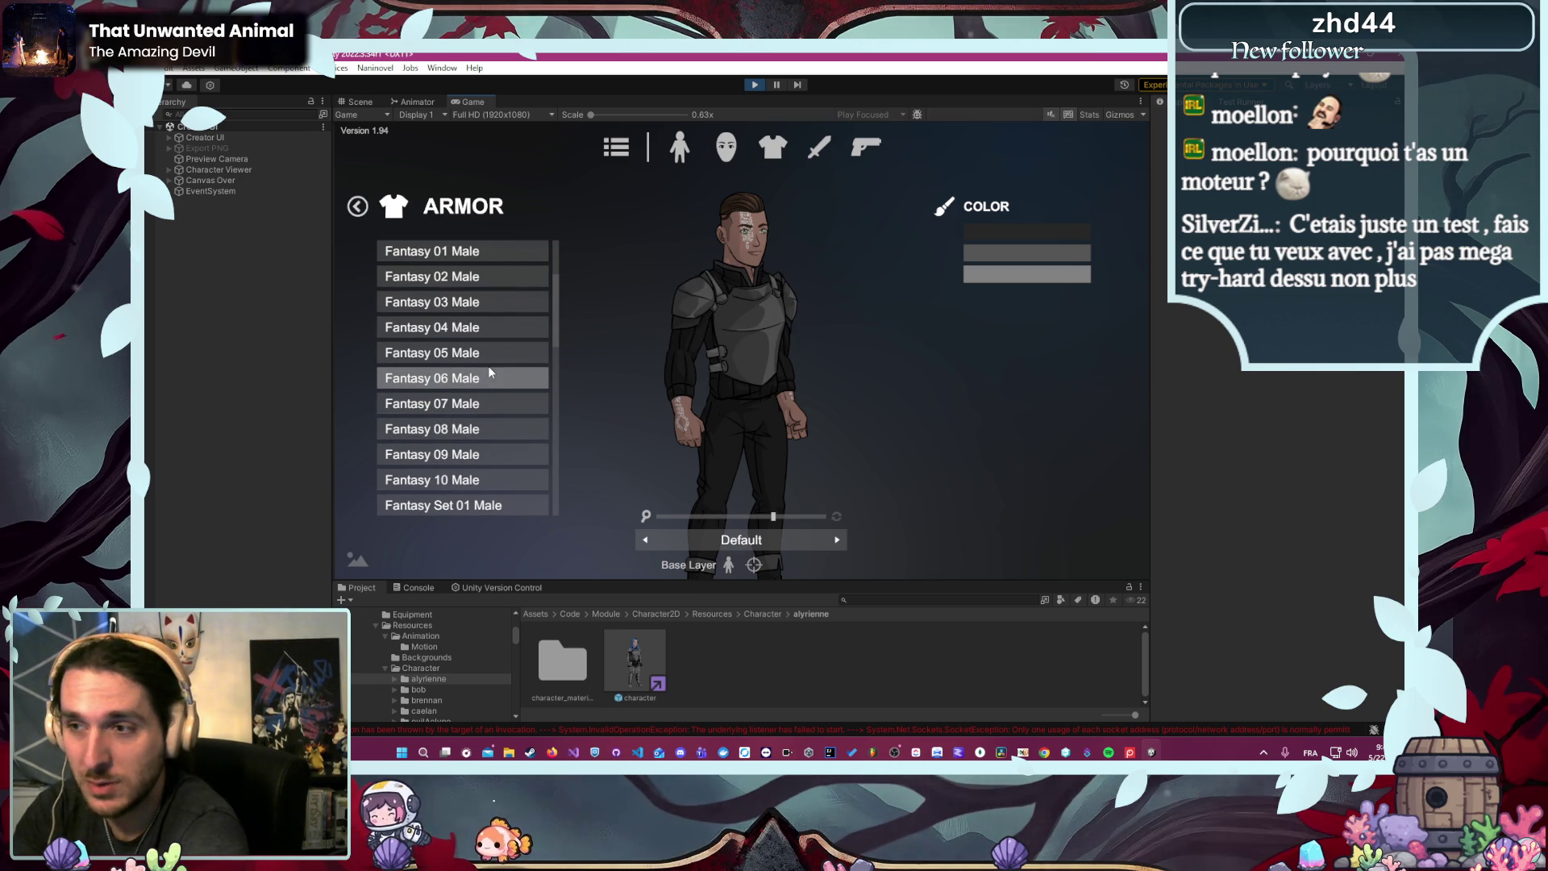
- Compare the plain black outfit against the grey plated, belted leather and silver-trimmed armors
{"action": "left_click", "coordinate": [481, 353]}
{"action": "left_click", "coordinate": [487, 386]}
{"action": "left_click", "coordinate": [487, 405]}
{"action": "left_click", "coordinate": [493, 350]}
{"action": "left_click", "coordinate": [496, 407]}
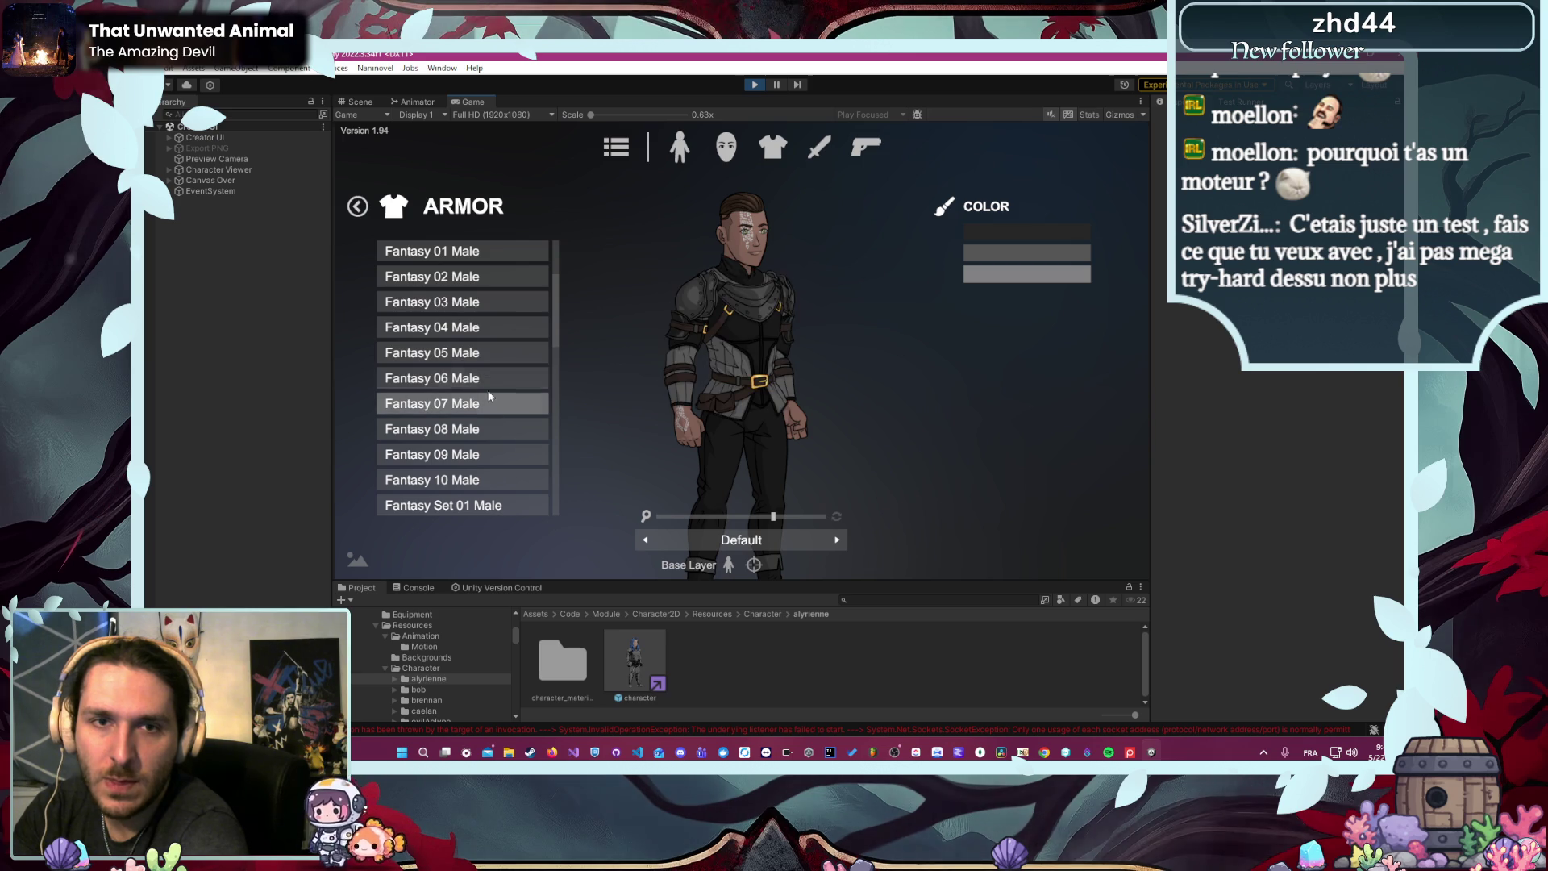
{"action": "left_click", "coordinate": [489, 349]}
{"action": "scroll", "coordinate": [492, 359], "scroll_direction": "up", "scroll_amount": 1}
{"action": "left_click", "coordinate": [495, 369]}
{"action": "scroll", "coordinate": [483, 395], "scroll_direction": "up", "scroll_amount": 1}
{"action": "left_click", "coordinate": [484, 408]}
{"action": "left_click", "coordinate": [486, 434]}
- Settle on Fantasy 05 Male armor and zoom the preview in on the upper body
{"action": "left_click", "coordinate": [482, 352]}
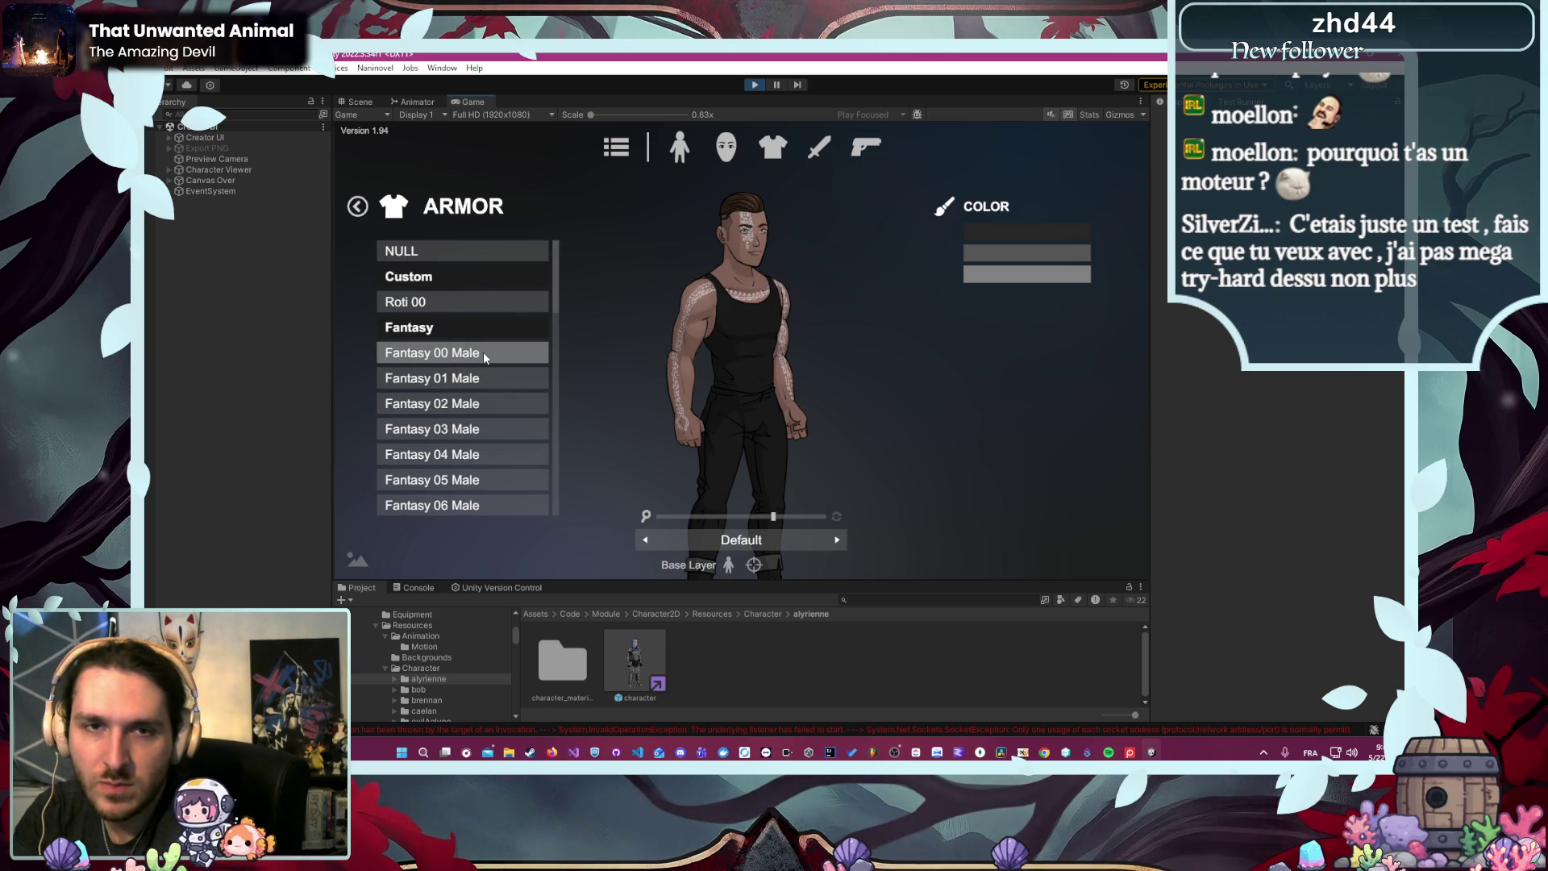
{"action": "left_click", "coordinate": [476, 379]}
{"action": "left_click", "coordinate": [460, 482]}
{"action": "left_click", "coordinate": [462, 503]}
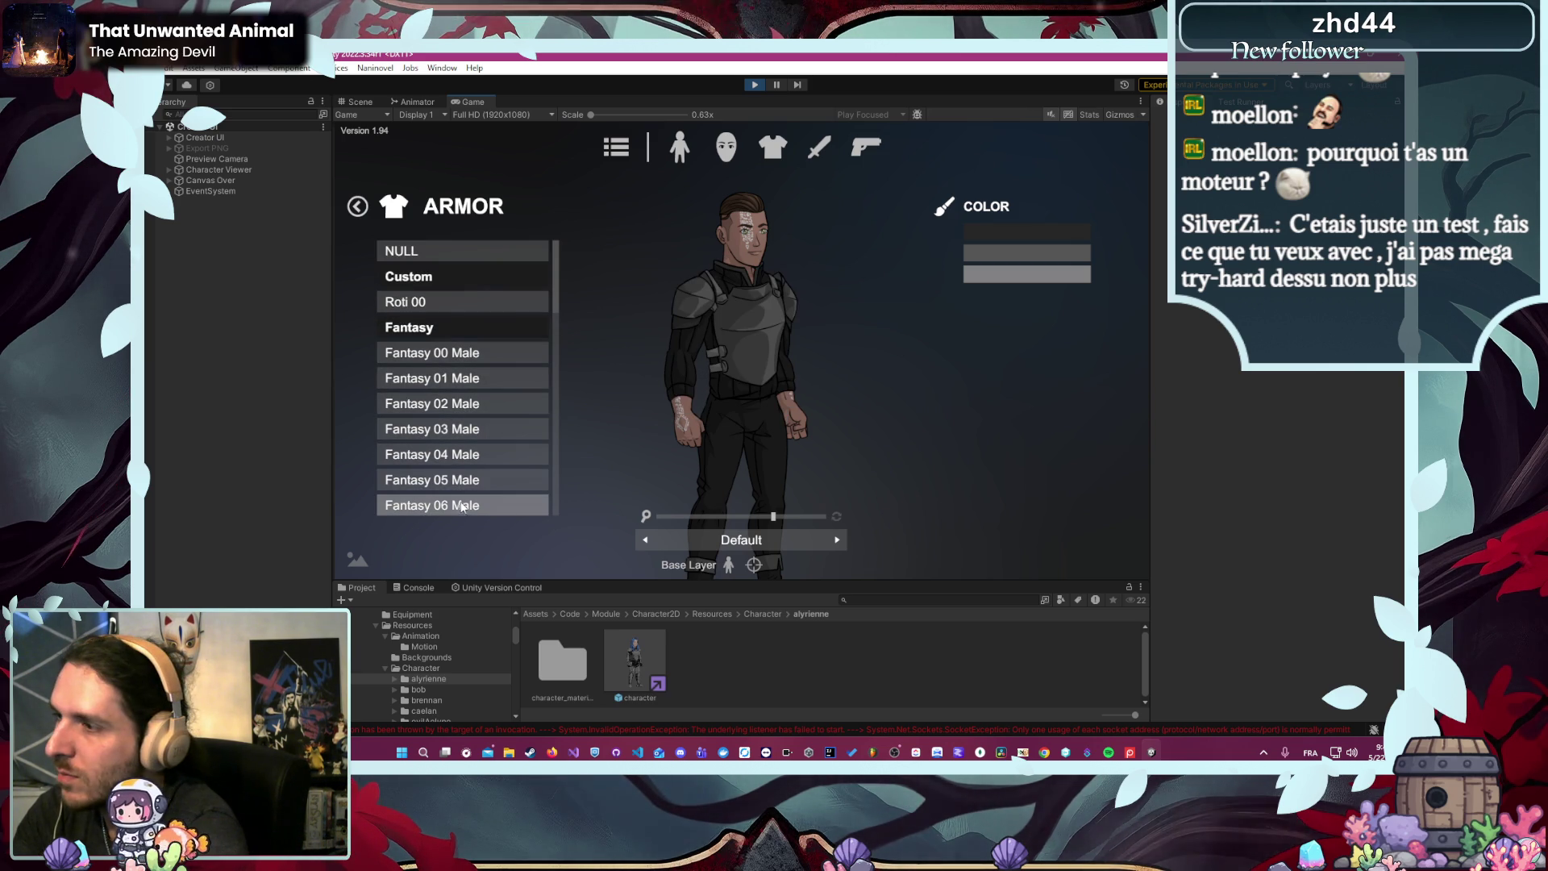
{"action": "left_click", "coordinate": [463, 487]}
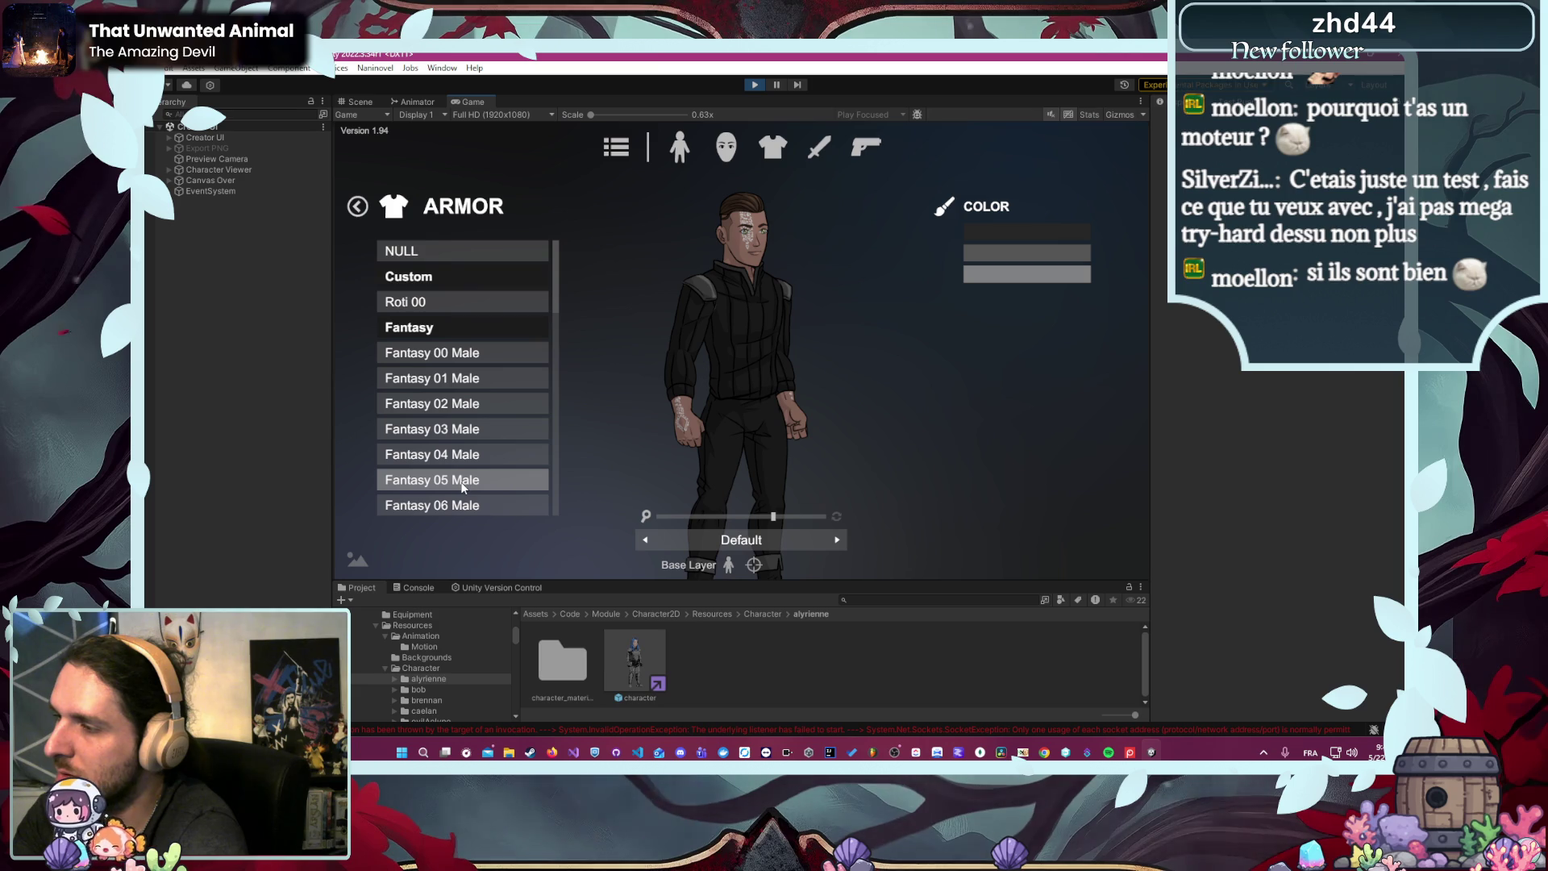
{"action": "left_click", "coordinate": [463, 484]}
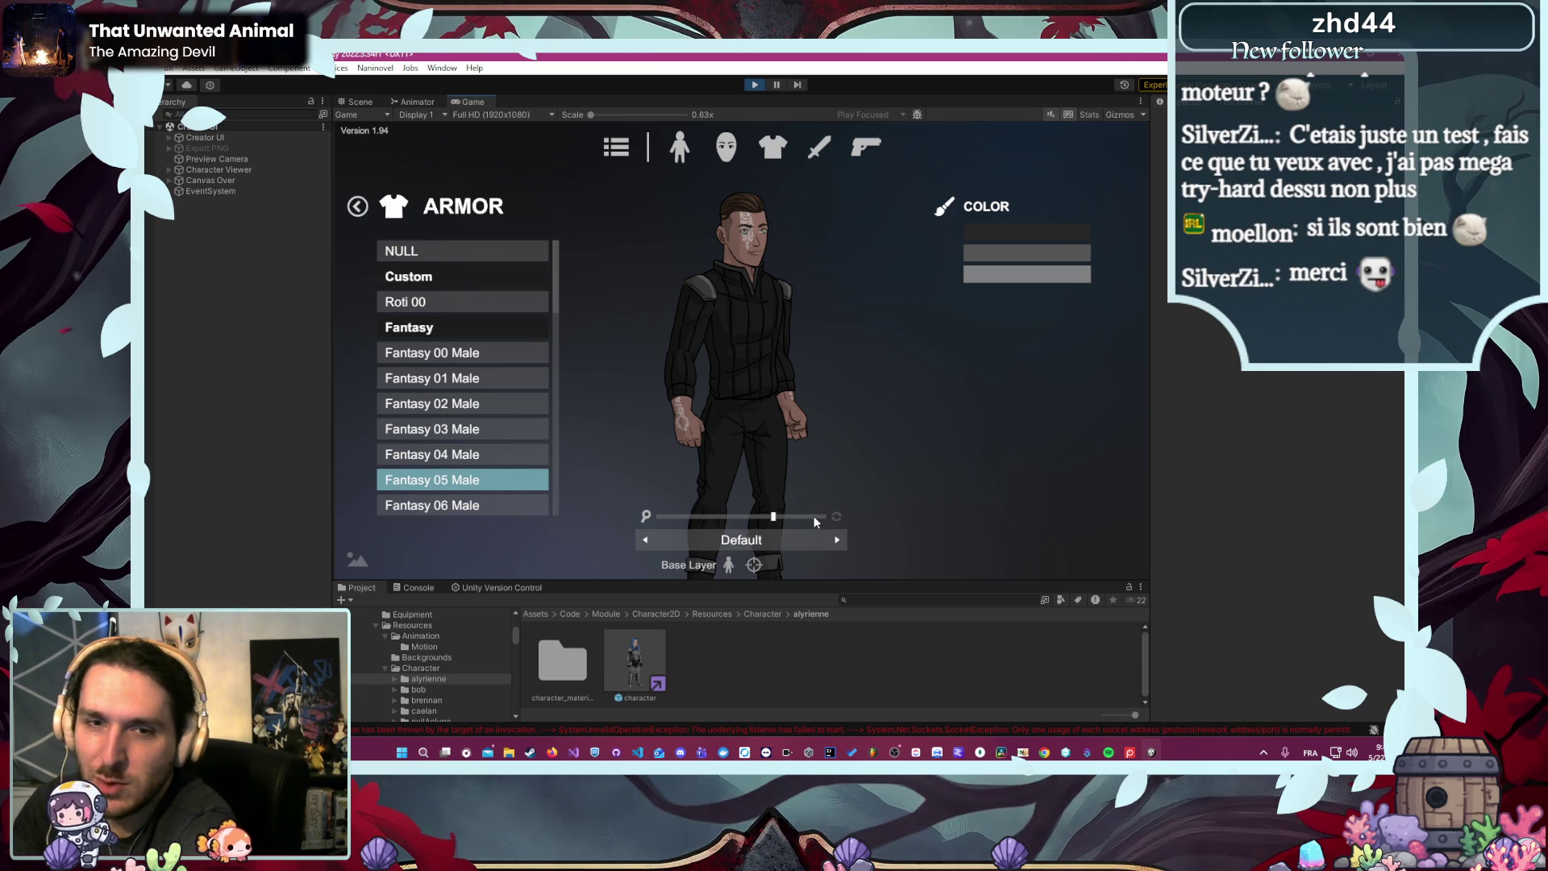
{"action": "left_click_drag", "start_coordinate": [814, 516], "coordinate": [856, 516]}
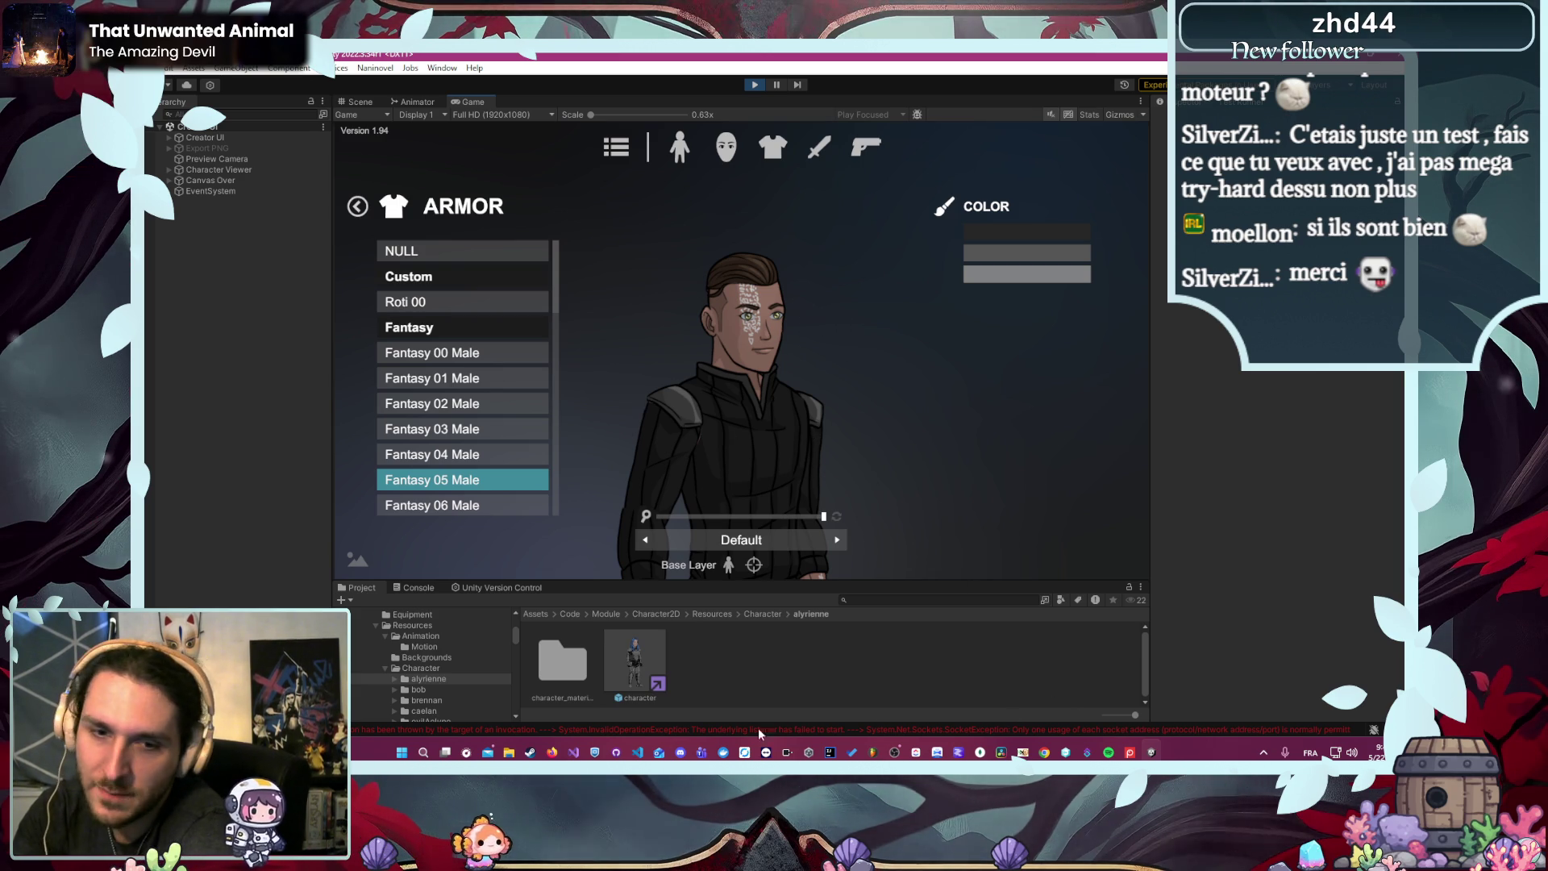
{"action": "mouse_move", "coordinate": [551, 751]}
{"action": "left_click", "coordinate": [597, 687]}
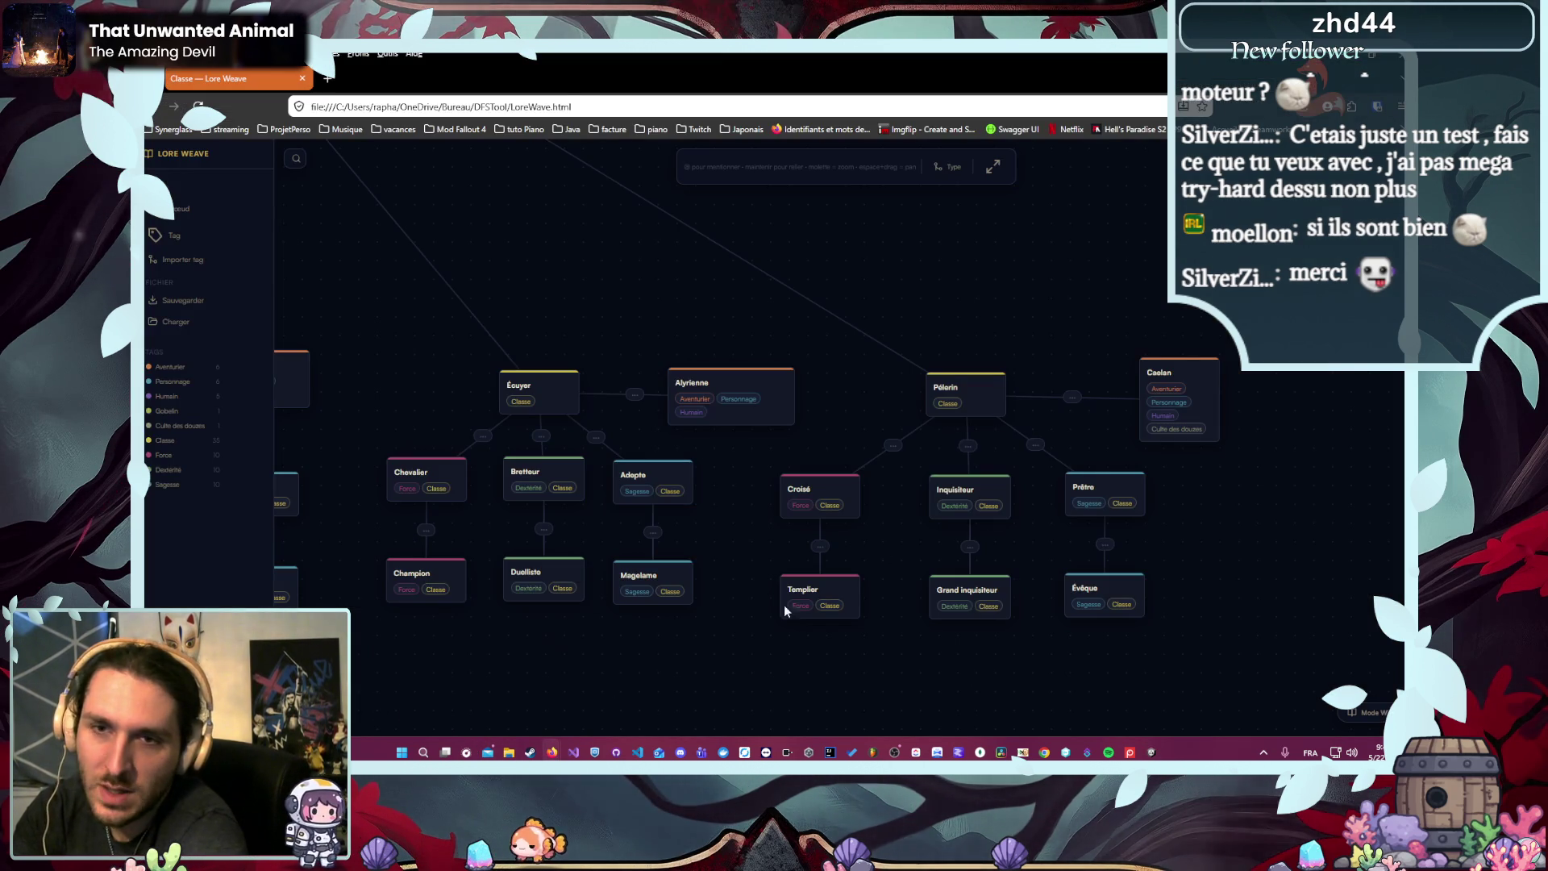
{"action": "left_click", "coordinate": [1095, 380]}
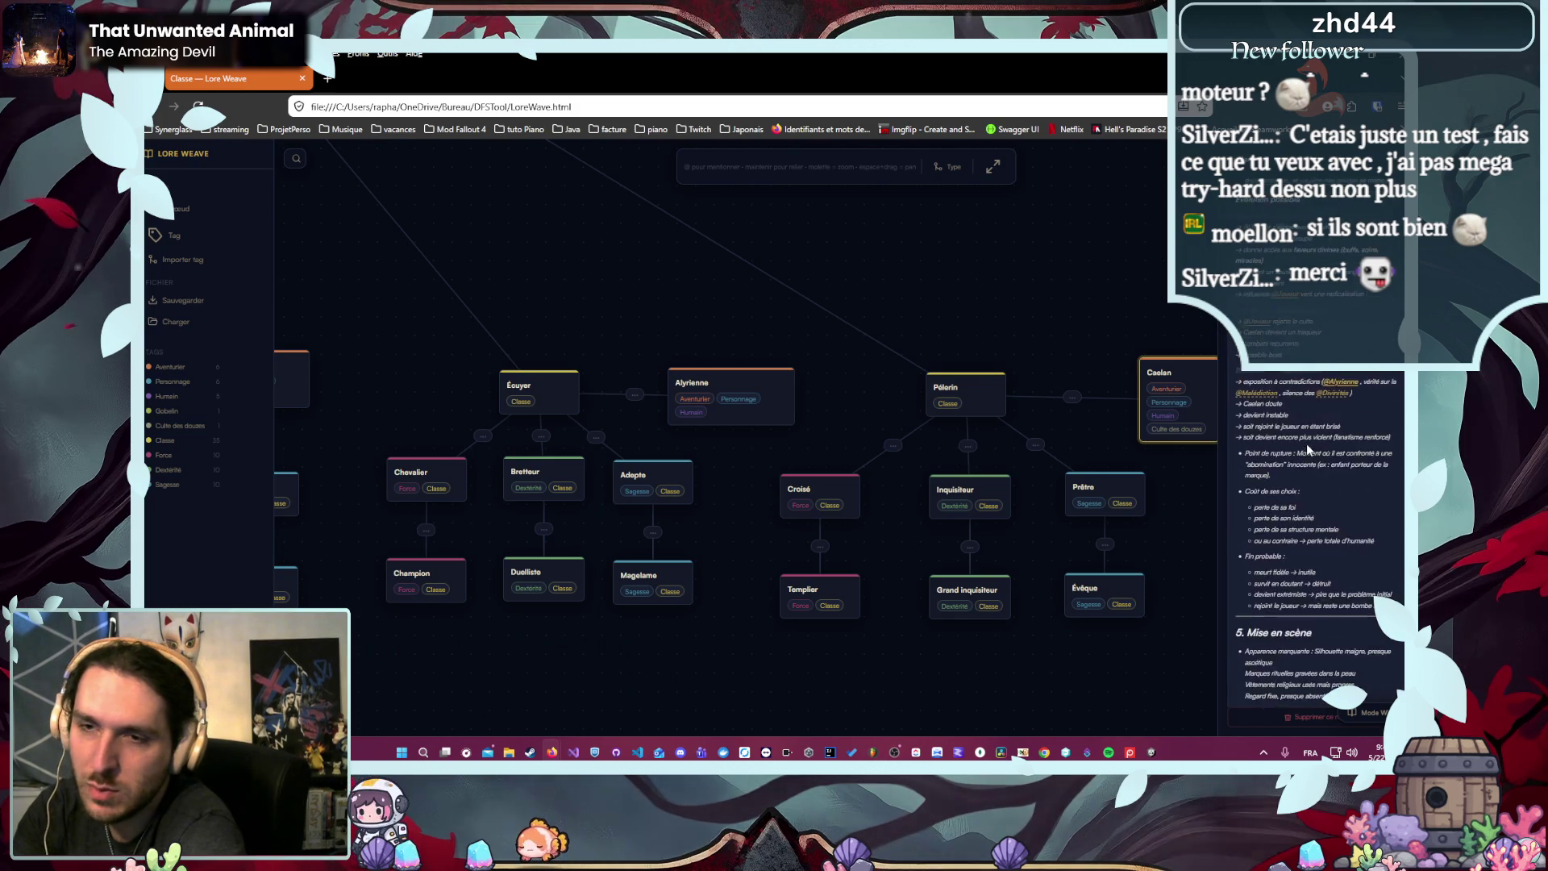
{"action": "scroll", "coordinate": [1298, 444], "scroll_direction": "down", "scroll_amount": 10}
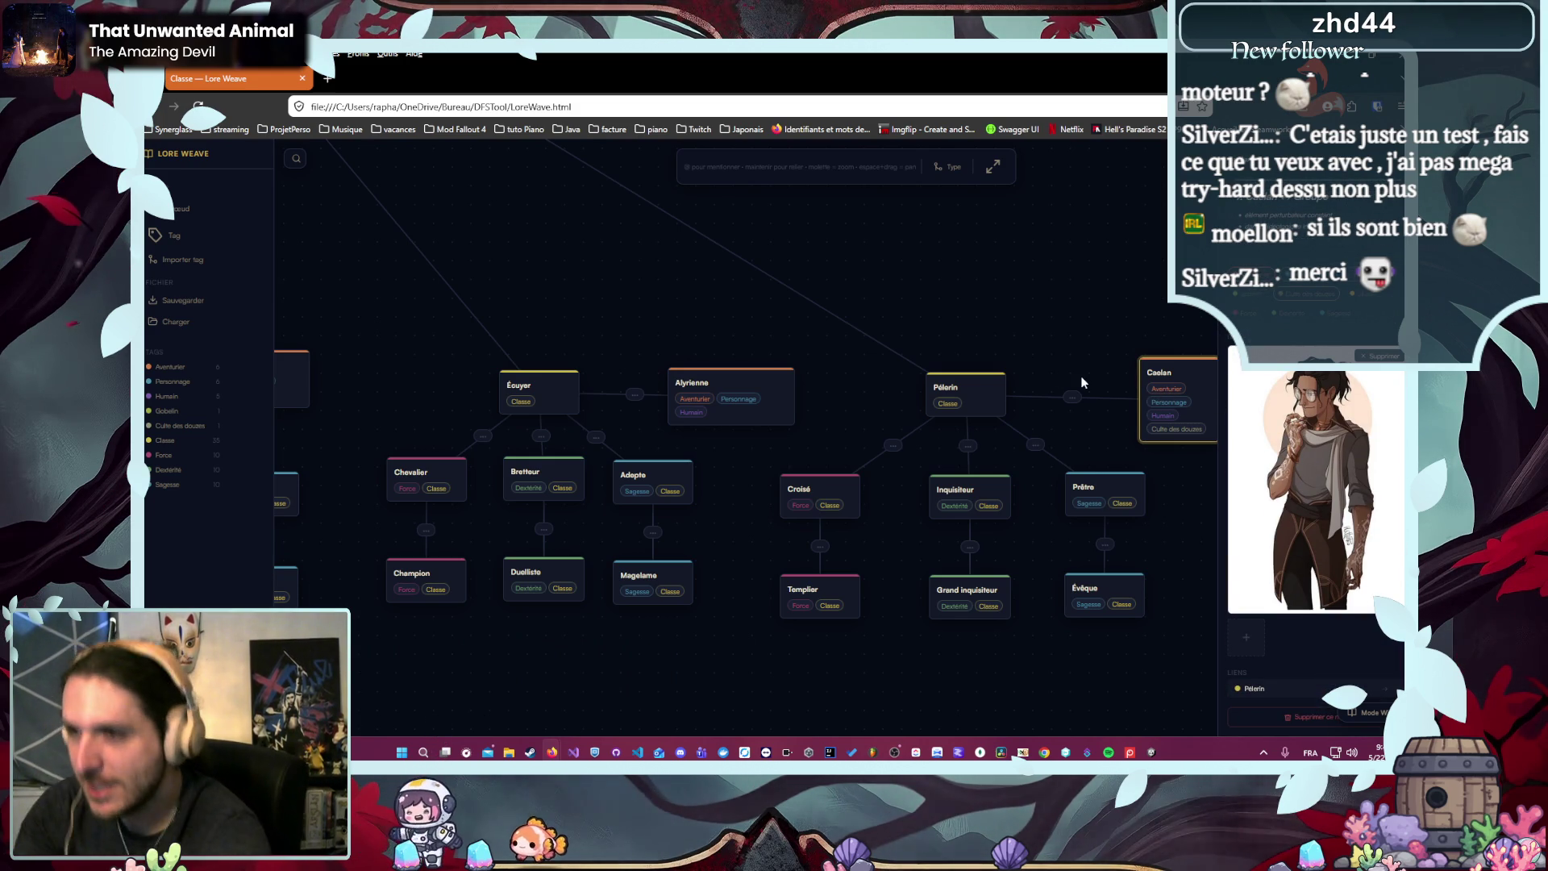
{"action": "key", "text": "alt+Tab"}
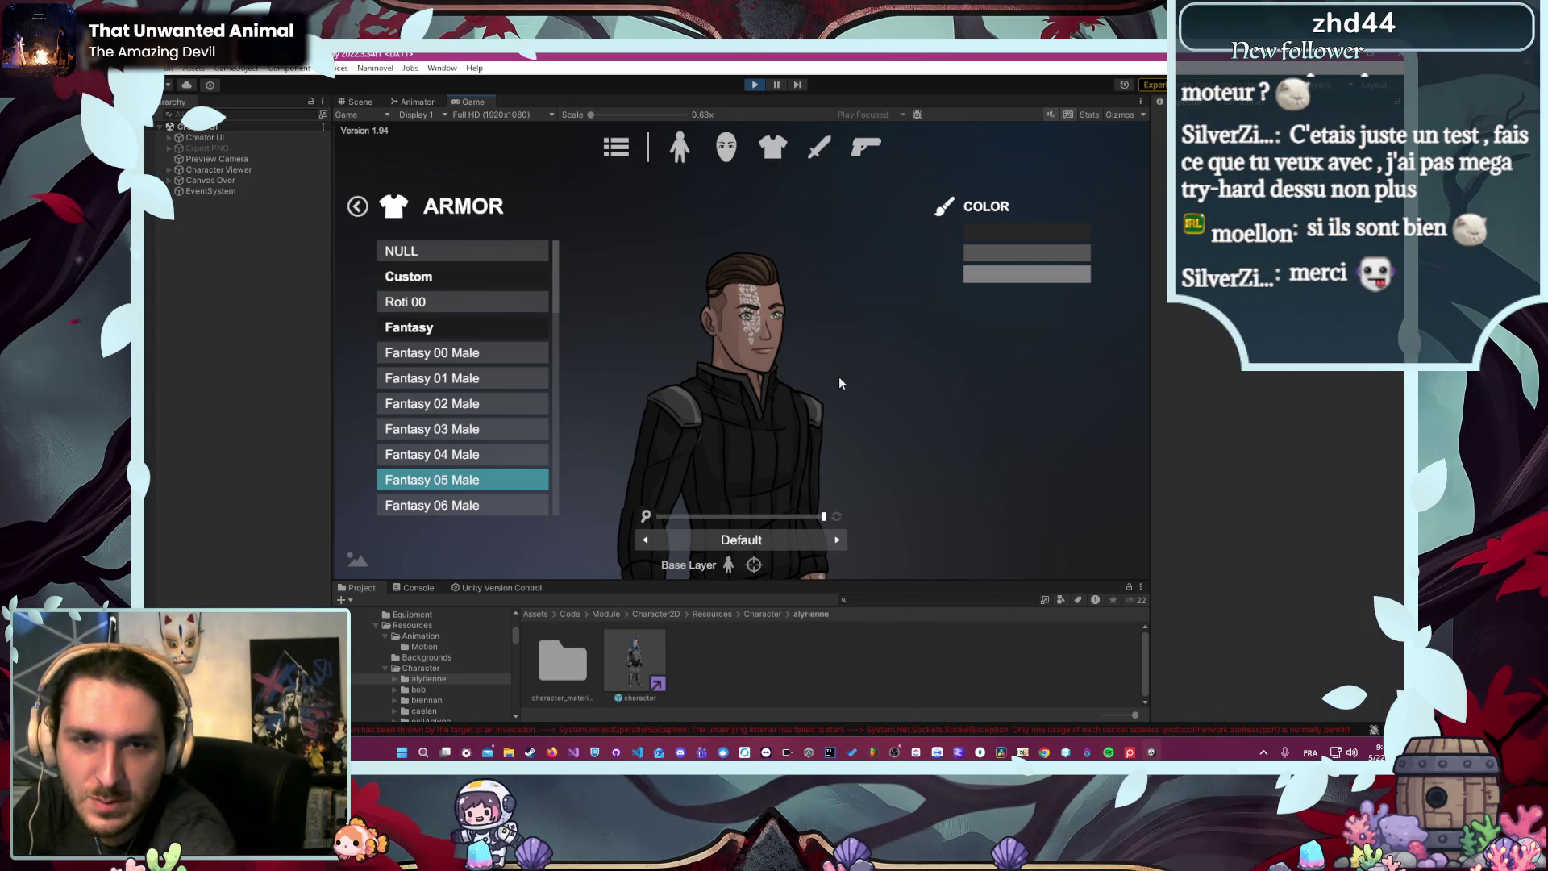
- Zoom out to full body and set the main armor colour to beige #DFCEA3
{"action": "left_click_drag", "start_coordinate": [823, 516], "coordinate": [792, 520]}
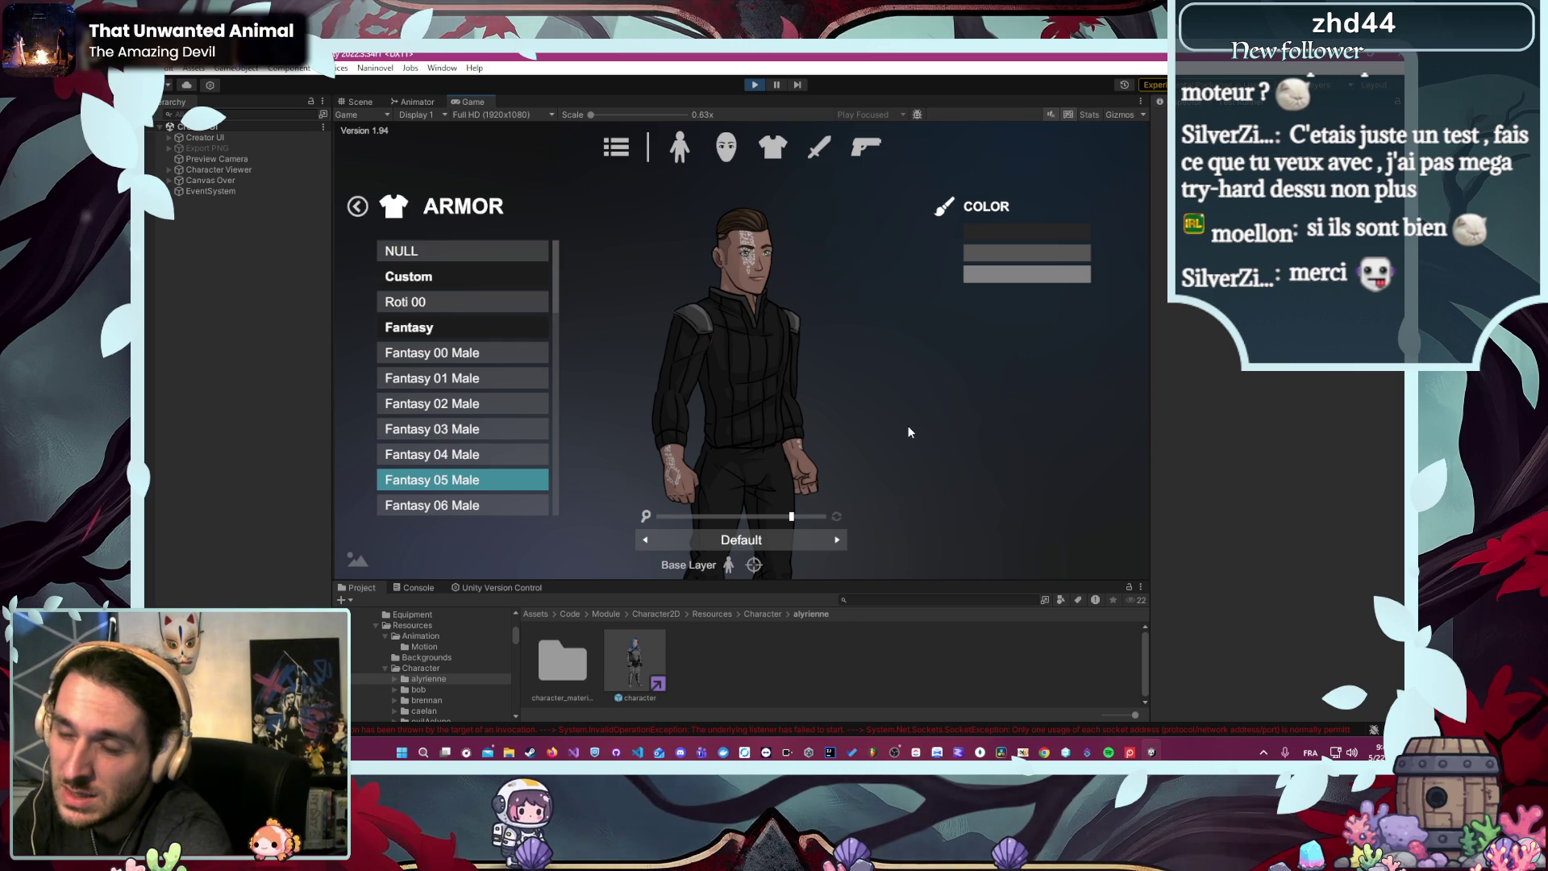
{"action": "left_click", "coordinate": [476, 456]}
{"action": "scroll", "coordinate": [476, 456], "scroll_direction": "down", "scroll_amount": 3}
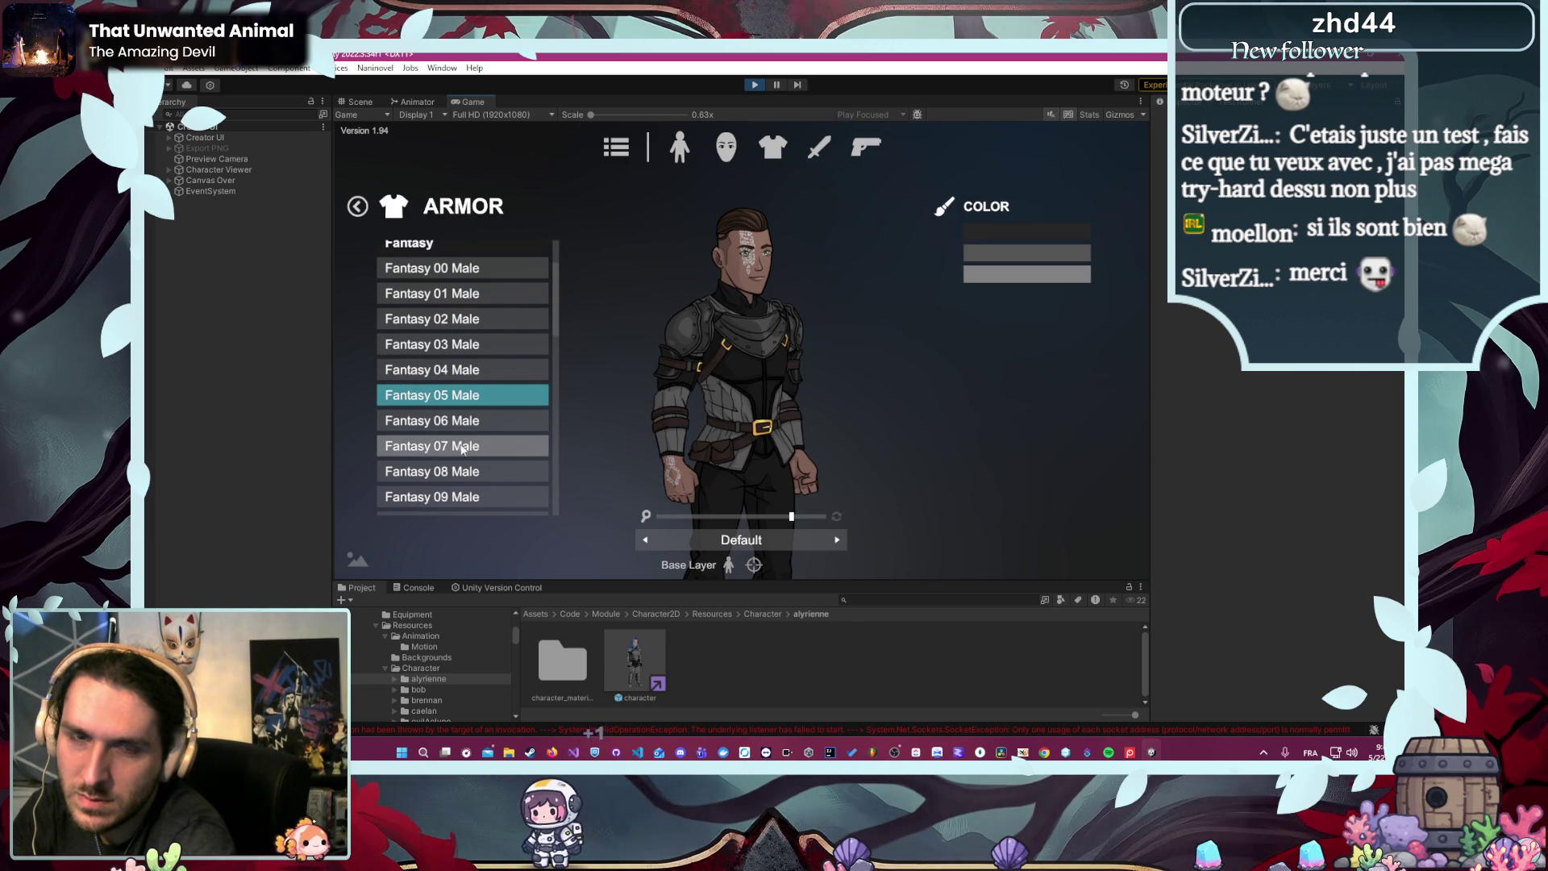
{"action": "left_click", "coordinate": [1038, 236]}
{"action": "scroll", "coordinate": [1048, 371], "scroll_direction": "down", "scroll_amount": 3}
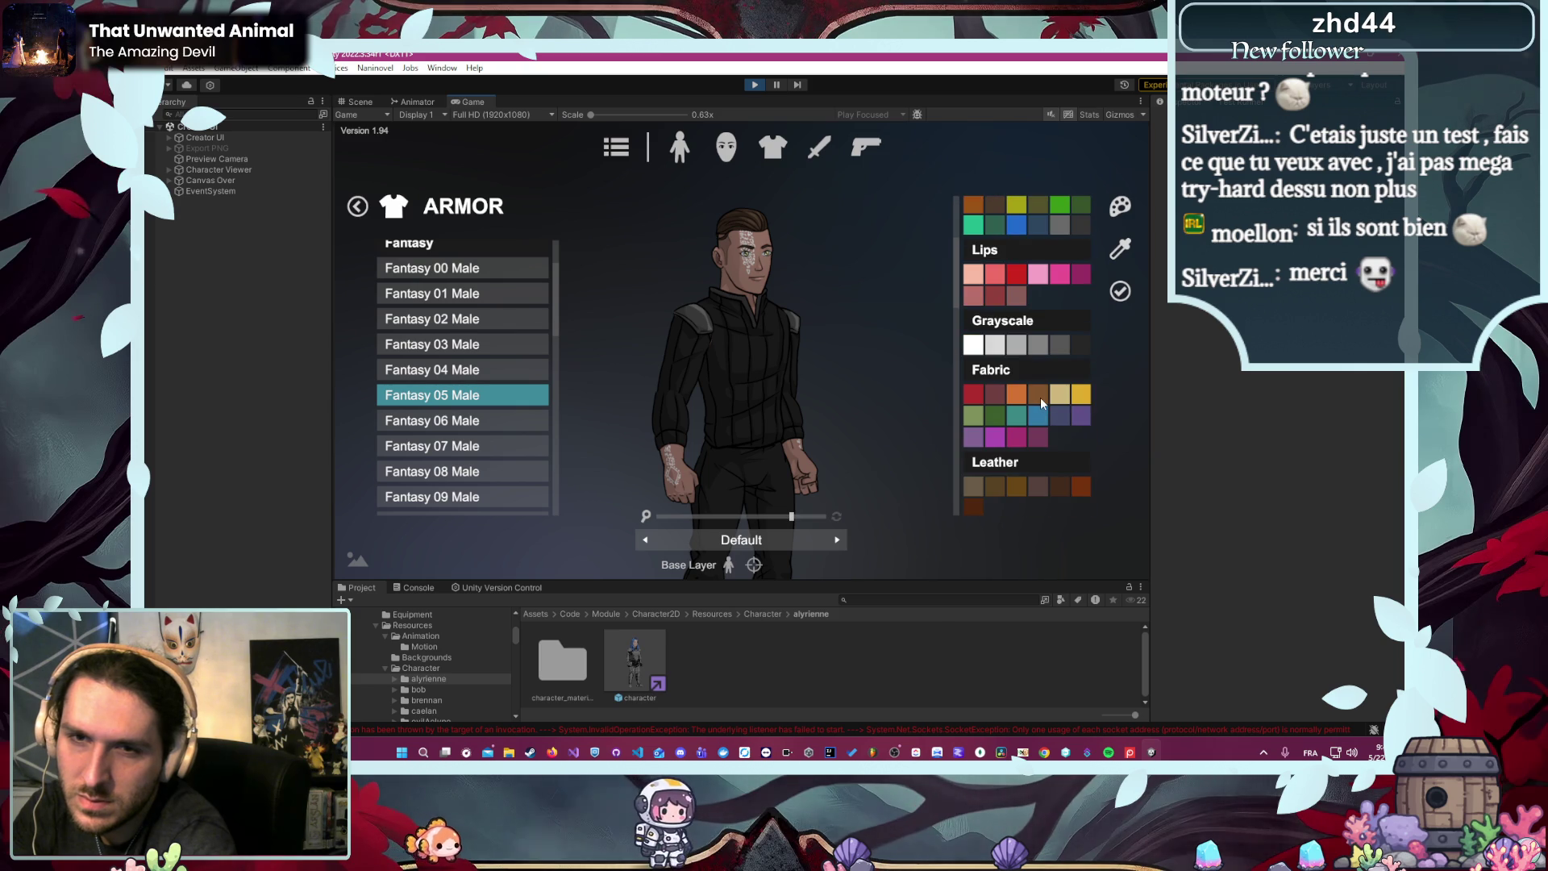
{"action": "left_click", "coordinate": [1060, 394]}
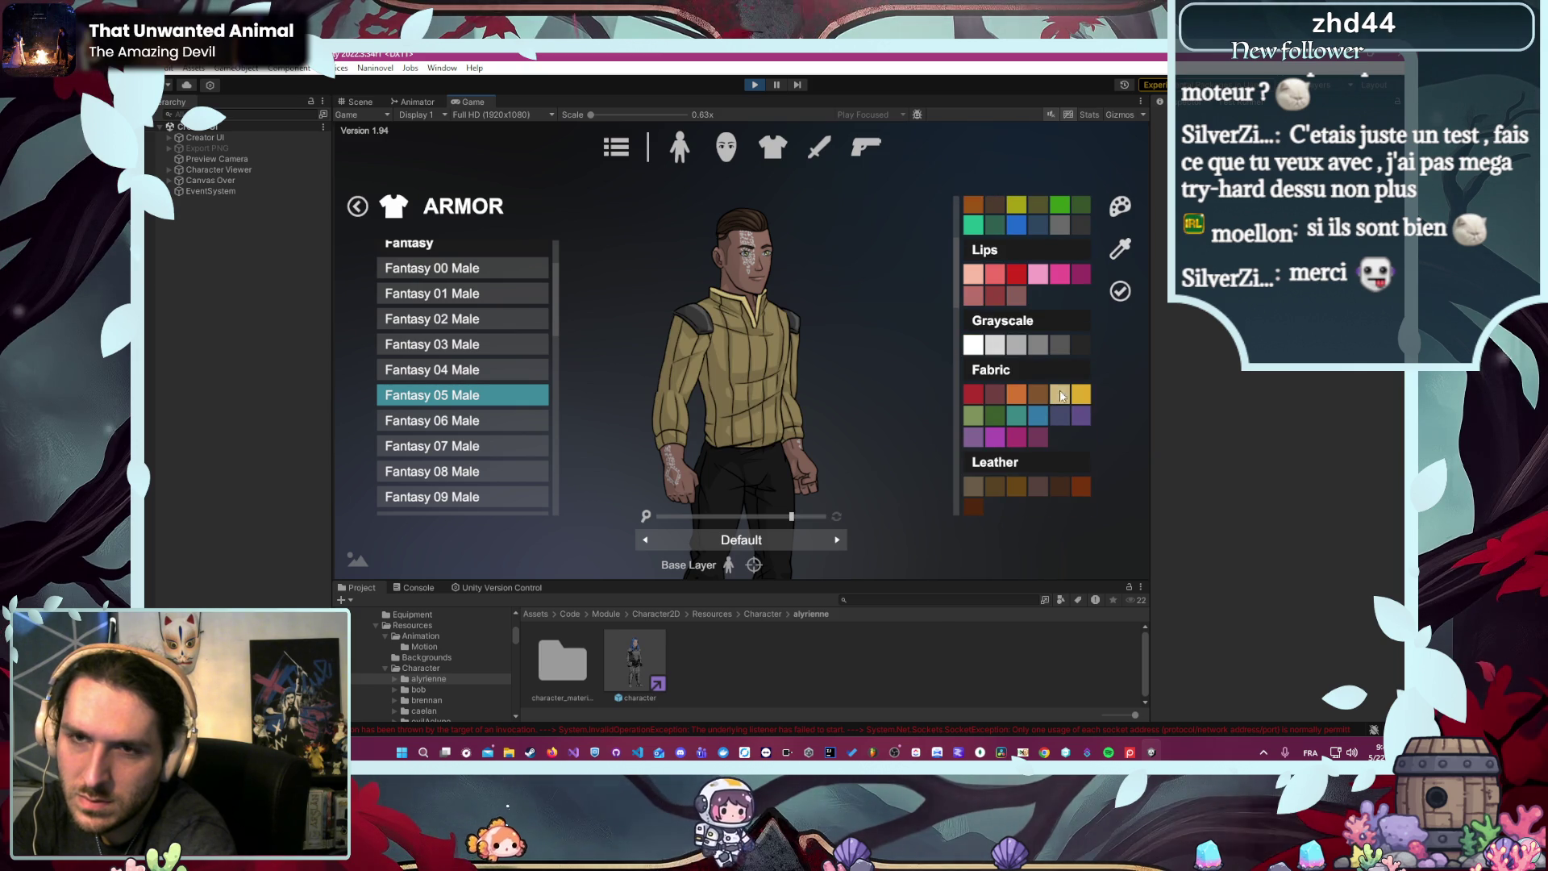
{"action": "left_click", "coordinate": [1120, 248]}
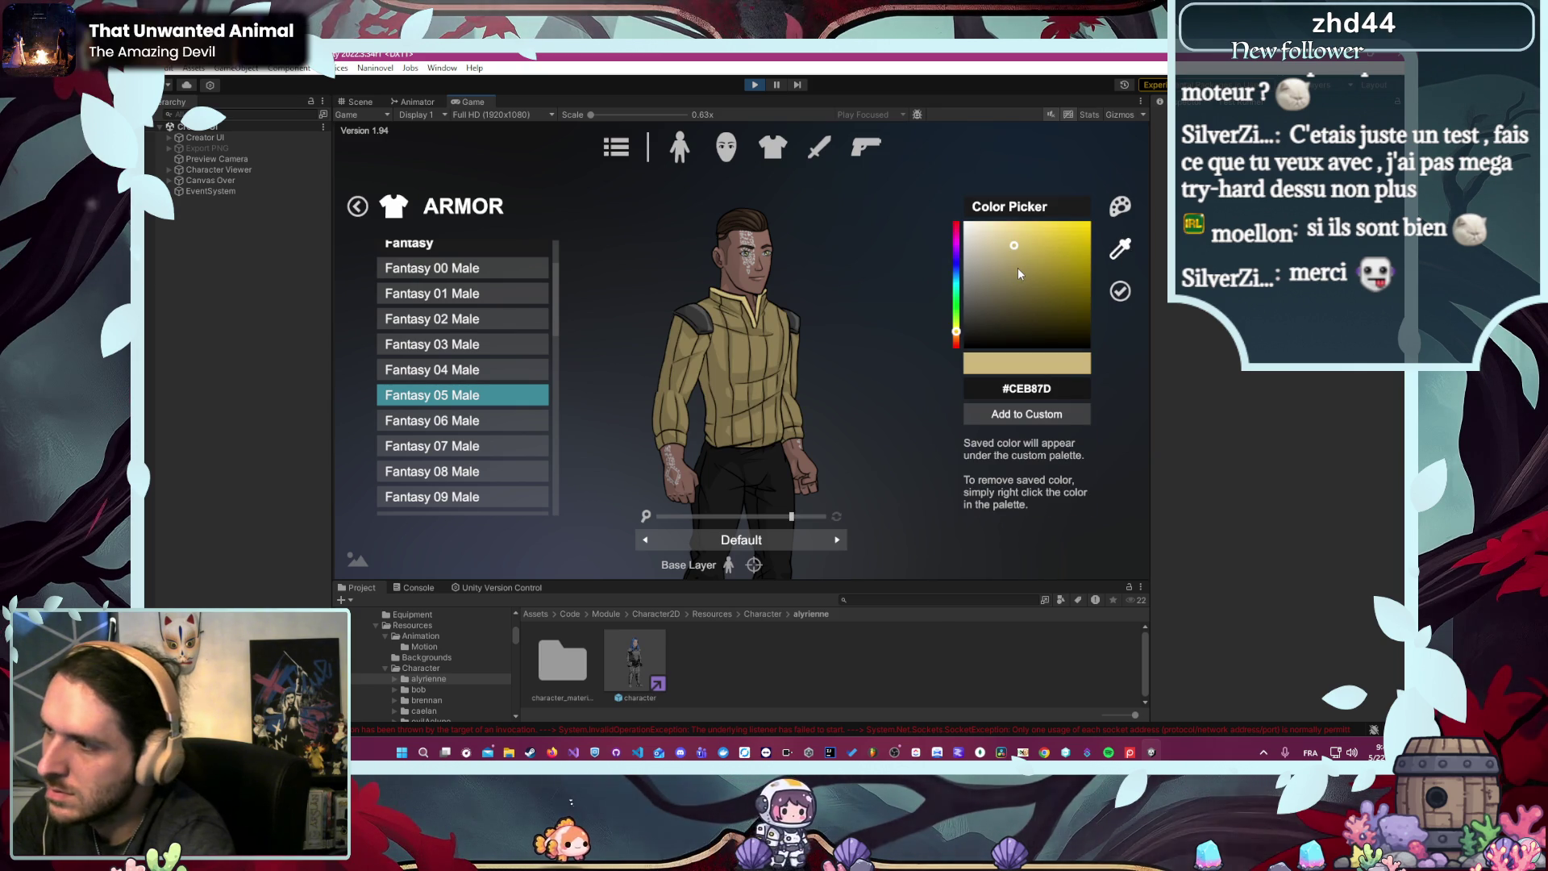
{"action": "left_click", "coordinate": [997, 248]}
{"action": "left_click_drag", "start_coordinate": [996, 247], "coordinate": [999, 240]}
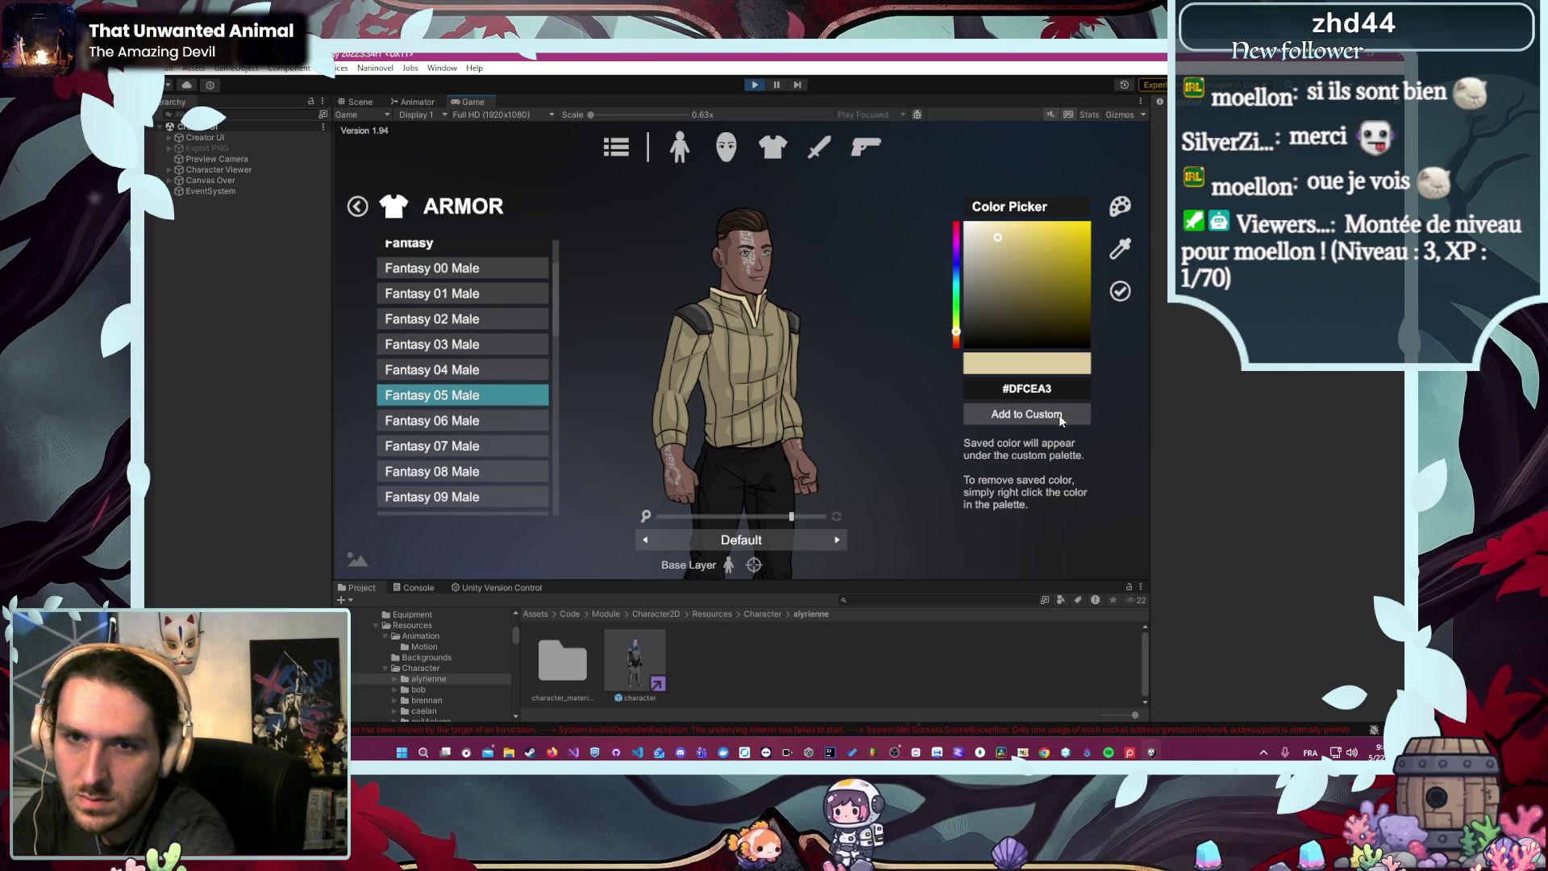
{"action": "left_click", "coordinate": [1117, 294]}
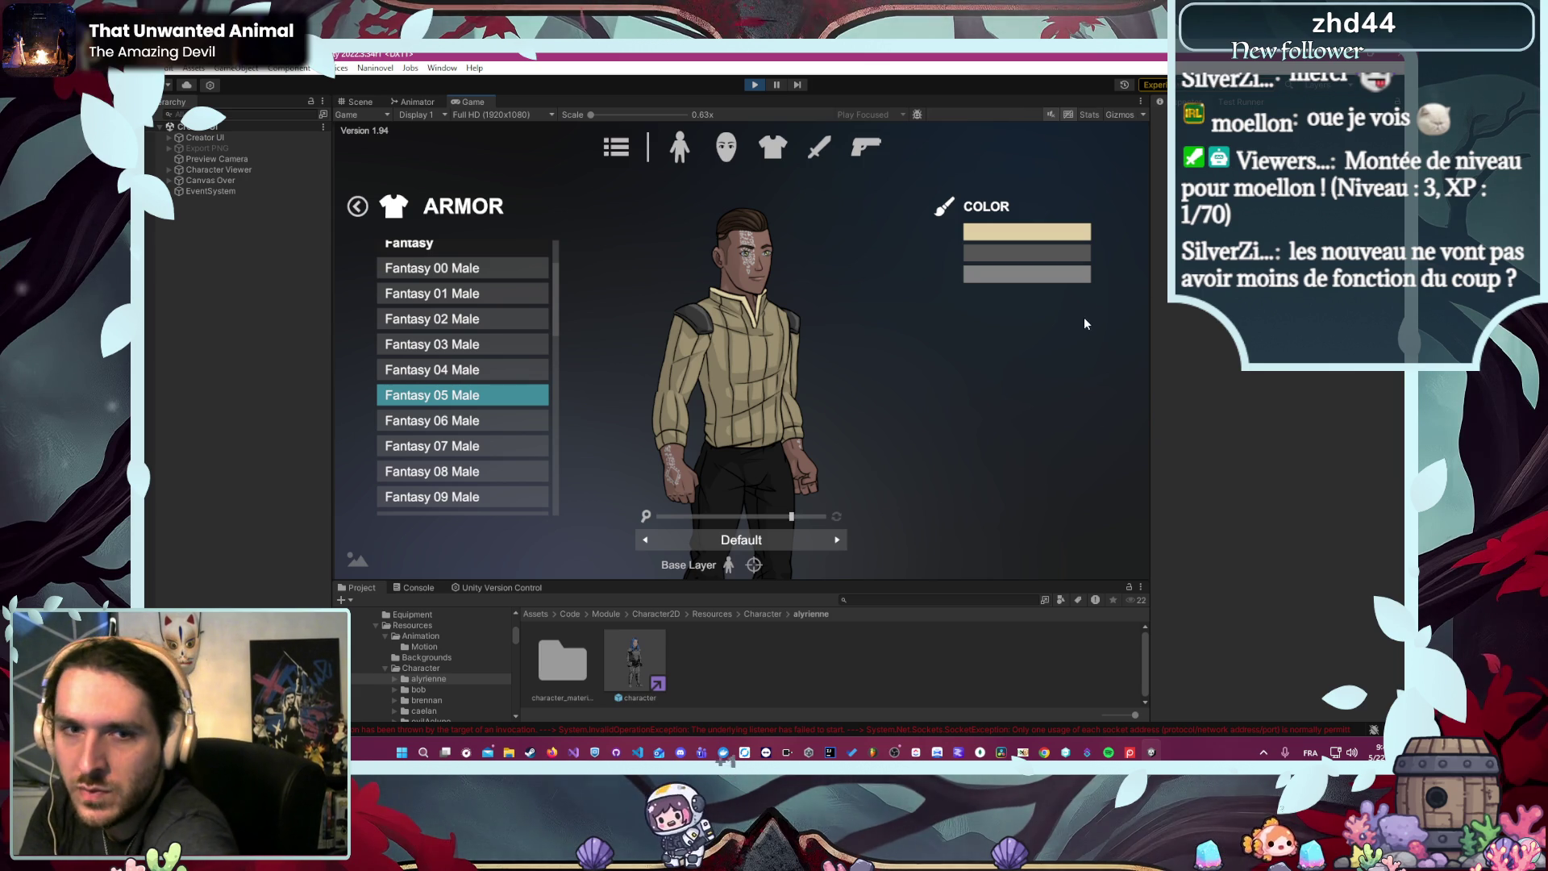
- Set the second armor colour to white from the Grayscale swatches for the shoulder pads
{"action": "left_click", "coordinate": [1024, 257]}
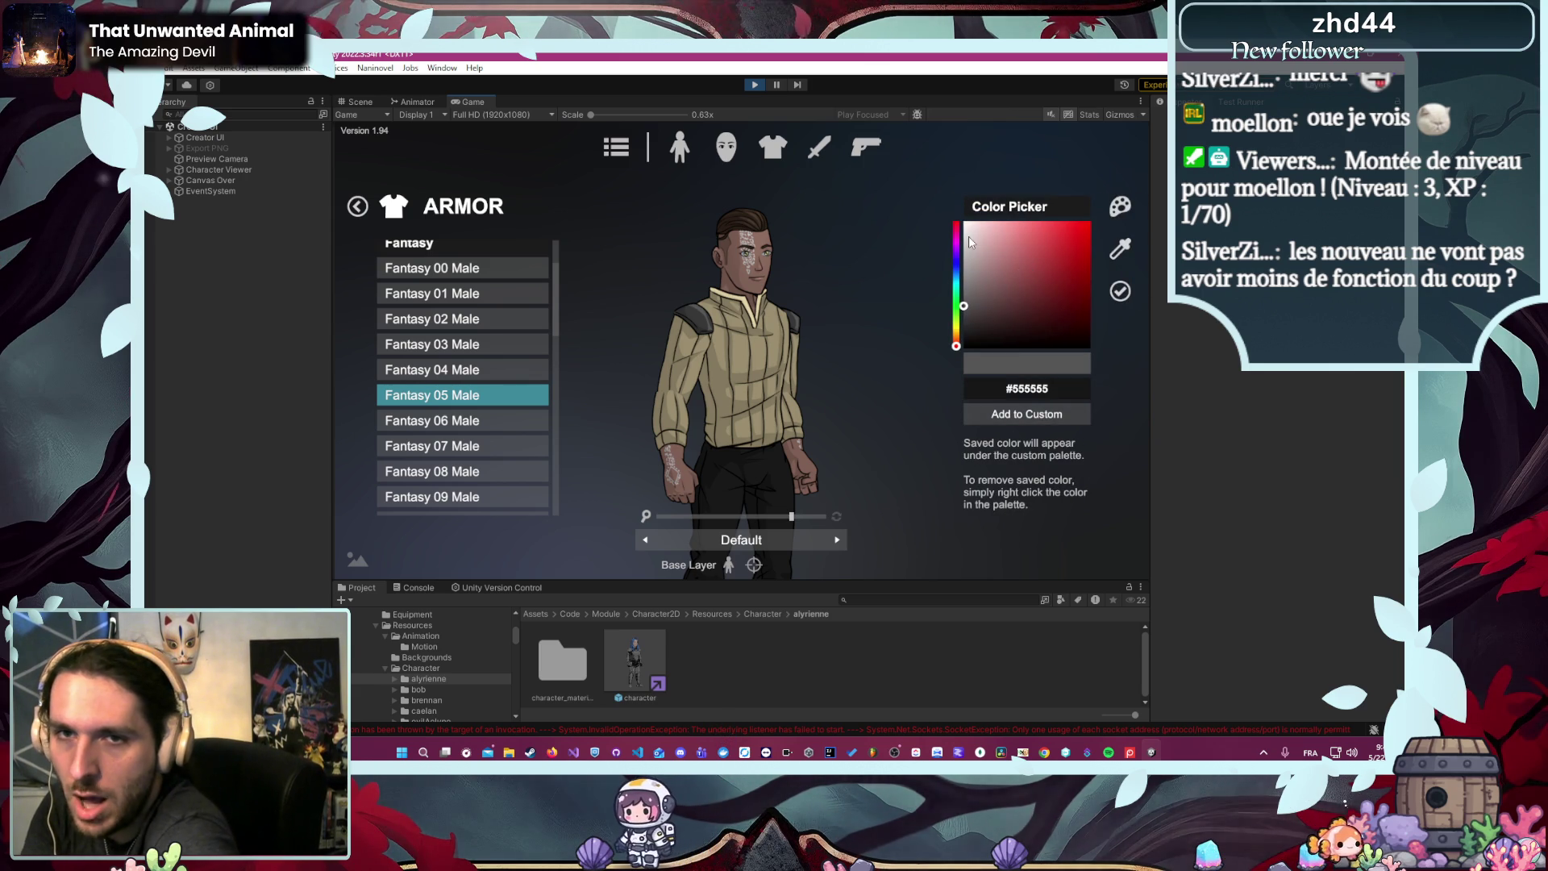
{"action": "left_click", "coordinate": [1120, 207]}
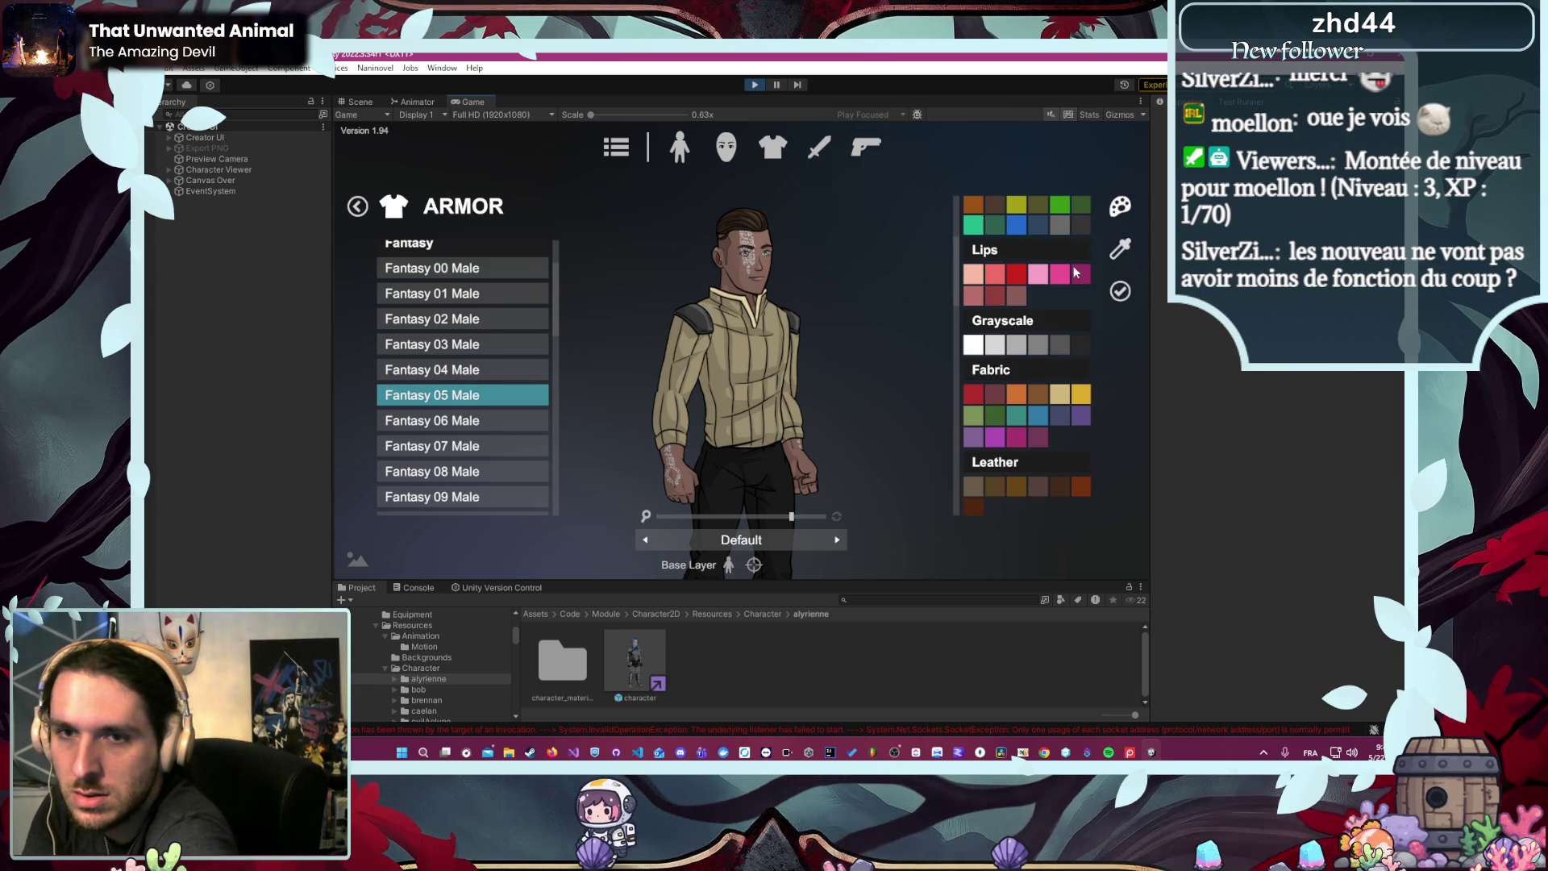
{"action": "left_click", "coordinate": [1059, 345]}
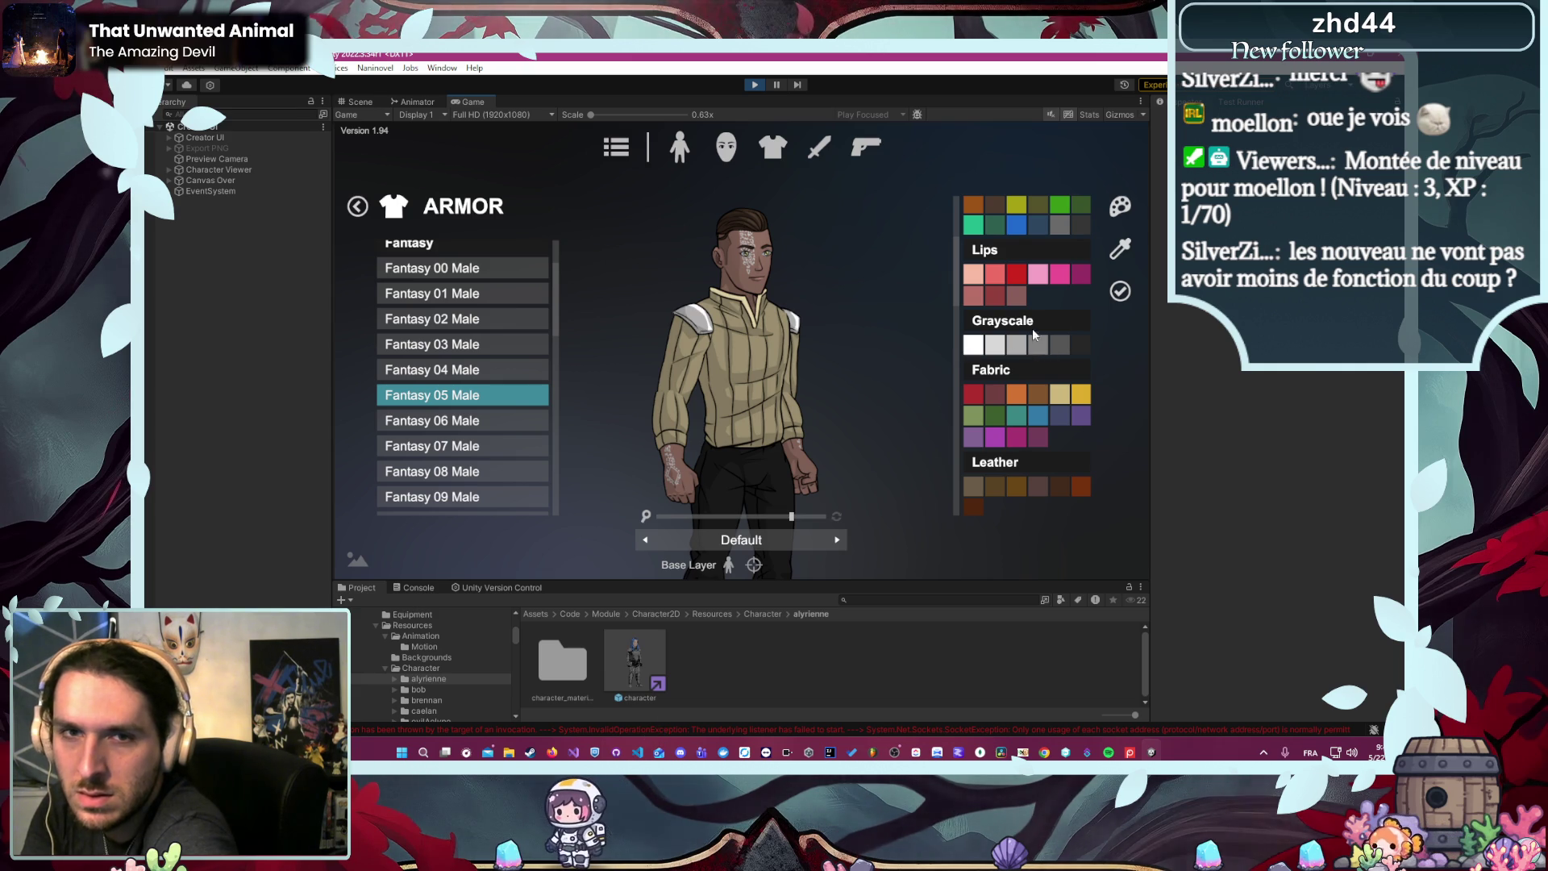
{"action": "left_click", "coordinate": [1116, 292]}
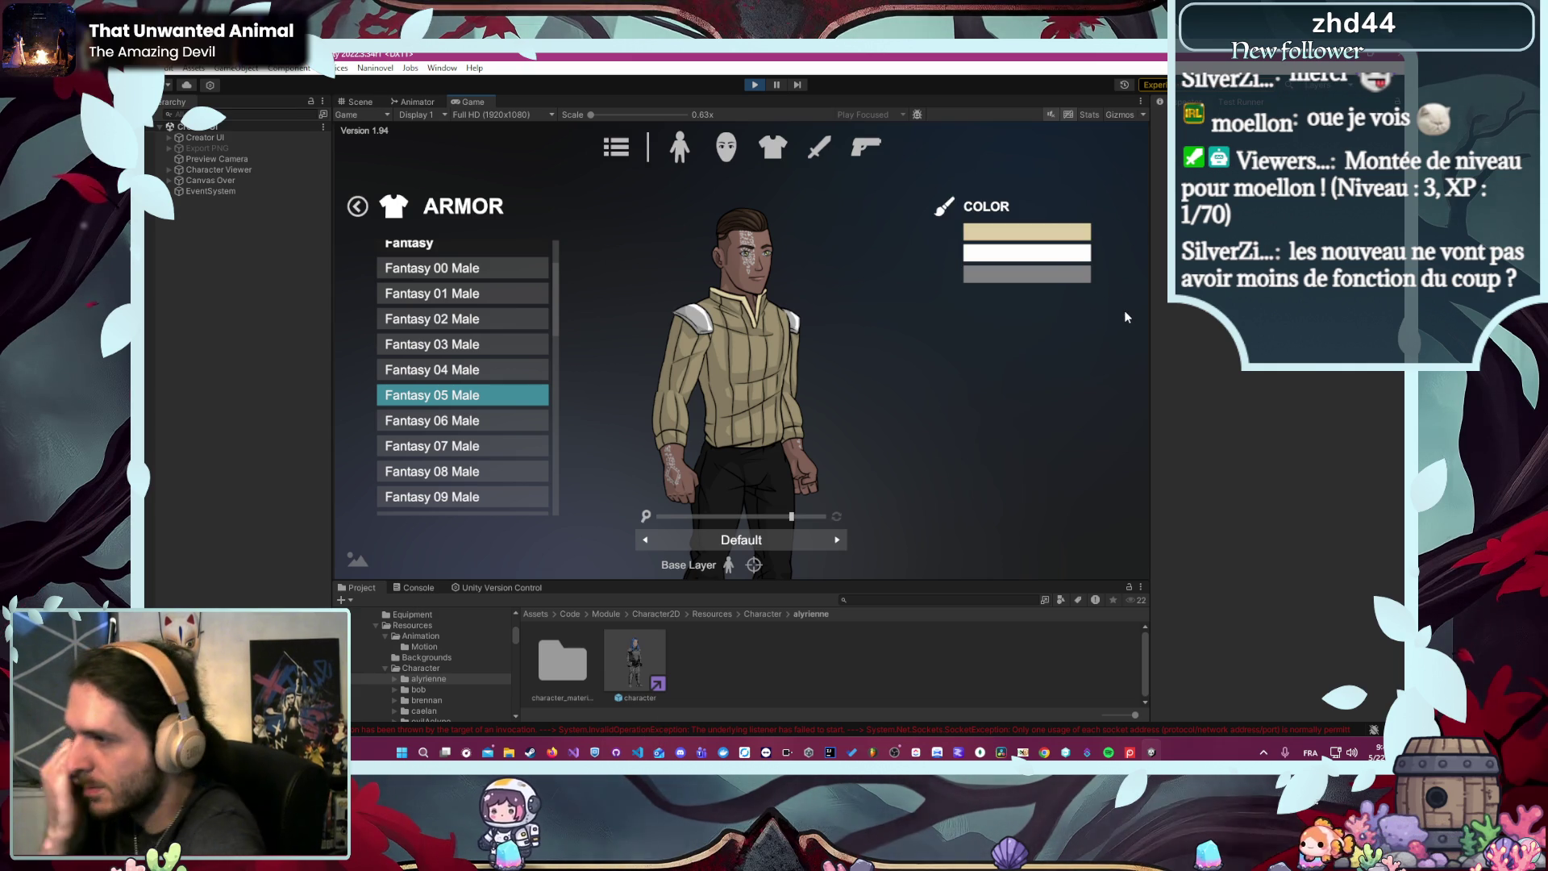
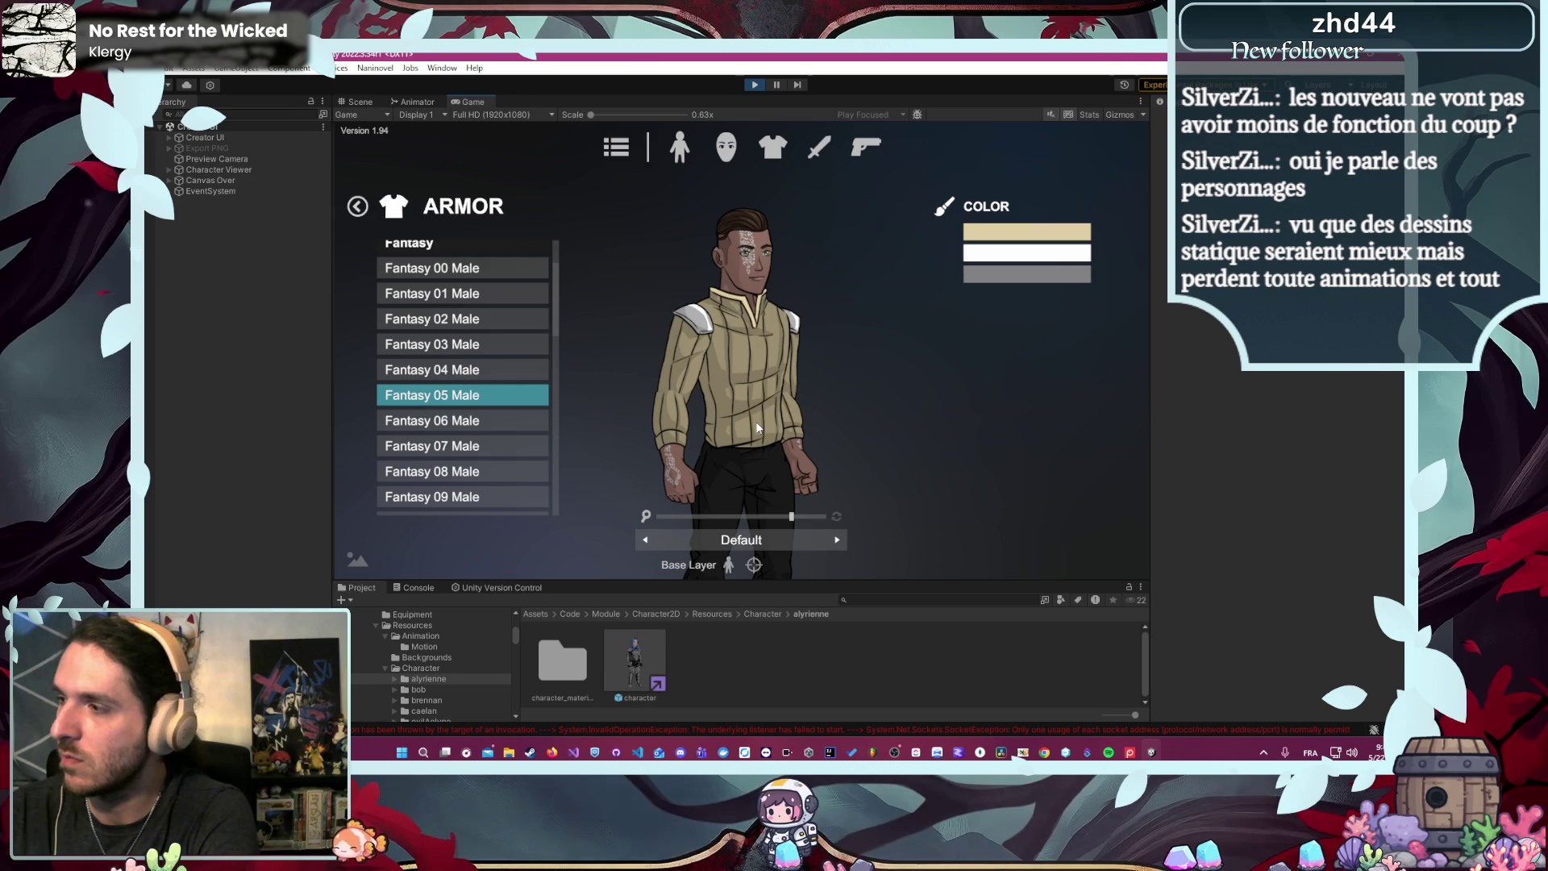
- Inspect the armor's third colour palette without changing it, zooming the preview out and back in
{"action": "left_click_drag", "start_coordinate": [790, 516], "coordinate": [734, 511]}
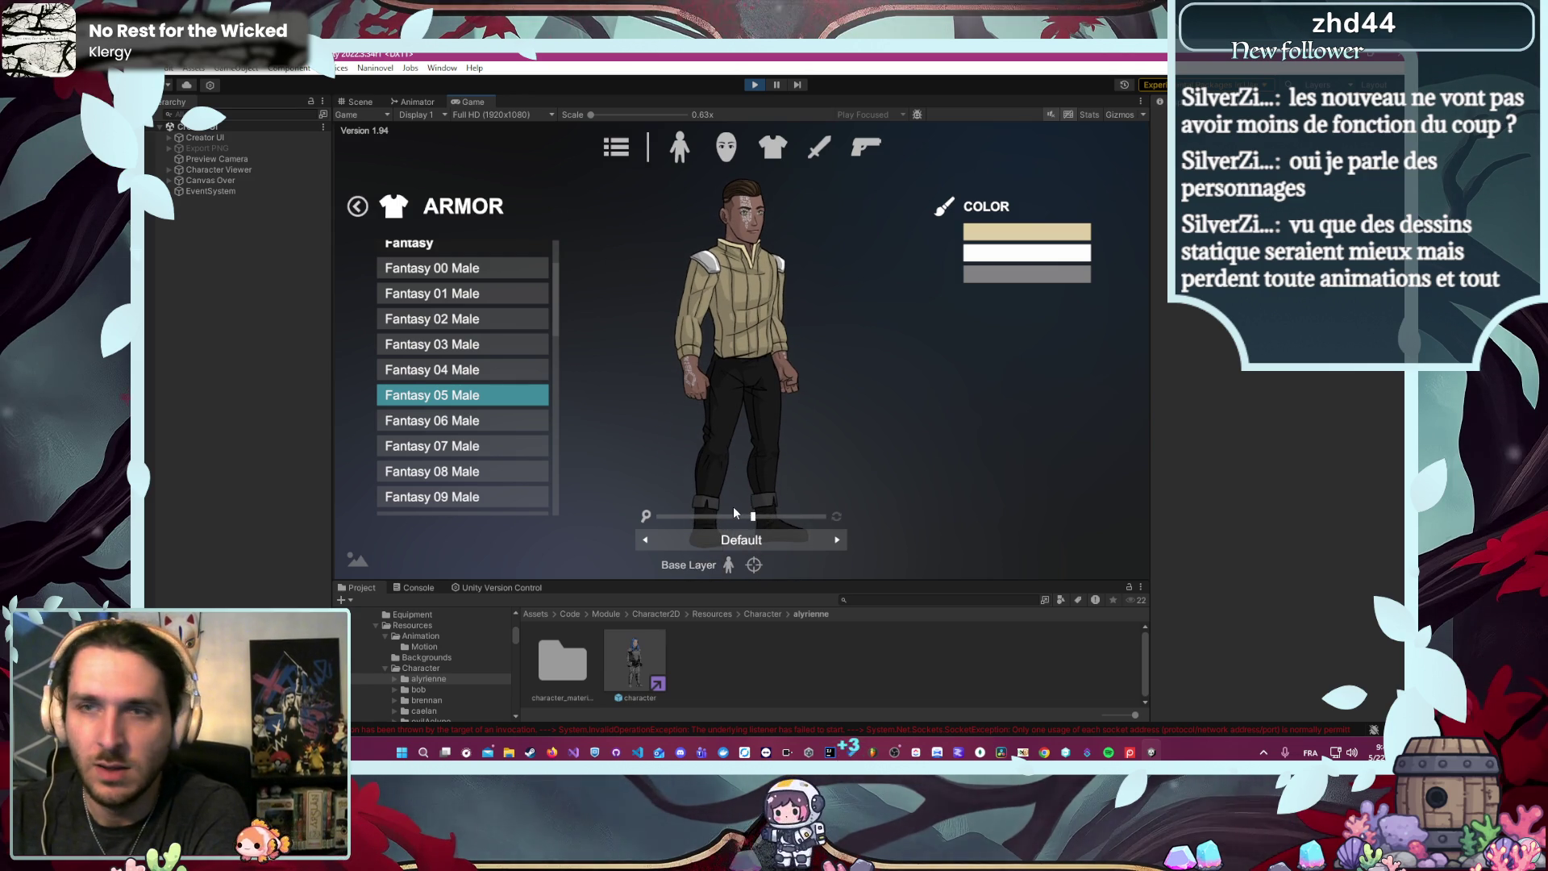
{"action": "left_click", "coordinate": [990, 277]}
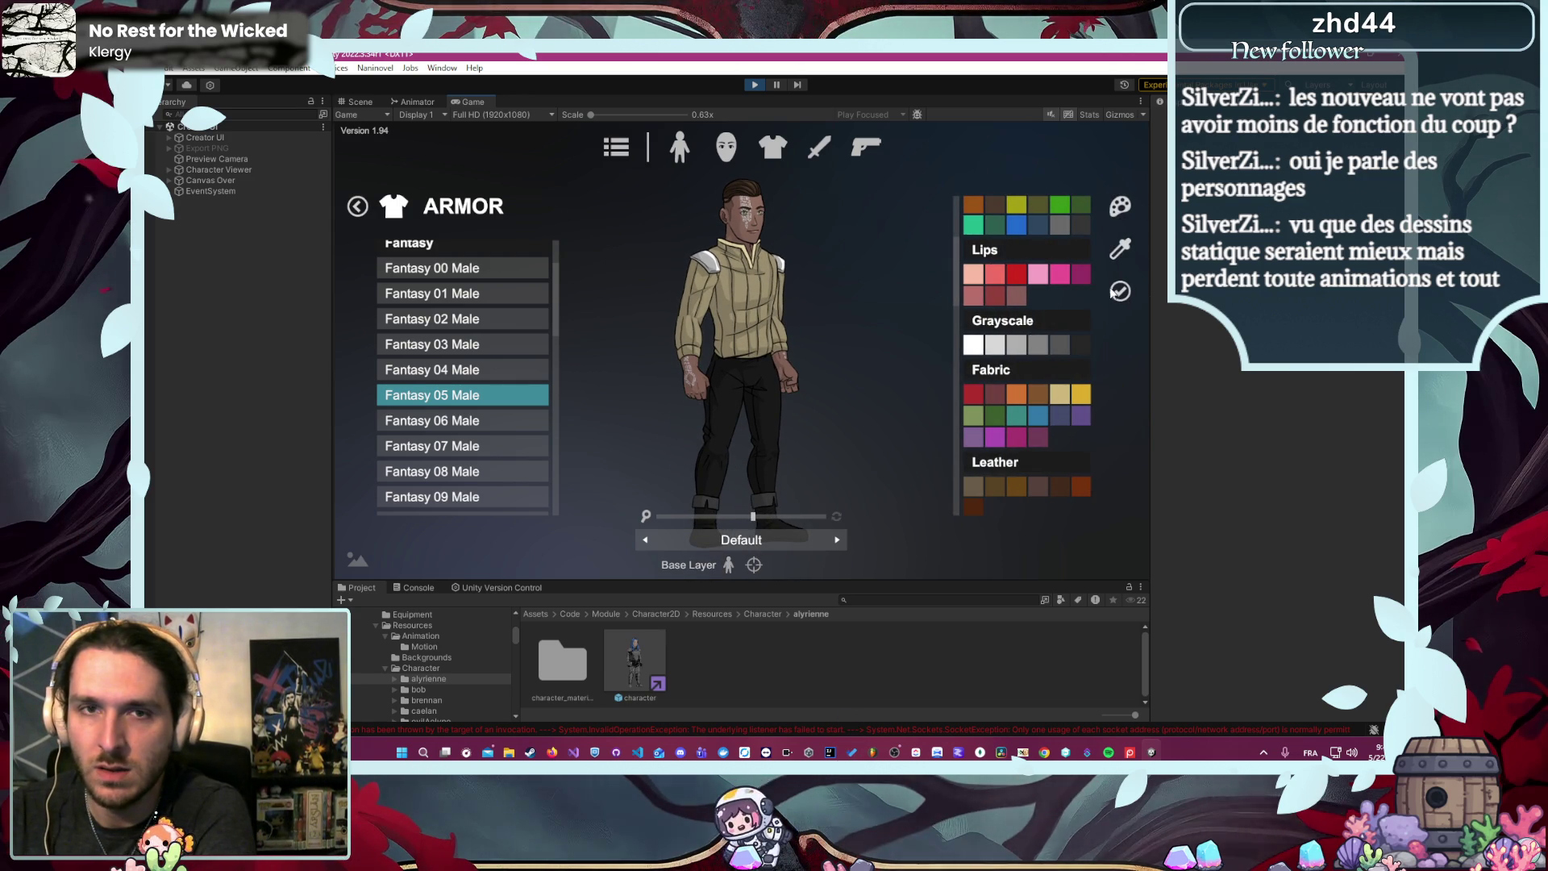
{"action": "left_click", "coordinate": [1117, 291]}
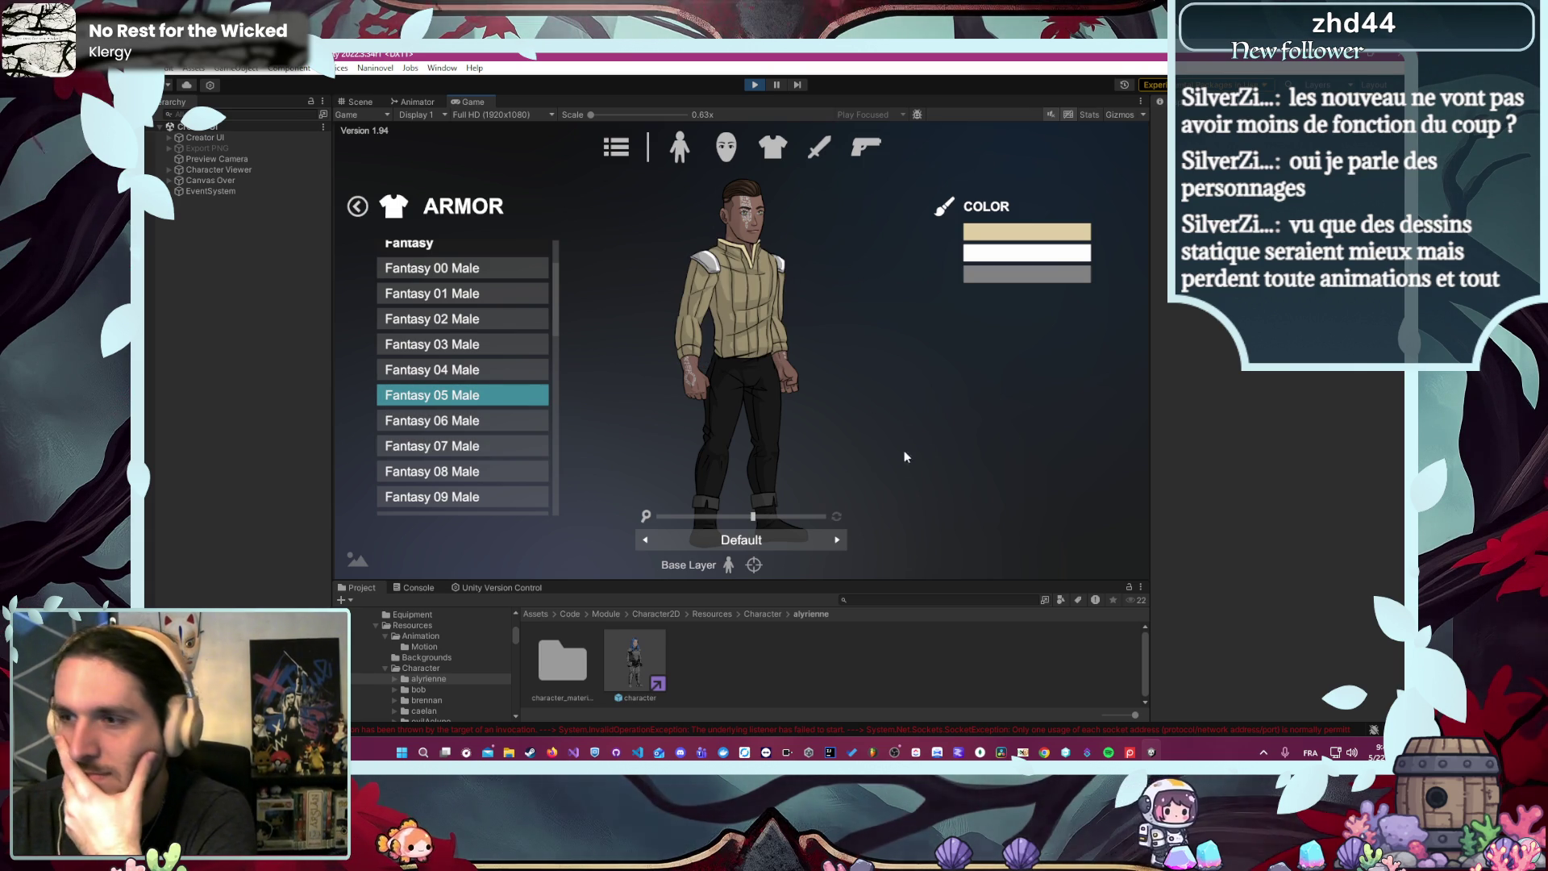
{"action": "left_click_drag", "start_coordinate": [752, 516], "coordinate": [772, 516]}
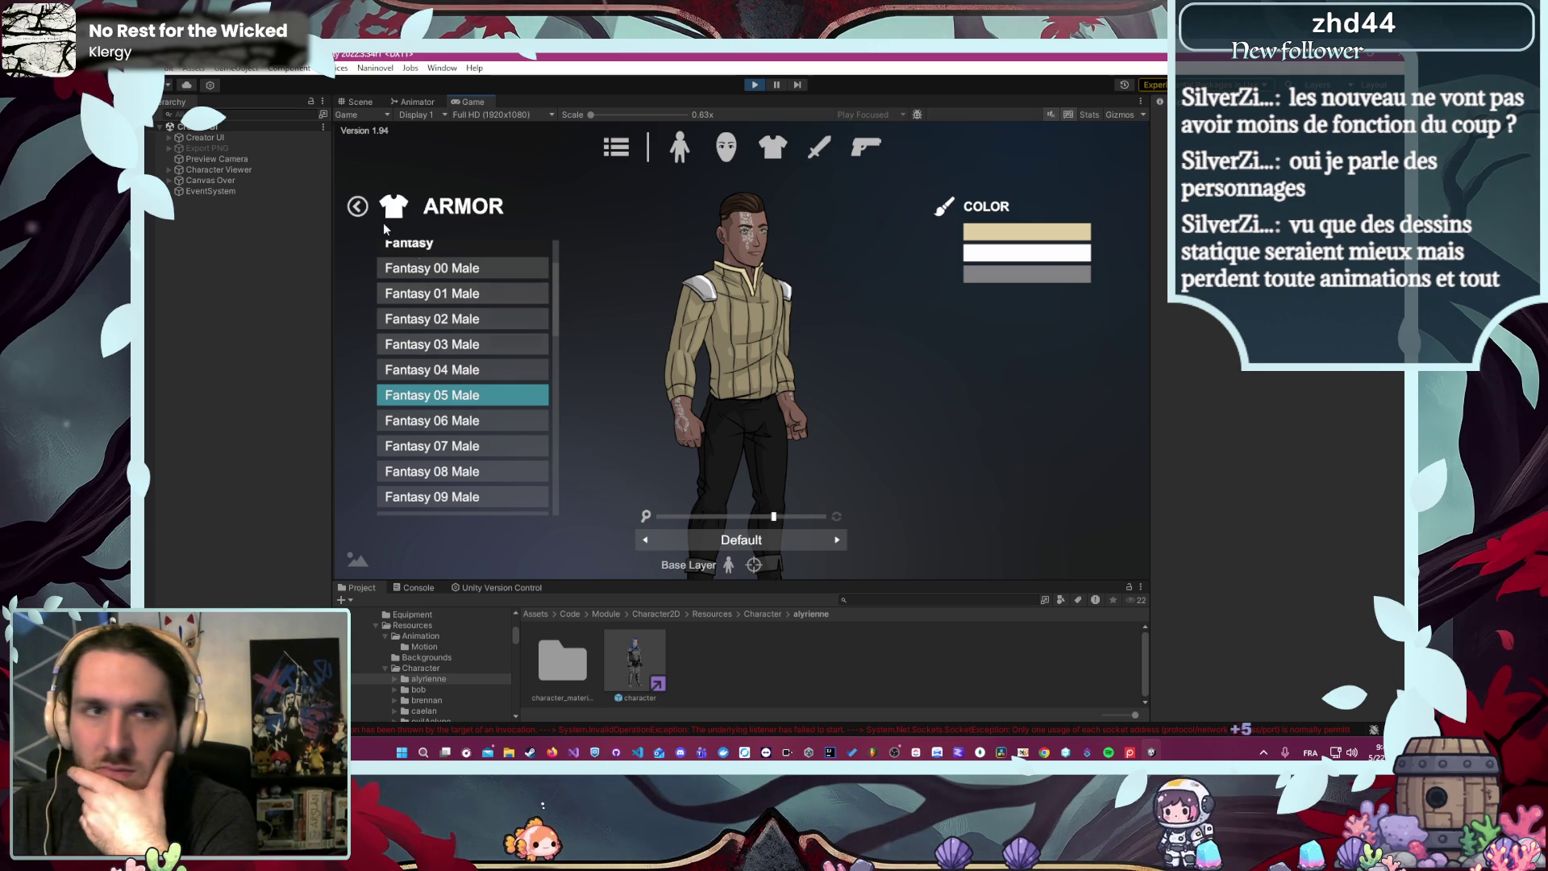
- Go from the armor list to the helmet list and equip the Fantasy 14 helmet
{"action": "left_click", "coordinate": [361, 214]}
{"action": "left_click", "coordinate": [451, 208]}
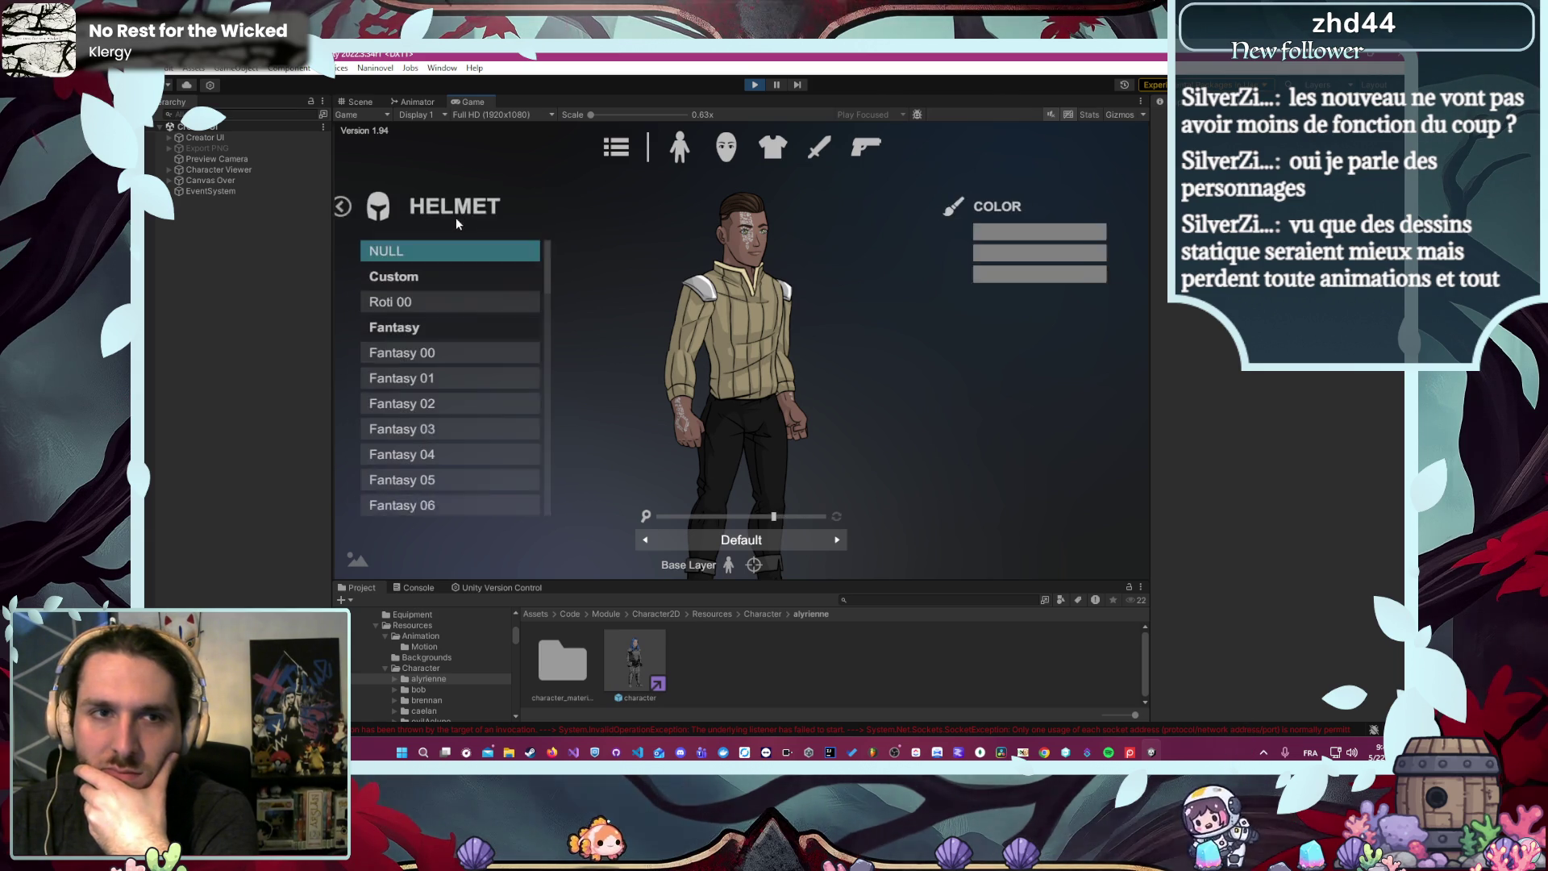
{"action": "scroll", "coordinate": [464, 411], "scroll_direction": "down", "scroll_amount": 4}
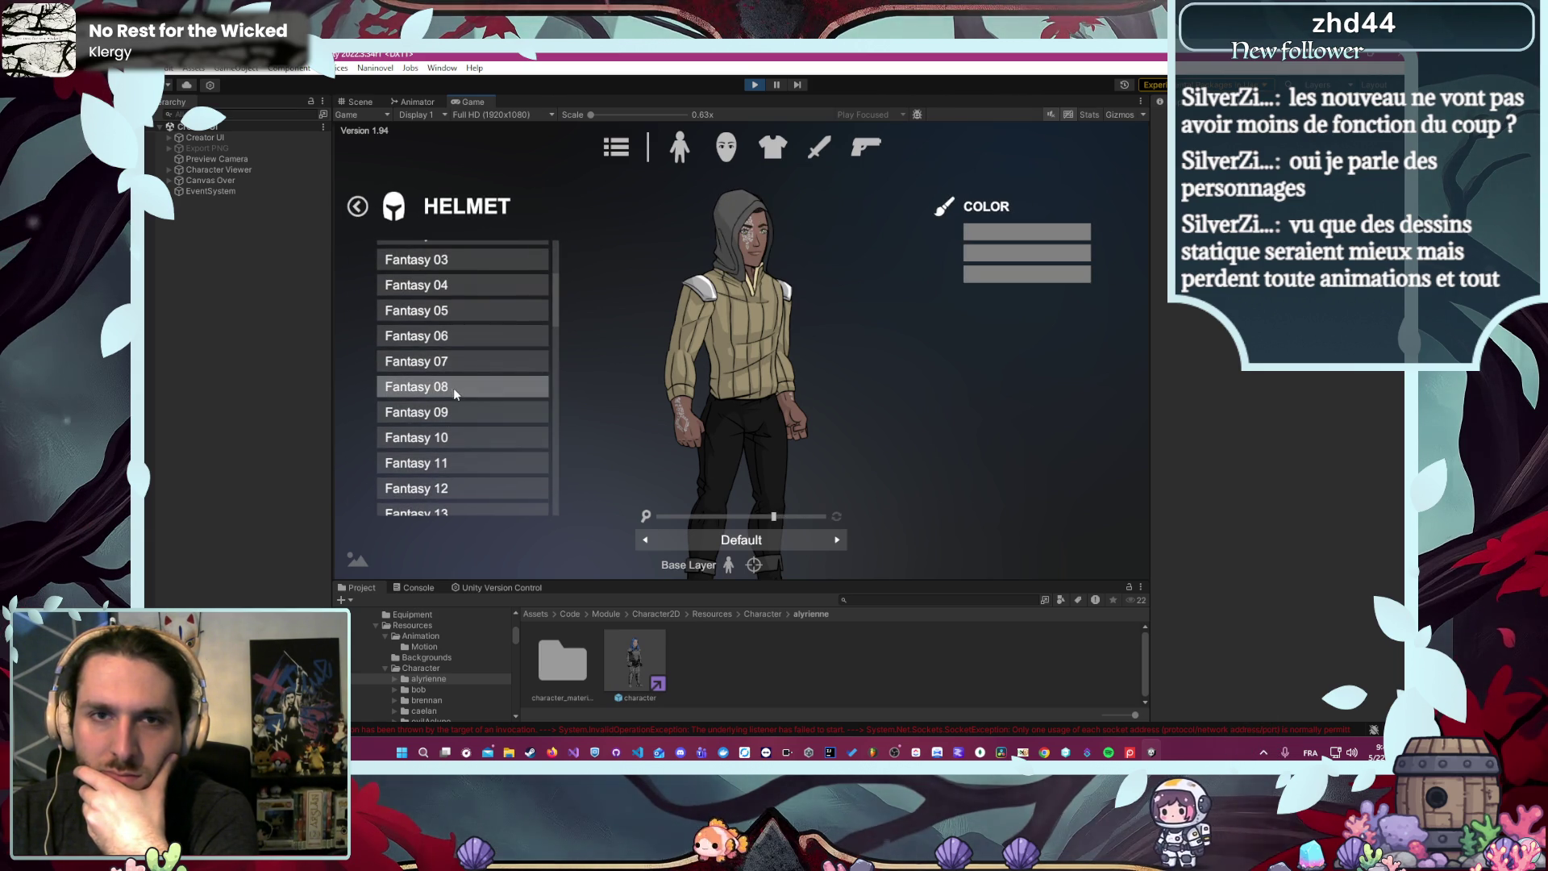
{"action": "scroll", "coordinate": [462, 468], "scroll_direction": "down", "scroll_amount": 3}
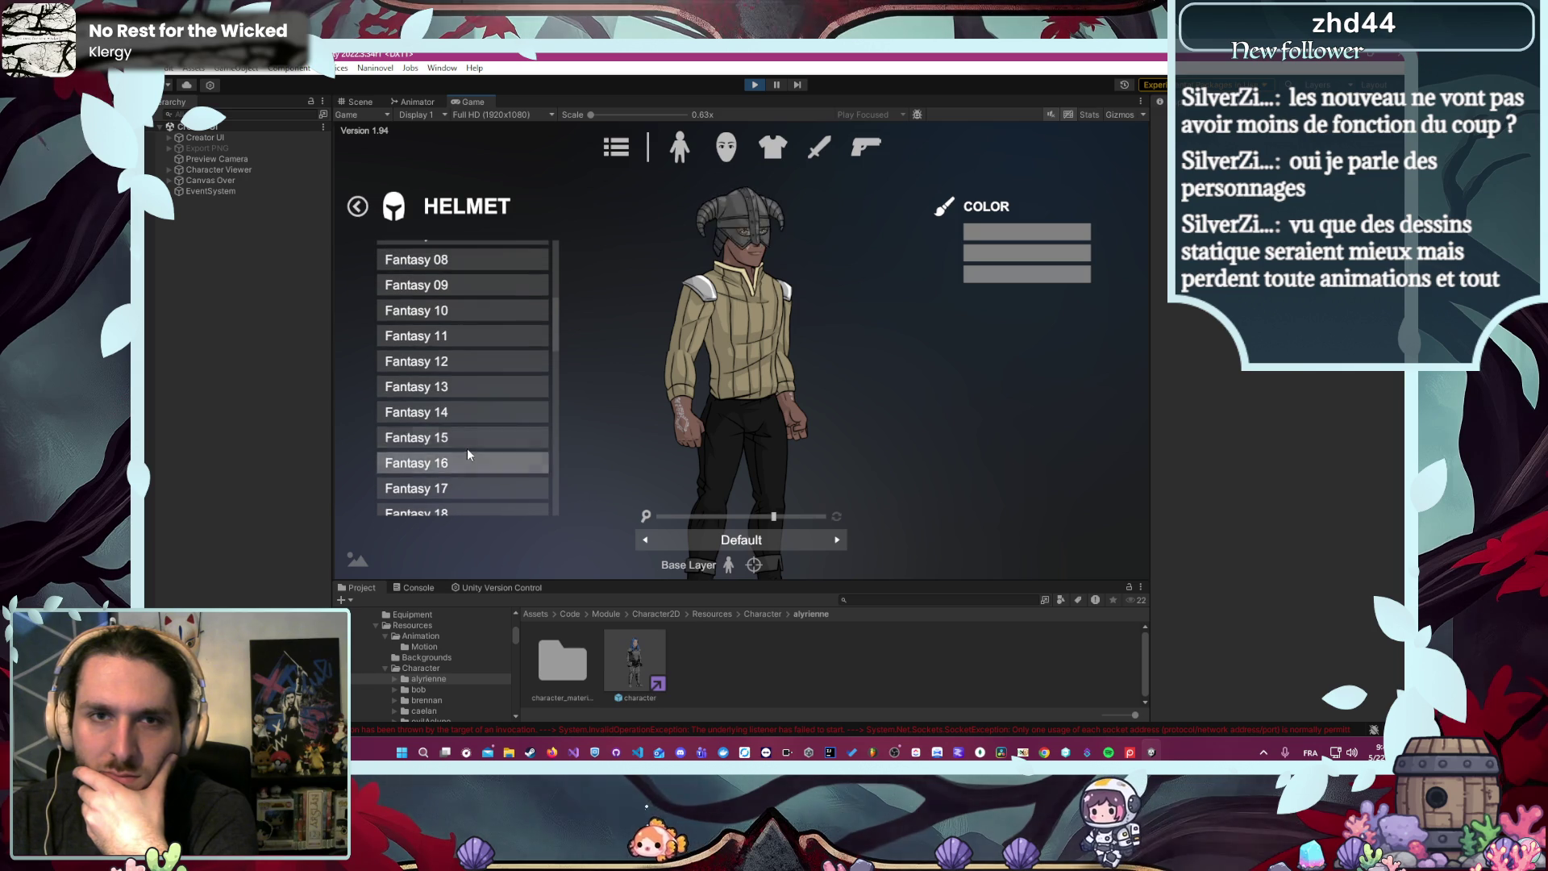
{"action": "scroll", "coordinate": [463, 487], "scroll_direction": "down", "scroll_amount": 2}
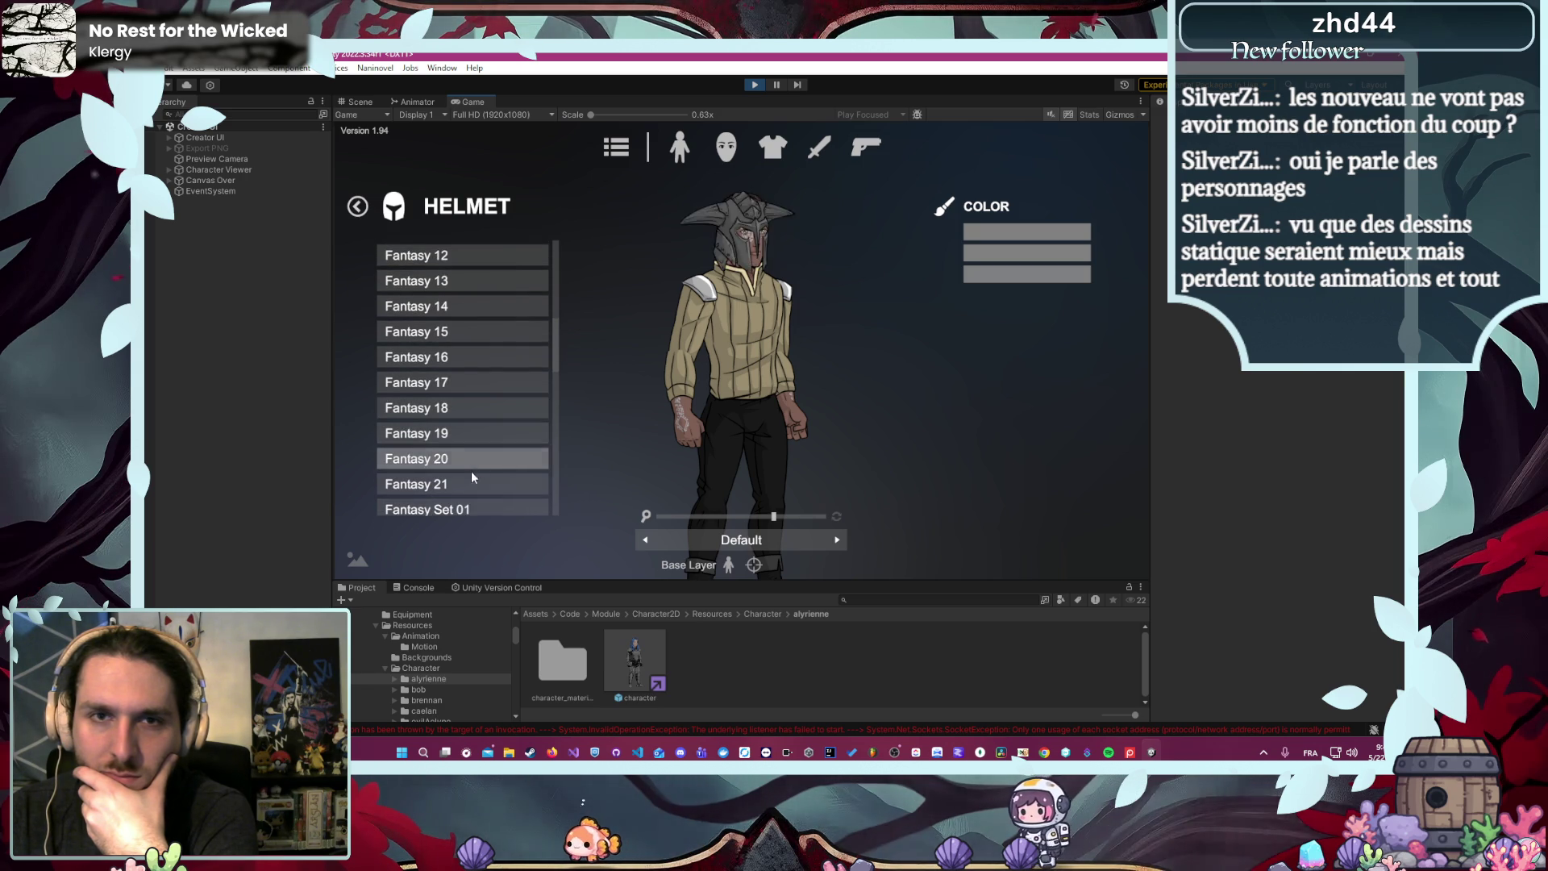
{"action": "scroll", "coordinate": [459, 452], "scroll_direction": "down", "scroll_amount": 2}
{"action": "scroll", "coordinate": [457, 432], "scroll_direction": "down", "scroll_amount": 3}
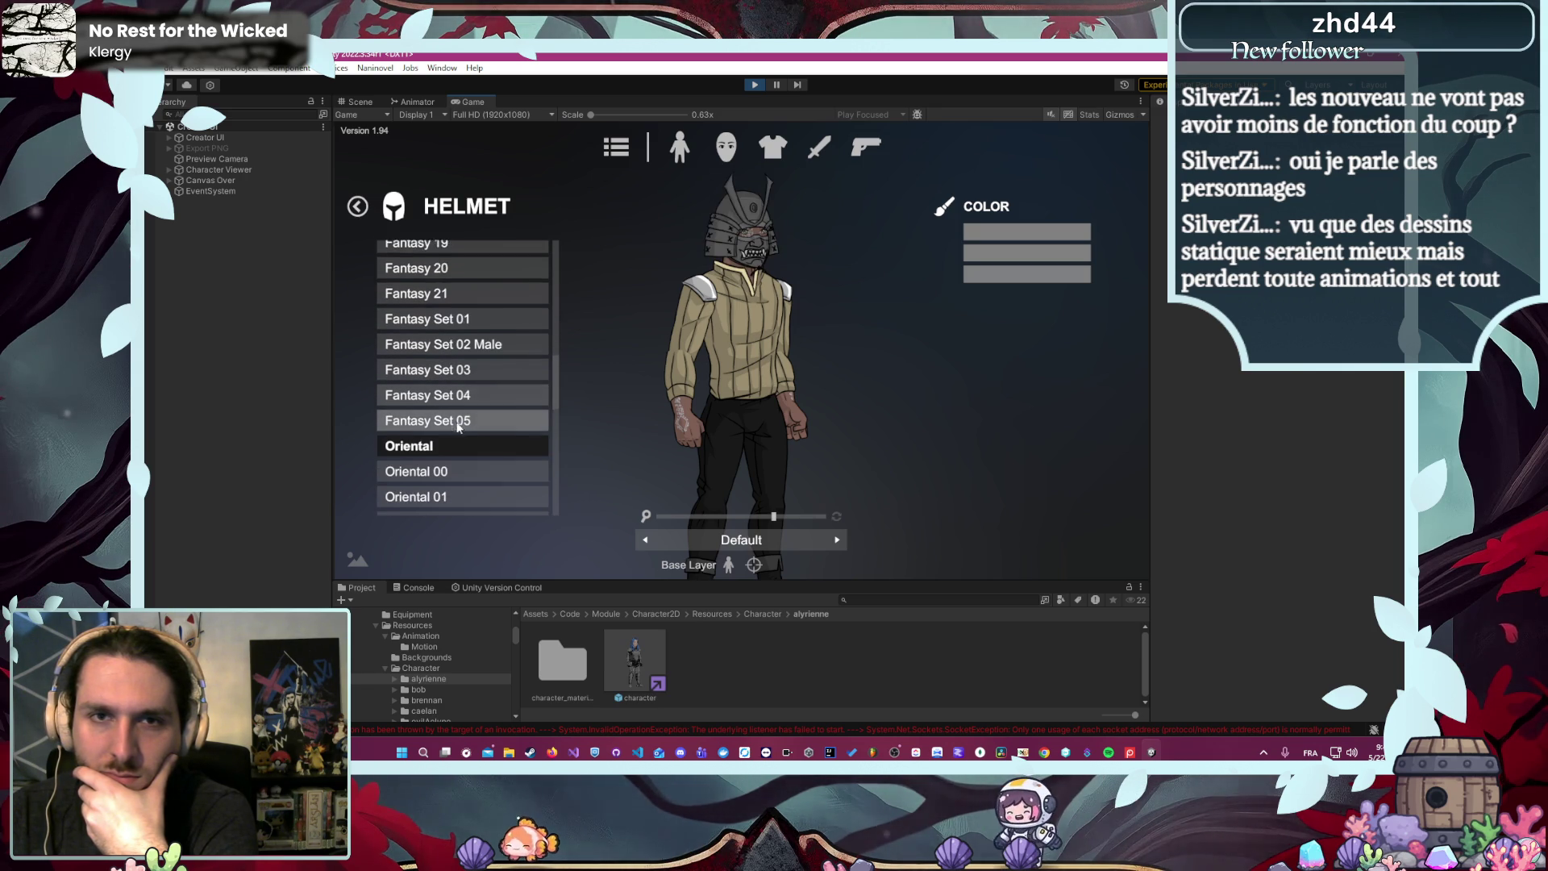
{"action": "scroll", "coordinate": [463, 439], "scroll_direction": "up", "scroll_amount": 7}
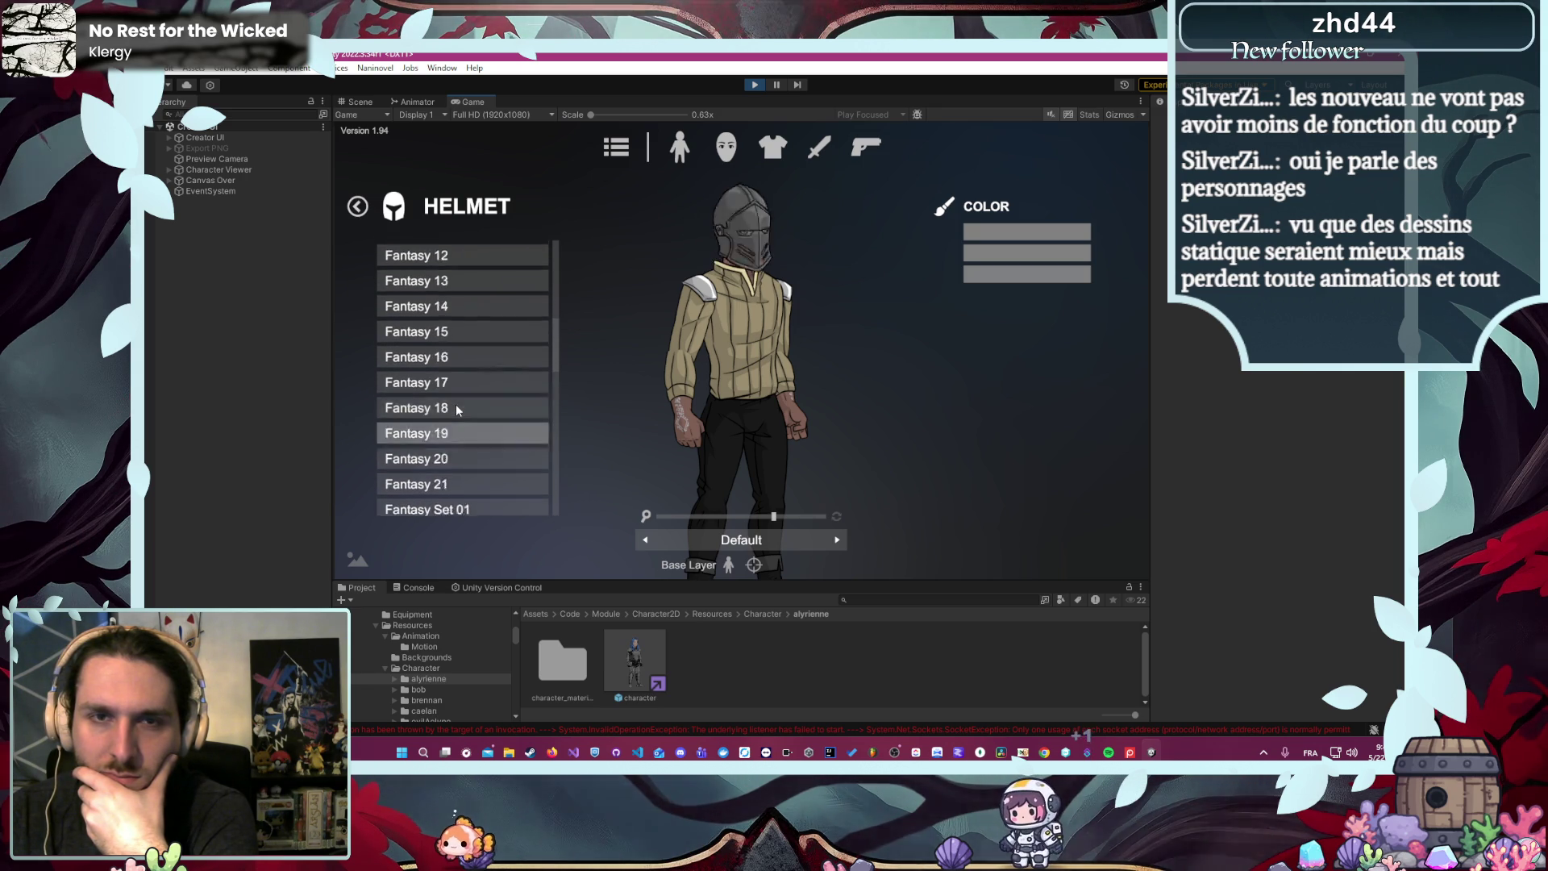
{"action": "scroll", "coordinate": [459, 413], "scroll_direction": "up", "scroll_amount": 2}
{"action": "scroll", "coordinate": [461, 428], "scroll_direction": "down", "scroll_amount": 1}
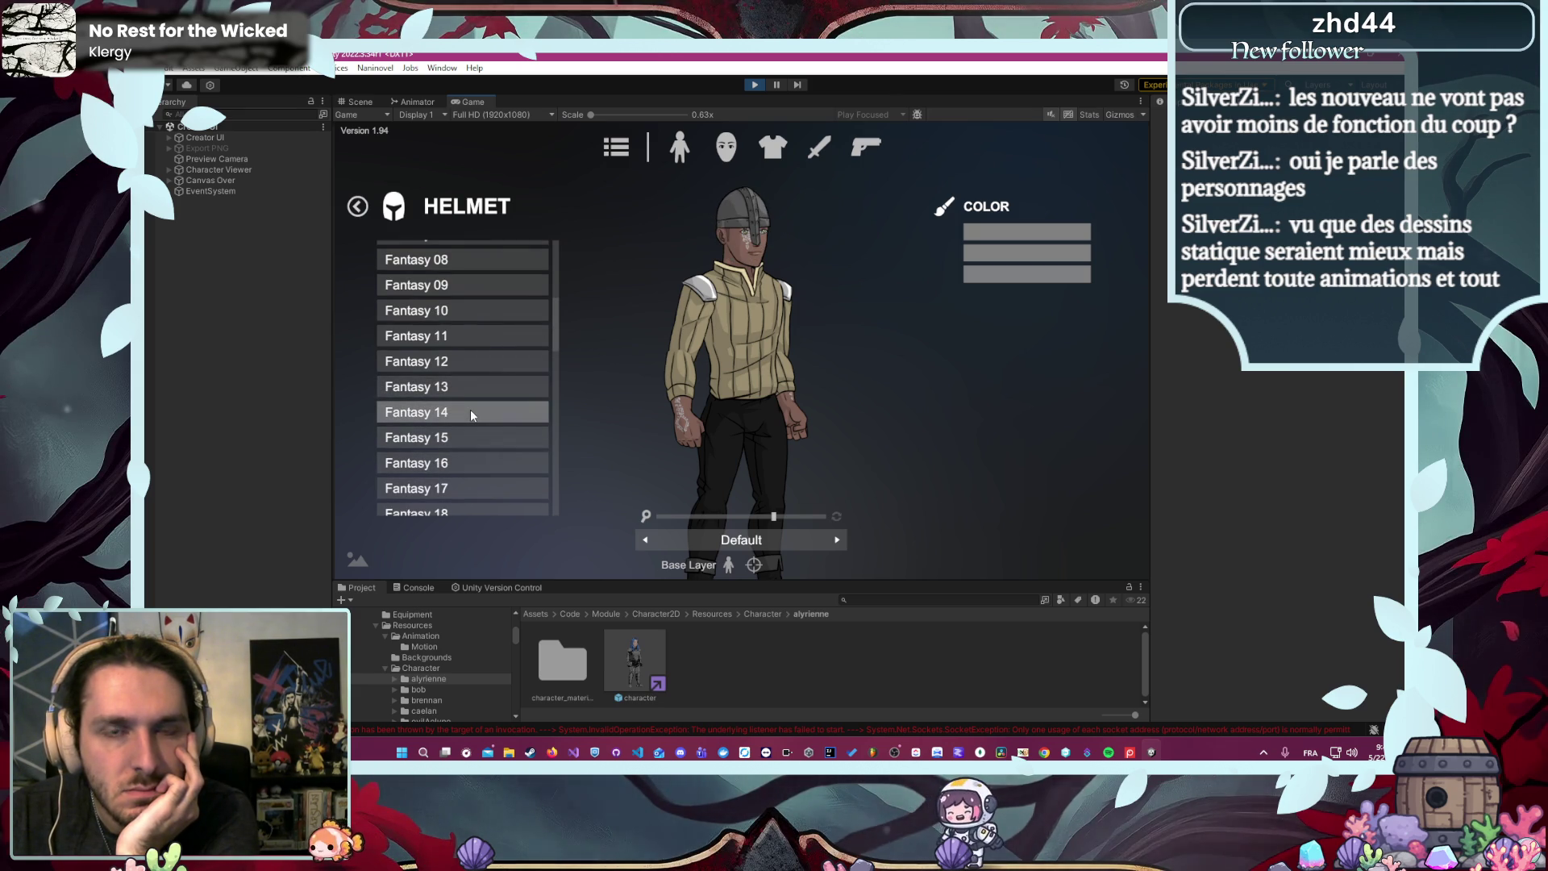
{"action": "left_click", "coordinate": [471, 411]}
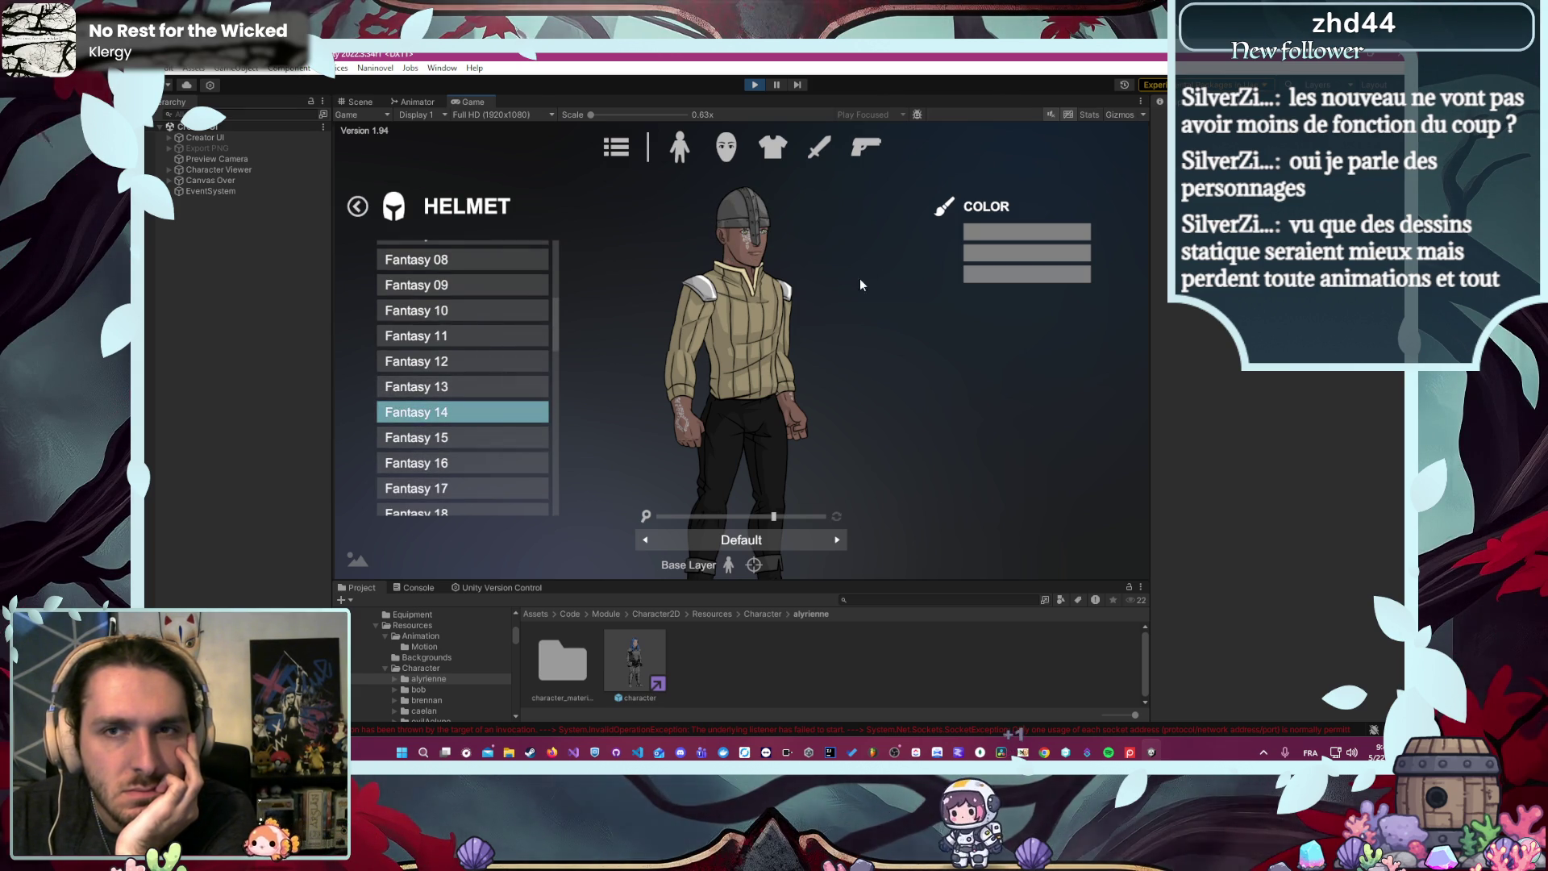
- Tint the helmet white and confirm the colour
{"action": "left_click", "coordinate": [966, 240]}
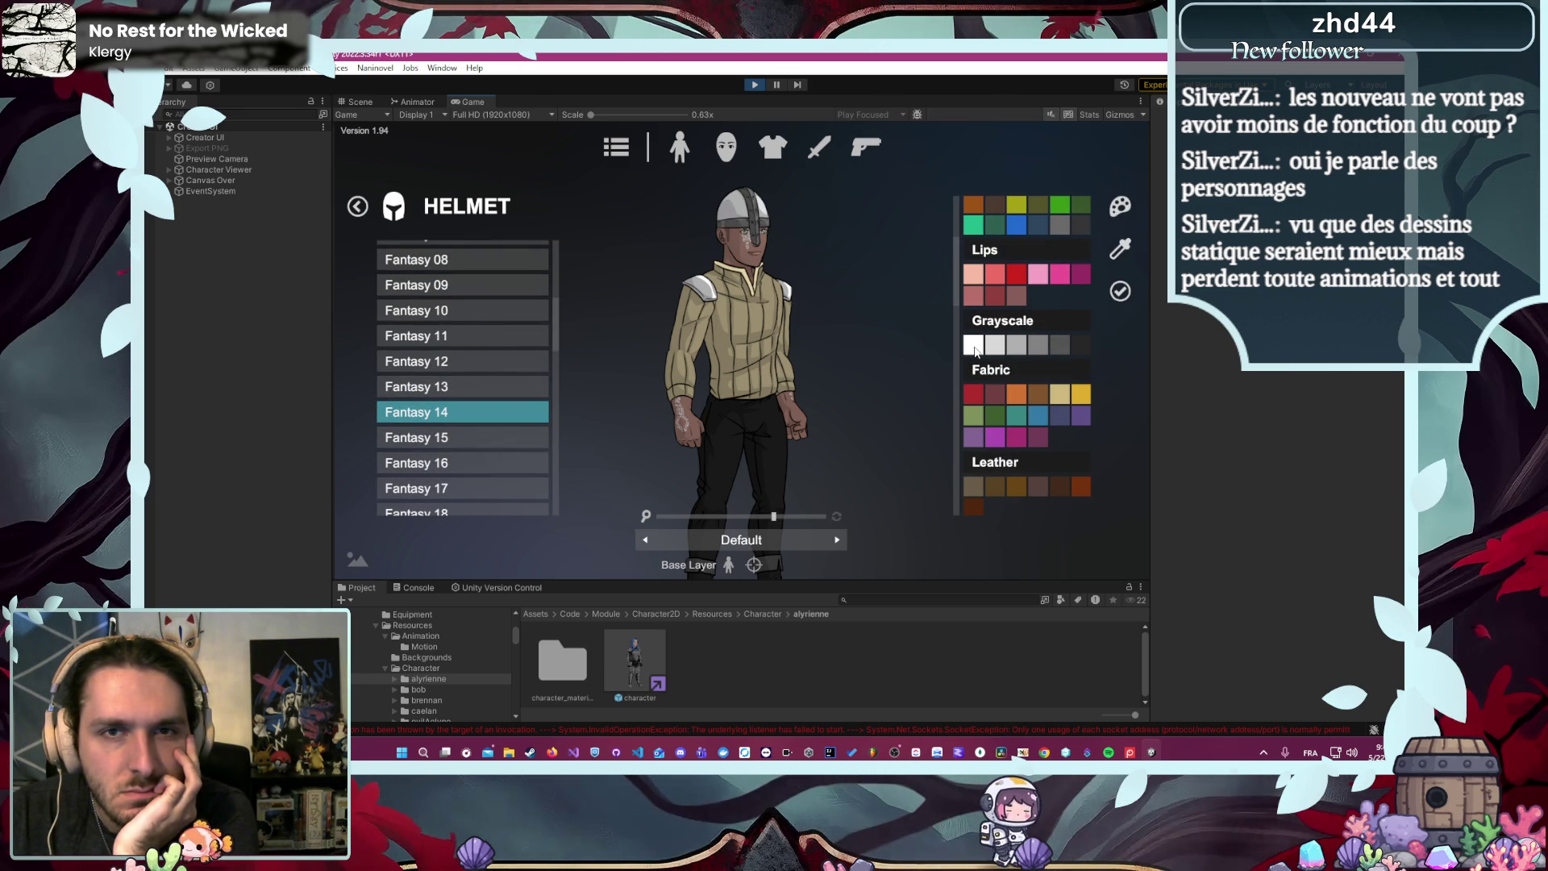
{"action": "left_click", "coordinate": [975, 347]}
{"action": "left_click", "coordinate": [1024, 250]}
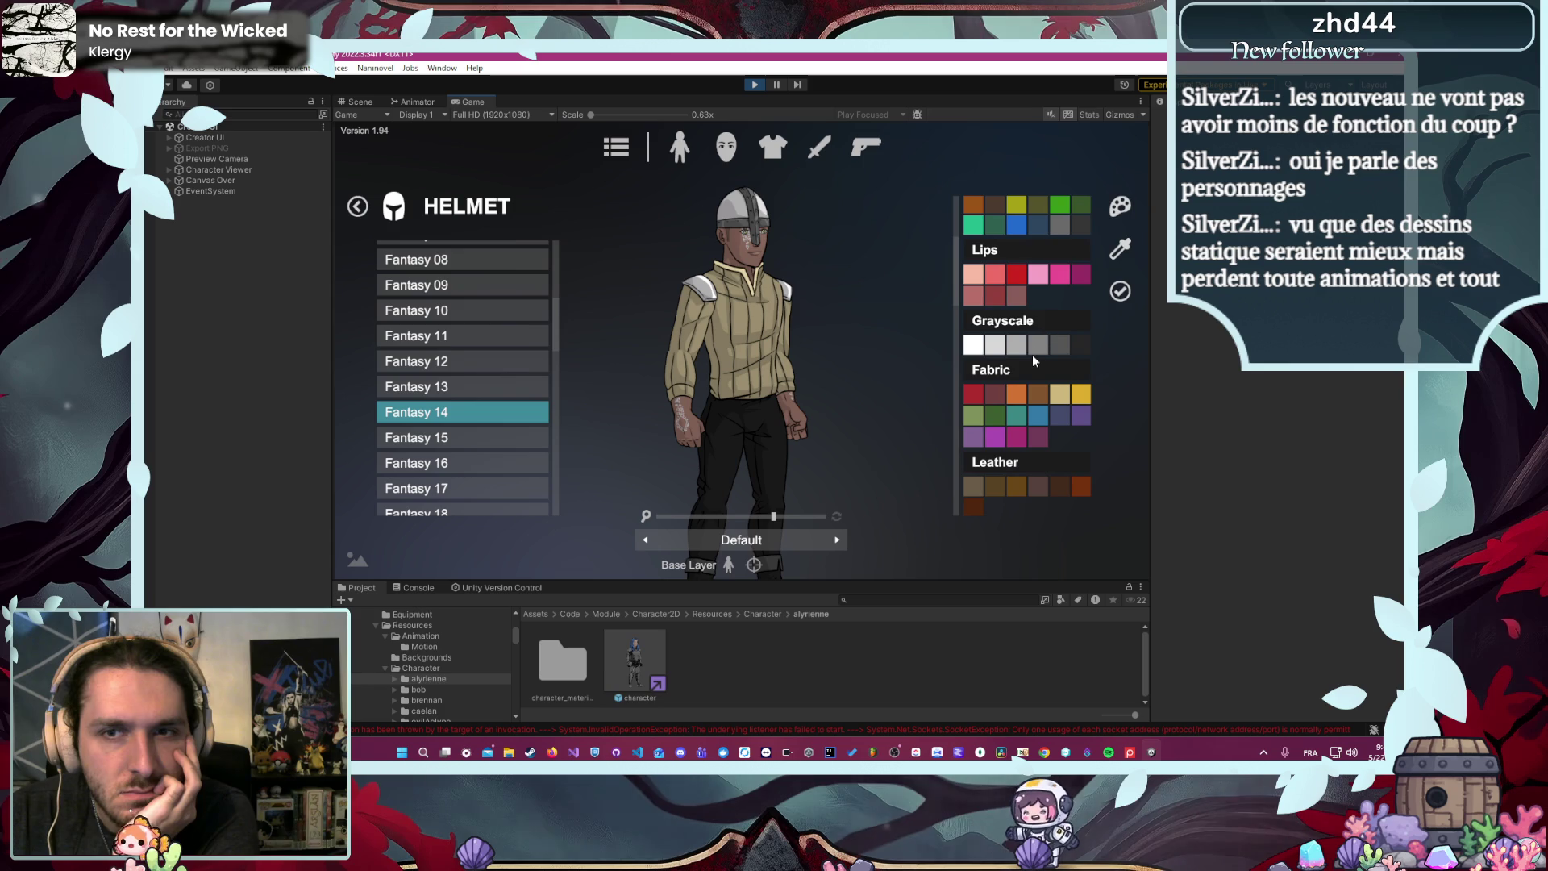
{"action": "left_click", "coordinate": [1122, 294]}
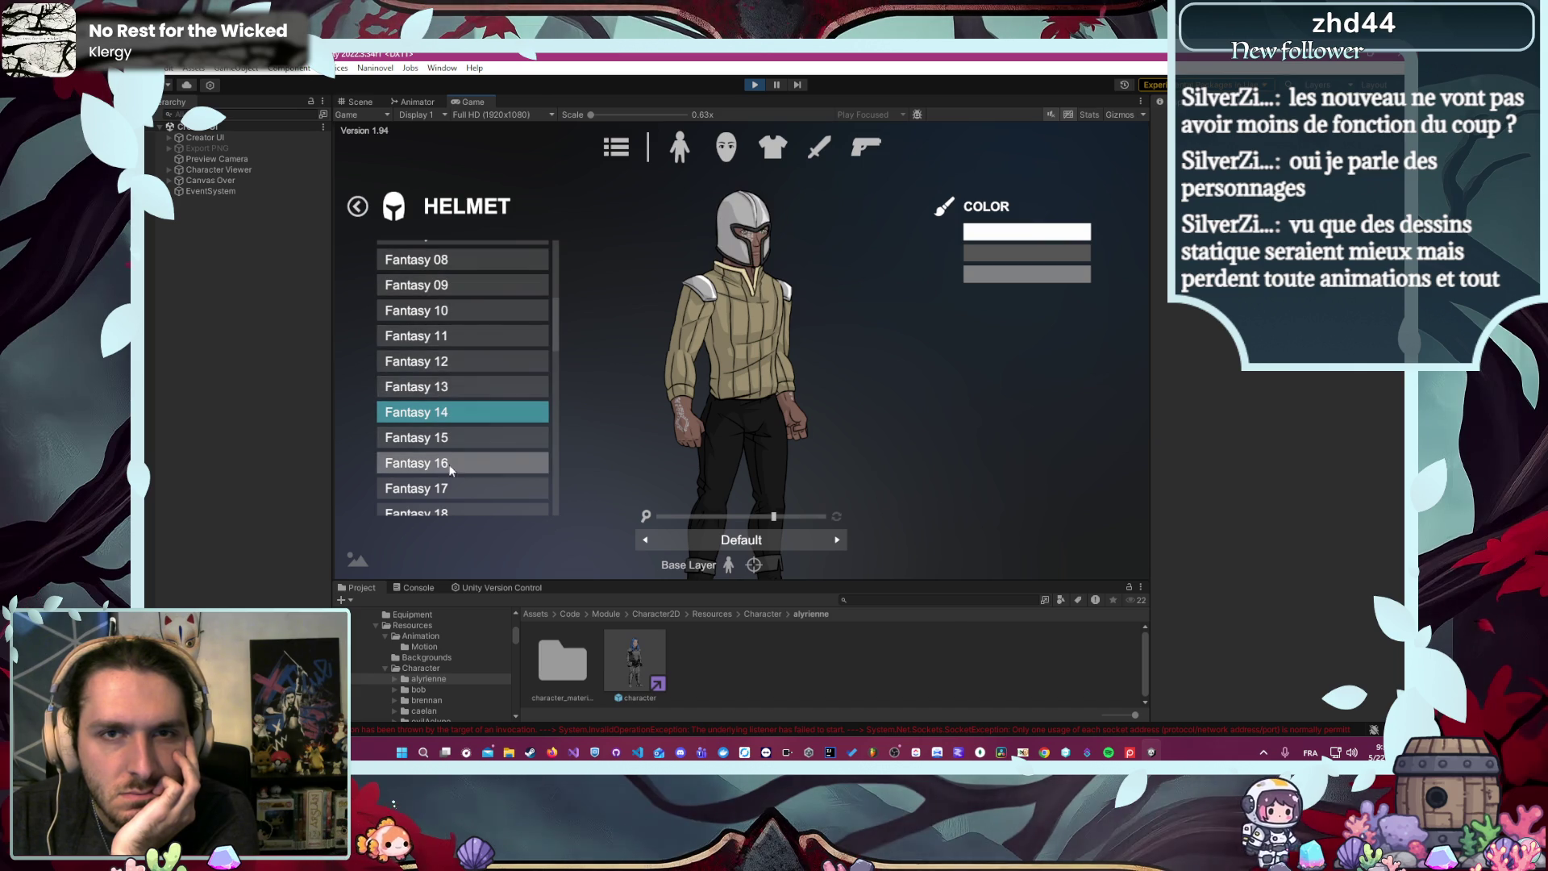
- Swap to the Fantasy 16 full helmet and return to the equipment categories
{"action": "scroll", "coordinate": [464, 404], "scroll_direction": "down", "scroll_amount": 2}
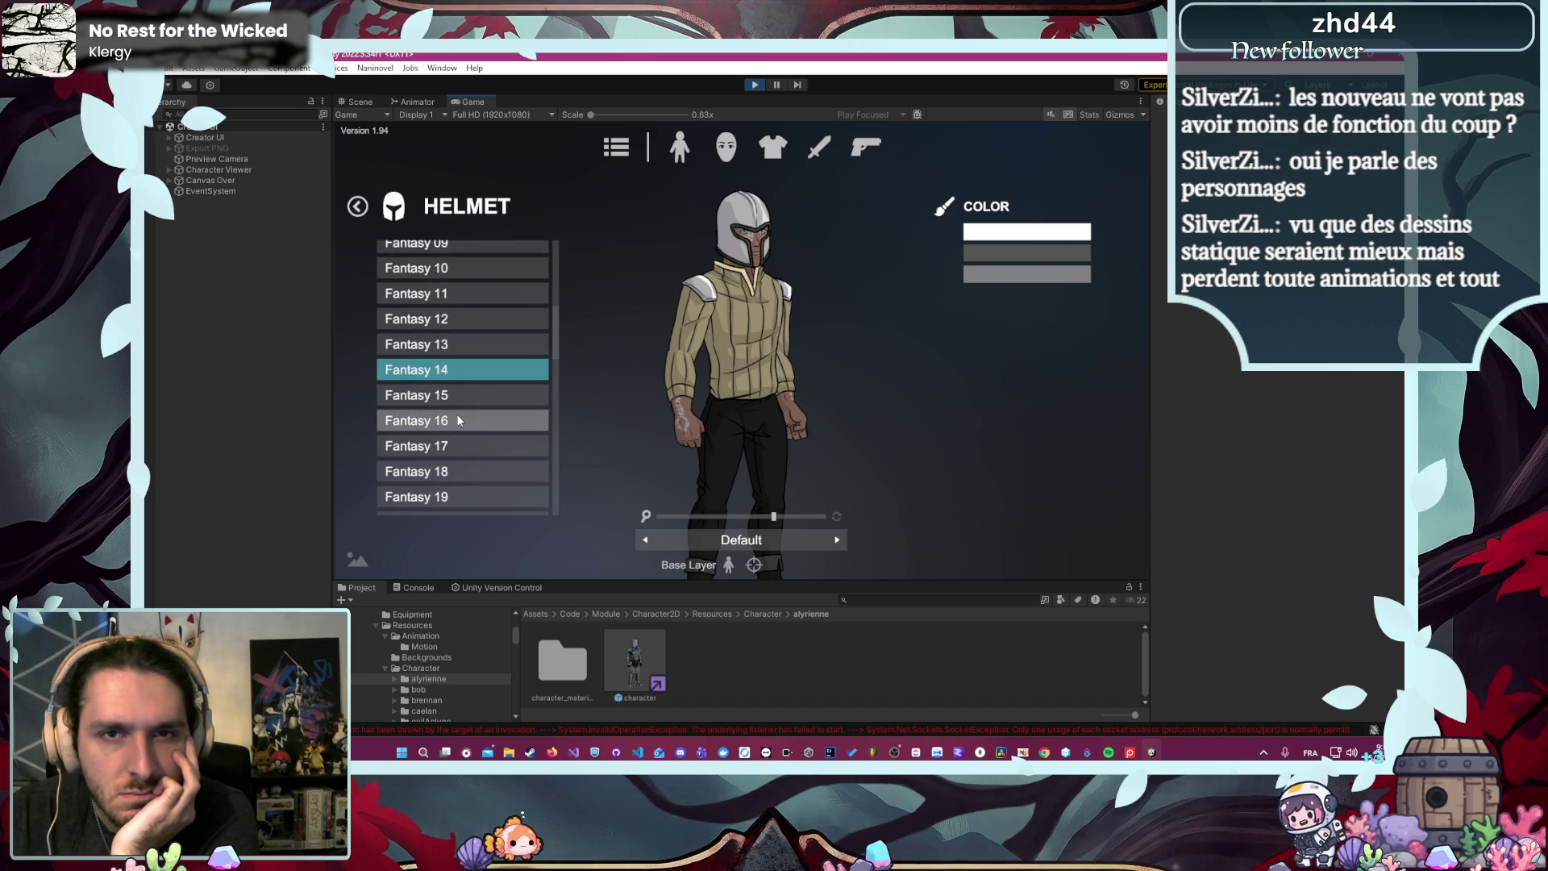
{"action": "left_click", "coordinate": [456, 416]}
{"action": "left_click", "coordinate": [357, 207]}
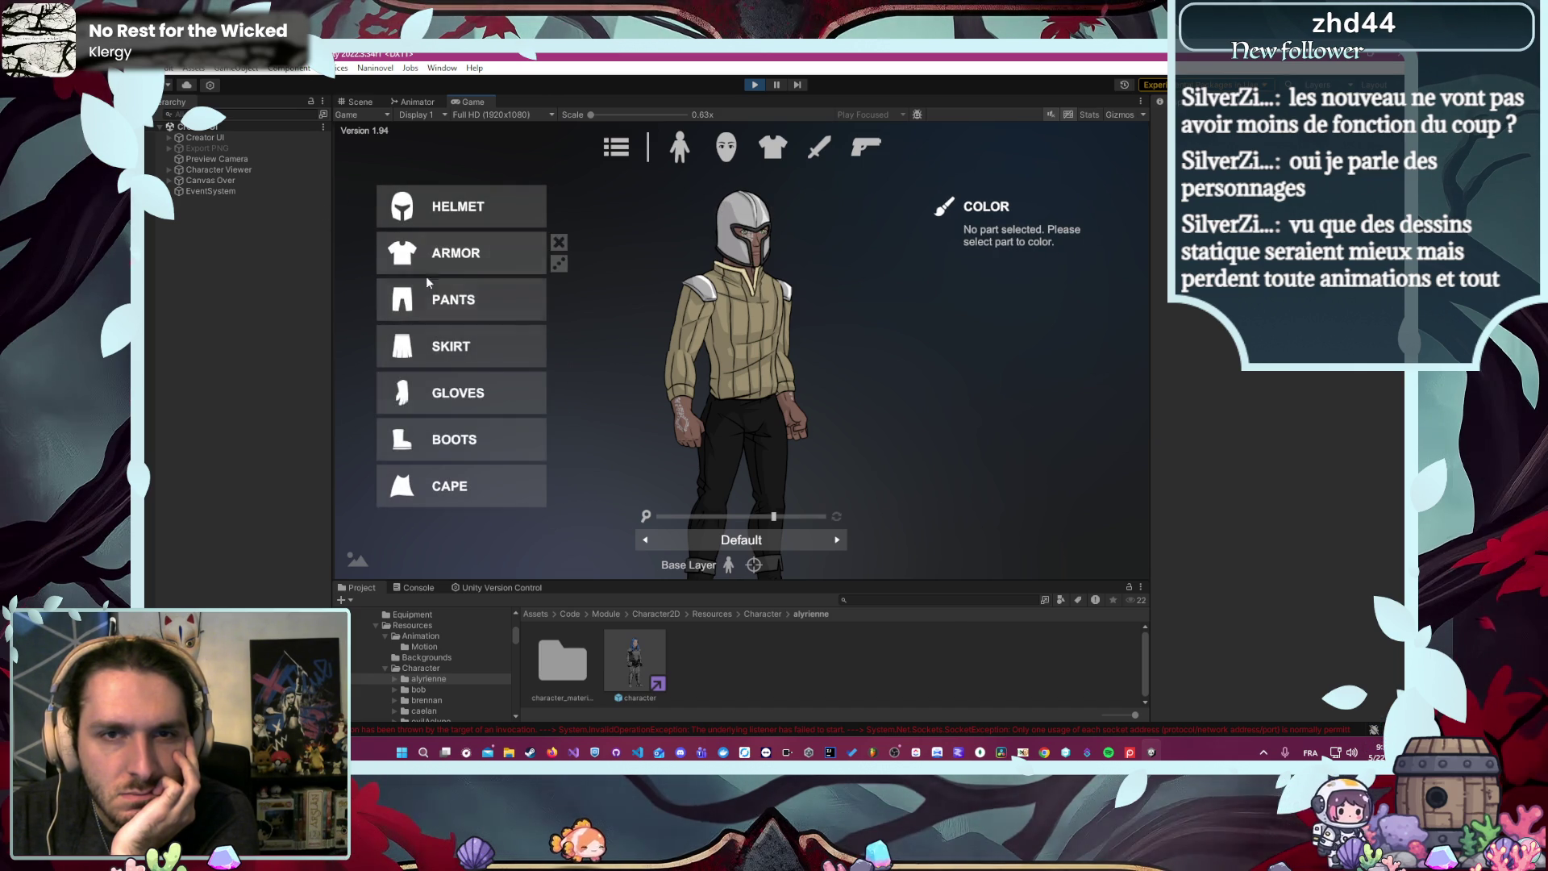
- Equip the Fantasy 06 Male plate armor, leaving its colours unchanged
{"action": "left_click", "coordinate": [463, 257]}
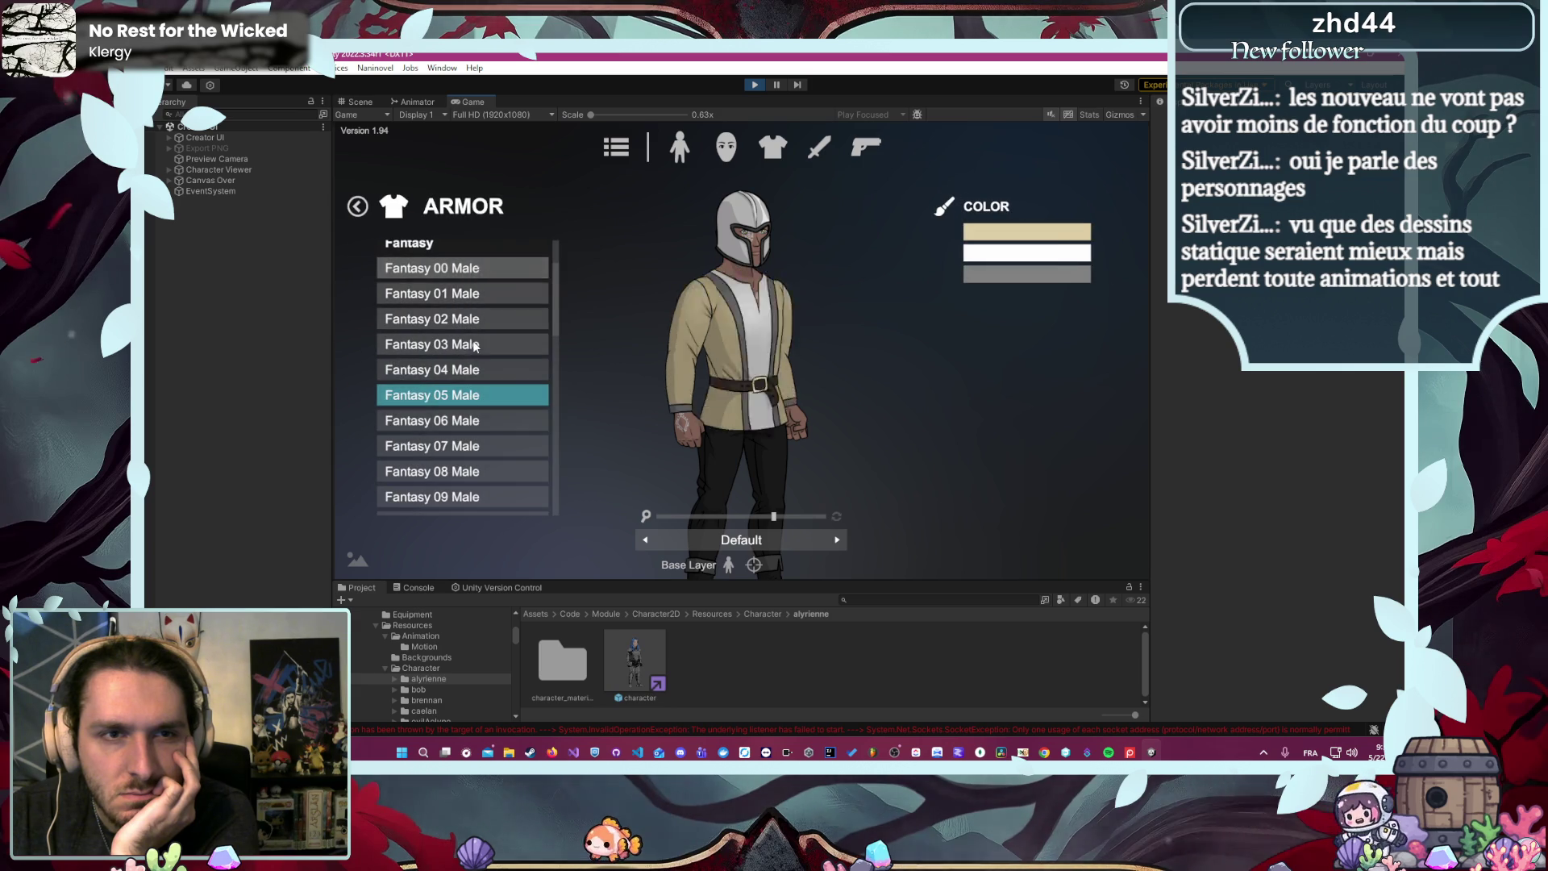
{"action": "left_click", "coordinate": [451, 420]}
{"action": "left_click", "coordinate": [1010, 279]}
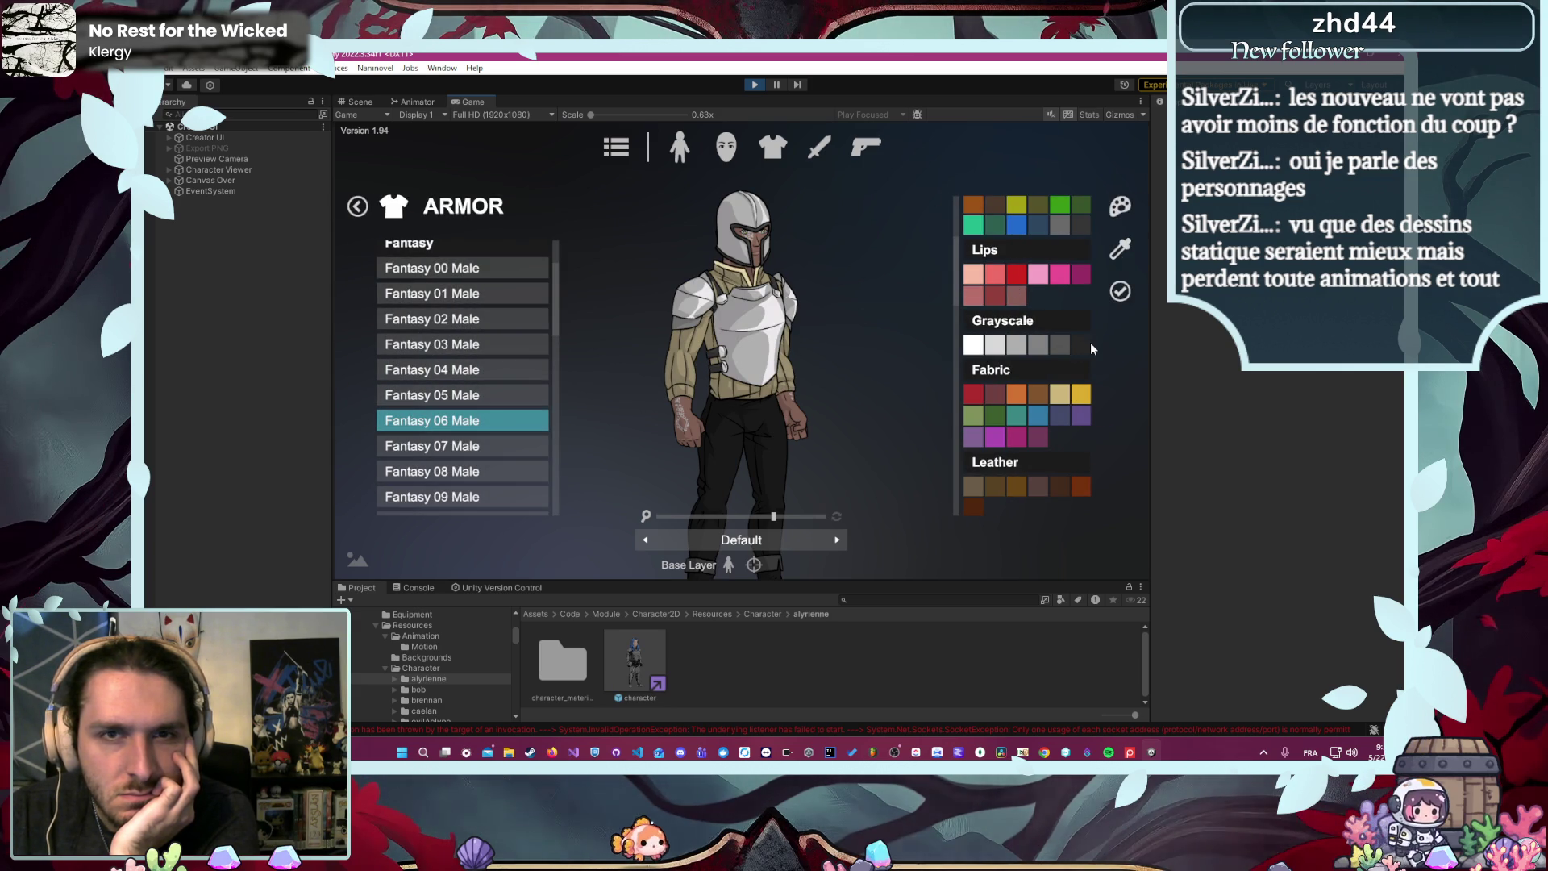
{"action": "left_click", "coordinate": [858, 376]}
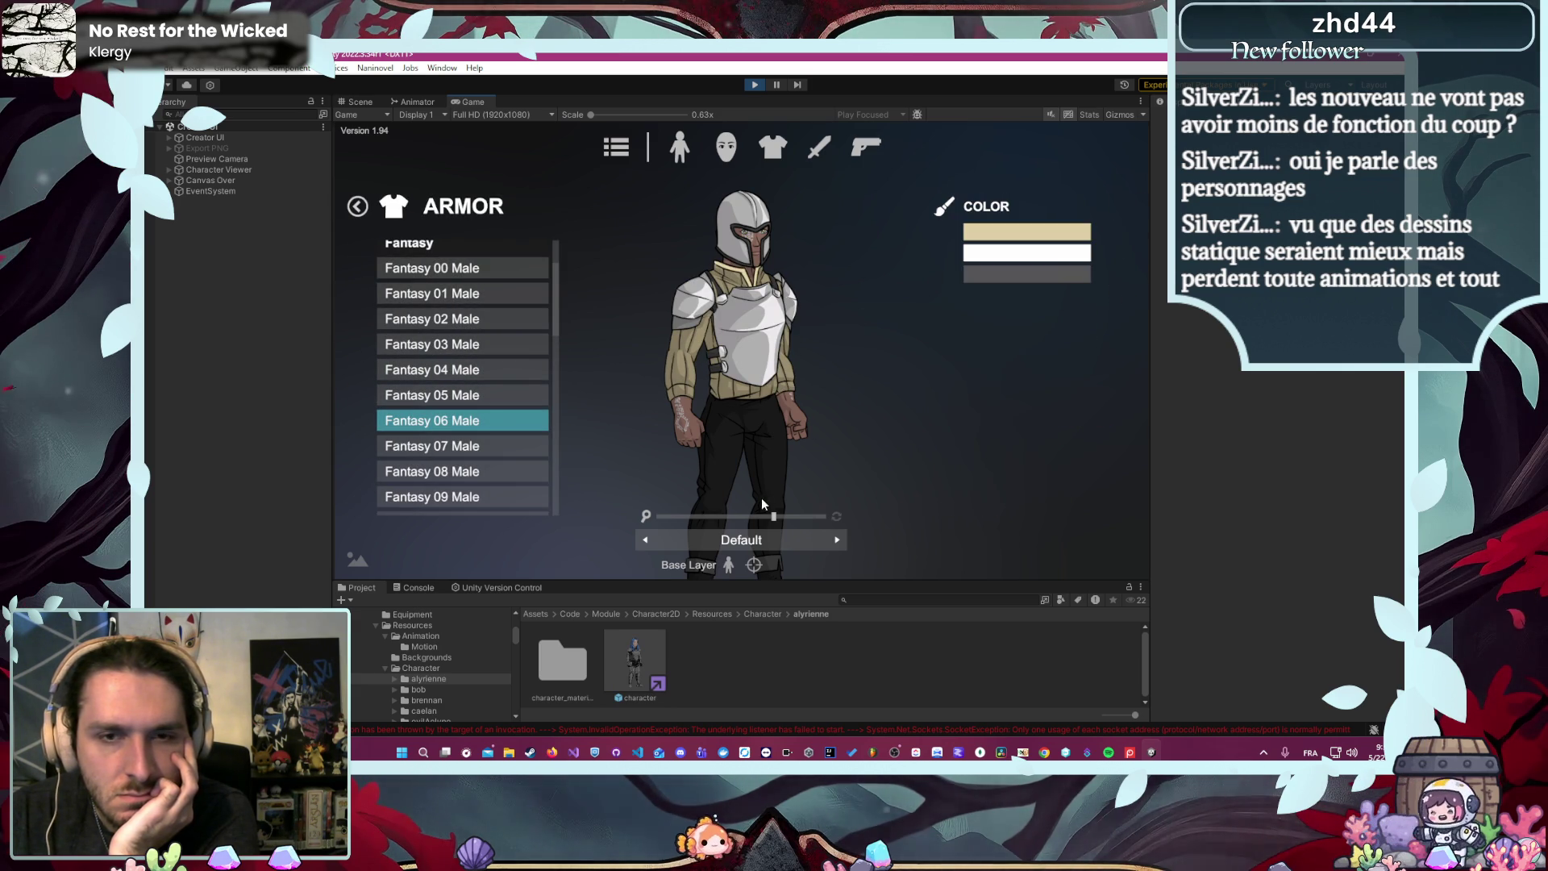
{"action": "left_click", "coordinate": [359, 207]}
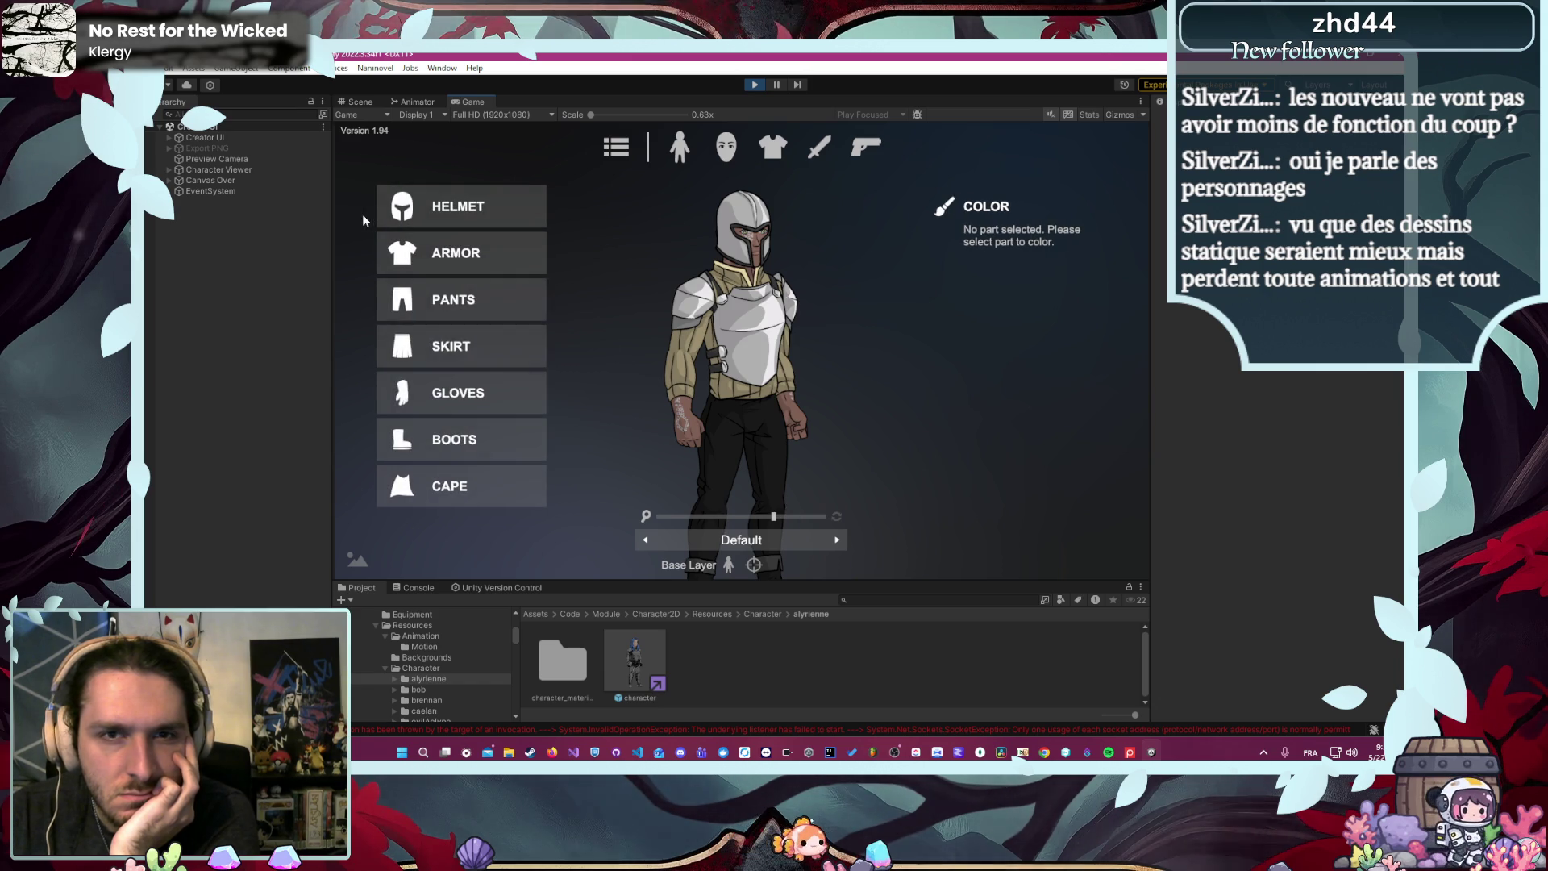
- Equip the Fantasy 10 gauntlets from the gloves list
{"action": "left_click", "coordinate": [436, 398]}
{"action": "scroll", "coordinate": [456, 338], "scroll_direction": "down", "scroll_amount": 3}
{"action": "scroll", "coordinate": [459, 339], "scroll_direction": "down", "scroll_amount": 1}
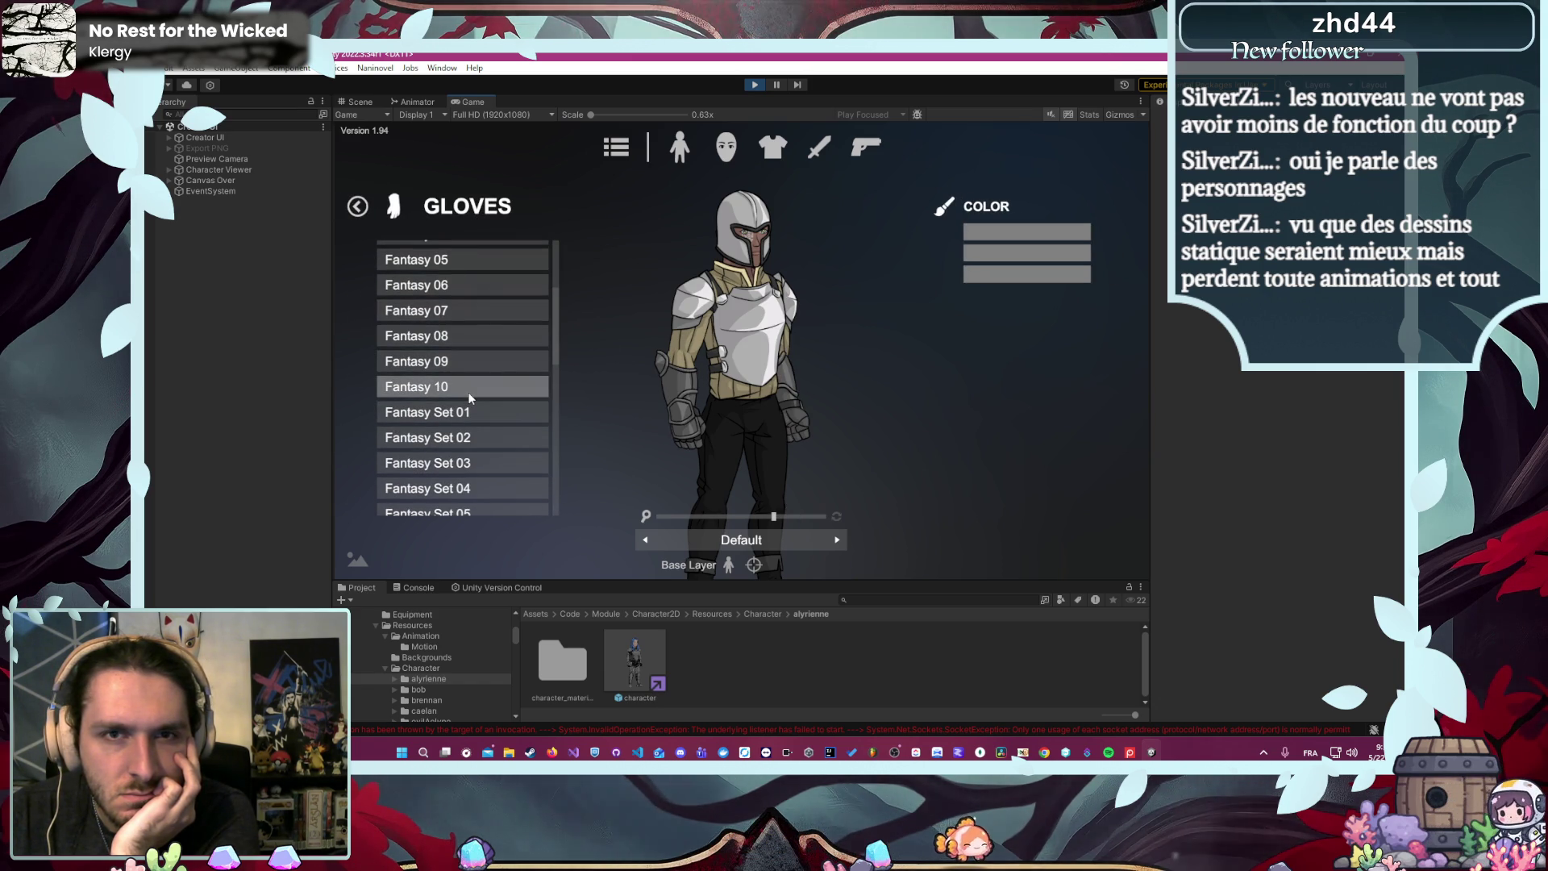
{"action": "left_click", "coordinate": [484, 392]}
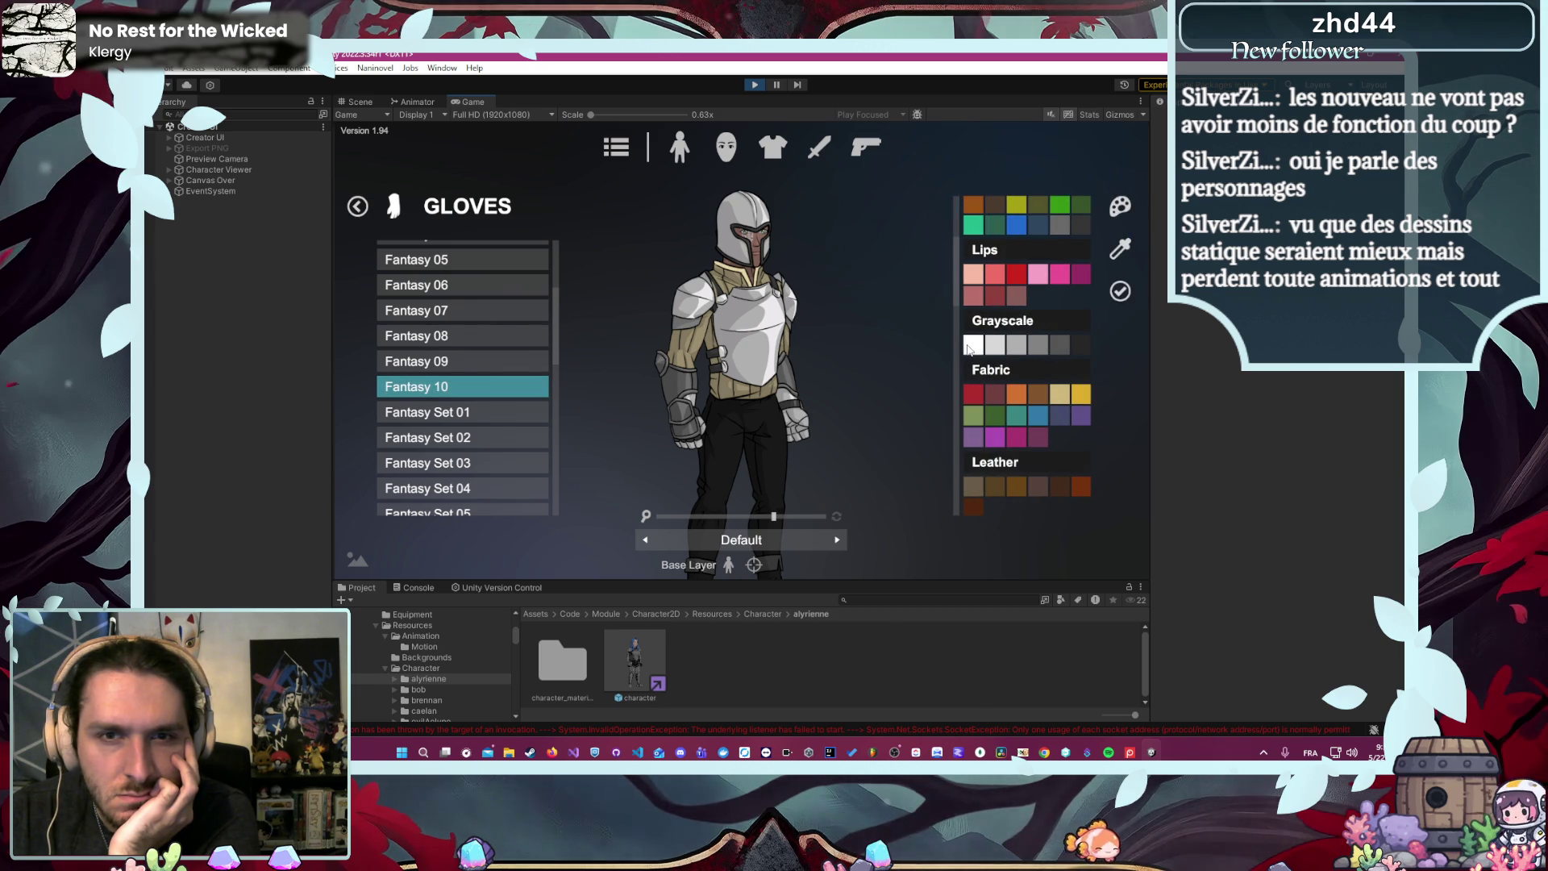
- Colour the gloves white from the Grayscale swatches, then return to the categories
{"action": "scroll", "coordinate": [1048, 390], "scroll_direction": "down", "scroll_amount": 10}
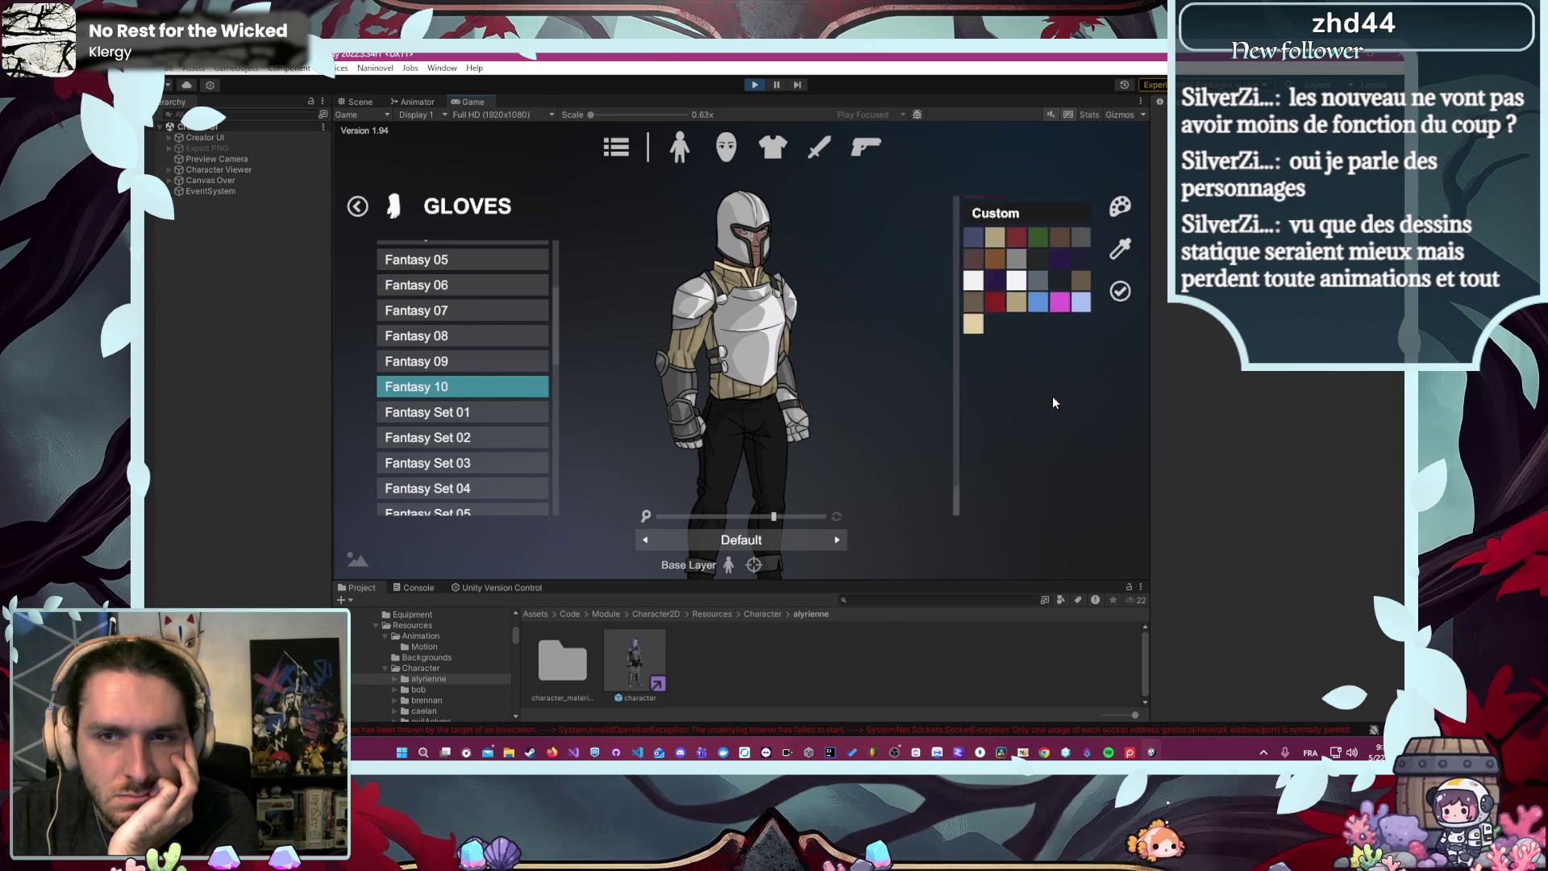
{"action": "scroll", "coordinate": [1021, 437], "scroll_direction": "up", "scroll_amount": 5}
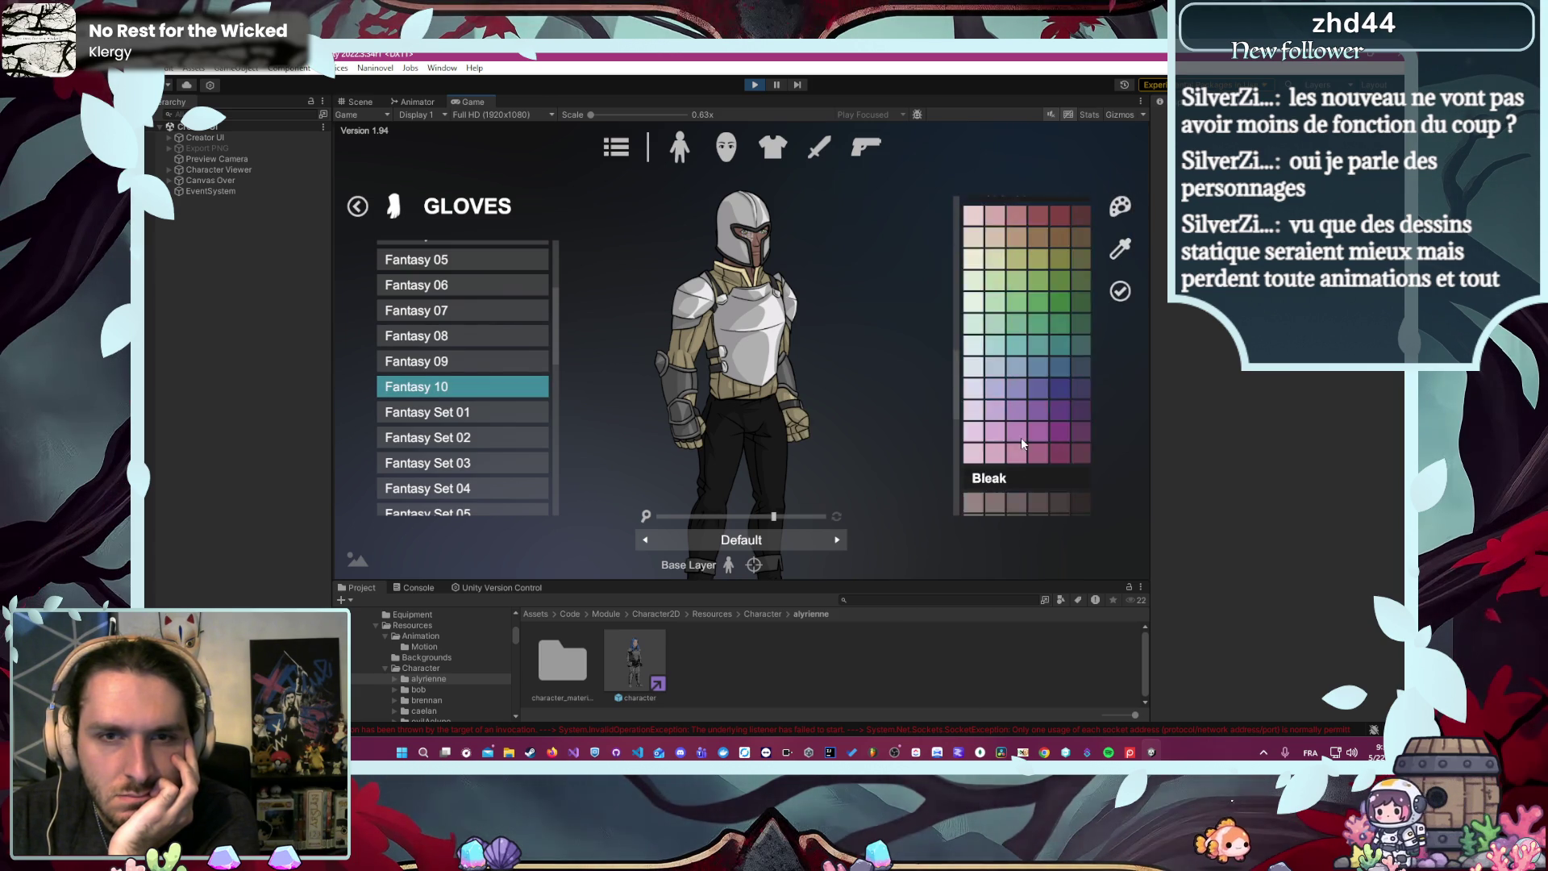
{"action": "scroll", "coordinate": [1024, 437], "scroll_direction": "up", "scroll_amount": 5}
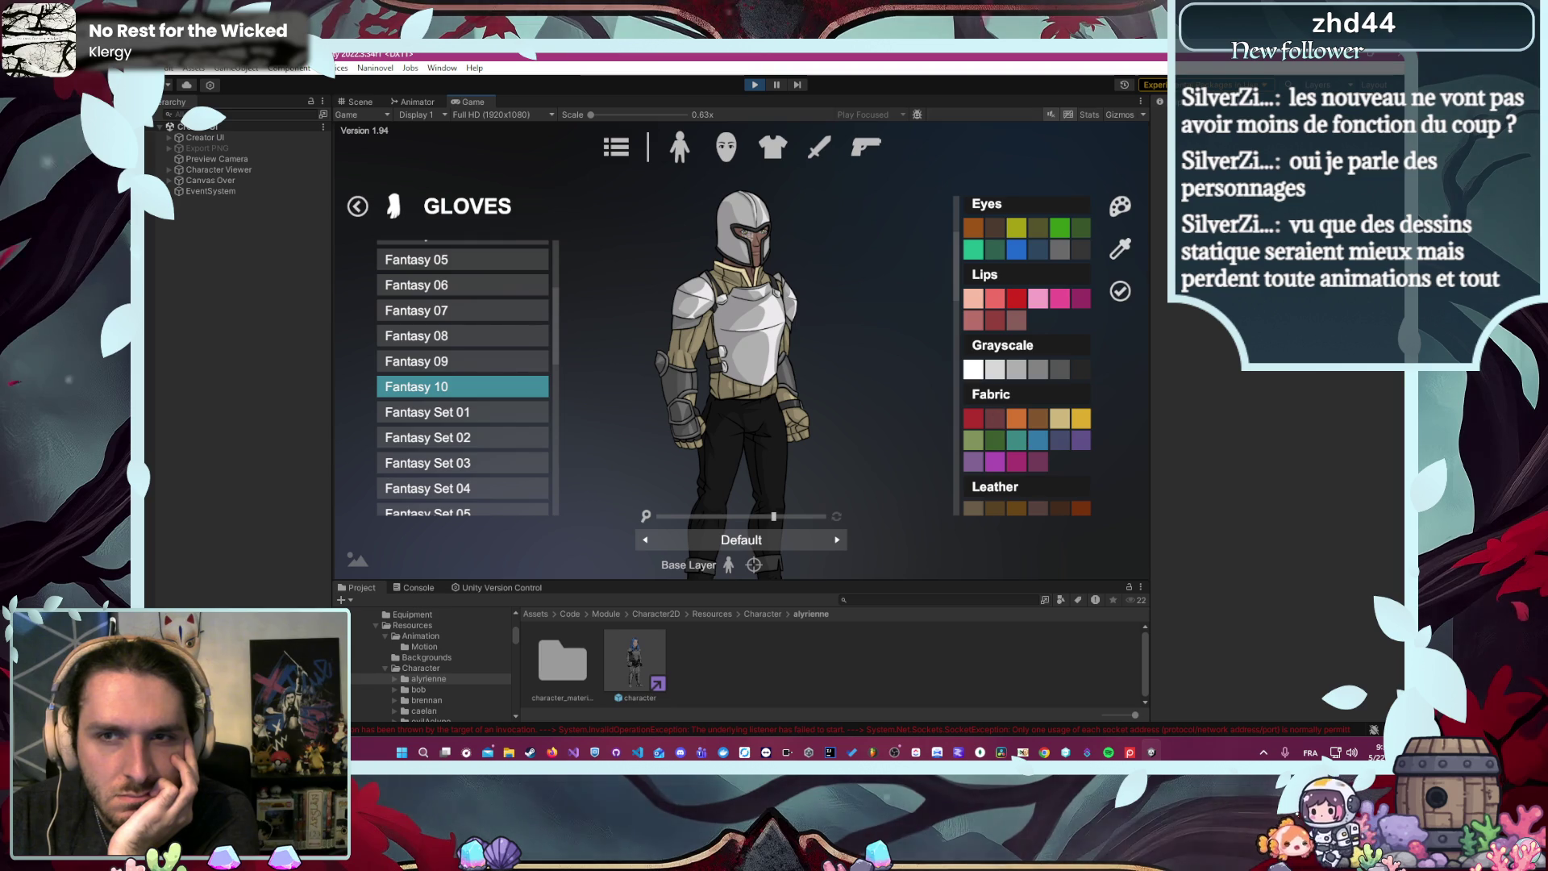
{"action": "left_click", "coordinate": [1120, 292]}
{"action": "left_click", "coordinate": [1020, 255]}
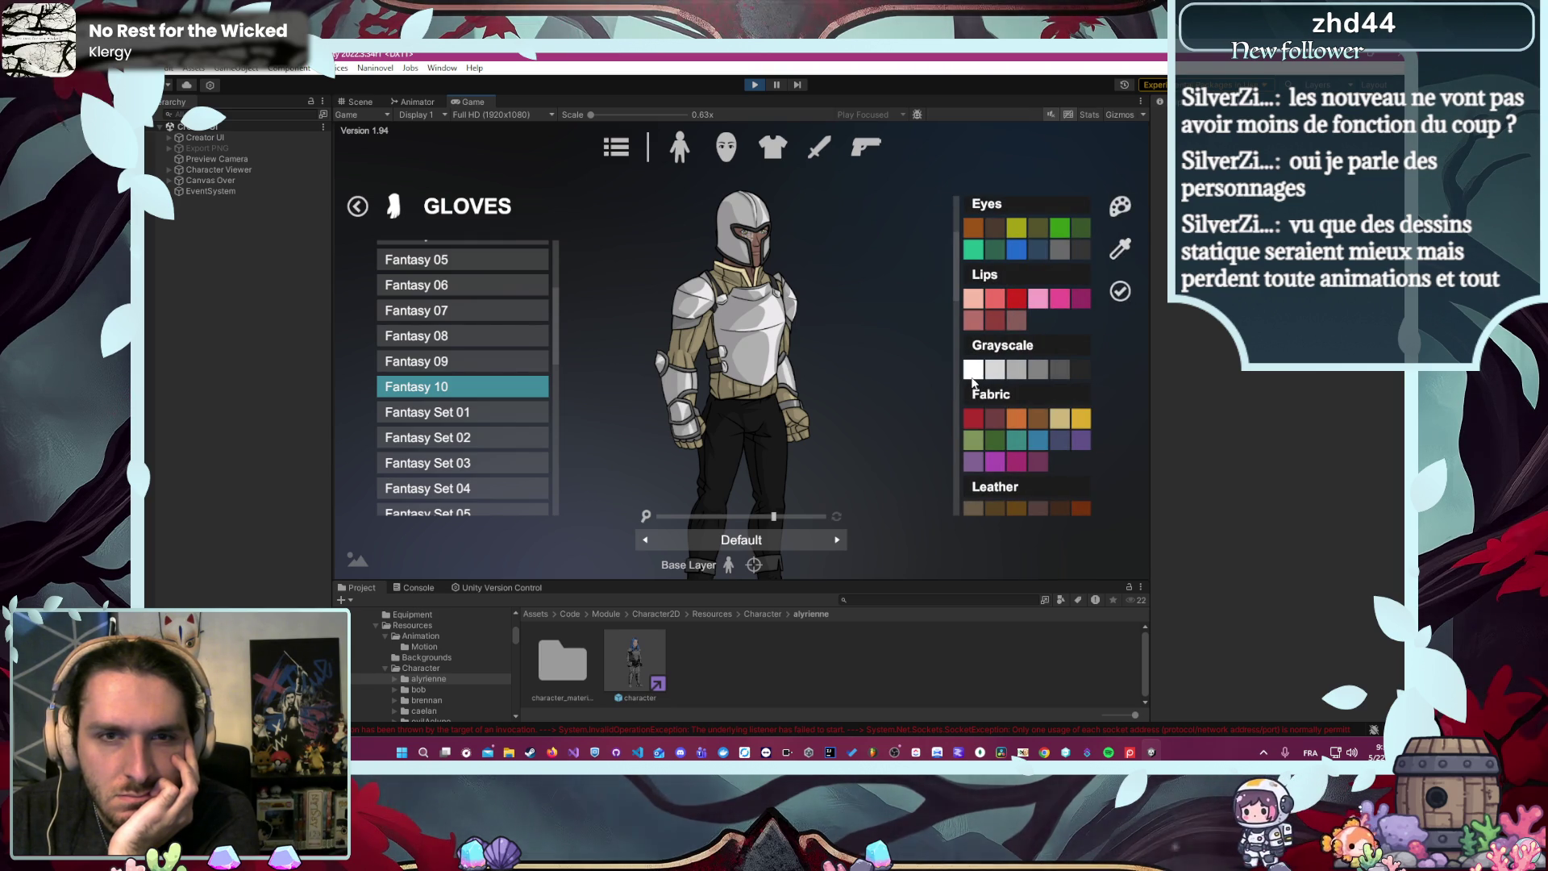
{"action": "left_click", "coordinate": [1119, 291]}
{"action": "left_click", "coordinate": [1059, 279]}
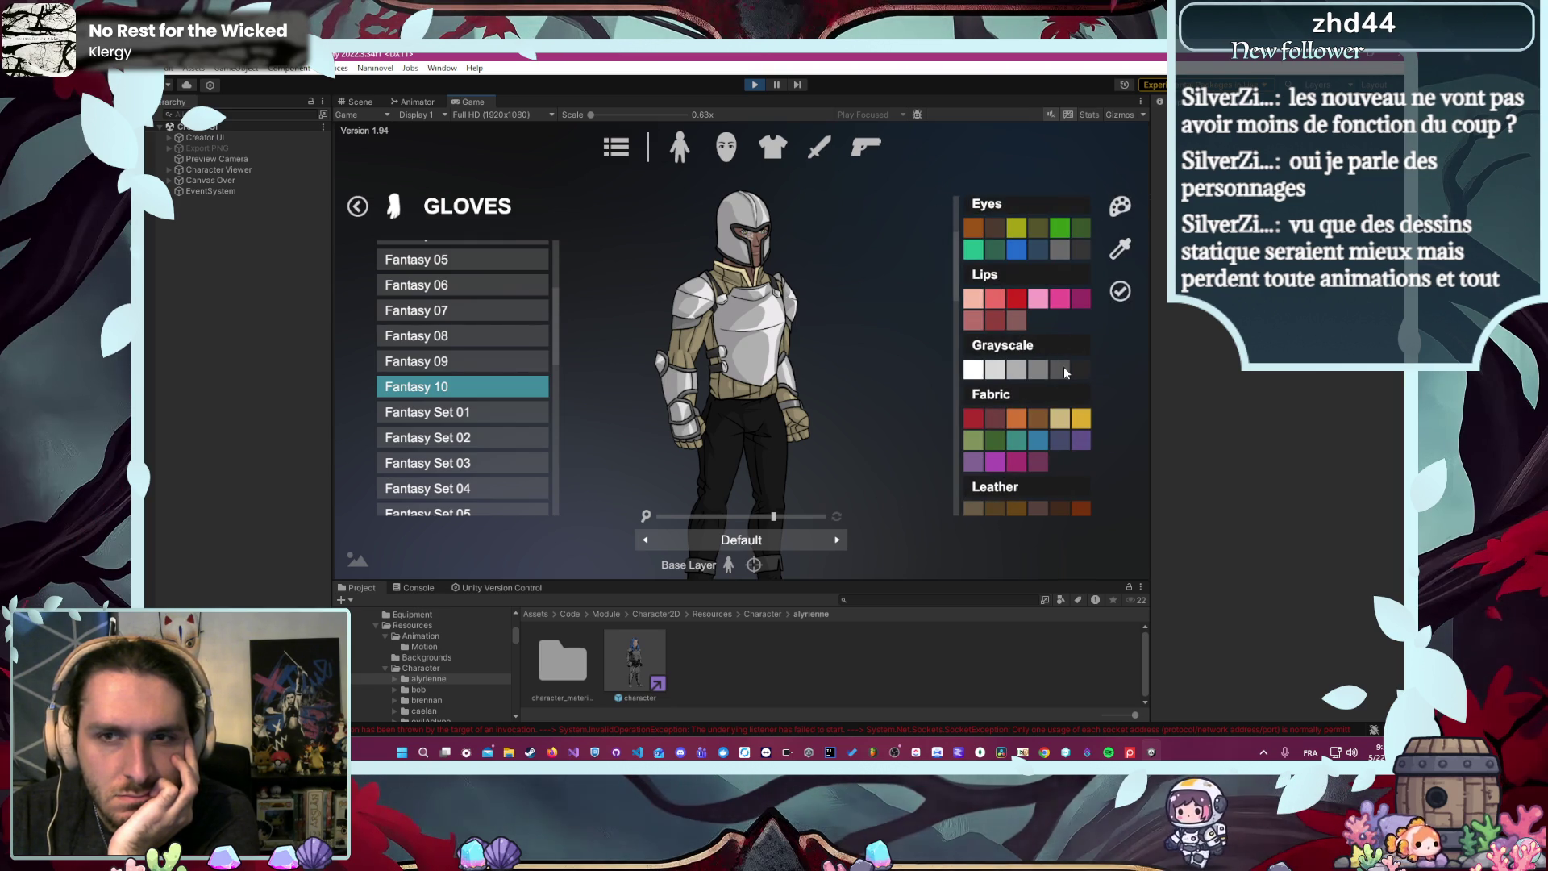
{"action": "left_click", "coordinate": [1120, 291]}
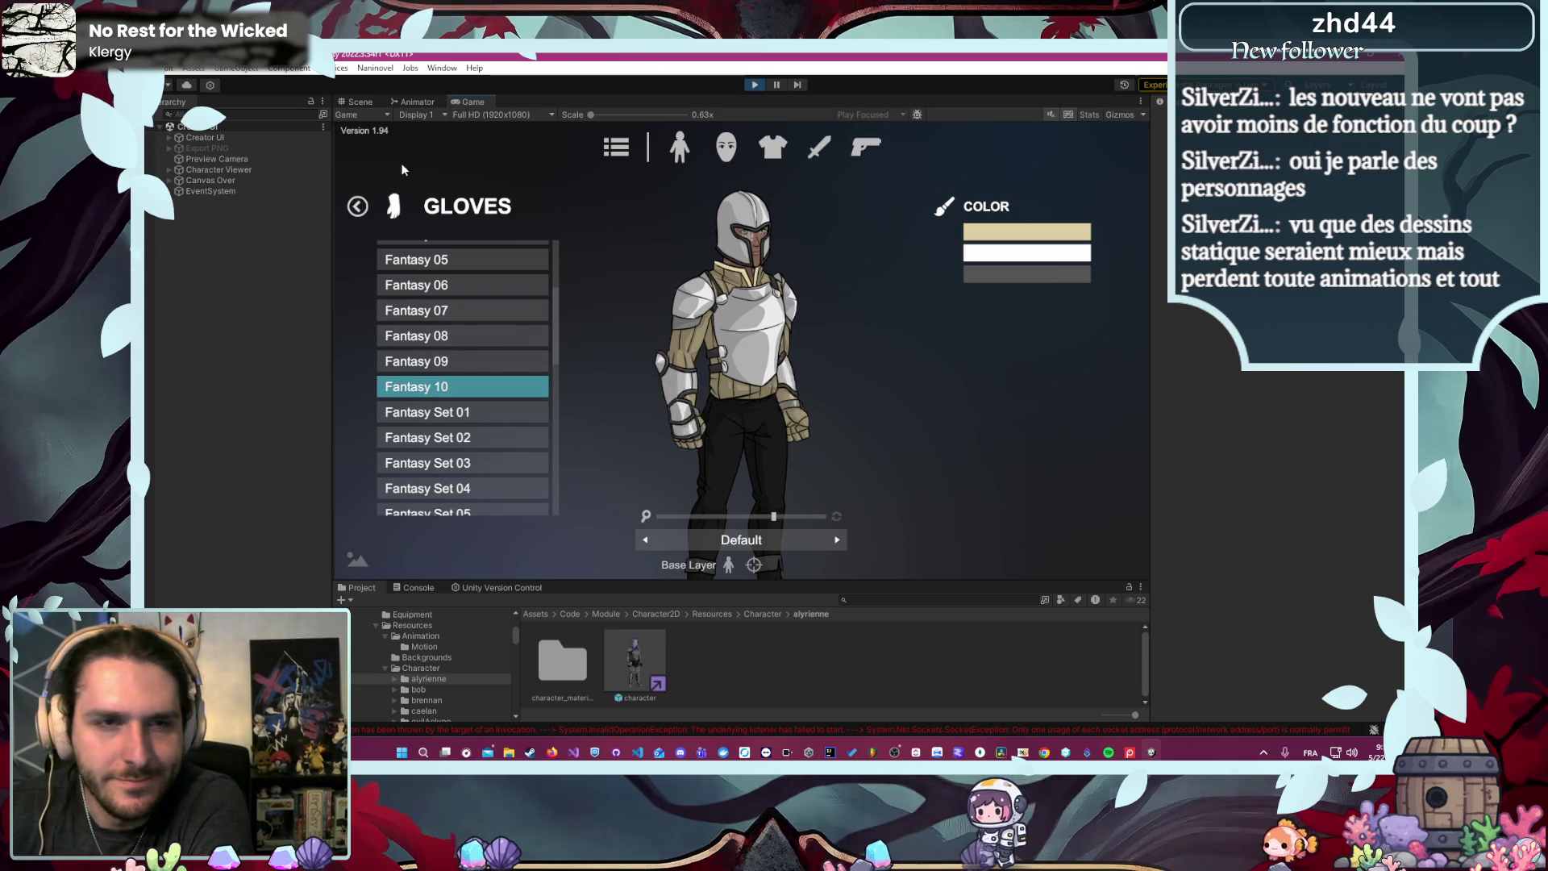
{"action": "left_click", "coordinate": [357, 211]}
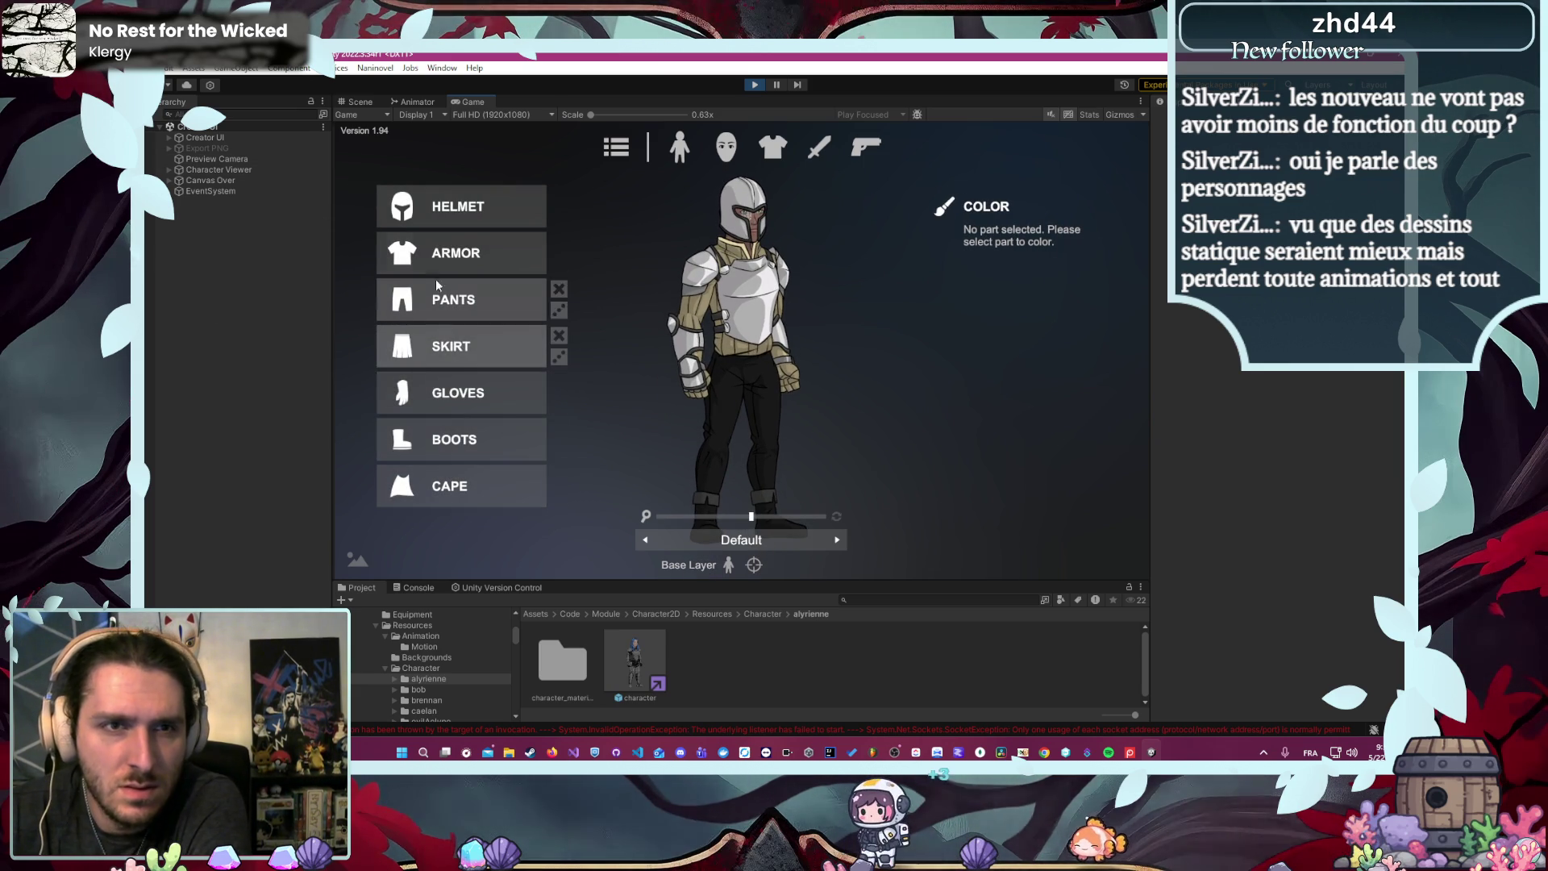
- Remove the helmet by choosing NULL in the helmet list
{"action": "left_click", "coordinate": [483, 256]}
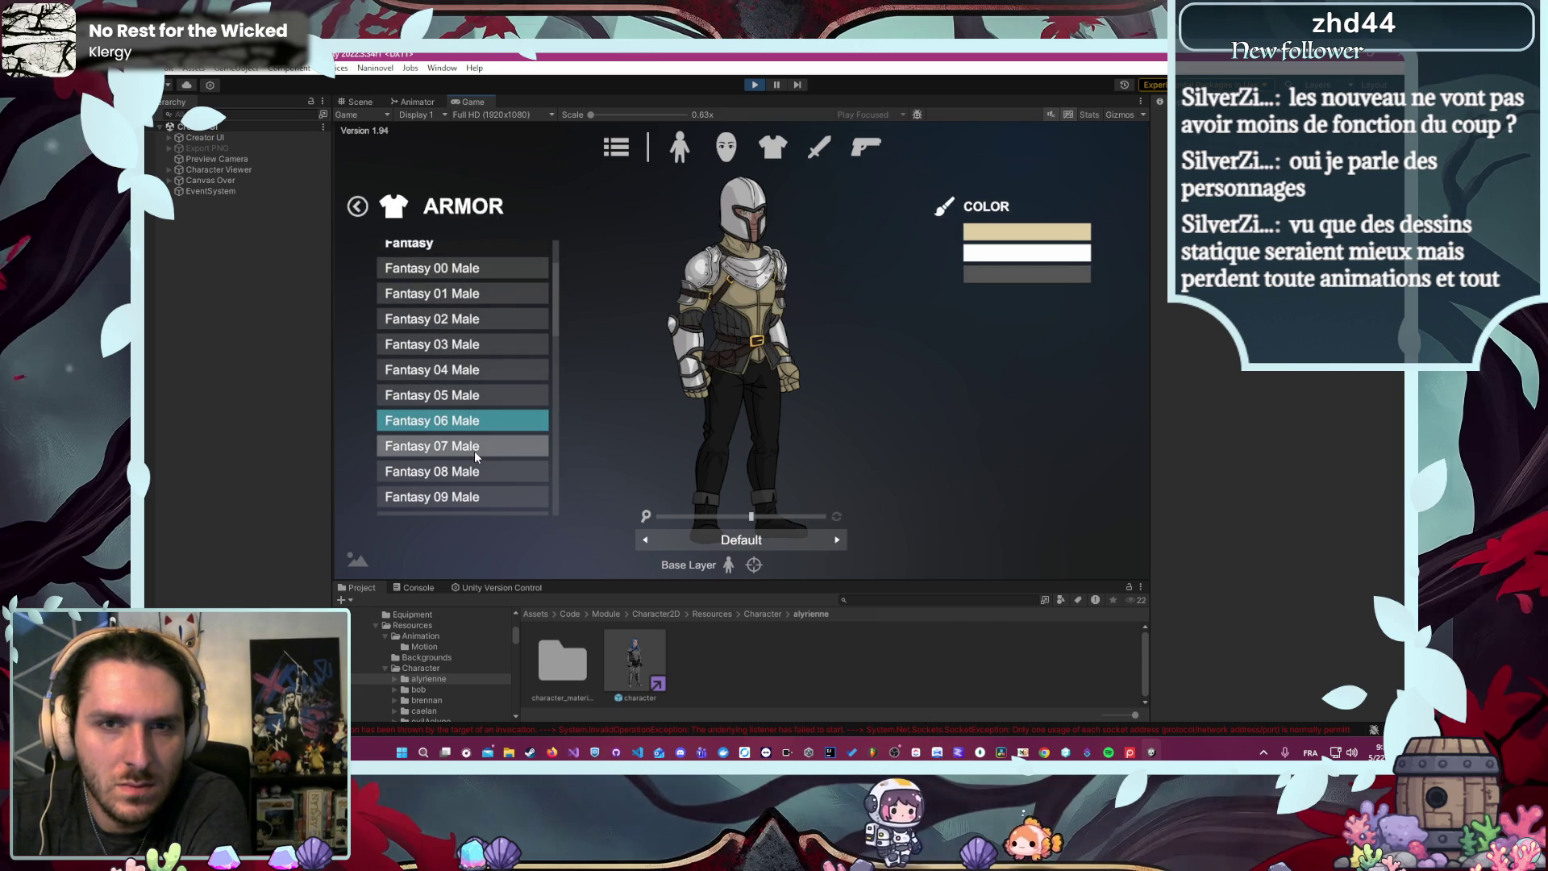
{"action": "left_click", "coordinate": [367, 209]}
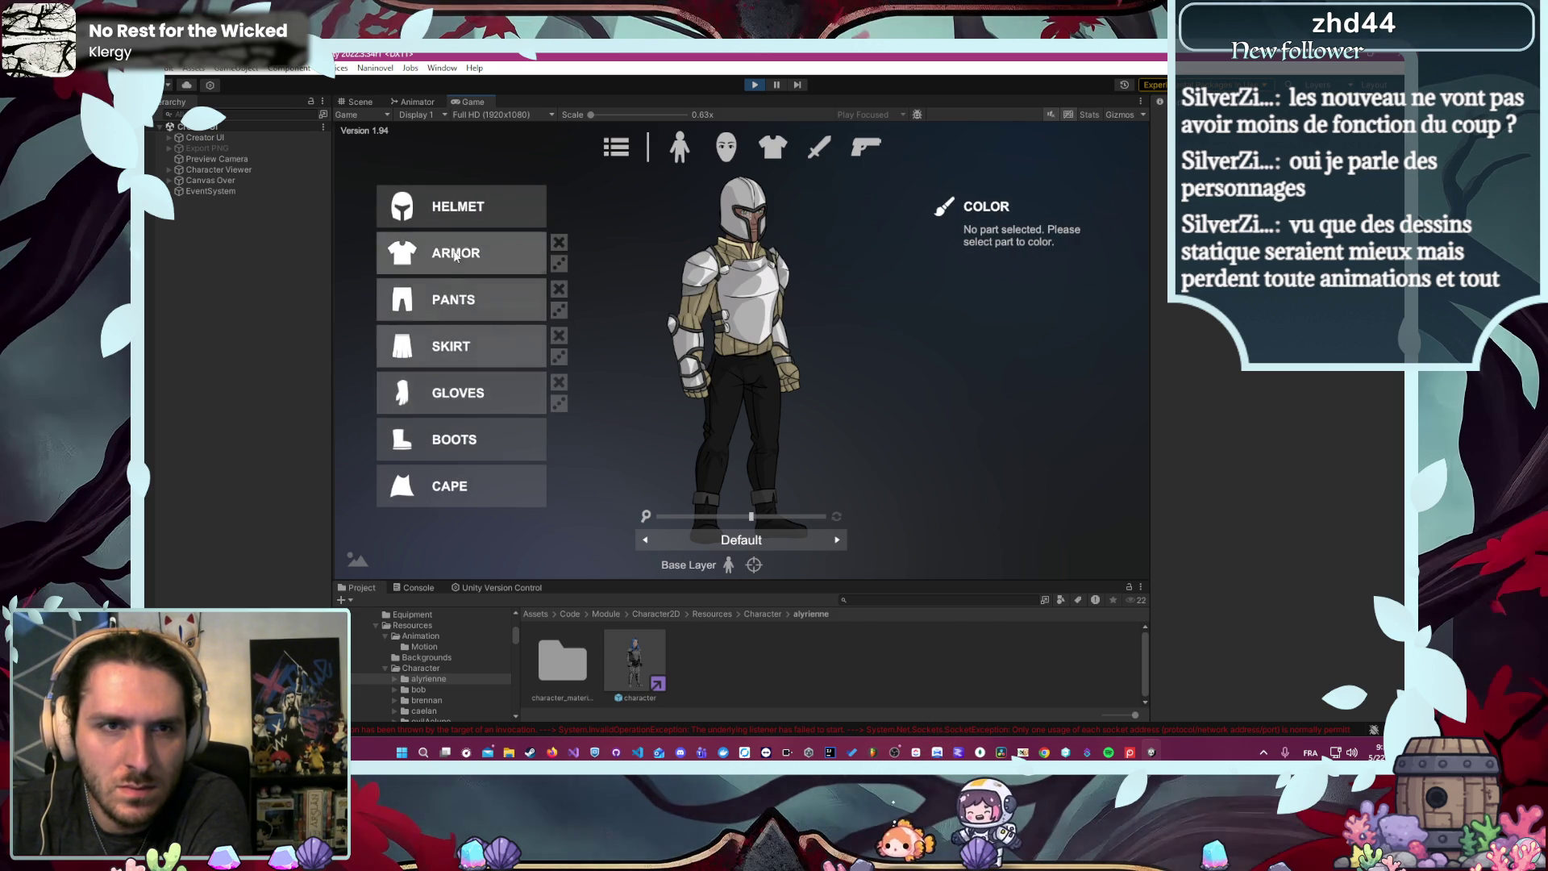
{"action": "left_click", "coordinate": [456, 208]}
{"action": "scroll", "coordinate": [483, 254], "scroll_direction": "up", "scroll_amount": 5}
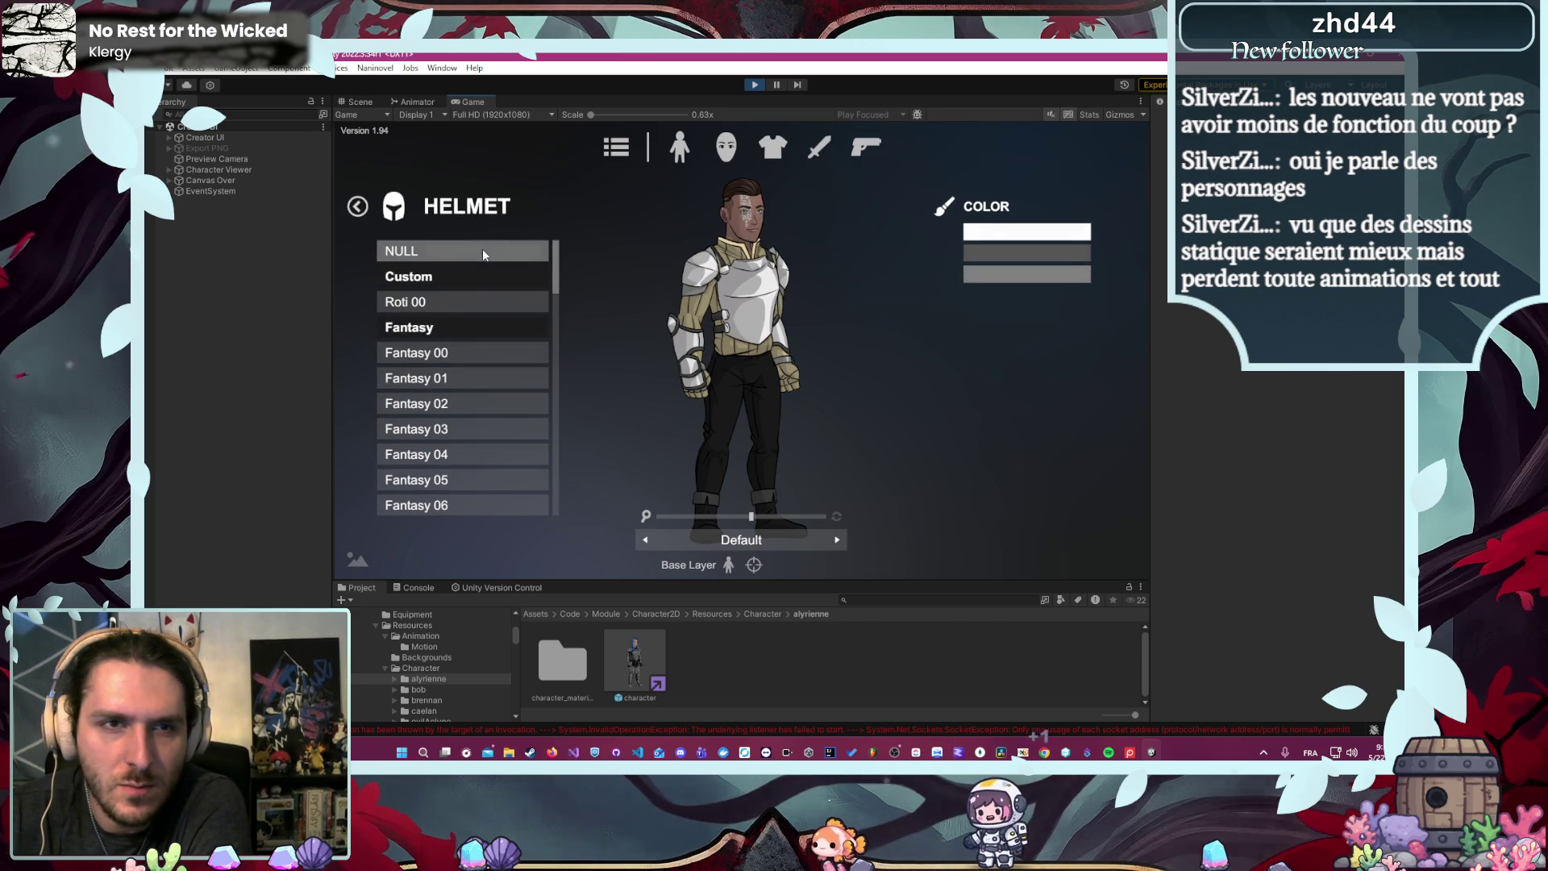
{"action": "left_click", "coordinate": [484, 255]}
{"action": "left_click", "coordinate": [357, 206]}
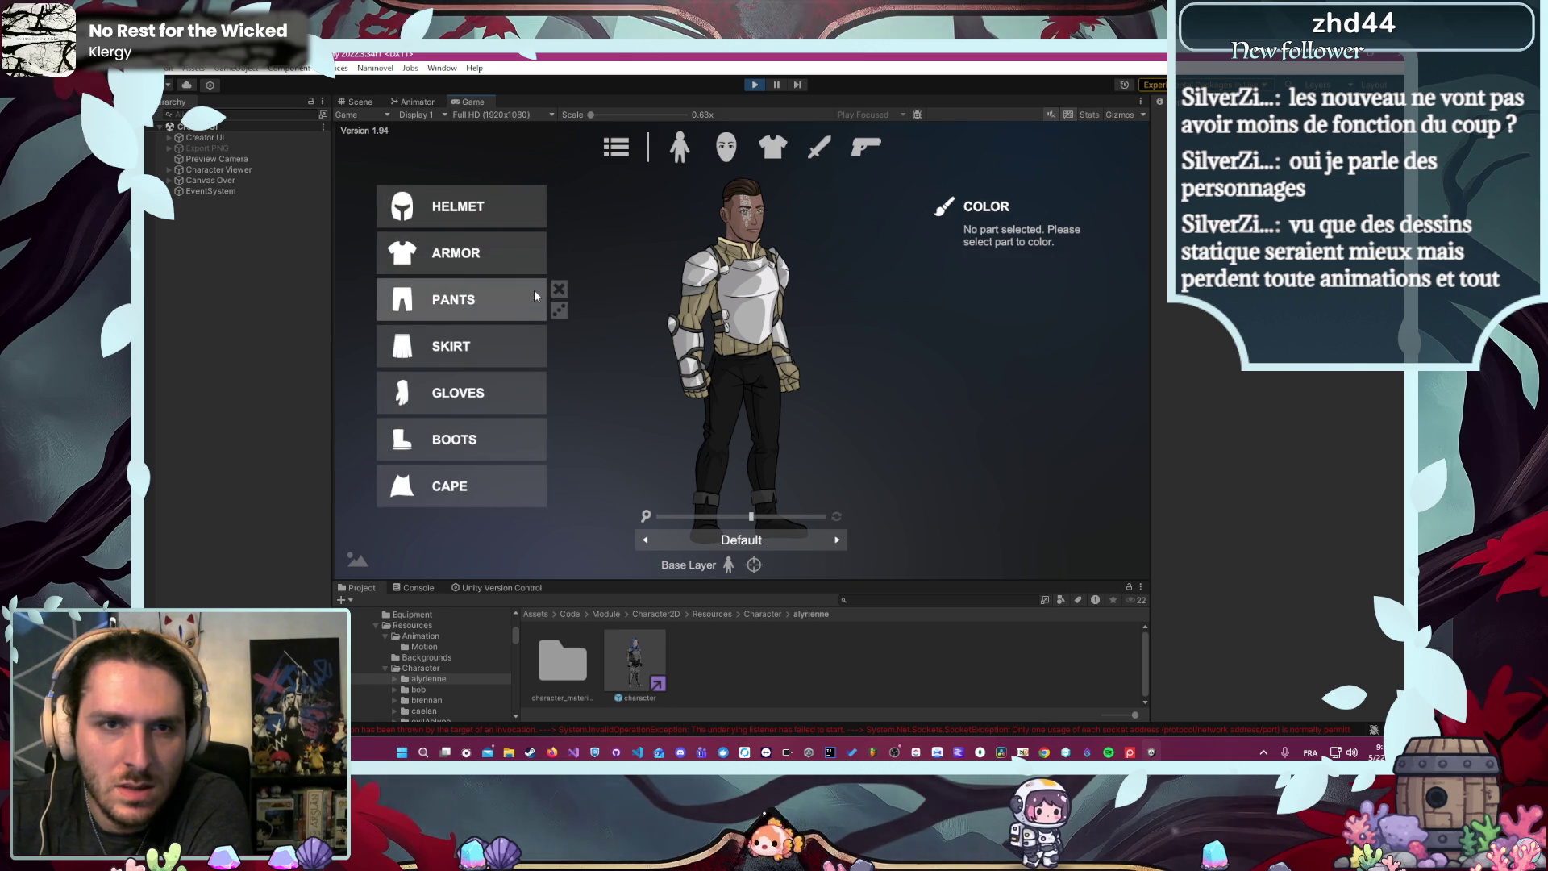
- Colour the current pants light grey with a near-black second tone
{"action": "left_click", "coordinate": [459, 303]}
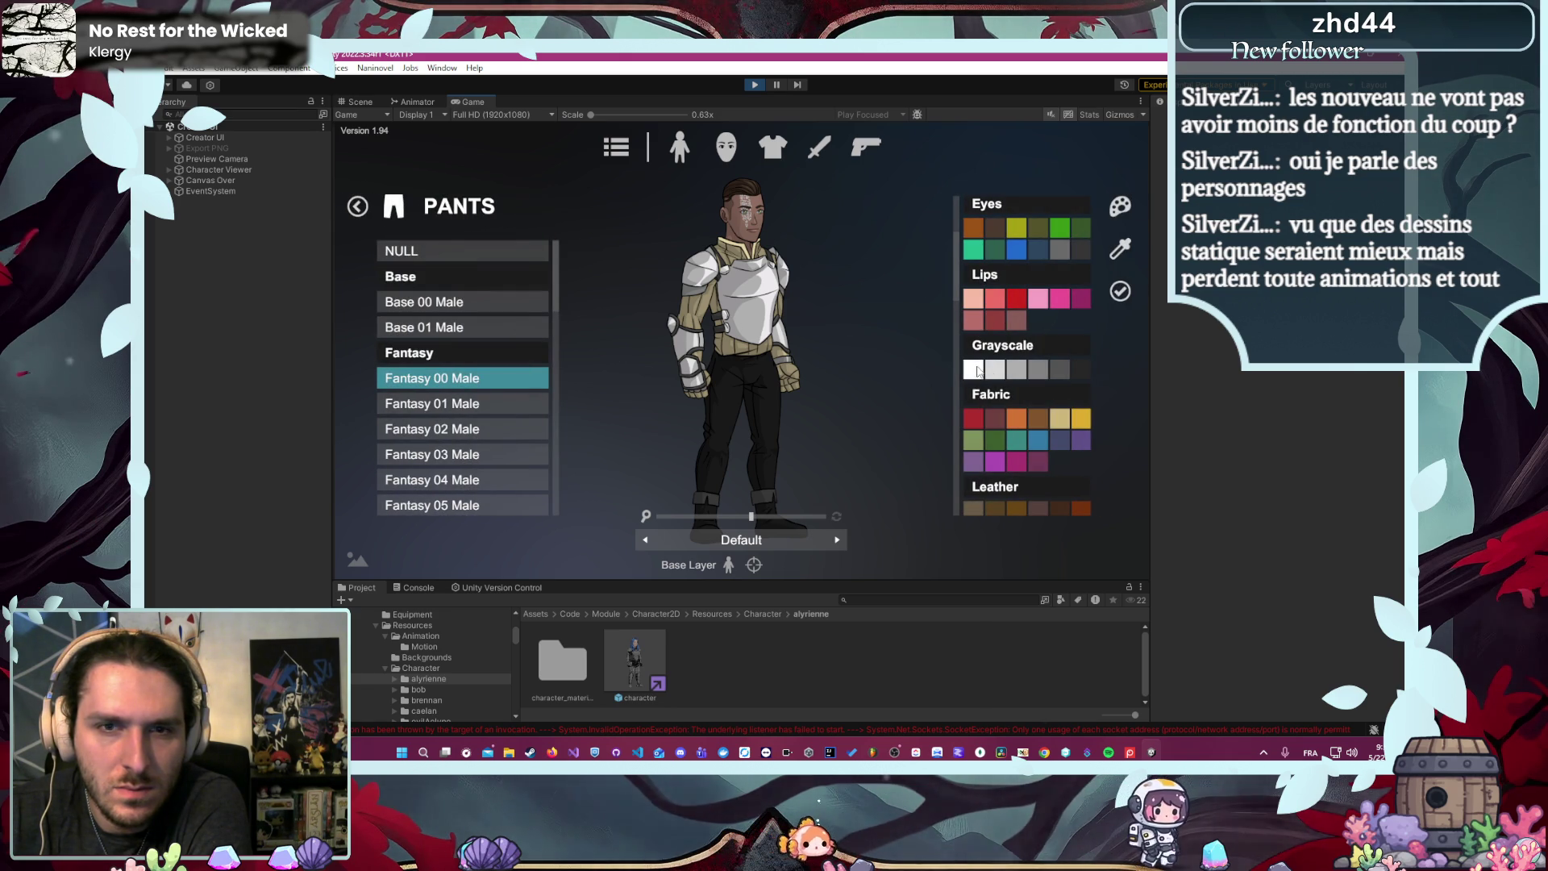
{"action": "left_click", "coordinate": [975, 369]}
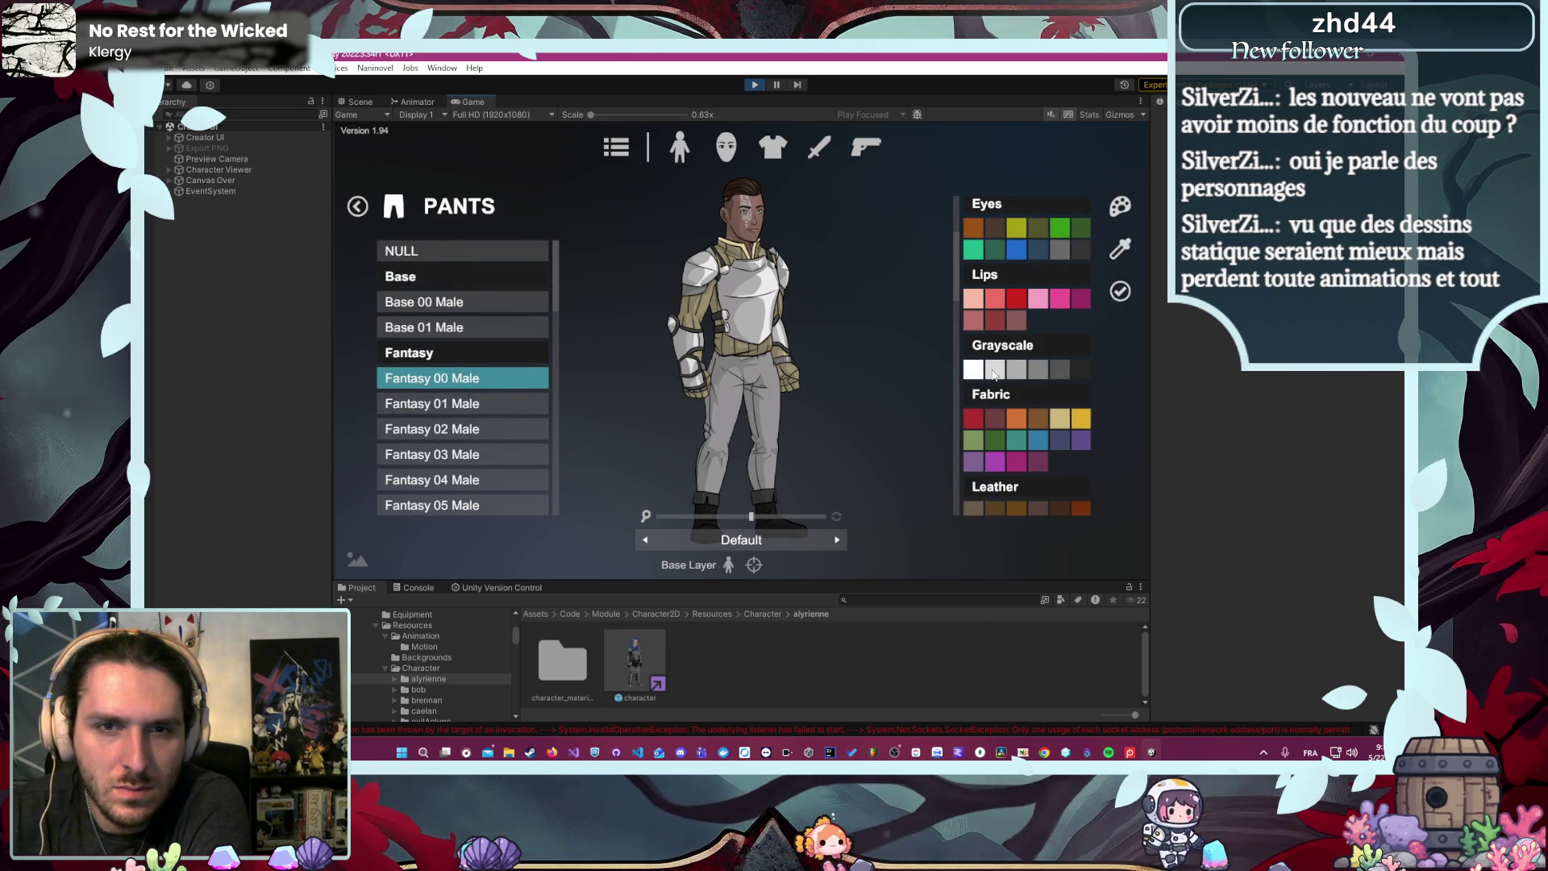
{"action": "left_click", "coordinate": [1131, 292]}
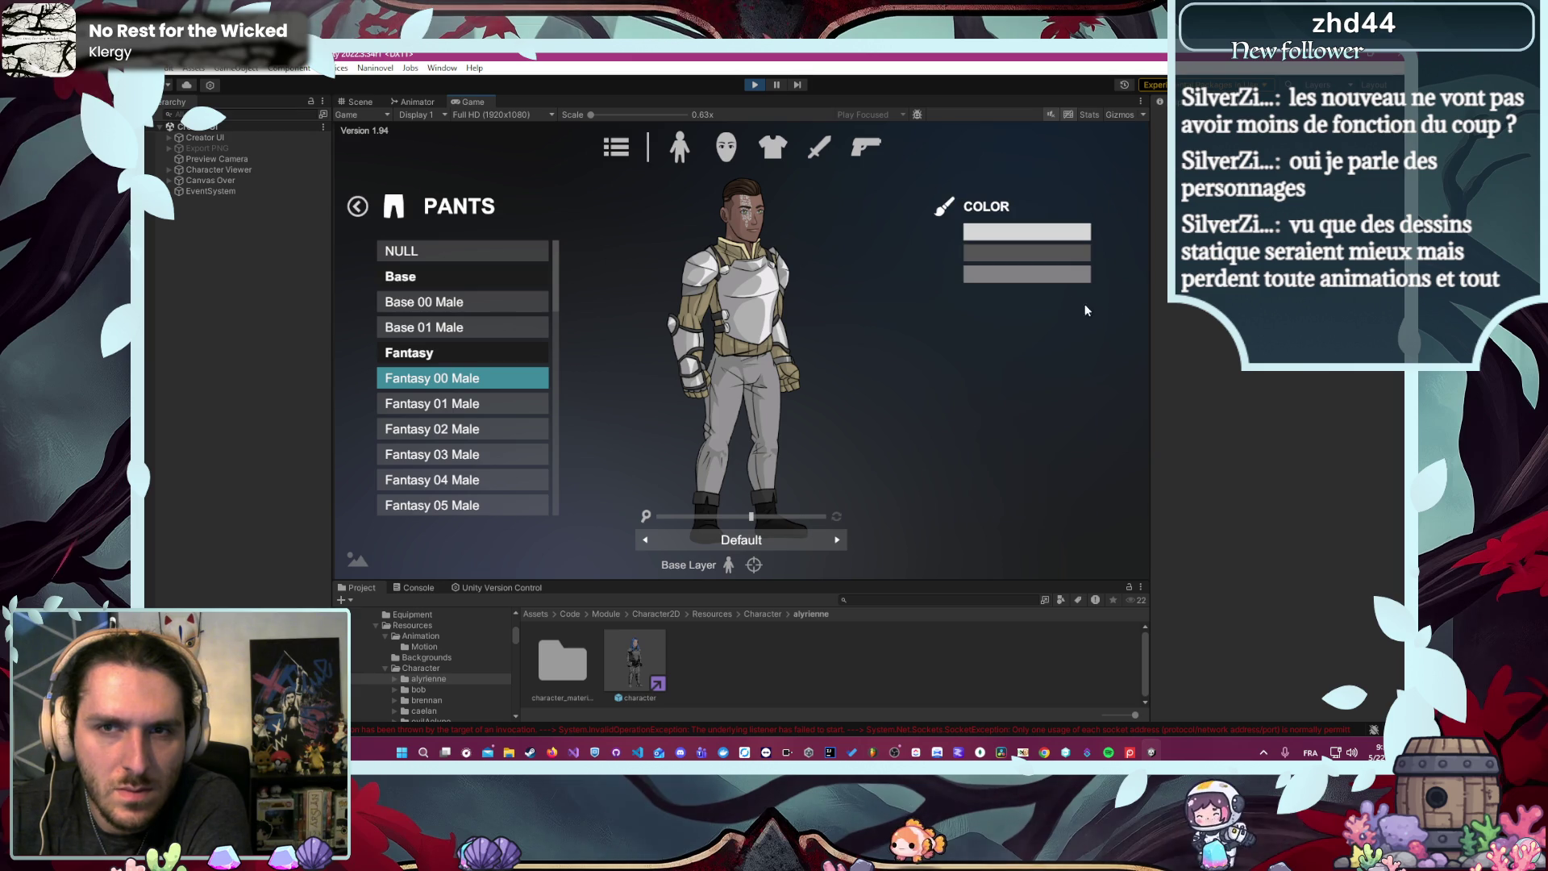
{"action": "left_click", "coordinate": [998, 254]}
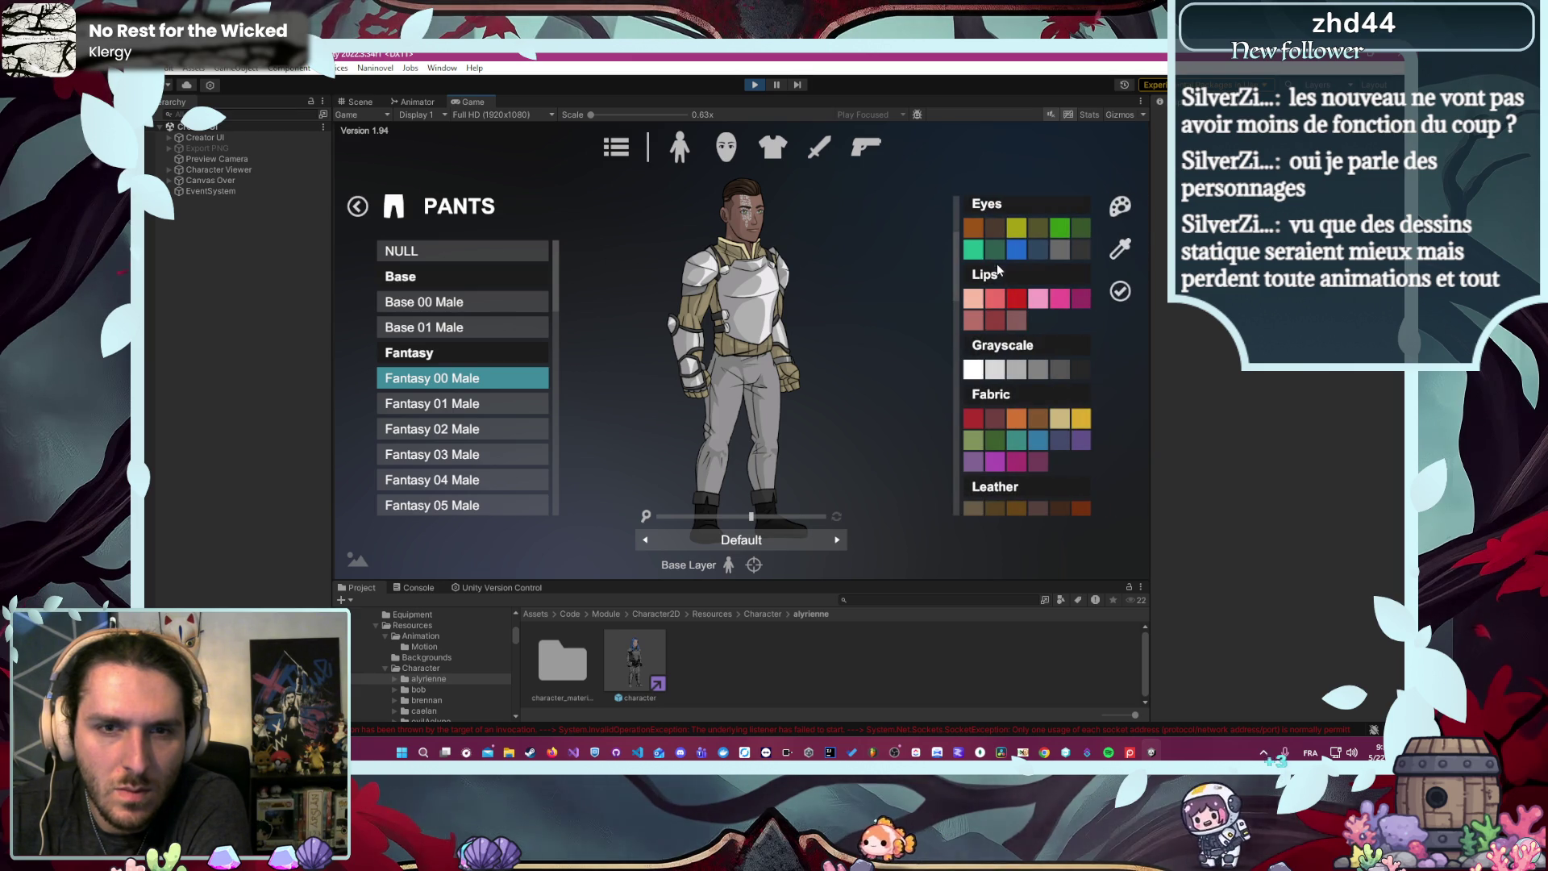
{"action": "left_click", "coordinate": [1079, 367]}
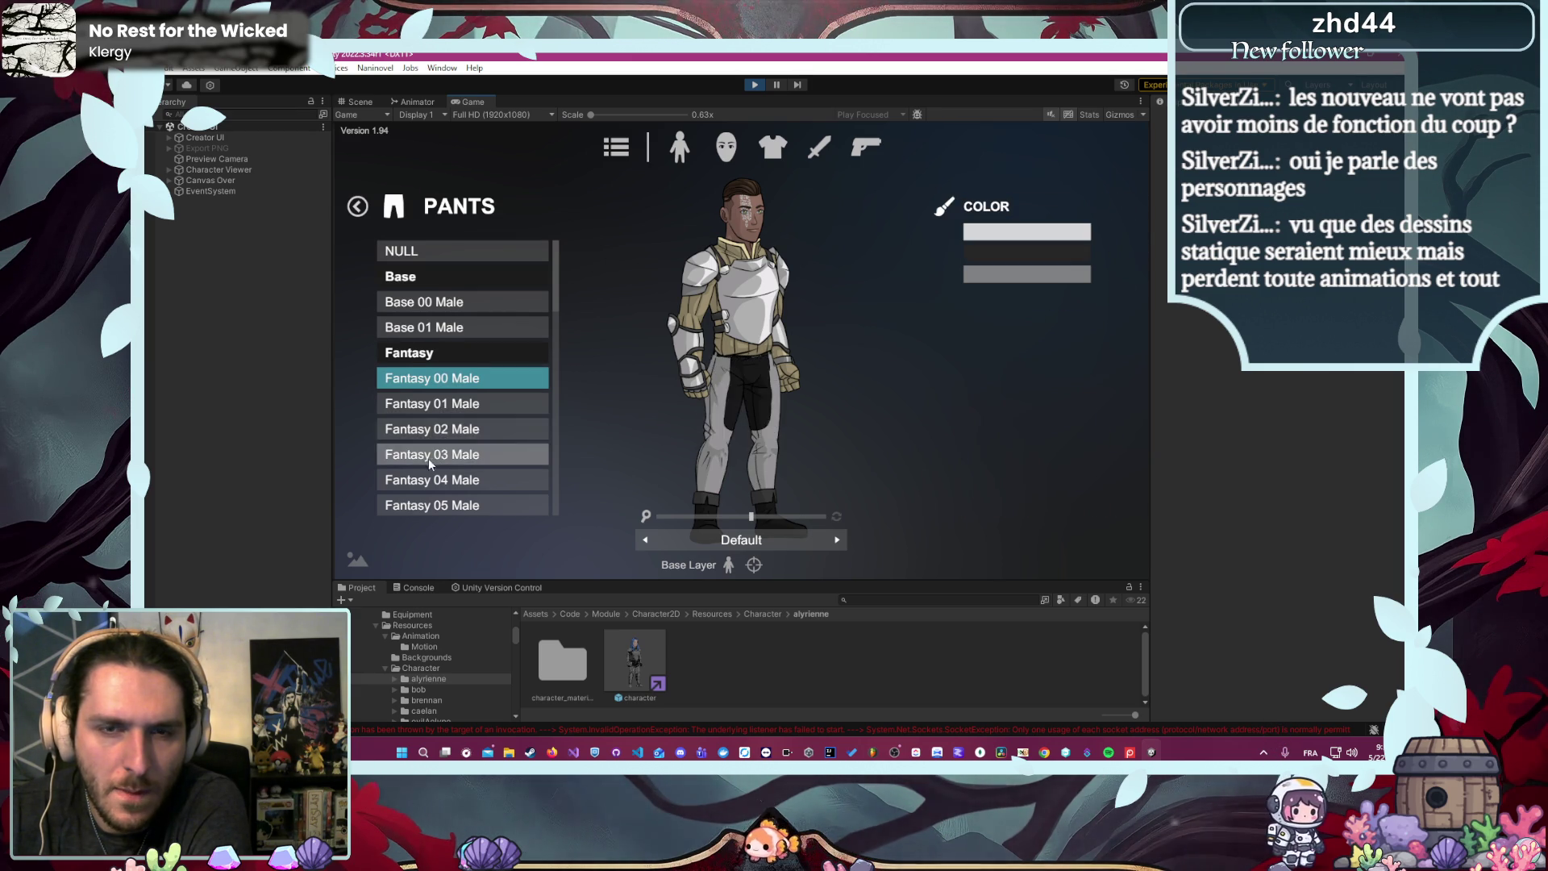
- Switch to Fantasy 07 Male pants and recolour them tan via the Custom swatch
{"action": "scroll", "coordinate": [439, 431], "scroll_direction": "down", "scroll_amount": 2}
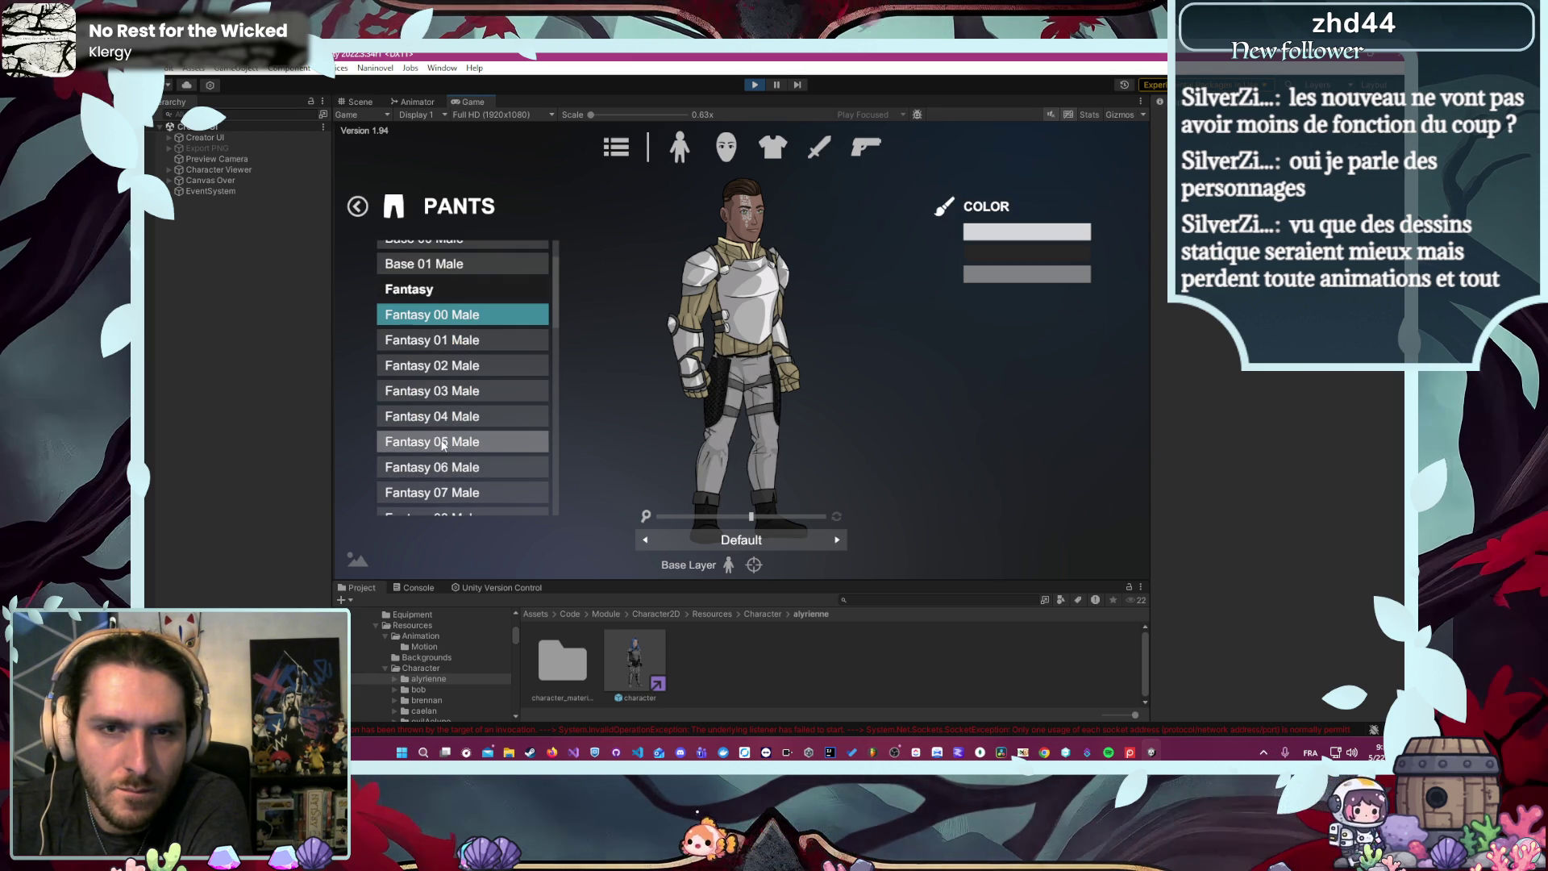
{"action": "scroll", "coordinate": [443, 439], "scroll_direction": "down", "scroll_amount": 1}
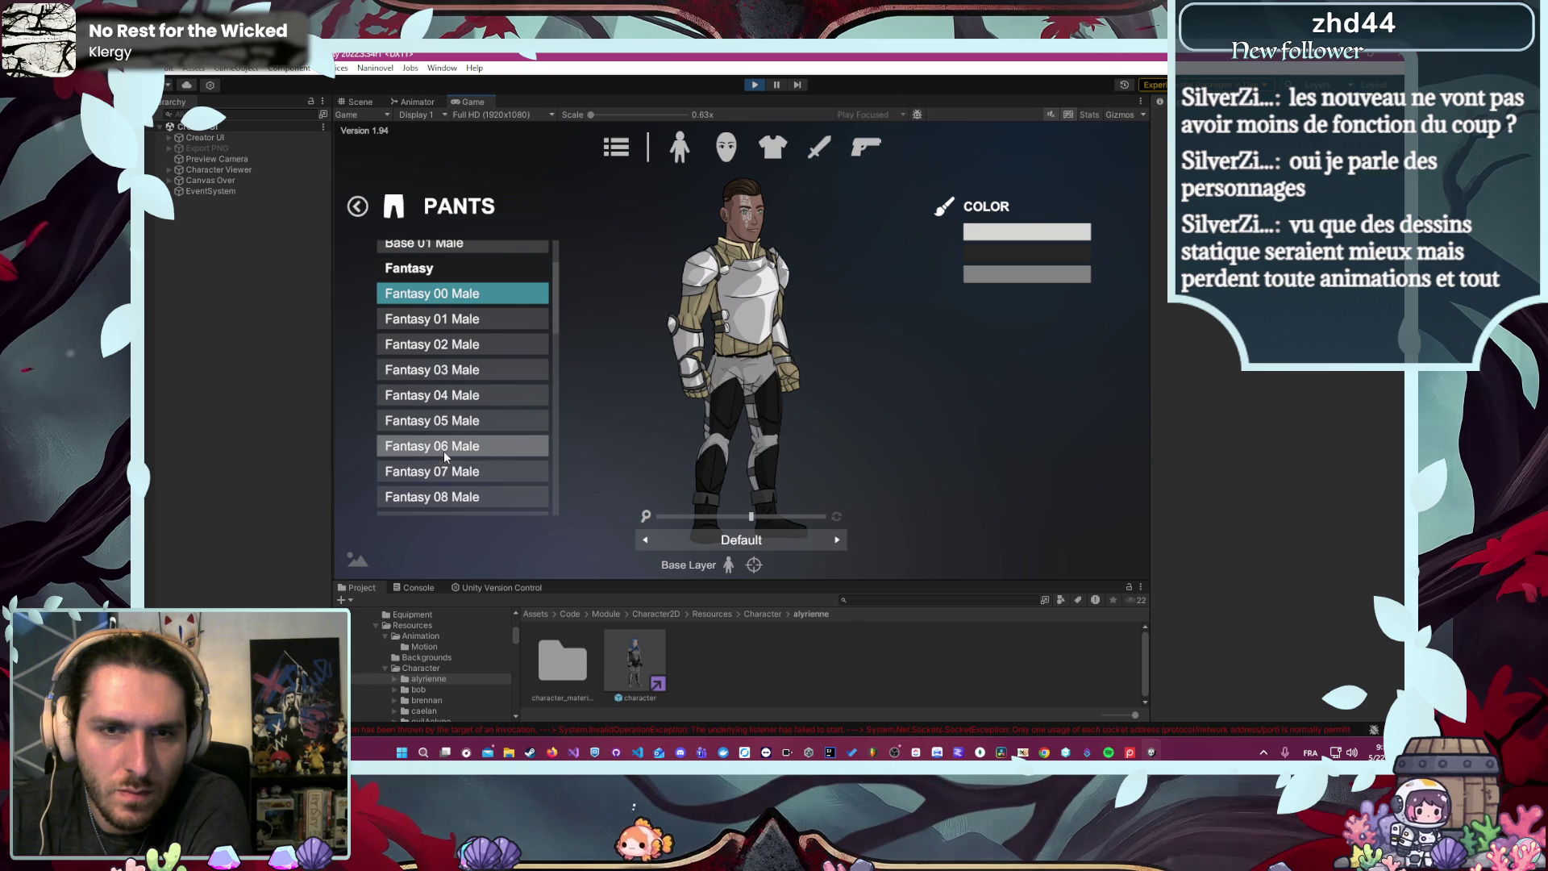
{"action": "scroll", "coordinate": [442, 417], "scroll_direction": "down", "scroll_amount": 3}
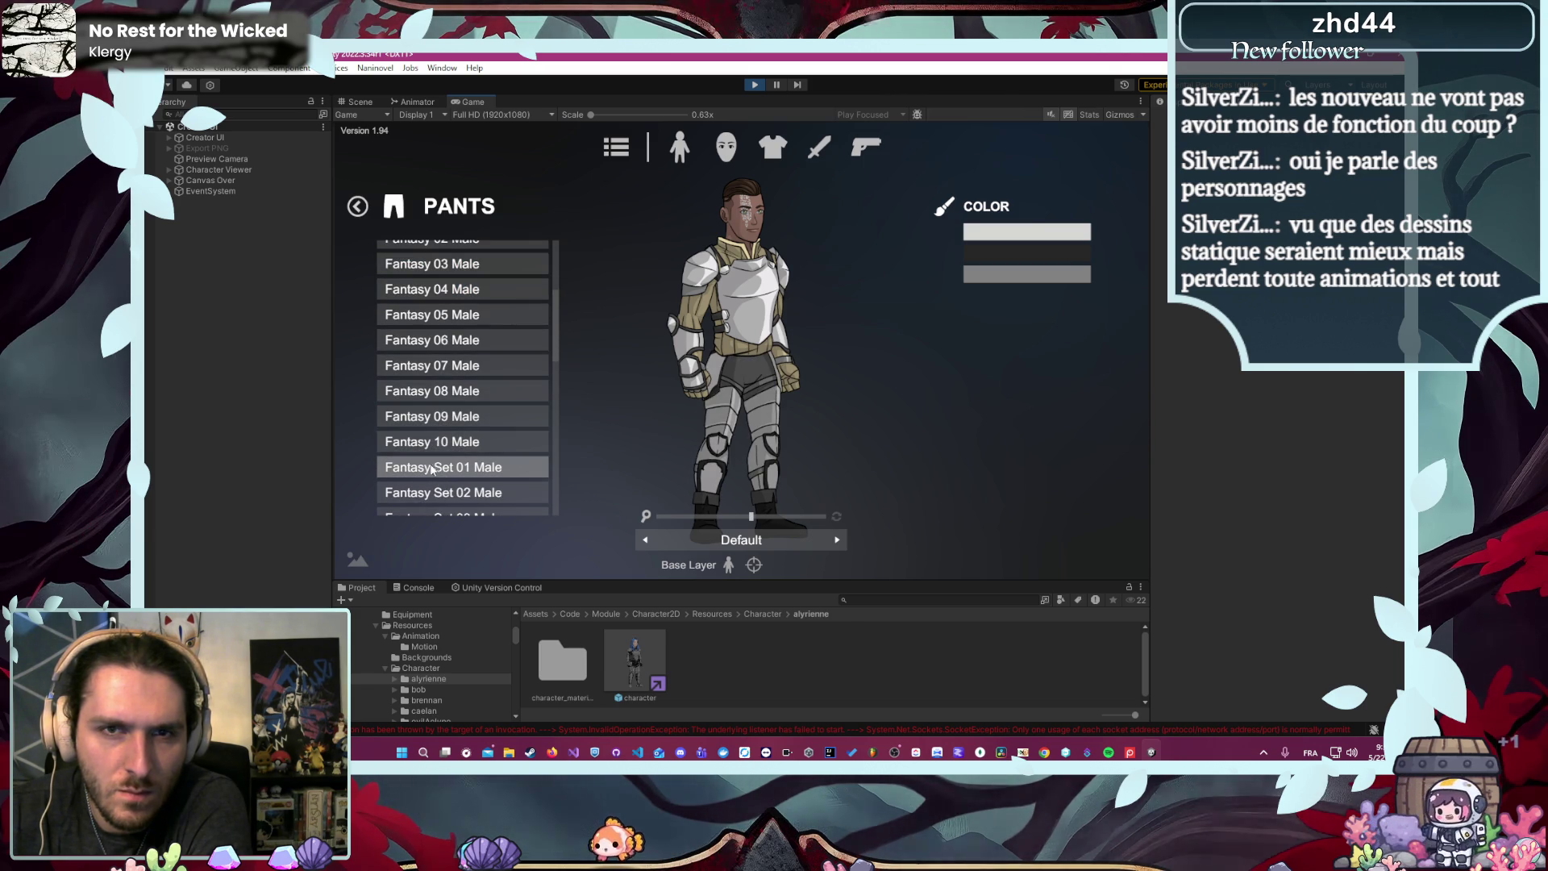
{"action": "left_click", "coordinate": [425, 366]}
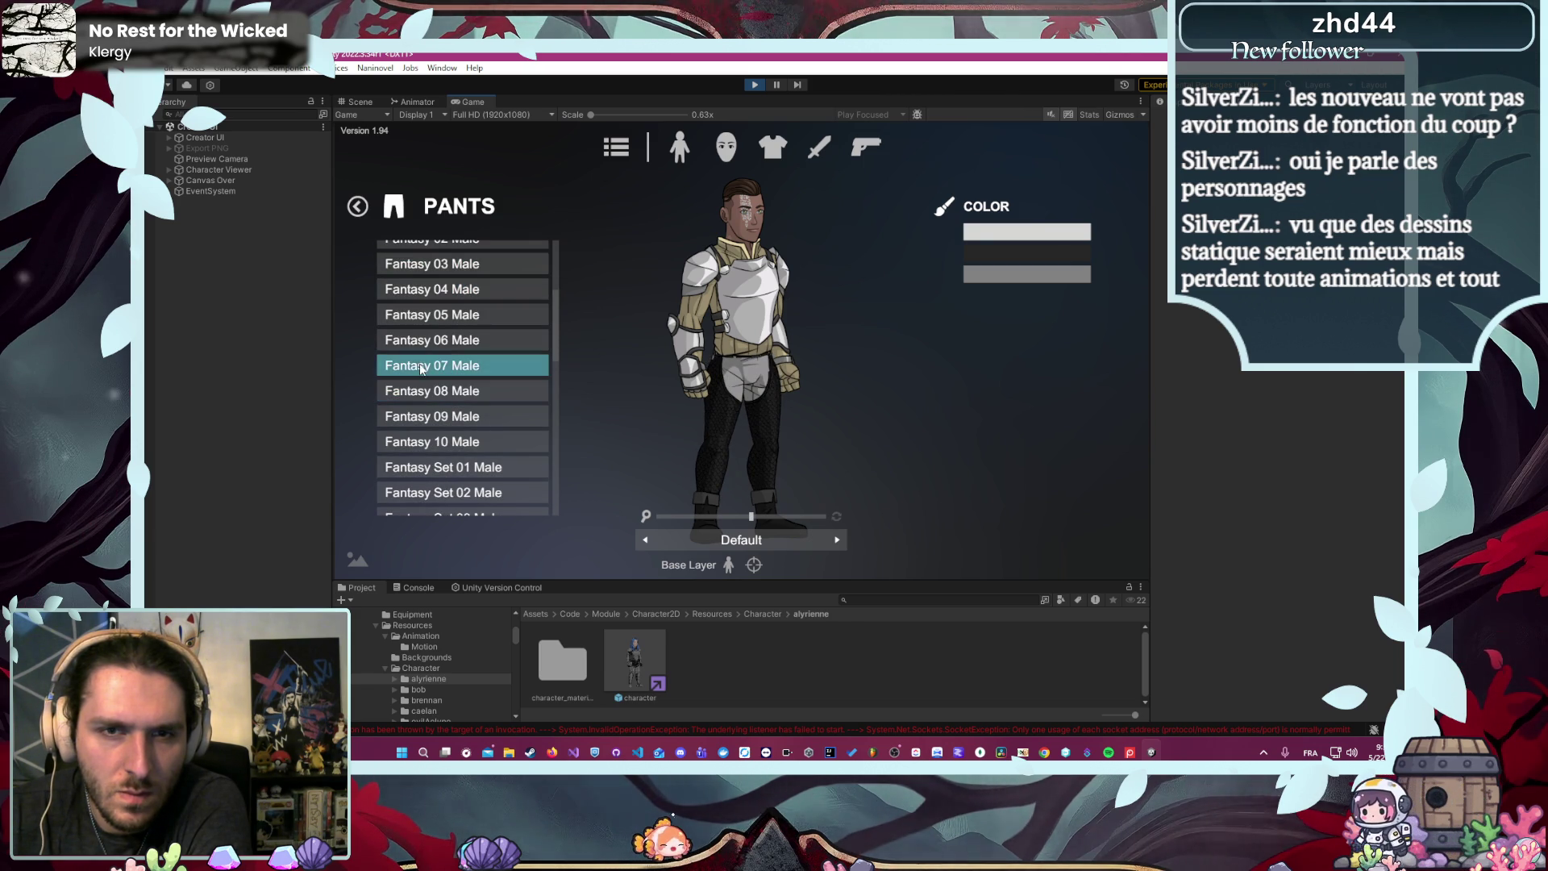
{"action": "left_click", "coordinate": [1046, 251]}
{"action": "left_click", "coordinate": [1052, 368]}
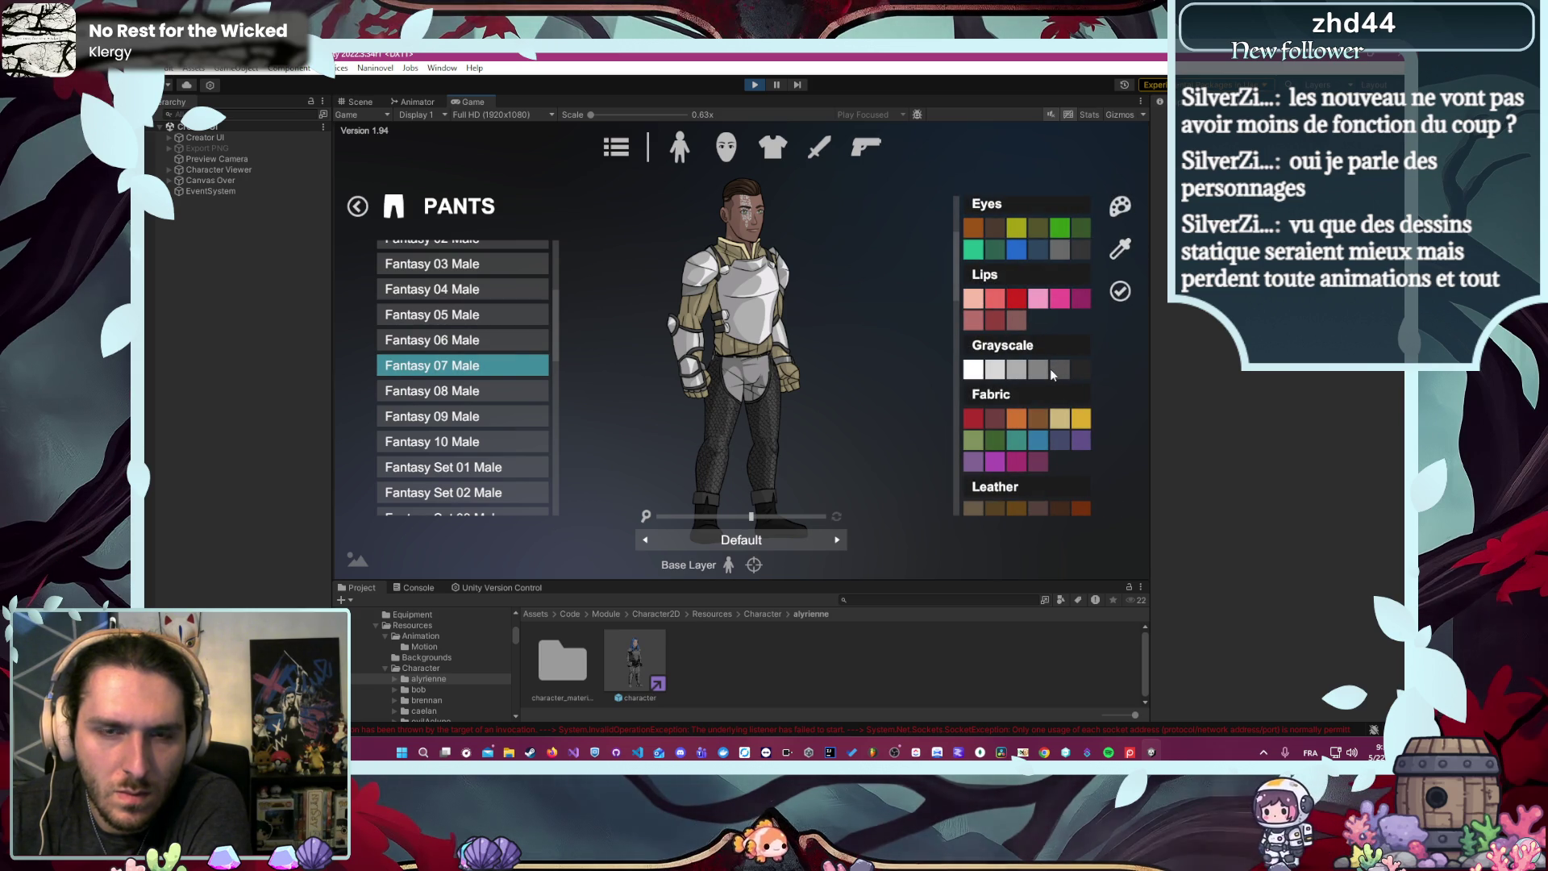
{"action": "scroll", "coordinate": [1032, 395], "scroll_direction": "down", "scroll_amount": 10}
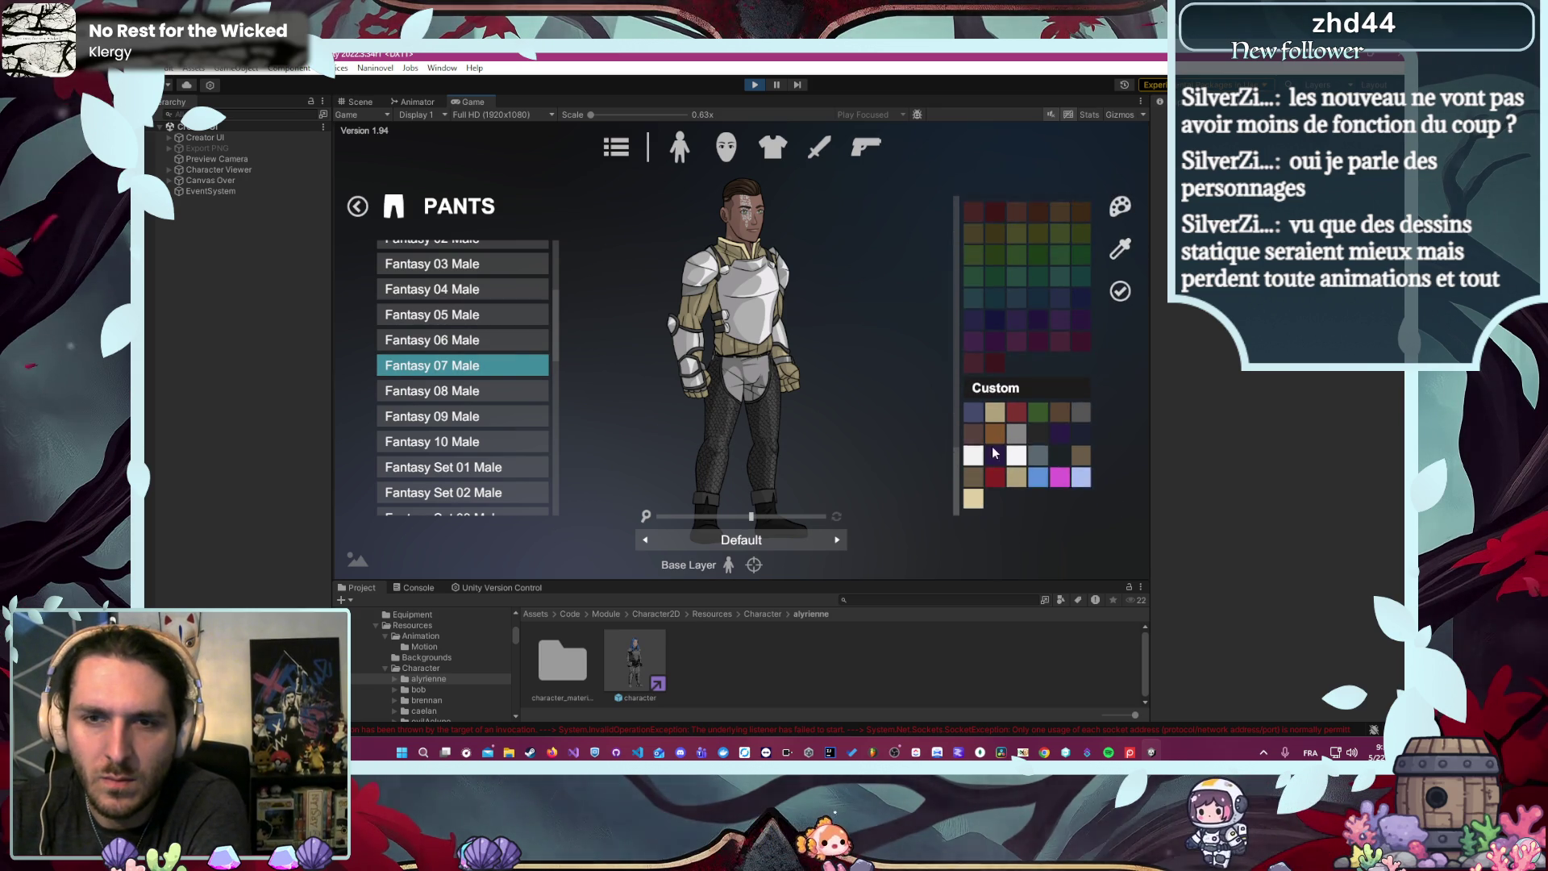
{"action": "left_click", "coordinate": [974, 499]}
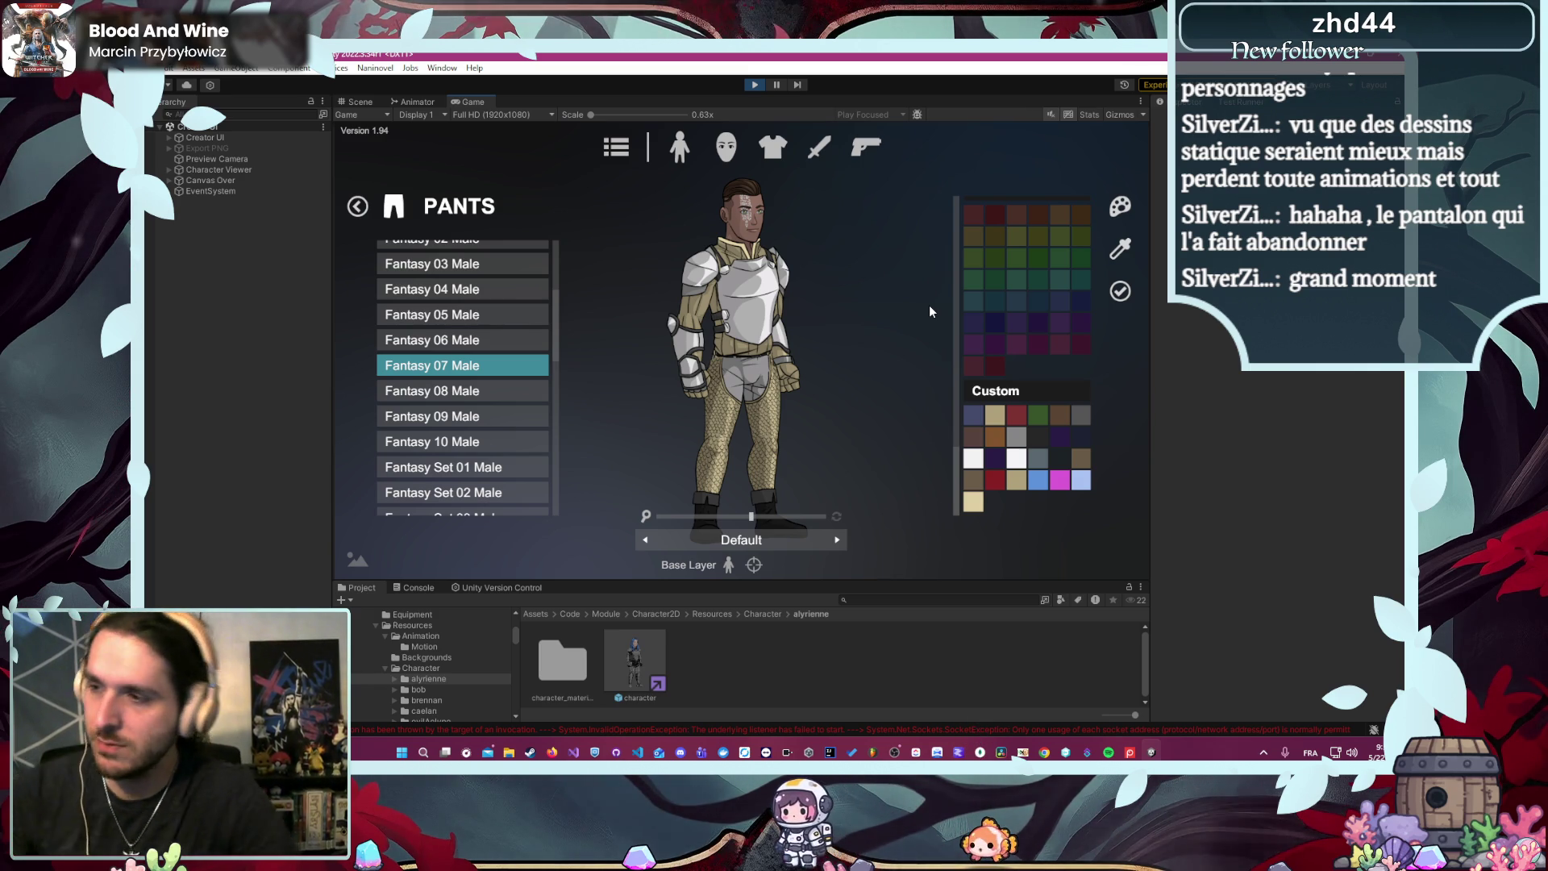
- Nudge the preview zoom slider left to fit more of the armored character in view
{"action": "left_click_drag", "start_coordinate": [750, 516], "coordinate": [735, 517]}
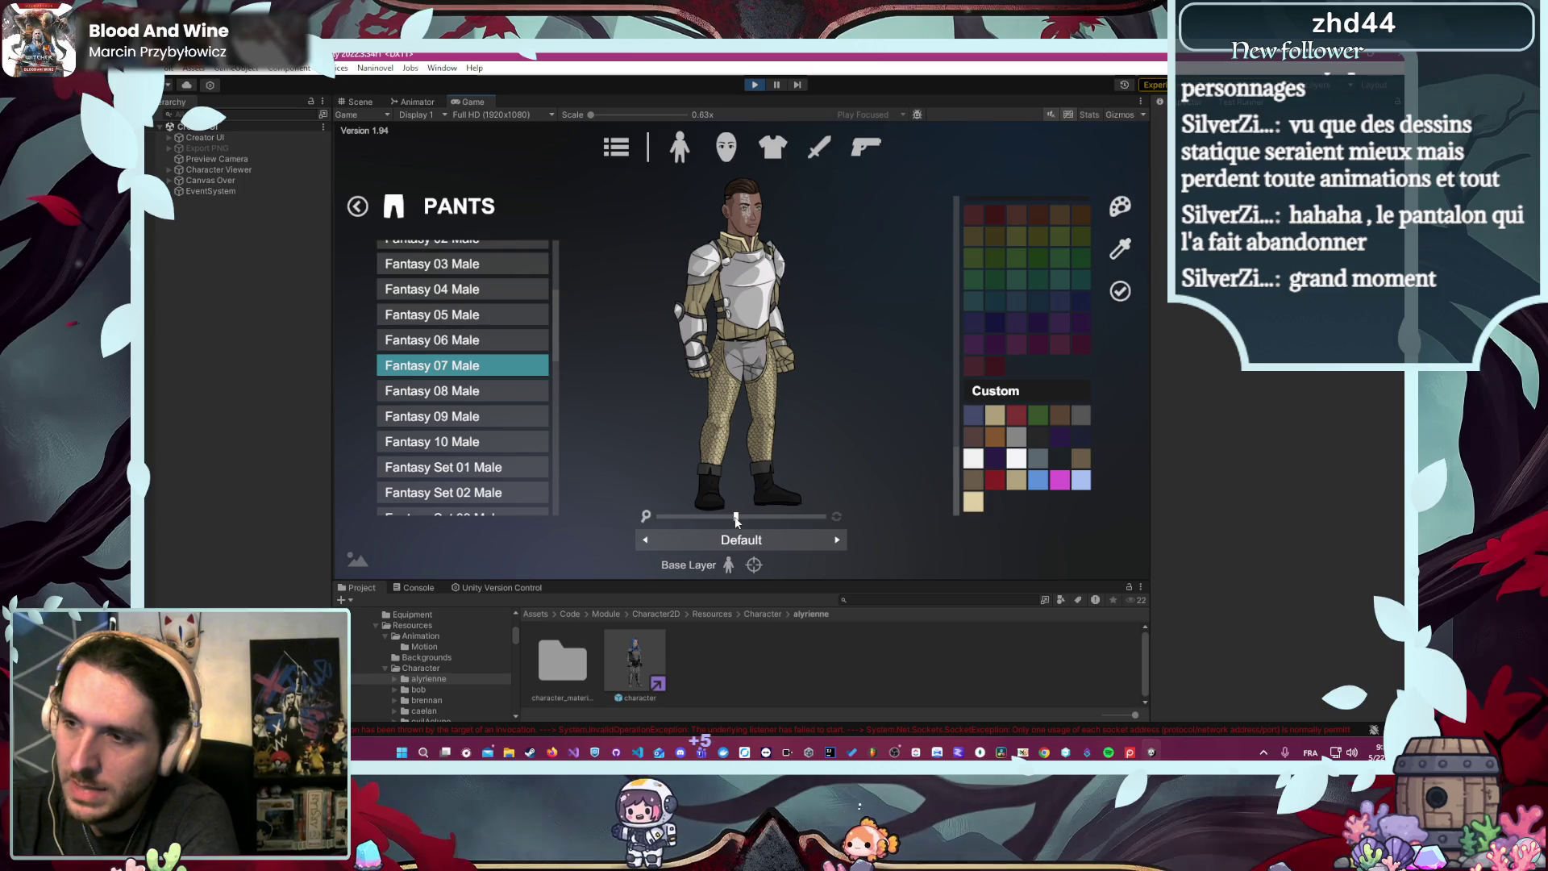